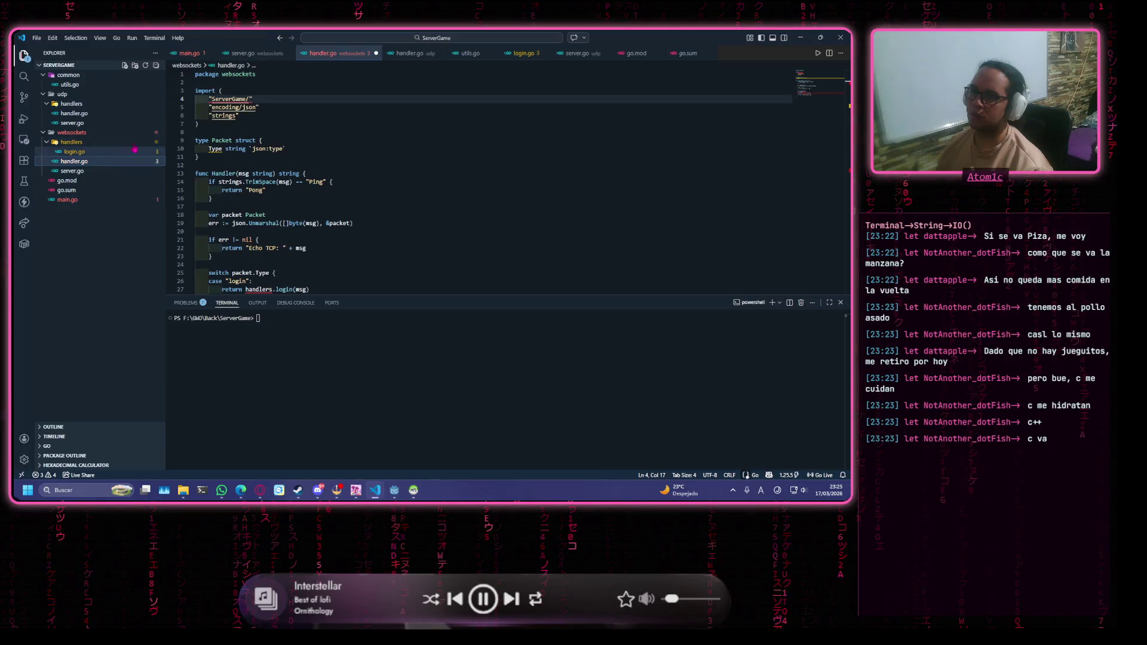
- Complete the import path to ServerGame/websockets/handlers and save handler.go
type("websockets/")
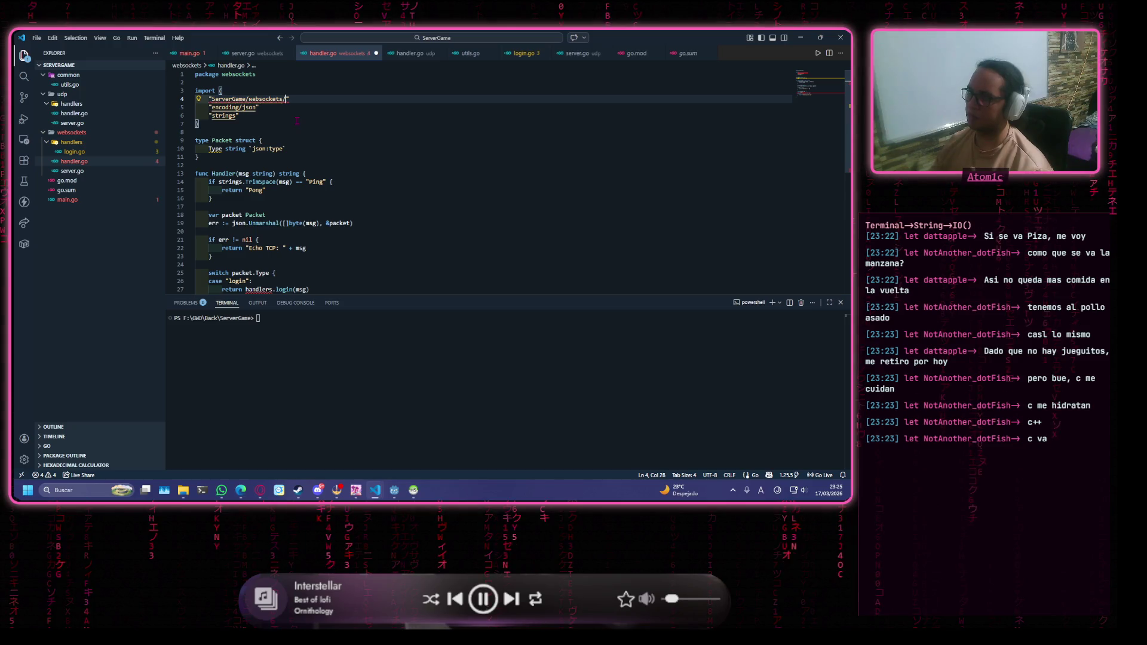
type("handlers")
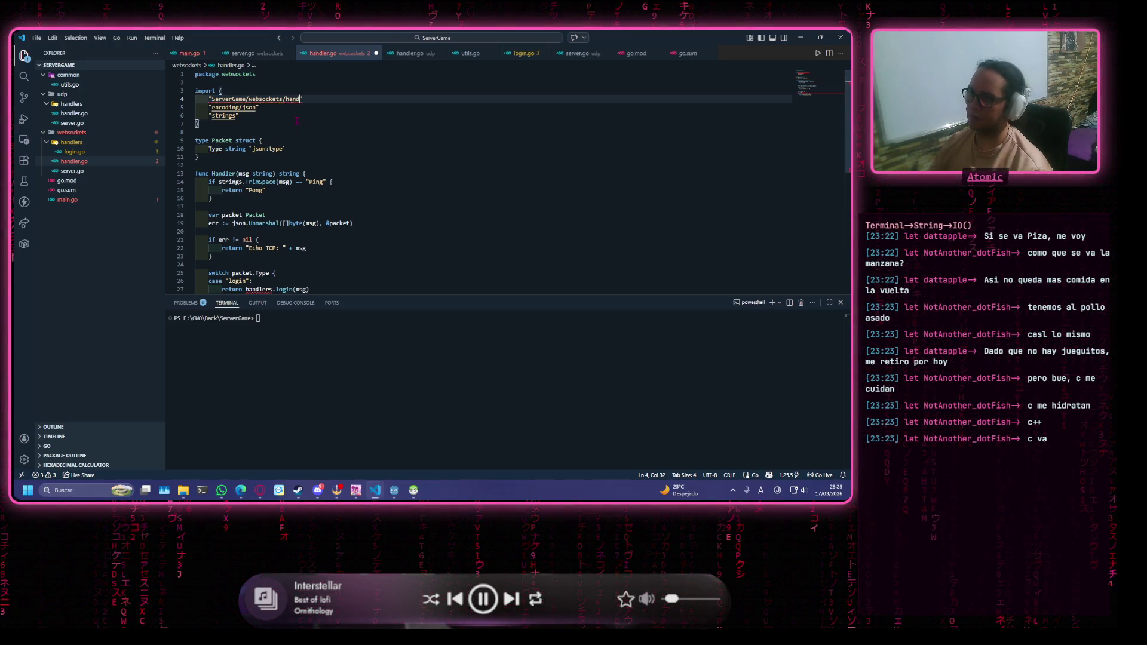
key("ctrl+s")
scroll(311, 194, "down", 3)
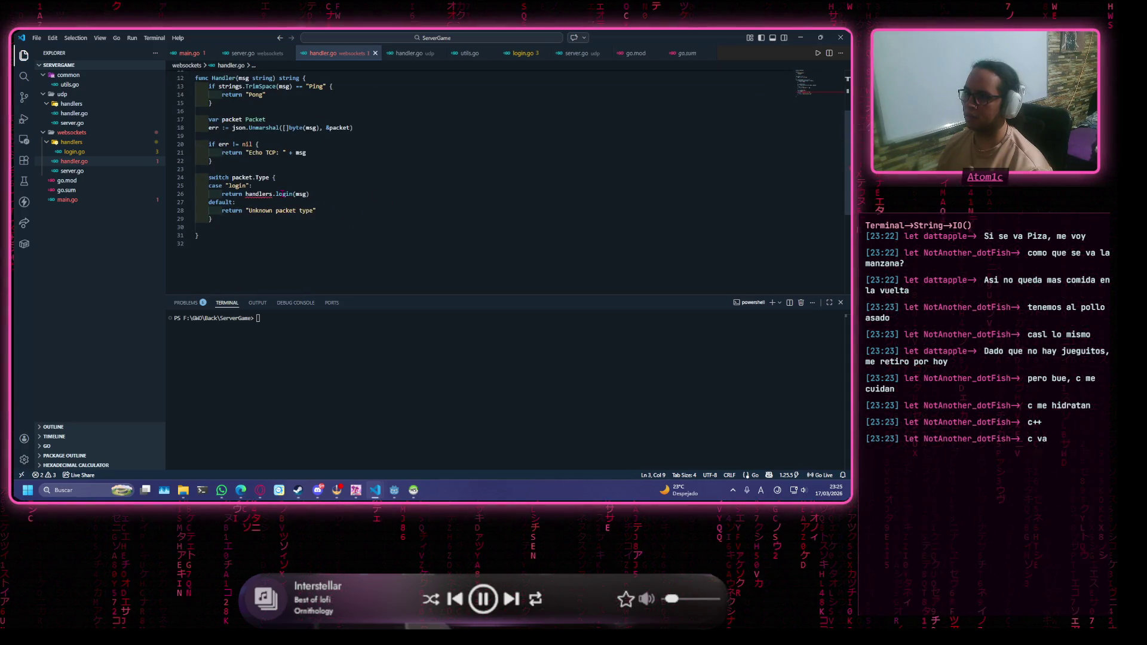
mouse_move(264, 195)
scroll(277, 144, "up", 3)
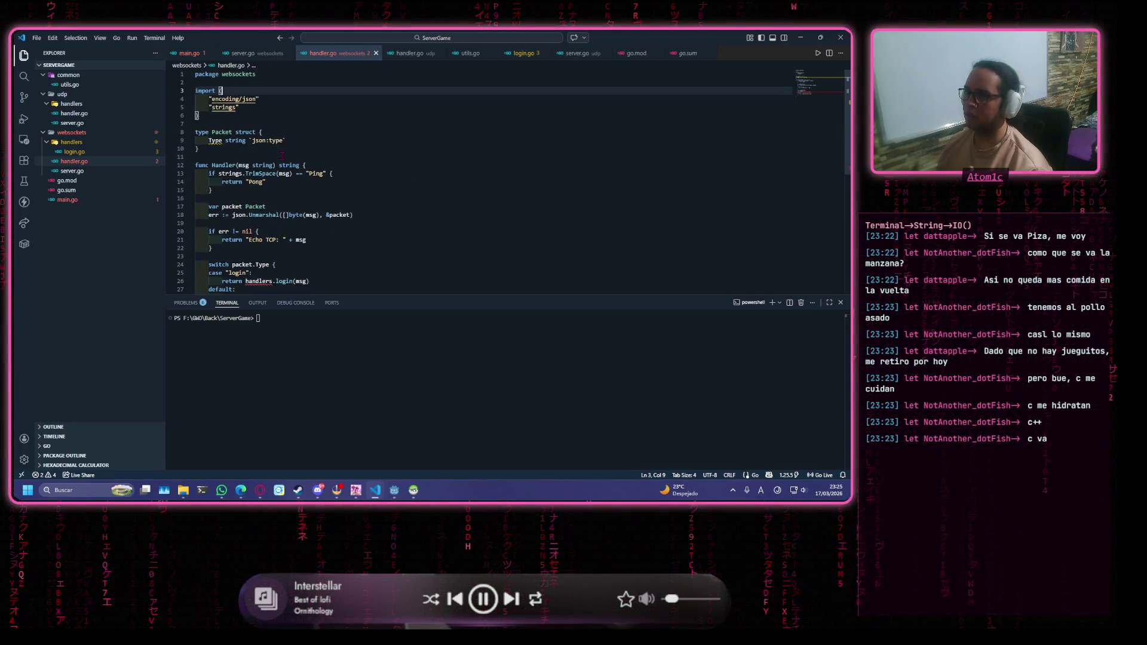
- Restore the ServerGame/websockets/handlers import line in the import block
key("Return")
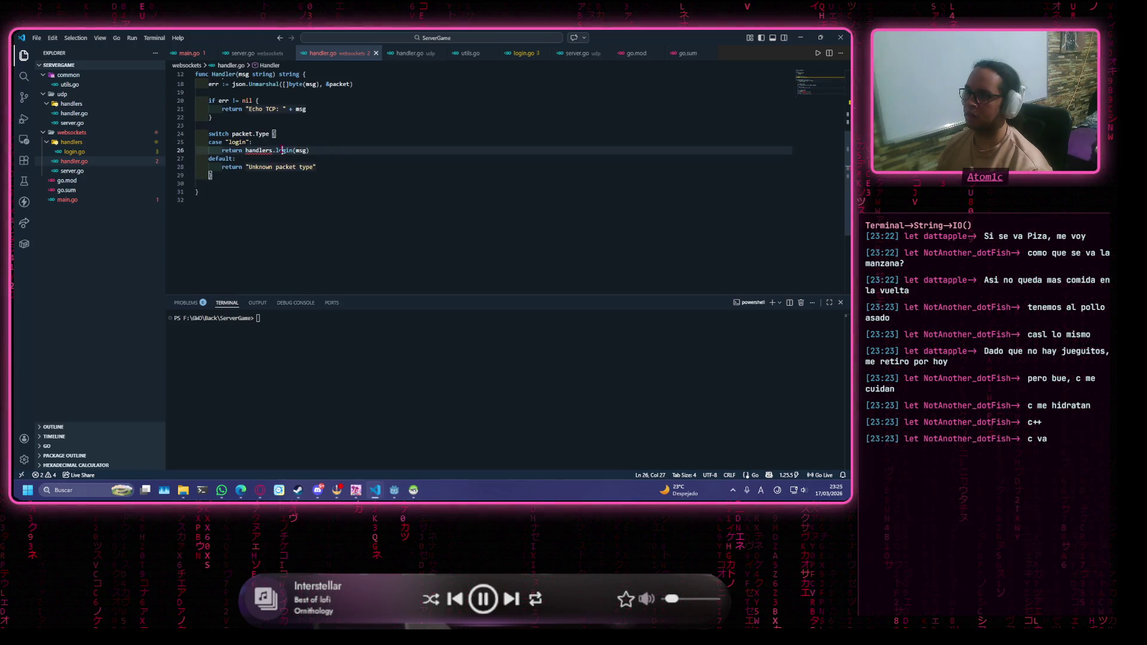
type("\"ServerGame/websockets/handlers\"")
scroll(285, 224, "down", 3)
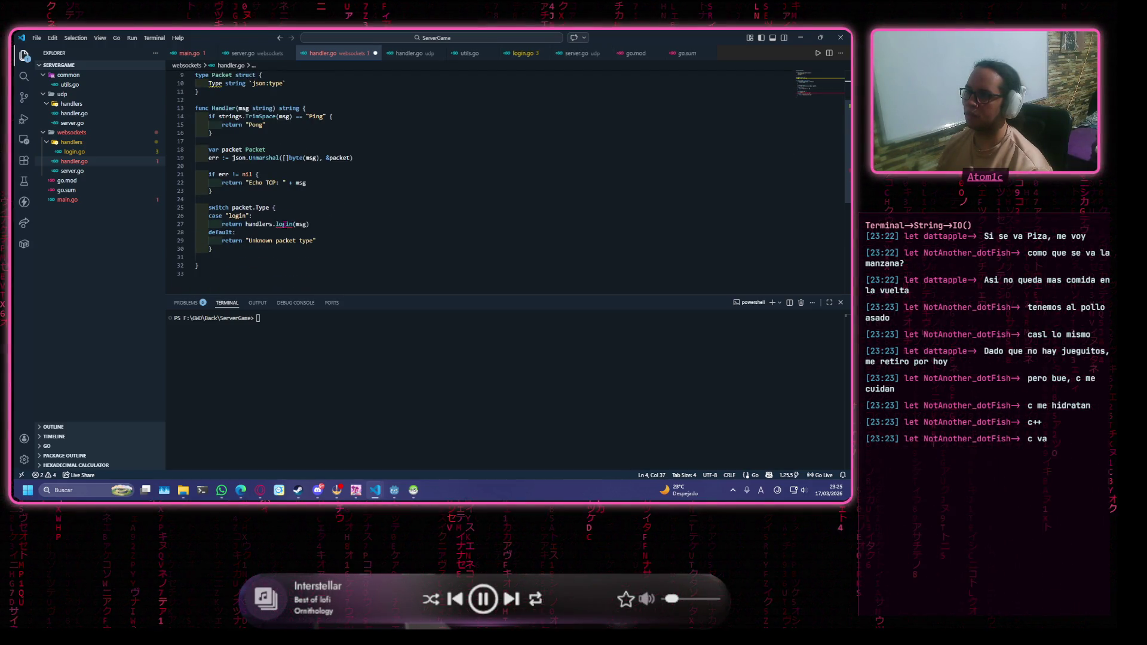
mouse_move(285, 225)
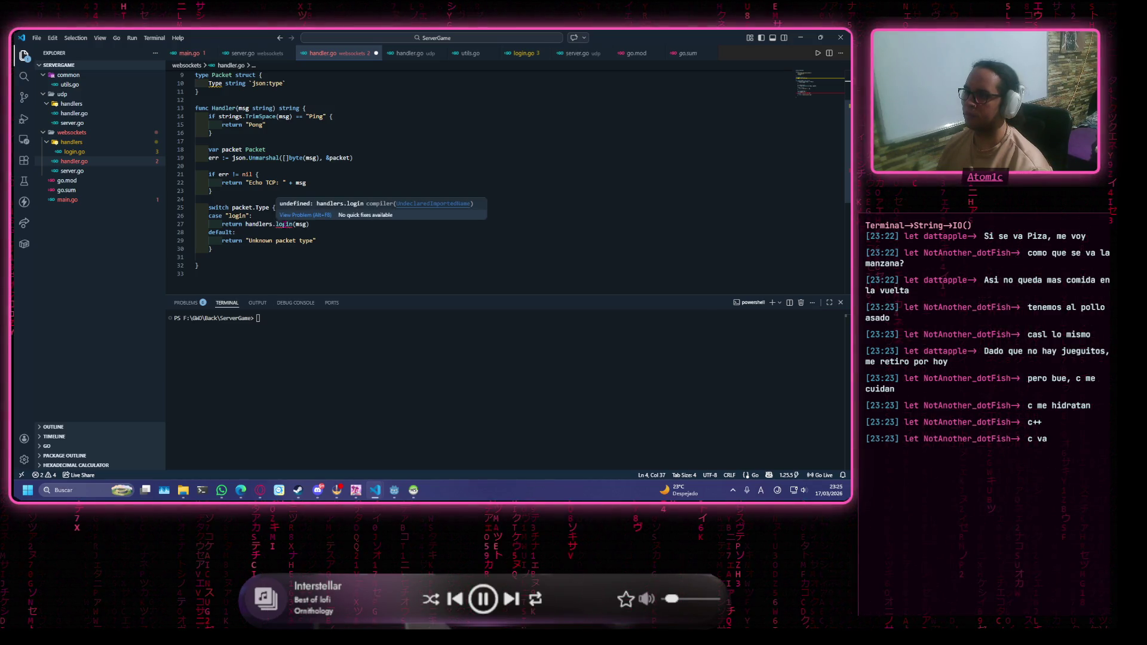
scroll(284, 225, "up", 2)
scroll(285, 224, "down", 2)
- Briefly remove the handlers. prefix on line 27, undo it, then open login.go
left_click(275, 224)
key("BackSpace")
key("BackSpace")
key("BackSpace")
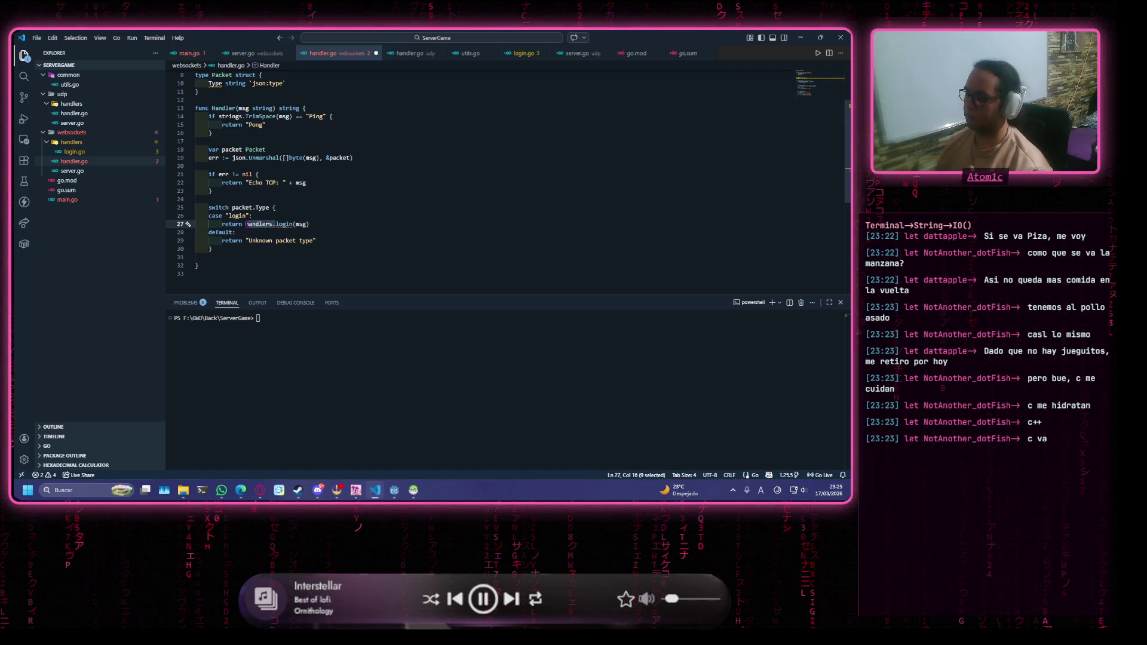
key("End")
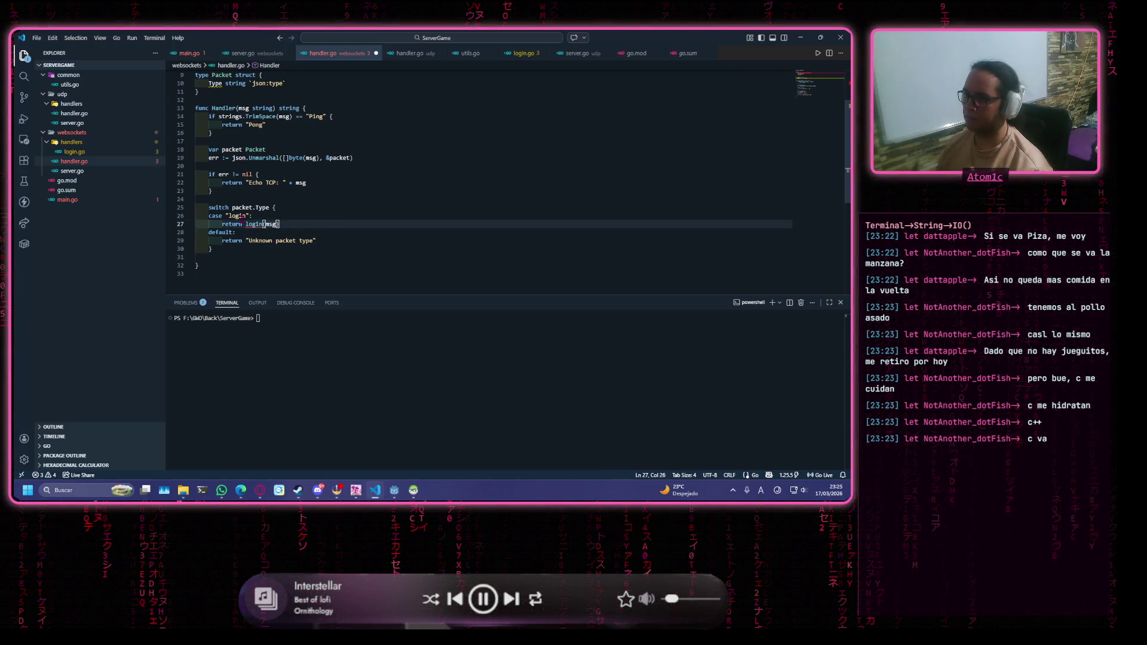
mouse_move(253, 225)
key("Down")
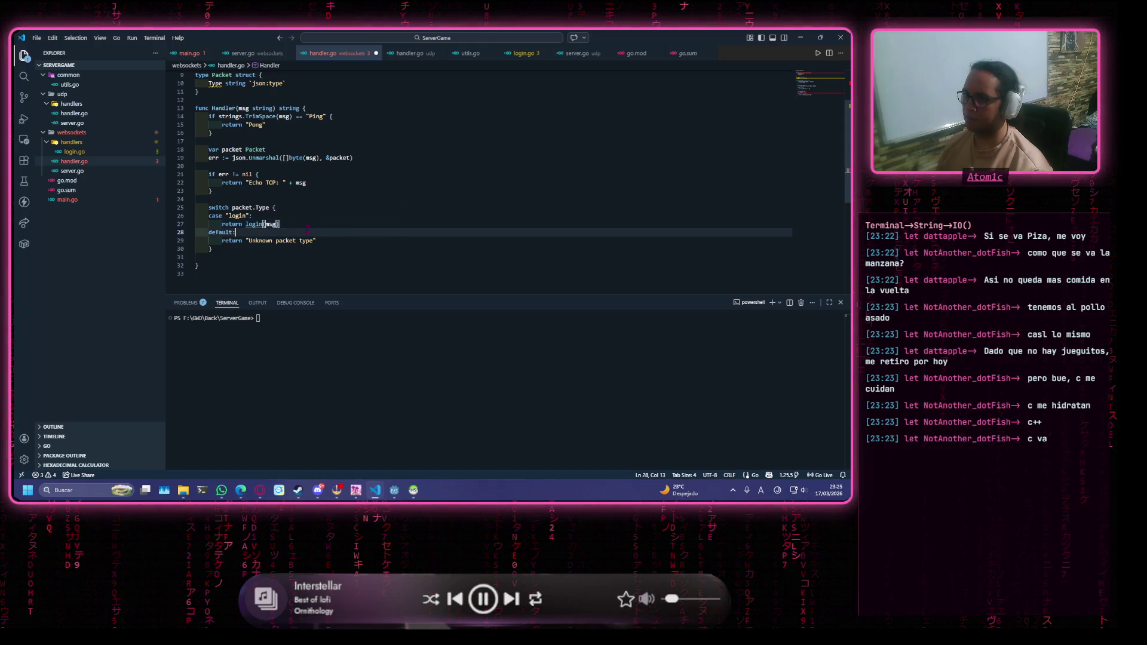
scroll(275, 197, "up", 3)
scroll(280, 190, "down", 2)
key("ctrl+z")
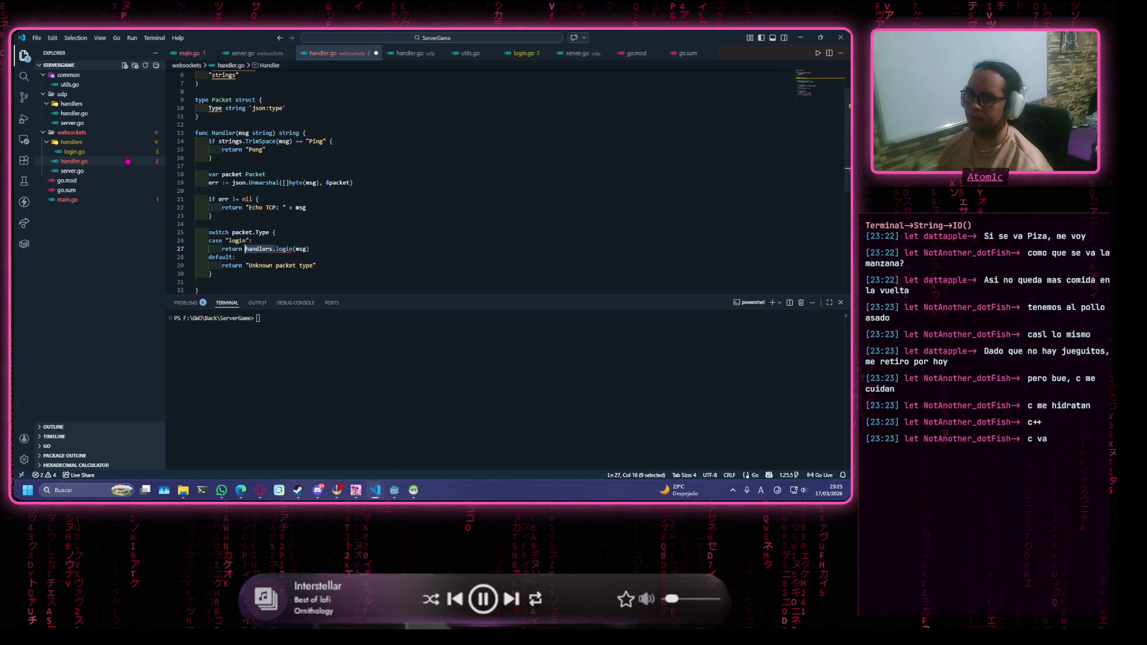
left_click(75, 152)
- Glance at login.go, then return to the websockets handler.go
key("Up")
key("Up")
key("Up")
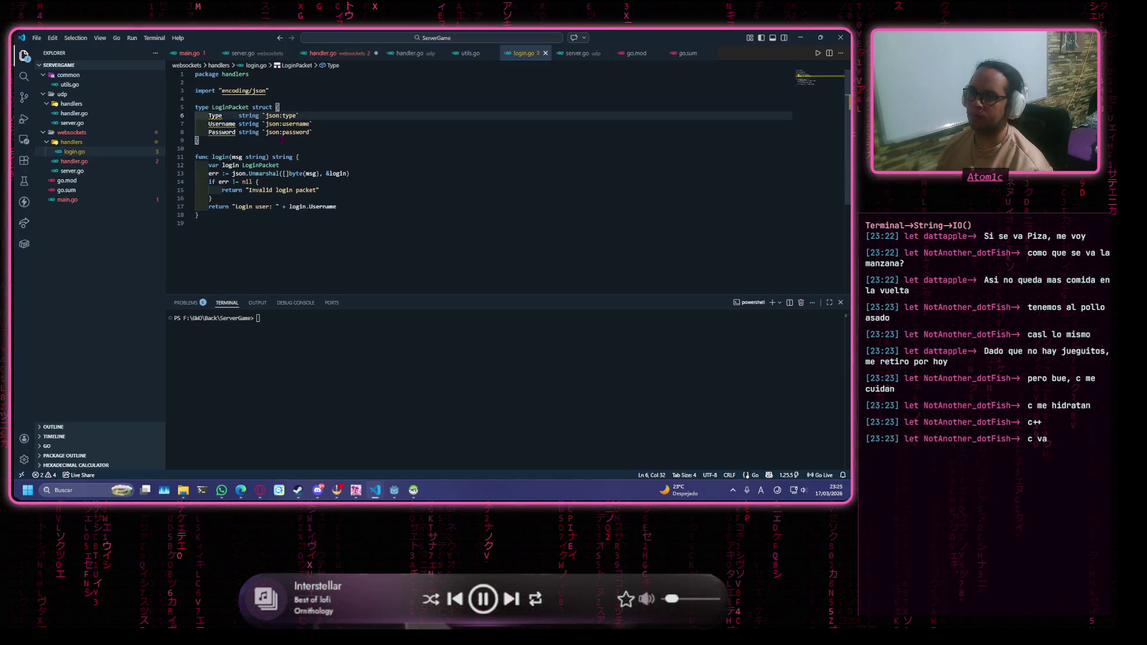
left_click(72, 142)
left_click(71, 142)
left_click(112, 163)
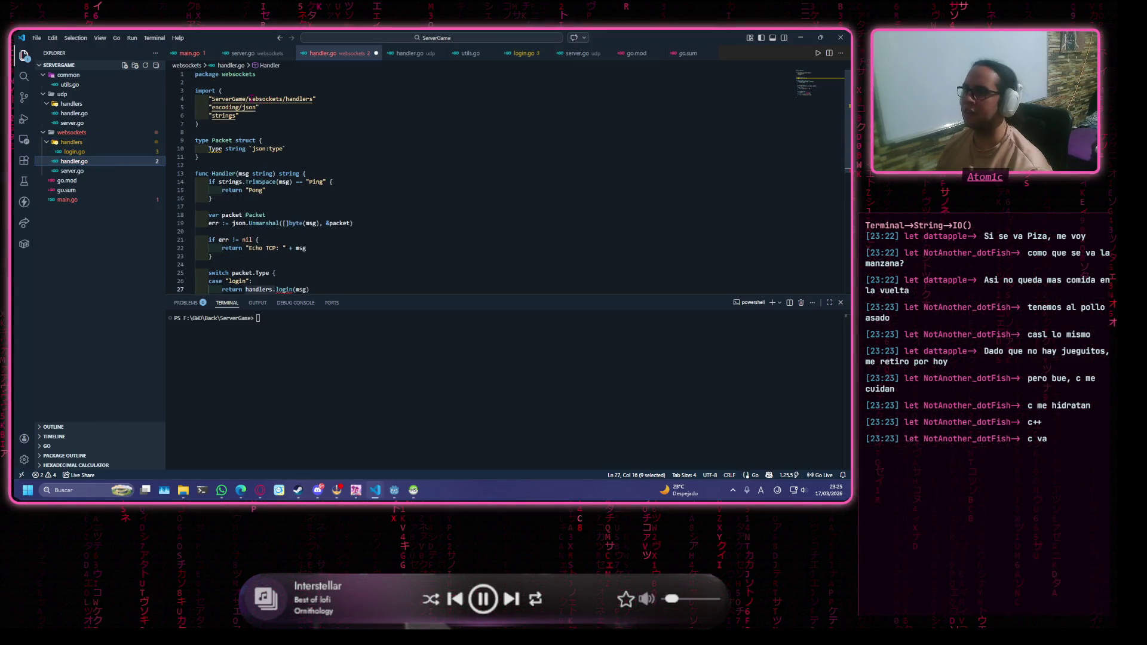
- Delete 'ServerGame/websockets/' from the line 4 import so it reads "handlers"
left_click_drag(285, 99, 213, 100)
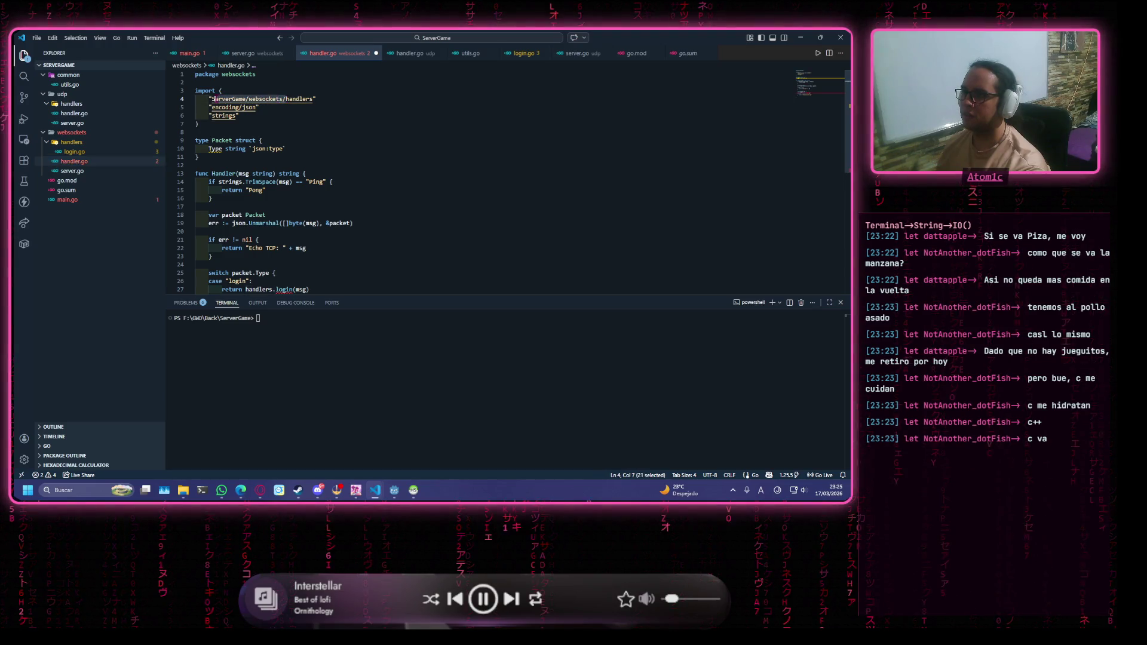
key("BackSpace")
key("End")
scroll(335, 165, "down", 3)
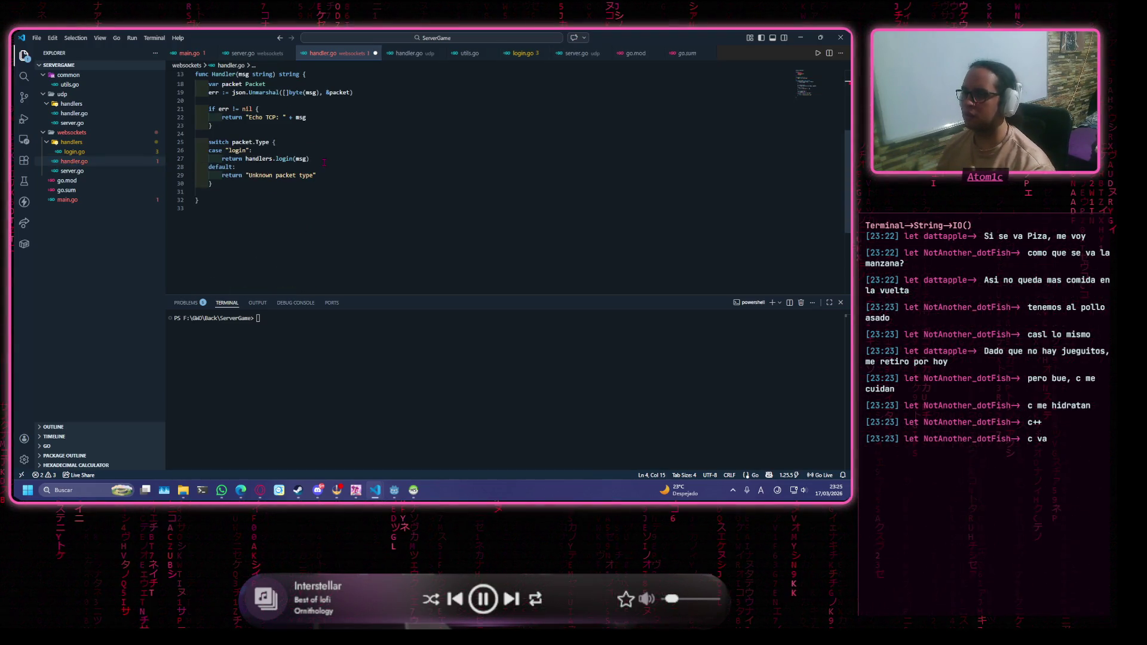
scroll(335, 164, "up", 2)
scroll(336, 165, "down", 5)
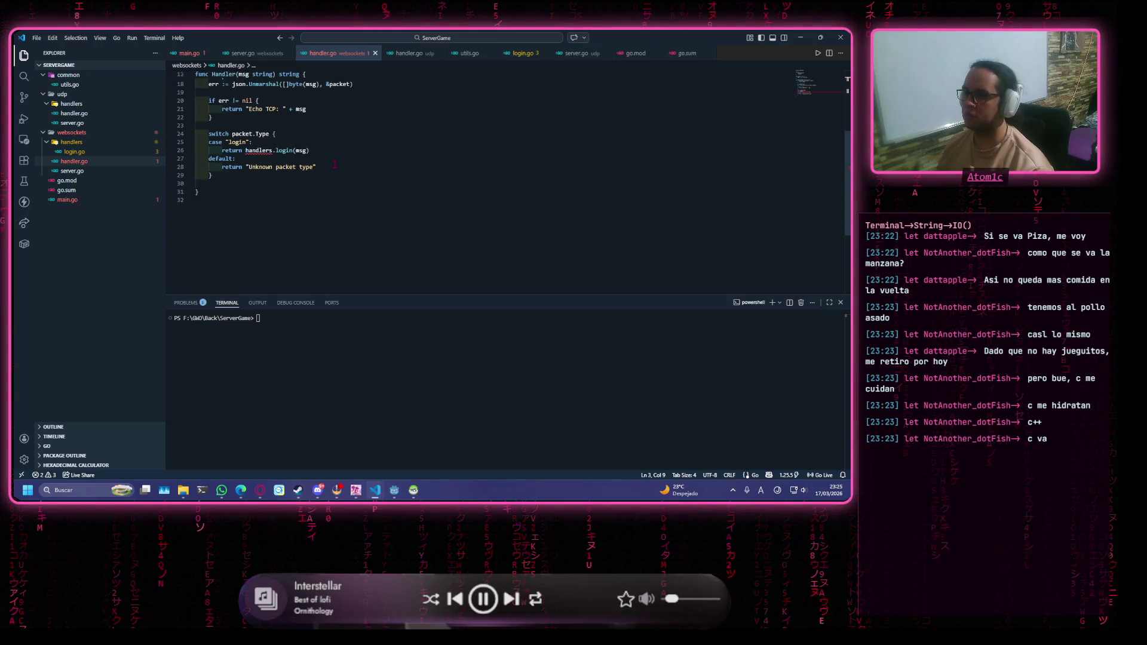
scroll(335, 165, "up", 5)
scroll(335, 165, "up", 1)
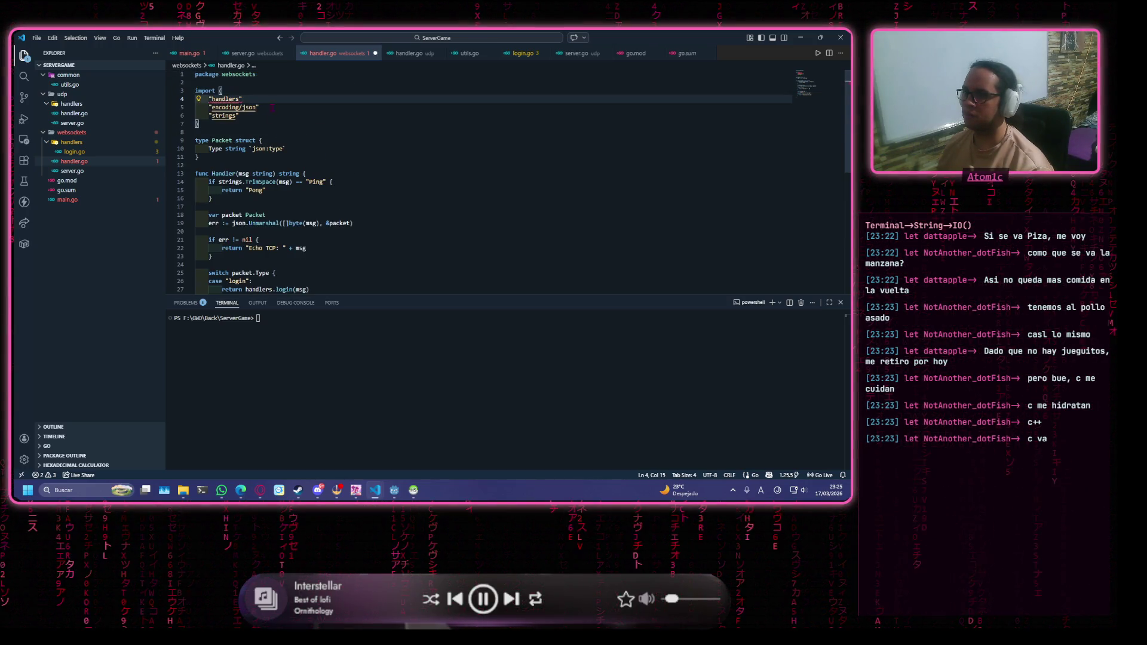
- Try the suggested fix to fetch the handlers package, then dismiss the failure notice
mouse_move(219, 99)
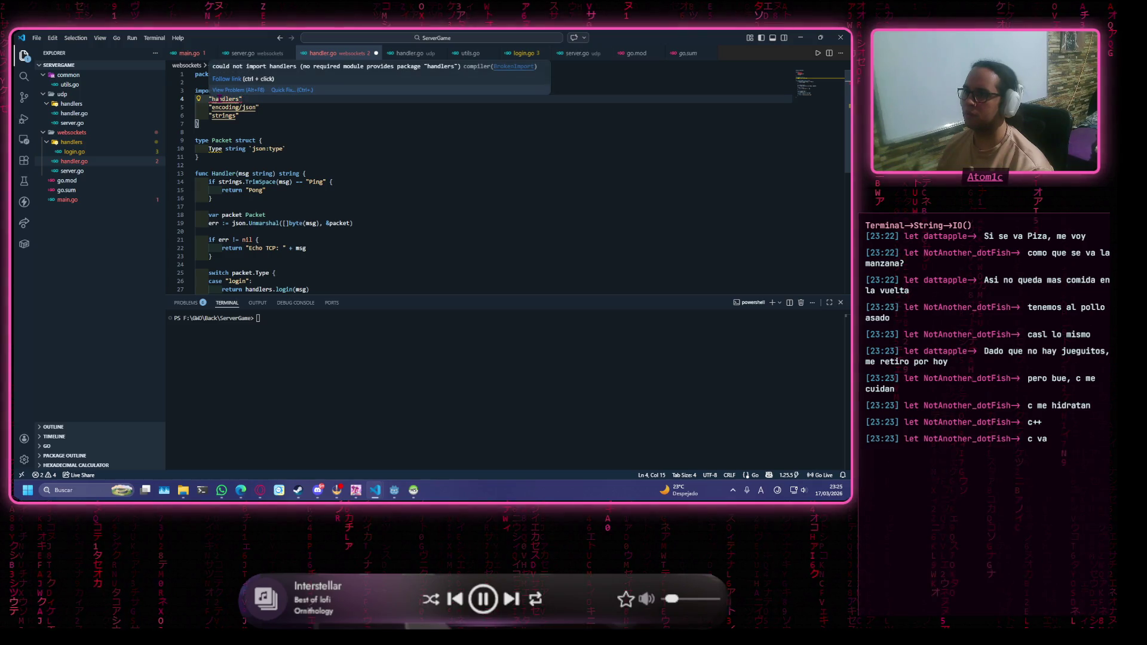
left_click(281, 90)
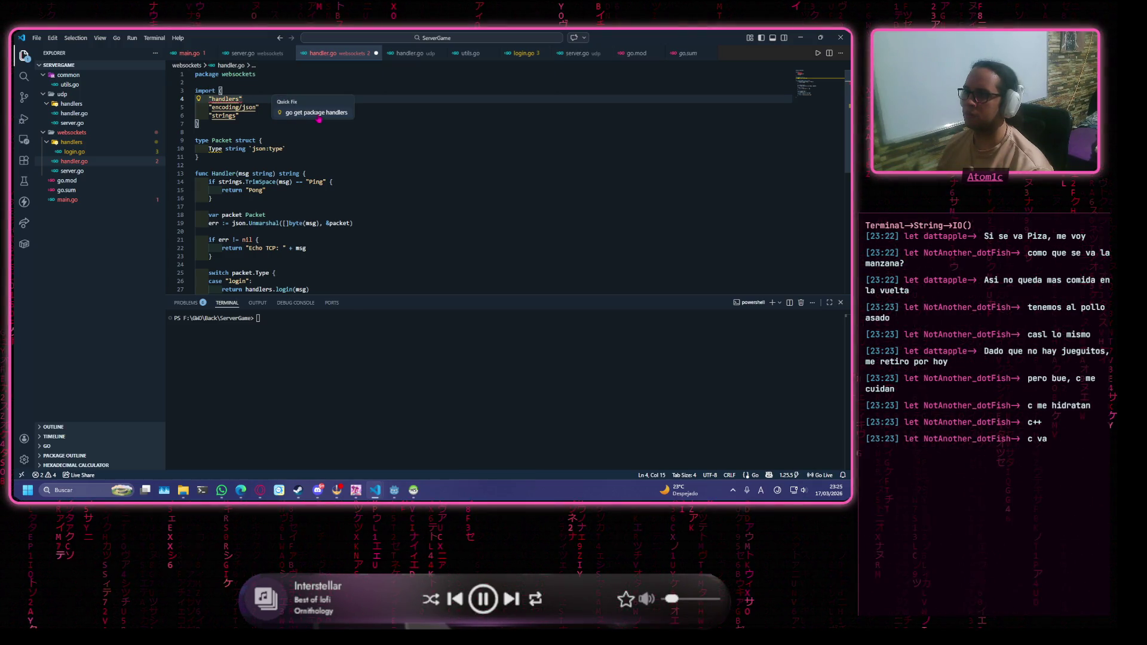
left_click(293, 112)
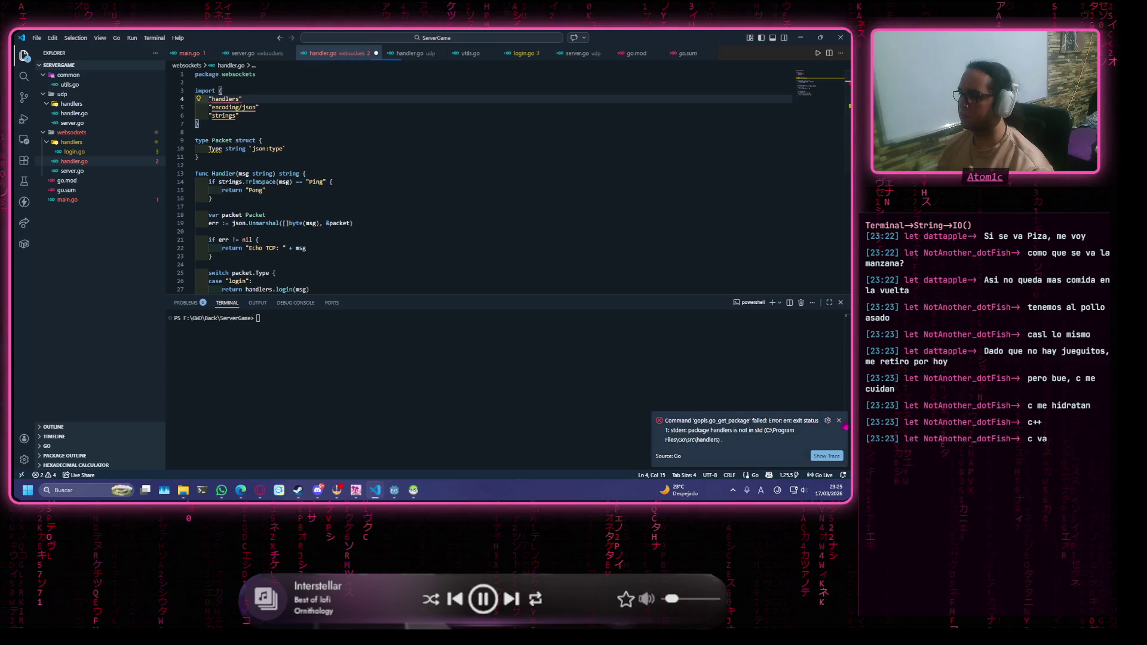
left_click(839, 420)
- Start editing the handlers import path, dismissing the path suggestions
left_click(339, 116)
scroll(339, 117, "down", 4)
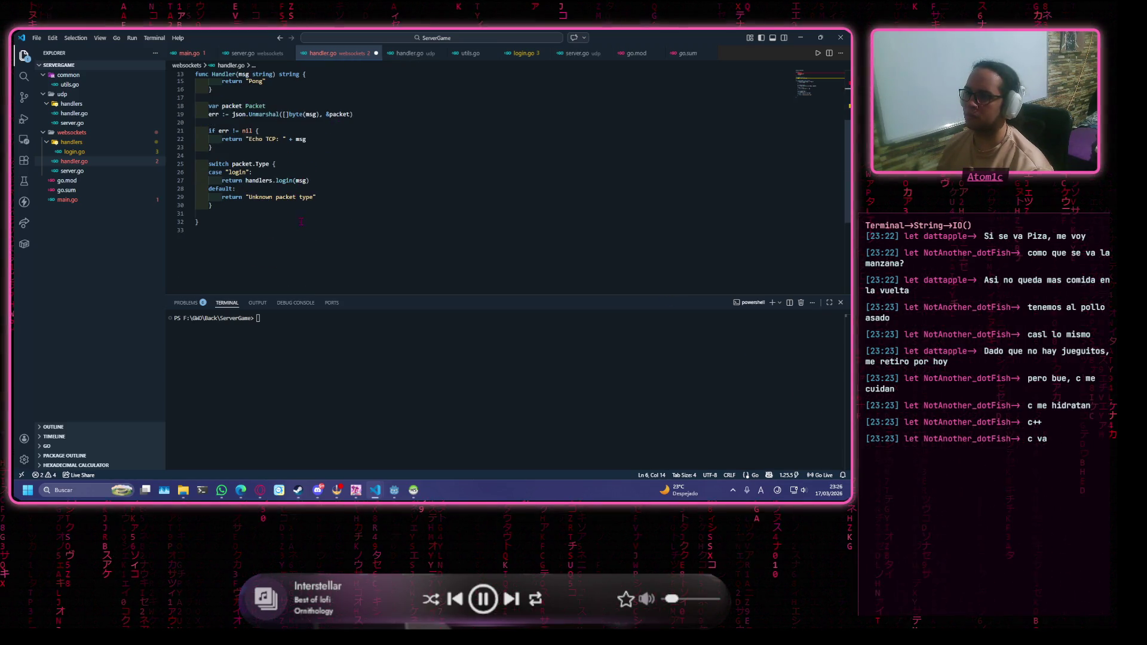
scroll(289, 212, "up", 3)
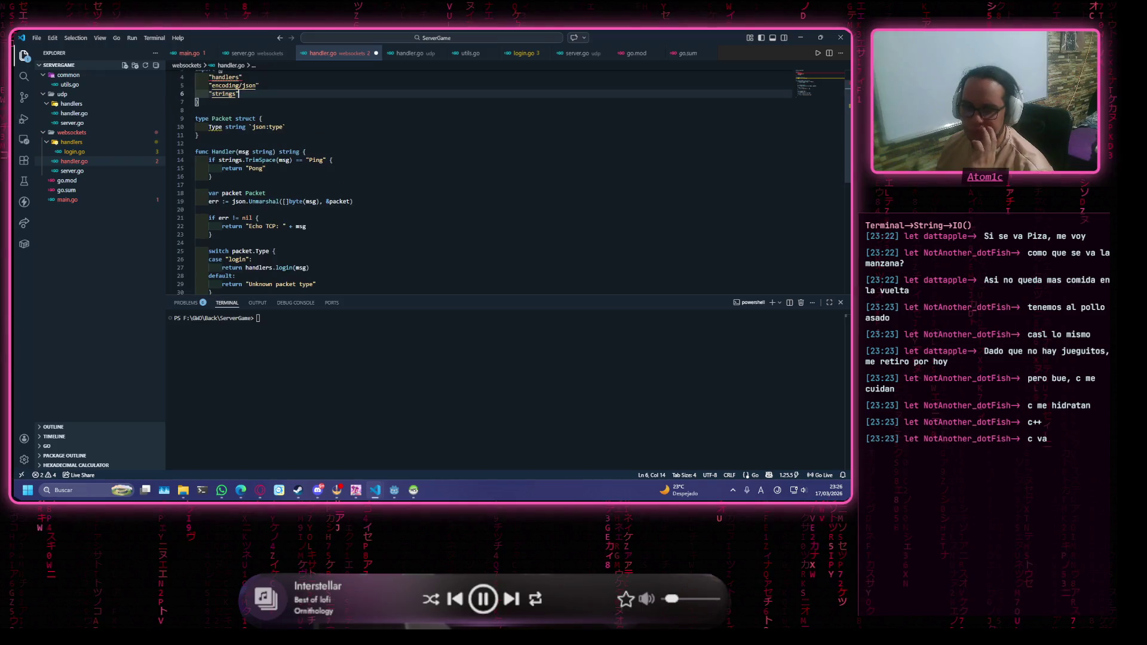
left_click(299, 192)
scroll(298, 192, "up", 1)
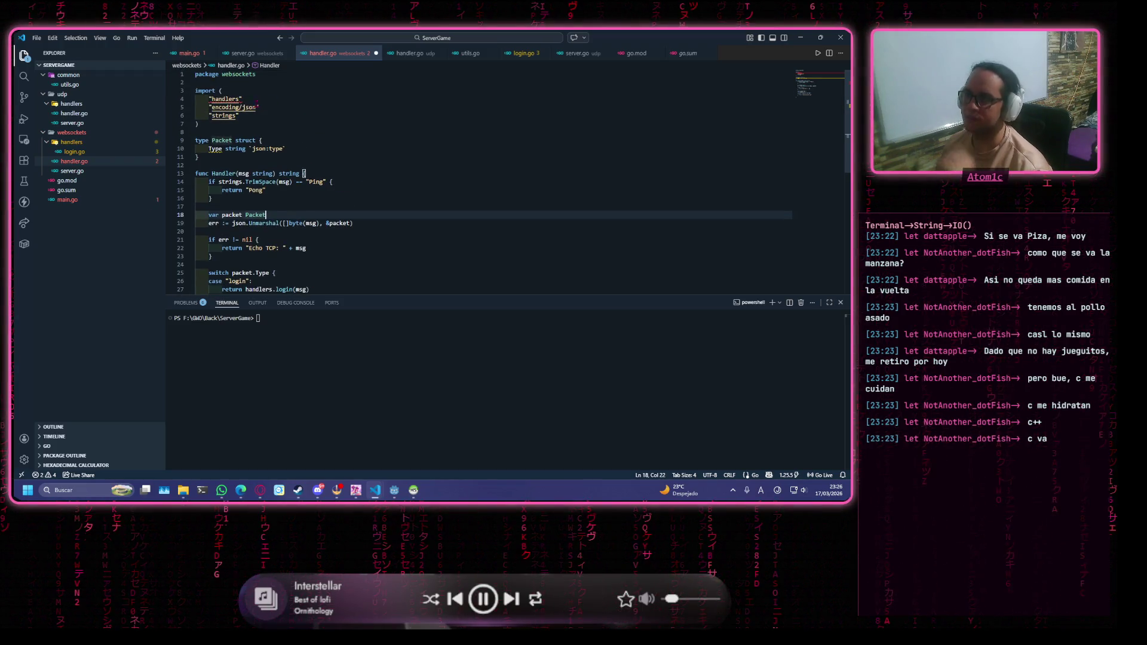
left_click(216, 99)
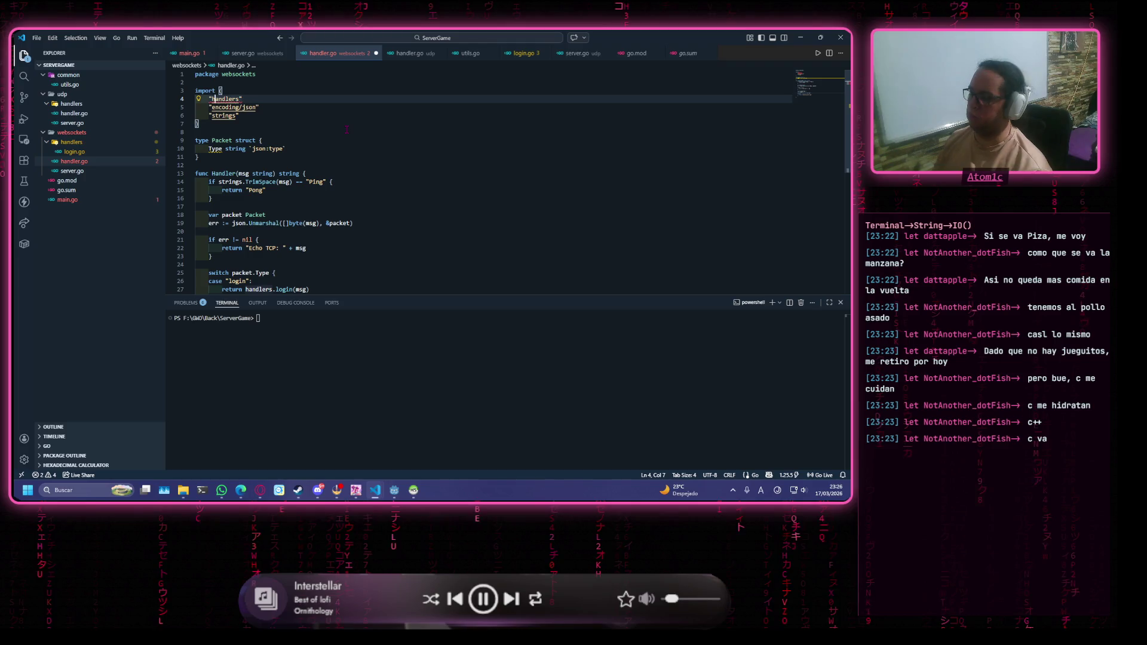
type("/")
left_click(290, 92)
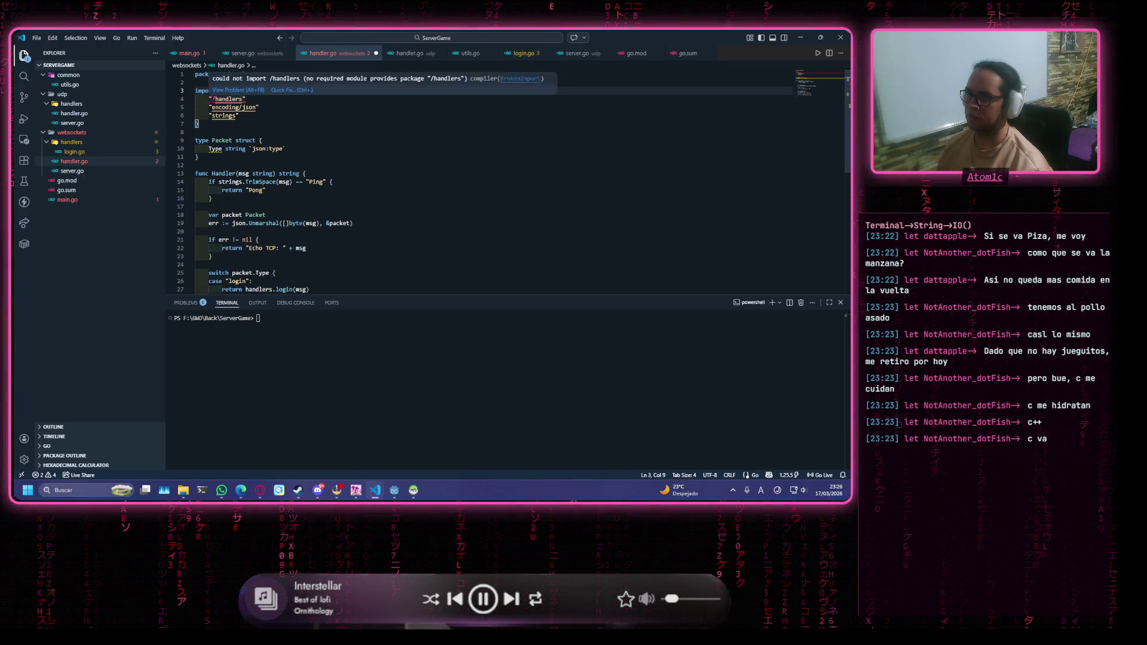
- Retype the import path as websockets/handler. and save handler.go
left_click(210, 99)
type(".")
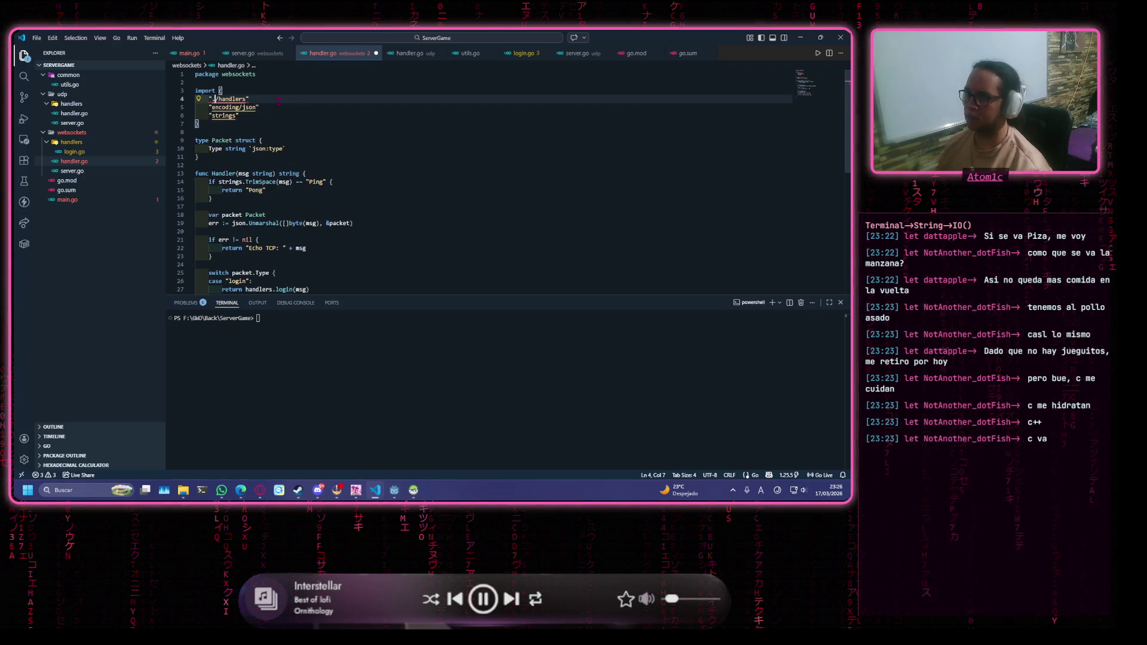
key("BackSpace")
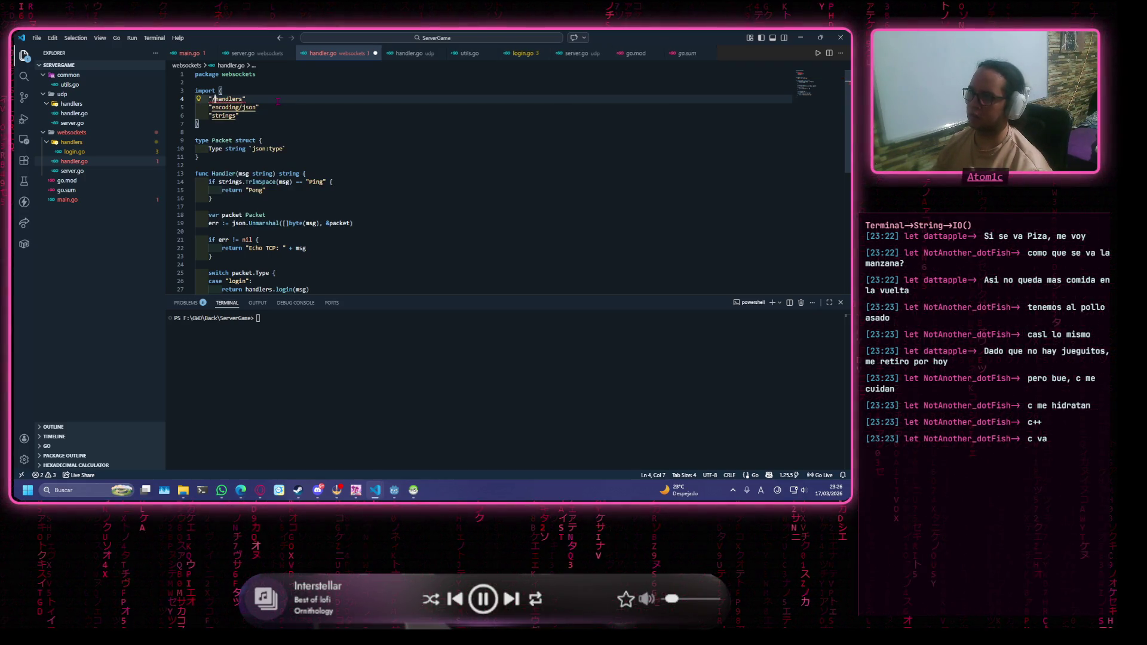
key("shift+End")
type("h")
key("BackSpace")
type("websockets/handler.")
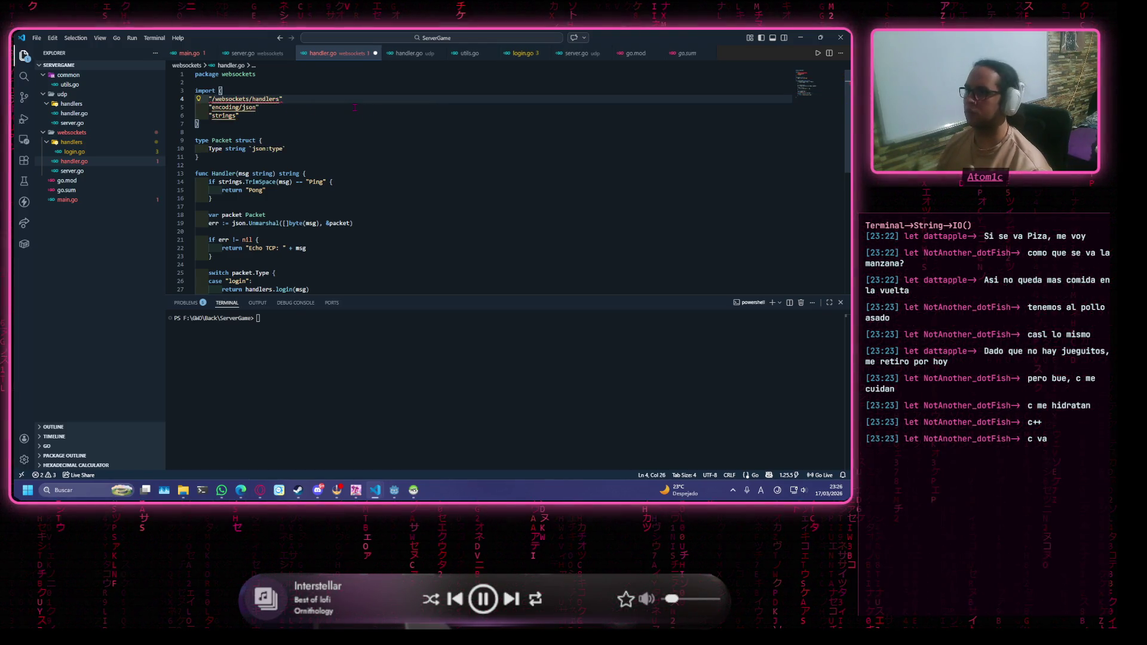
key("ctrl+s")
- Select the entire contents of handler.go
scroll(336, 130, "down", 4)
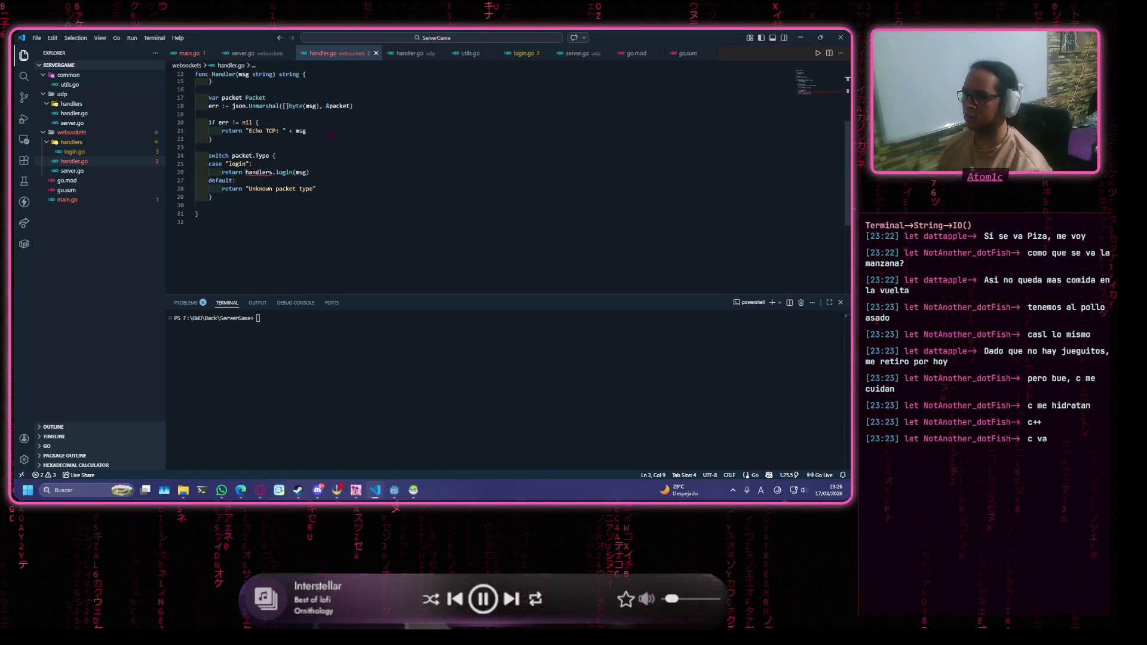
key("ctrl+End")
key("ctrl+shift+Home")
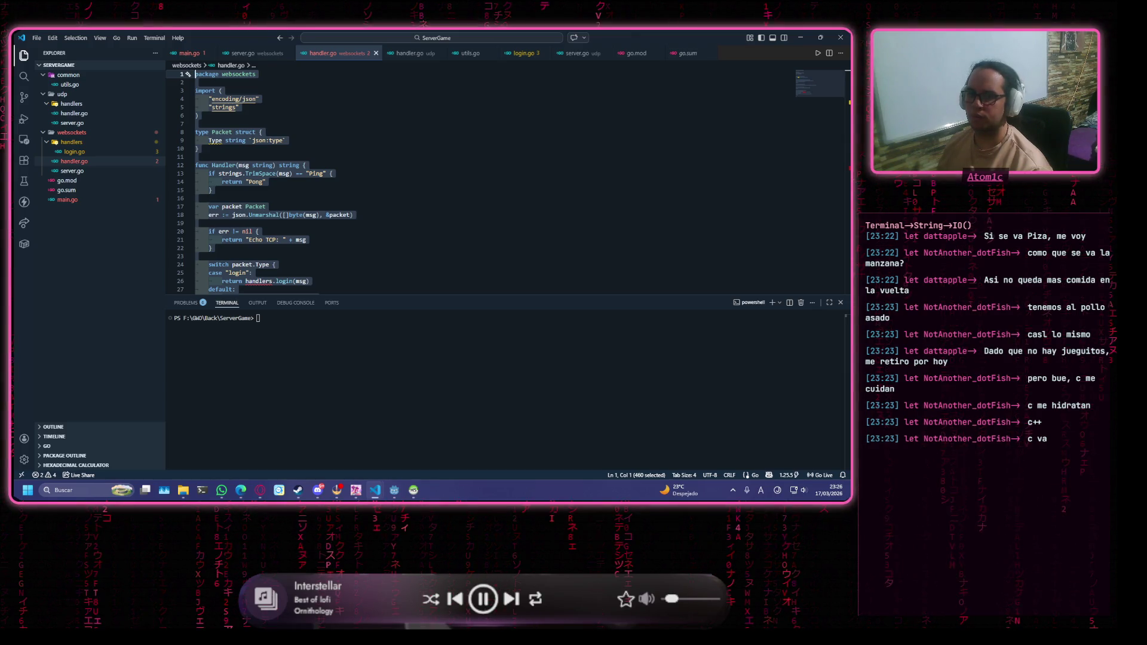
- Screenshot the ServerGame Explorer folder tree to the clipboard
key("alt+Tab")
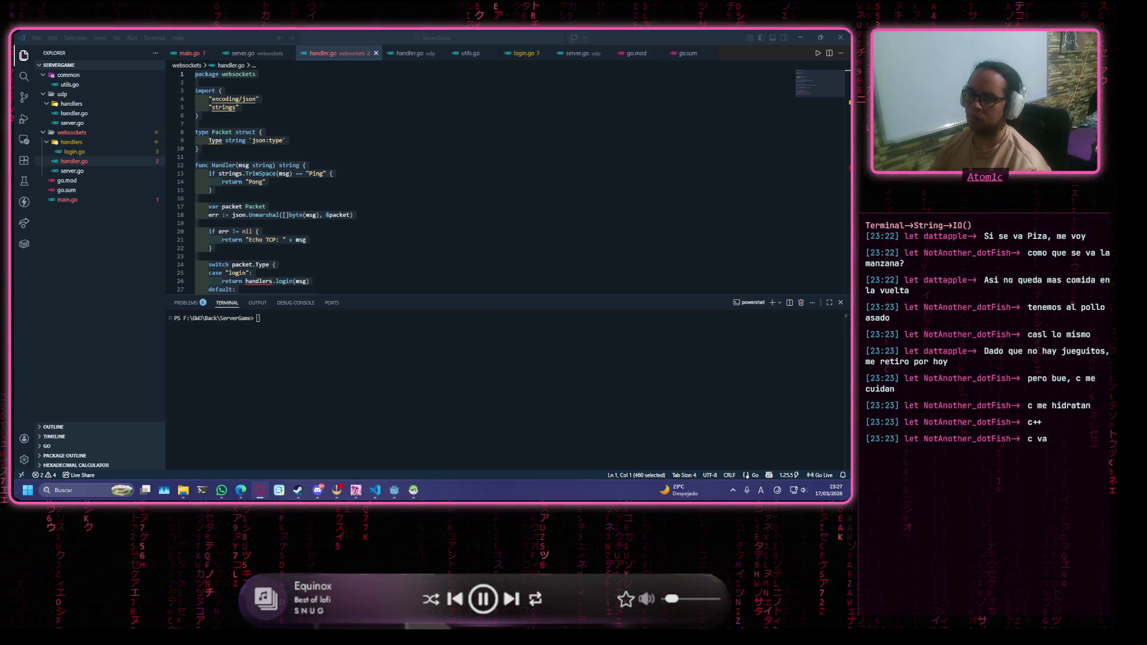
left_click(153, 279)
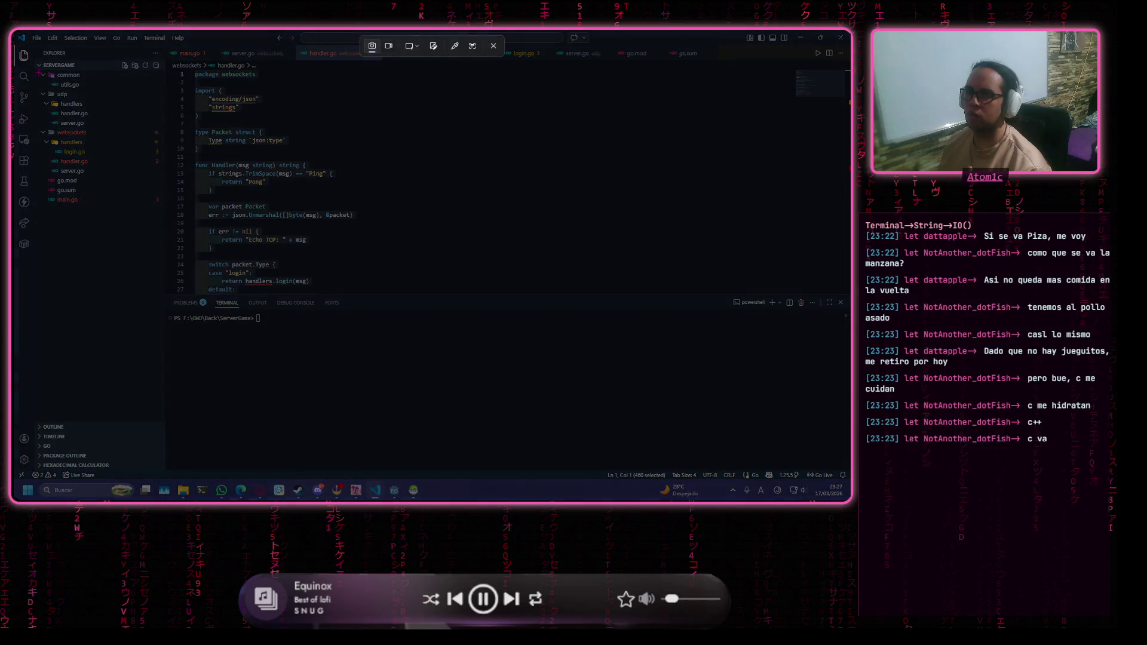
left_click(146, 211)
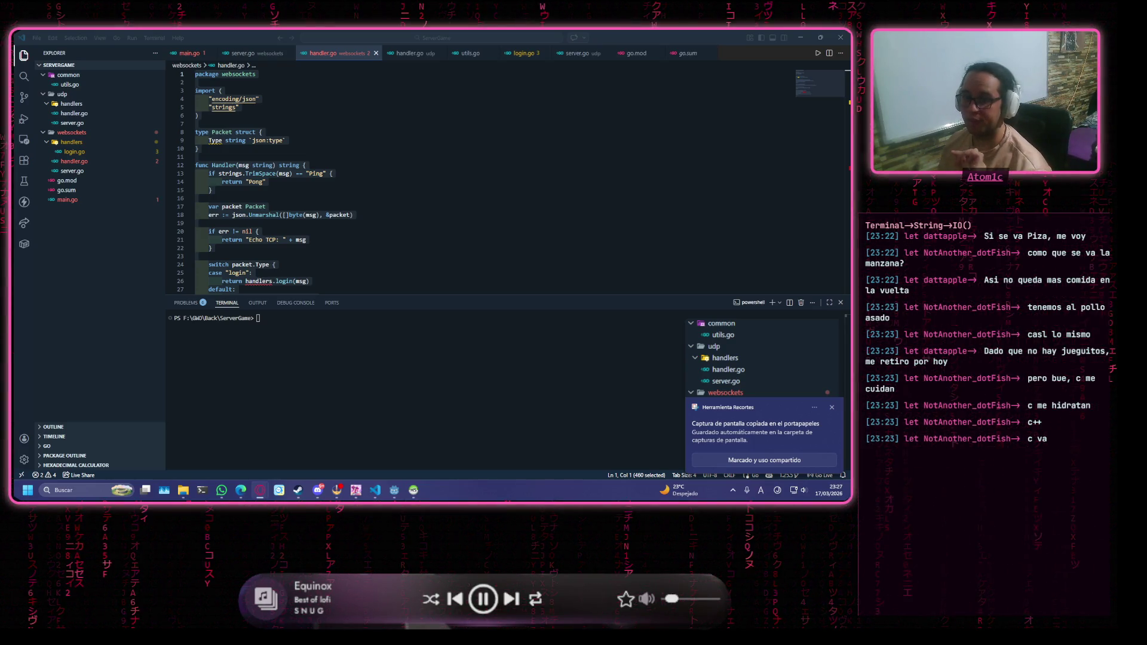
- Open main.go to read the ServerGame/websockets import error, then open login.go
left_click(67, 200)
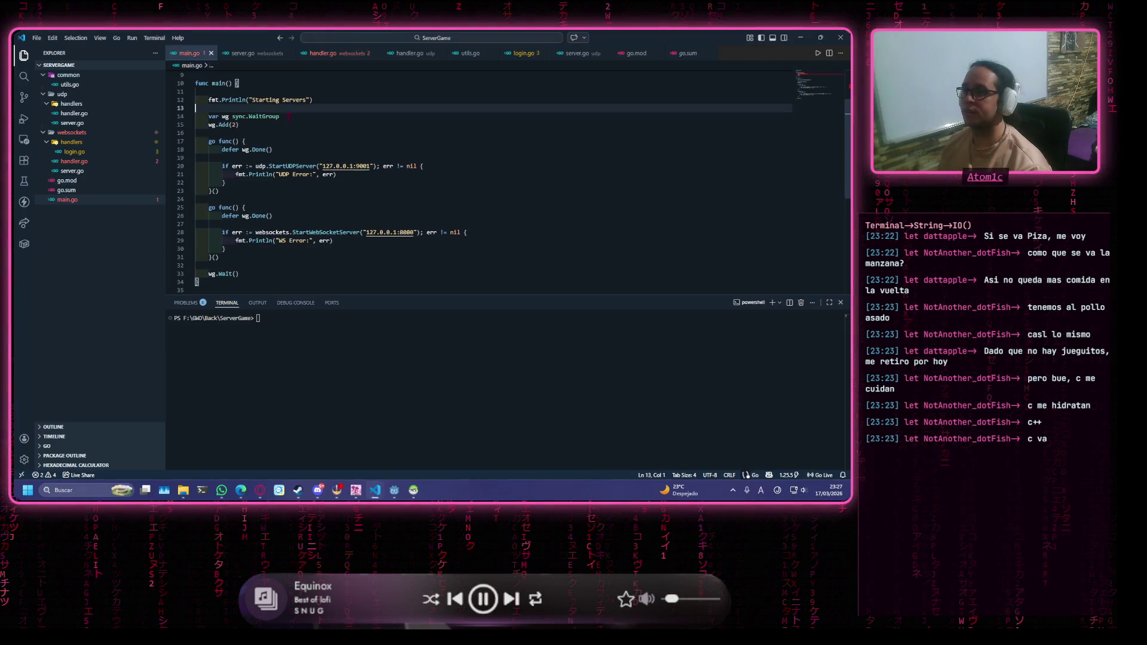
scroll(315, 165, "up", 3)
mouse_move(278, 109)
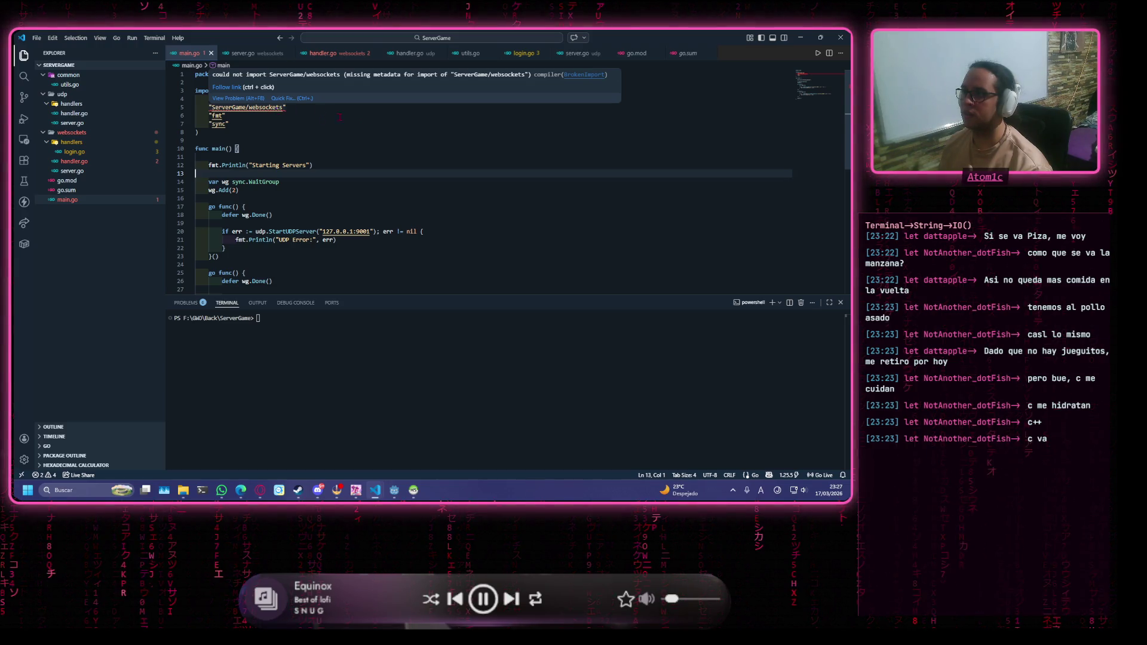
key("alt+Tab")
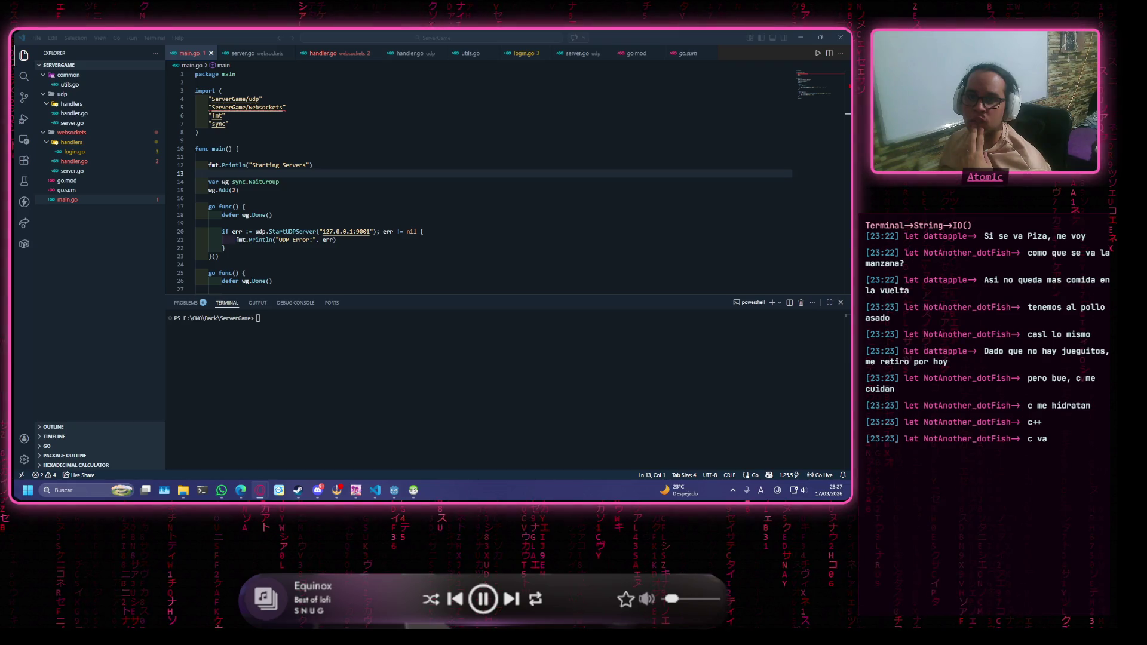
left_click(111, 152)
- Add "ServerGame/websockets/handlers" to the import block of the websockets handler.go
left_click(74, 161)
left_click(256, 99)
left_click(265, 110)
key("Return")
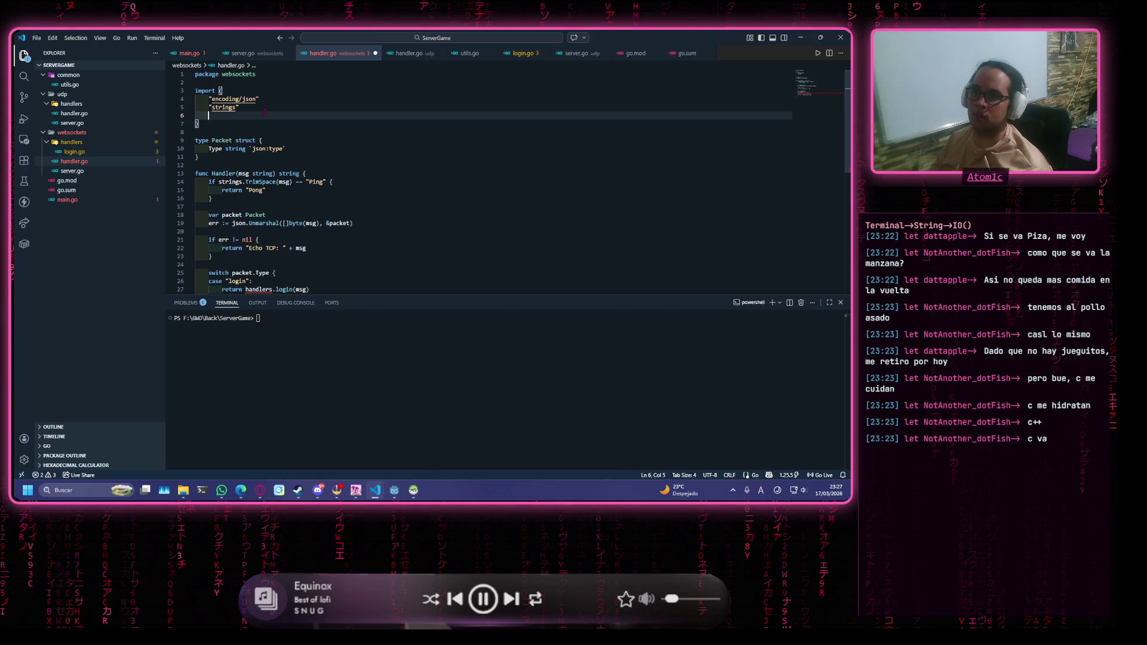
key("Return")
type("\"")
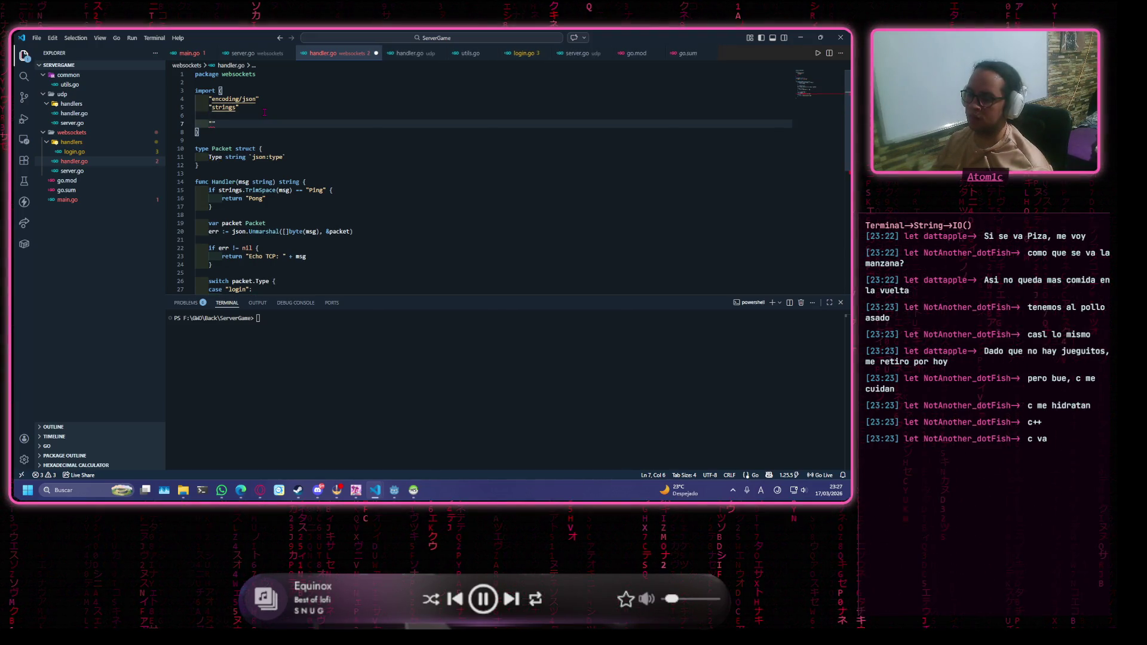
type("ServerGame")
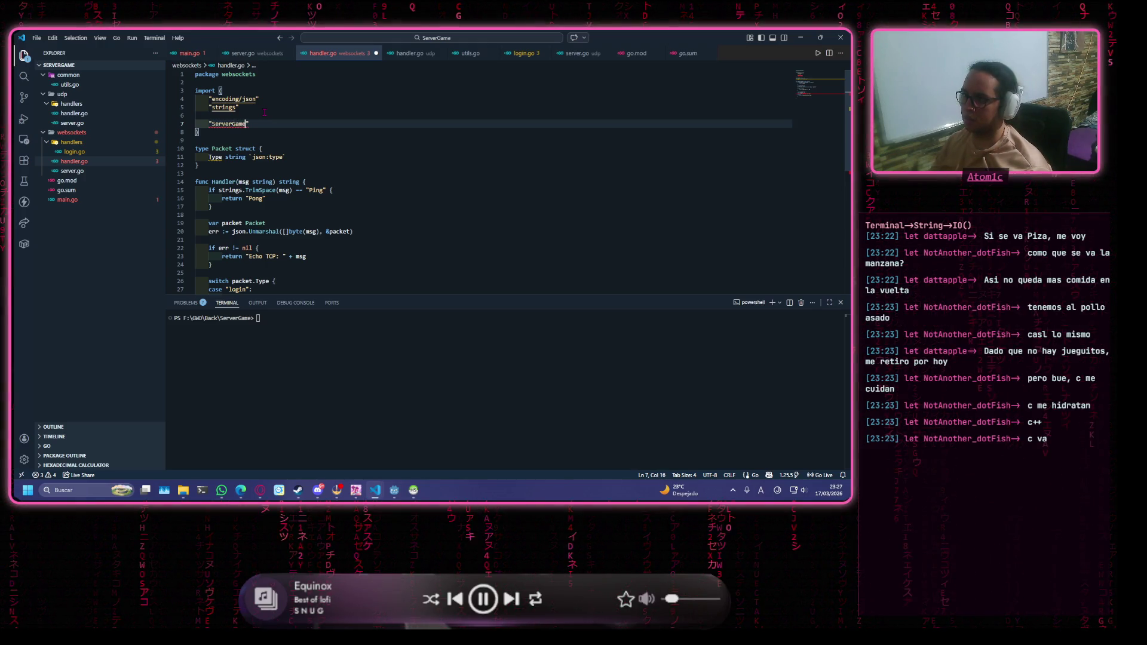
type("/we")
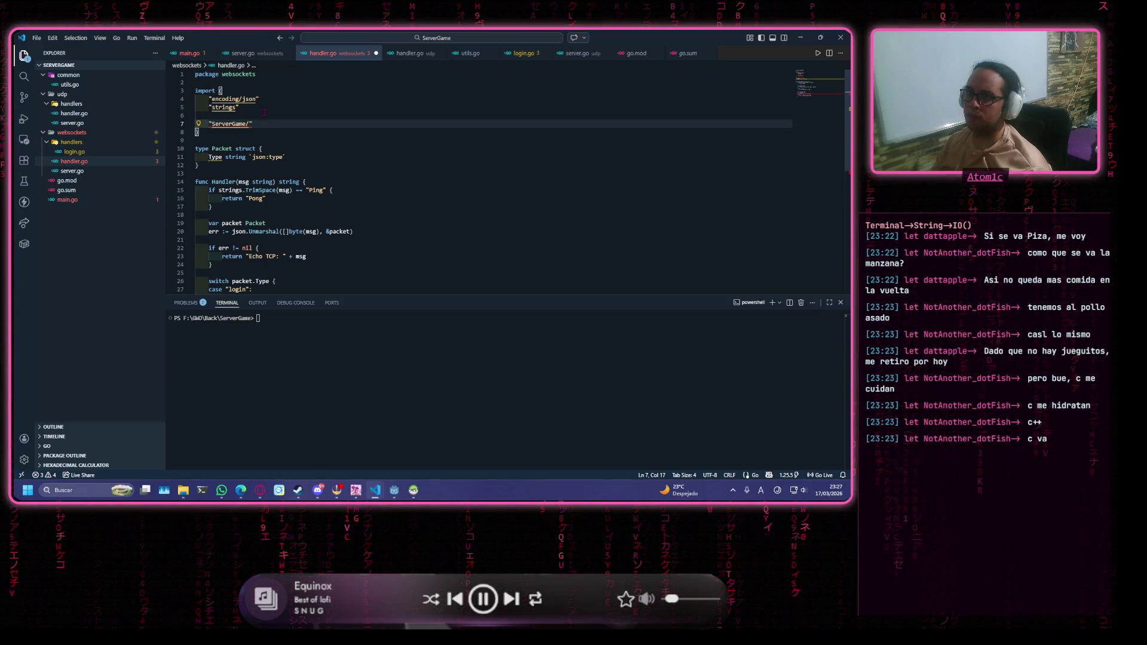
type("bsockets/handlers\"")
key("Down")
- View the problem details for the undefined handlers.login call
scroll(398, 156, "down", 3)
mouse_move(285, 232)
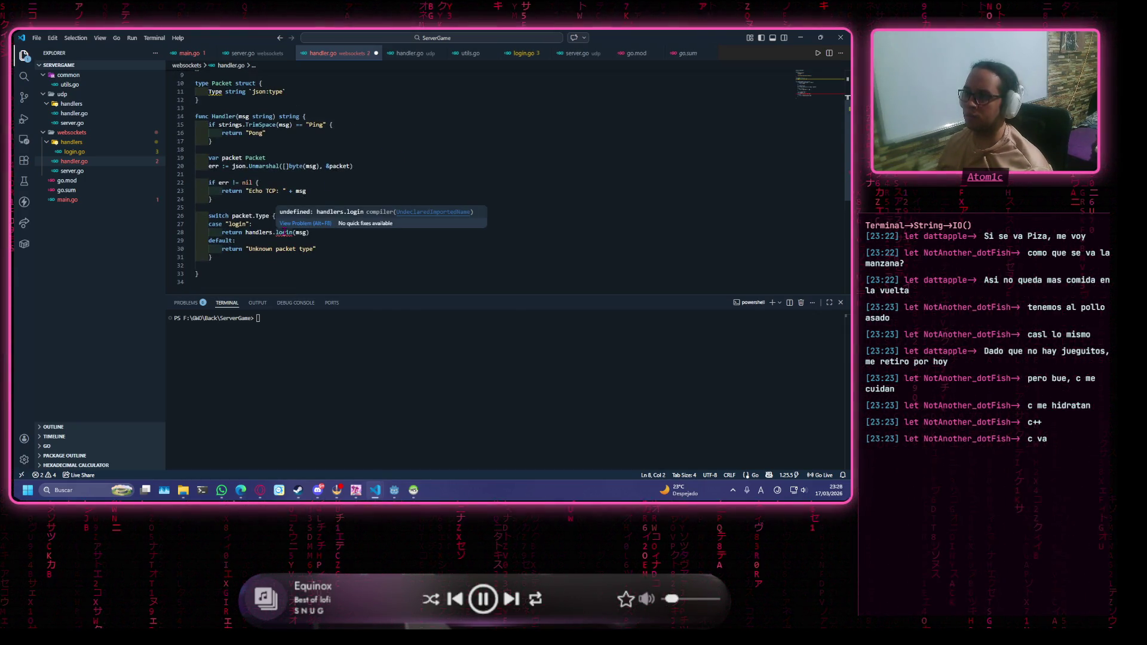
left_click(304, 223)
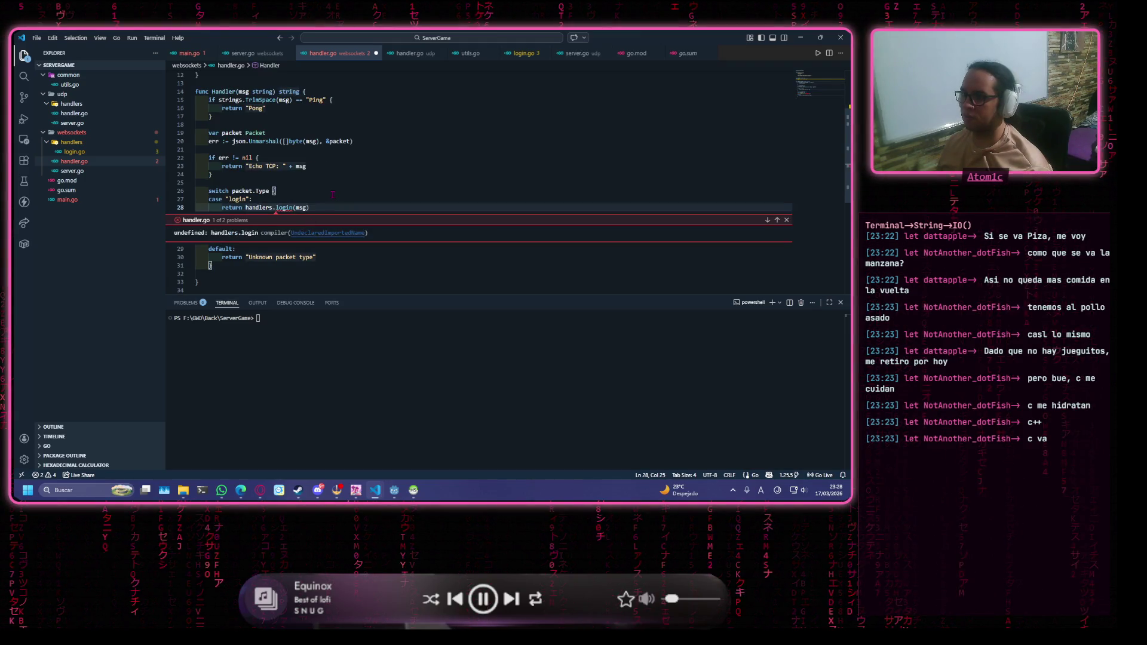
- Close the problem peek and look over login.go and then handler.go
key("Up")
key("Up")
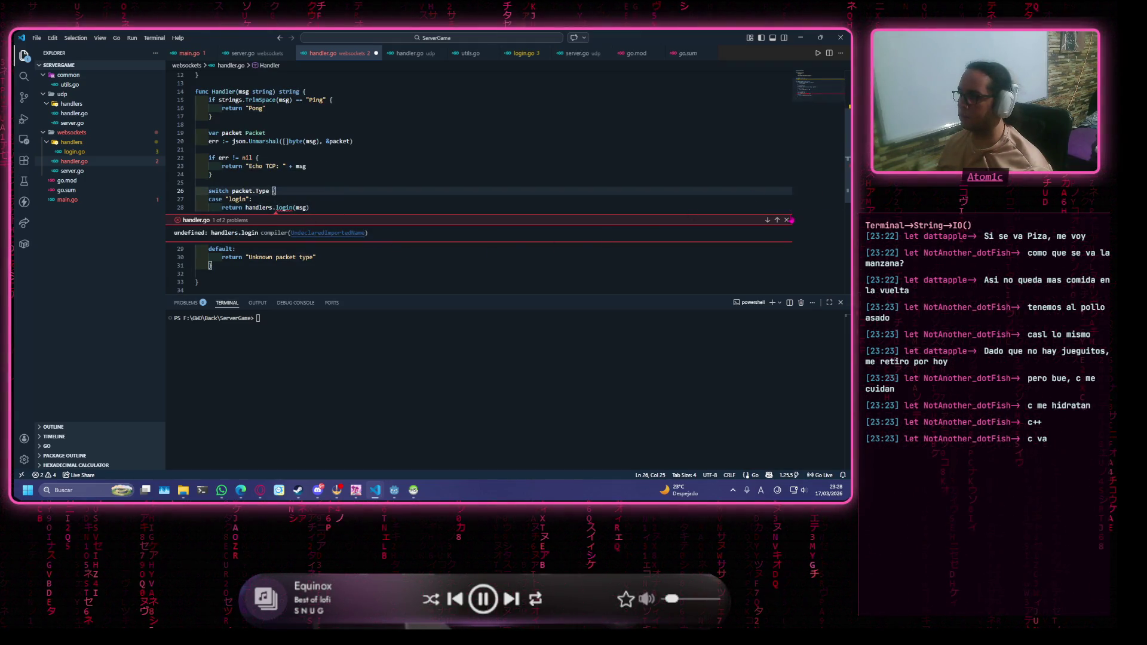
key("Escape")
left_click(74, 152)
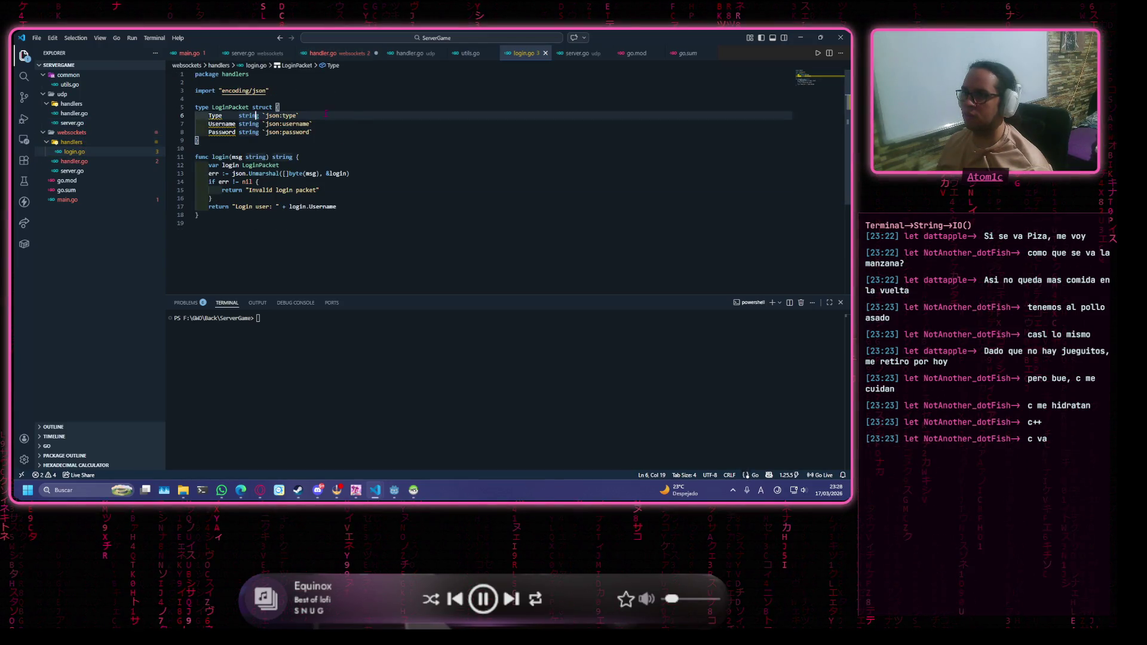
key("Down")
key("Down")
key("End")
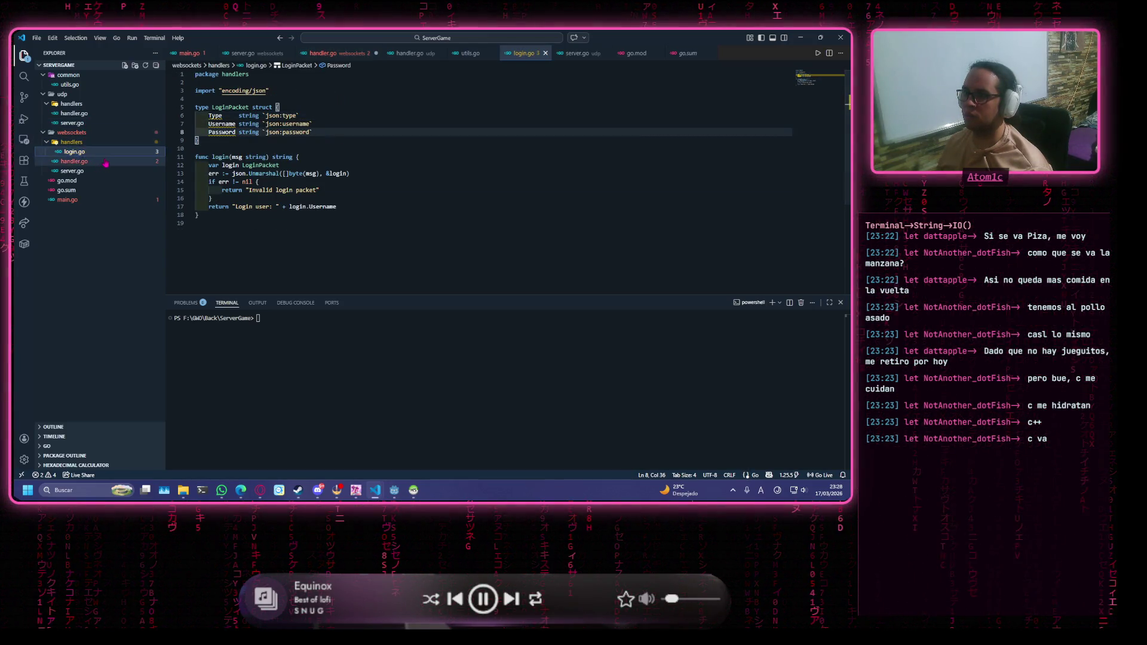
left_click(74, 161)
scroll(372, 159, "up", 3)
scroll(373, 159, "down", 3)
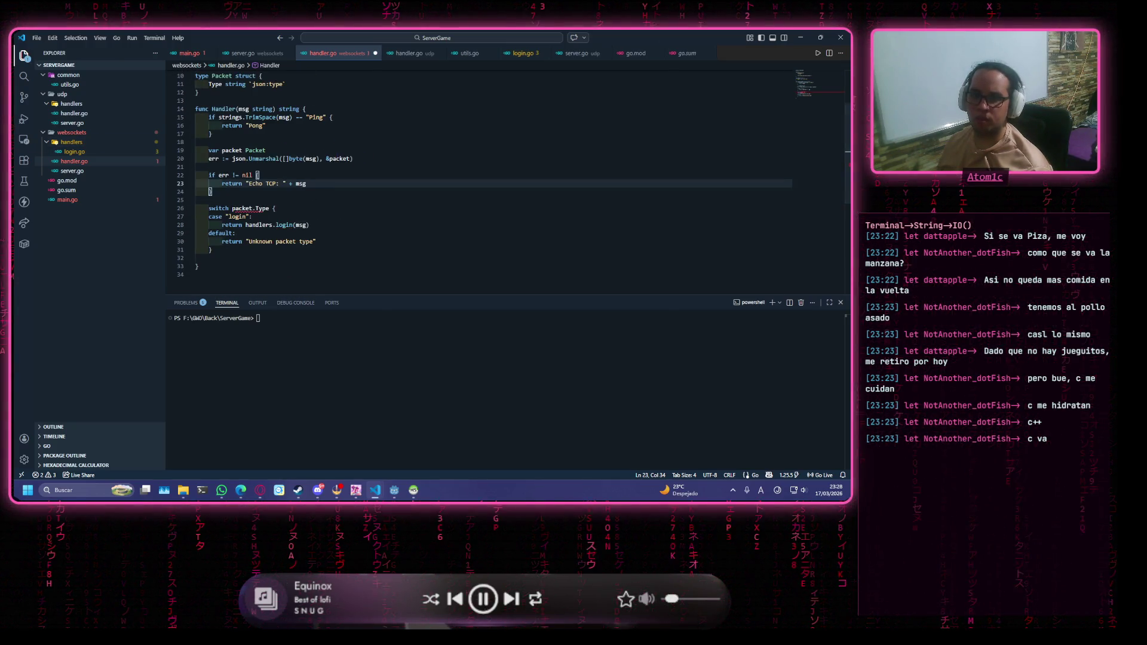
- Reopen login.go and put the caret on its package line
left_click(74, 151)
left_click(339, 148)
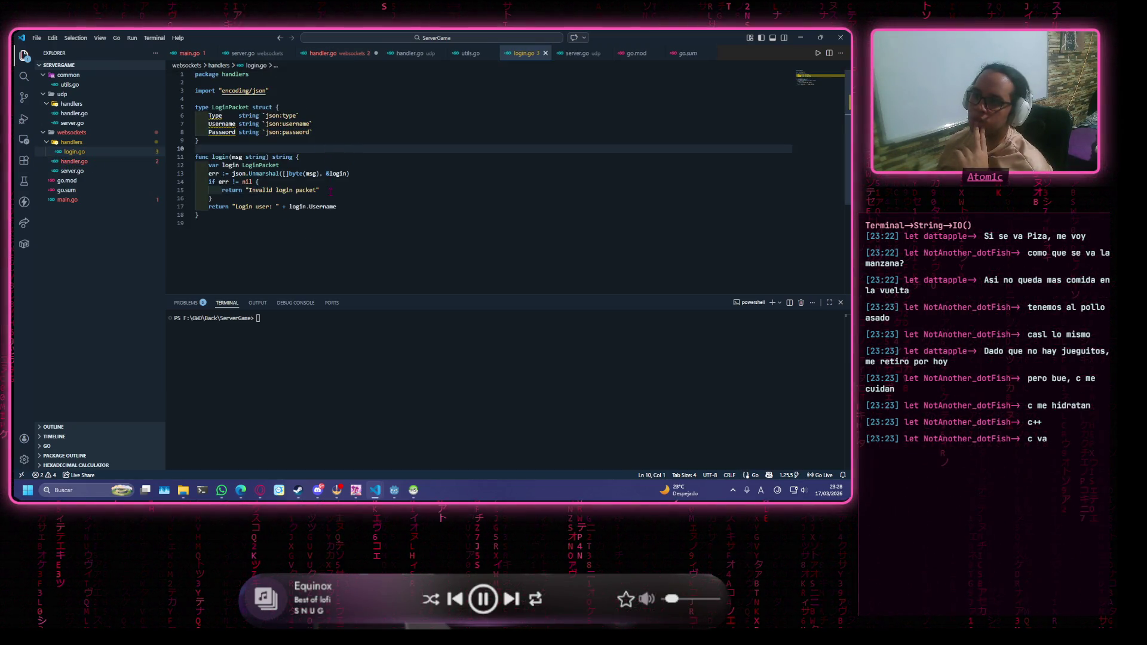
left_click(253, 74)
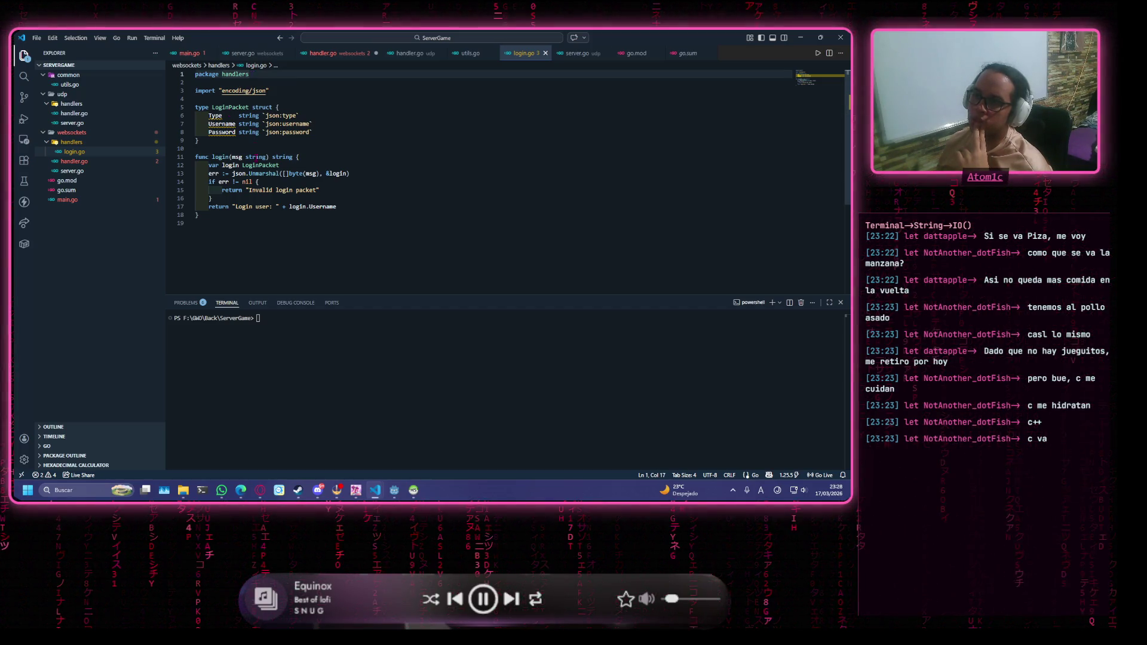
left_click(287, 91)
- Append .login to the package line and save, then remove it and resave as package handlers
left_click(295, 76)
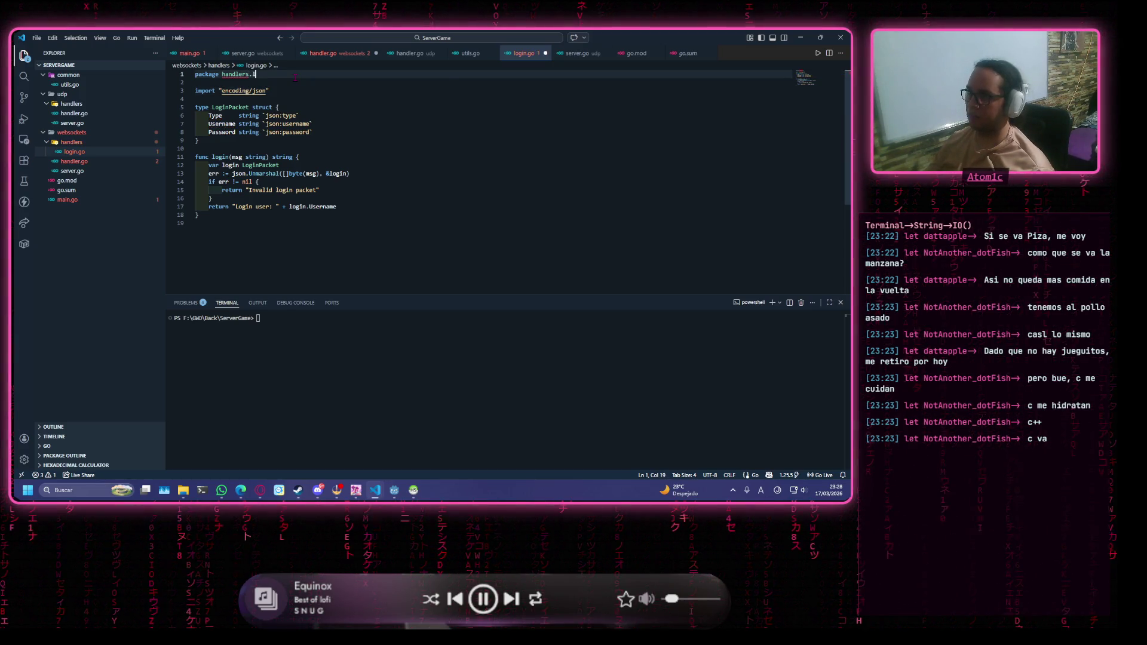
type(".login")
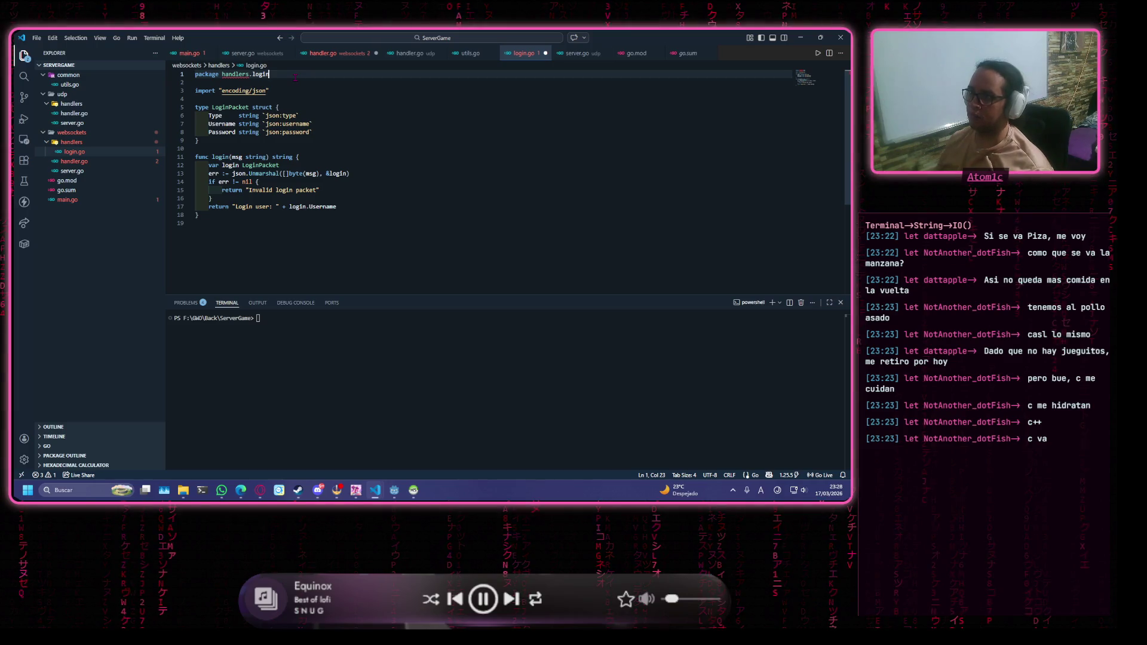
key("ctrl+s")
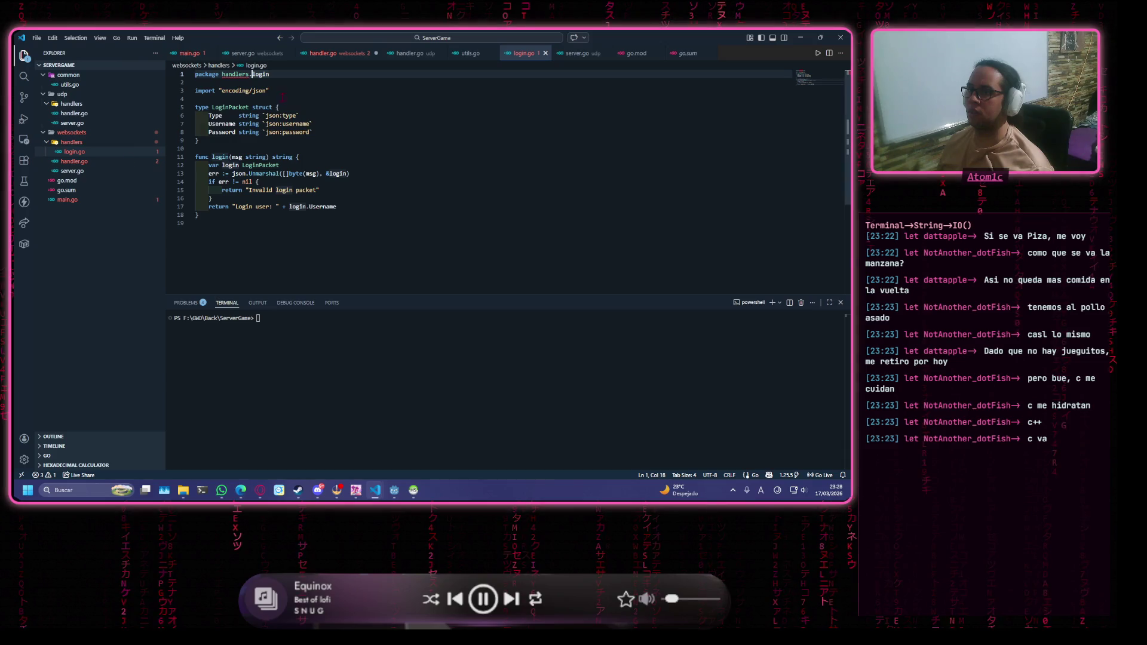
left_click_drag(380, 74, 260, 75)
key("Left")
key("Left")
key("Left")
key("shift+End")
key("BackSpace")
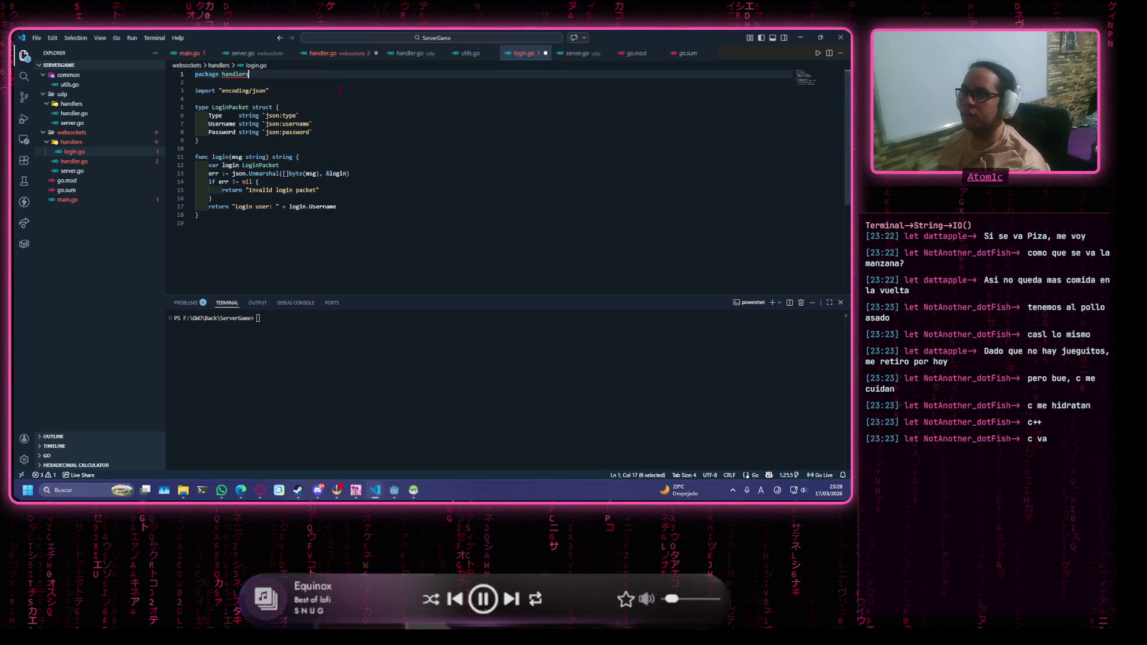
left_click(341, 84)
key("ctrl+s")
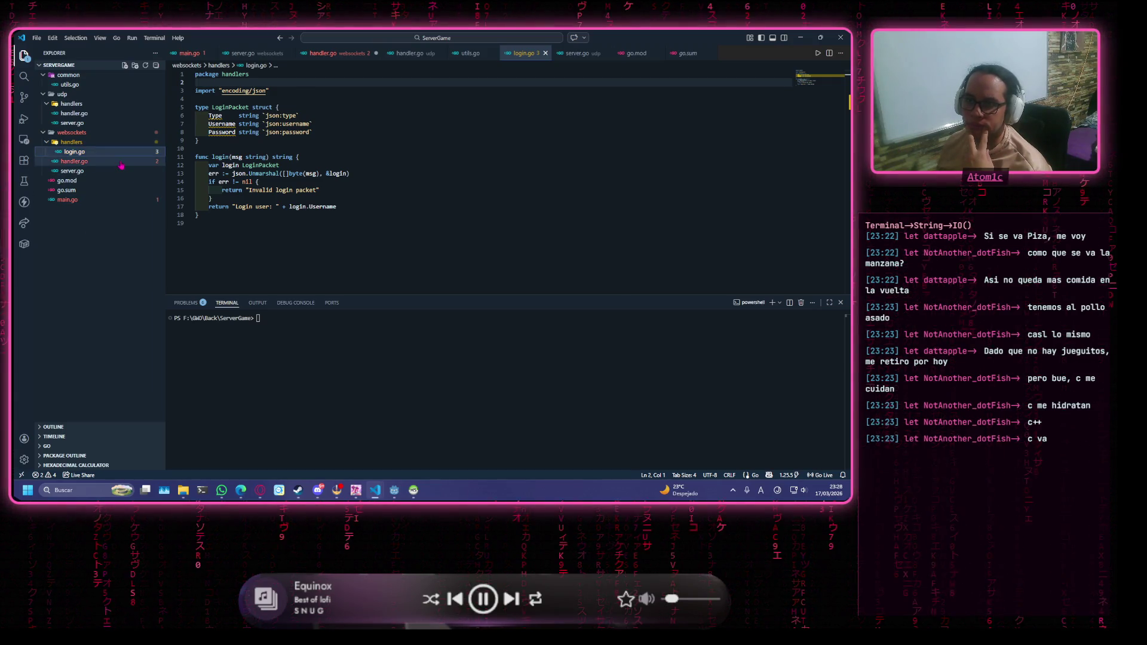
- Check the undefined handlers.login error in handler.go, then switch to the Twitch stream
left_click(74, 161)
left_click(311, 225)
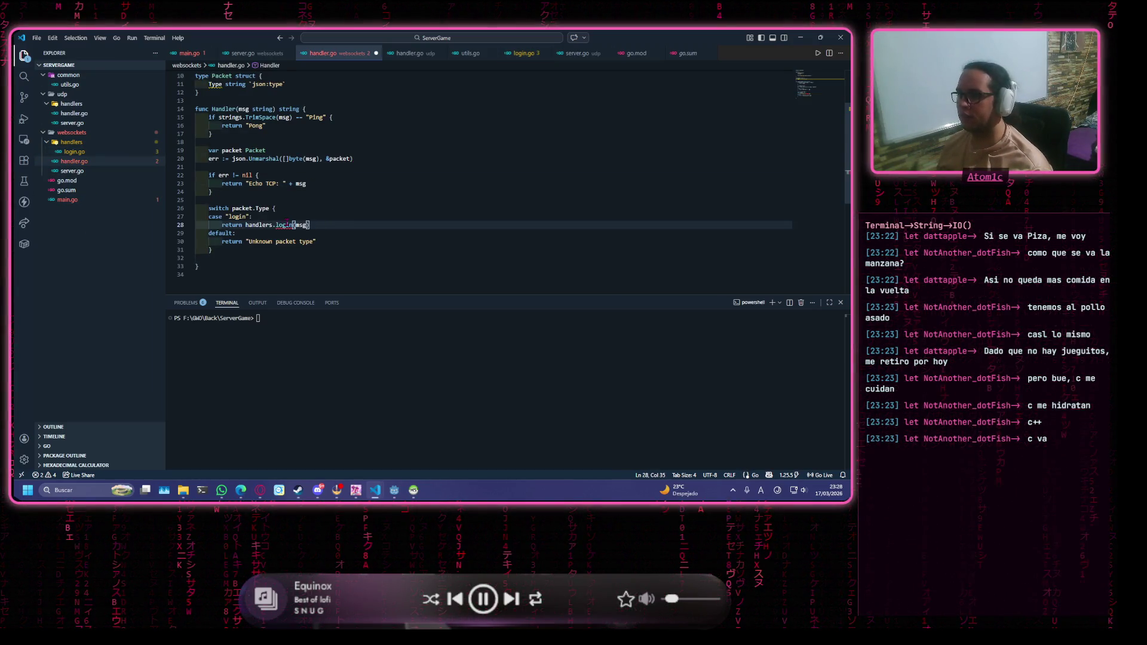
mouse_move(286, 224)
left_click(294, 165)
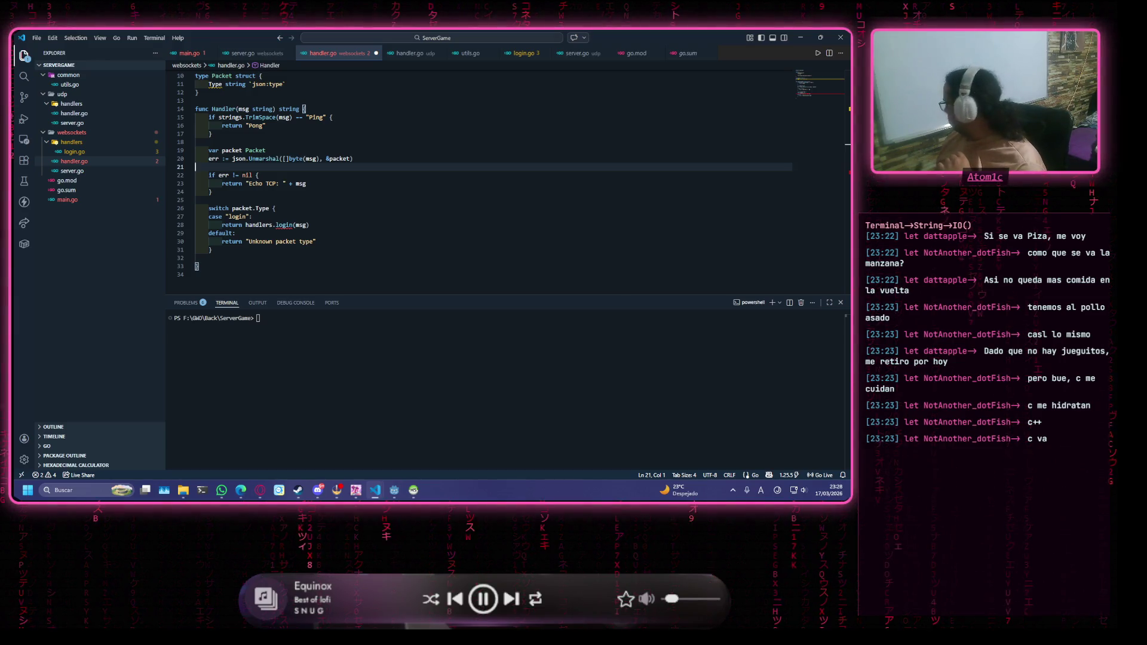
key("alt+Tab")
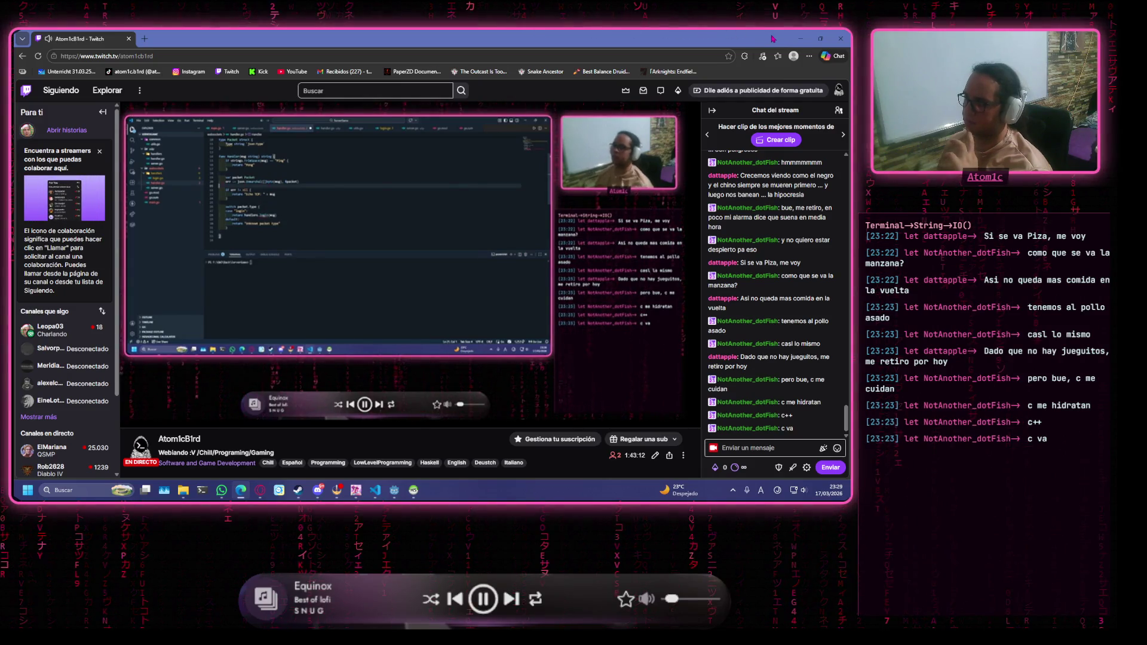
- Return from the Twitch stream to Visual Studio Code
key("alt+Tab")
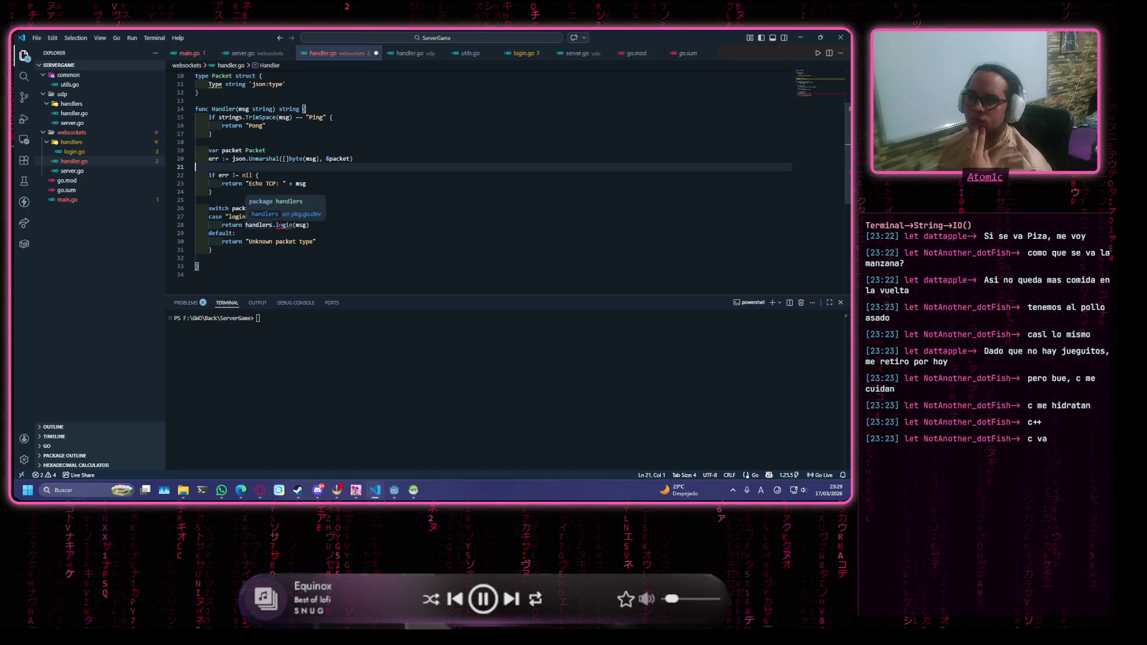
- Delete the login(msg) call after handlers. in the websockets handler.go
left_click_drag(309, 225, 283, 225)
key("BackSpace")
key("BackSpace")
key("BackSpace")
key("Escape")
type(".")
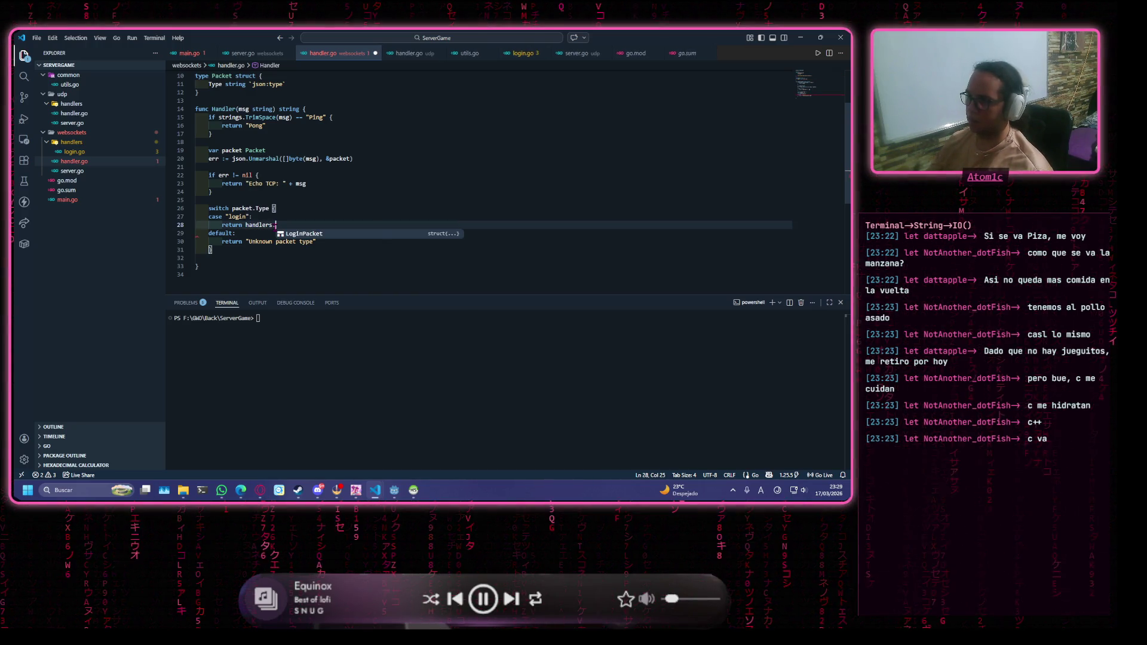
type("L")
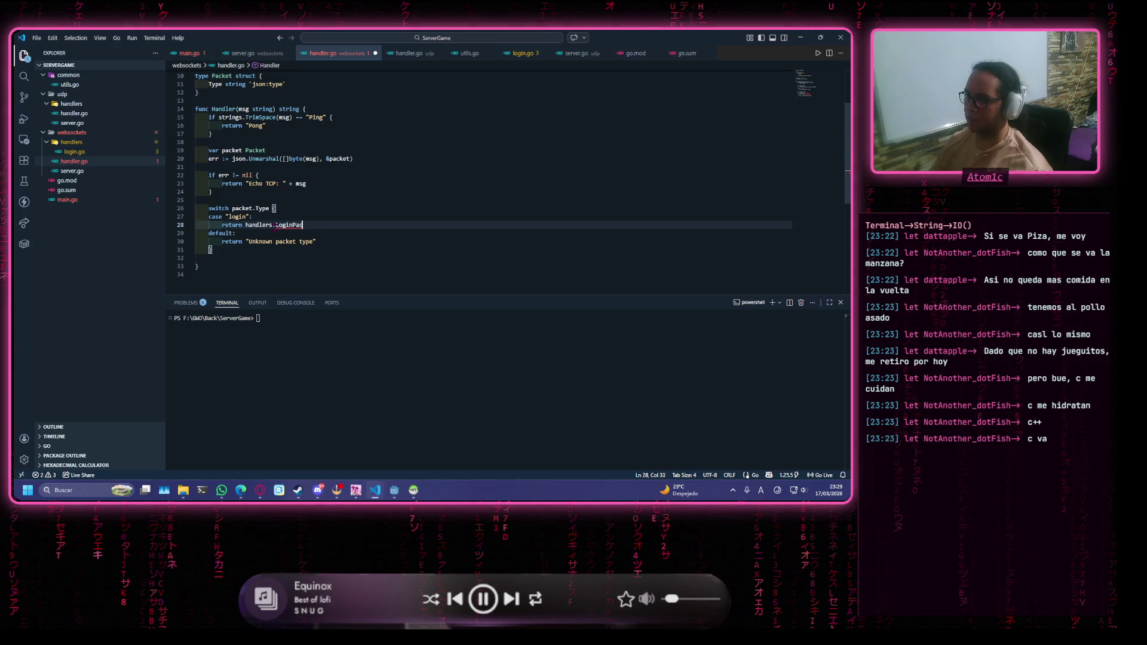
key("BackSpace")
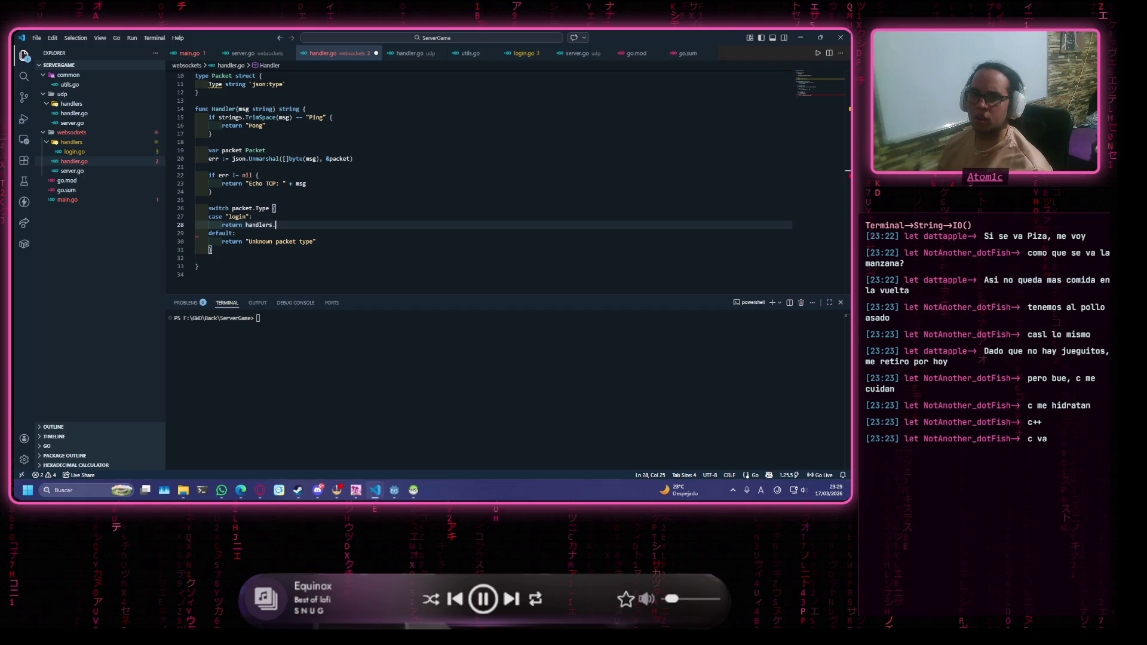
- Rename the login function in login.go to the exported Login
left_click(74, 152)
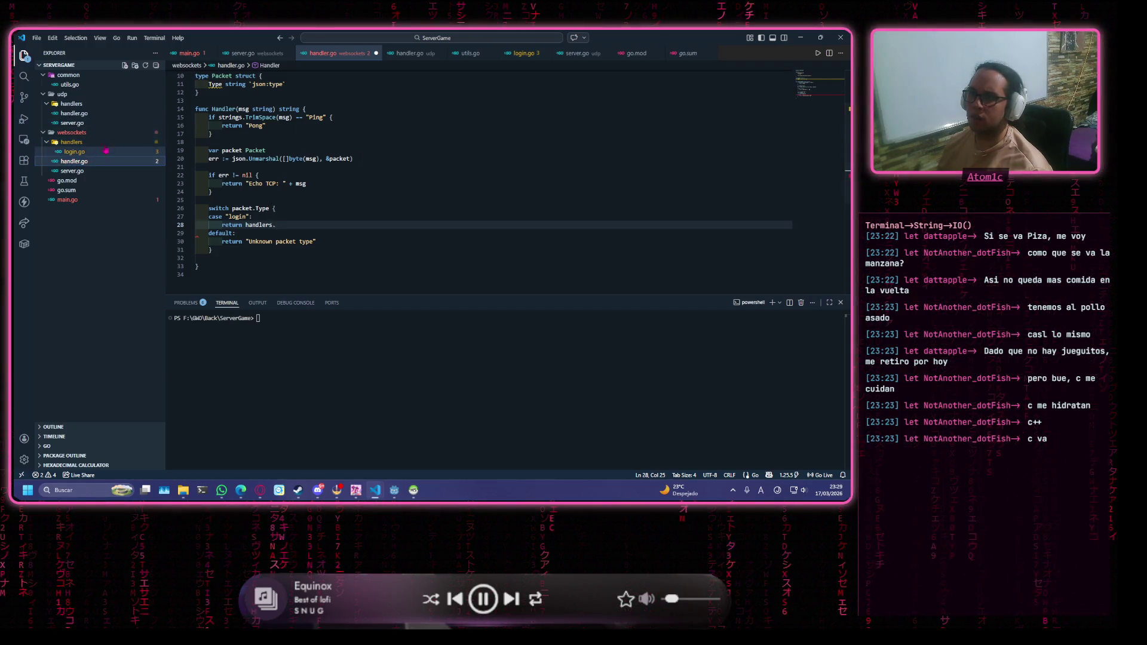
left_click(195, 157)
type("ex")
key("BackSpace")
key("BackSpace")
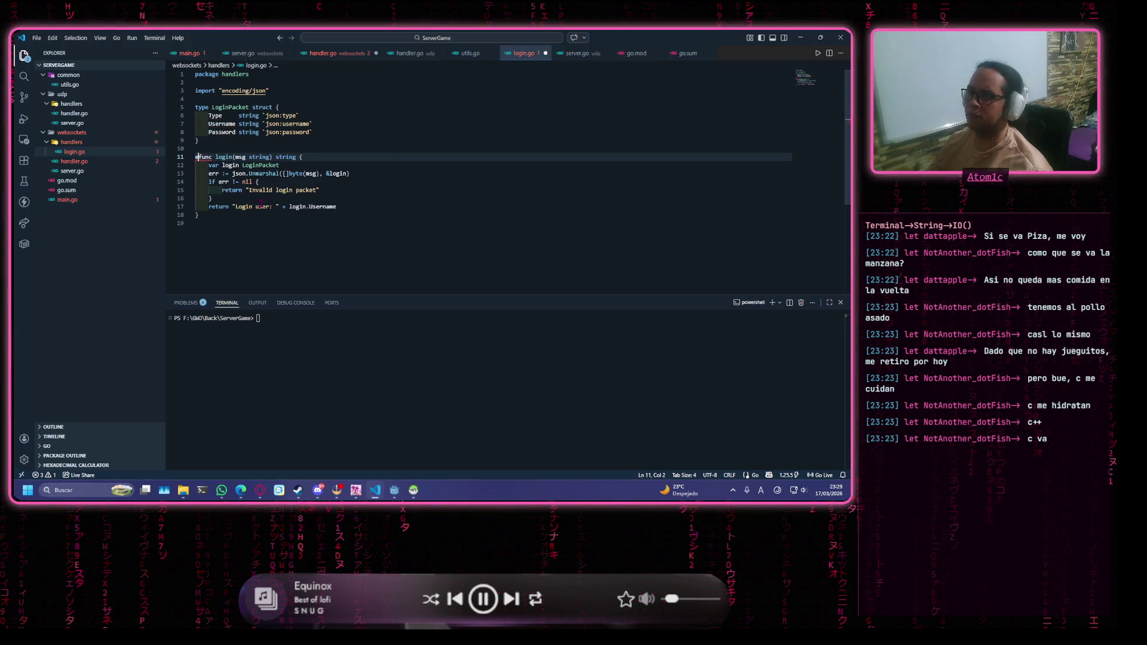
type("e")
key("Escape")
key("BackSpace")
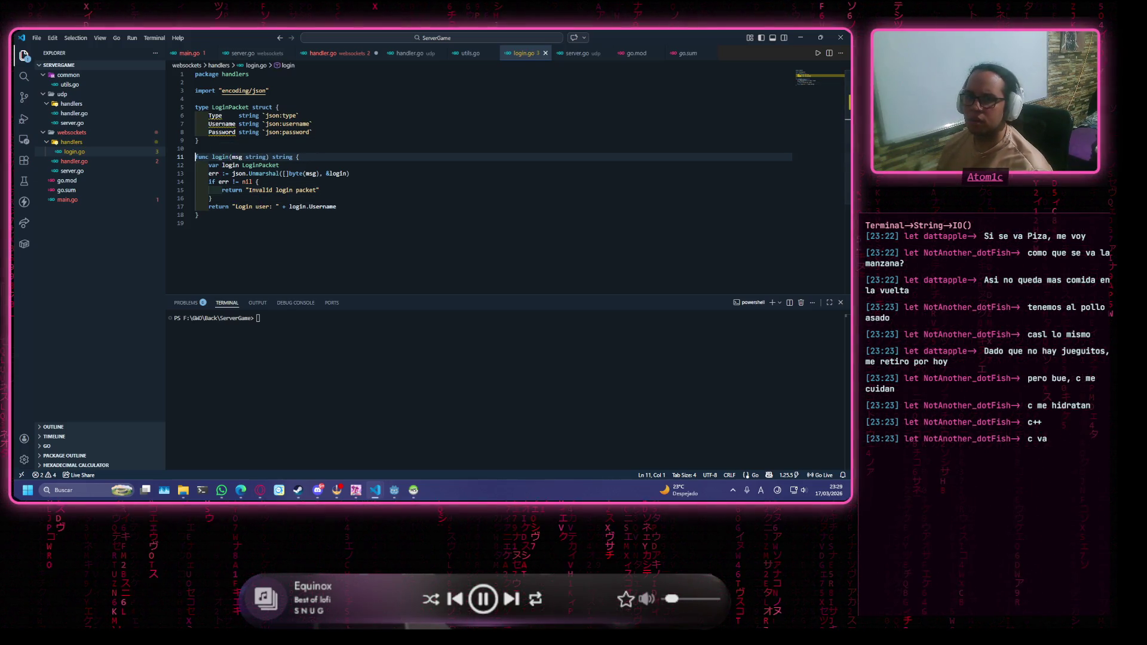
key("ctrl+End")
key("shift+Up")
key("shift+Up")
key("shift+Up")
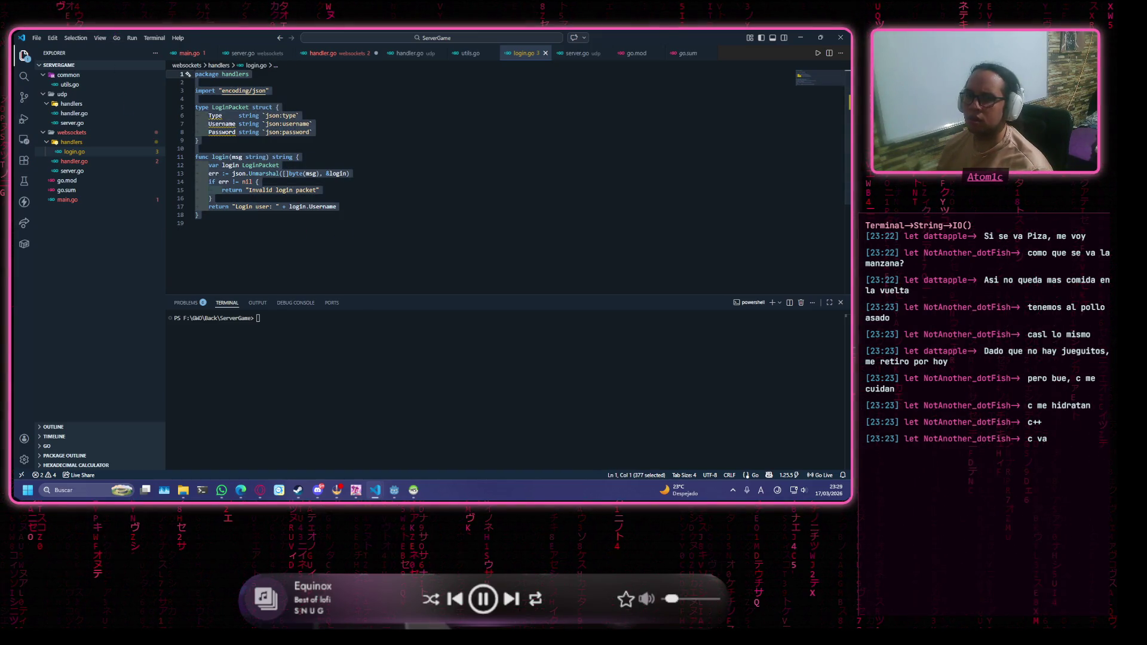
left_click(214, 157)
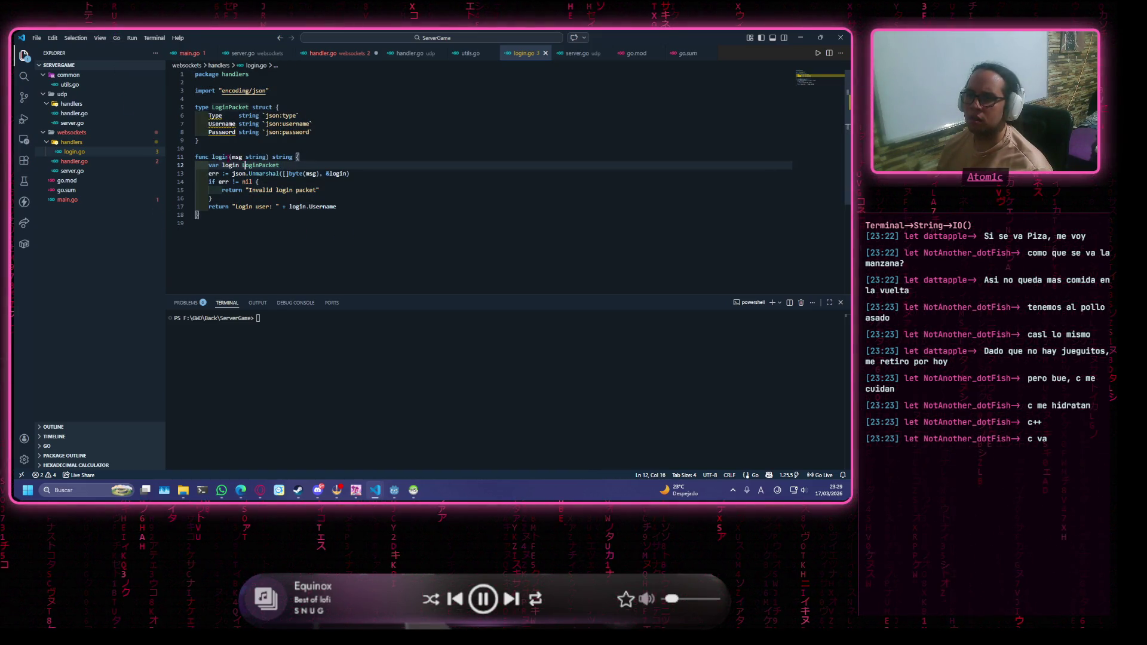
key("BackSpace")
type("L")
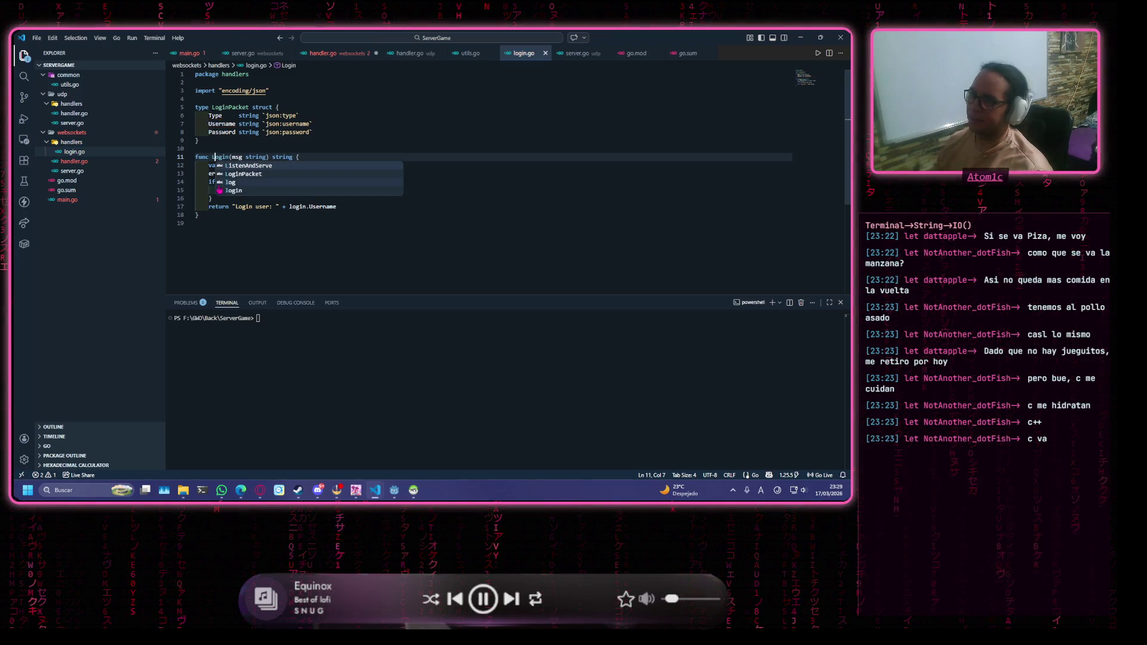
left_click_drag(196, 103, 279, 107)
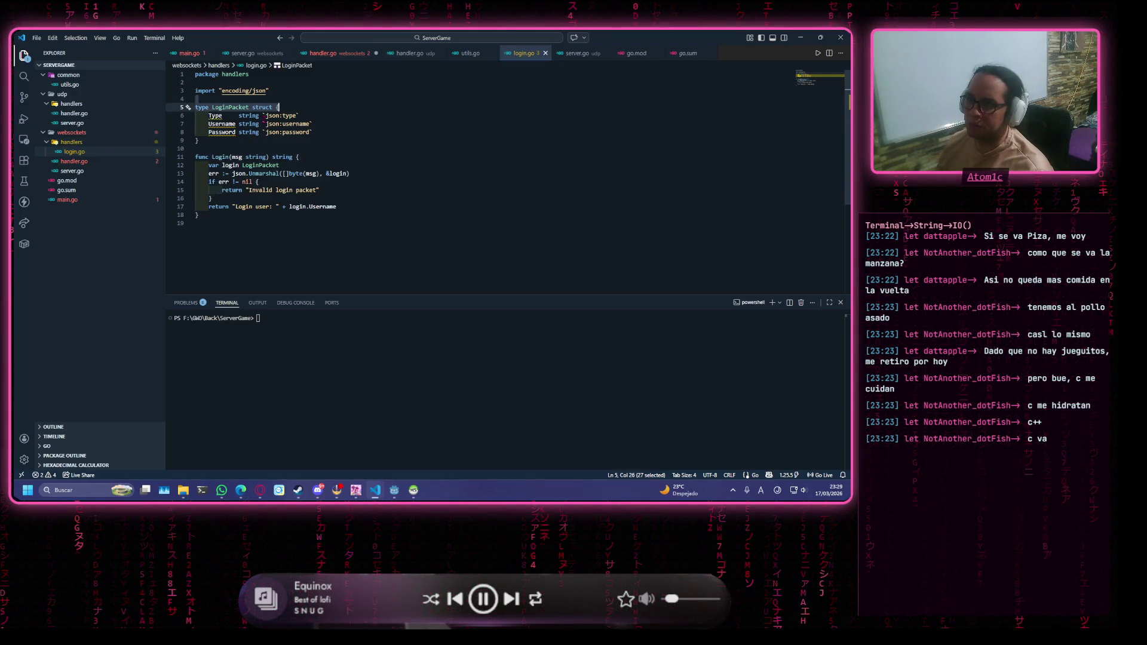
- Complete the login case as handlers.Login(msg) and save handler.go
left_click(74, 162)
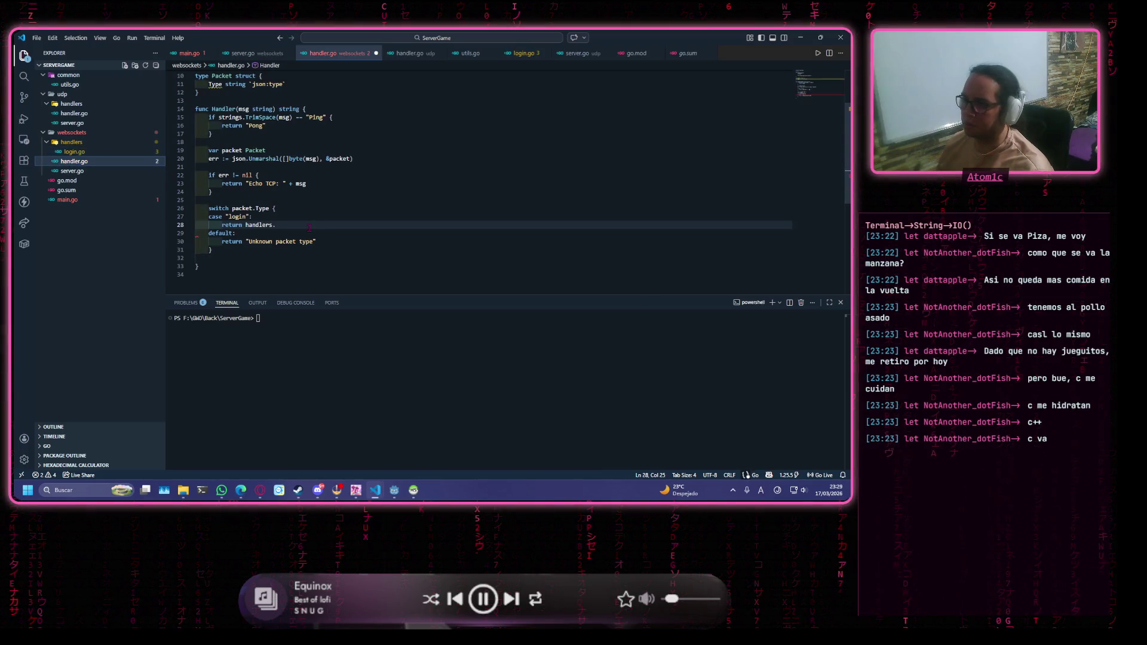
type("L")
key("Return")
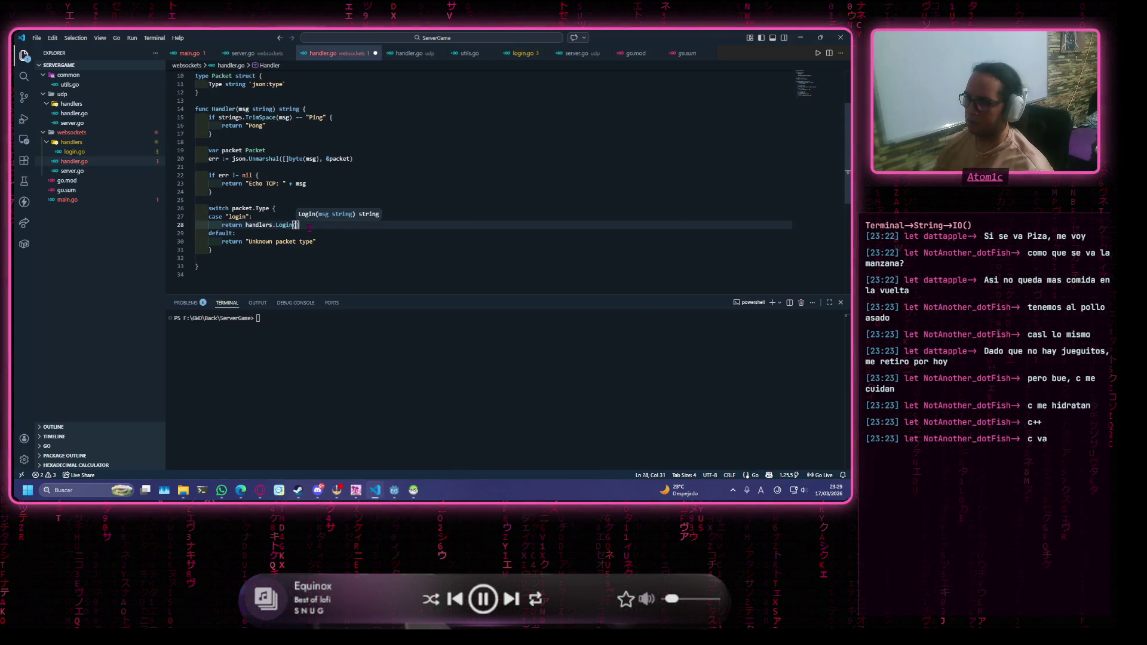
type("msg")
left_click(235, 192)
key("ctrl+s")
left_click(74, 152)
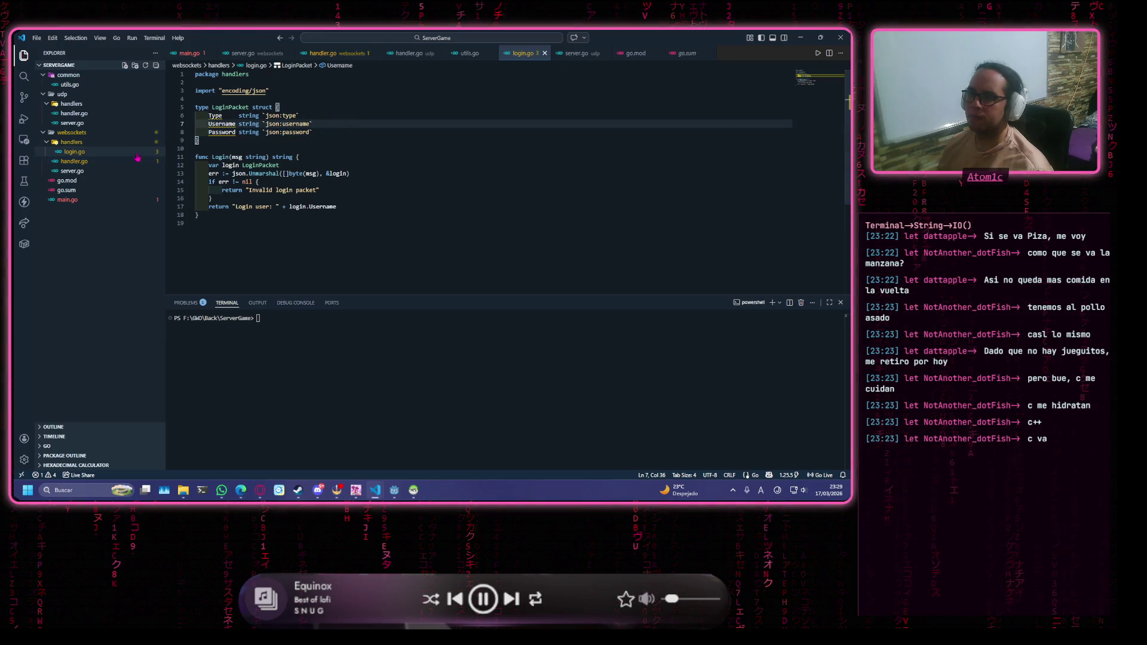
left_click(75, 161)
- Look over handler.go's Packet struct and default case, then glance at websockets server.go
scroll(385, 144, "up", 3)
left_click(385, 148)
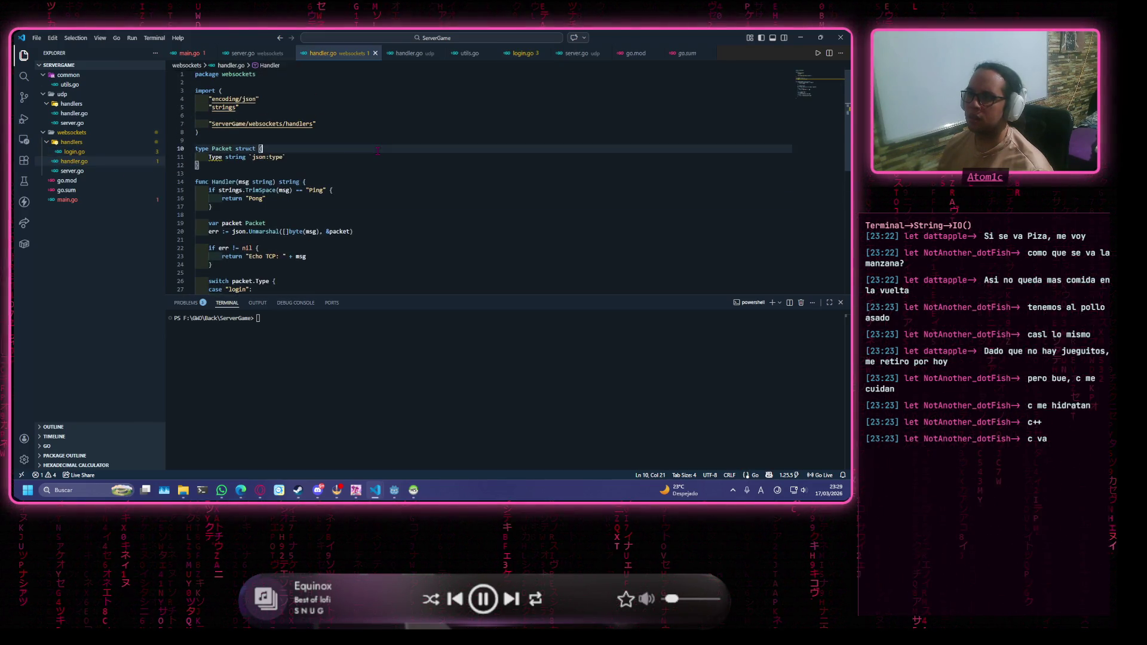
scroll(330, 157, "down", 6)
left_click(335, 175)
left_click(105, 171)
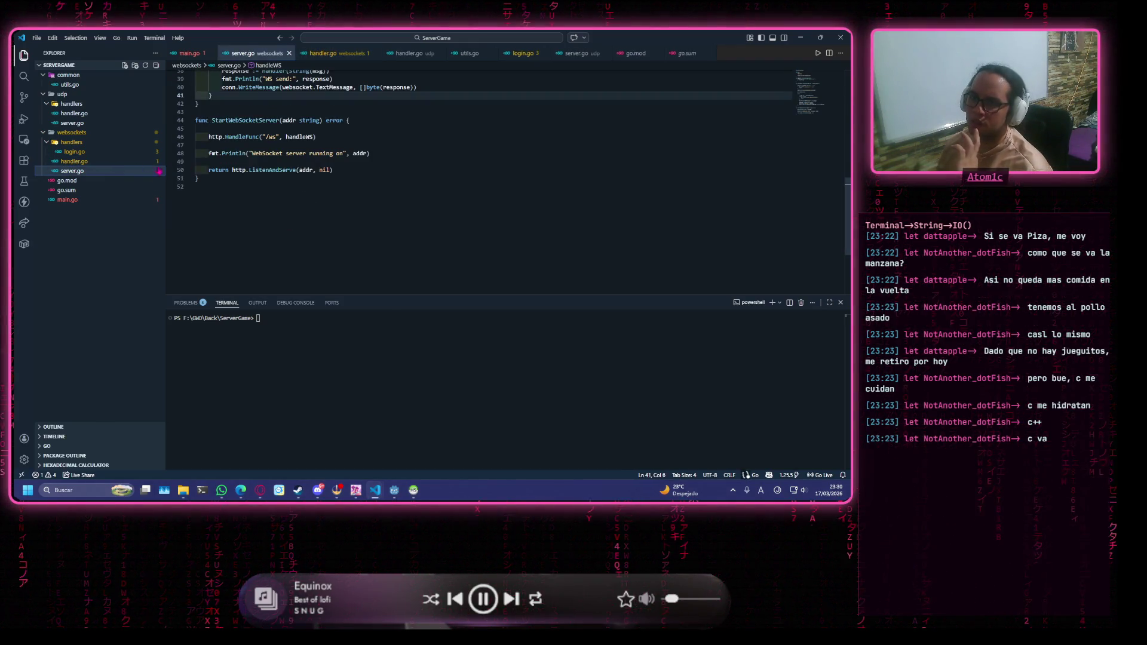
- Back in handler.go, review the handlers.Login(msg) call and collapse the handlers folder
left_click(74, 161)
left_click(357, 181)
scroll(349, 179, "up", 2)
scroll(348, 178, "down", 2)
key("Left")
key("Left")
key("Left")
scroll(346, 175, "up", 2)
left_click(314, 210)
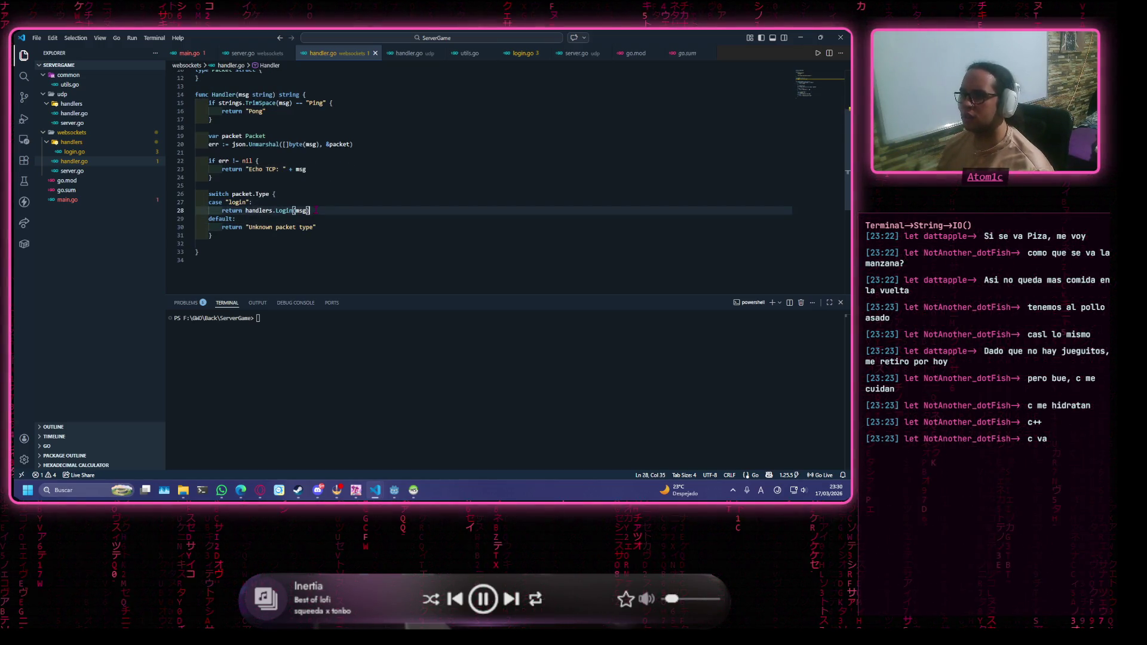
left_click(265, 210)
double_click(123, 144)
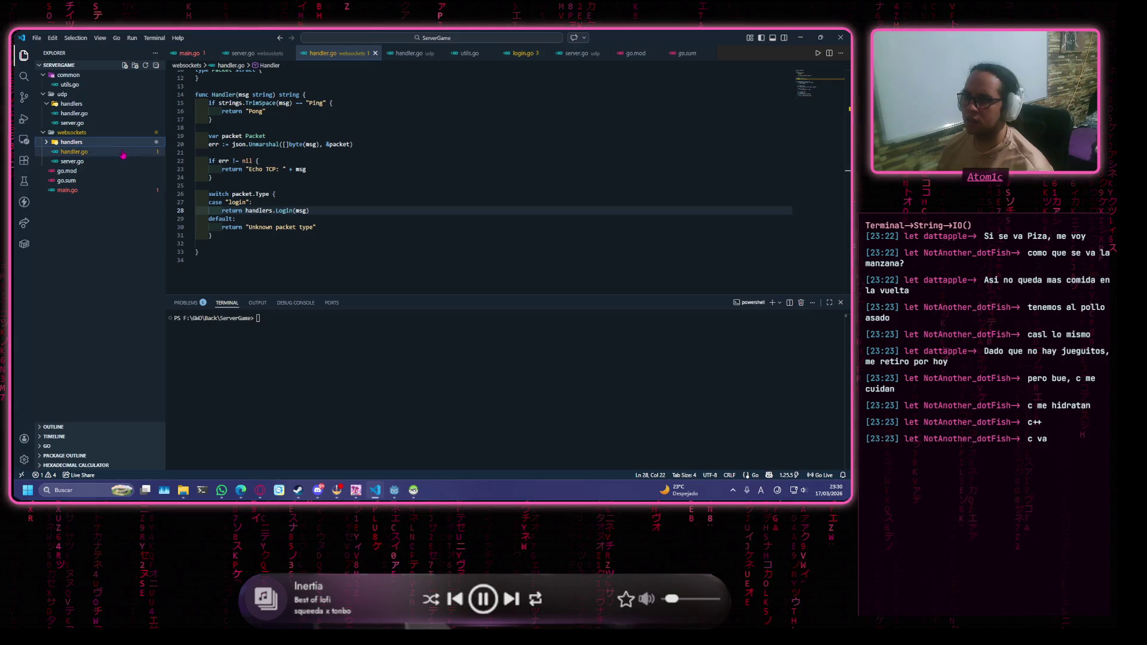
- In login.go, delete the Login user return statement after the error check
left_click(74, 152)
left_click(335, 190)
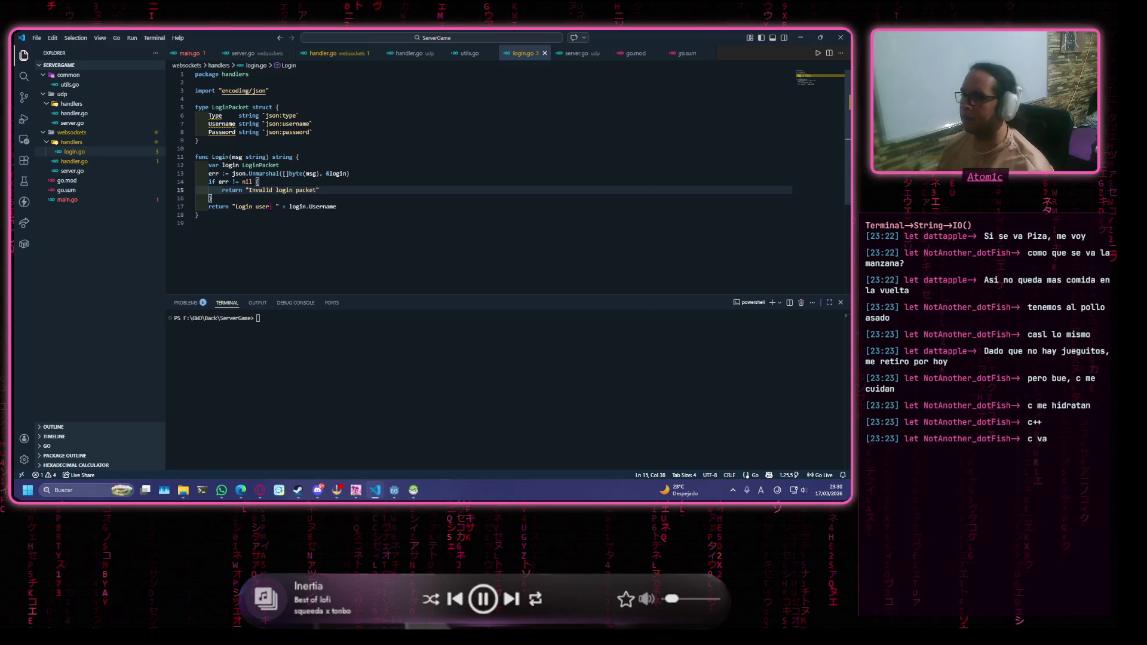
left_click(269, 198)
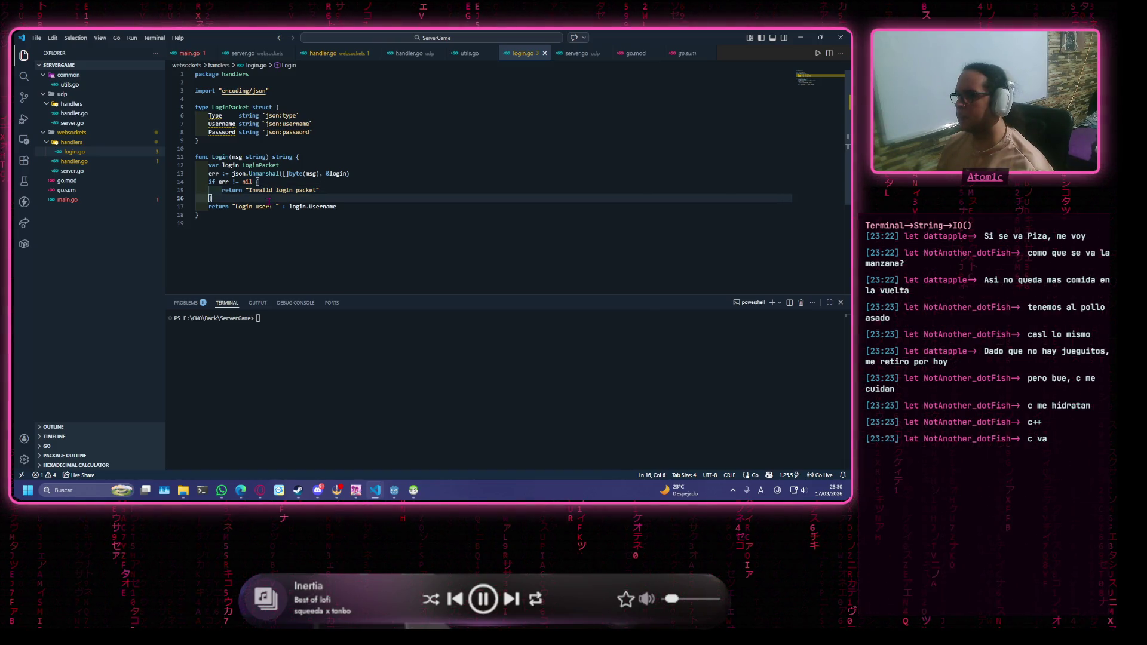
left_click(366, 219)
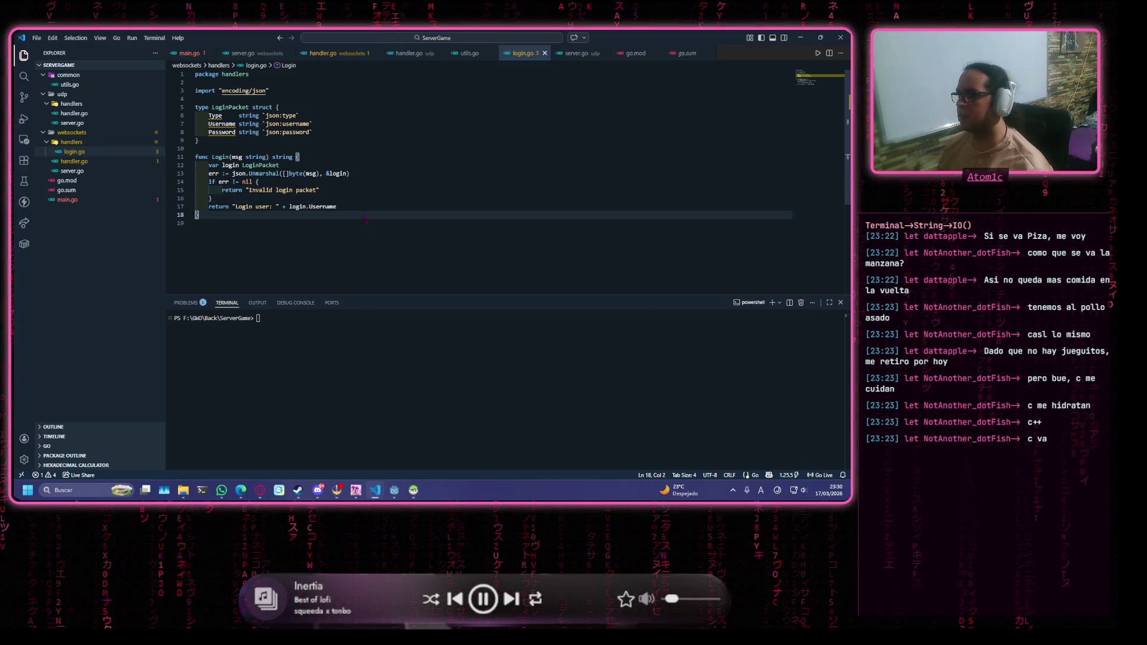
left_click(362, 198)
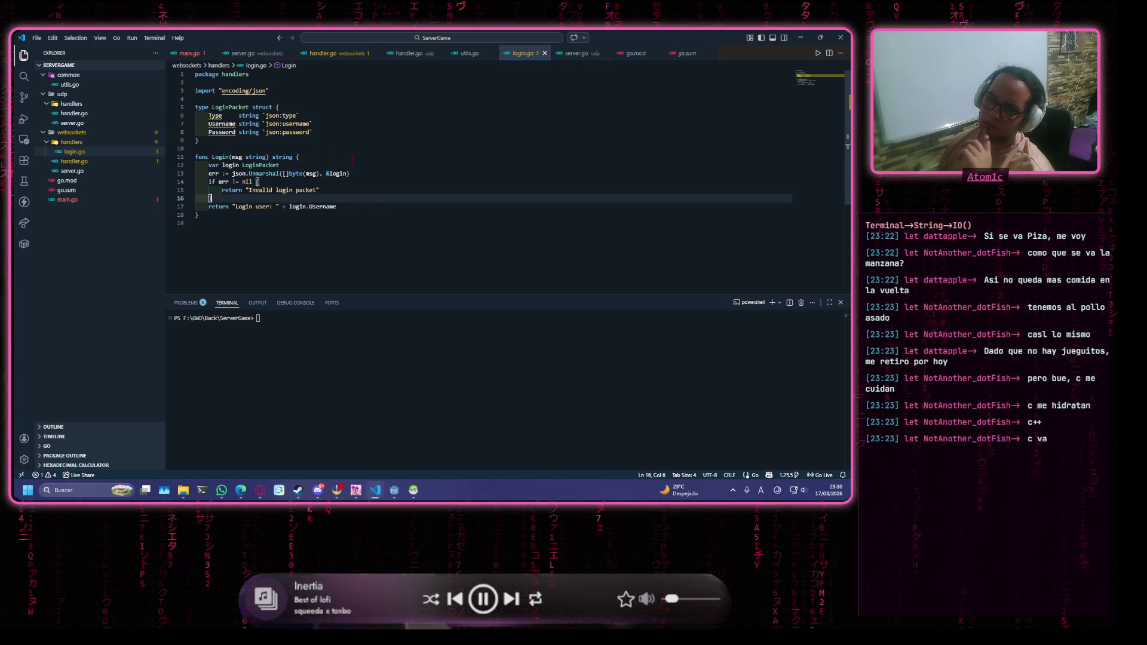
scroll(352, 160, "down", 1)
scroll(352, 160, "up", 1)
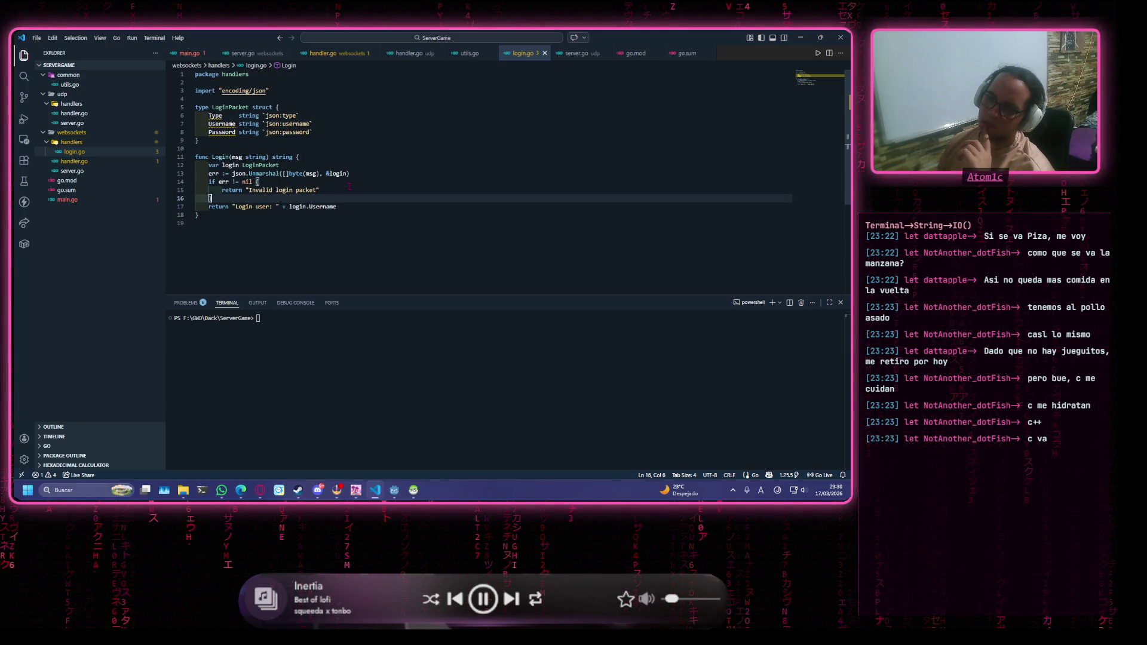
left_click(350, 206)
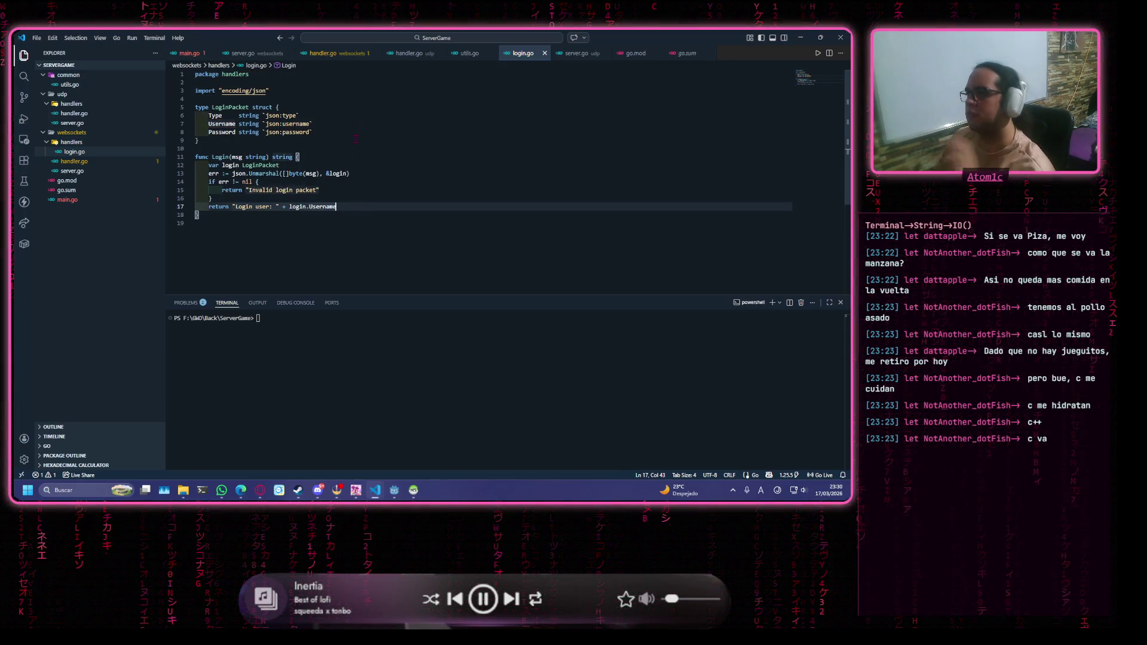
left_click_drag(366, 207, 211, 207)
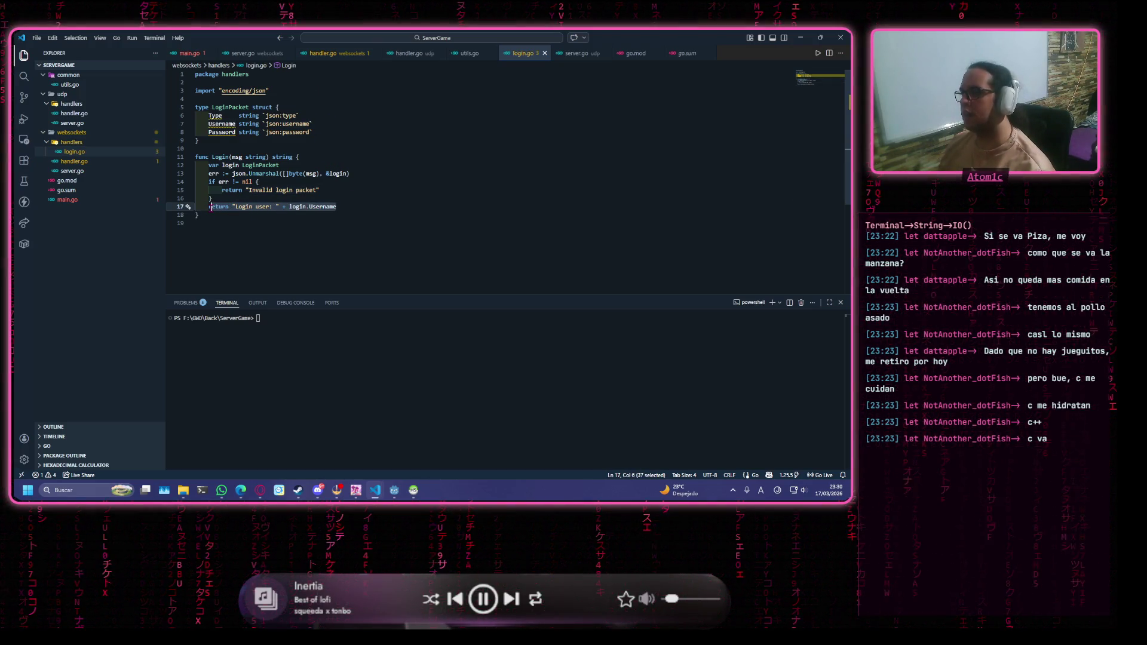
key("BackSpace")
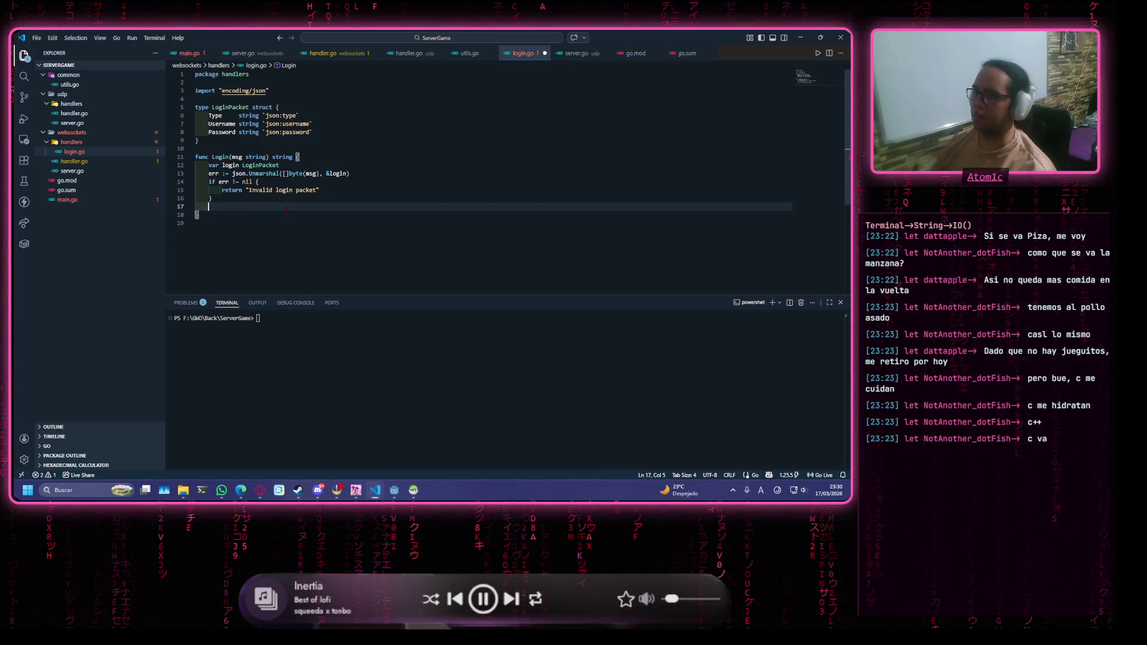
- Split the import into a block with "encoding/json" on its own line and a new empty "" entry
left_click(276, 90)
key("Left")
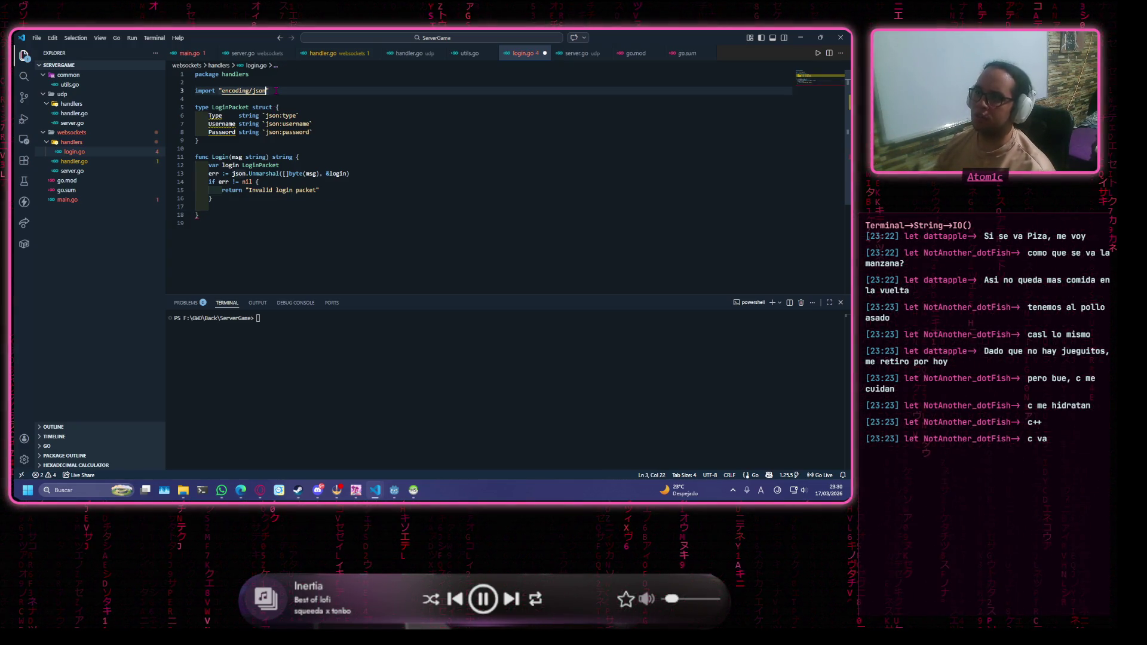
key("Left")
key("Left")
key("Left")
type("(")
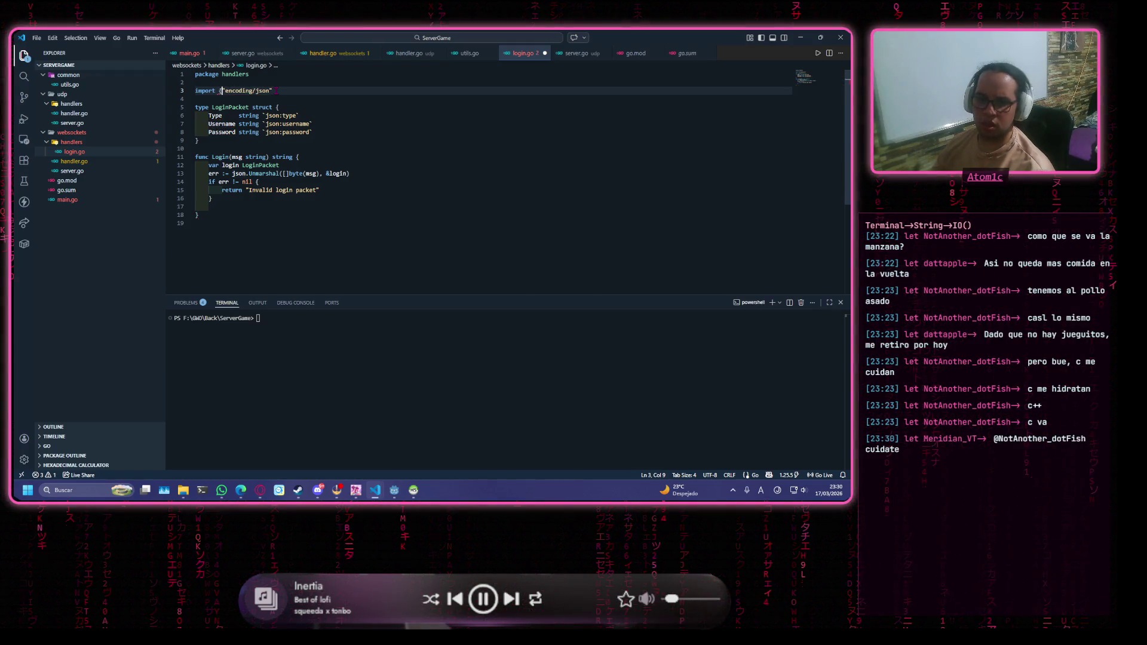
key("End")
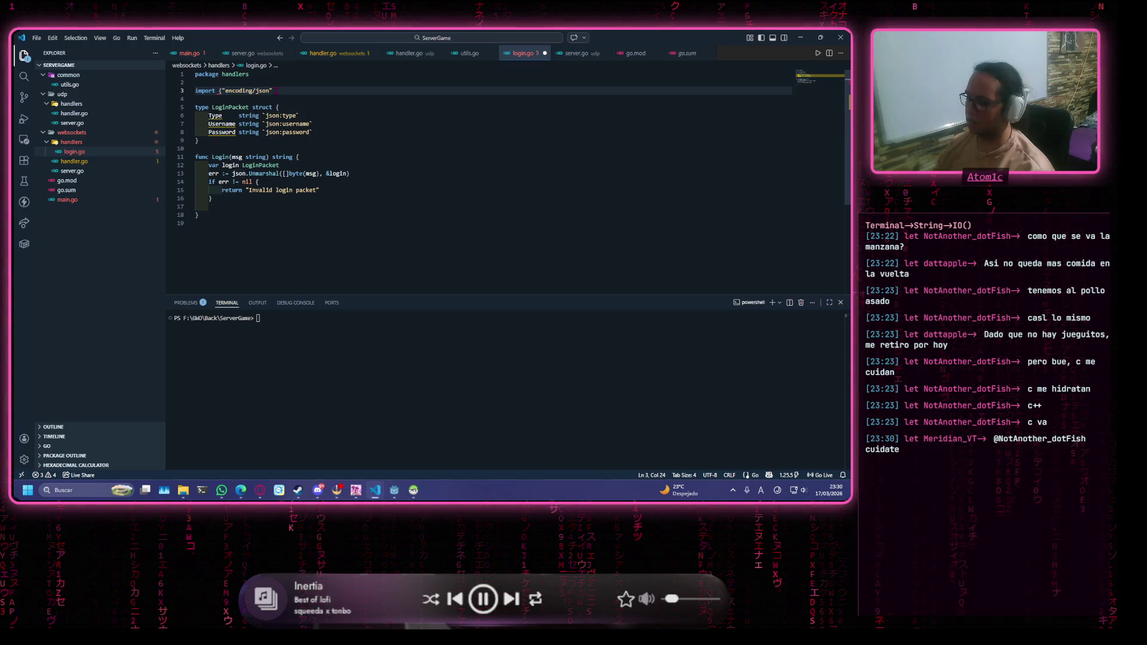
key("ctrl+Left")
key("ctrl+Left")
key("ctrl+Left")
key("Return")
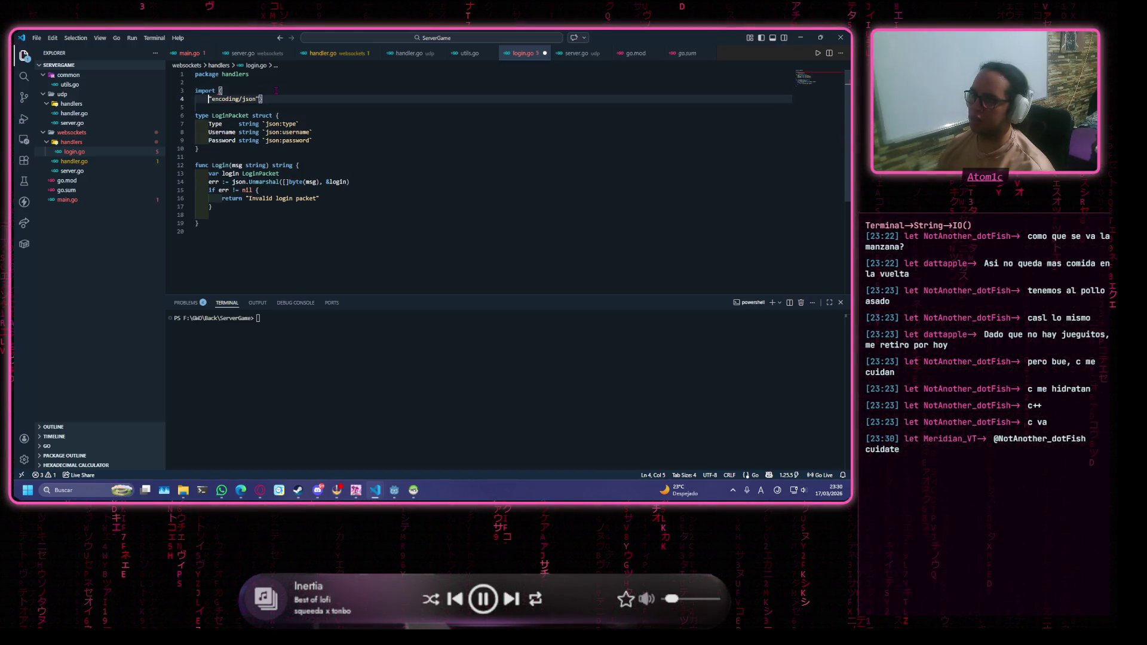
key("End")
key("Left")
key("Return")
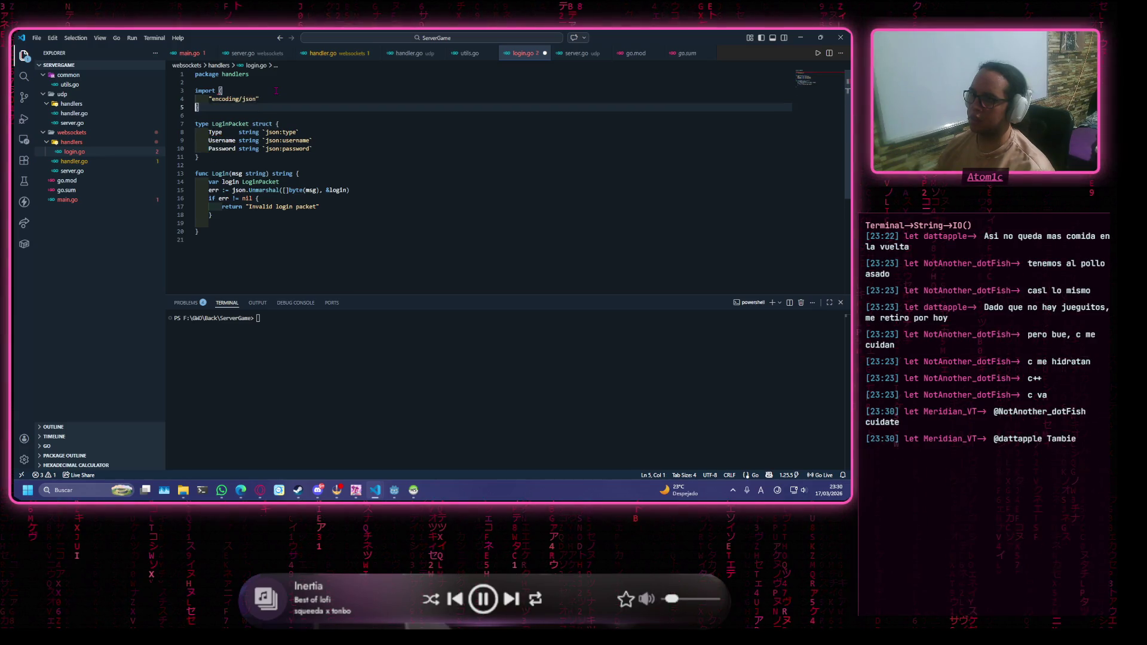
key("Return")
key("Up")
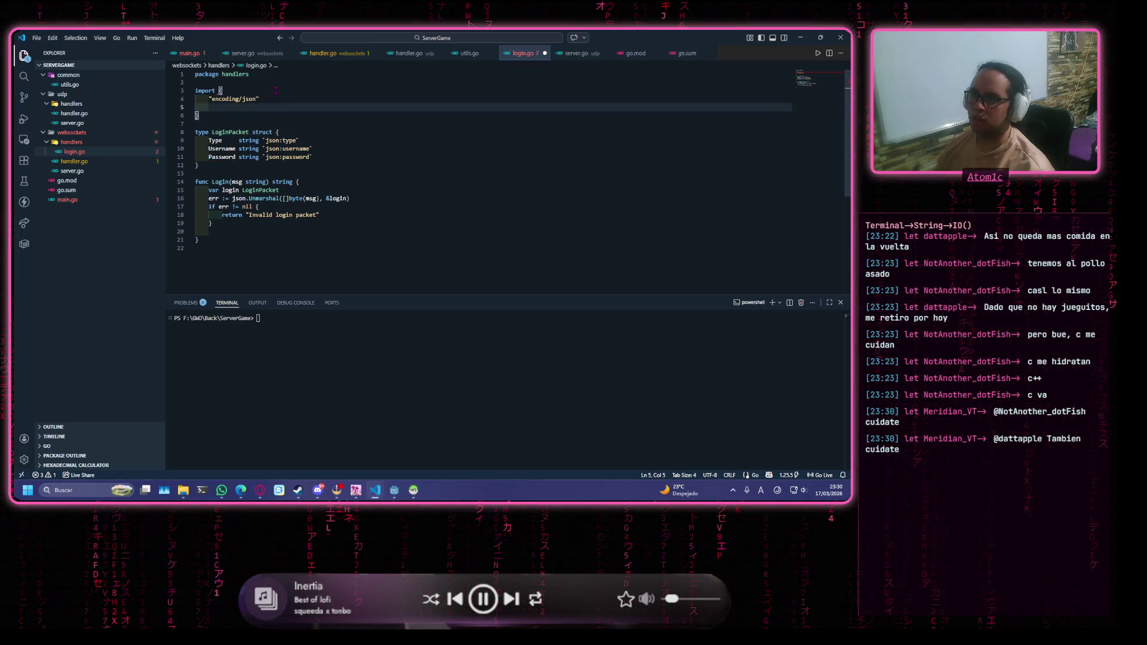
type("\"")
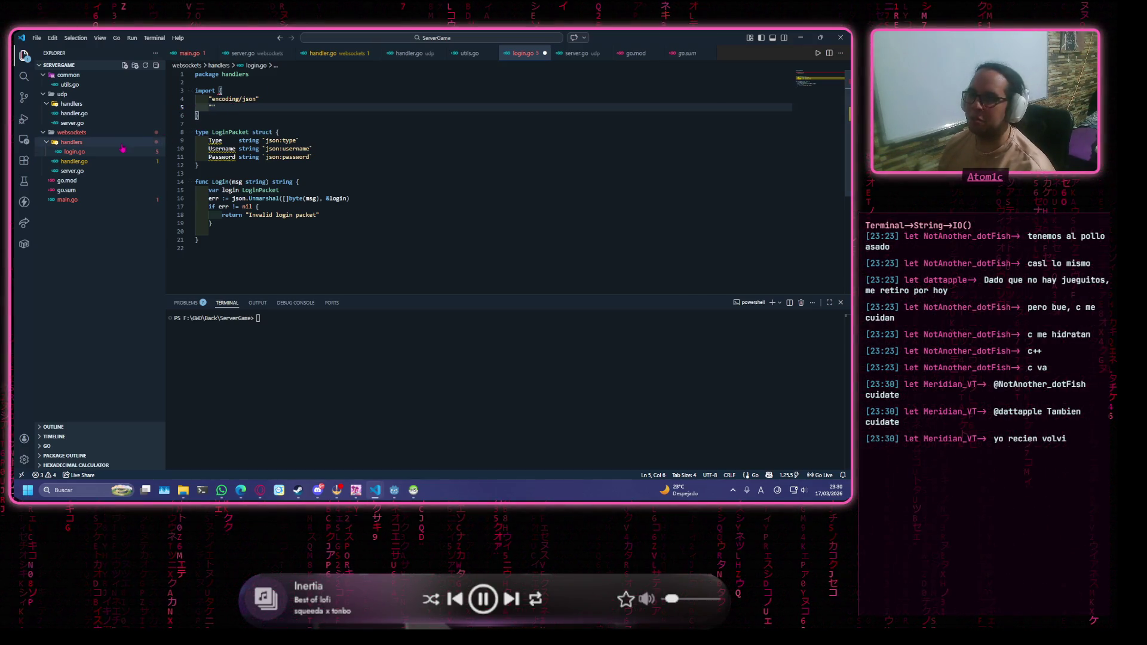
- Fix the import block's parentheses after the import keyword, then open common/utils.go
left_click(219, 91)
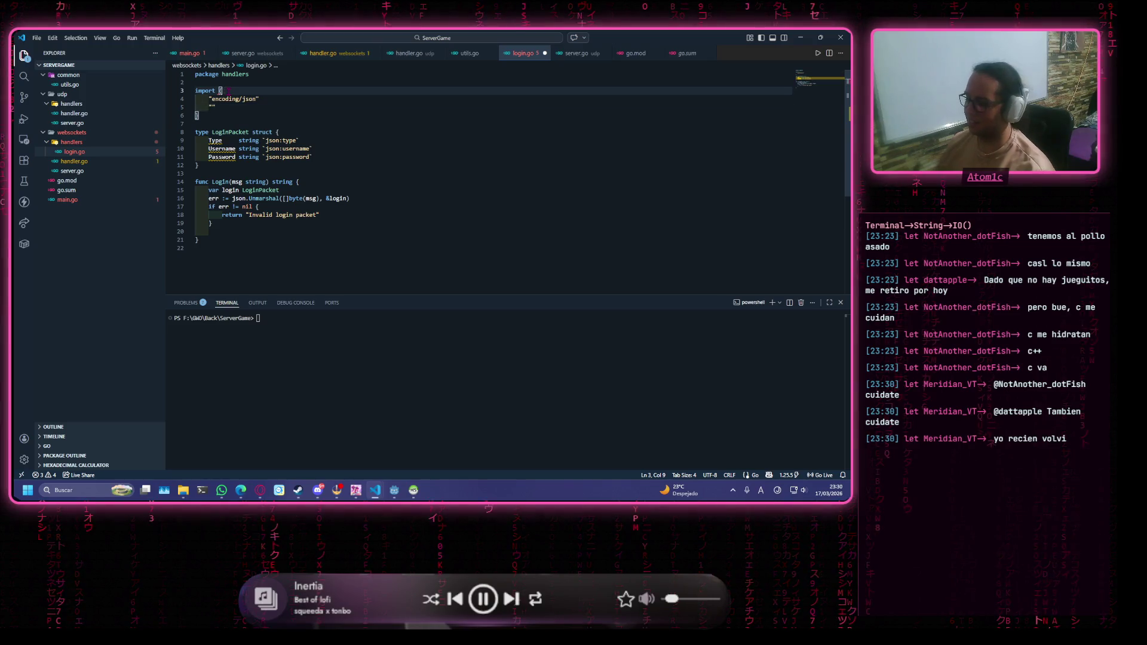
type("(")
key("Down")
key("Down")
key("Down")
key("BackSpace")
type(")")
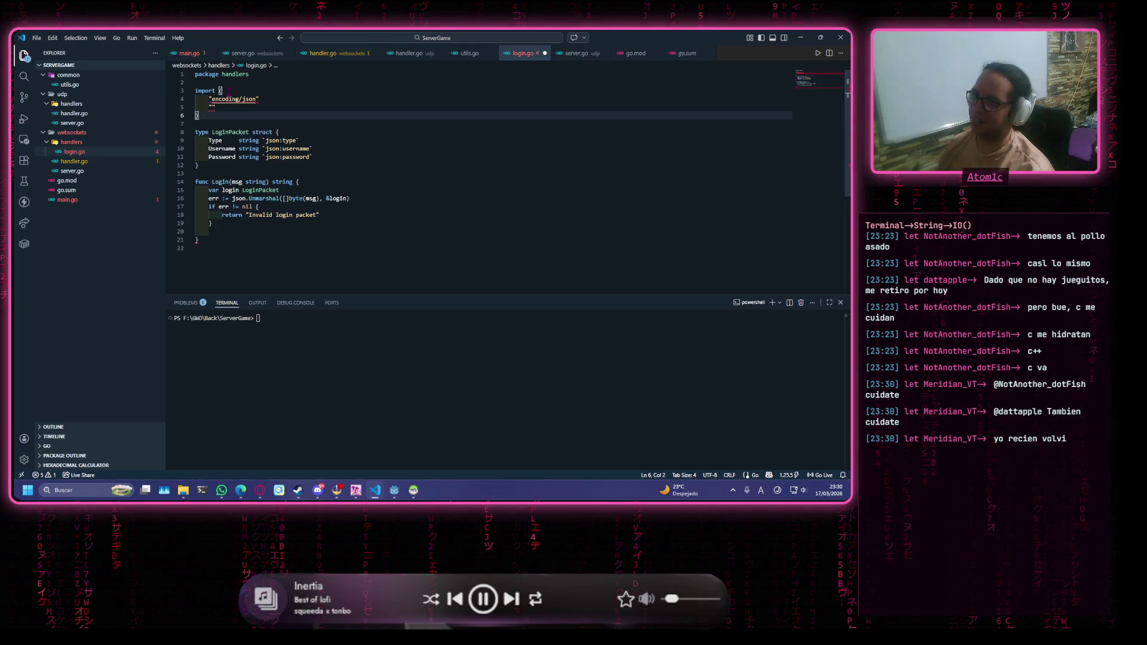
left_click(212, 107)
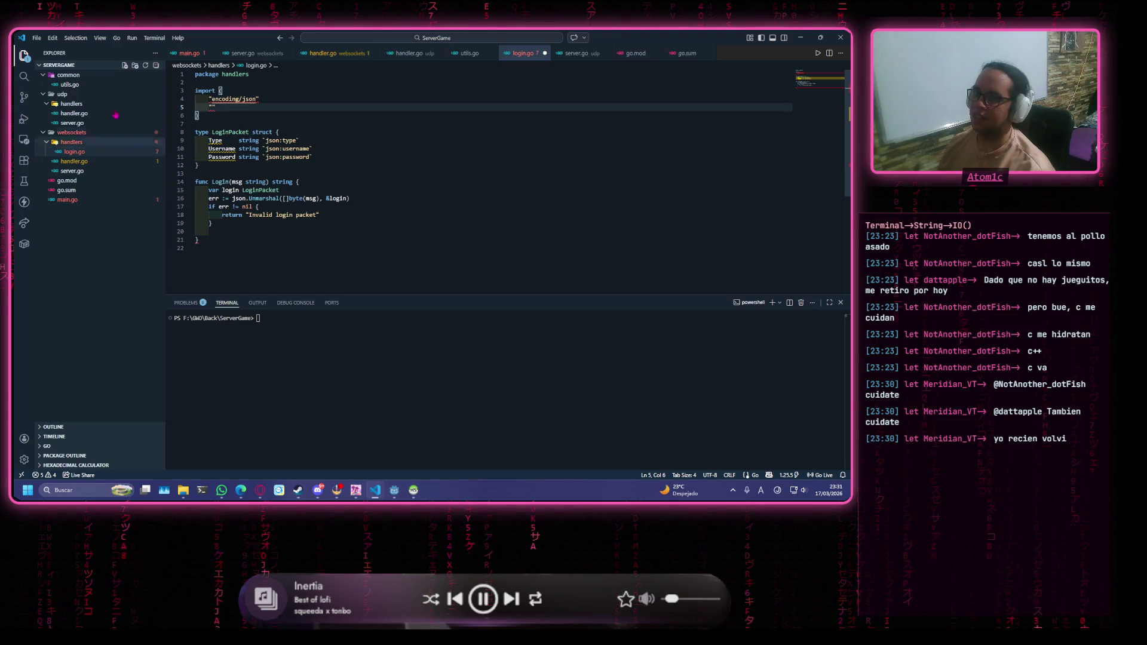
left_click(123, 85)
left_click(128, 75)
left_click(129, 75)
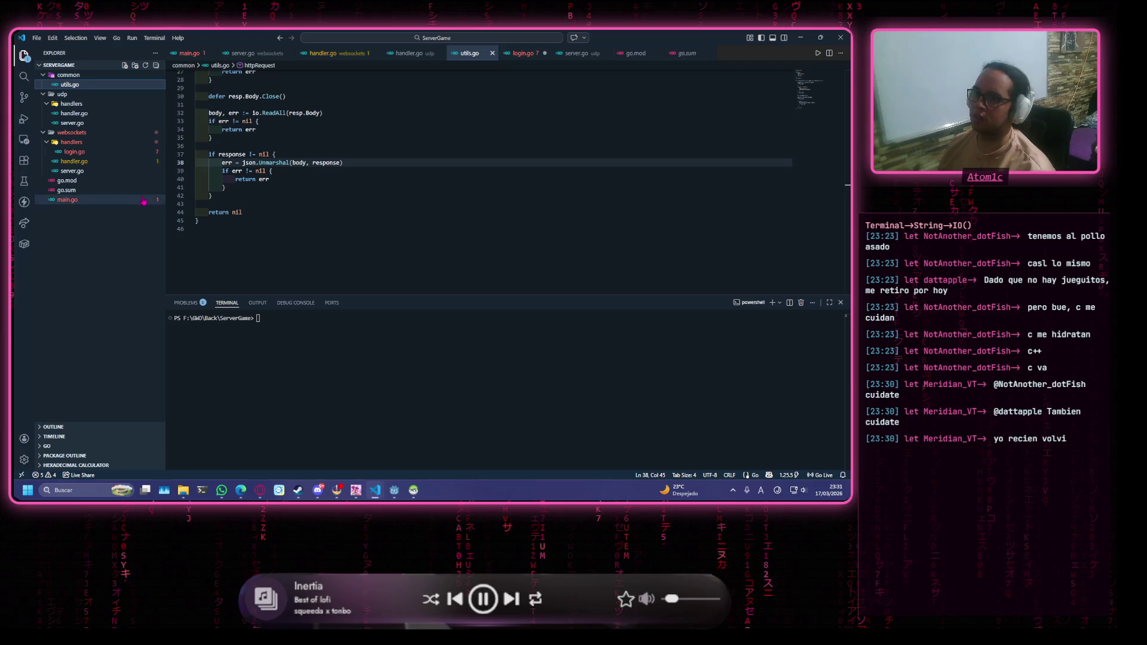
- Fill login.go's empty import with "ServerGame/common" after checking main.go, then return to utils.go
left_click(67, 200)
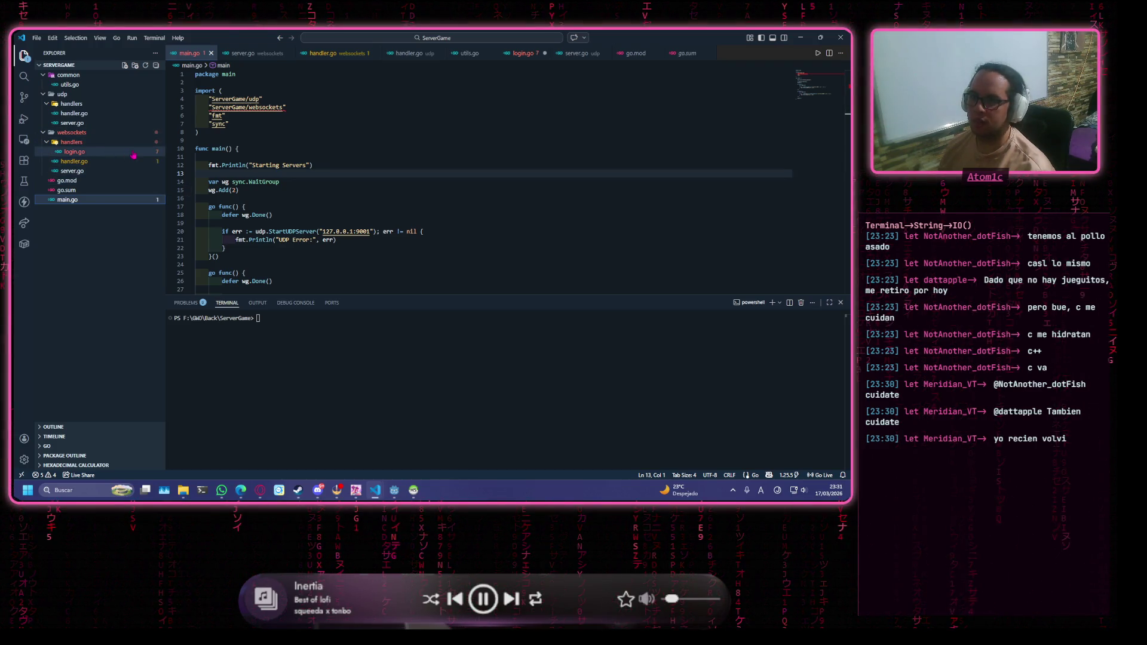
left_click(74, 151)
type("s")
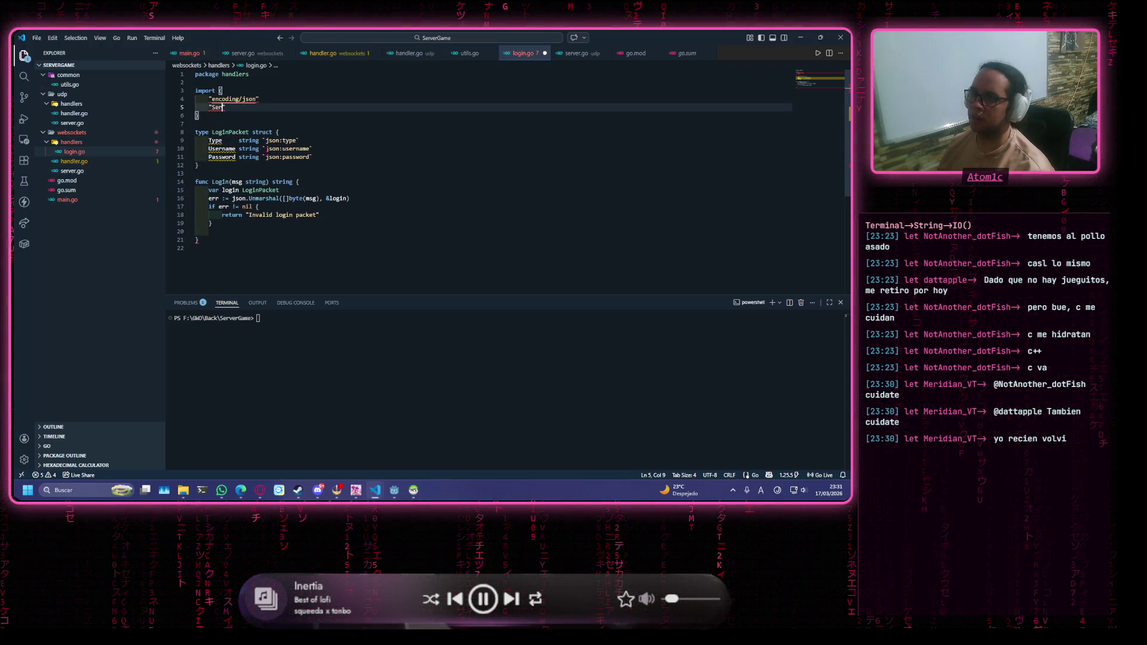
type("/co")
type("mmon")
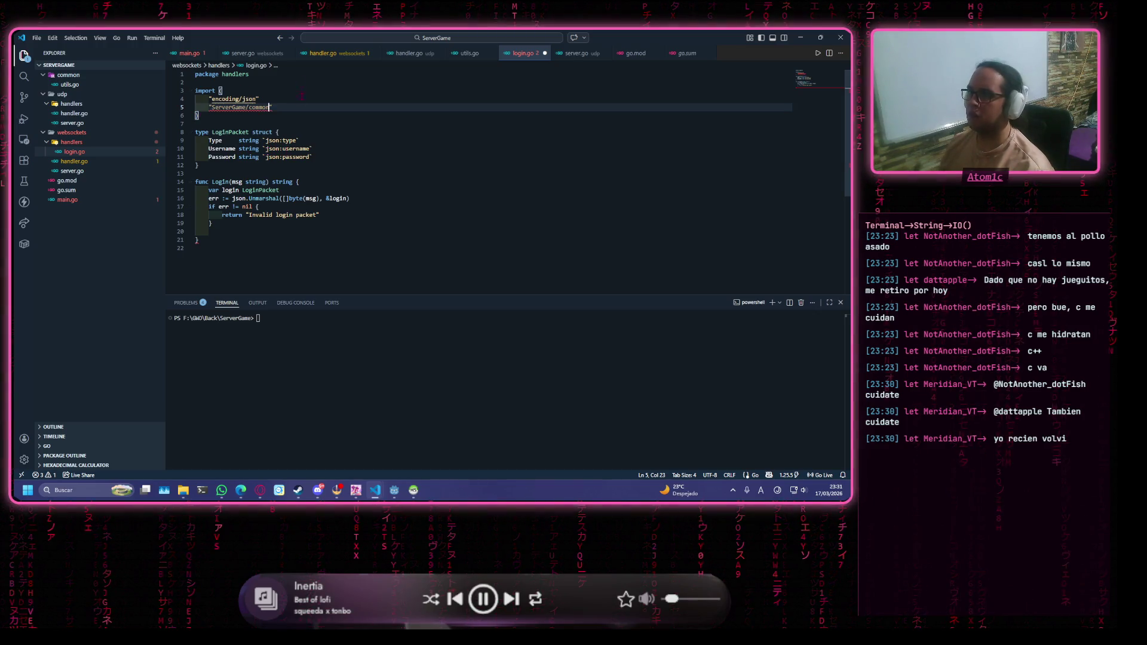
left_click(302, 106)
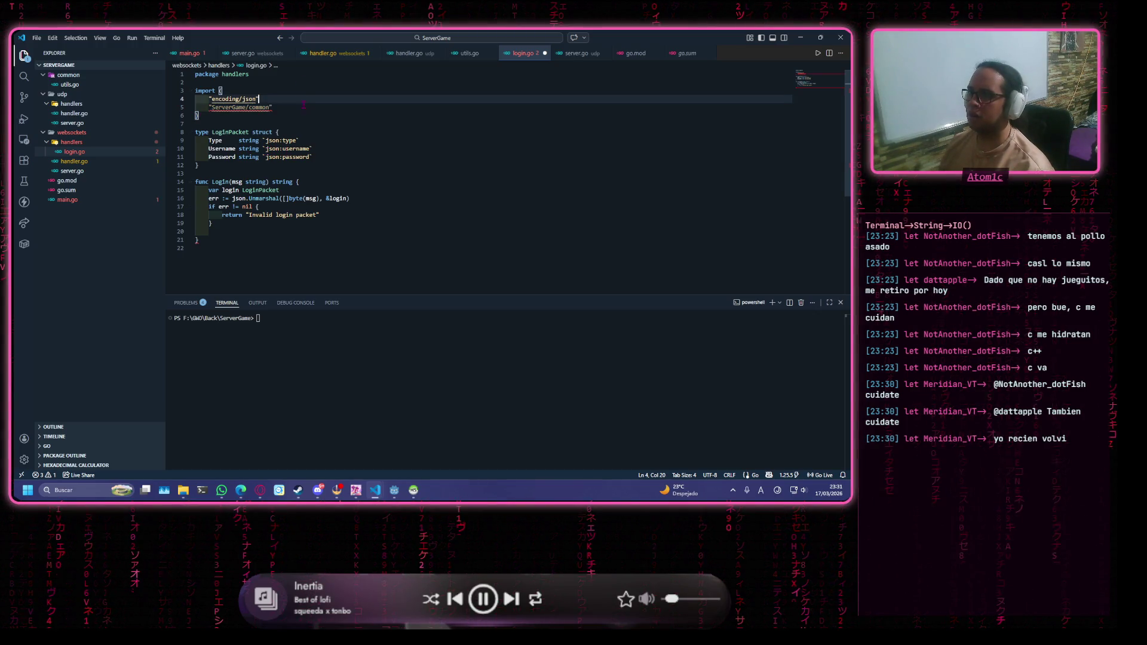
left_click(395, 215)
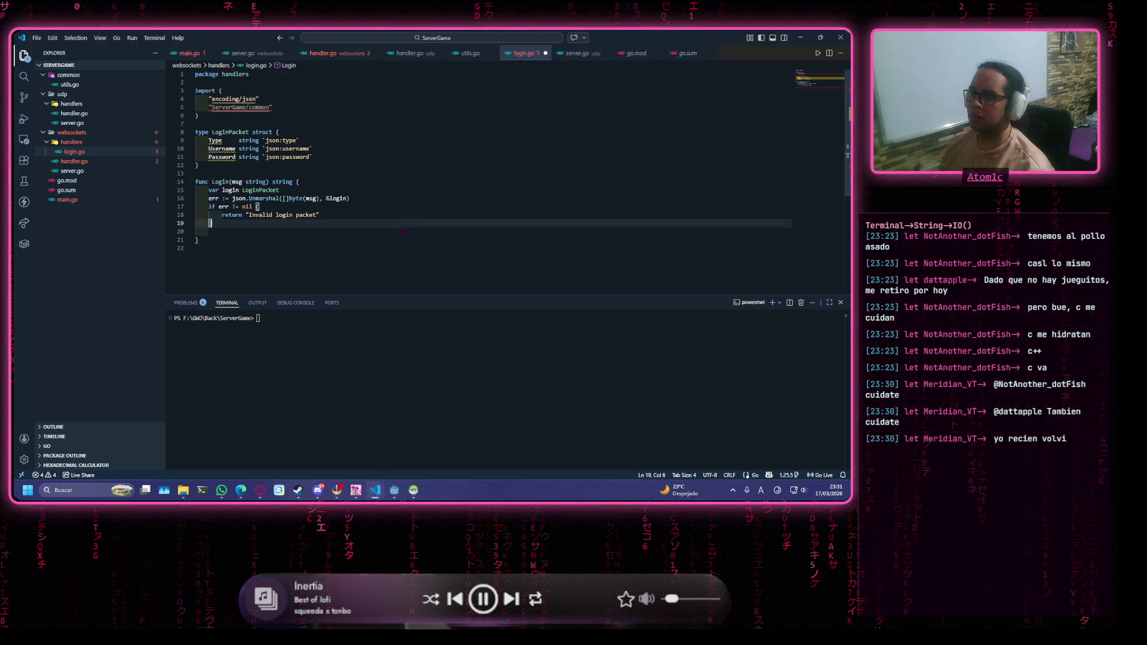
left_click(70, 84)
scroll(303, 210, "up", 8)
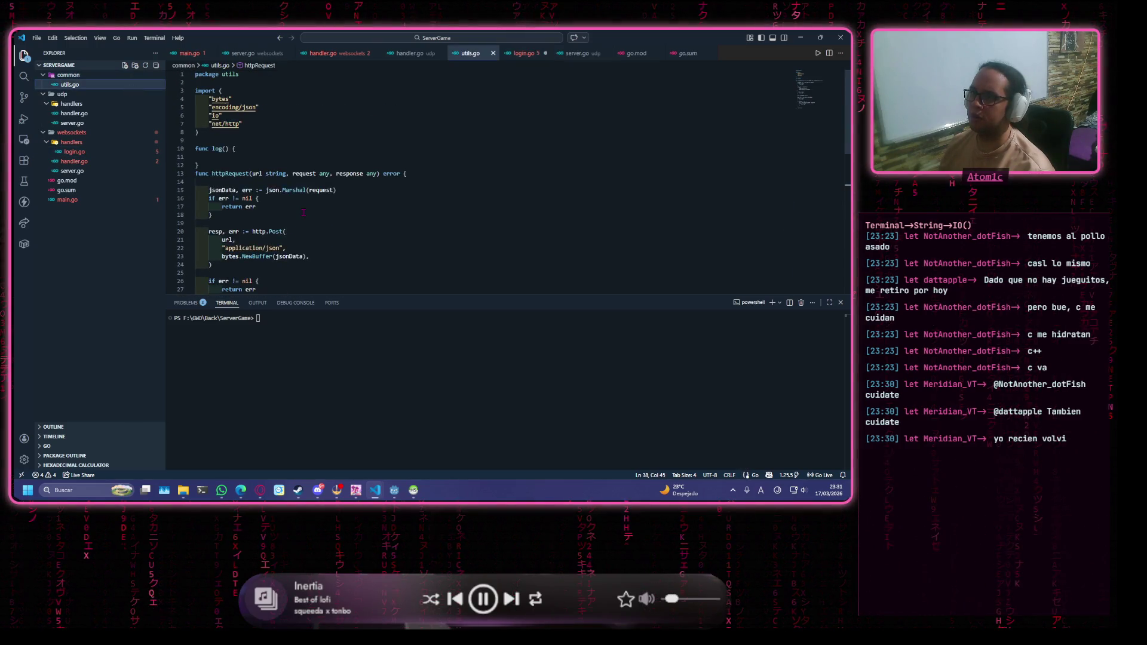
- Change utils.go's package declaration from utils to common and save the file
left_click_drag(251, 76, 220, 74)
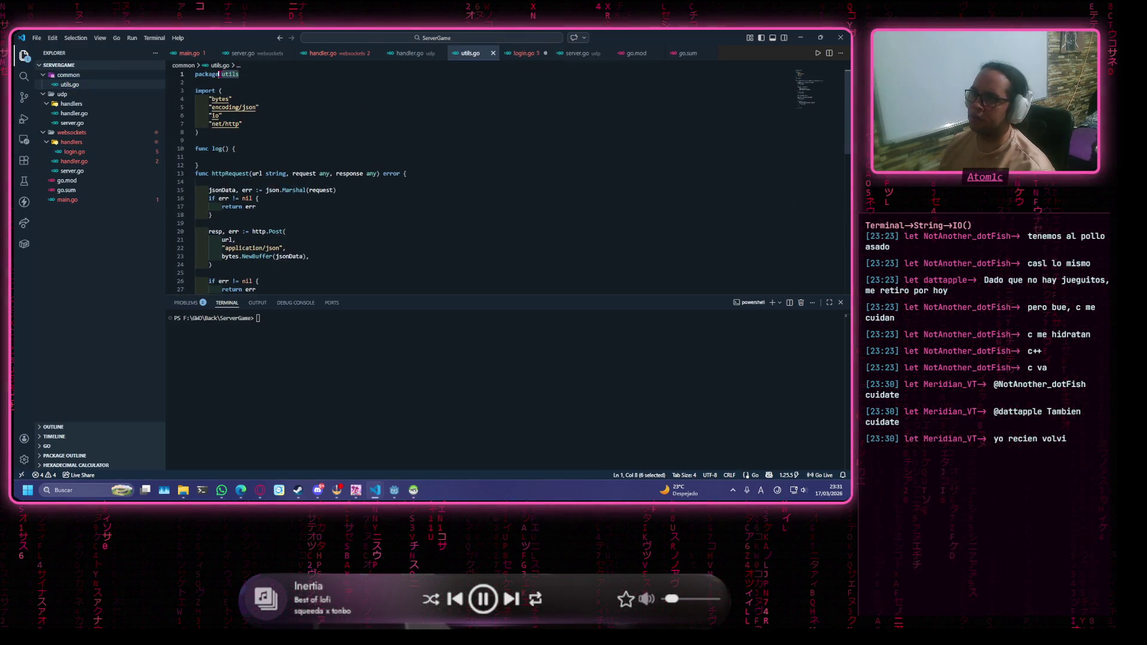
type("common")
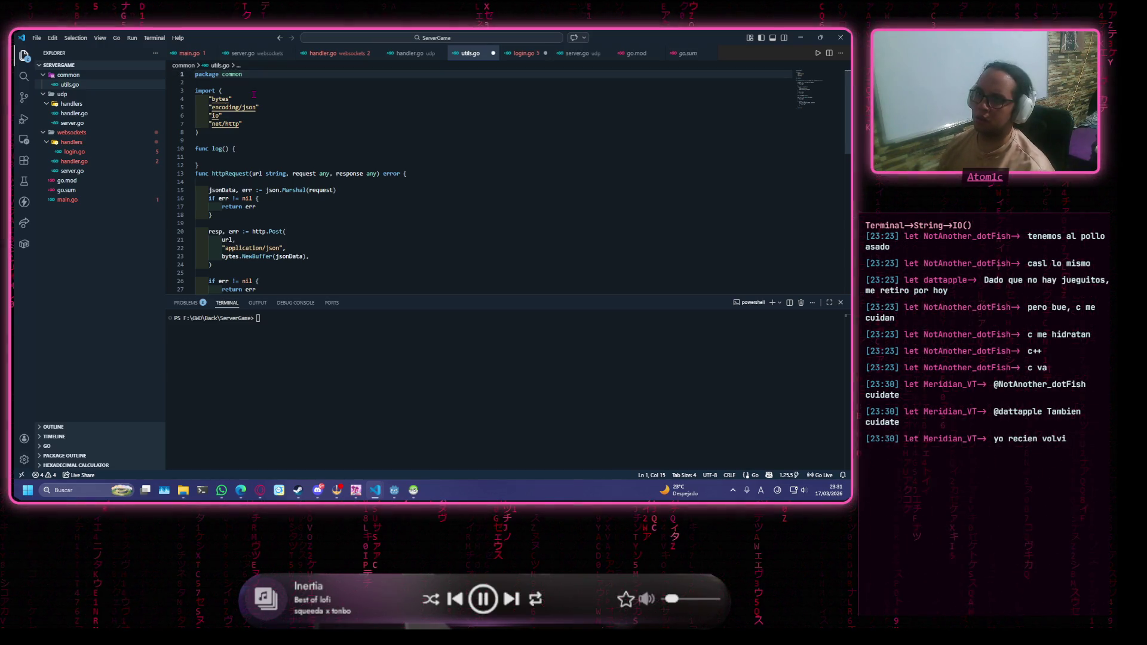
left_click(257, 91)
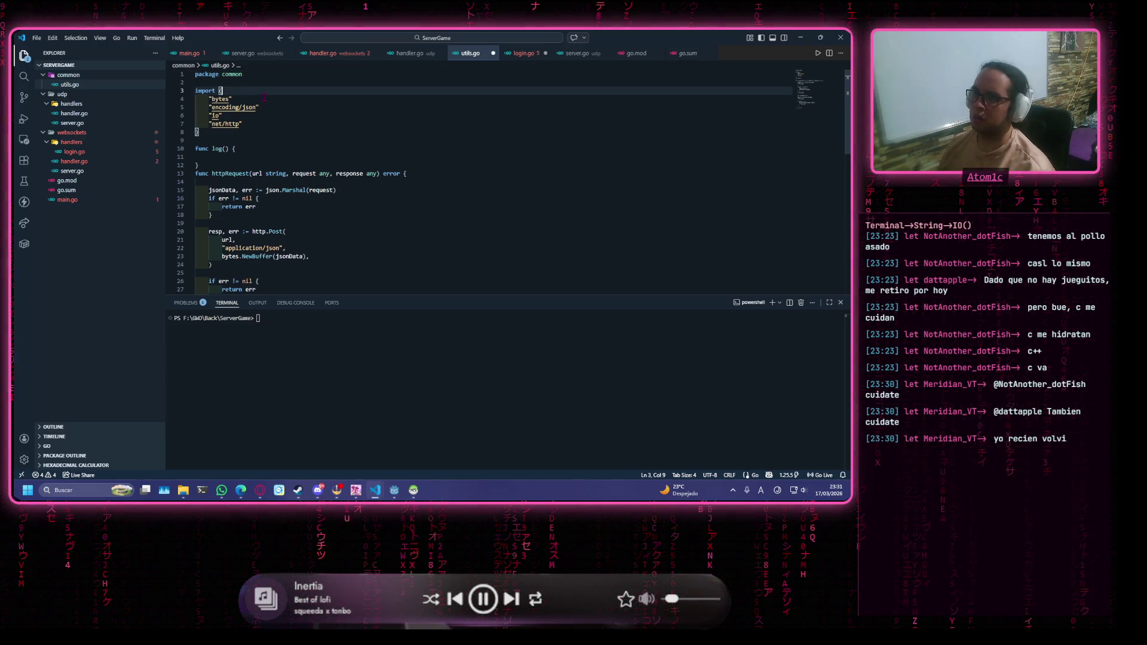
key("ctrl+s")
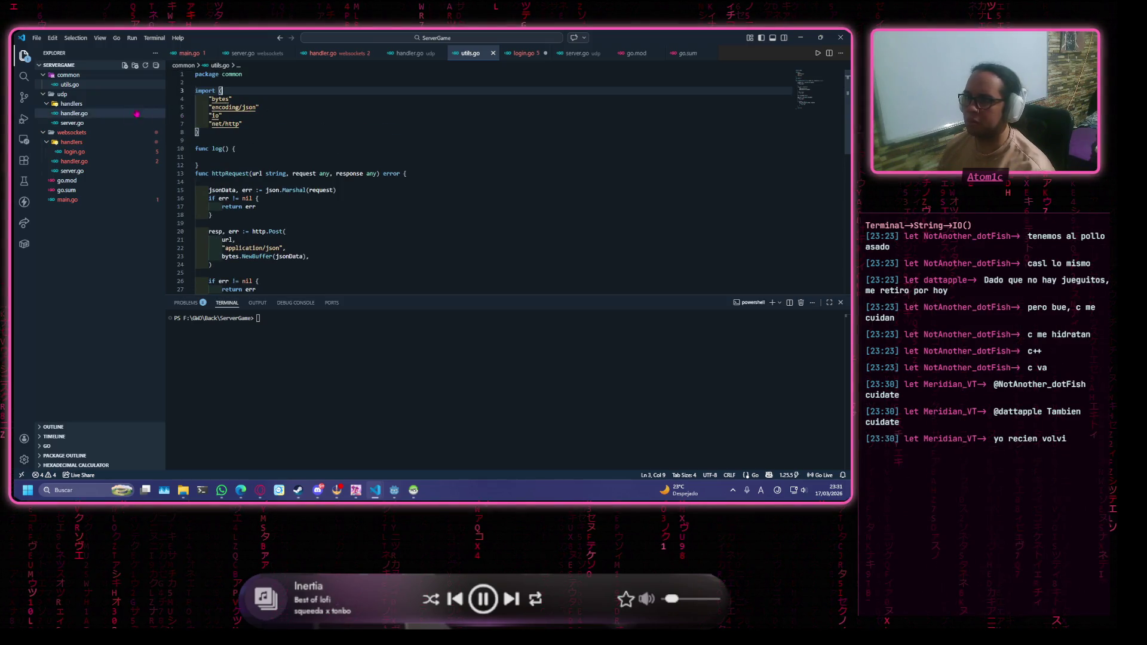
scroll(379, 188, "down", 3)
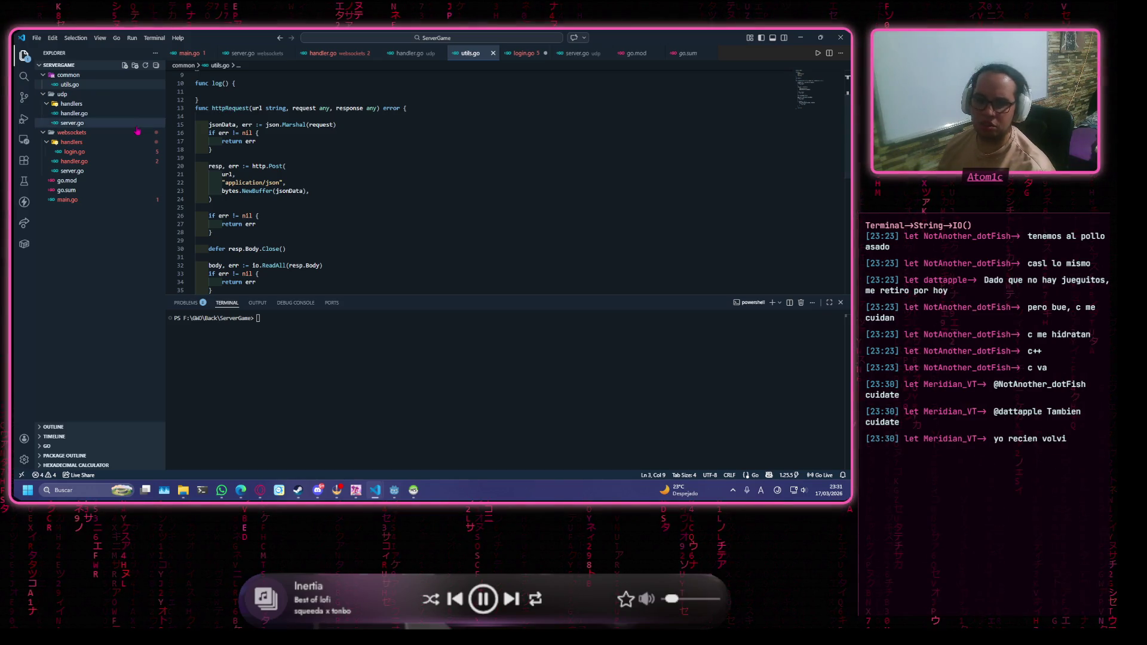
left_click(75, 151)
- Add common.httpRequest() on line 20 before Login's closing brace and save login.go
left_click(243, 231)
type("htt")
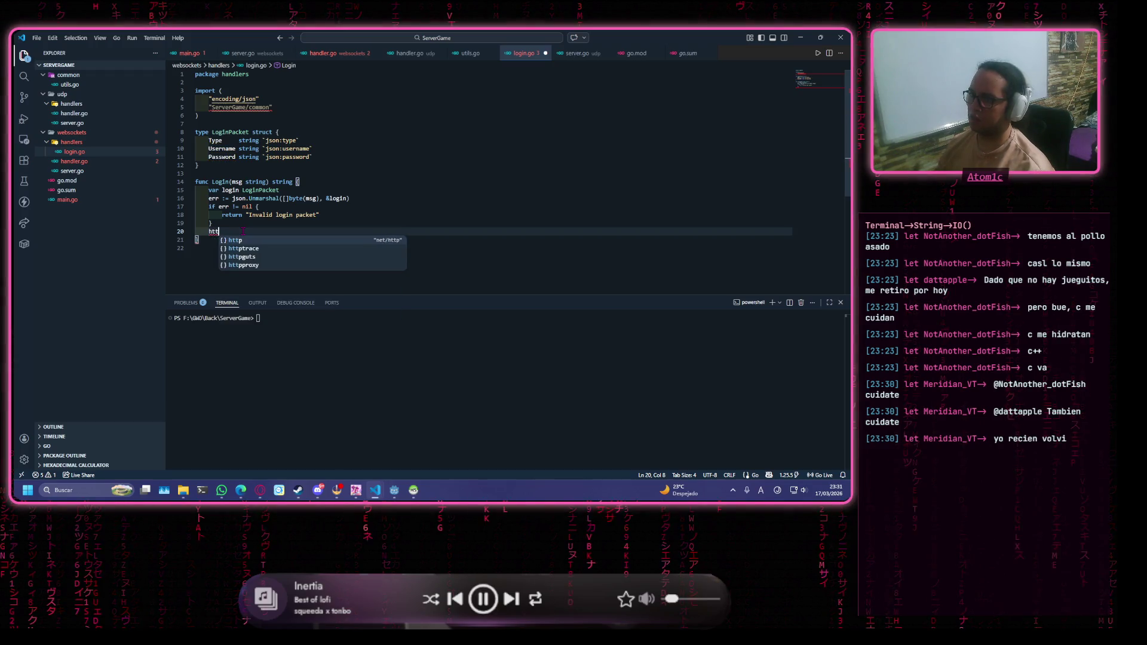
key("BackSpace")
key("BackSpace")
key("BackSpace")
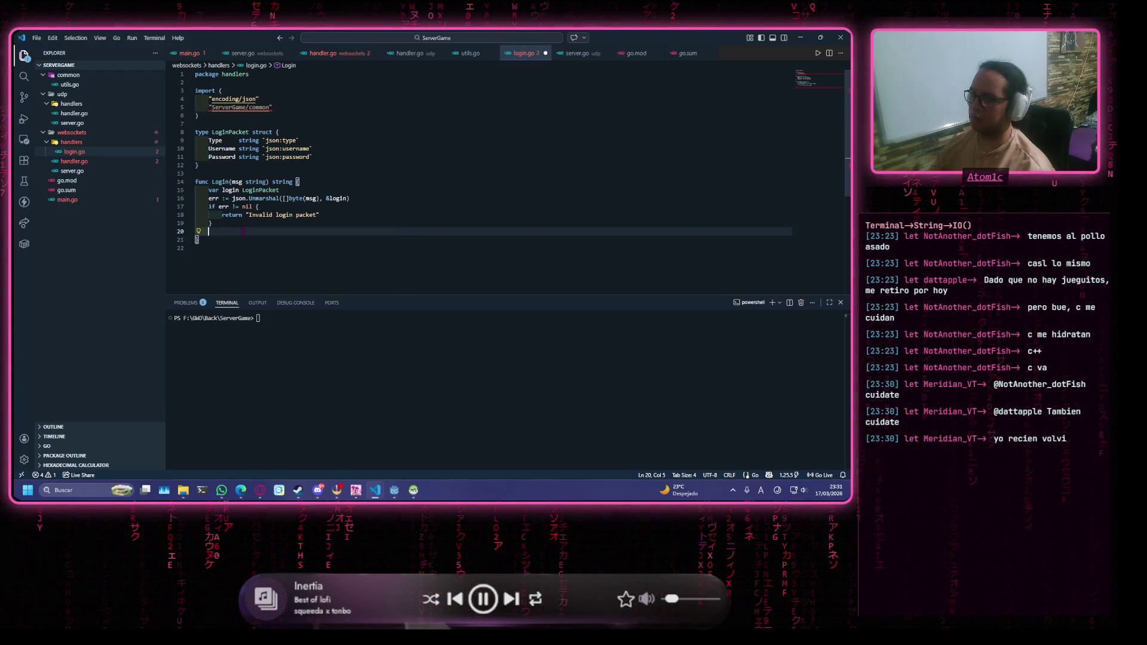
type("co")
key("Escape")
type("onst  = value")
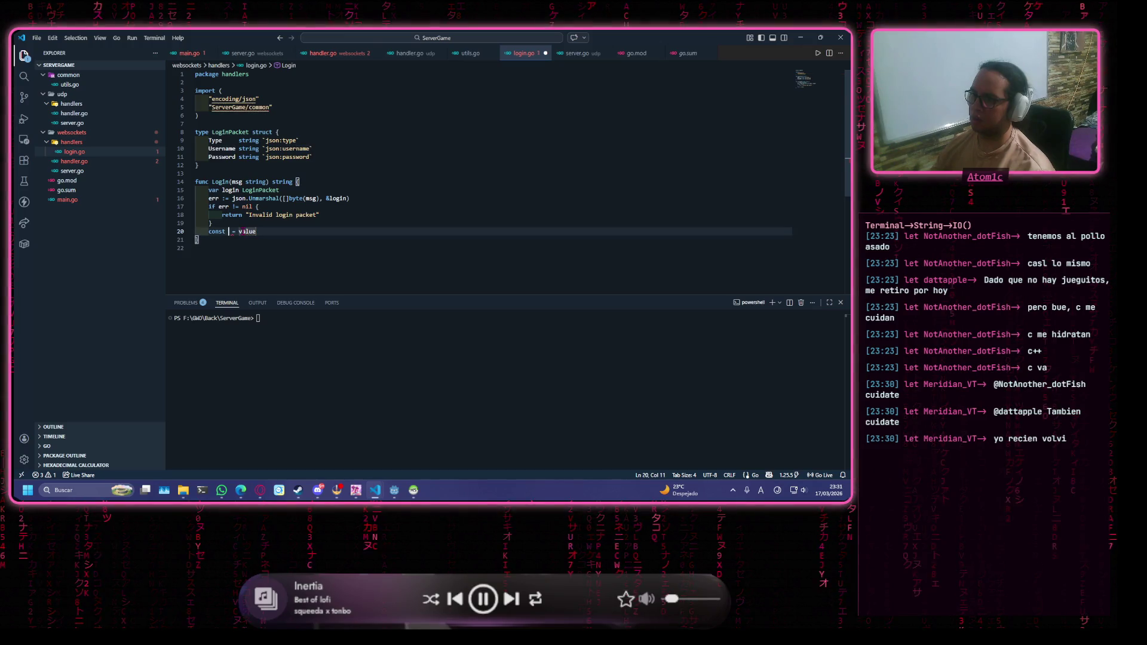
key("Tab")
key("BackSpace")
key("BackSpace")
key("BackSpace")
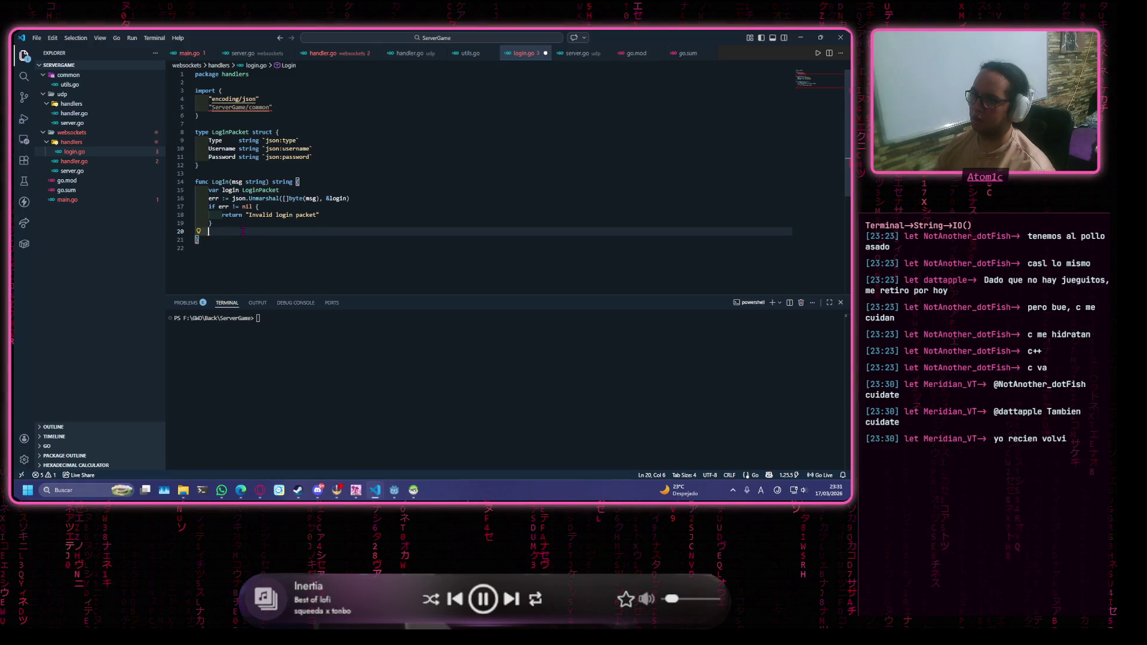
type("o")
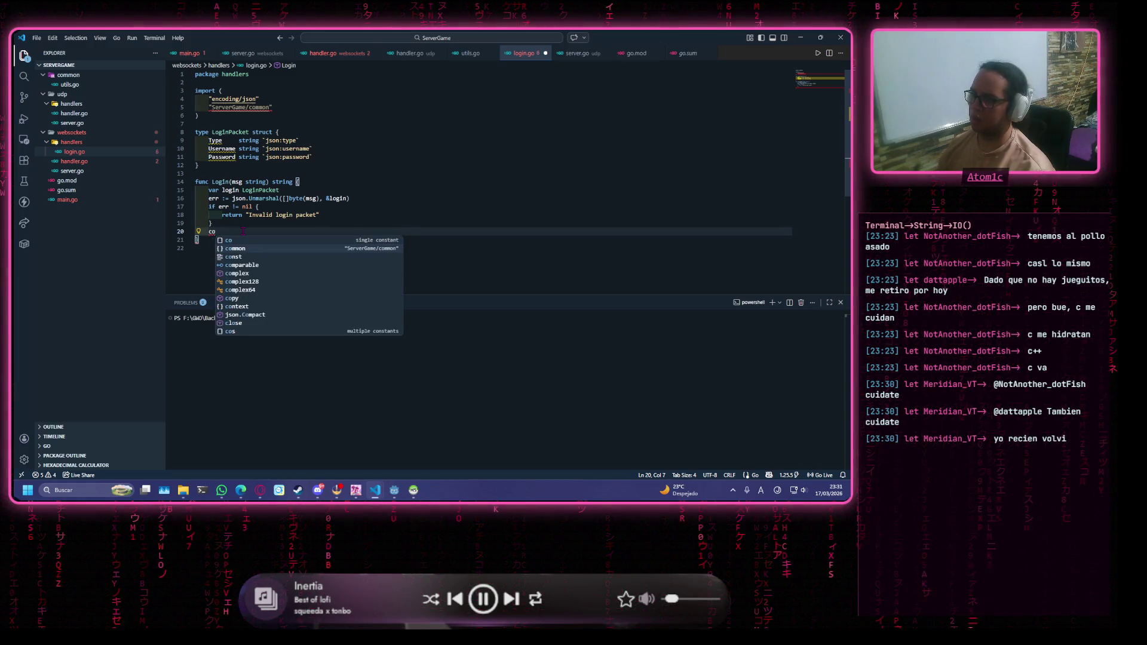
key("Tab")
type(".httpRequest")
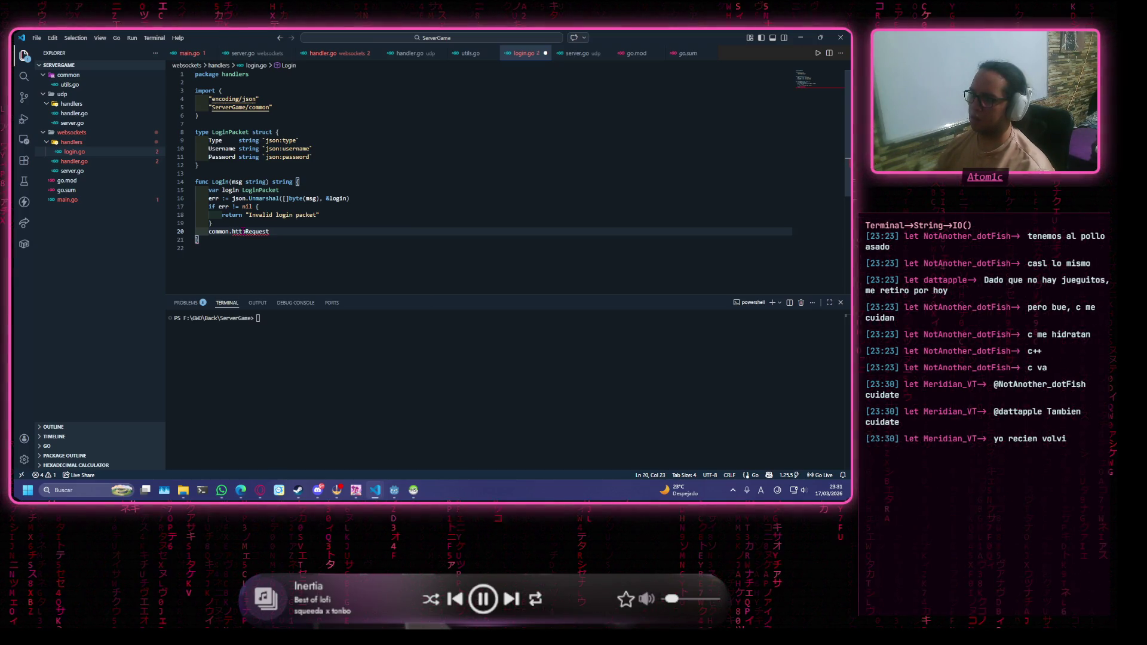
type("()")
key("ctrl+s")
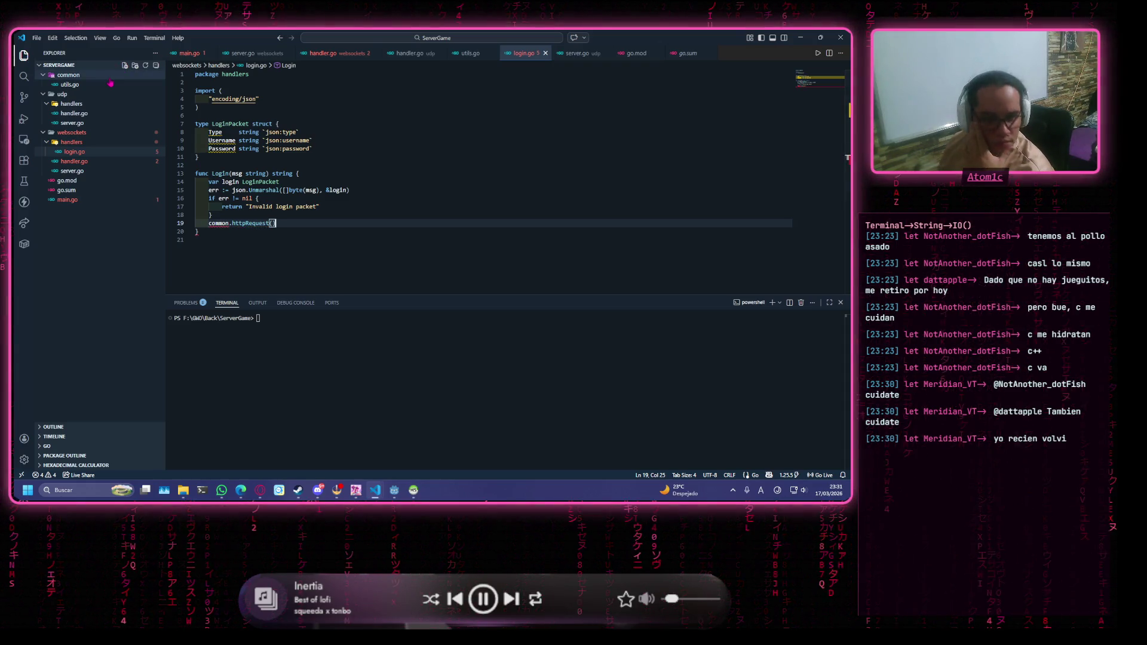
- Review utils.go's httpRequest function and its http.Post call
left_click(131, 87)
left_click(361, 182)
scroll(360, 182, "down", 5)
scroll(361, 204, "up", 5)
left_click(448, 138)
scroll(411, 139, "down", 2)
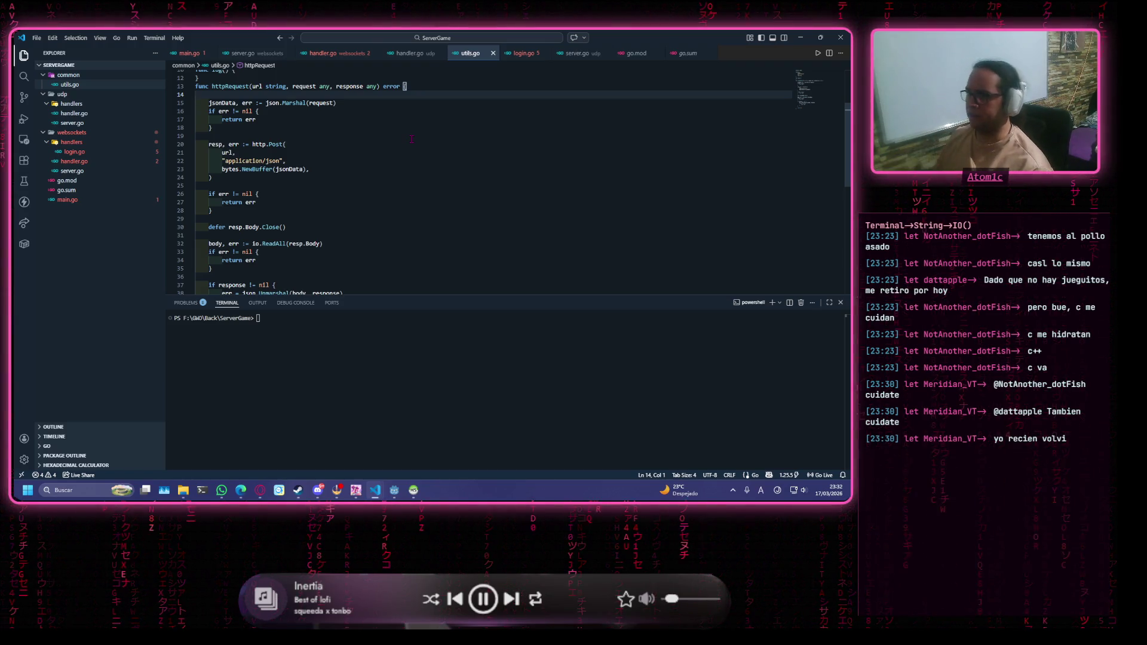
left_click(338, 143)
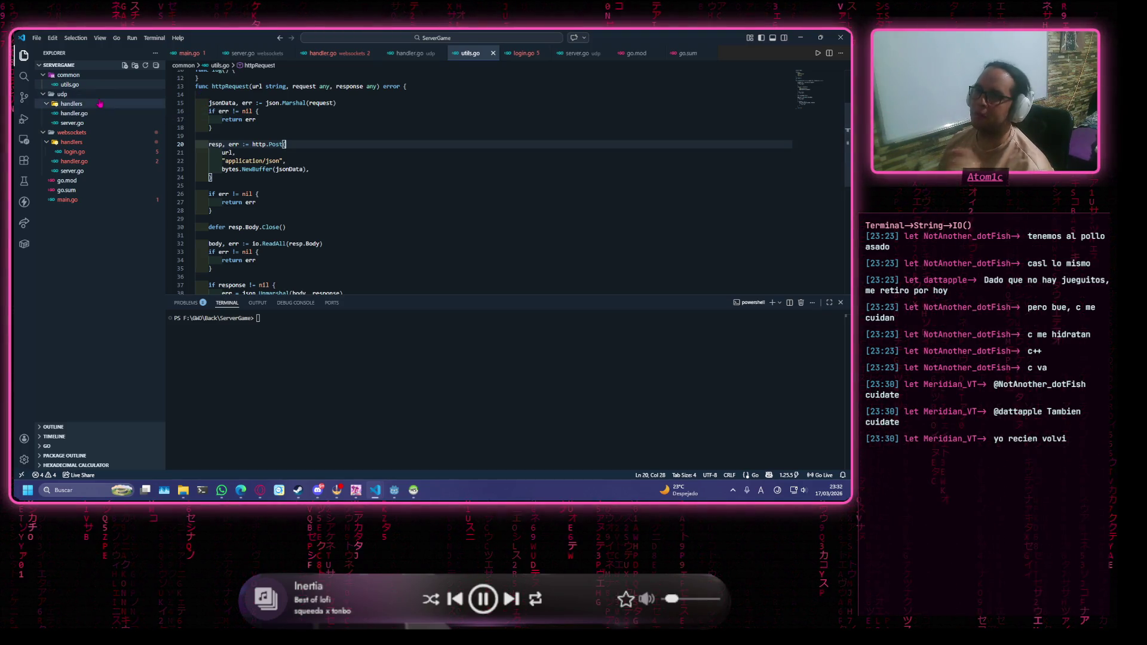
- In websockets handler.go, remove the blank import line and save so imports sort into one group
left_click(122, 161)
left_click(437, 184)
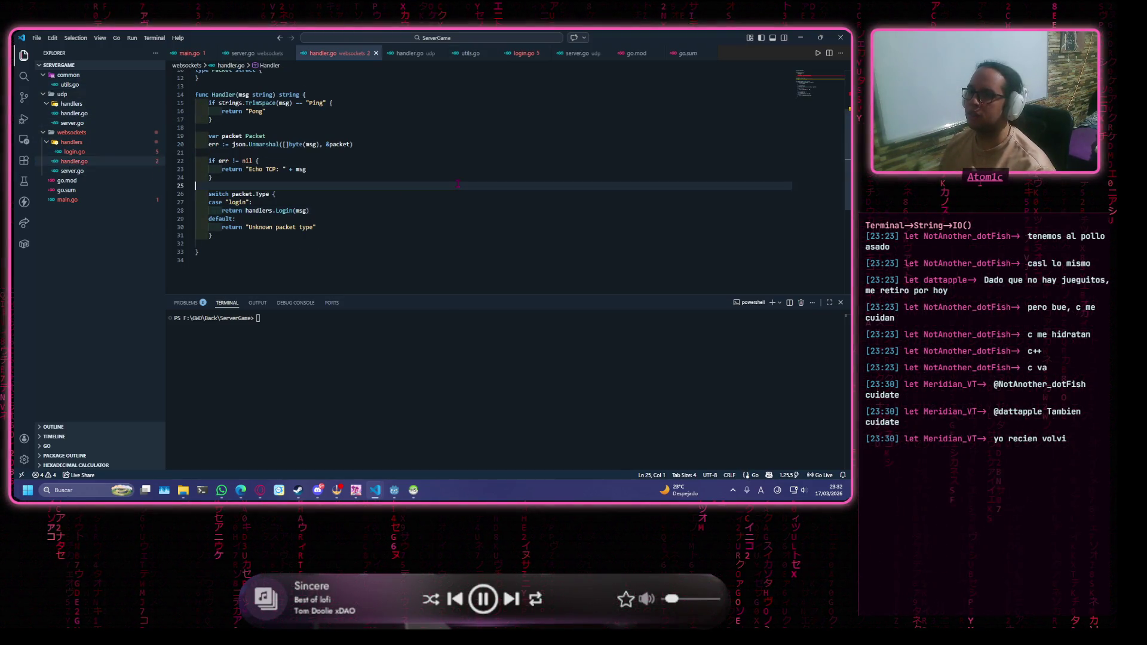
scroll(437, 184, "up", 3)
left_click(333, 116)
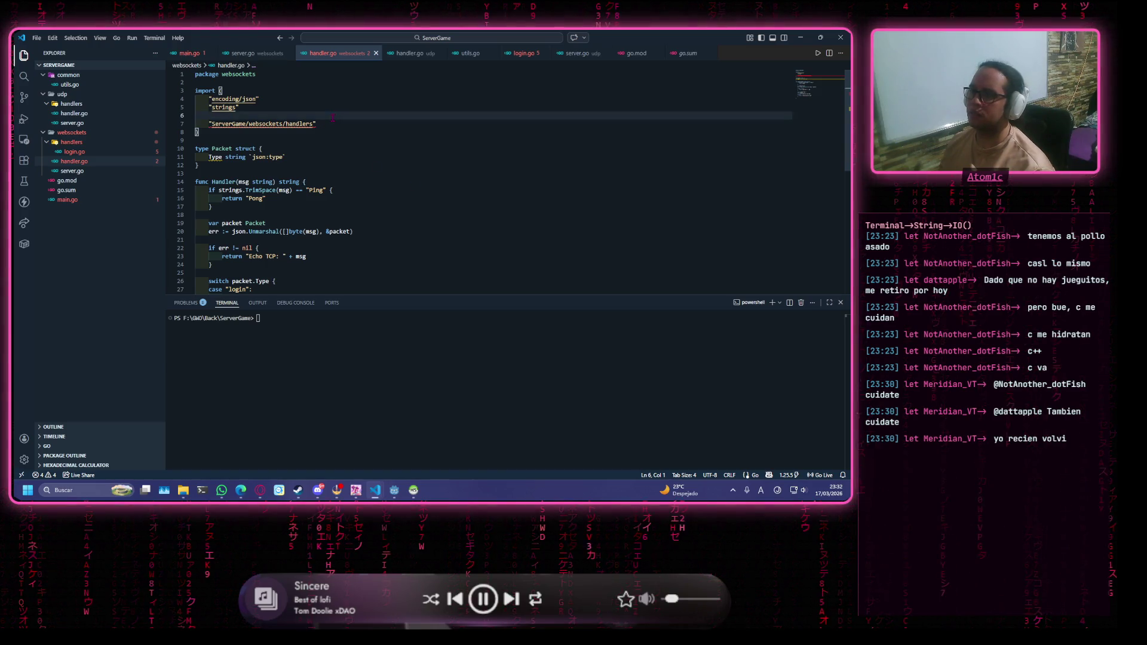
key("BackSpace")
key("ctrl+s")
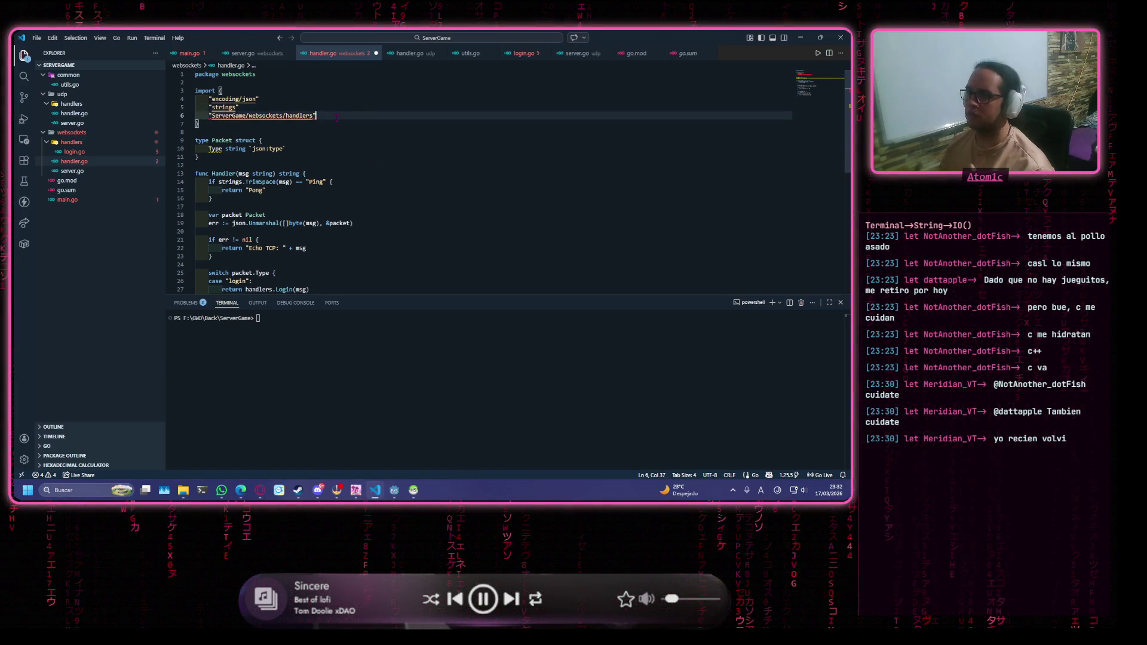
left_click(334, 108)
scroll(334, 109, "down", 5)
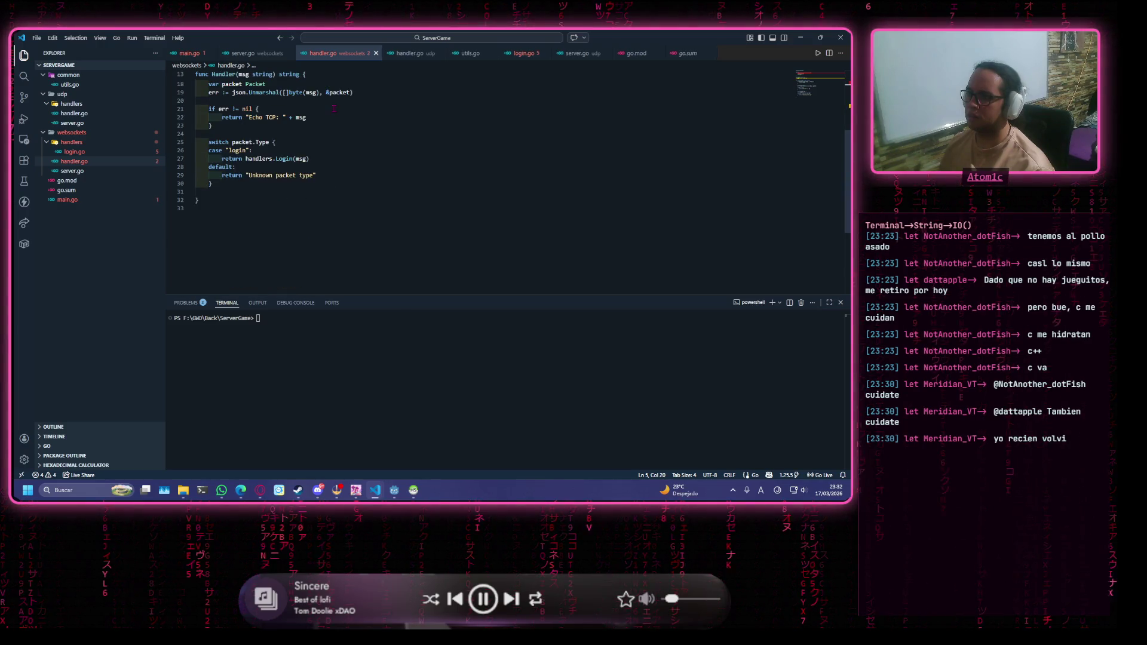
scroll(330, 146, "up", 5)
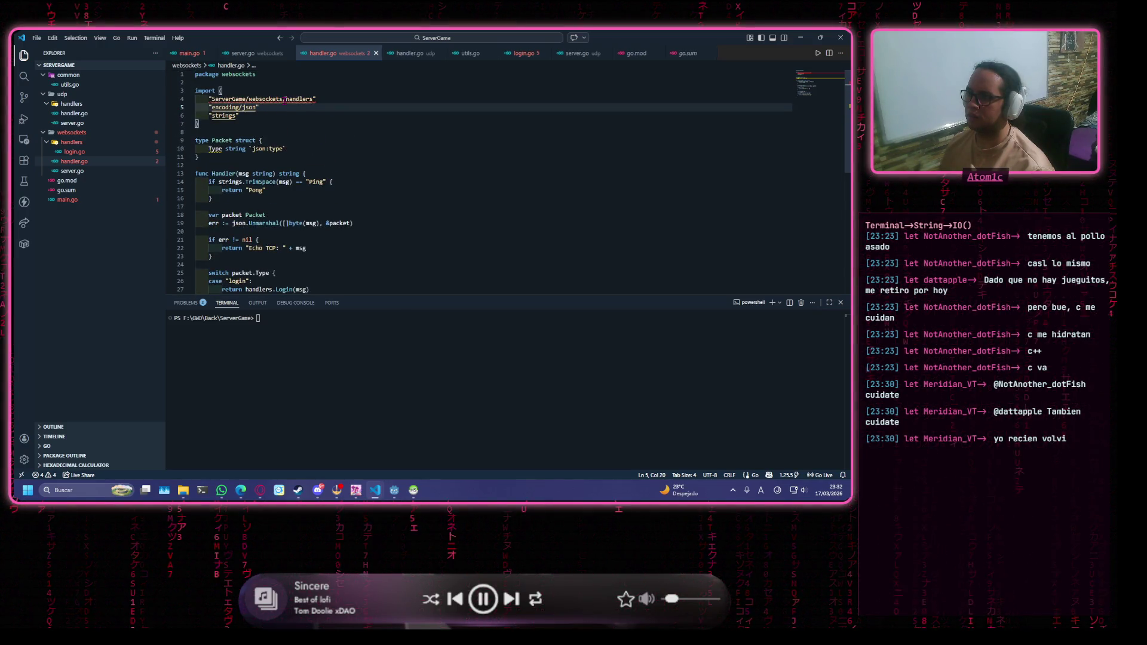
- Restore the "ServerGame/common" import in login.go by undoing its removal
mouse_move(285, 99)
left_click(74, 151)
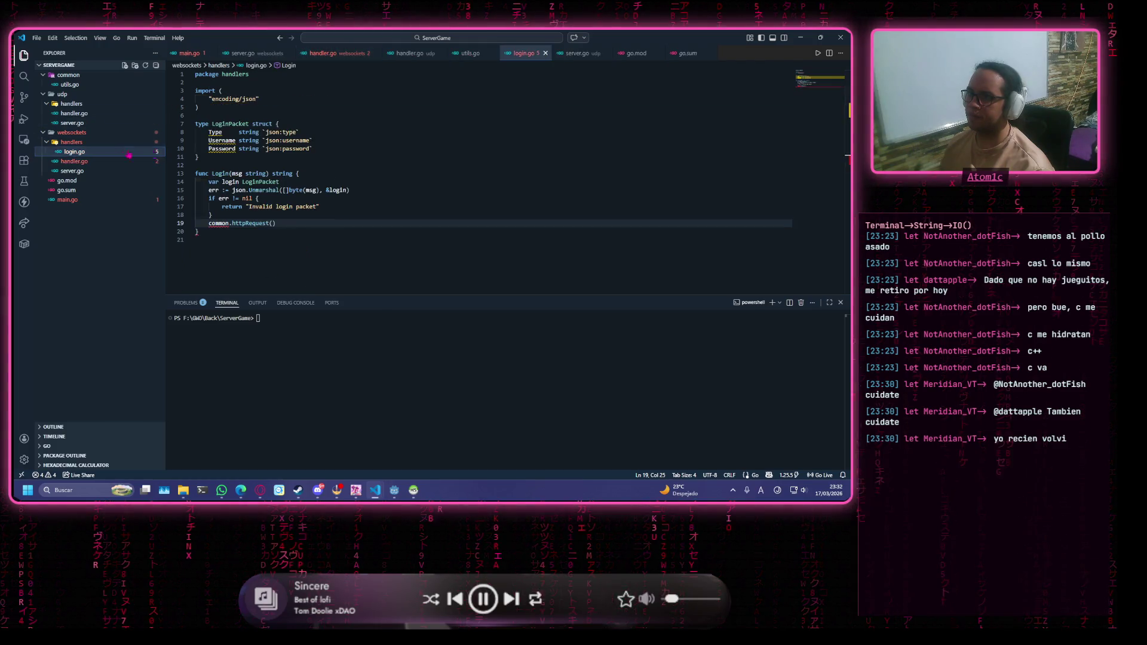
mouse_move(219, 224)
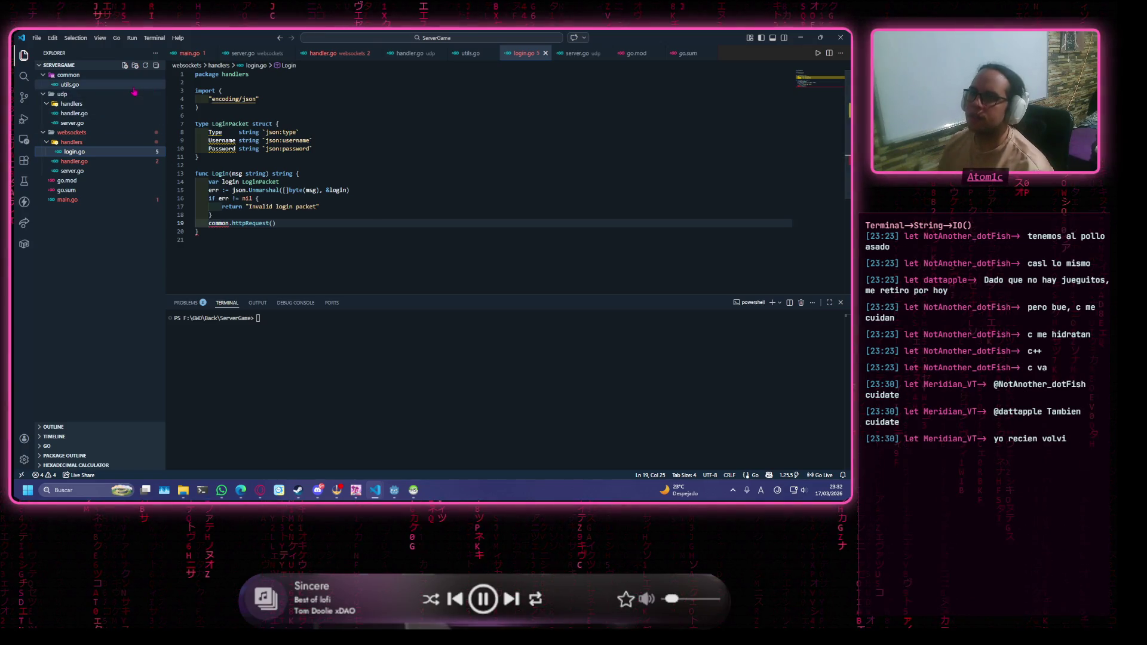
left_click(70, 84)
scroll(394, 124, "down", 5)
scroll(359, 131, "up", 3)
scroll(359, 131, "up", 2)
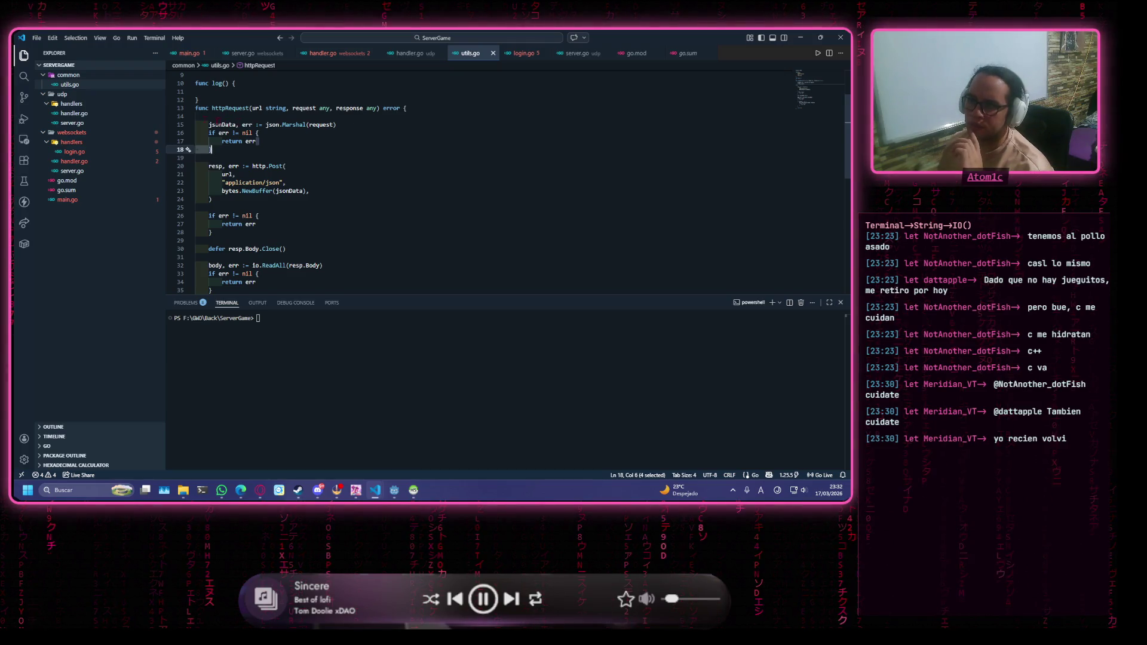
left_click(113, 154)
left_click(203, 116)
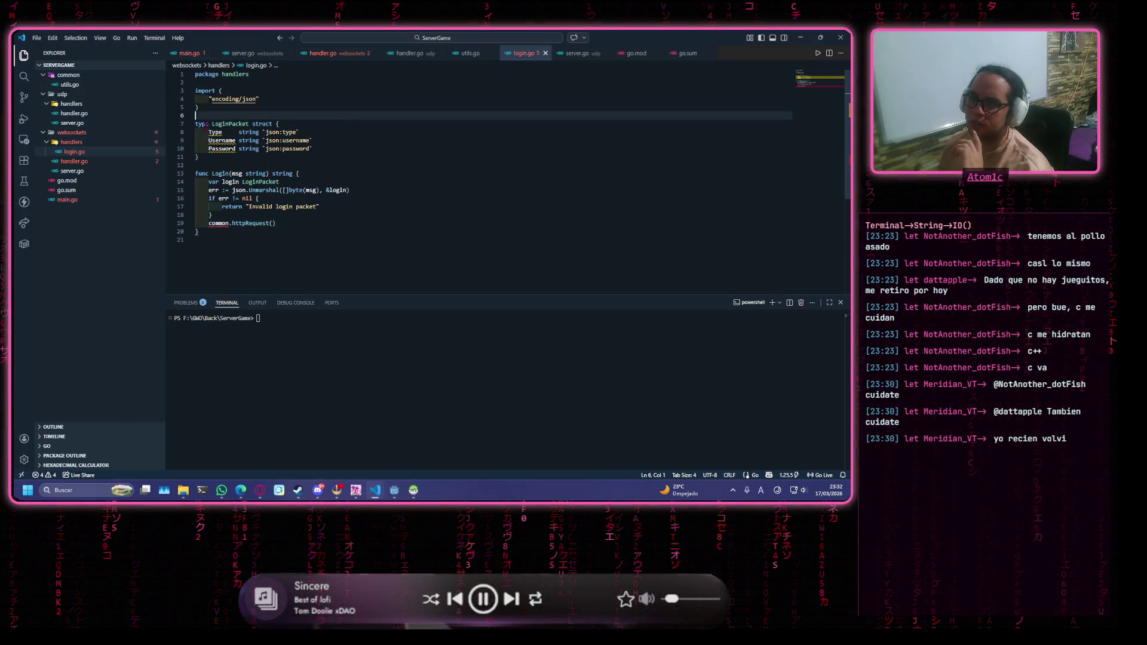
key("ctrl+z")
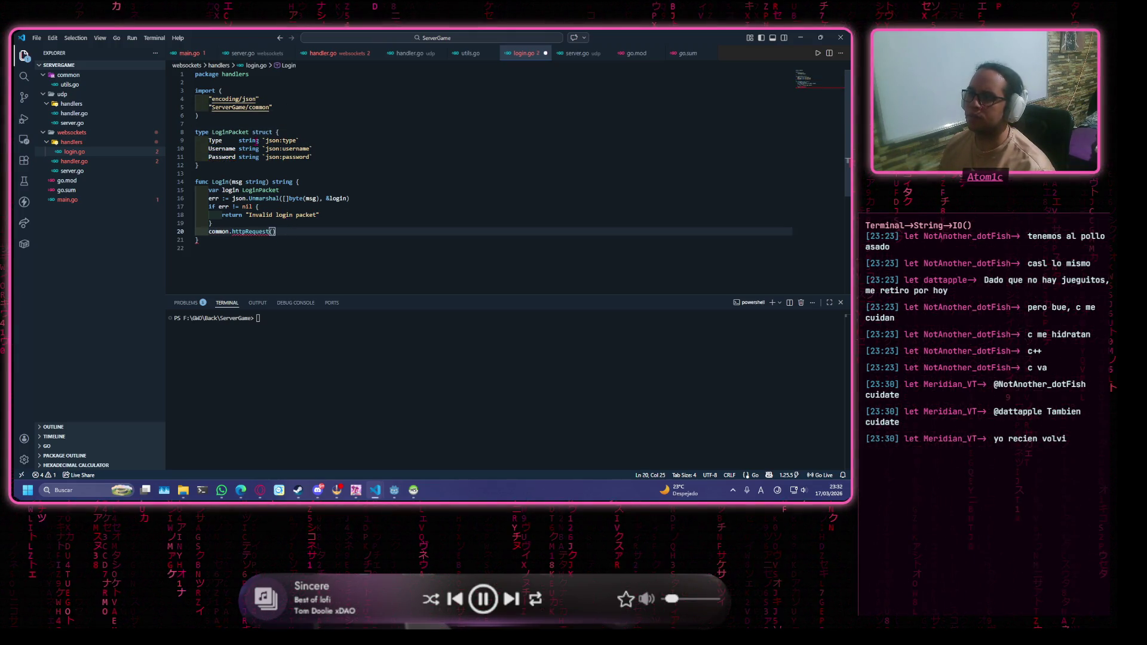
- Rename httpRequest to the exported HttpRequest in utils.go and save
left_click(69, 84)
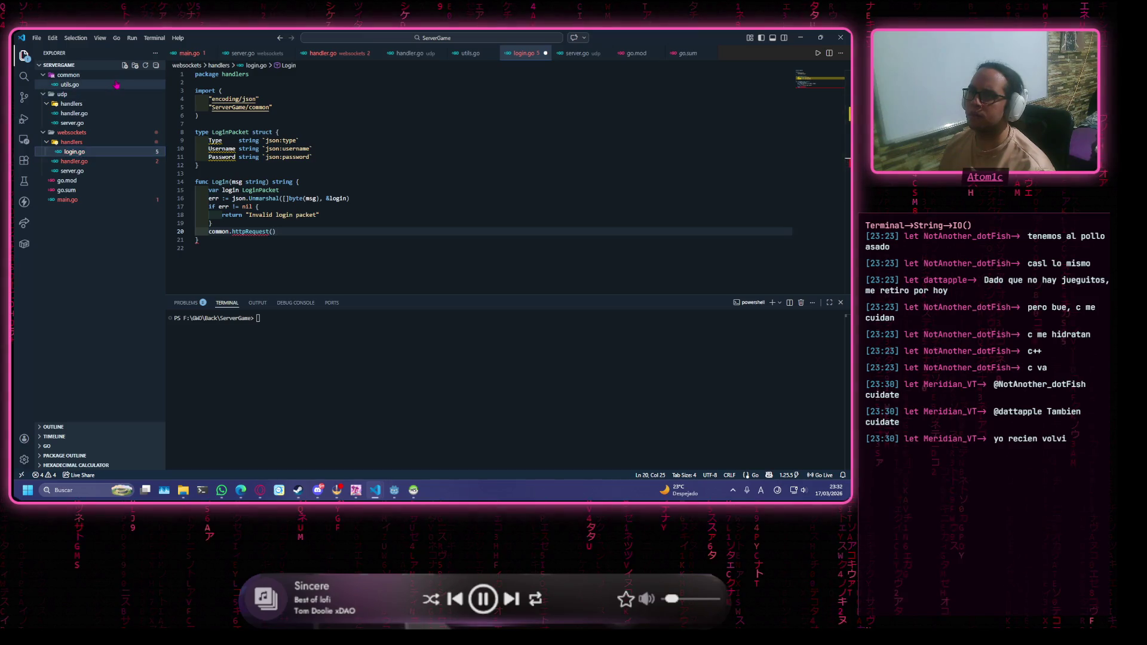
scroll(281, 90, "up", 2)
left_click(280, 90)
left_click(117, 76)
left_click(117, 77)
left_click(285, 82)
scroll(285, 90, "down", 10)
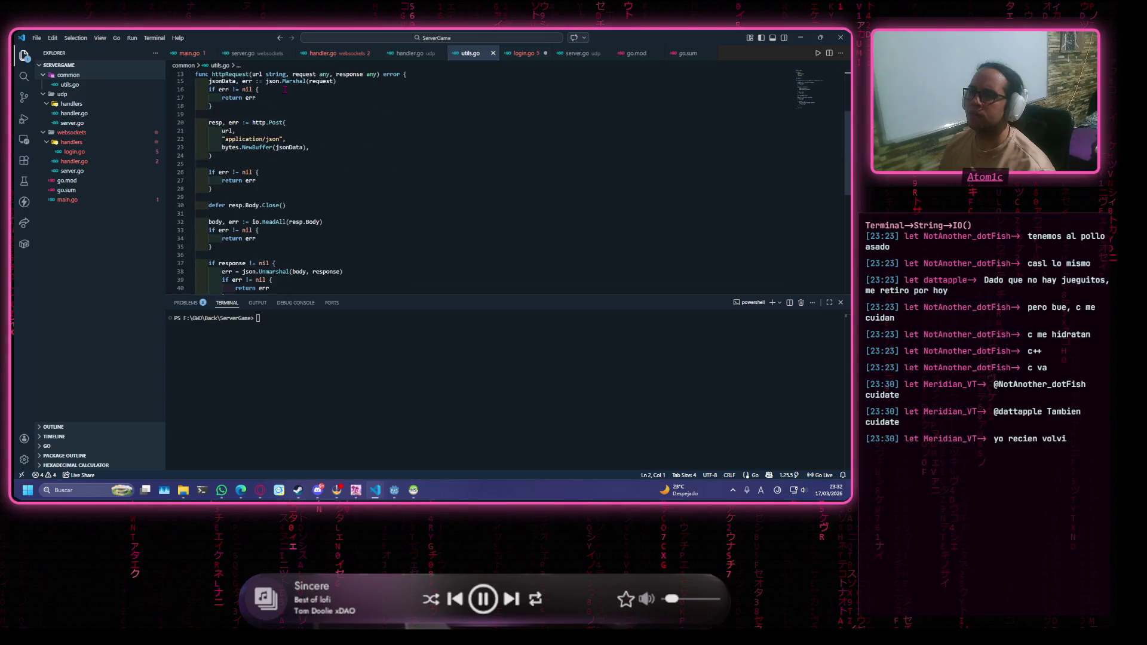
scroll(285, 90, "up", 10)
left_click(212, 152)
mouse_move(273, 169)
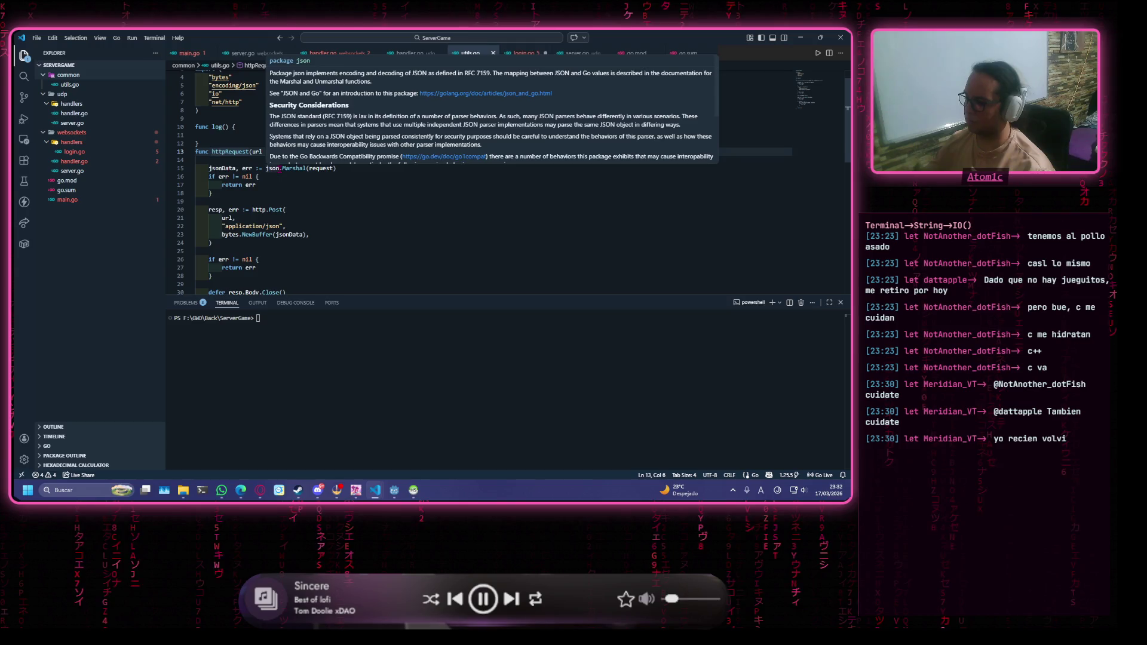
key("Delete")
type("H")
key("Escape")
key("ctrl+s")
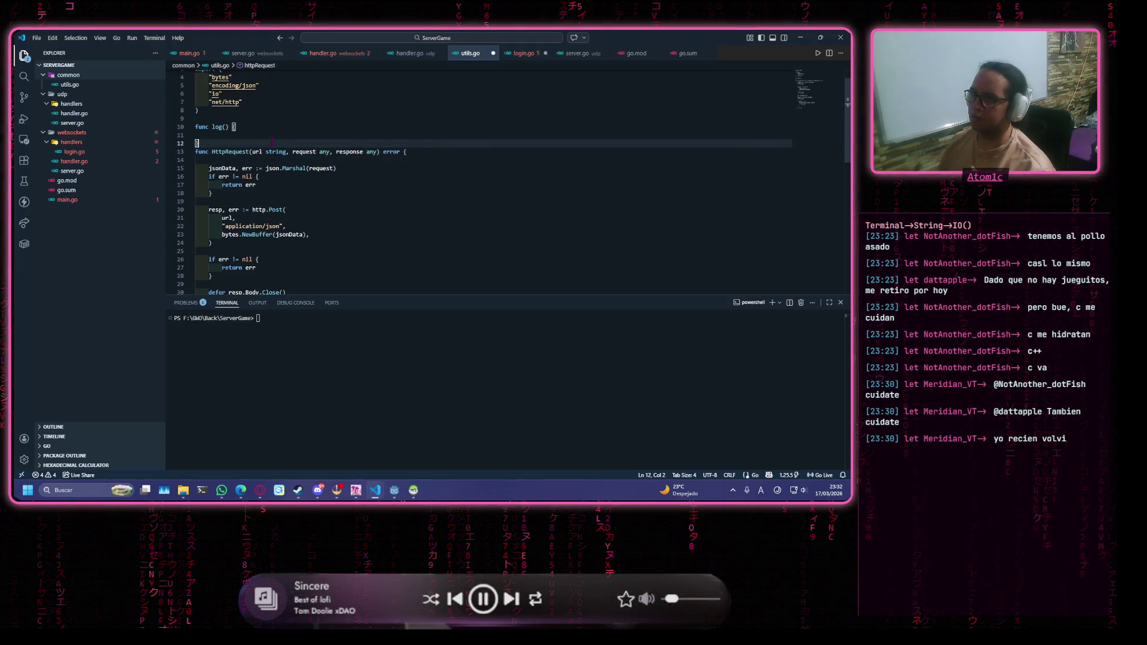
- Change login.go's call to common.HttpRequest("") and save
left_click(74, 152)
left_click(235, 232)
key("BackSpace")
type("HttpRequest(")
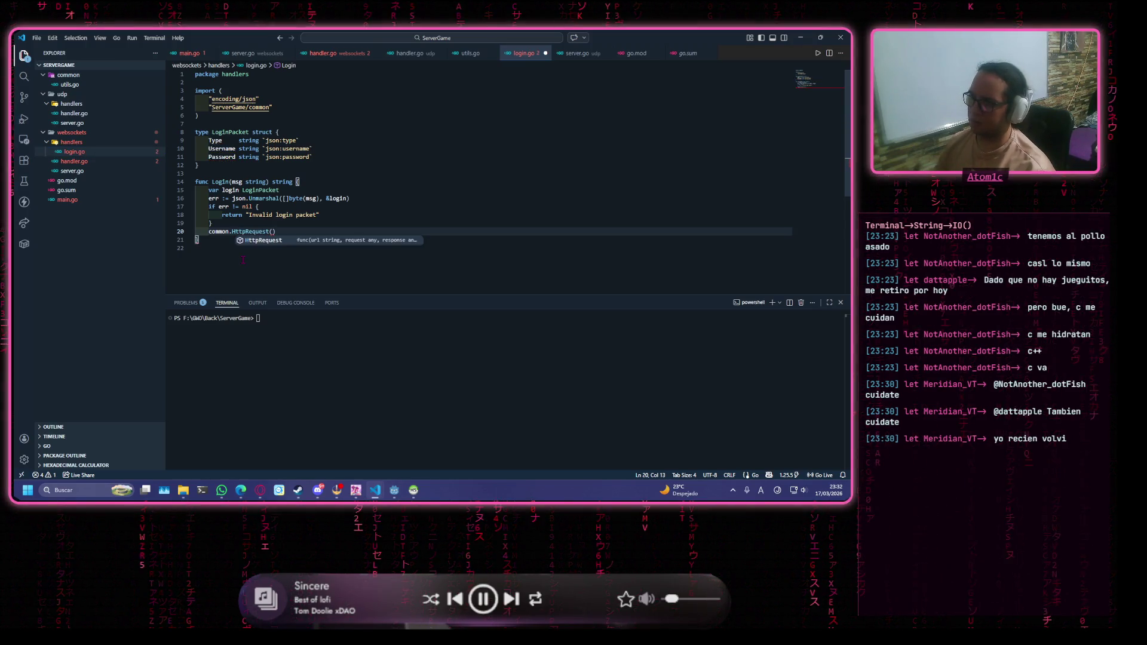
left_click(302, 224)
key("ctrl+s")
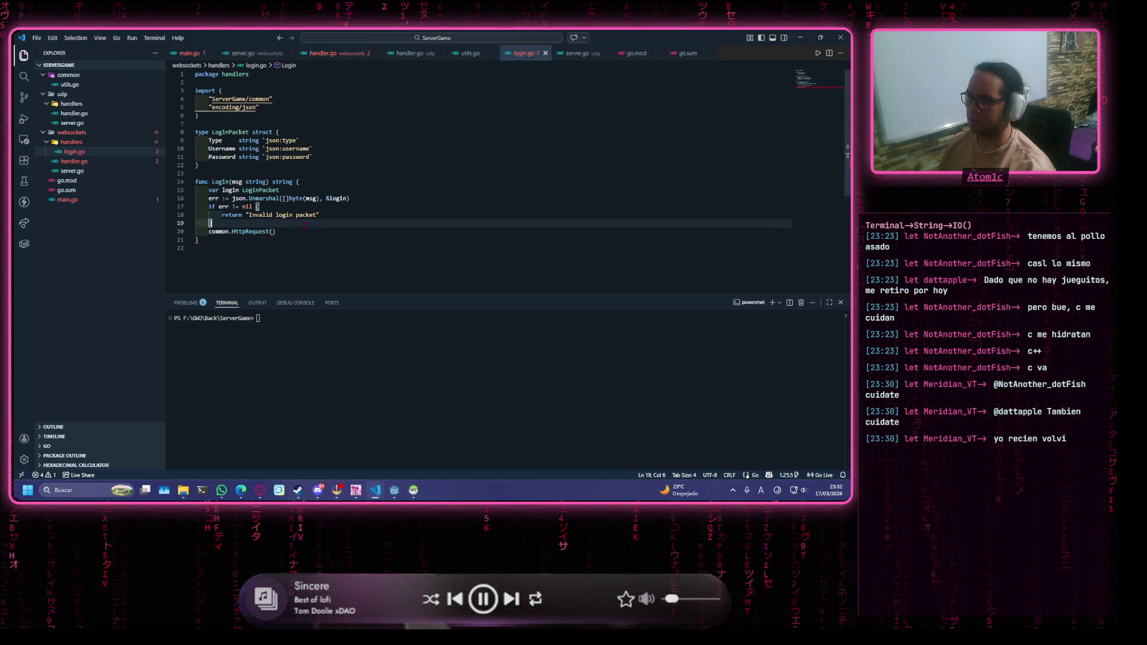
left_click(305, 232)
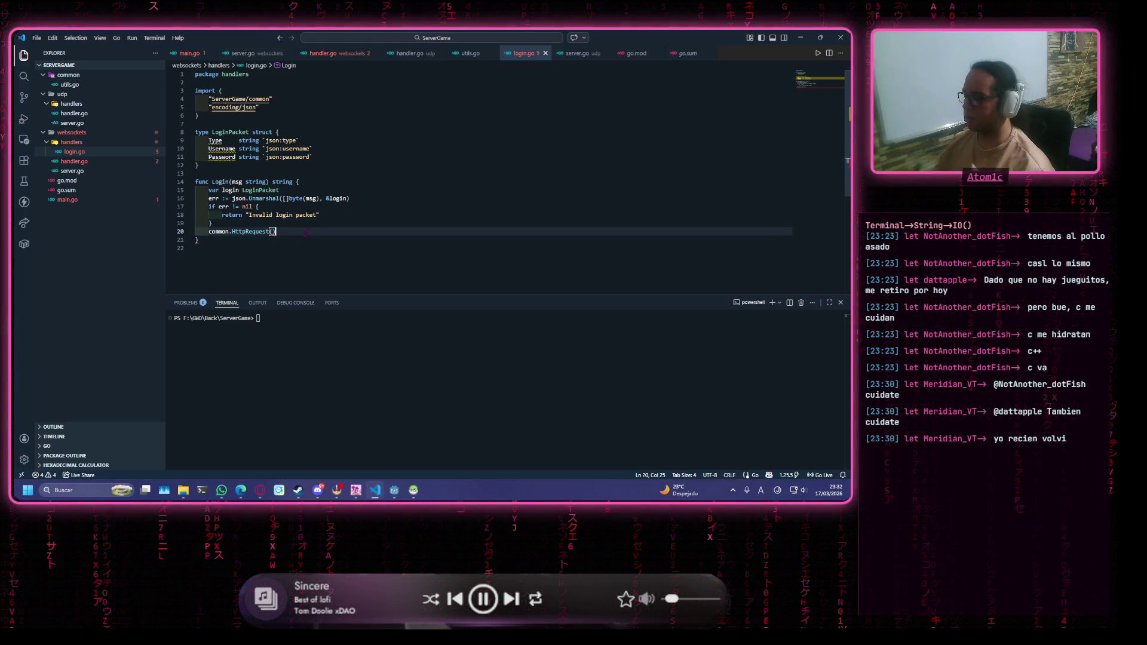
type("\"")
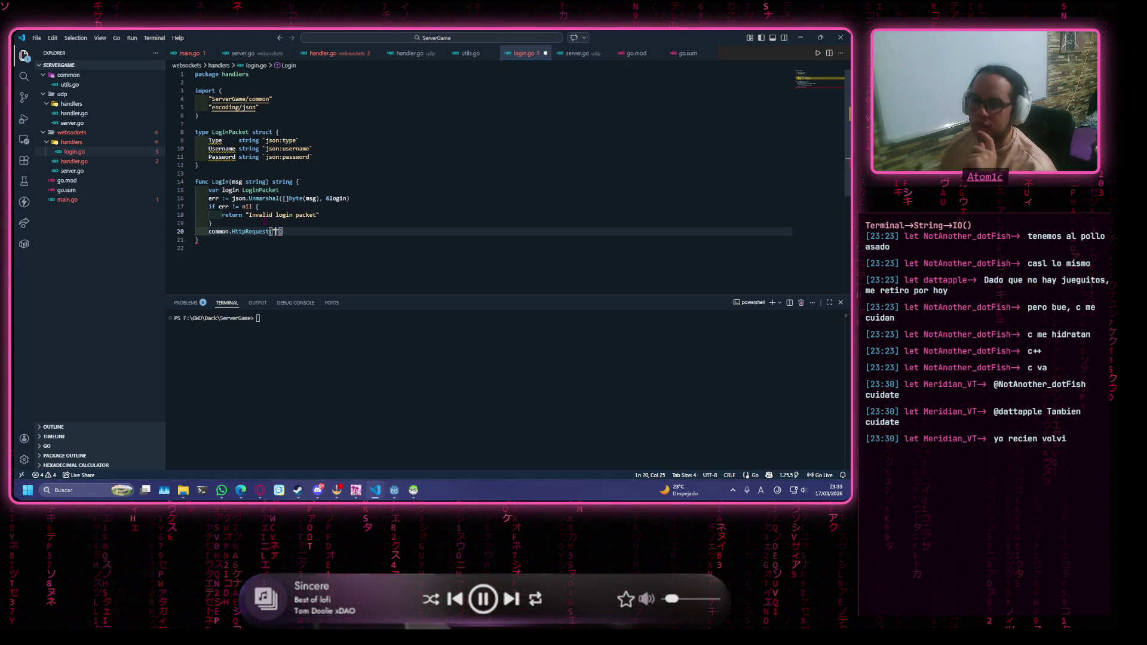
left_click(24, 203)
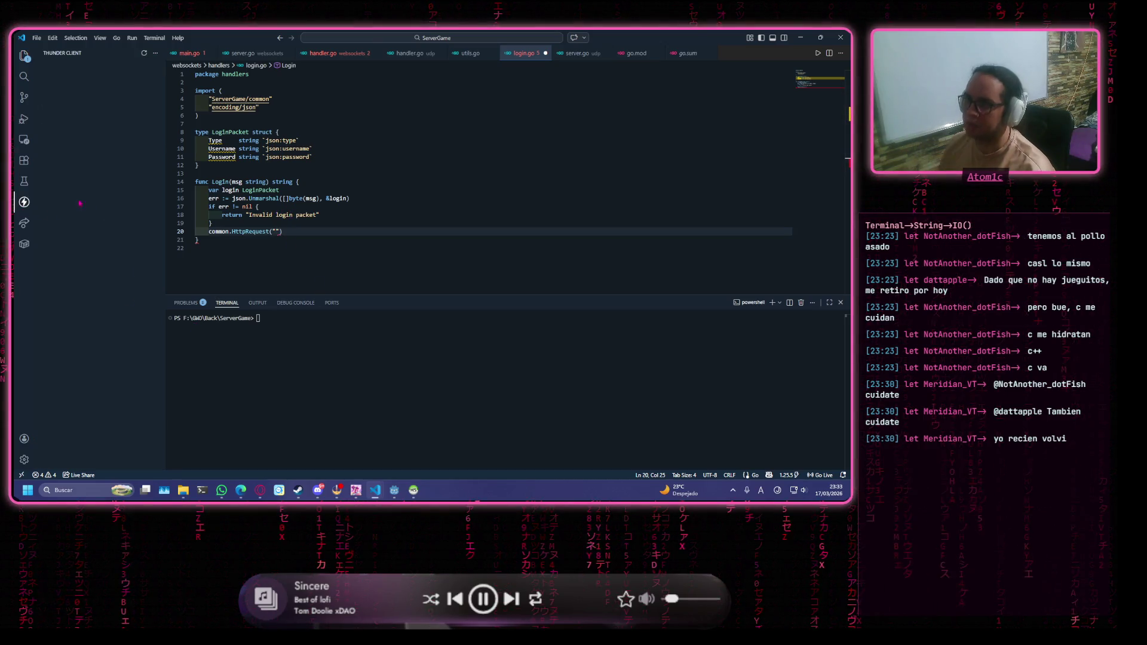
left_click(84, 122)
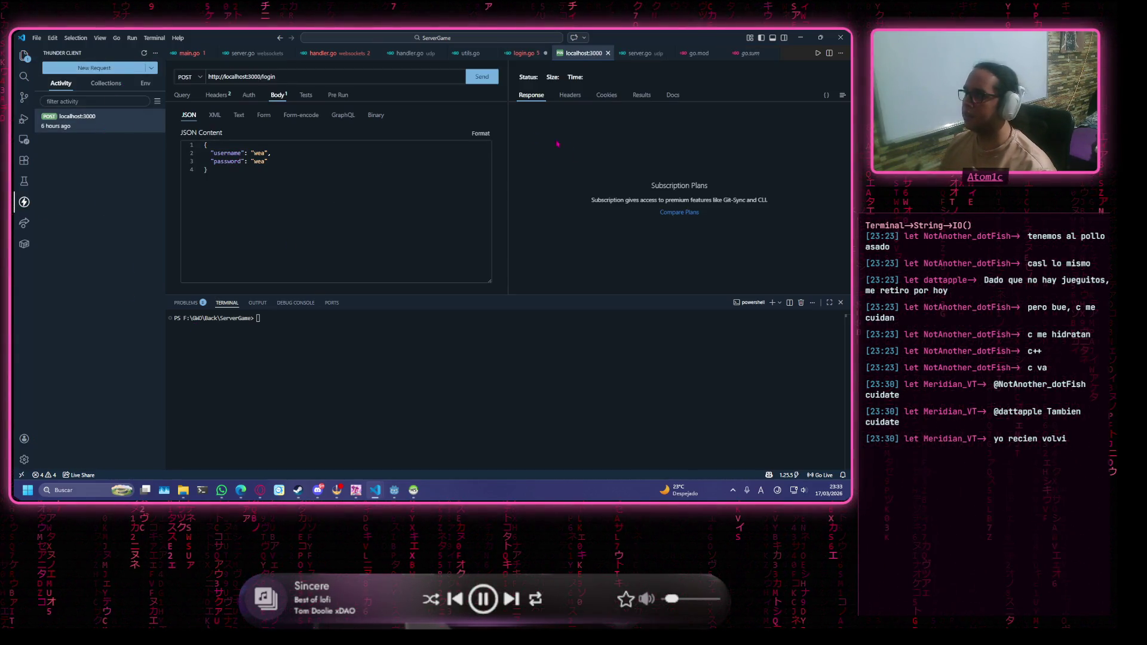
left_click_drag(277, 76, 175, 84)
key("ctrl+c")
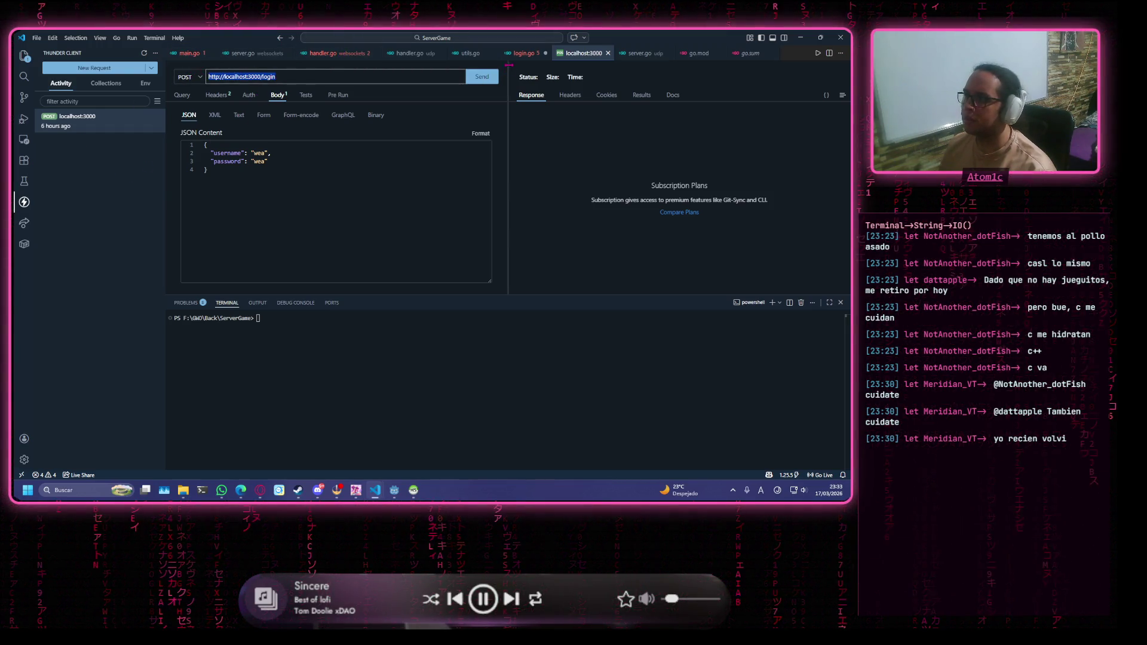
left_click(523, 53)
key("ctrl+v")
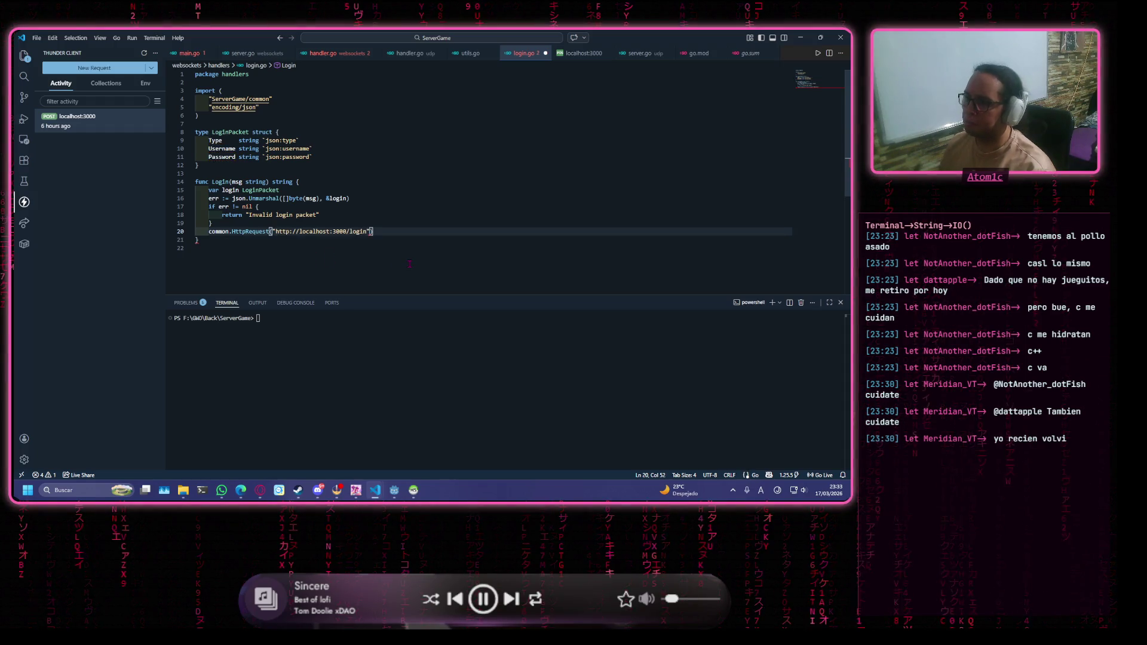
type("\",")
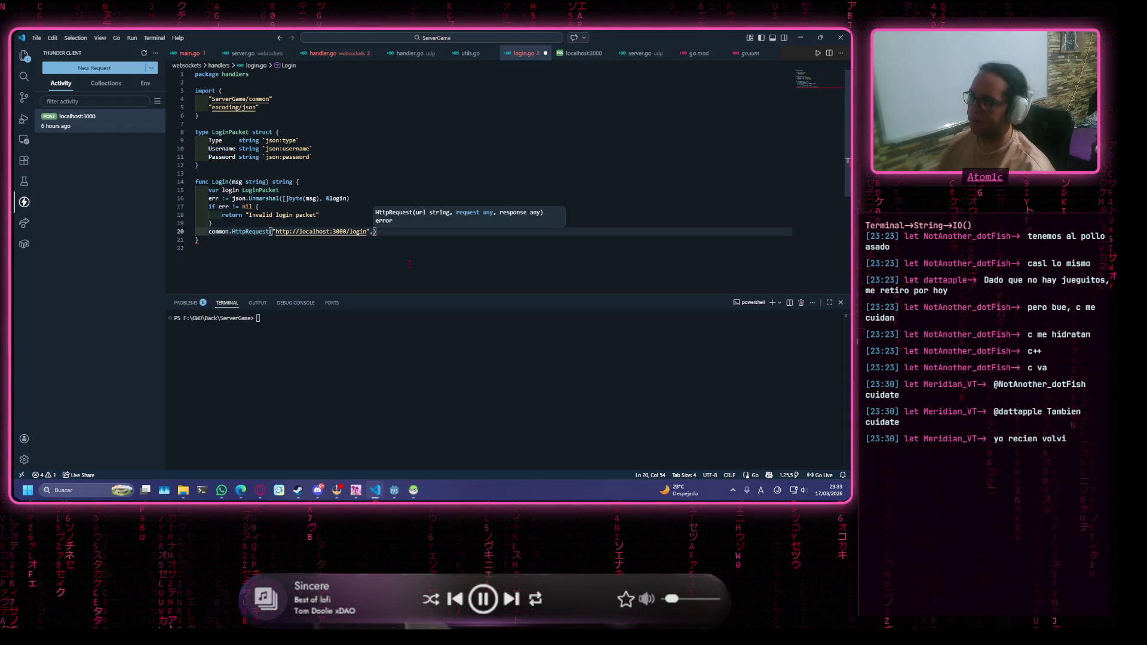
key("BackSpace")
key("ctrl+s")
left_click(327, 231)
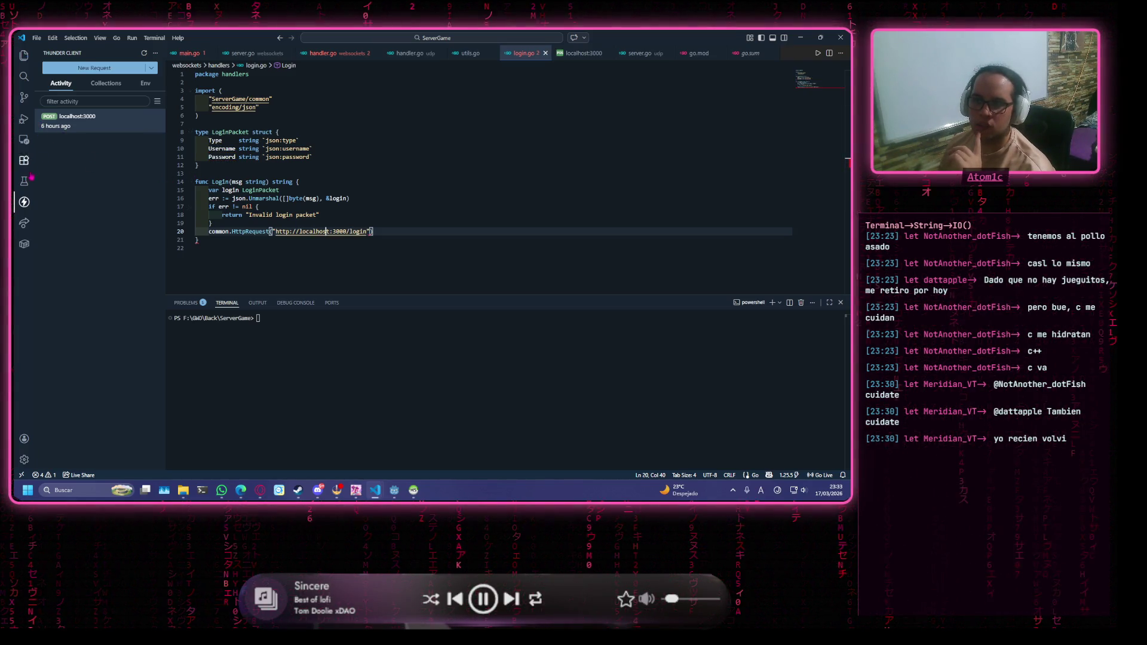
left_click(25, 160)
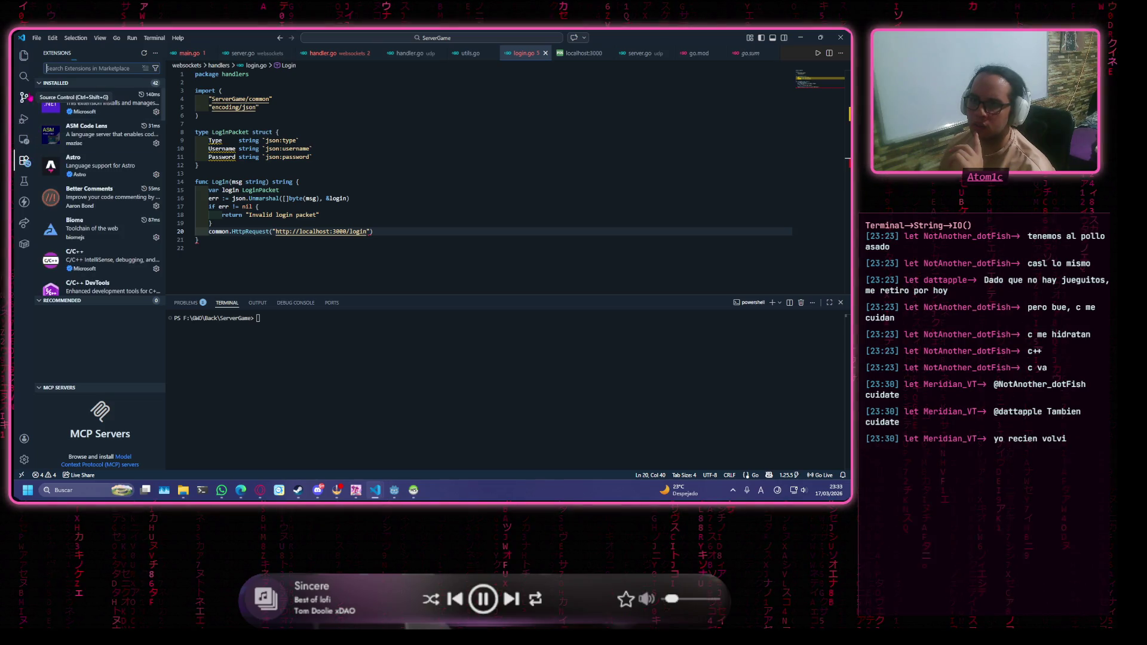
- Open utils.go from the file tree at the HttpRequest function
left_click(23, 55)
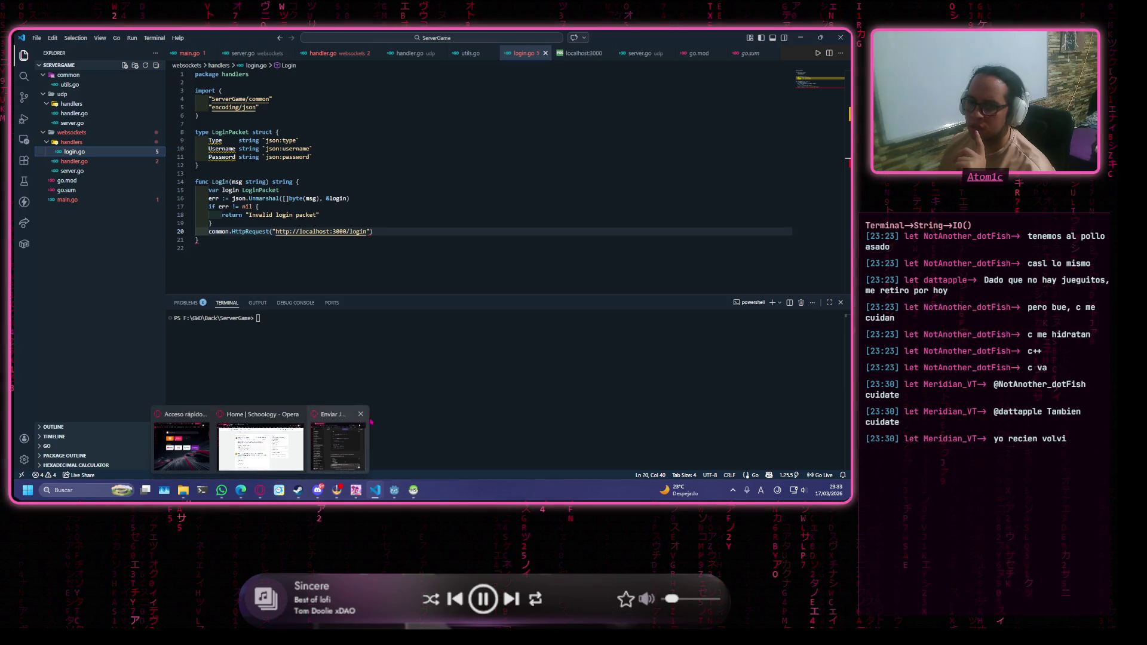
left_click(355, 215)
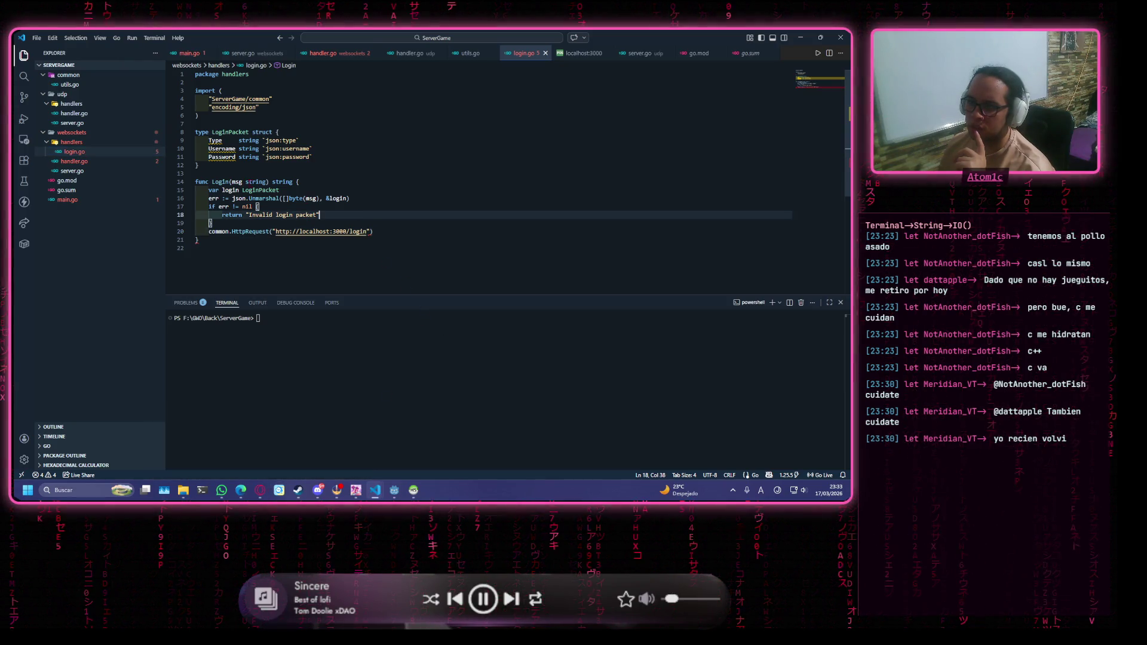
left_click(69, 84)
scroll(318, 160, "down", 2)
- Inspect HttpRequest's url argument and json.Marshal use of request, then return to Login in login.go
left_click(318, 160)
left_click(321, 153)
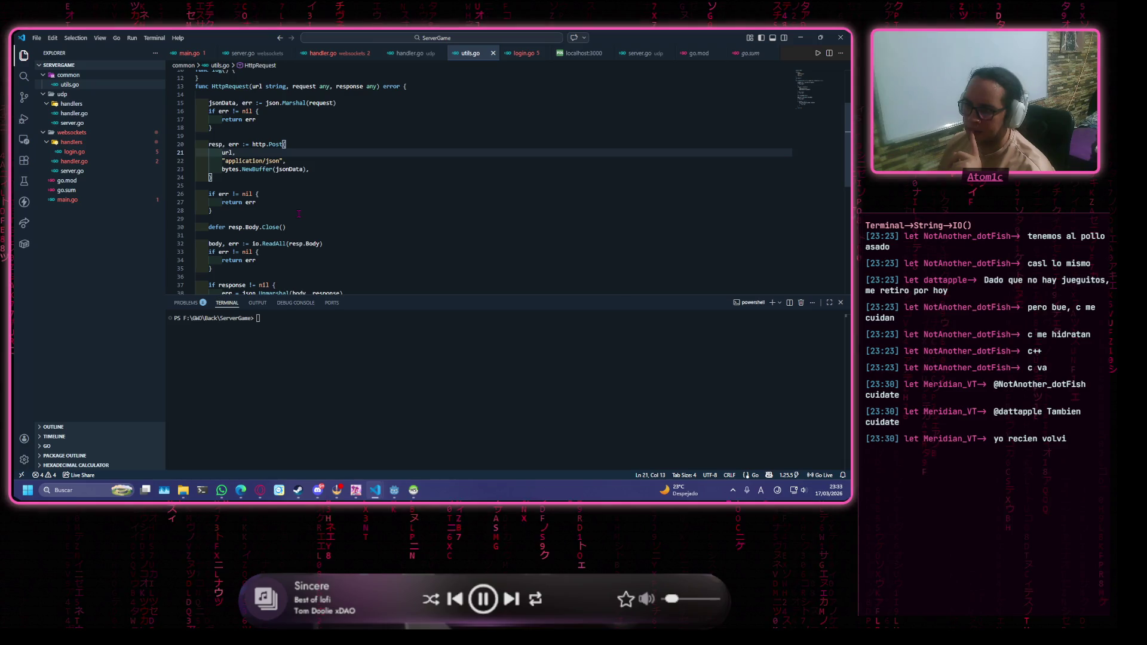
scroll(298, 213, "up", 2)
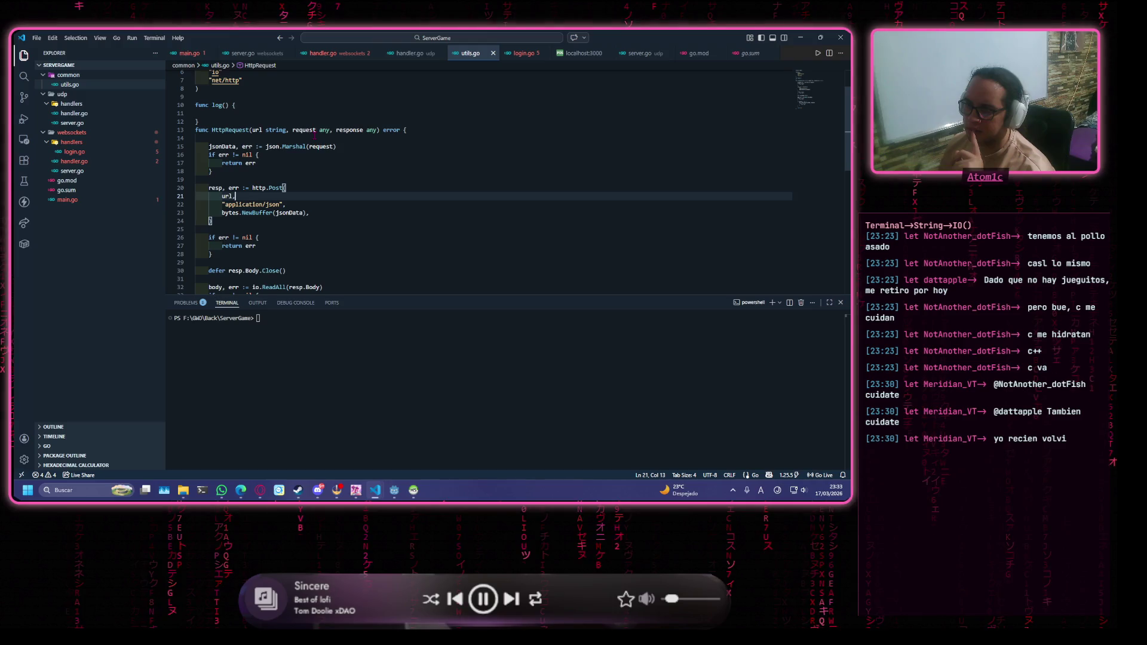
scroll(313, 144, "down", 2)
scroll(314, 144, "down", 2)
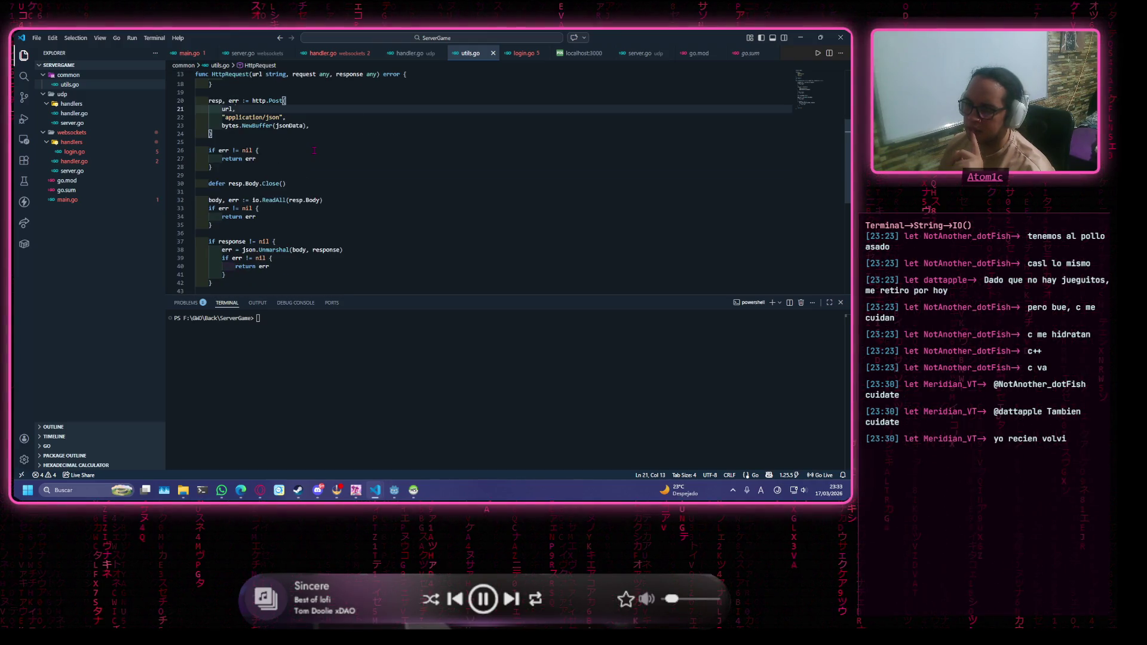
scroll(314, 150, "down", 1)
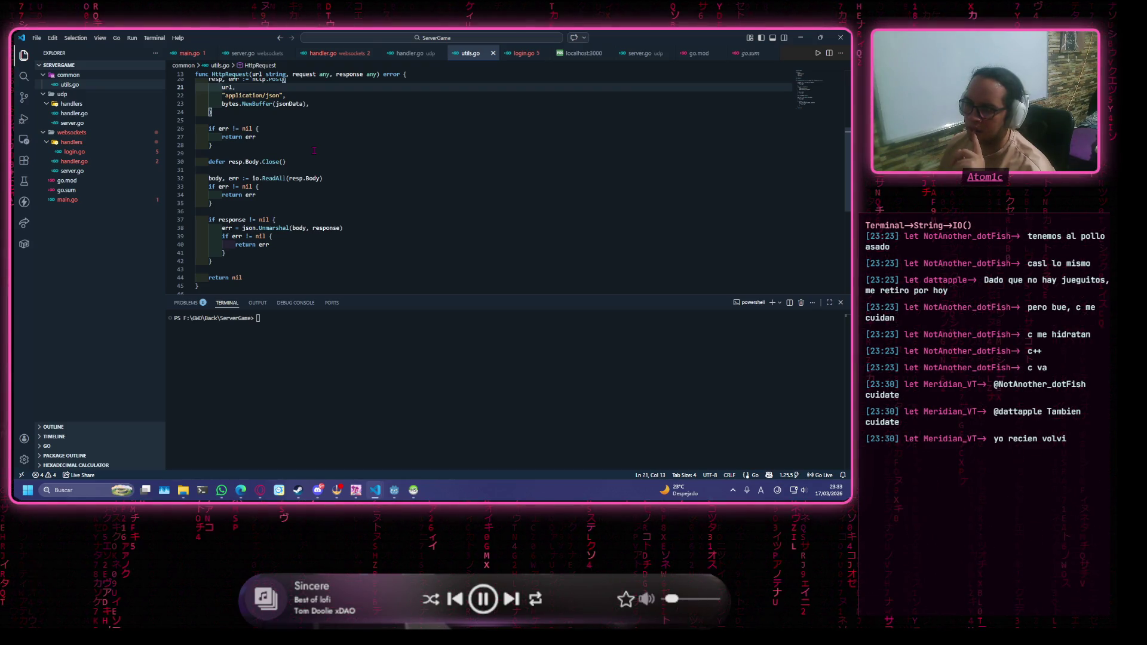
scroll(313, 150, "up", 4)
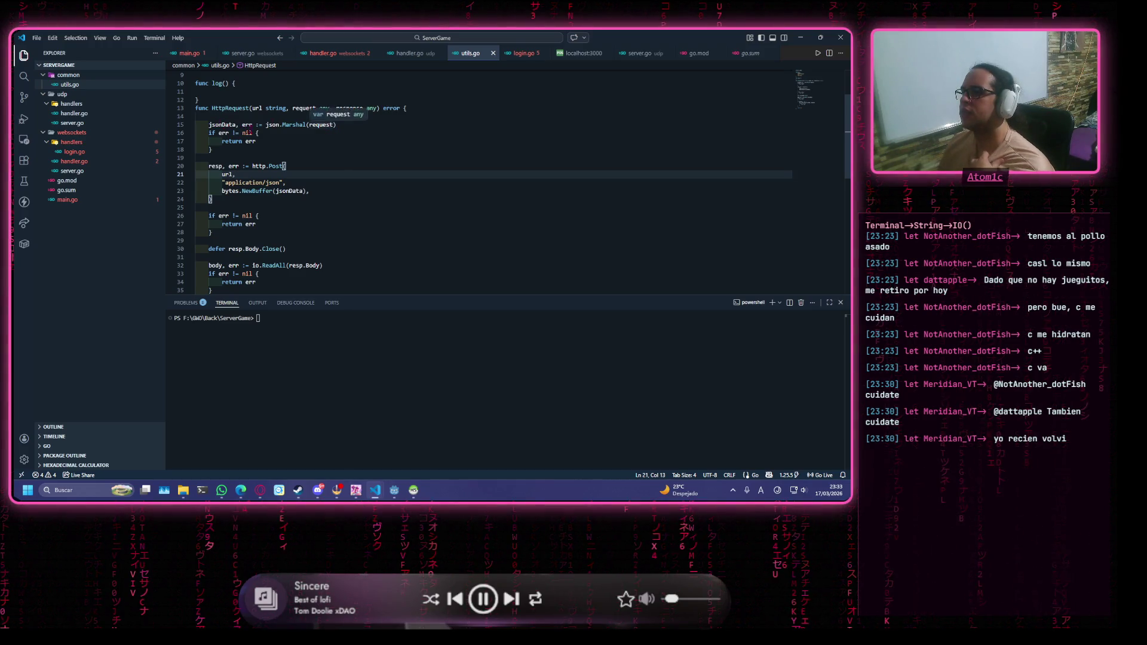
left_click(329, 124)
left_click(329, 125)
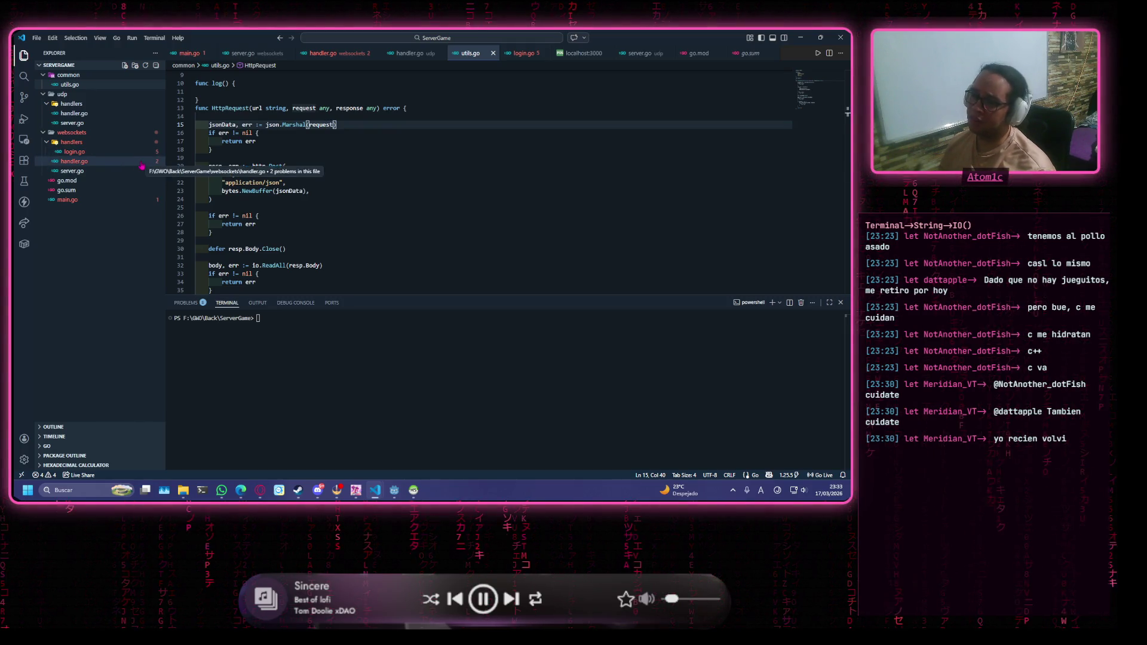
left_click(74, 152)
left_click(279, 223)
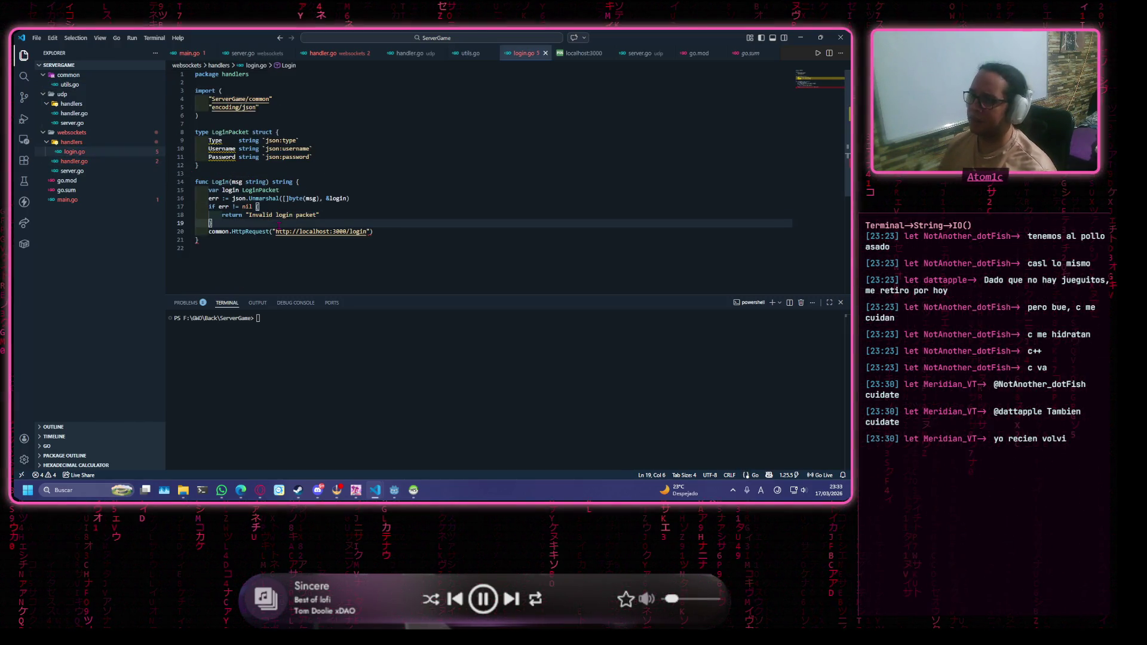
- Declare a LoginRequest struct above Login in login.go
key("Return")
key("Up")
key("Up")
key("Up")
key("Up")
key("Up")
key("Up")
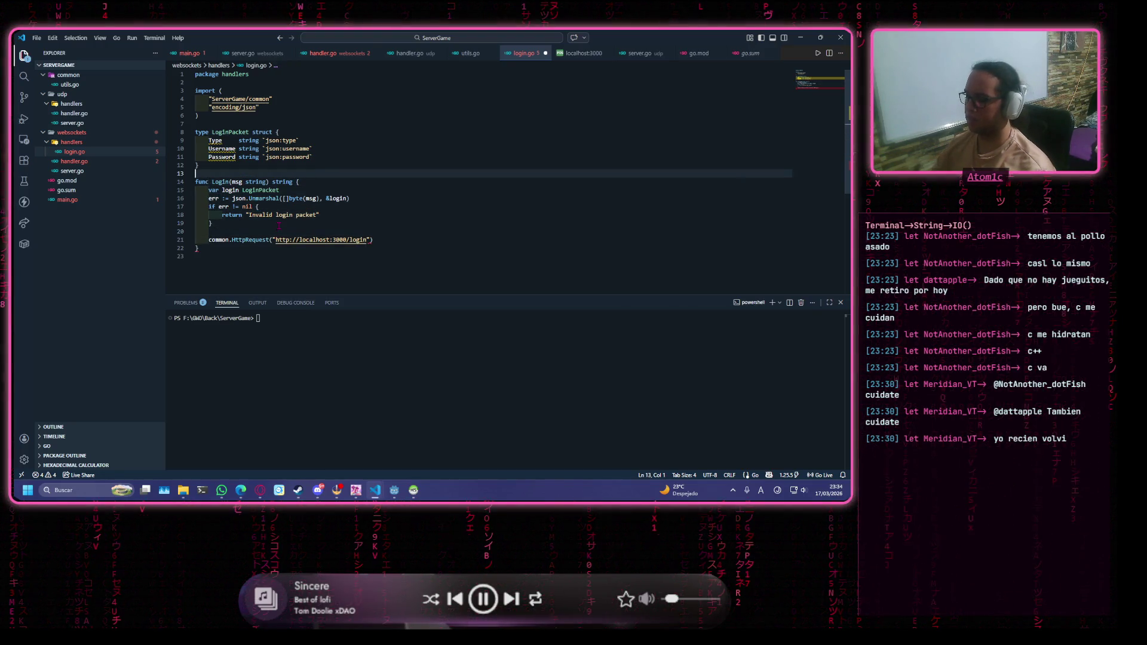
key("ctrl+space")
key("Escape")
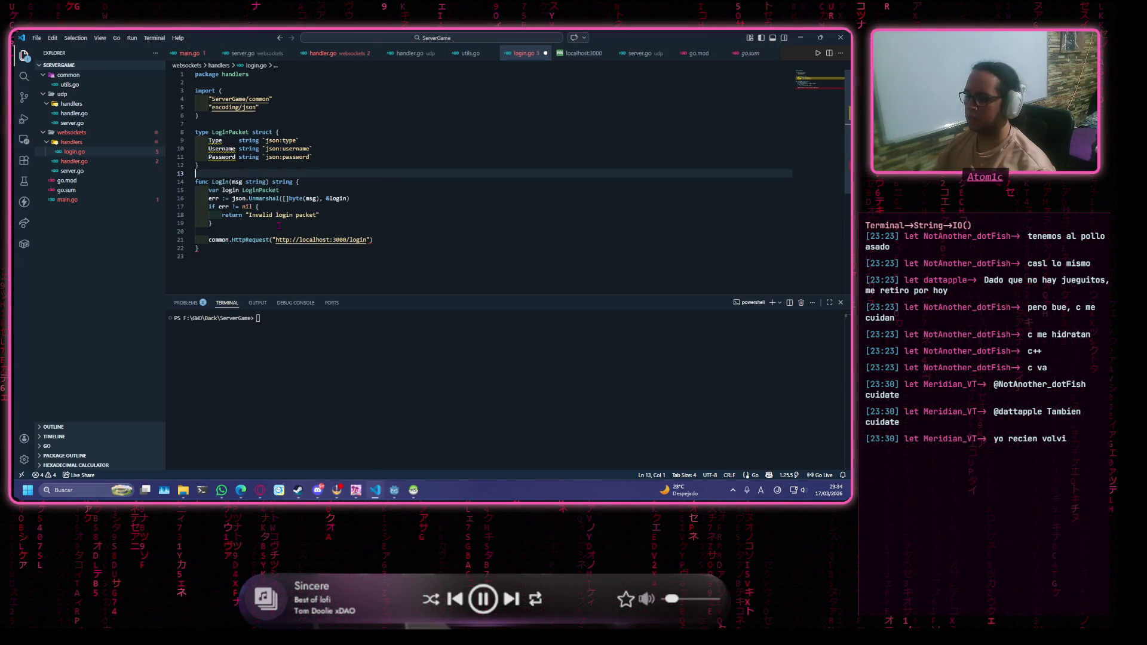
type("type ")
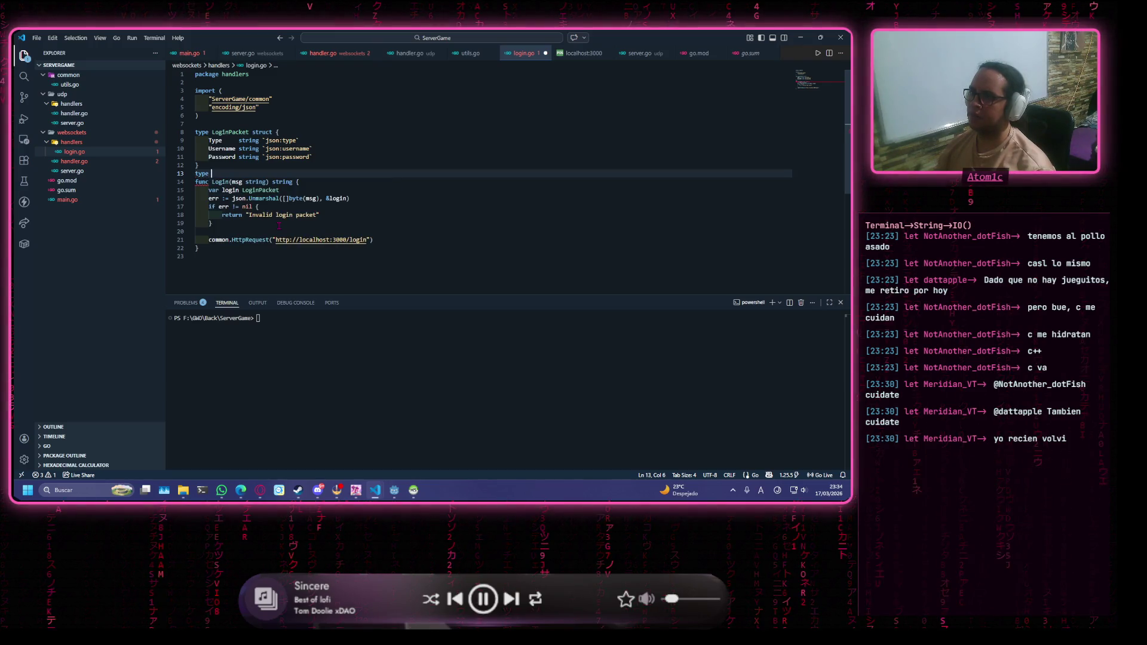
type("LoginRes")
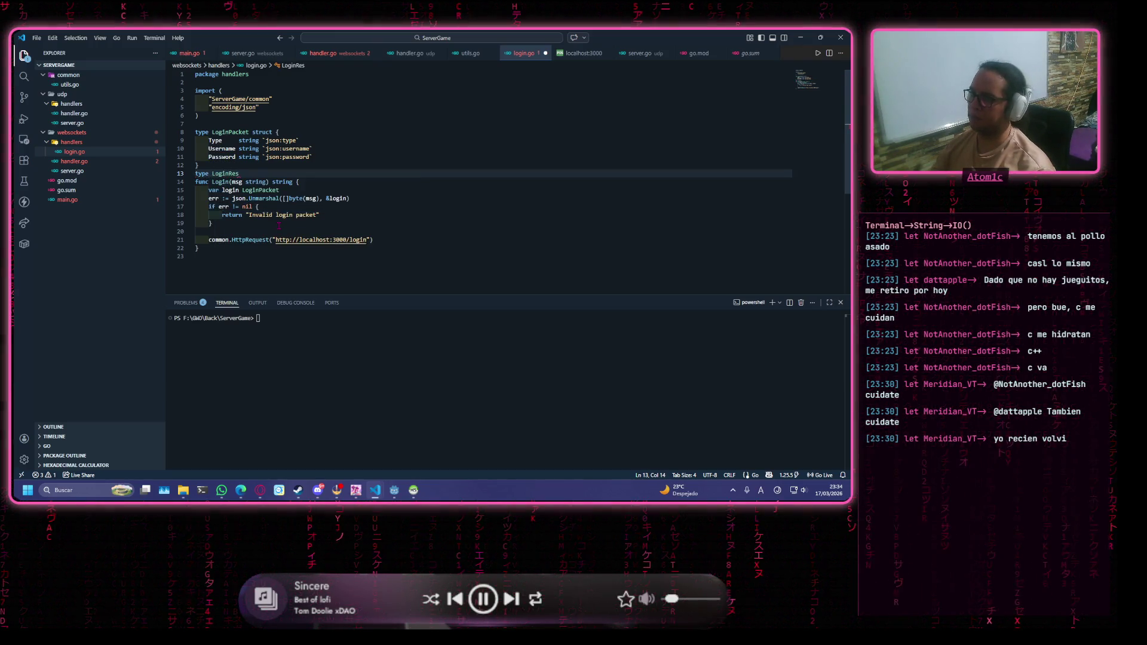
key("BackSpace")
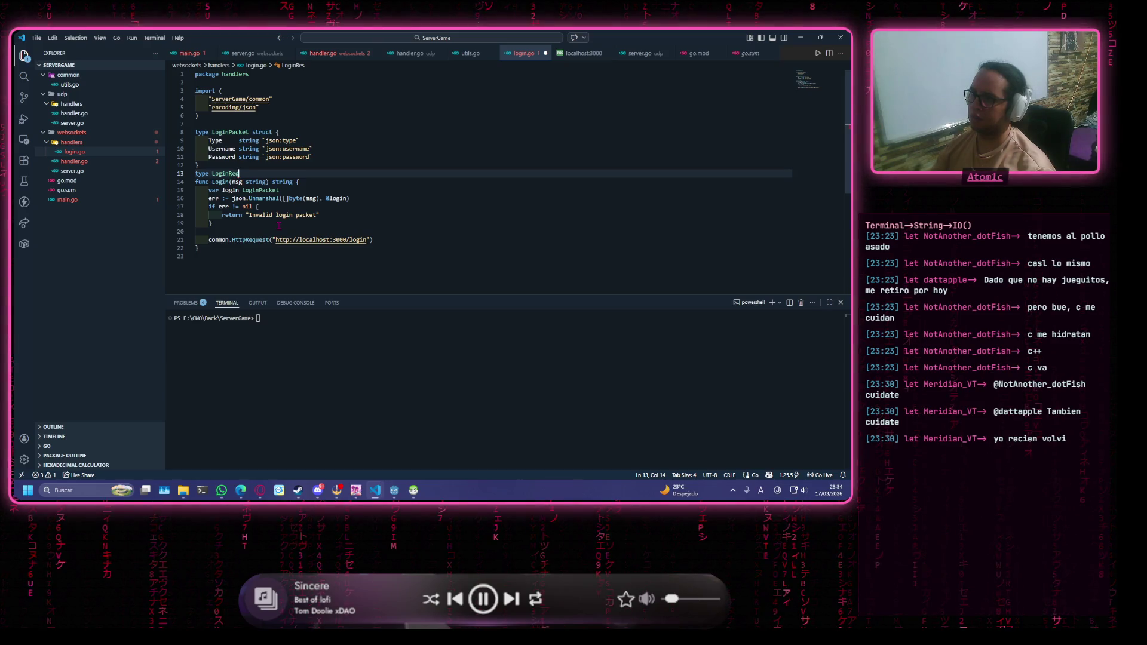
type("str")
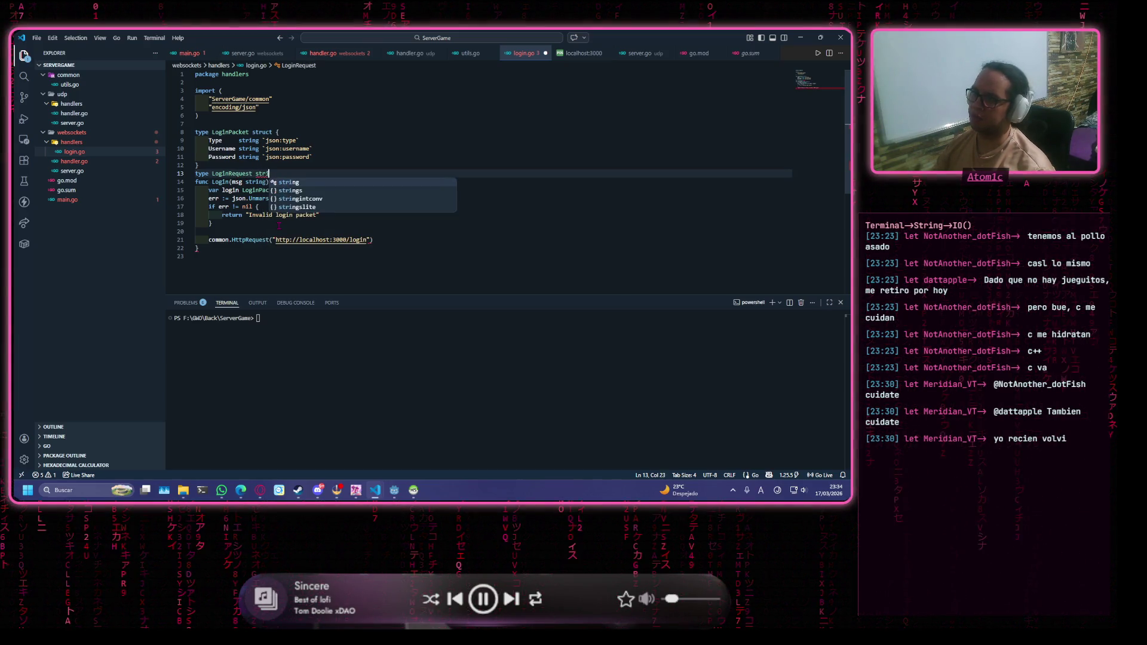
type("uct{")
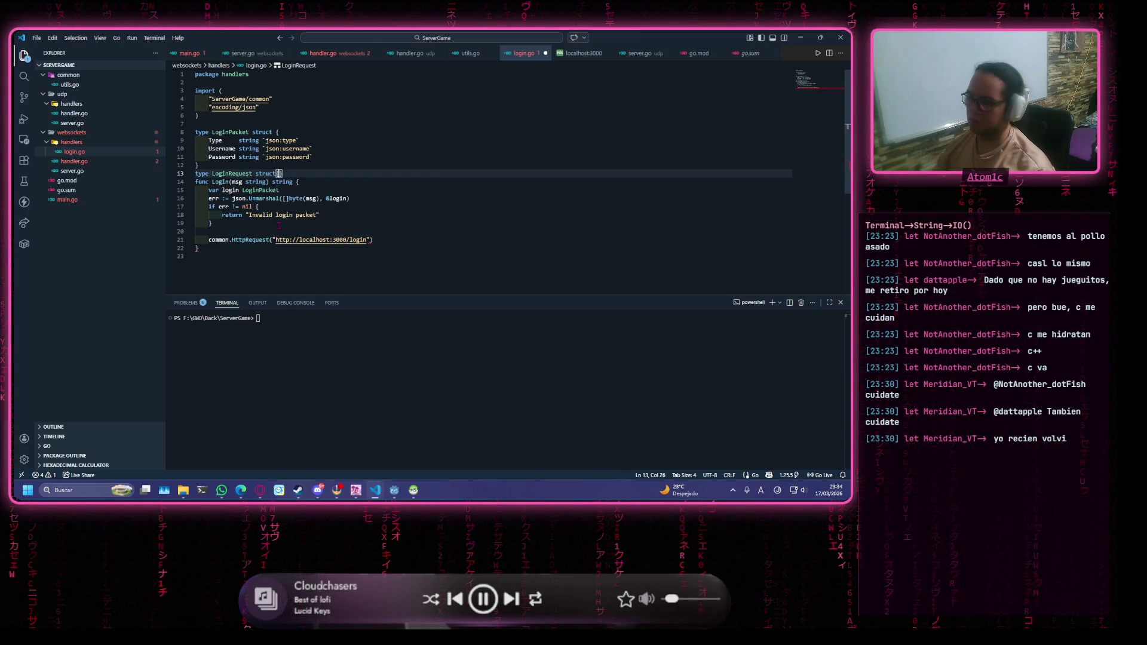
key("Return")
key("ctrl+s")
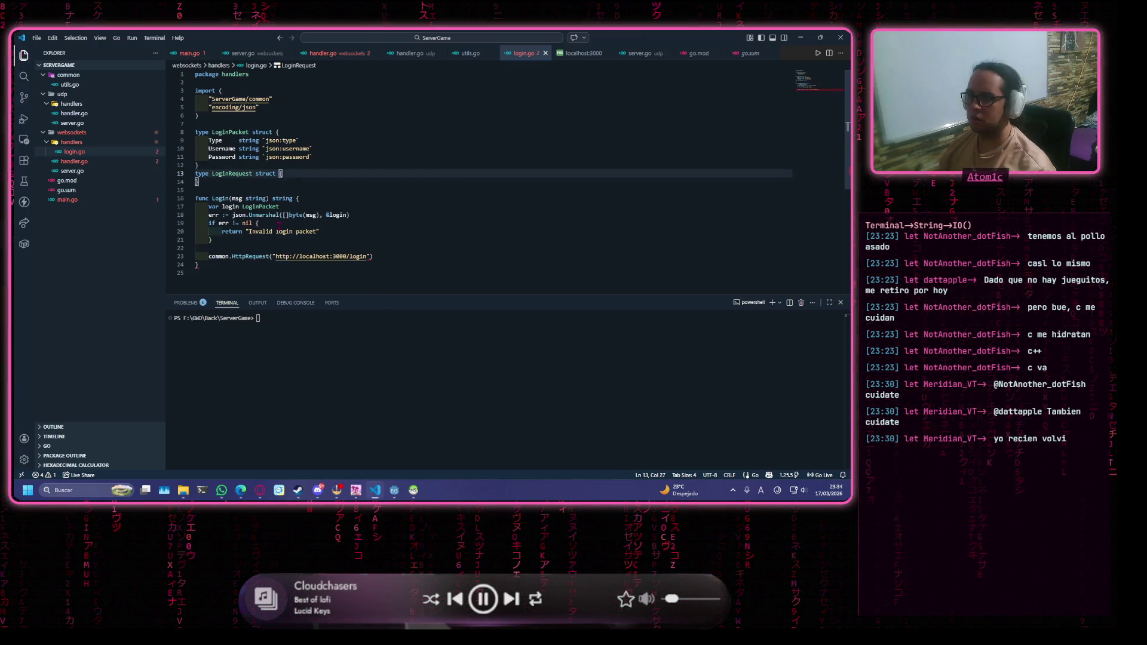
- Give LoginRequest the fields Username string `json:username` and Password string `json:password`
key("Return")
type("usern")
key("BackSpace")
key("BackSpace")
key("BackSpace")
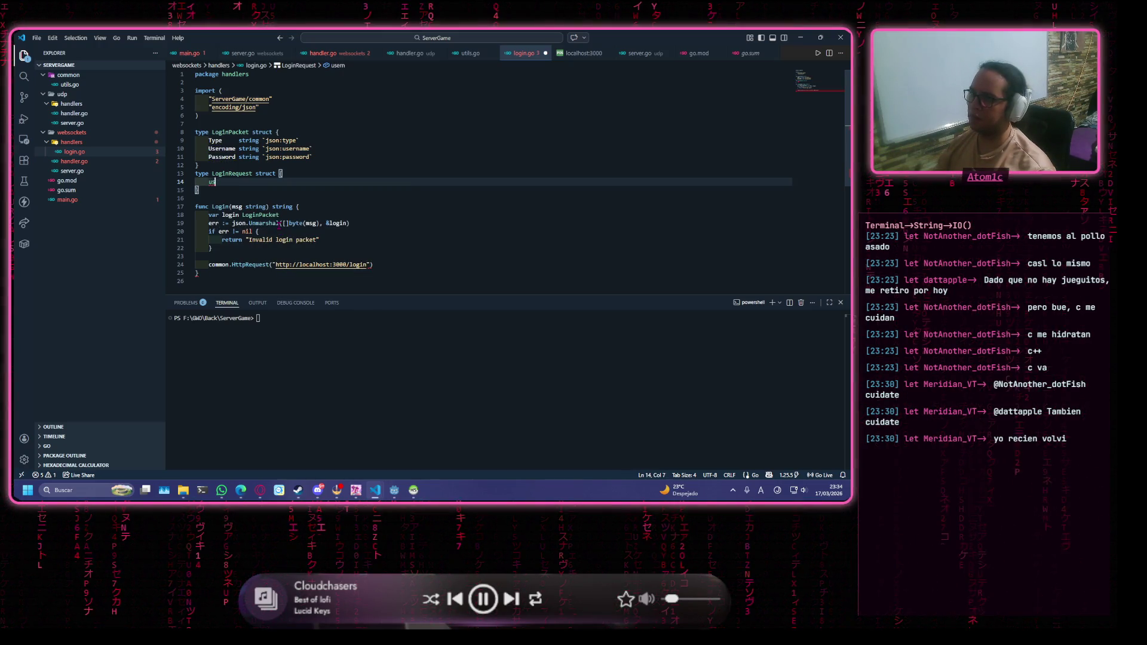
type("Usr")
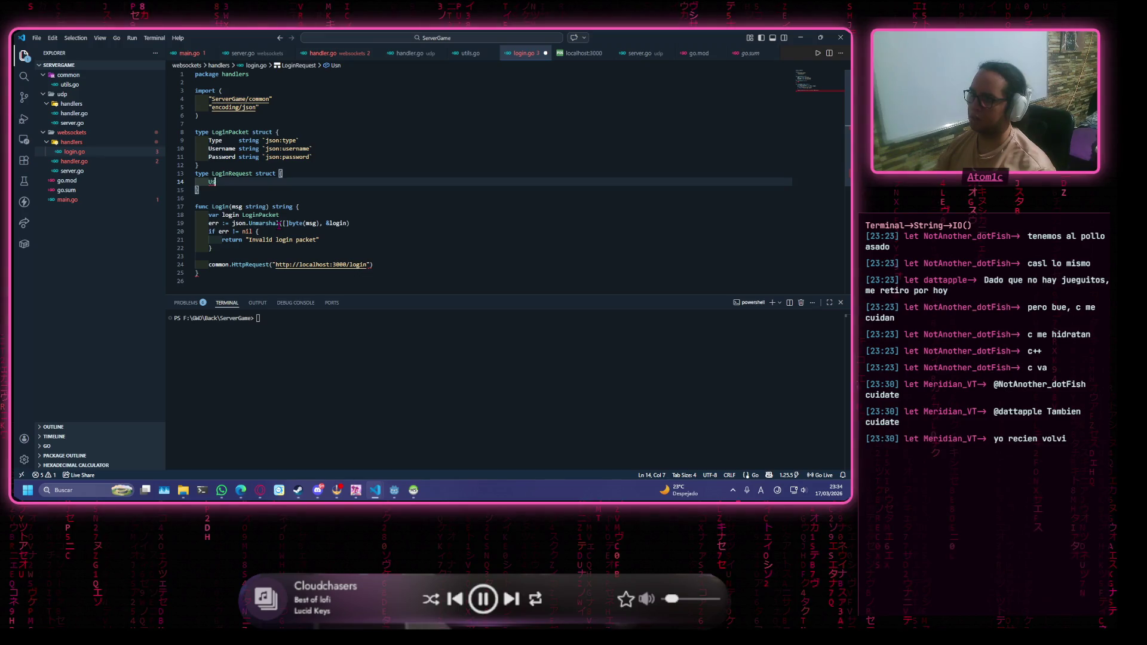
key("BackSpace")
type("ername ")
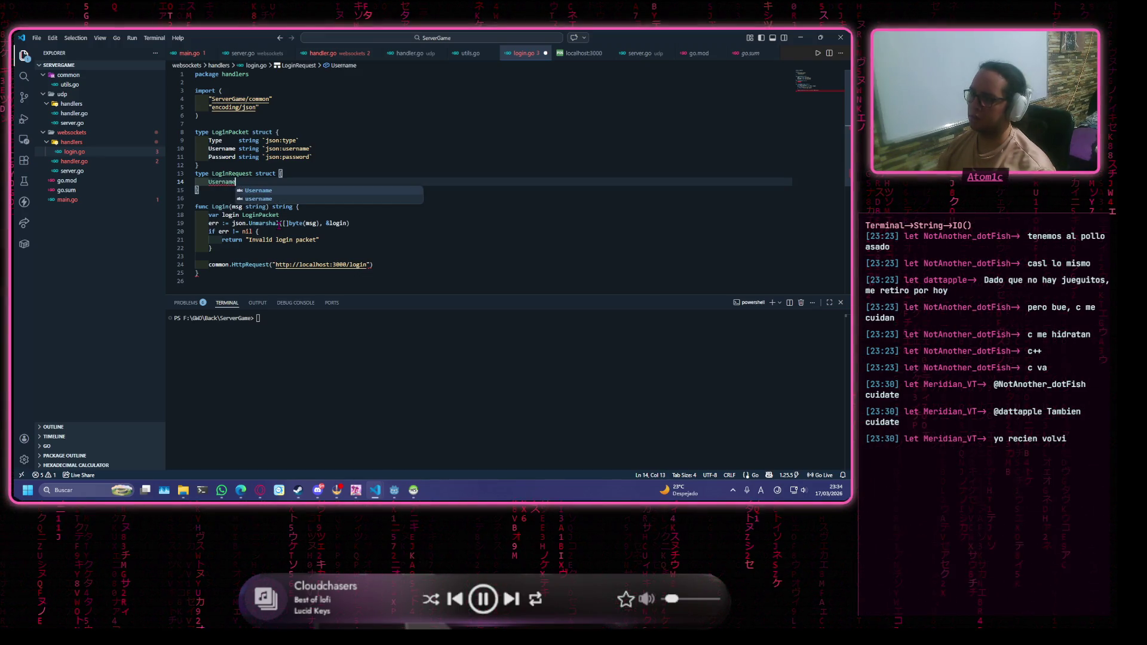
type("string")
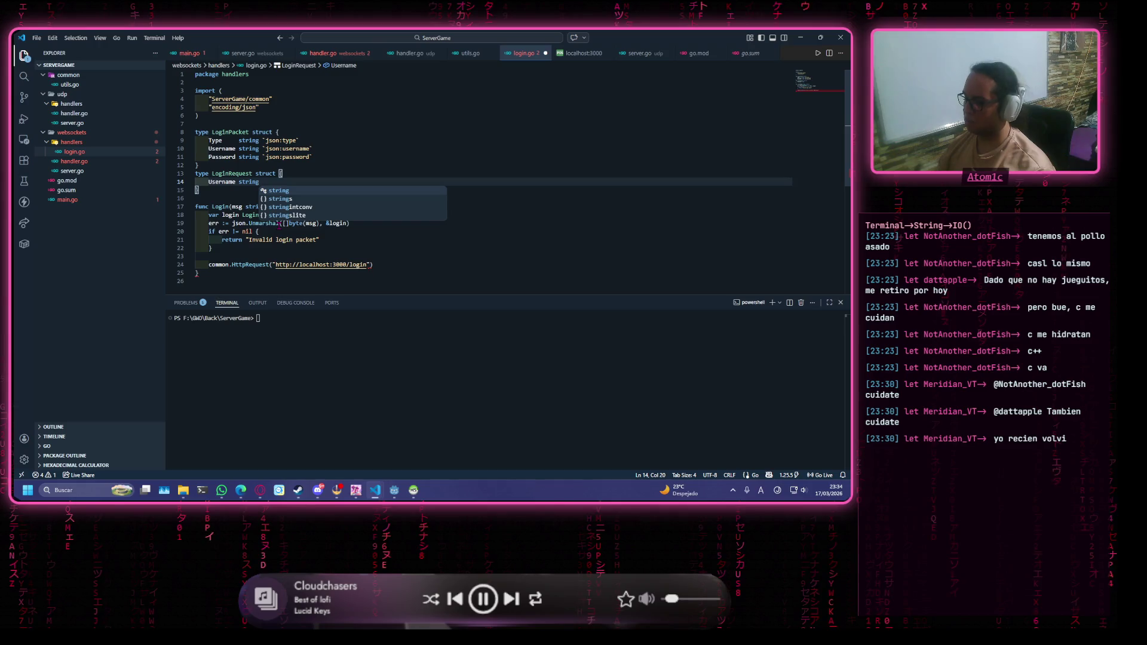
type("`json:username")
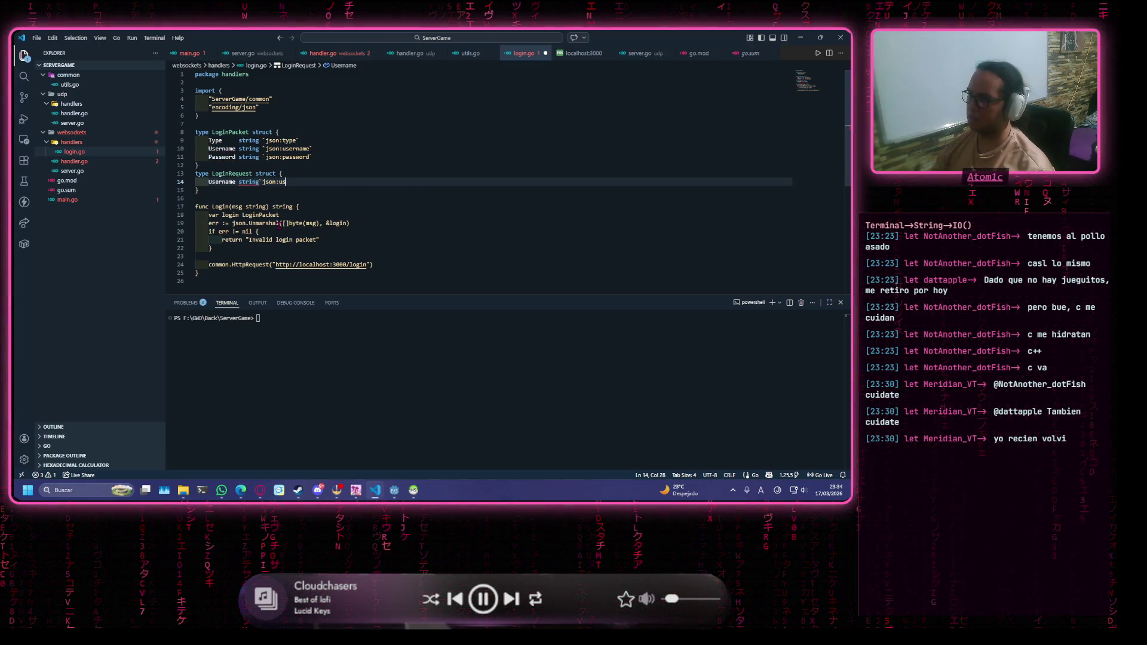
type("`")
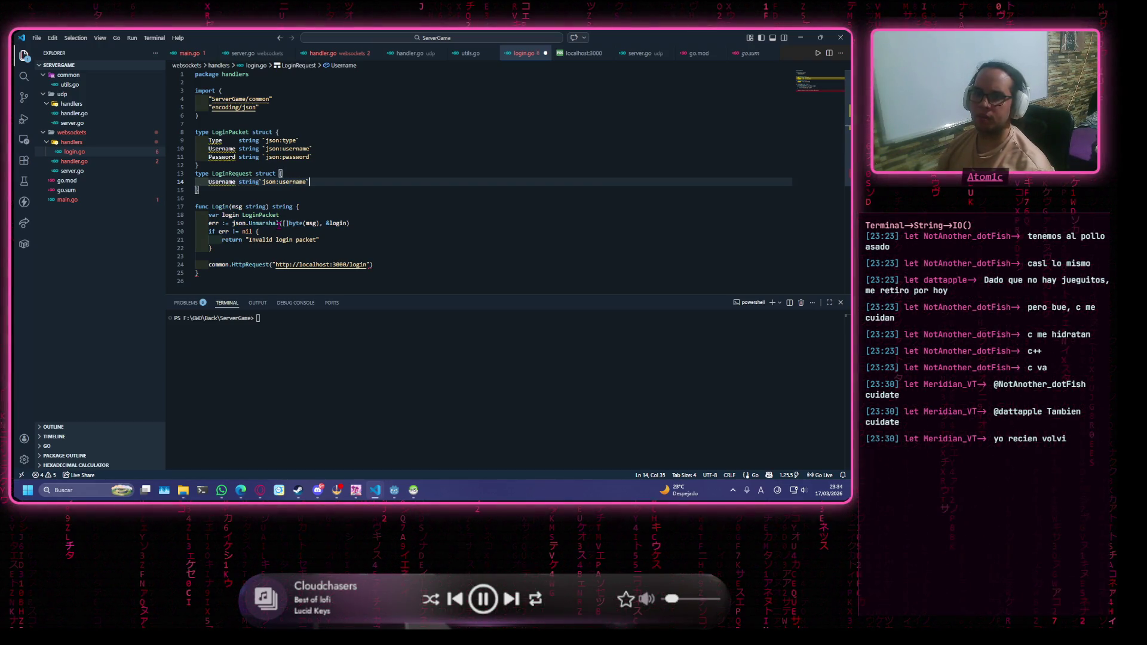
key("Return")
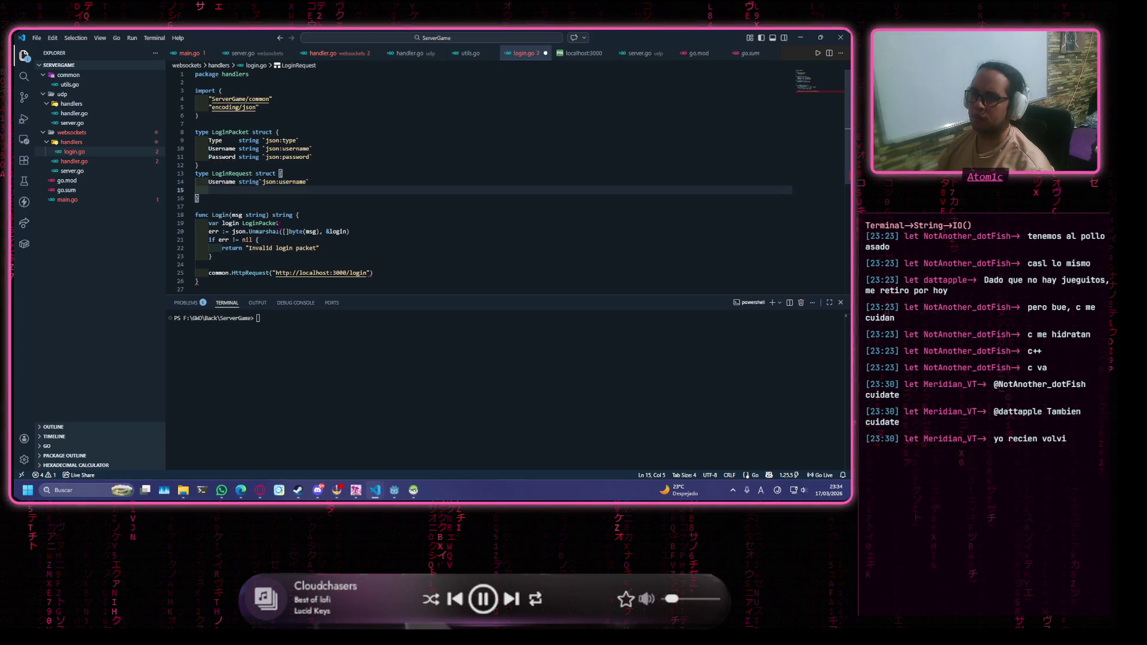
type("Password")
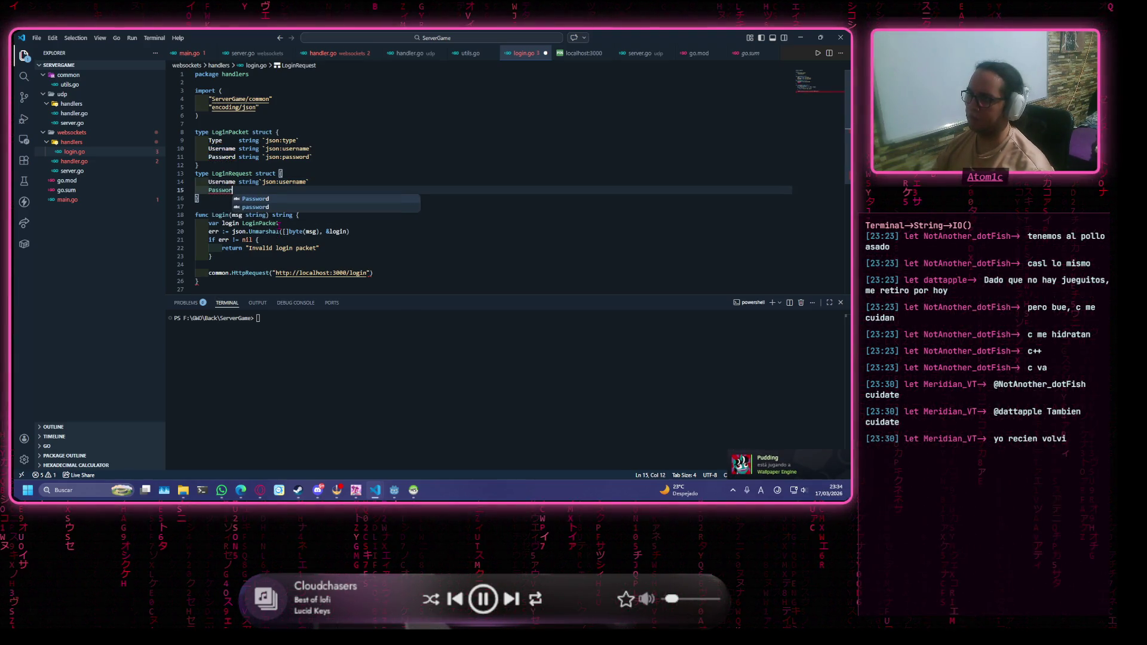
type(" string ")
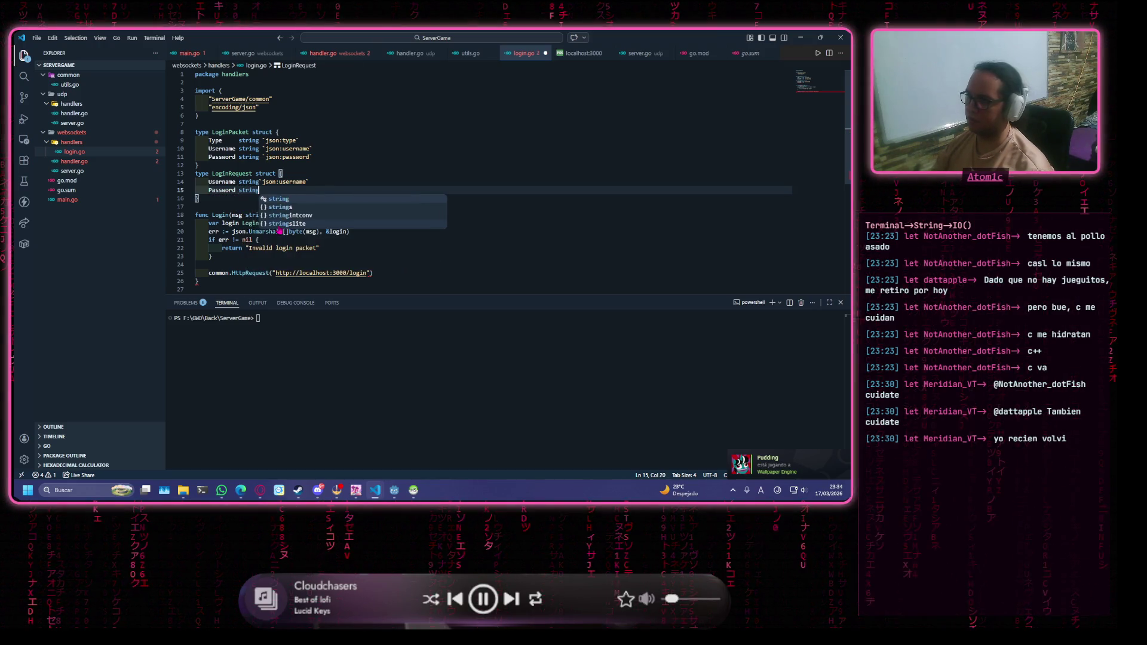
type("`json:pass")
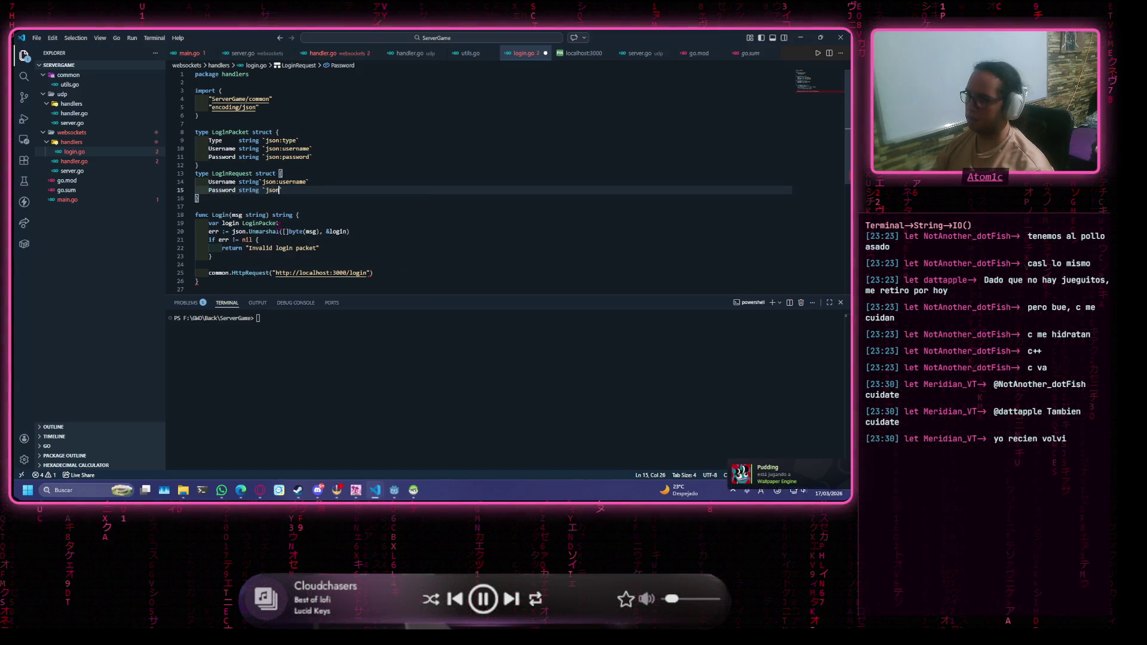
type("wor")
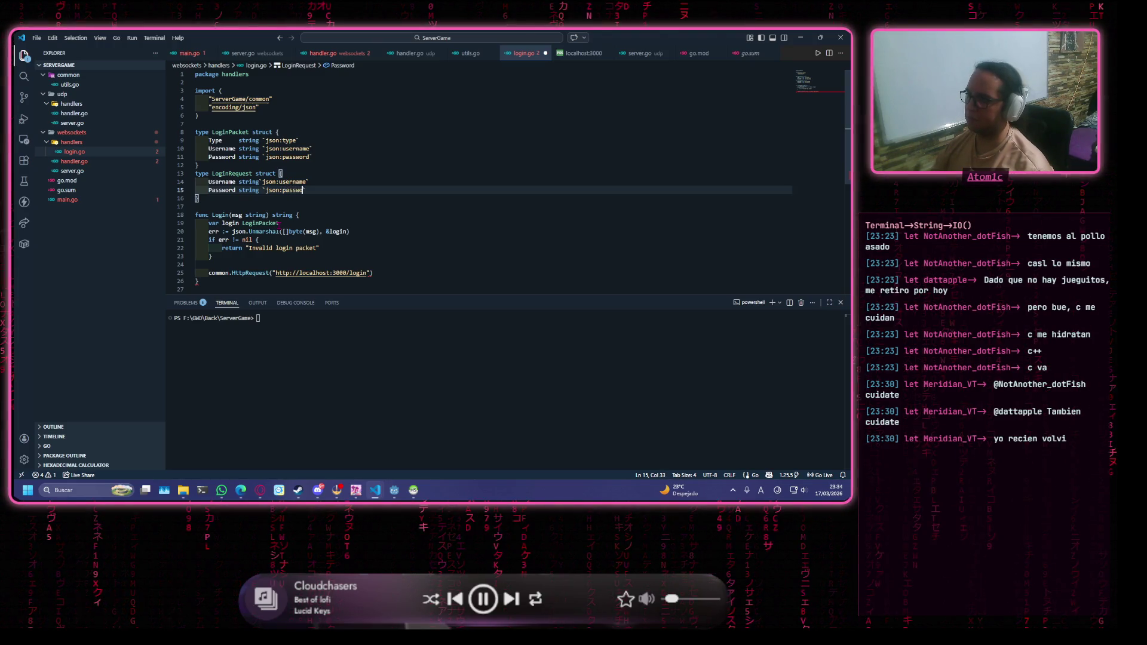
type("d")
key("ctrl+s")
key("Right")
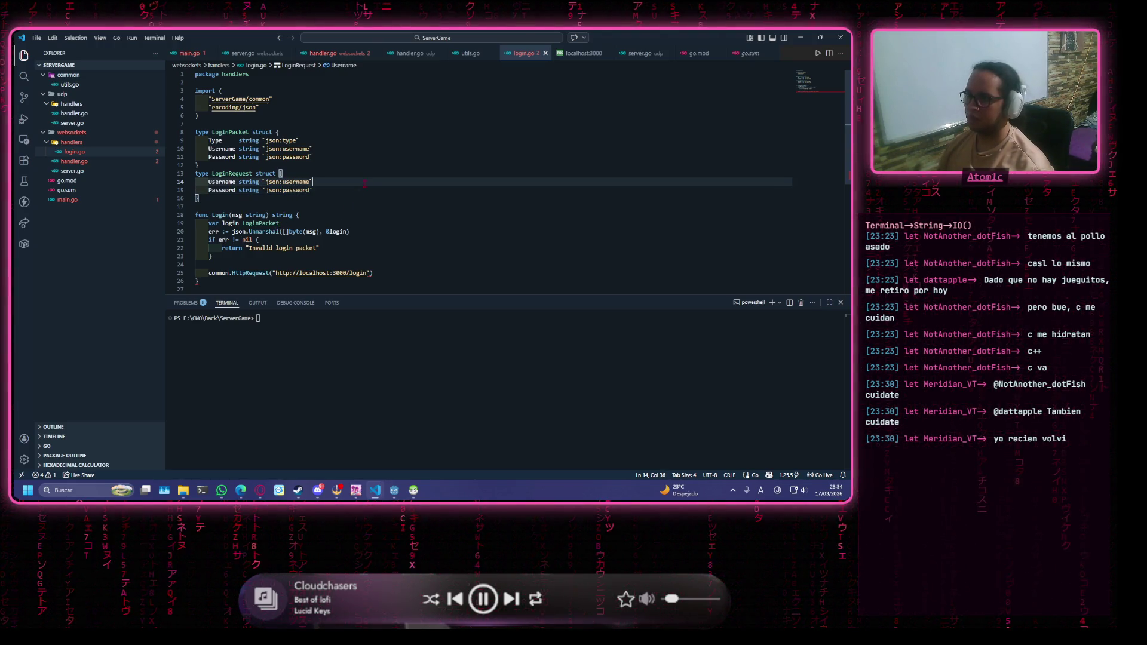
- Add an empty line inside Login after the if-block
scroll(361, 197, "down", 3)
scroll(361, 203, "up", 1)
left_click(379, 191)
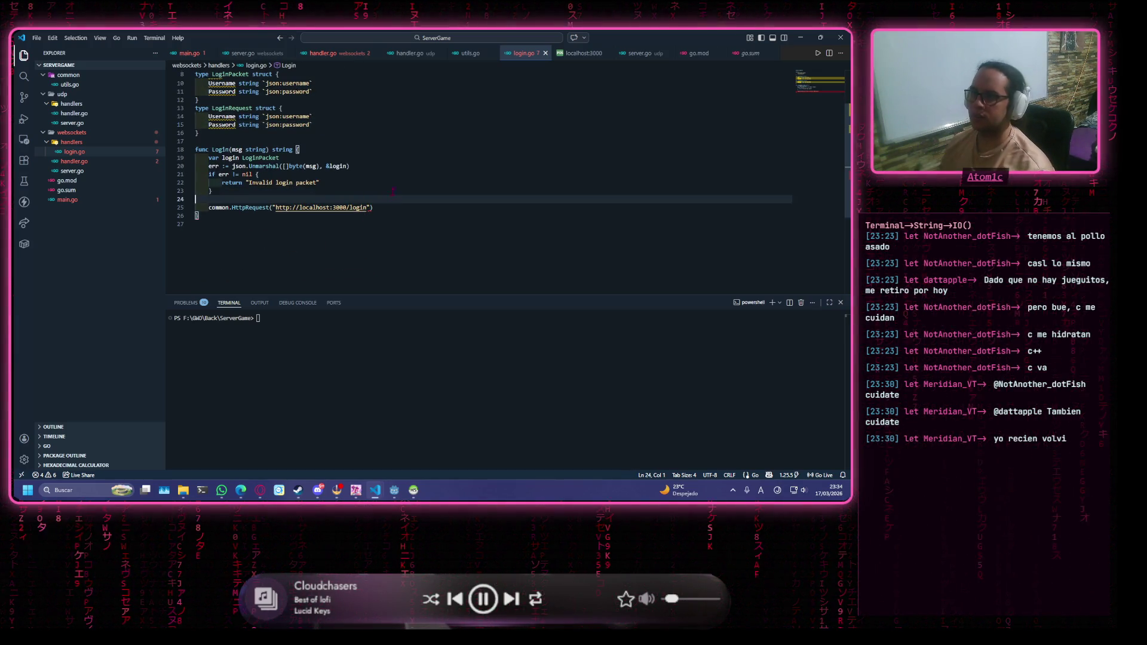
key("Return")
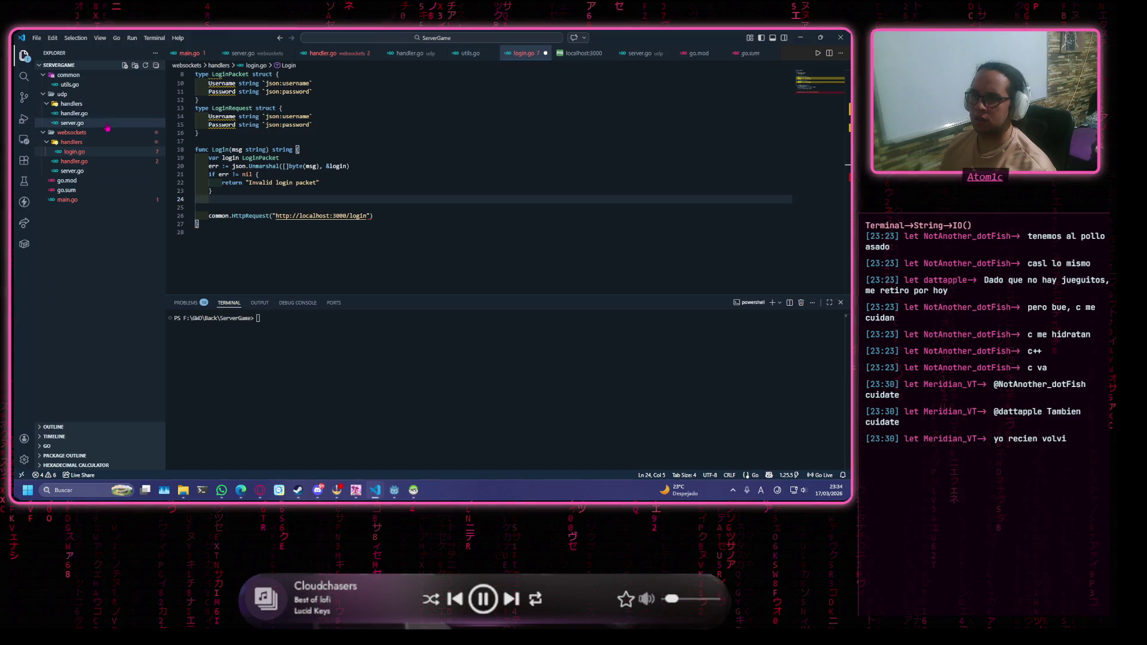
- Open utils.go and select the HttpRequest code before switching applications
left_click(69, 84)
scroll(301, 227, "down", 5)
left_click_drag(301, 227, 144, 48)
key("alt+Tab")
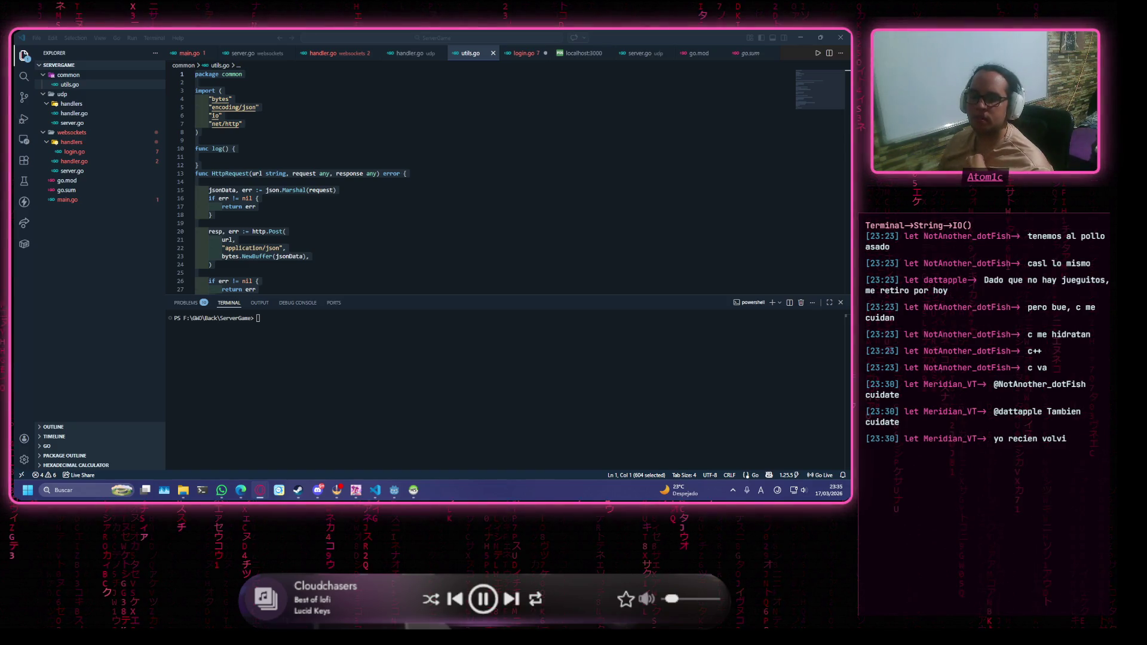
- Back in login.go, declare a LoginResponse struct below LoginRequest
left_click(236, 148)
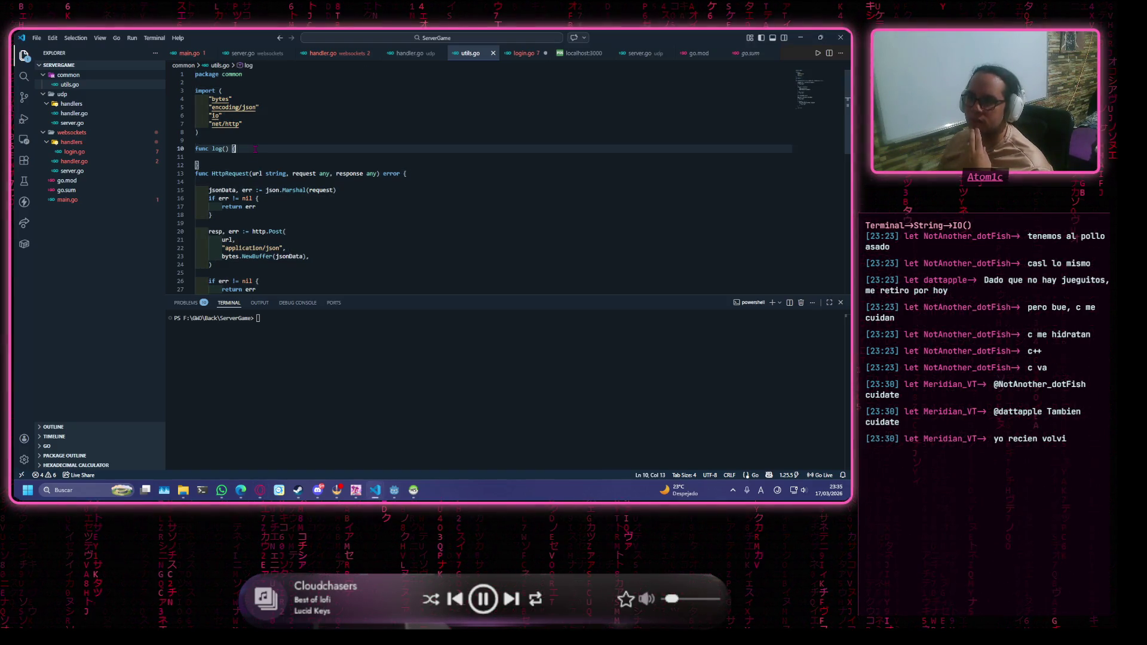
left_click(129, 153)
left_click(207, 133)
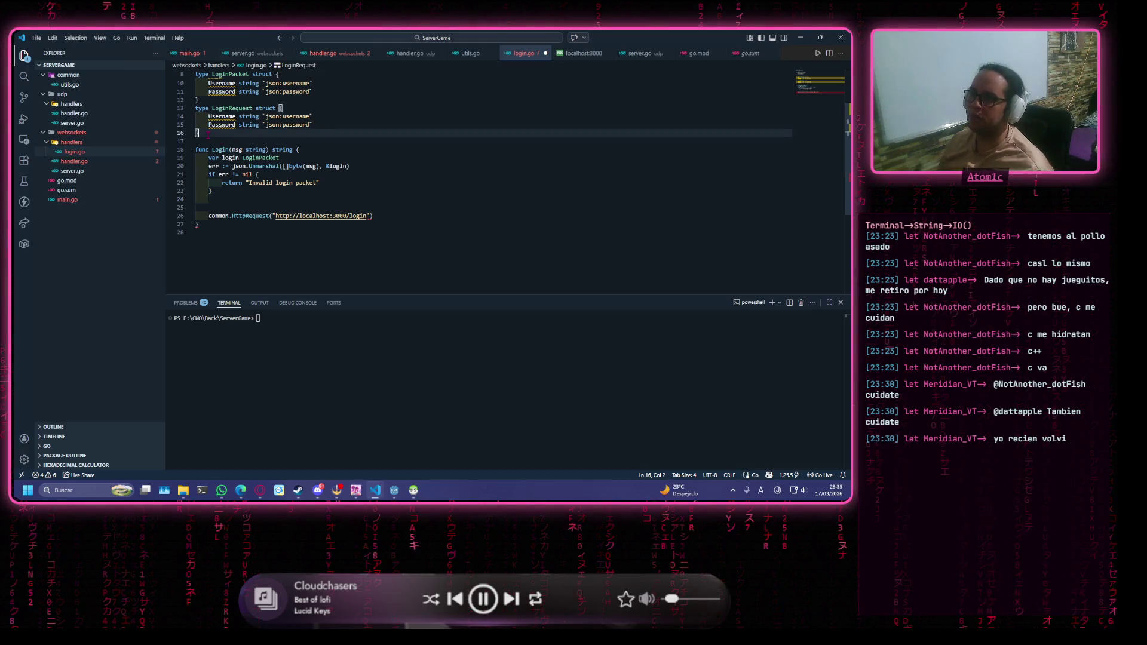
key("Return")
type("type ")
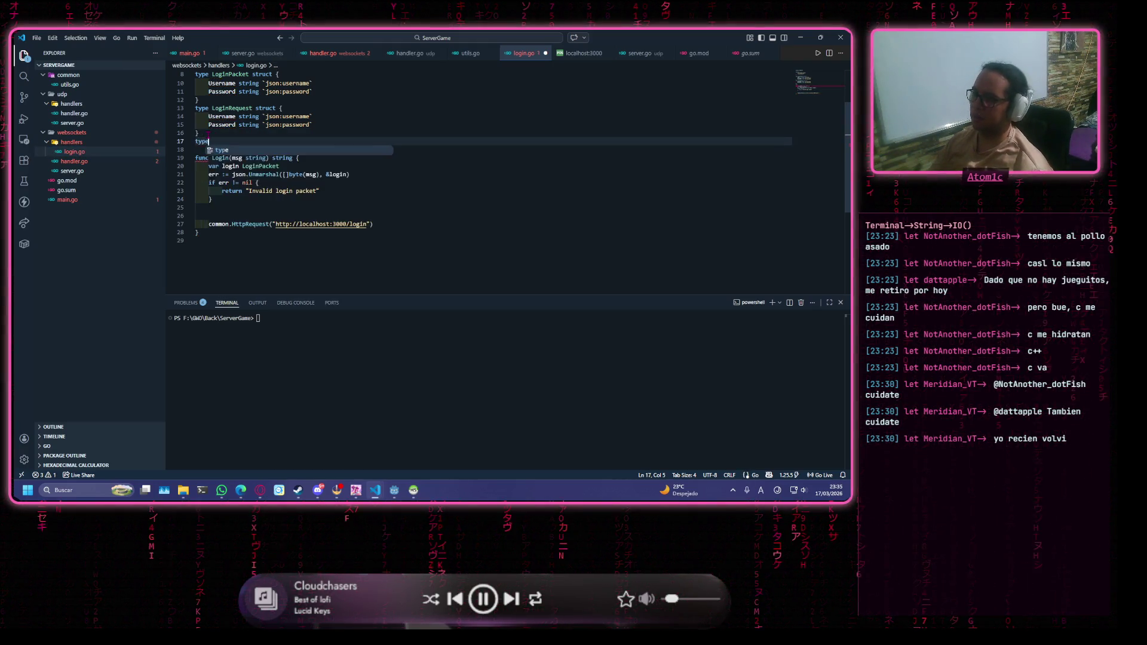
type("LoginR")
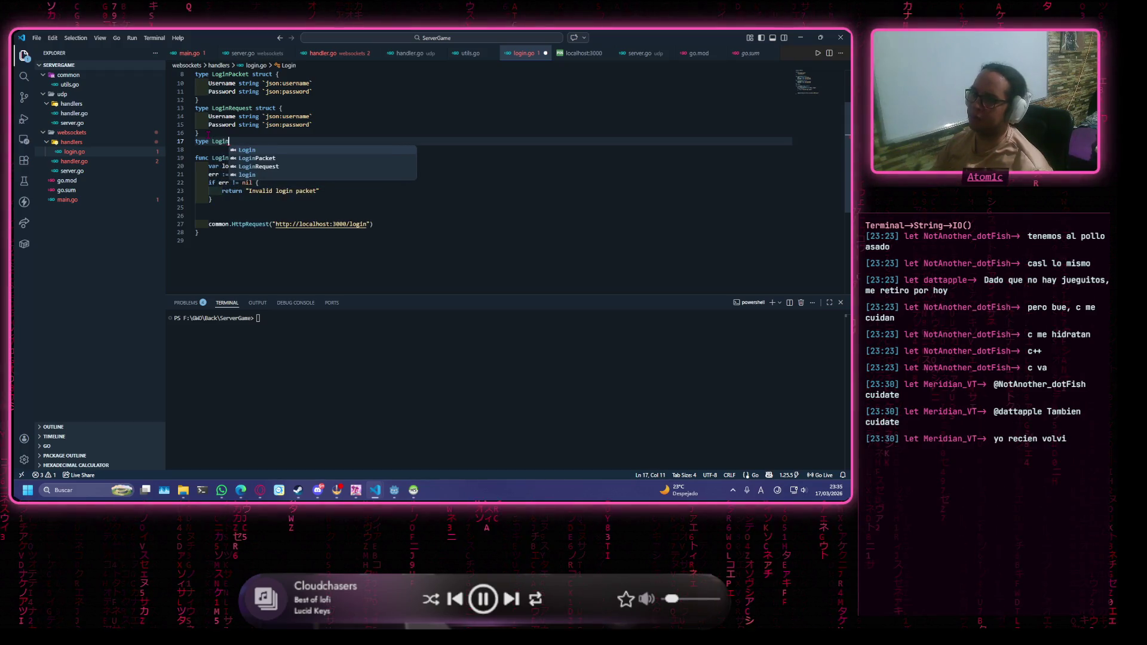
type("esponse")
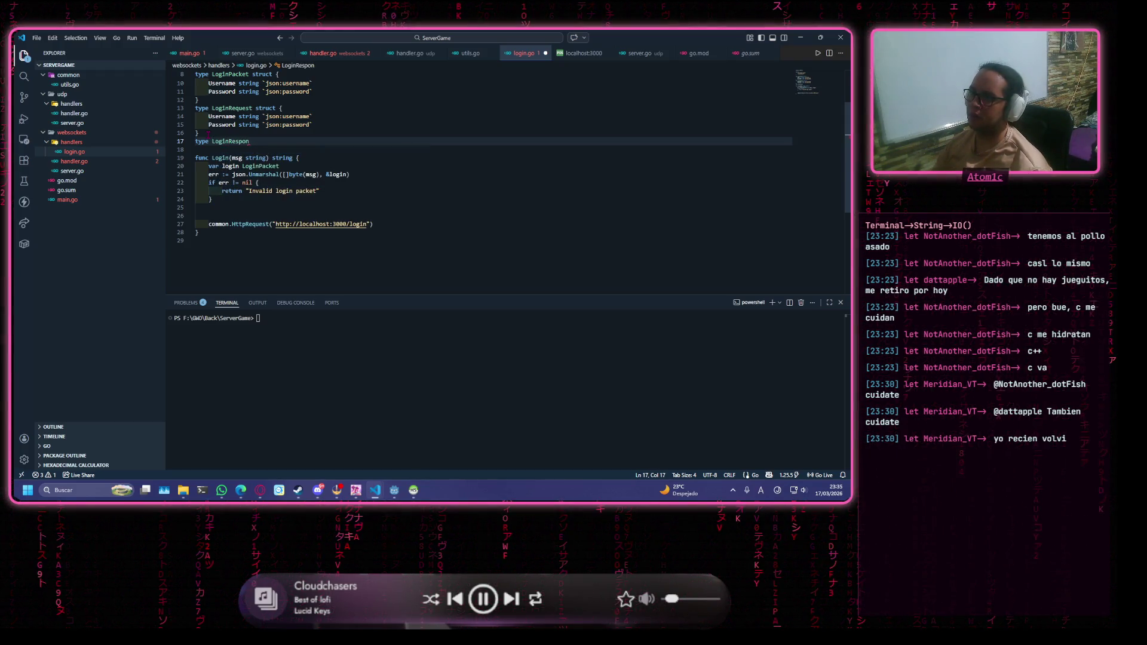
type(" stri")
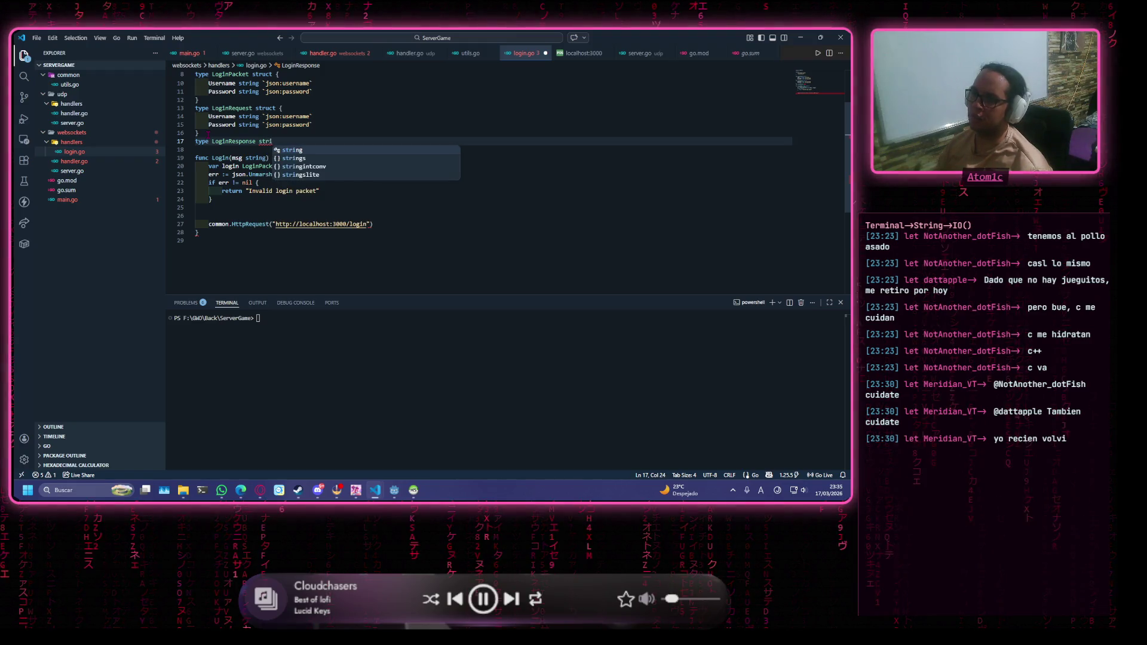
key("BackSpace")
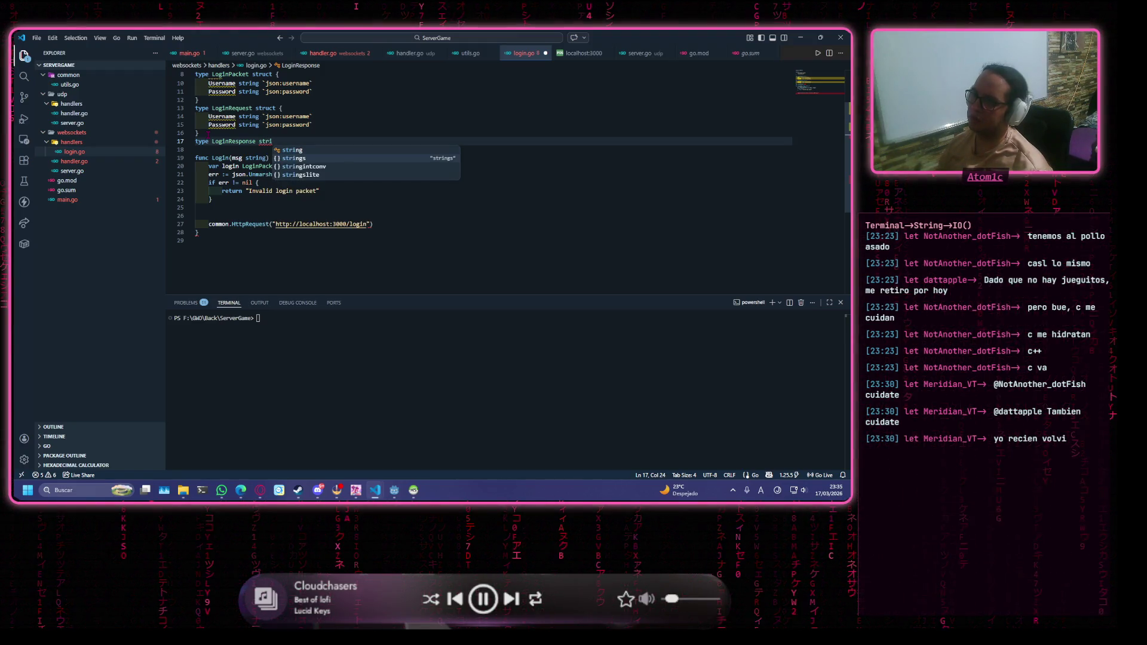
type("uct")
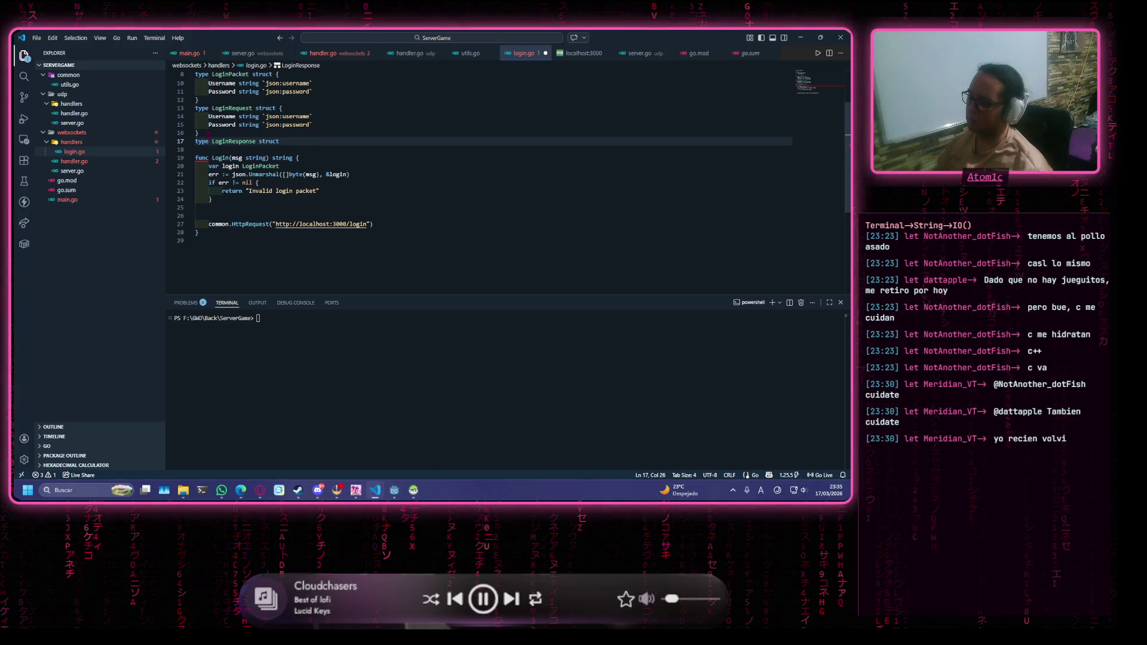
type("{")
key("Return")
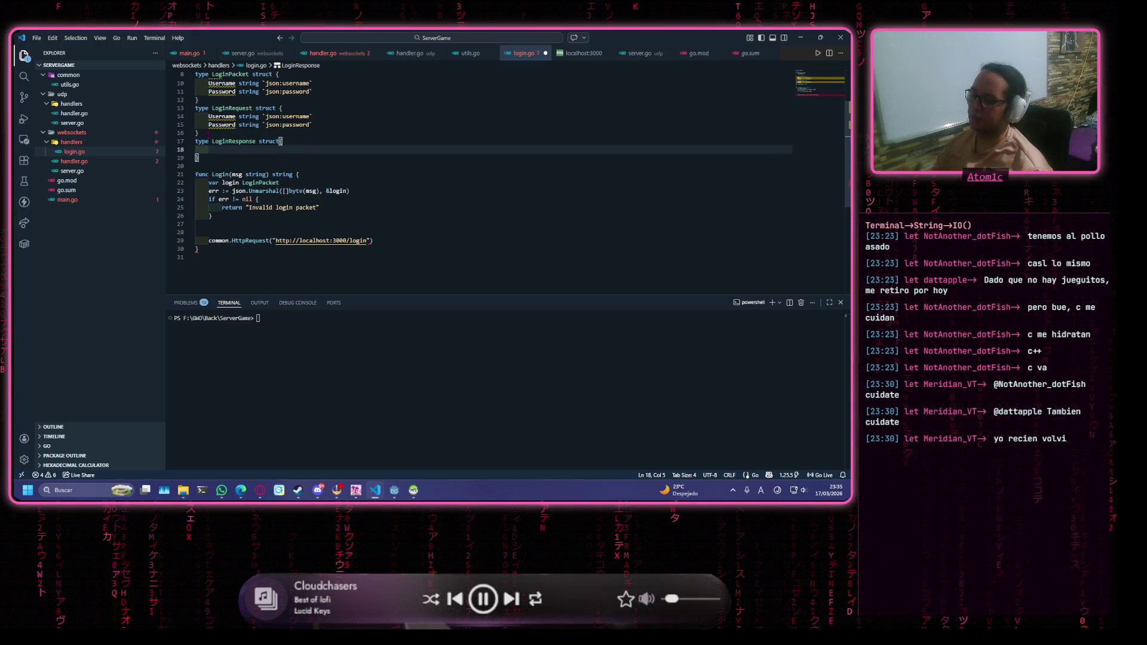
- Add fields Sucess bool `json:success` and Token string `json:"token"` to LoginResponse and save
type("Sucess ")
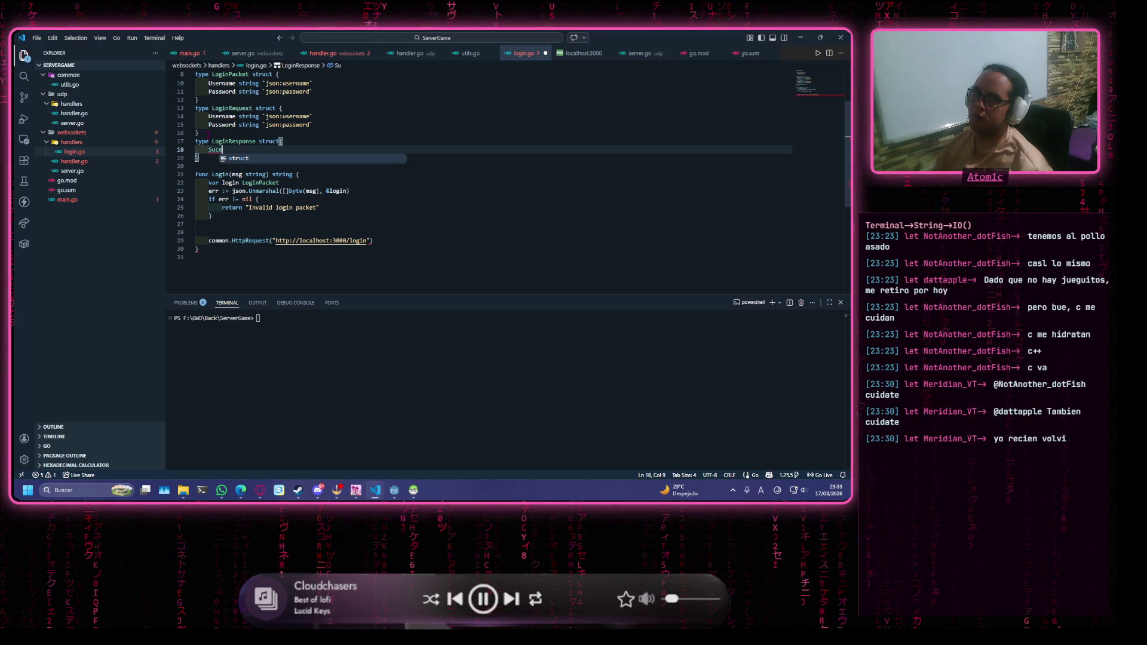
type("bool")
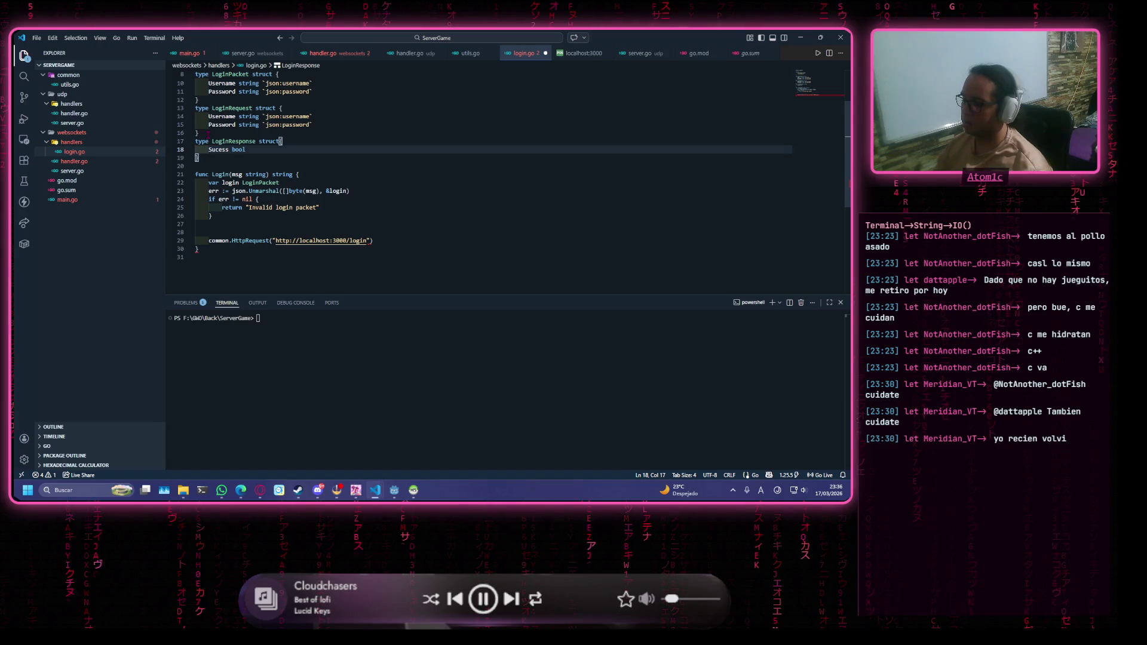
type(" `json:")
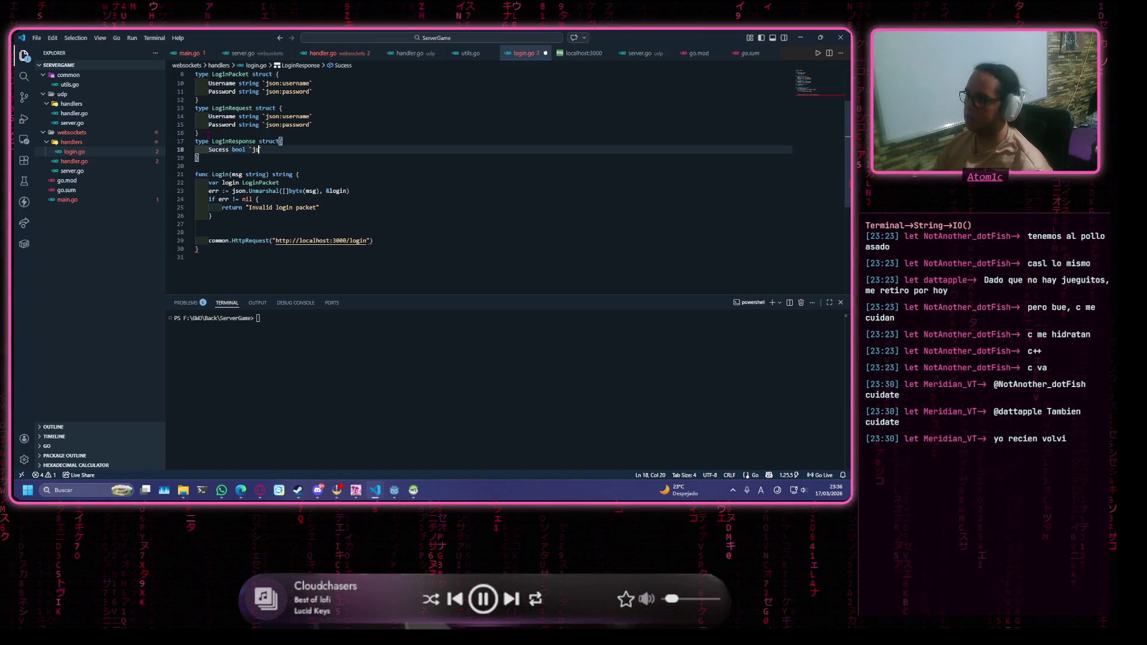
type("success`")
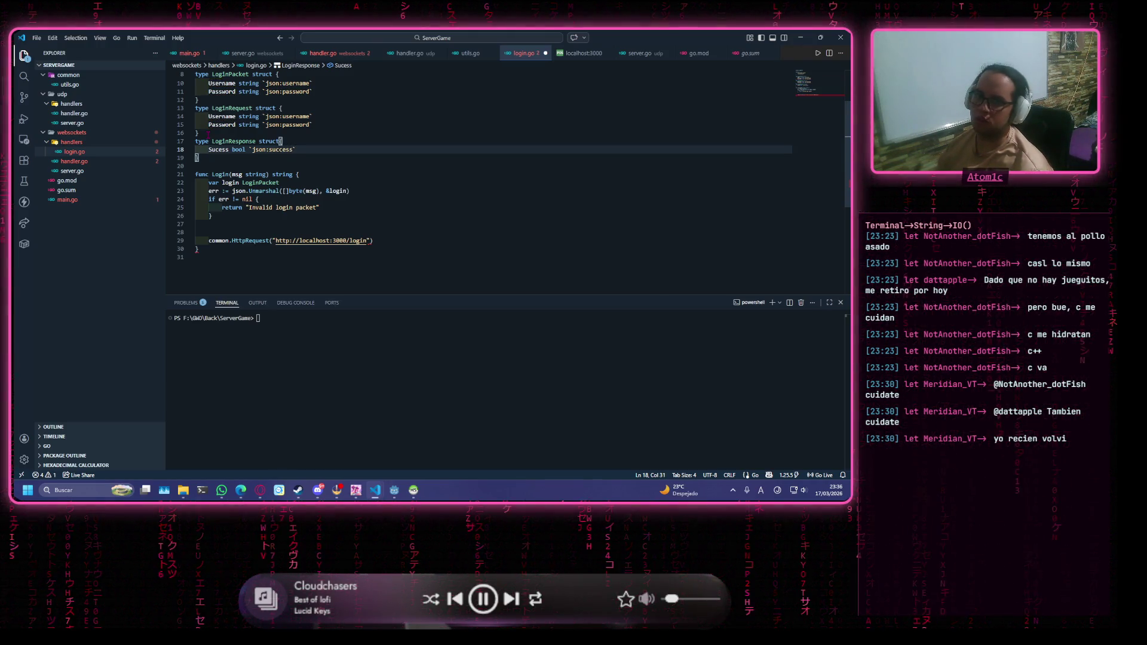
key("Return")
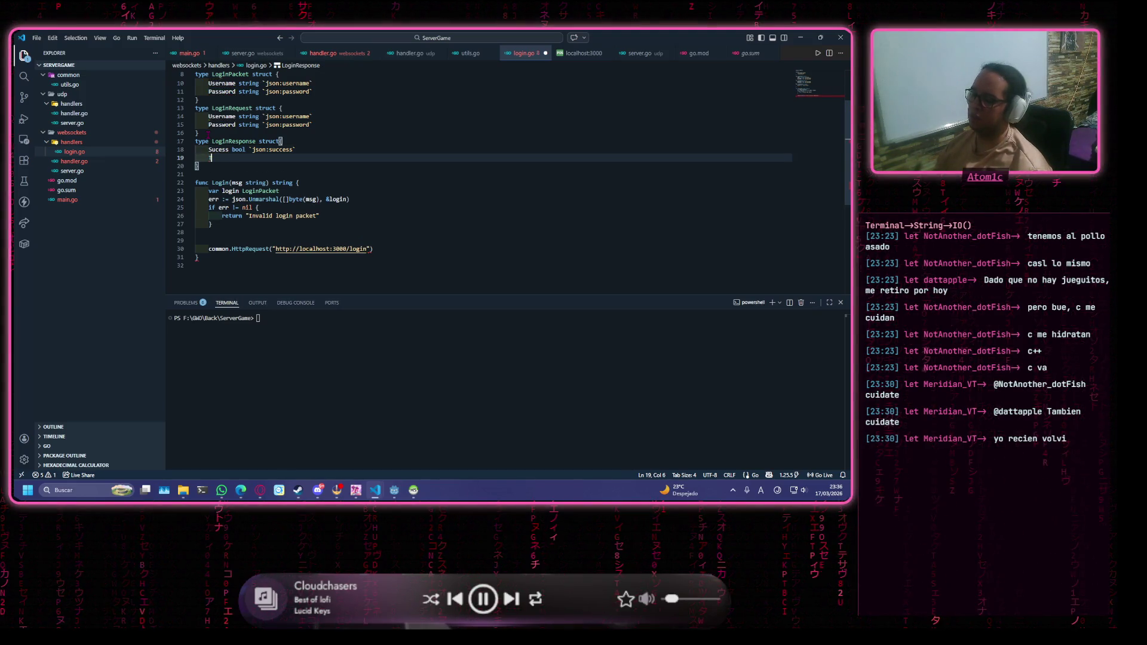
type("Token string `json")
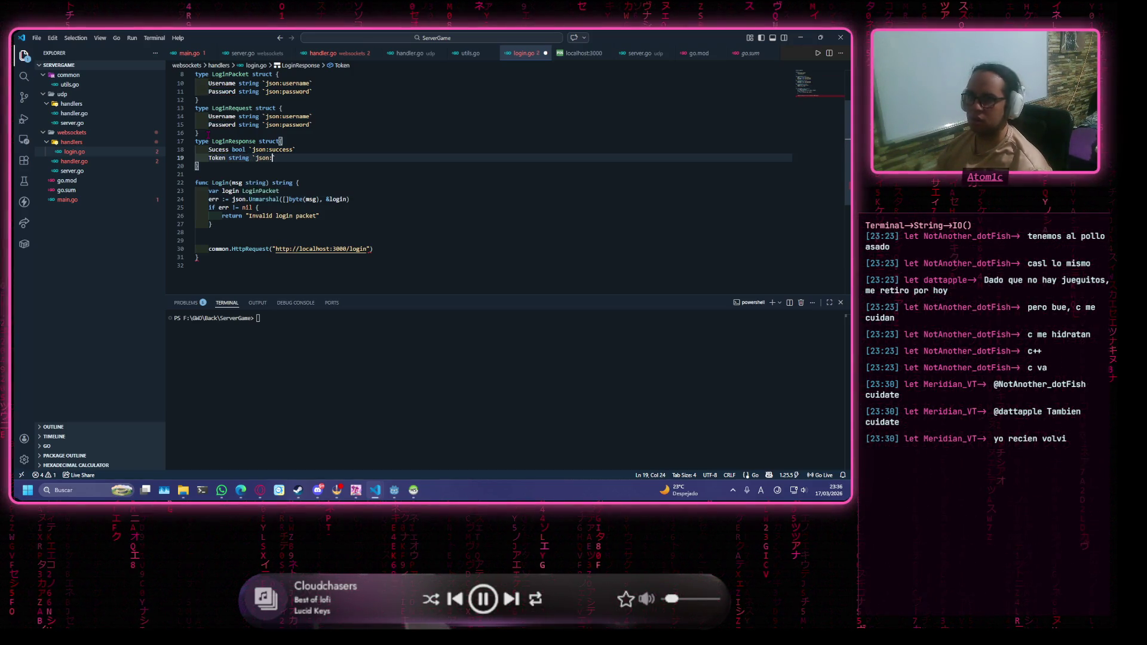
type(":token")
key("ctrl+s")
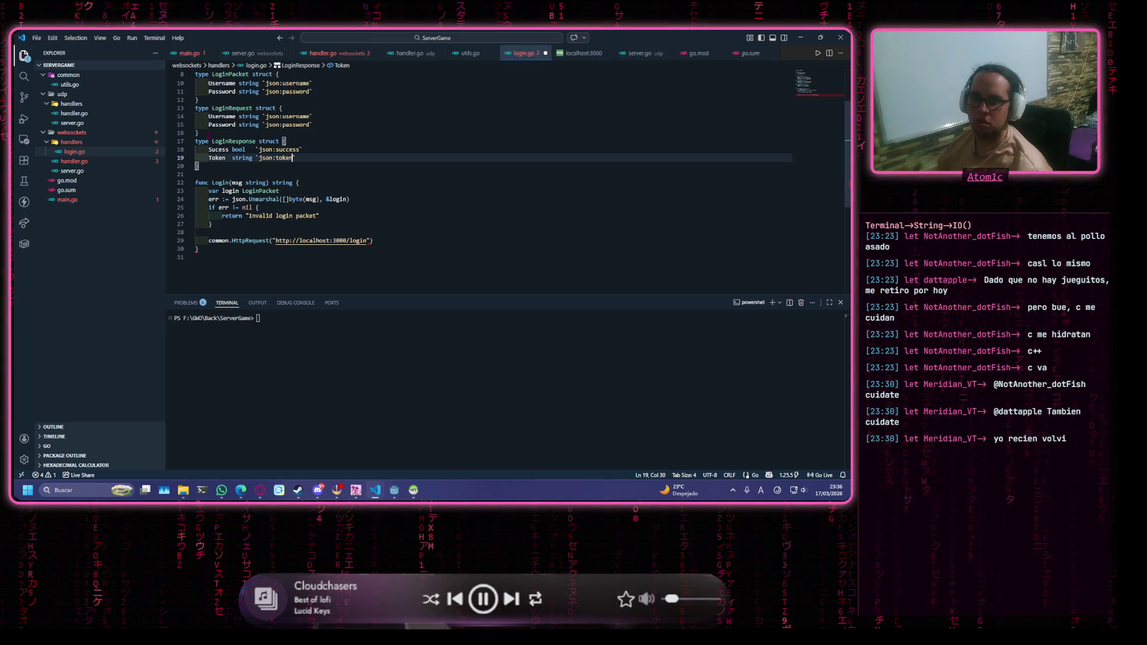
key("shift+Left")
key("shift+Left")
key("shift+Left")
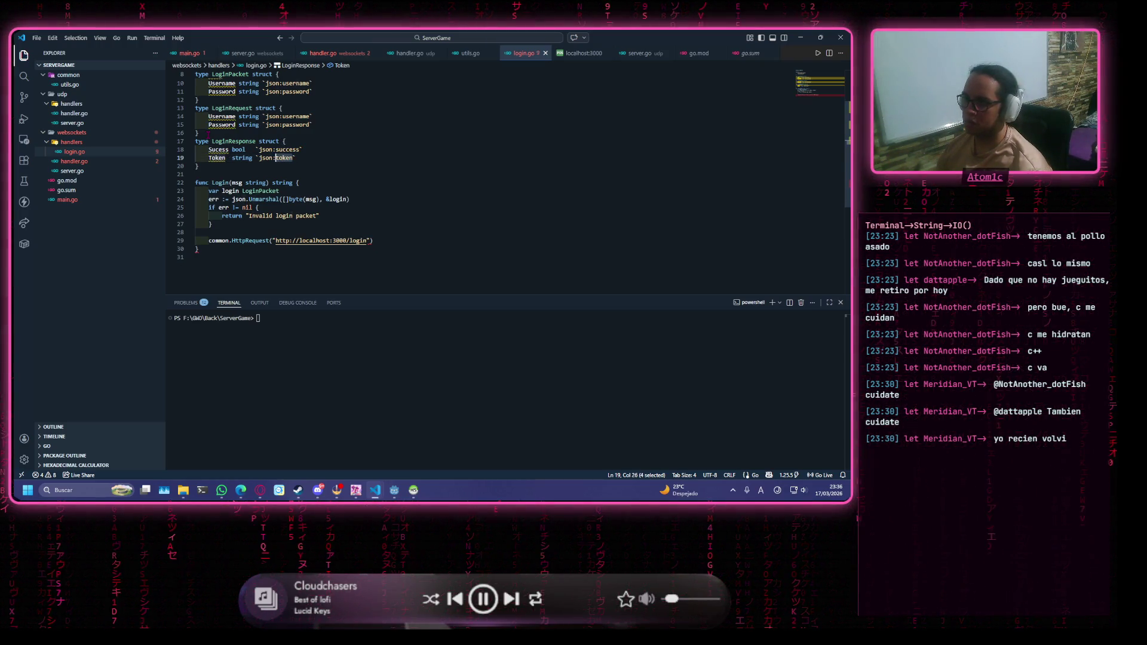
type("\"")
key("Right")
key("ctrl+s")
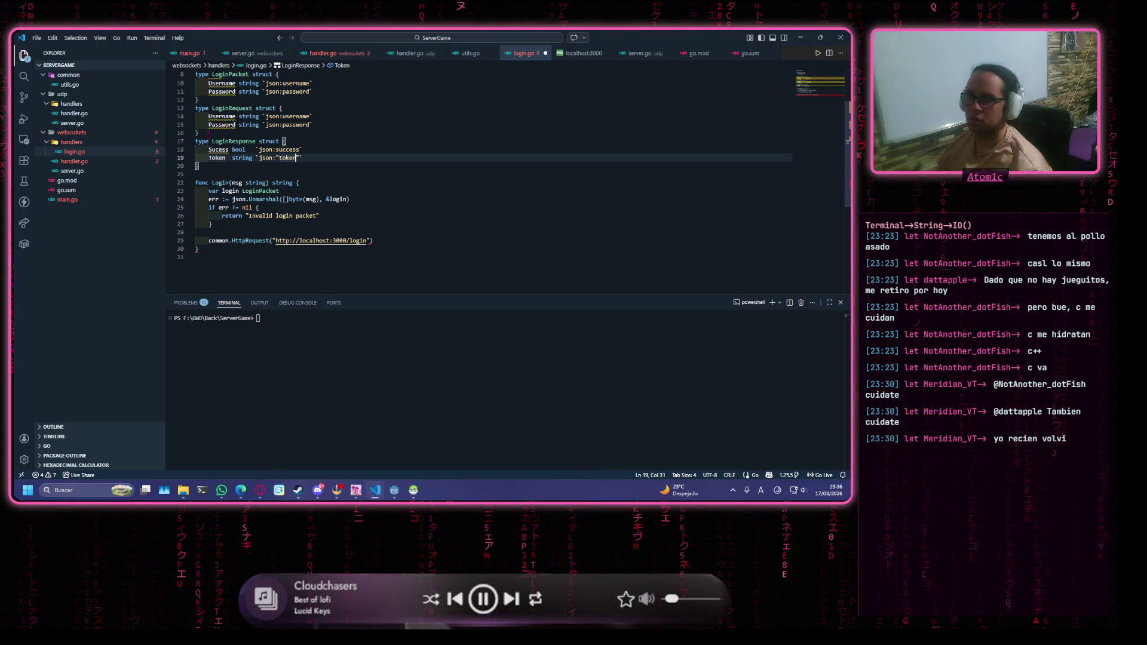
key("Up")
key("shift+Left")
key("shift+Left")
key("shift+Left")
key("shift+Left")
key("shift+Left")
key("shift+Left")
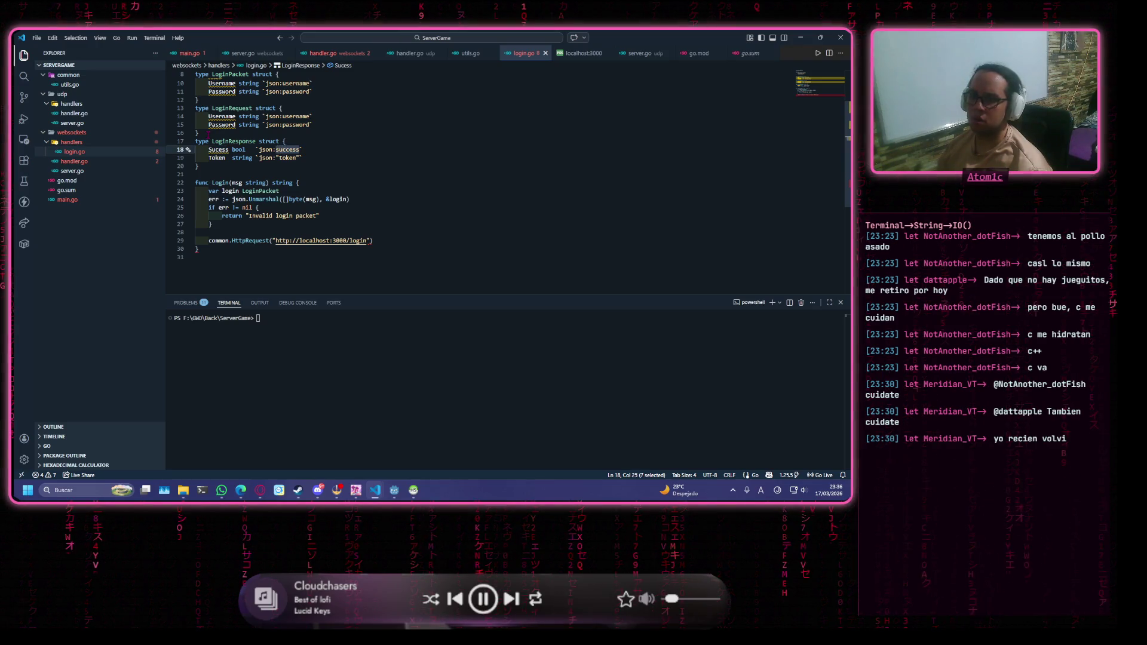
- Quote the success, password and username json tags in the LoginResponse and LoginRequest structs
type("\"")
key("Up")
key("Up")
key("Up")
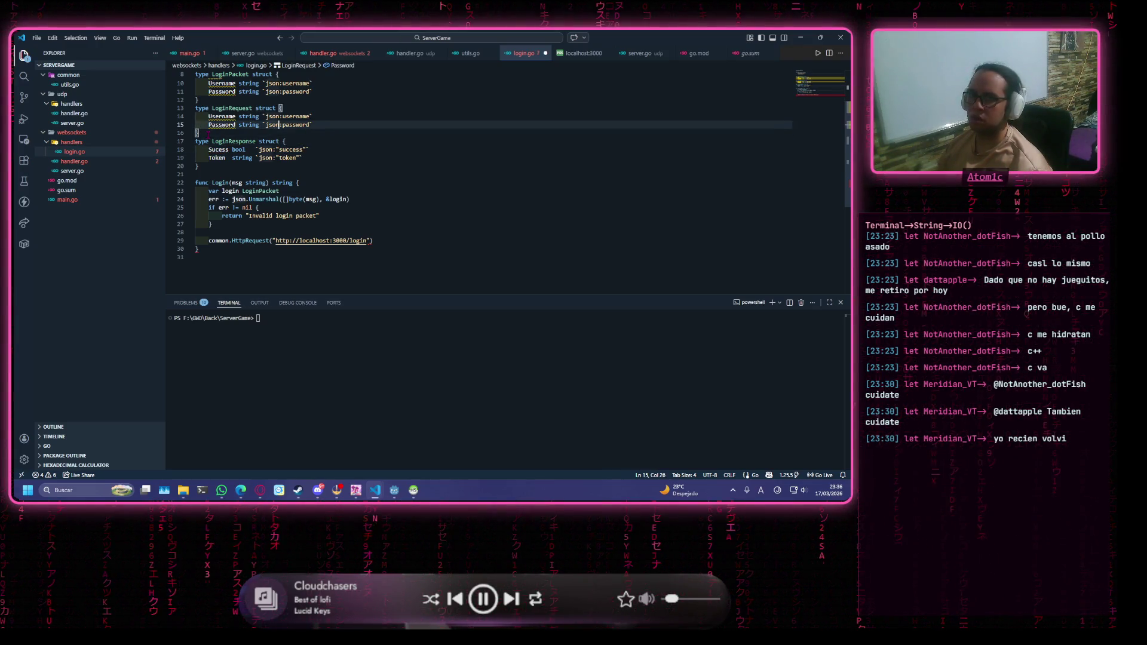
key("shift+Left")
key("shift+Left")
key("shift+Left")
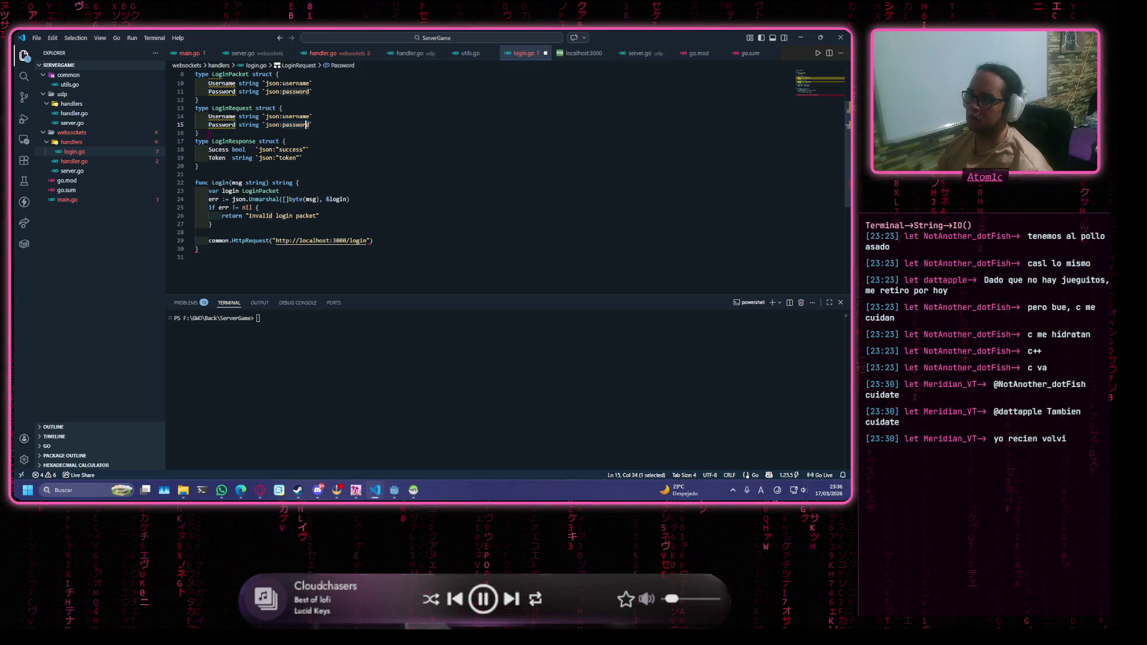
type("\"")
key("Up")
key("shift+Left")
key("shift+Left")
key("shift+Left")
type("\"")
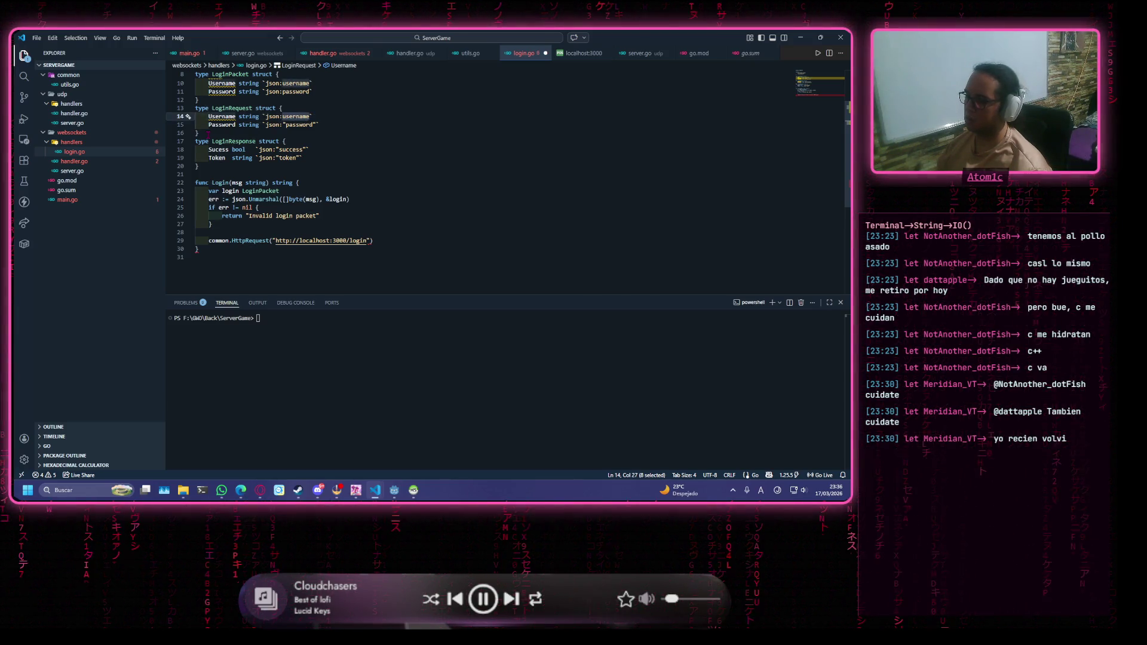
scroll(285, 166, "up", 3)
- Quote the type, username and password json tags in the LoginPacket struct
left_click(278, 132)
double_click(290, 140)
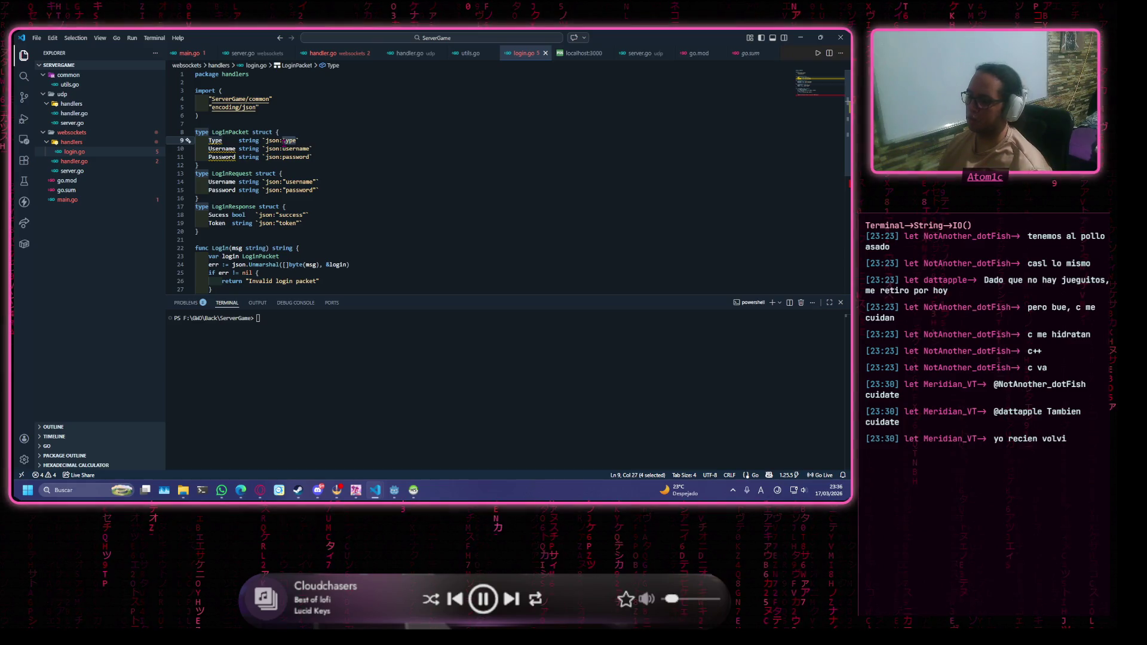
type("\"")
left_click(303, 149)
double_click(298, 149)
type("\"")
left_click_drag(311, 157, 308, 157)
double_click(304, 157)
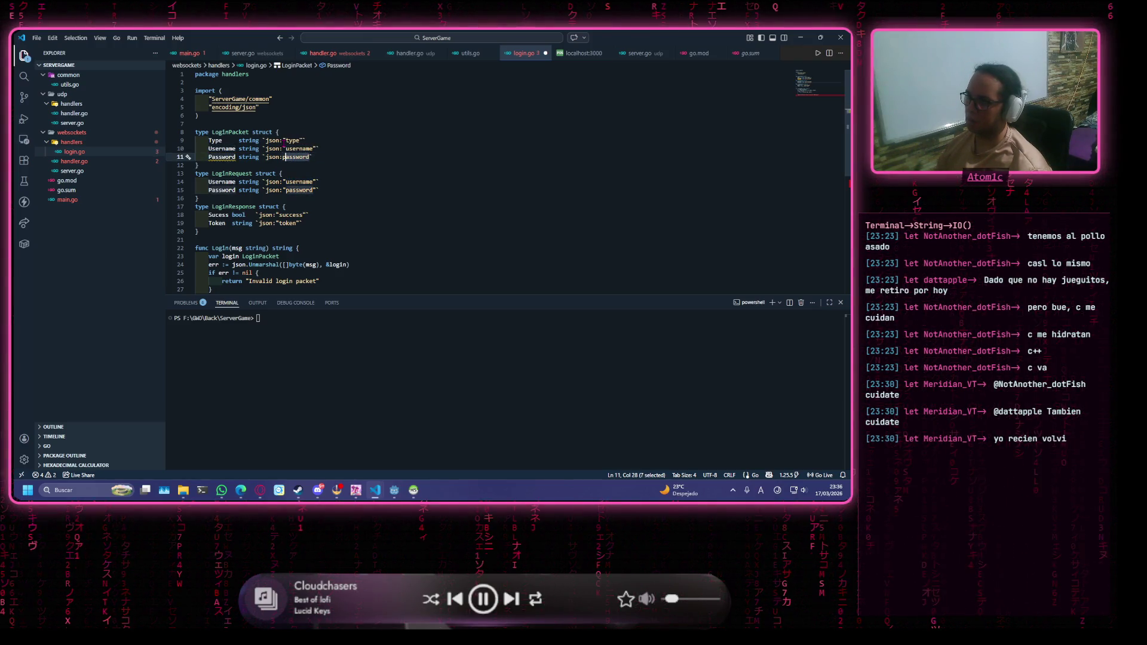
type("\"")
key("Up")
key("Up")
key("Up")
key("Up")
- Quote the type tag in handler.go's Packet struct as json:"type", then return to login.go
left_click(149, 161)
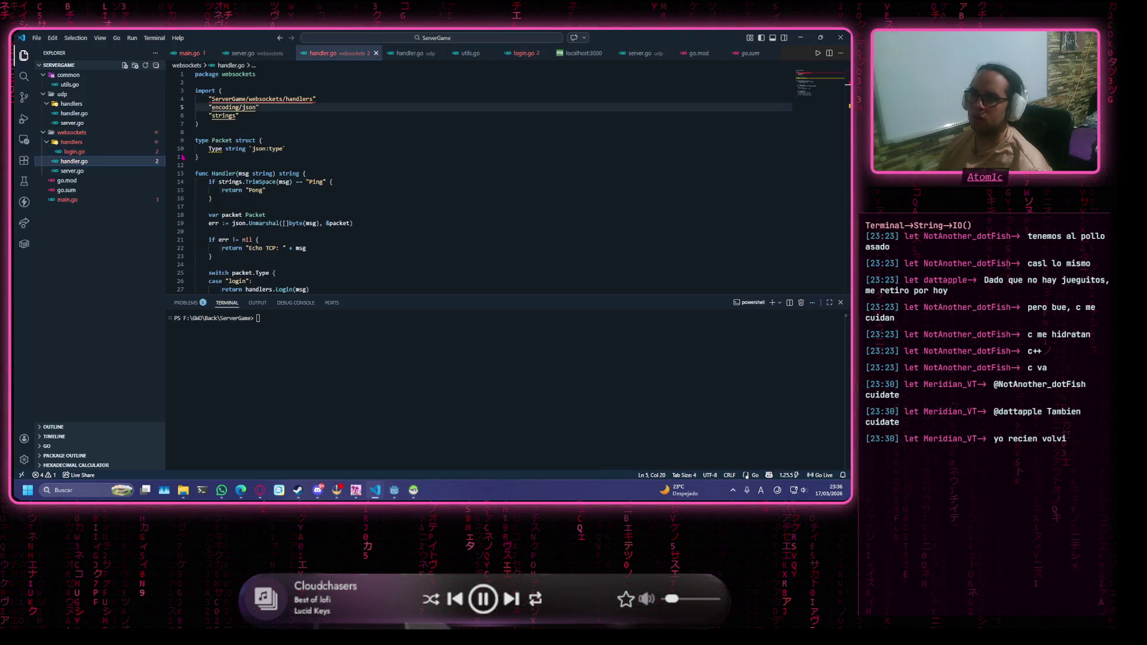
double_click(275, 149)
type("\"")
key("End")
scroll(343, 155, "down", 5)
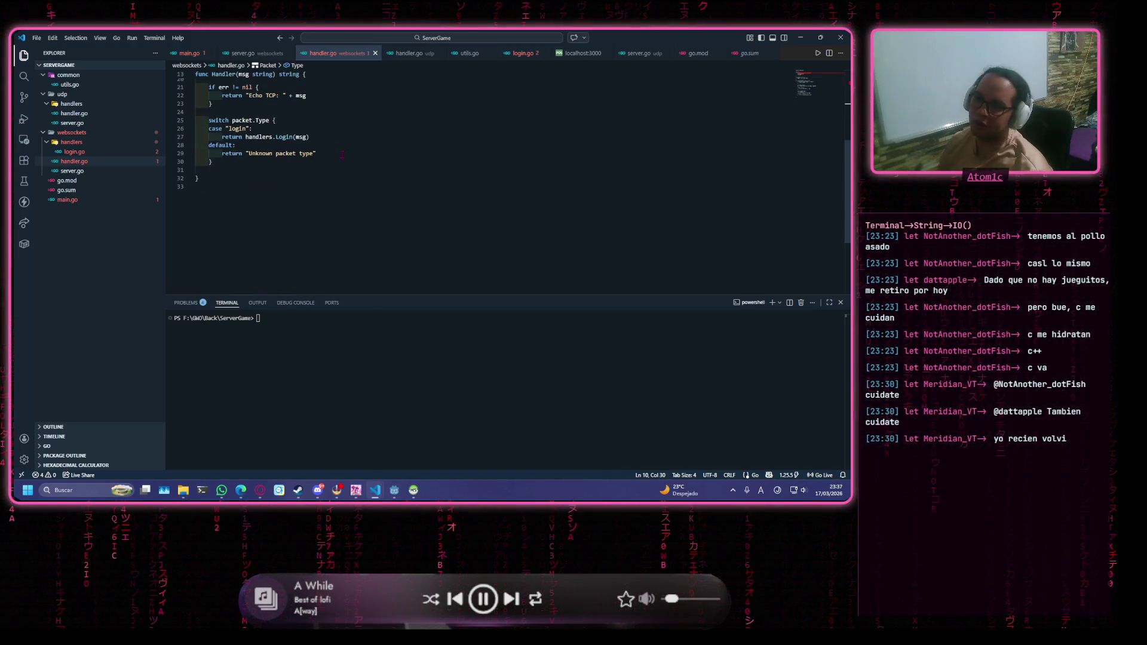
scroll(339, 154, "up", 4)
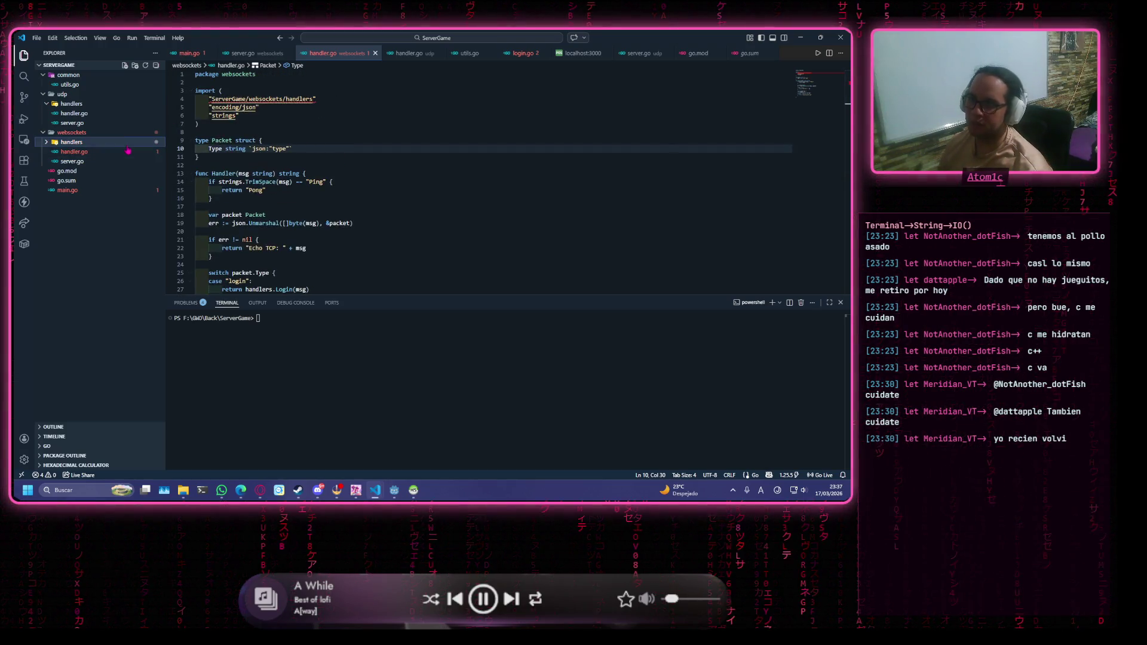
left_click(75, 152)
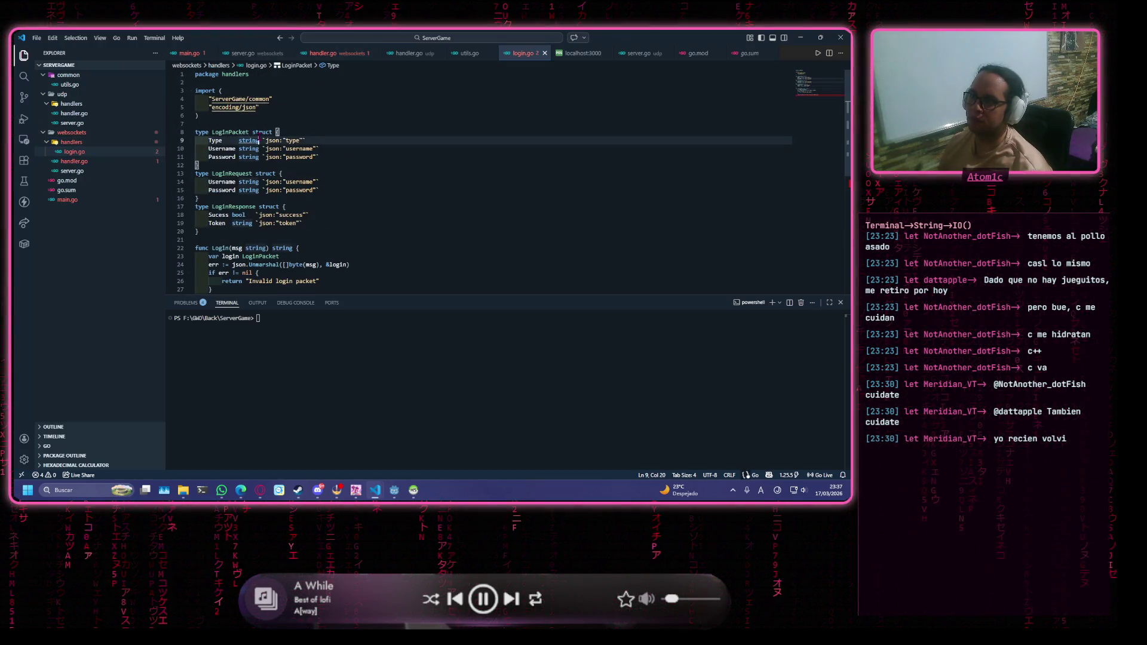
- Indent the empty line 28 in Login just above the common.HttpRequest login call
scroll(263, 163, "down", 5)
left_click(387, 175)
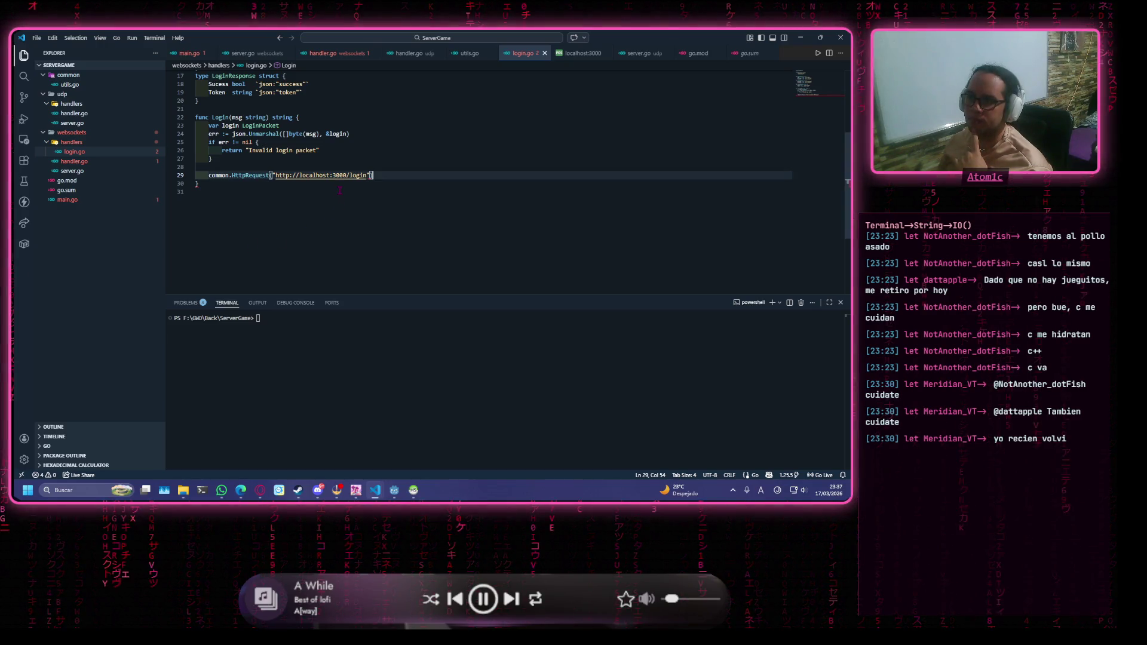
scroll(335, 191, "up", 1)
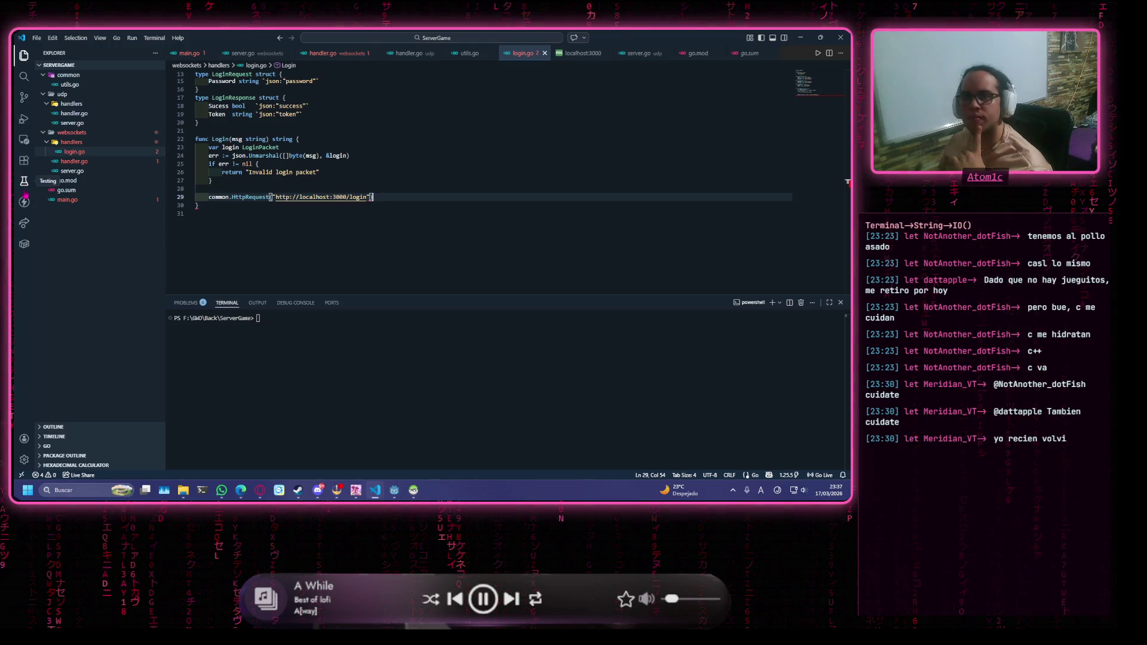
left_click(320, 188)
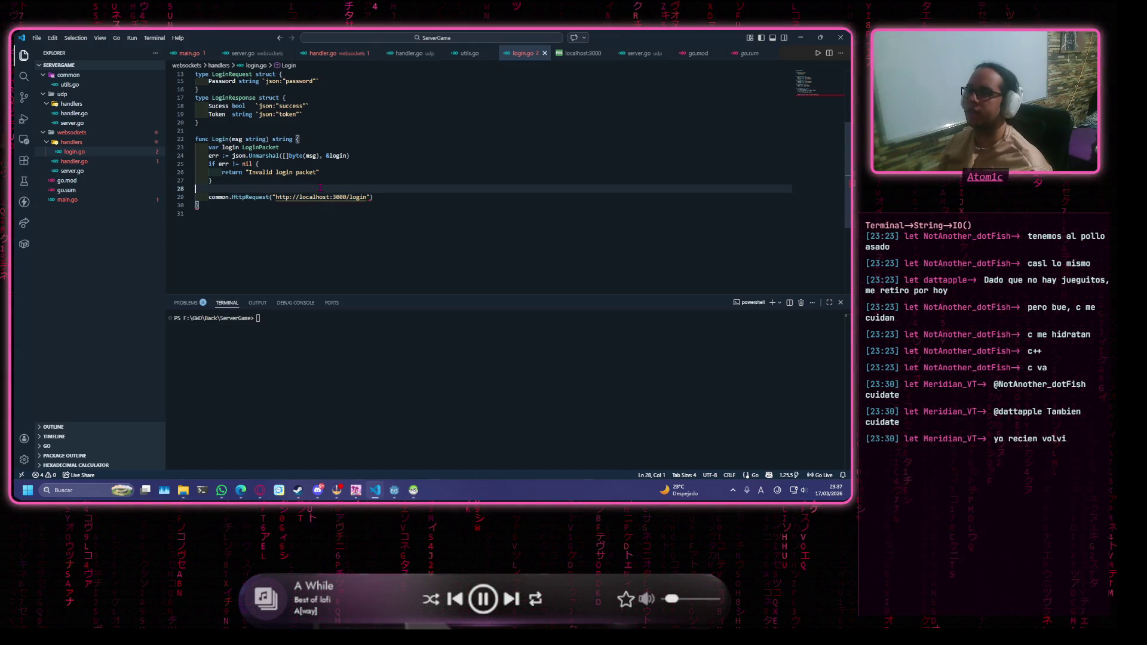
key("Tab")
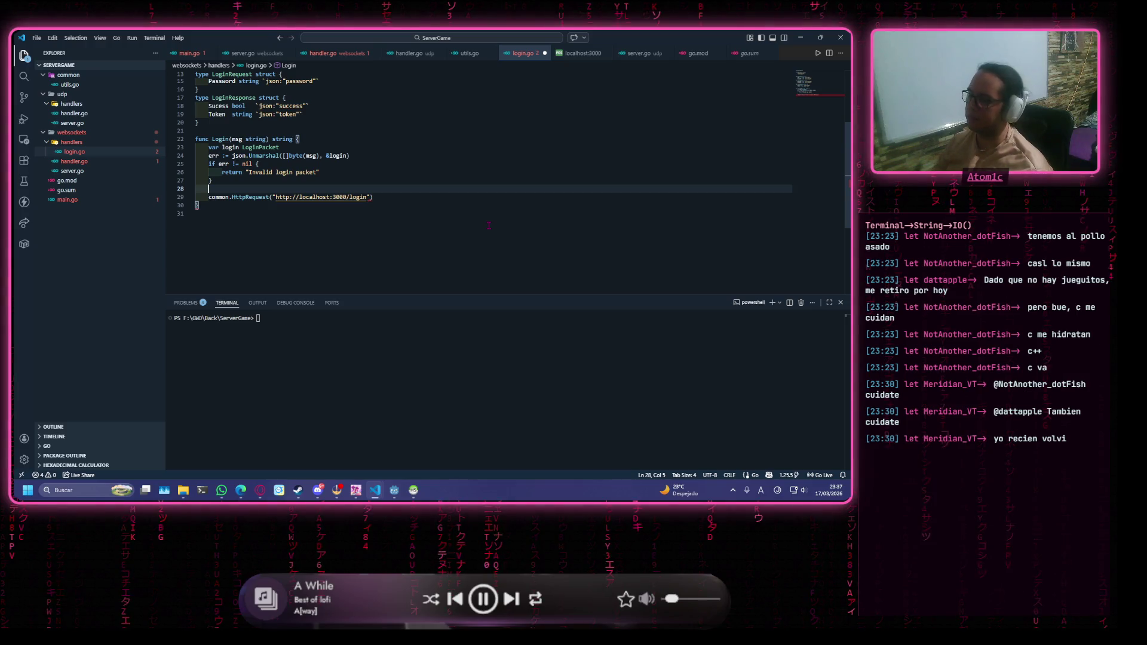
- Start the literal req := LoginRequest{ on line 28 of Login
key("BackSpace")
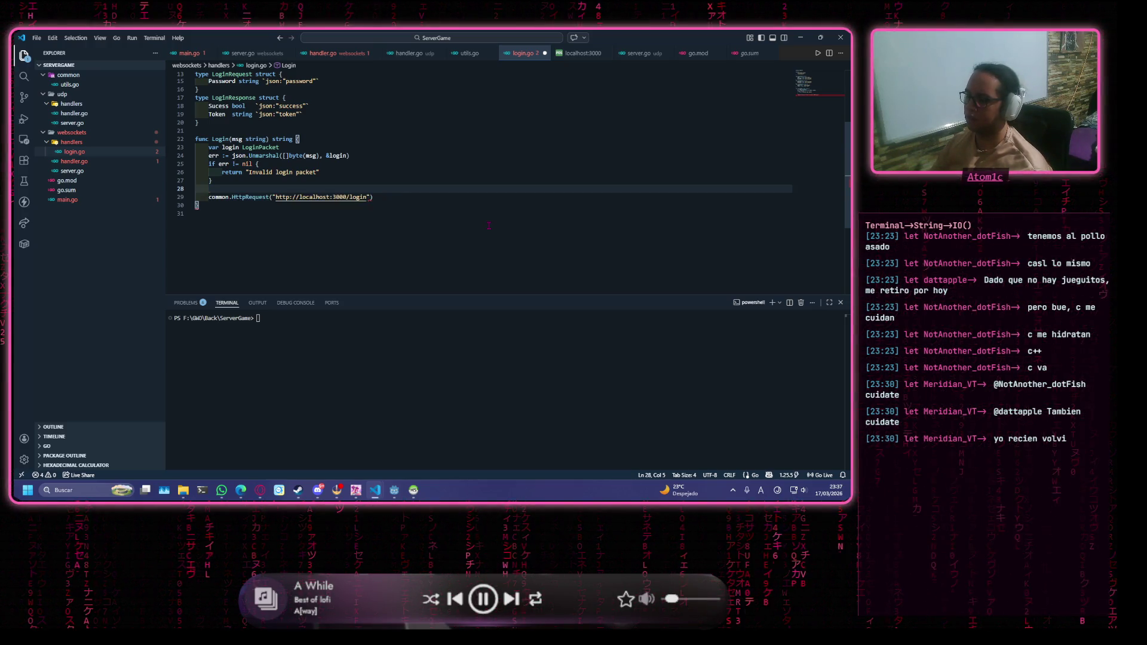
type("rqu")
key("BackSpace")
key("BackSpace")
type("eq")
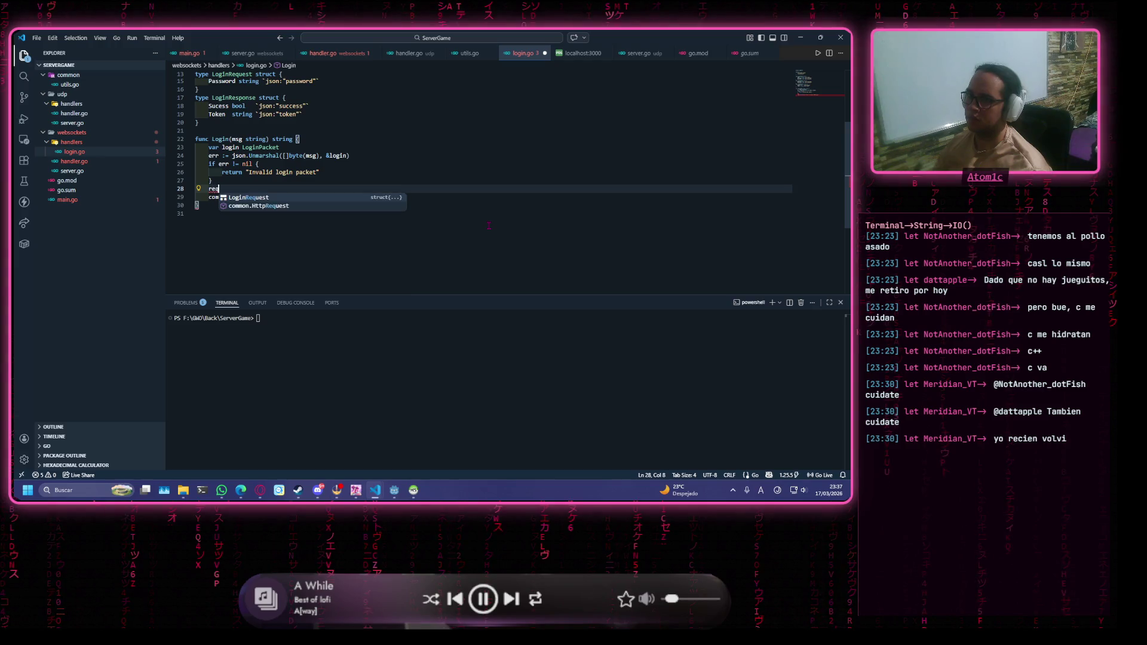
type(":=")
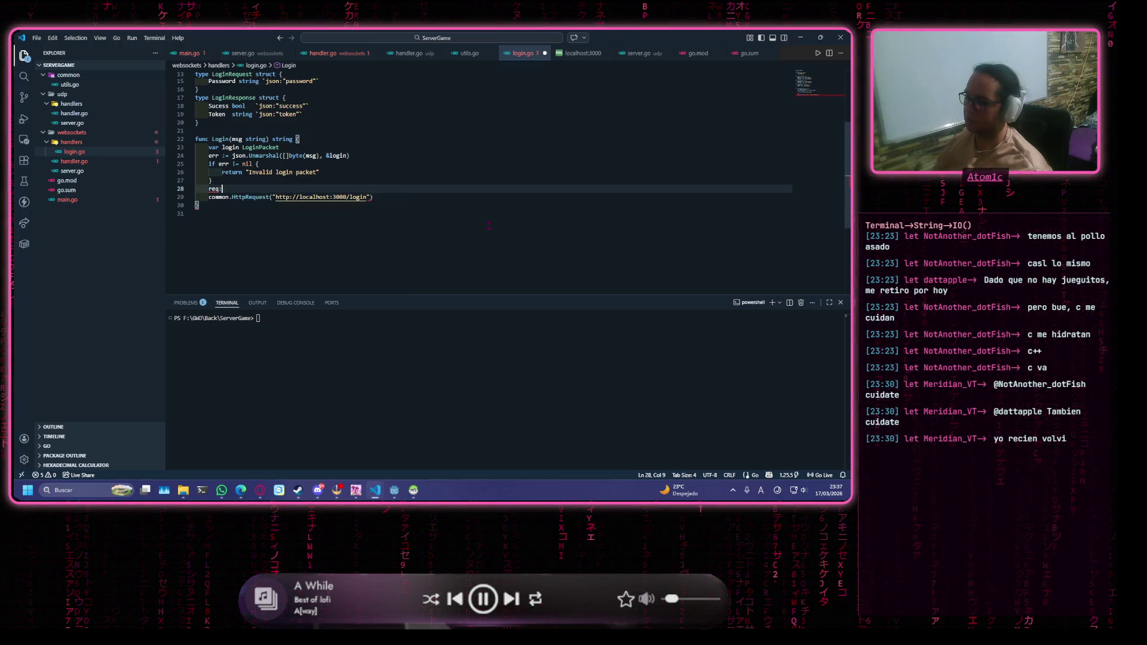
type("Login")
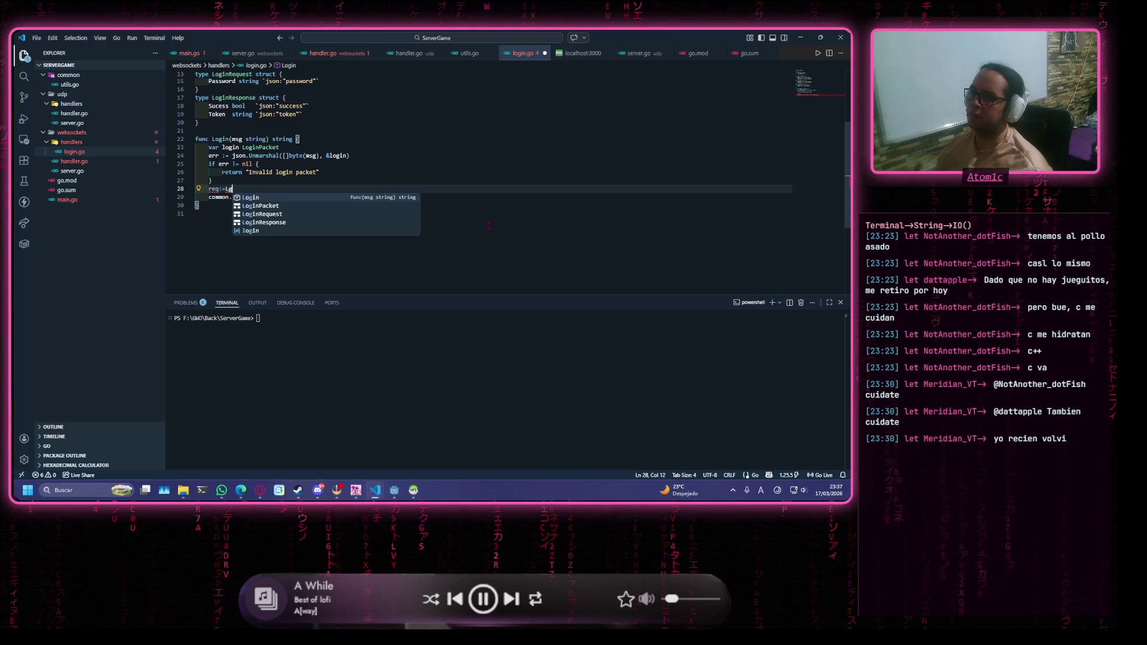
key("Tab")
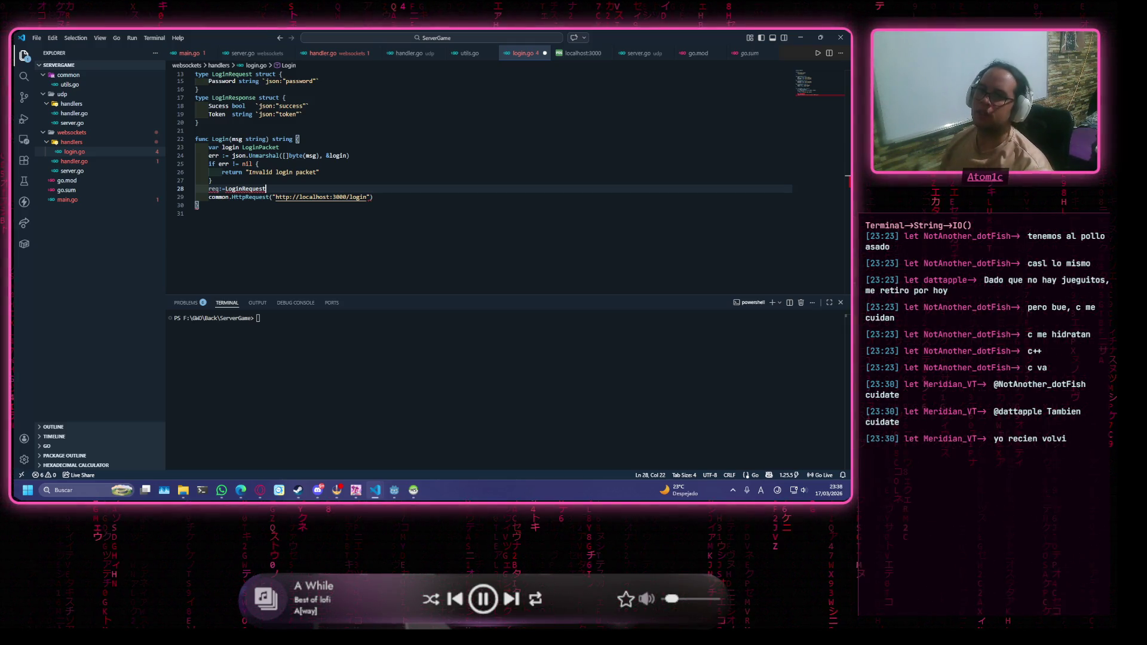
type("{")
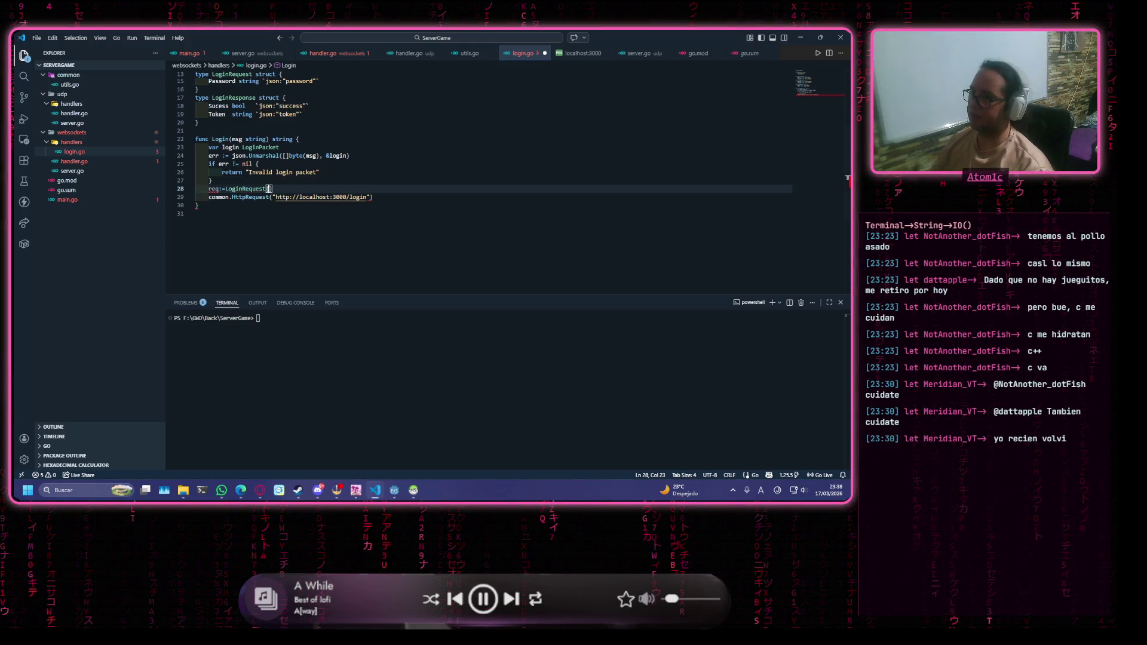
key("Return")
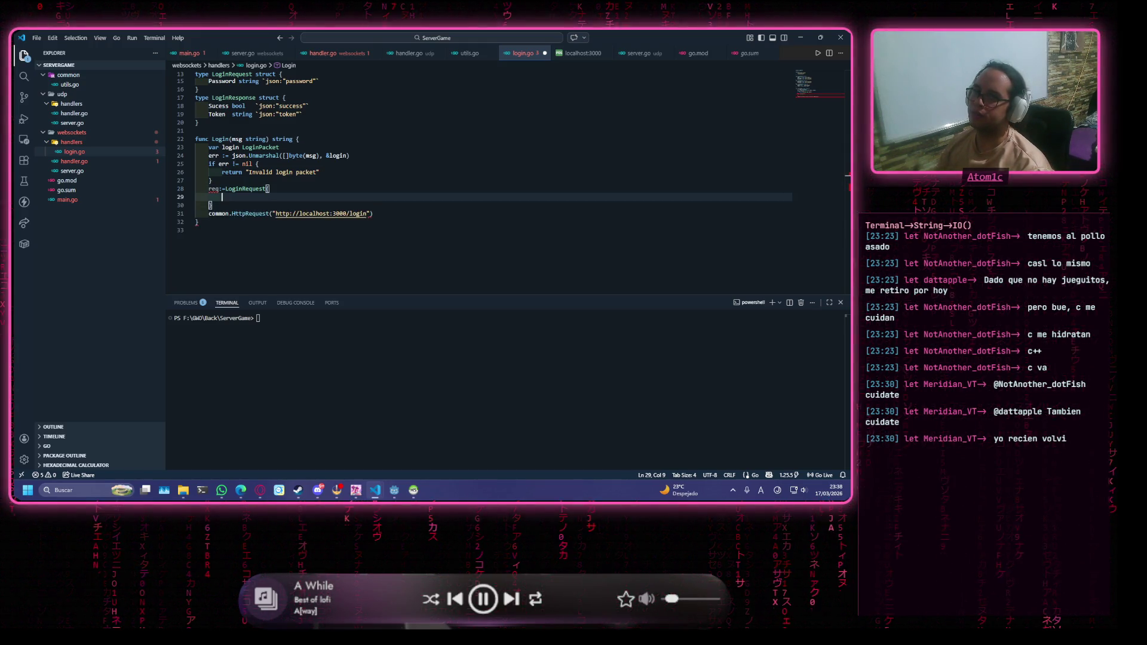
- Fill req with Username: login.Username and Password: login.Password, then save login.go
type("Use")
key("Return")
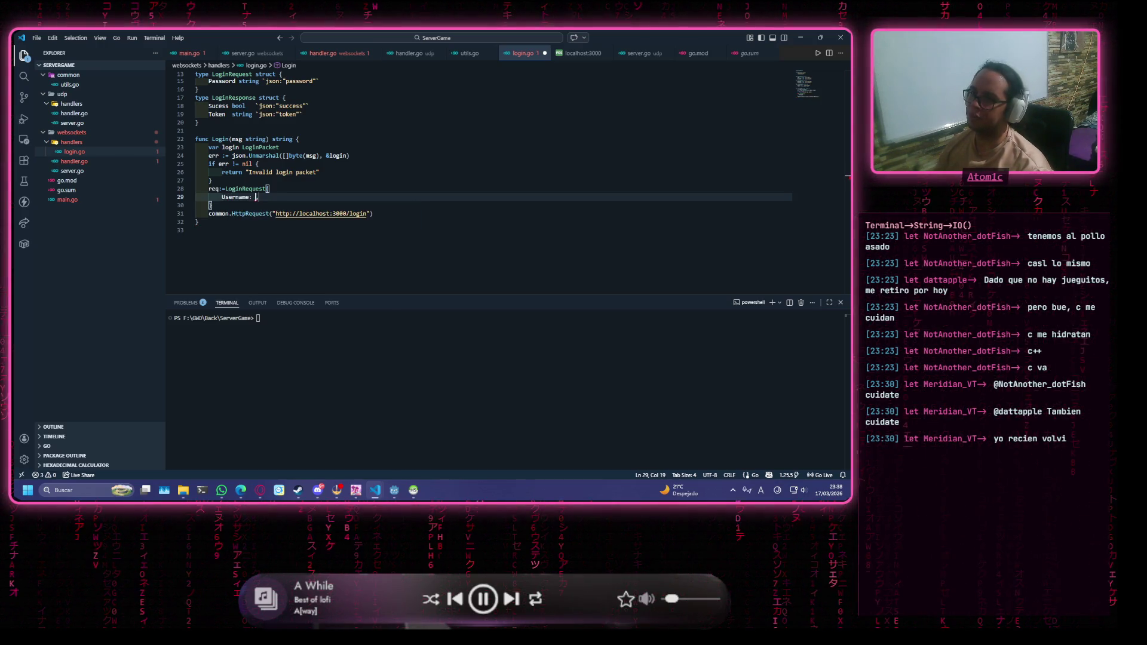
type("Lo")
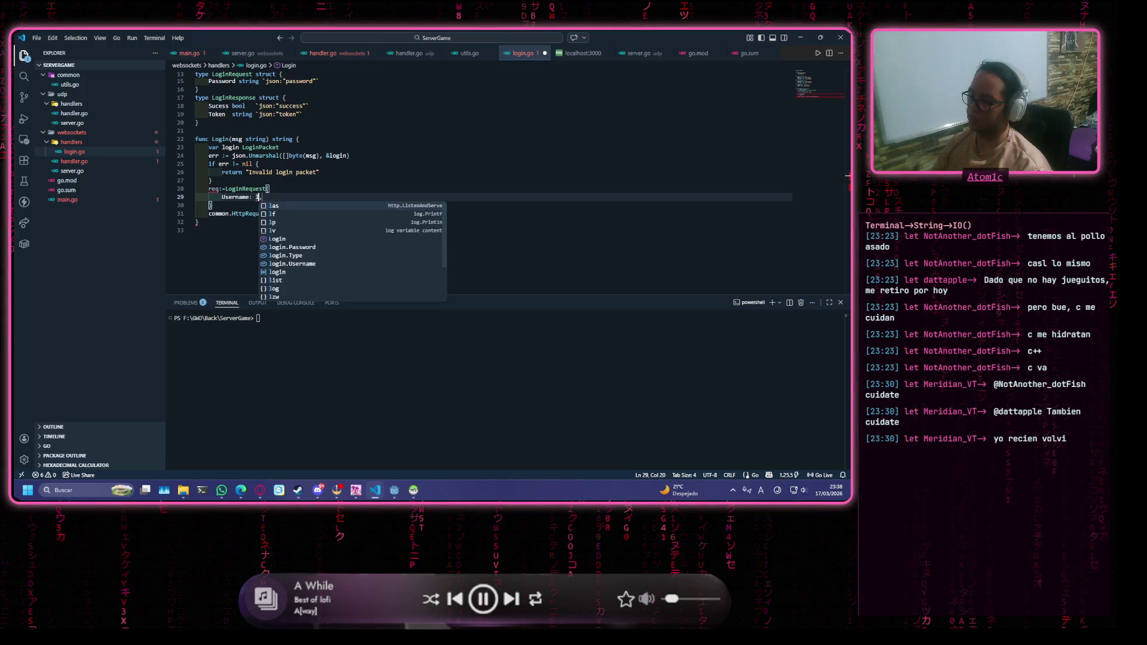
key("Return")
key("BackSpace")
key("BackSpace")
key("BackSpace")
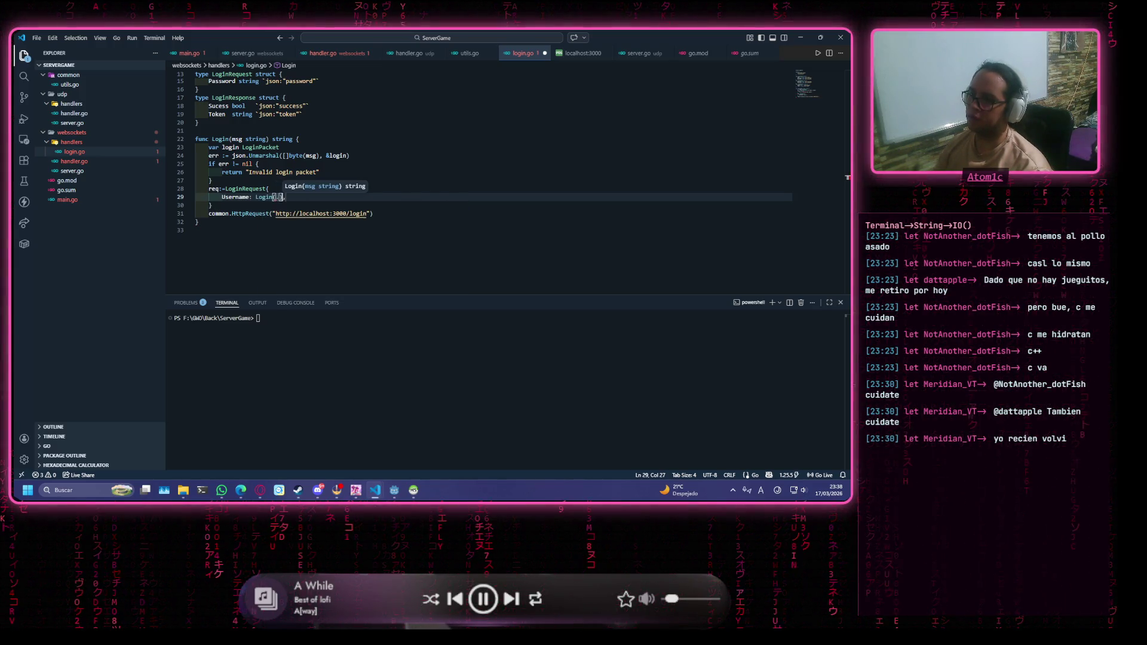
type("log")
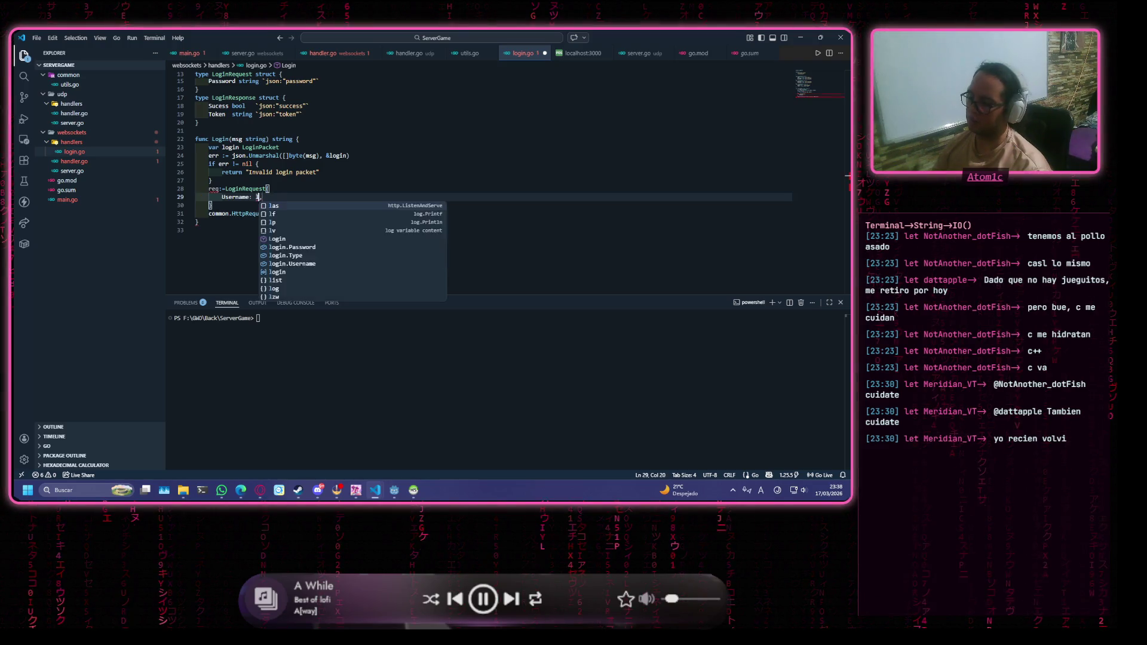
key("Down")
key("Down")
key("Return")
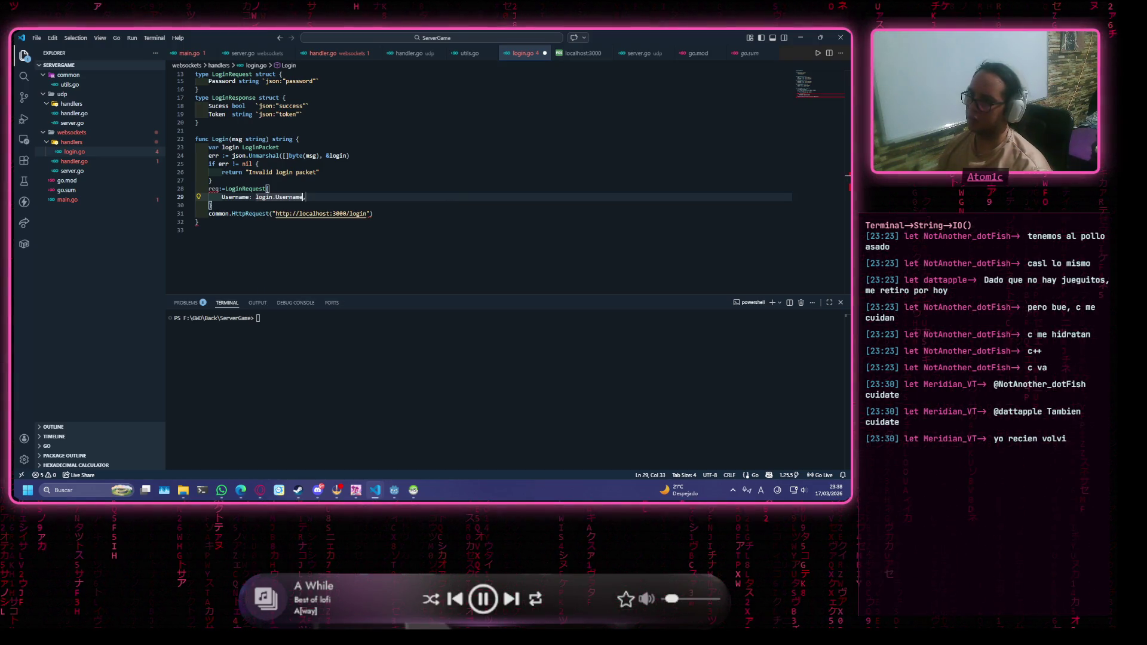
key("End")
key("Return")
type("Password: ")
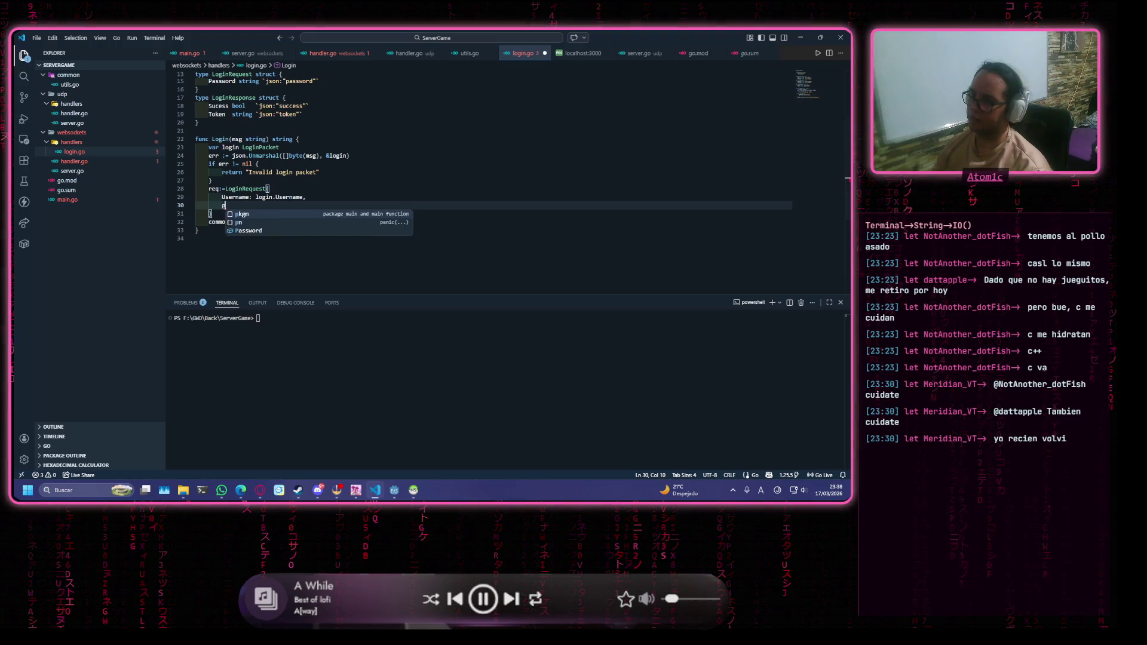
type("login.Password,")
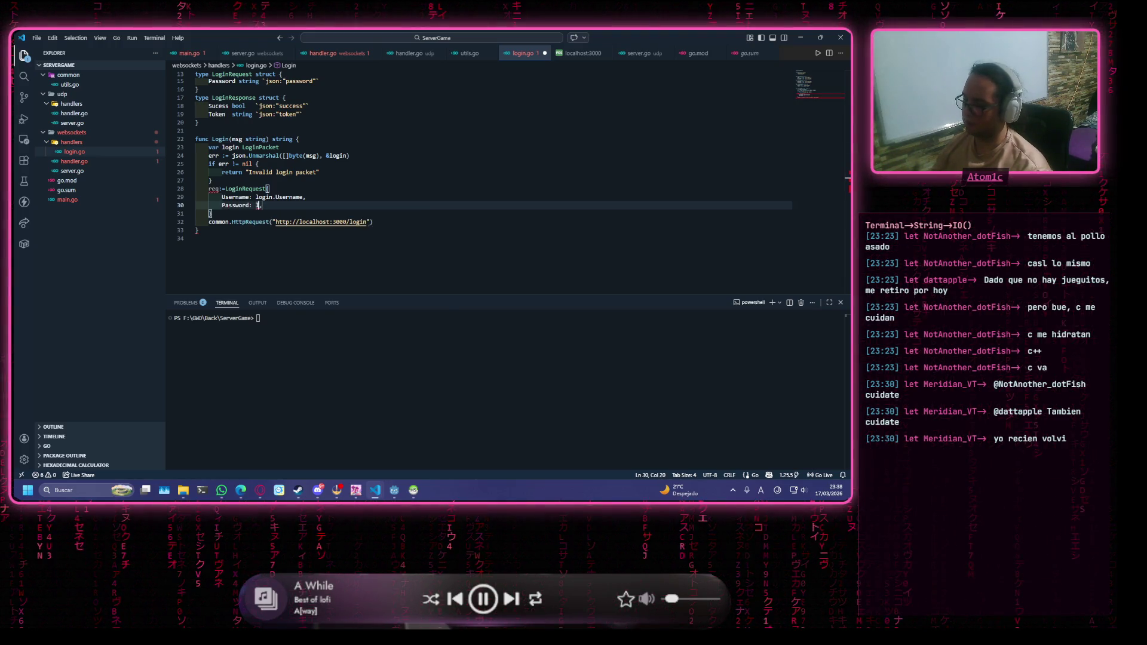
key("Down")
key("ctrl+s")
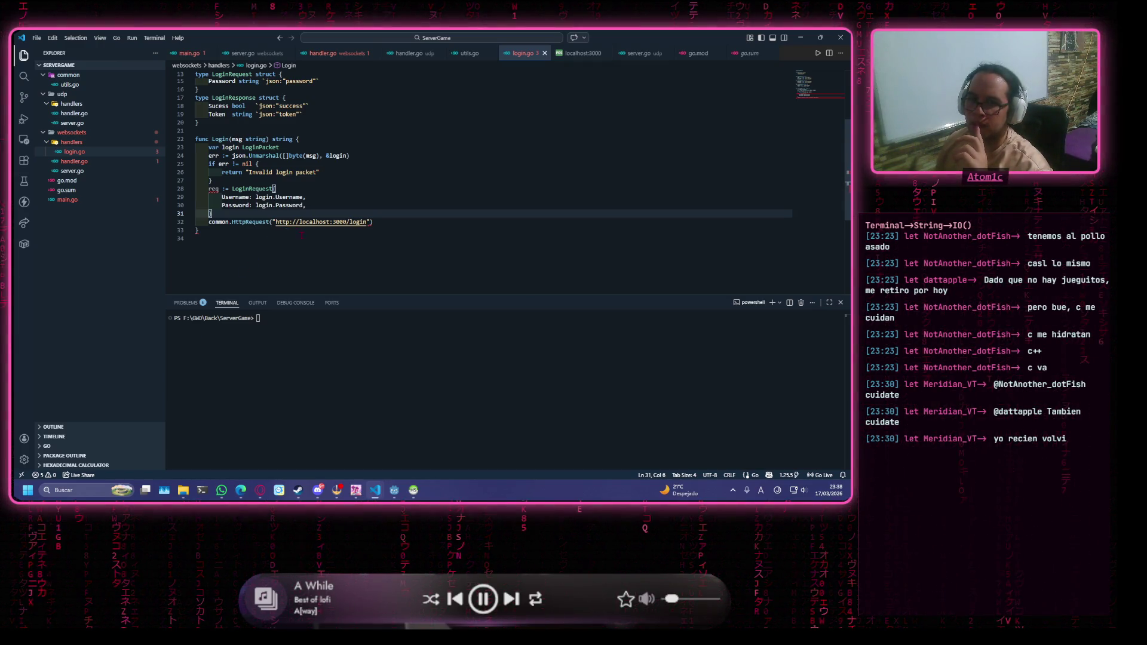
left_click(378, 223)
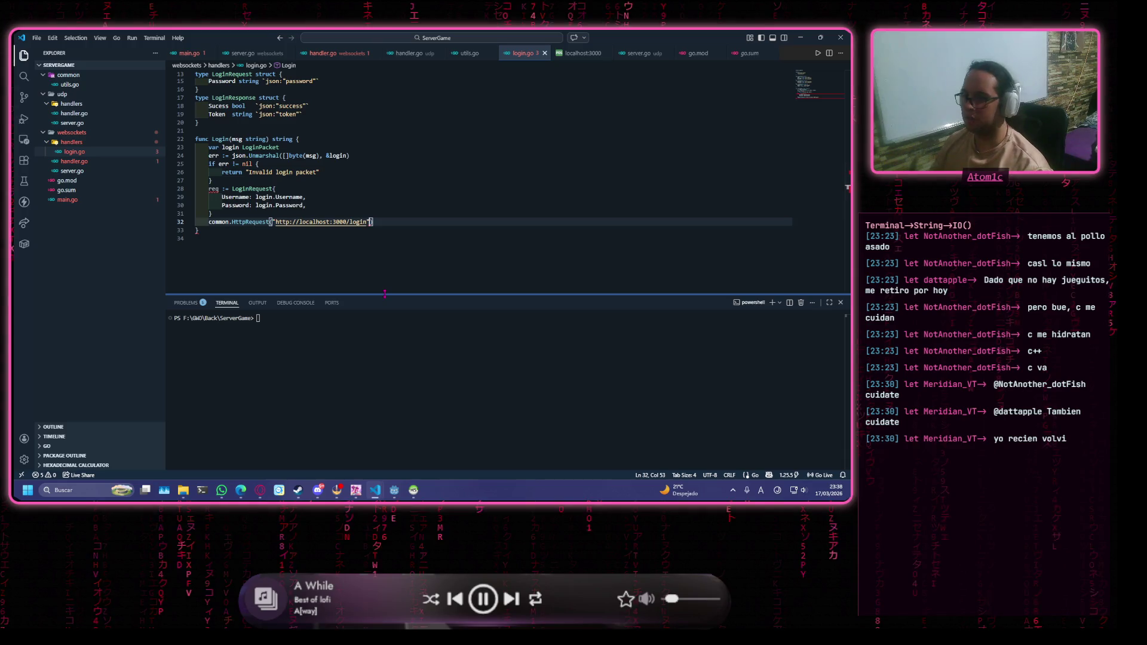
- Pass req to HttpRequest and declare var res LoginResponse above the call
type(", req")
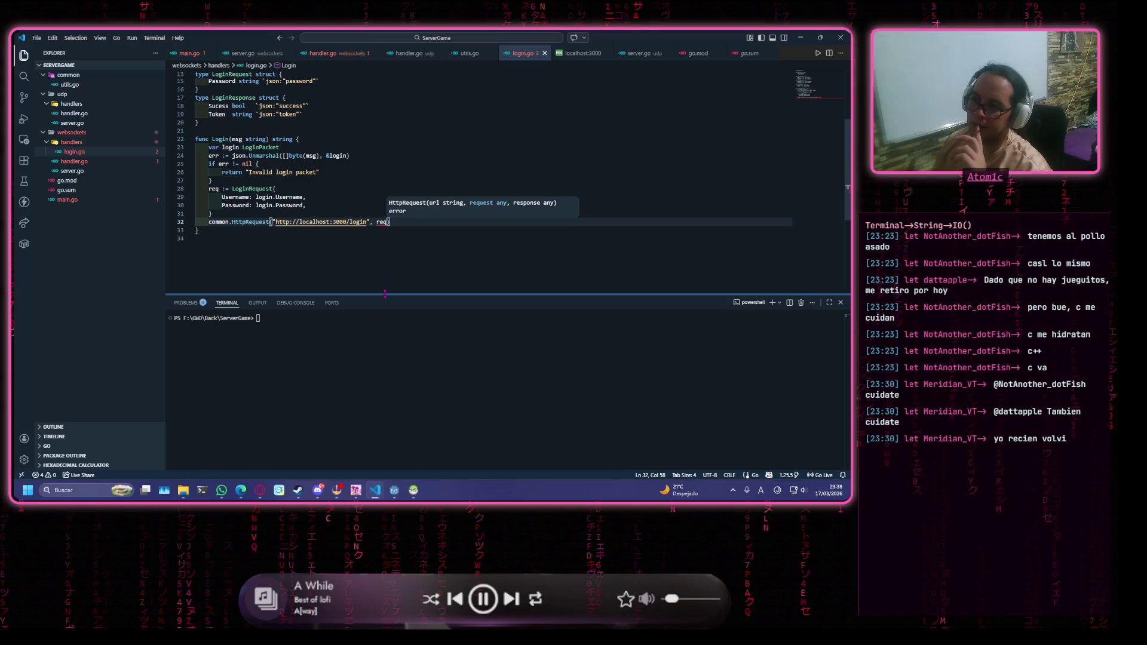
key("Home")
key("Return")
key("Up")
type("r")
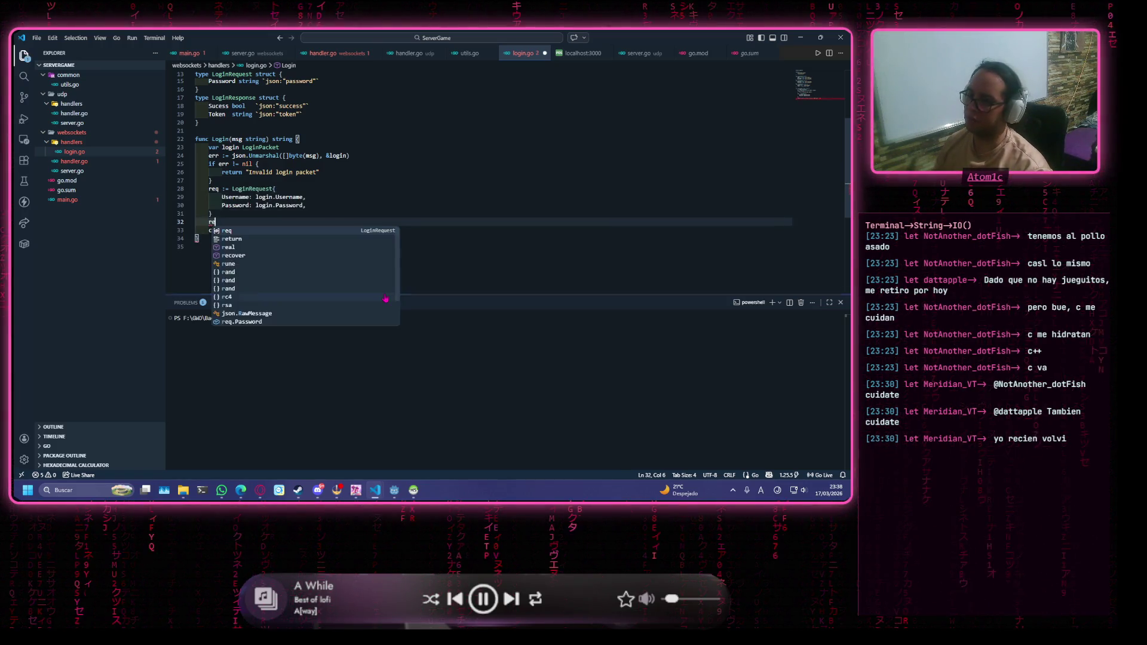
type("es")
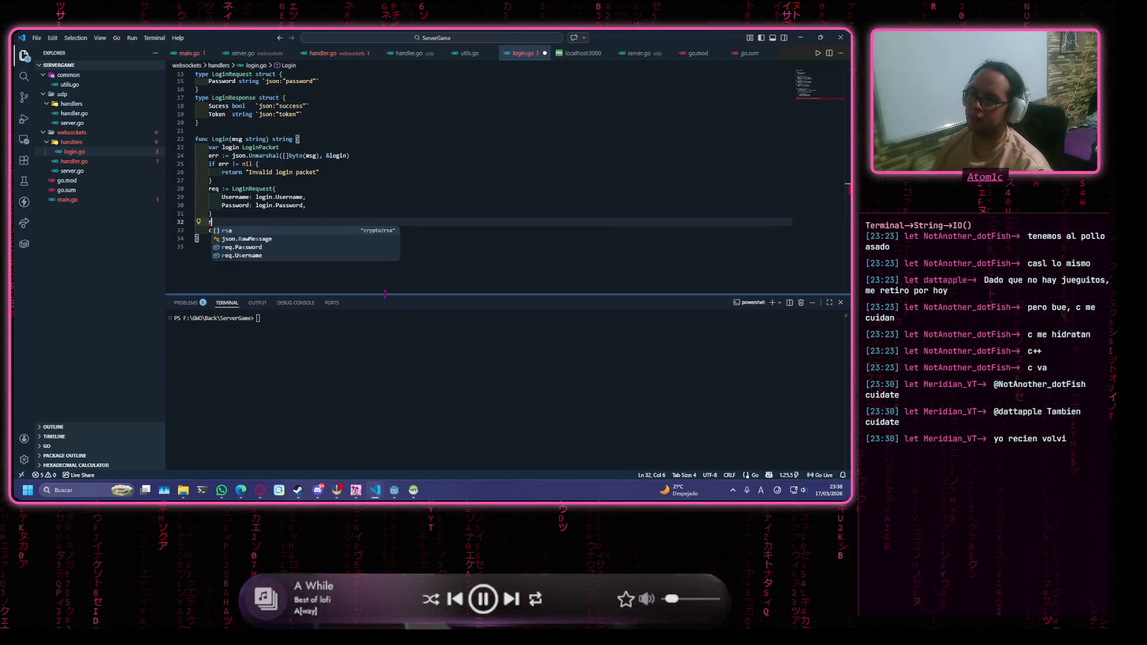
key("BackSpace")
key("BackSpace")
key("BackSpace")
type("var res ")
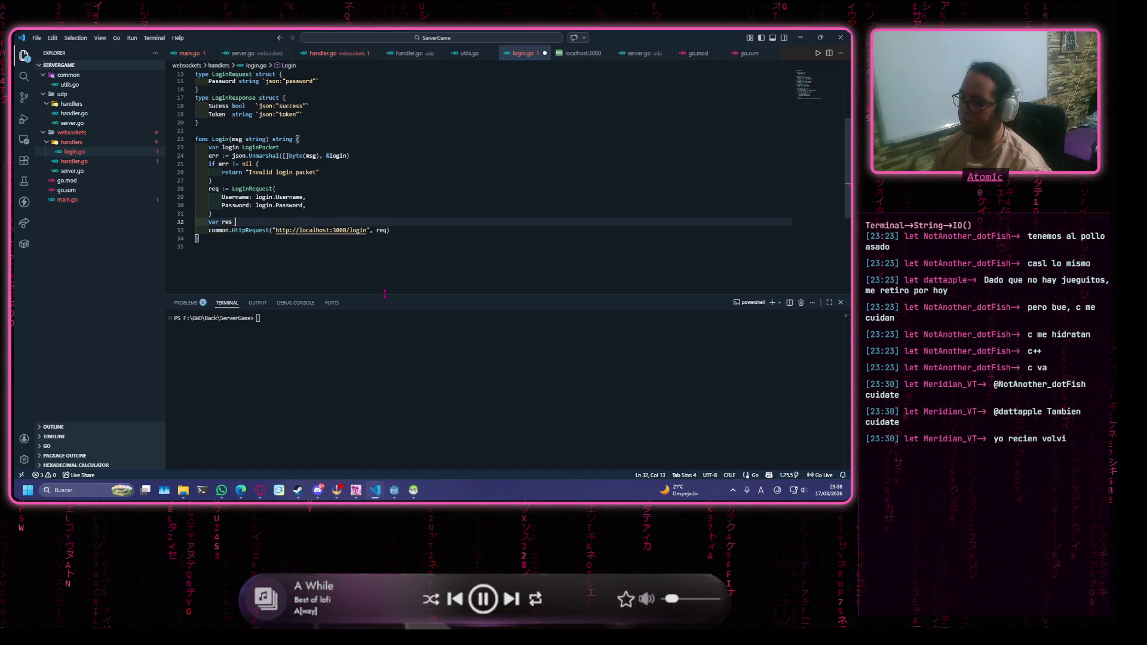
type("Log")
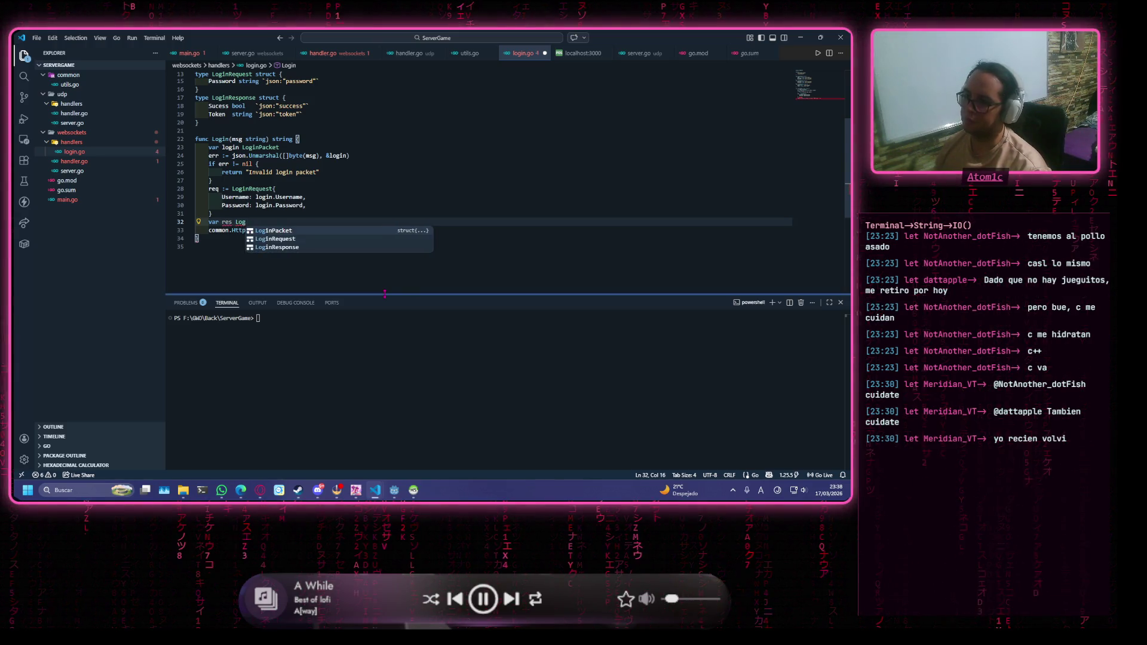
key("Down")
key("Down")
key("Return")
- Add &res as the last HttpRequest argument and open a new line below the call
key("Down")
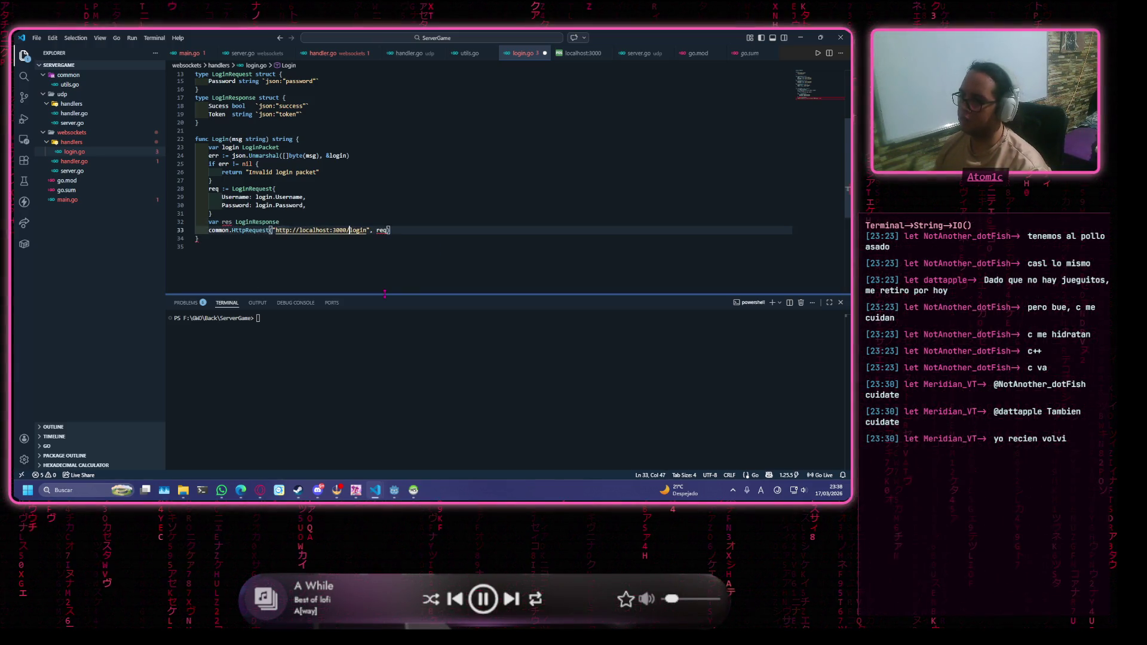
type(",")
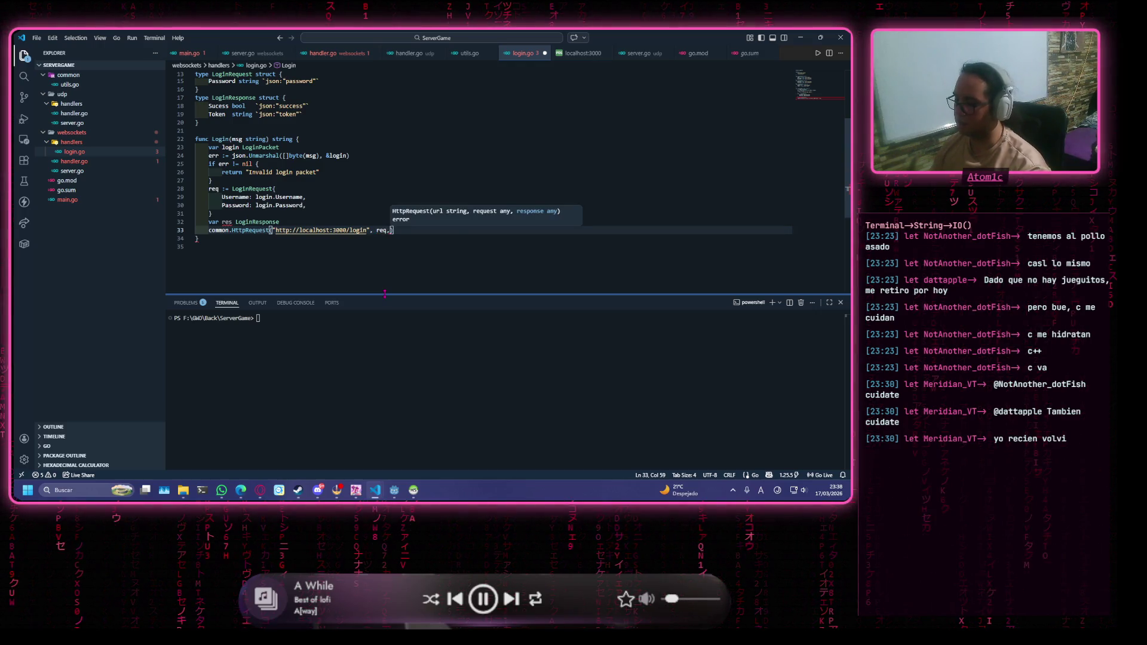
type("&")
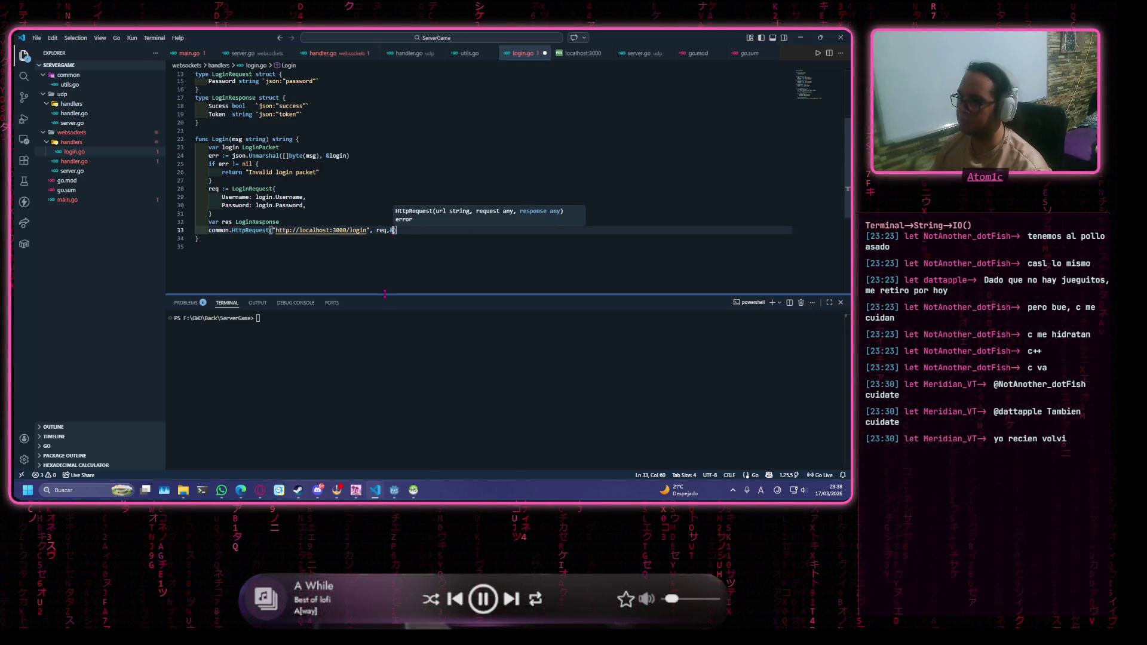
type("res")
key("Escape")
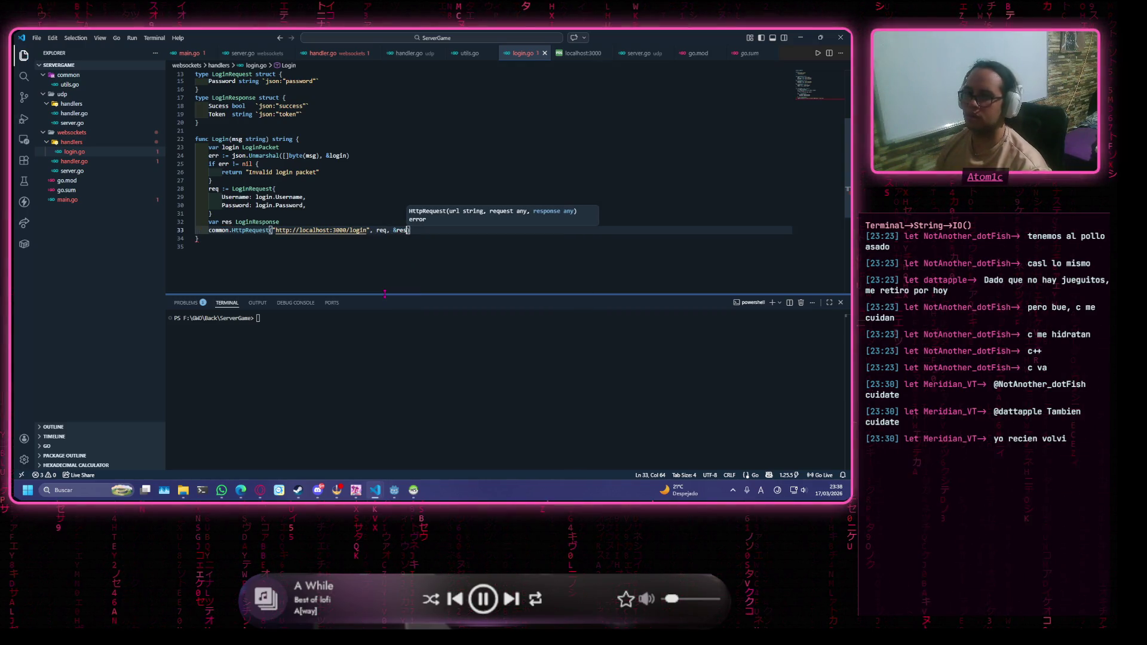
key("End")
key("Return")
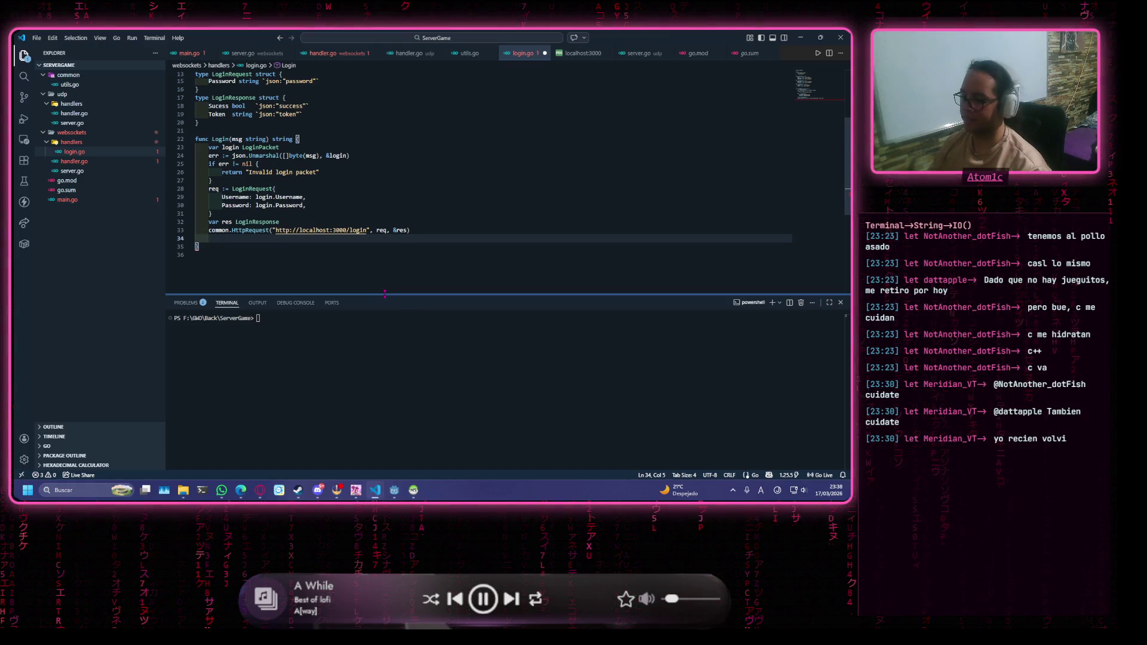
- Add an if err != nil block returning "Login Server Error", with a new line below it
type("if err !=")
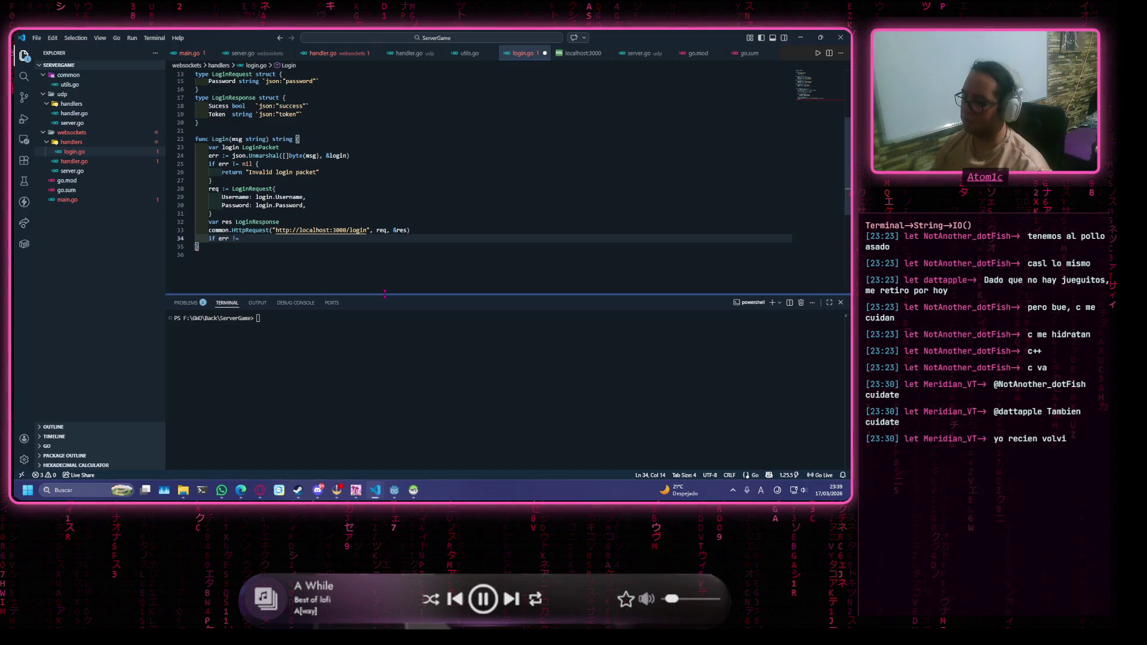
type("nil{")
key("Return")
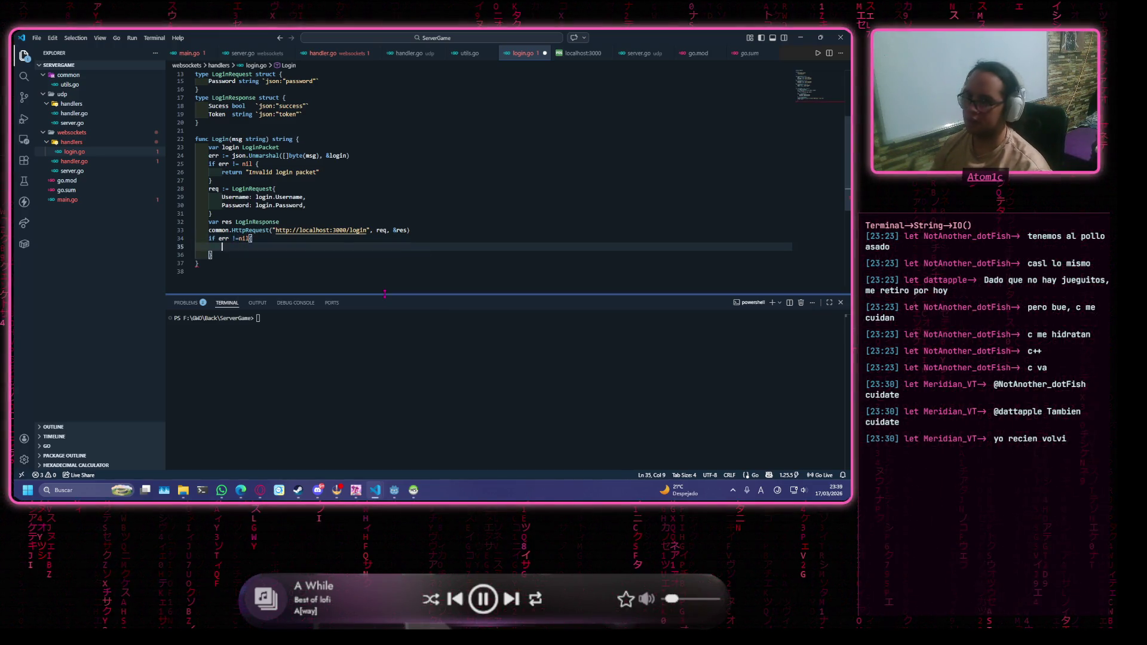
type("return Login")
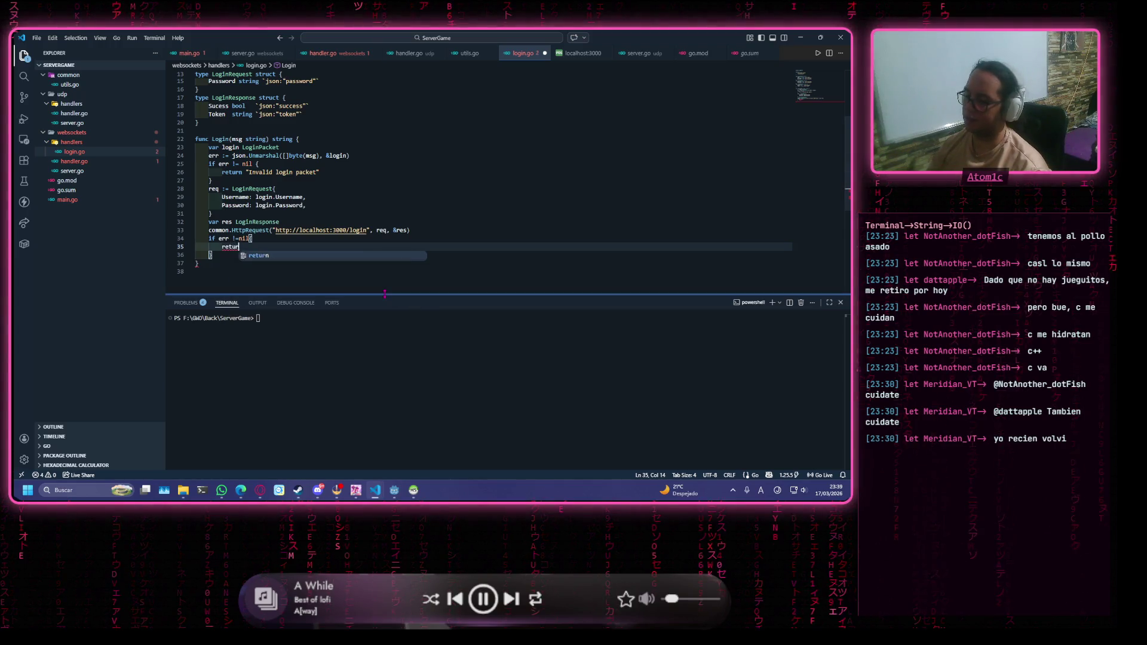
key("BackSpace")
key("BackSpace")
key("BackSpace")
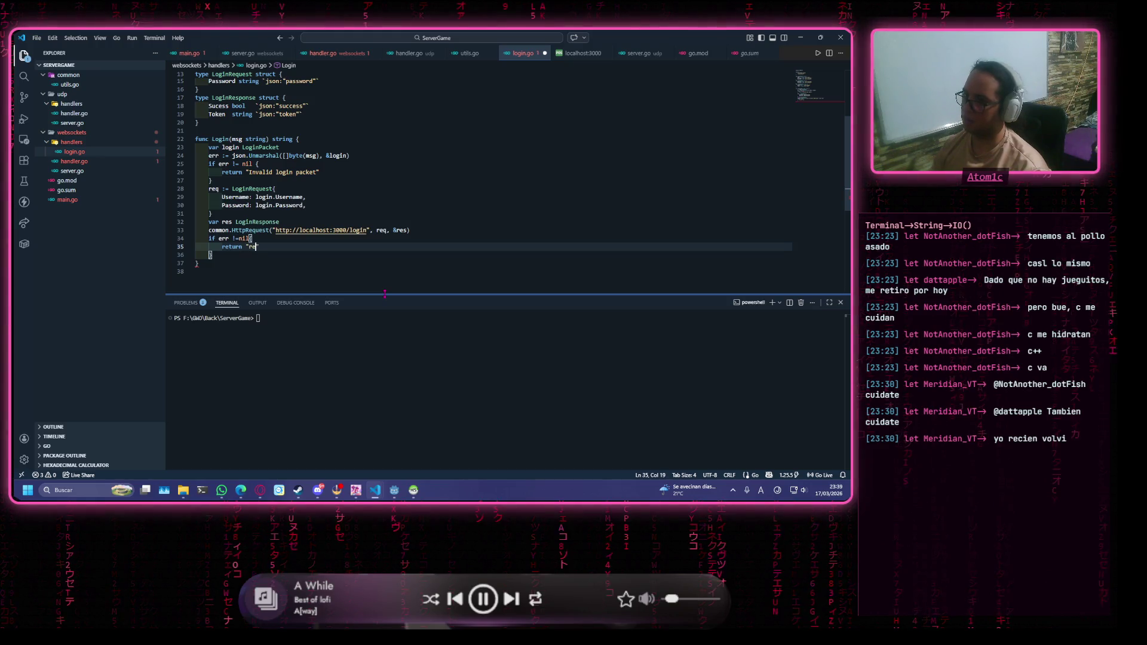
type("Login Ser")
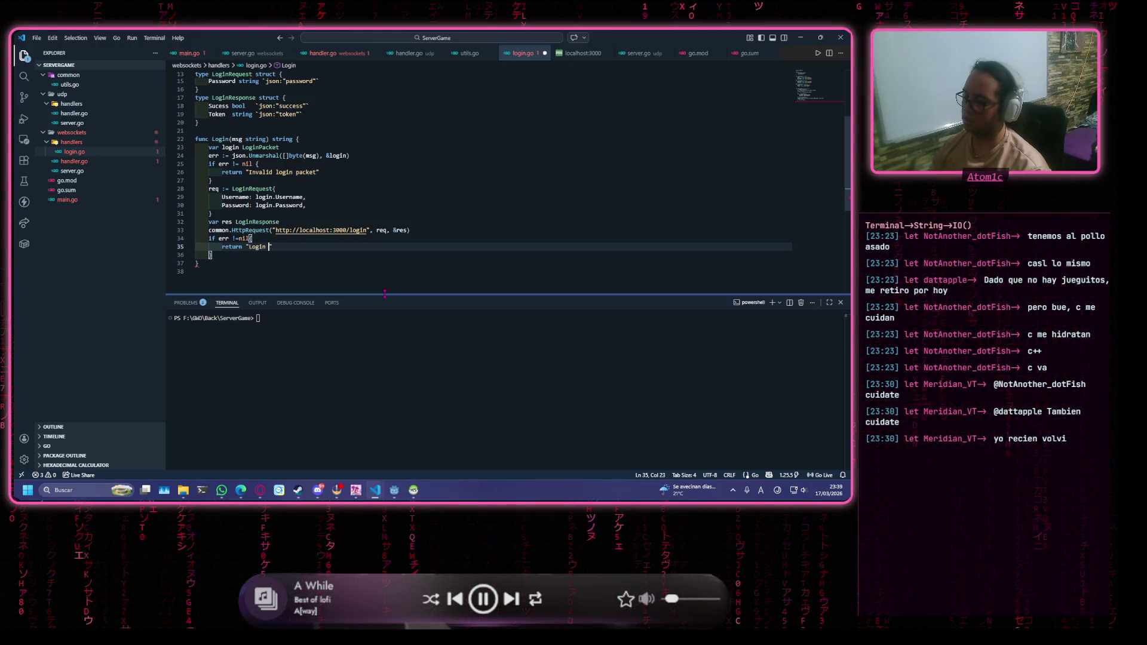
type("ver Error")
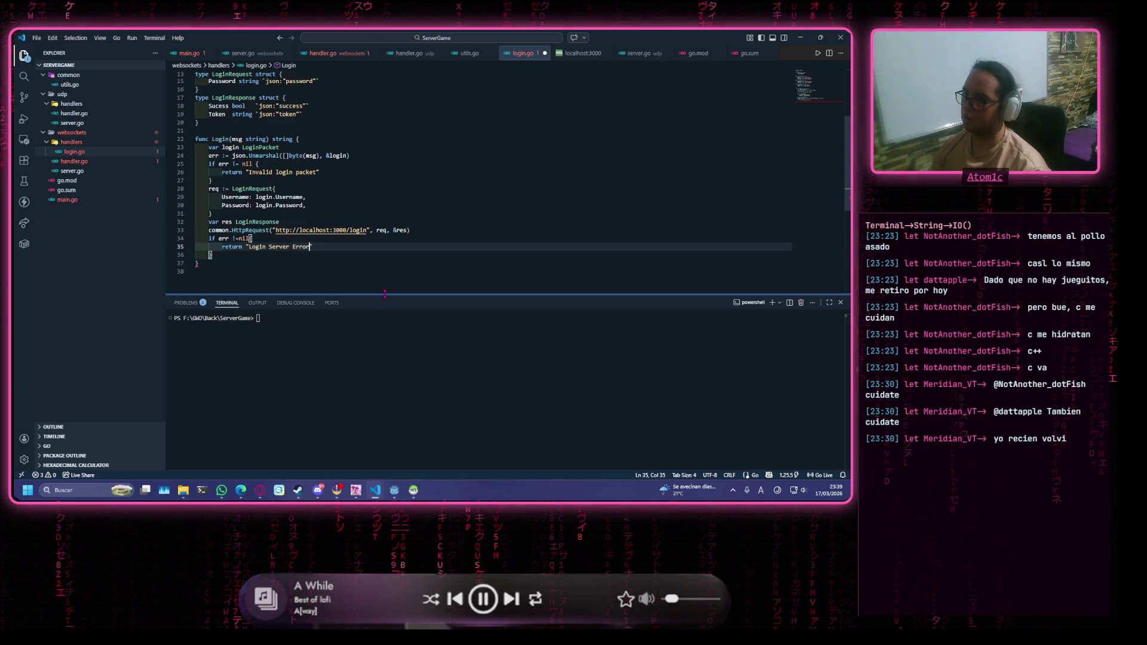
key("Return")
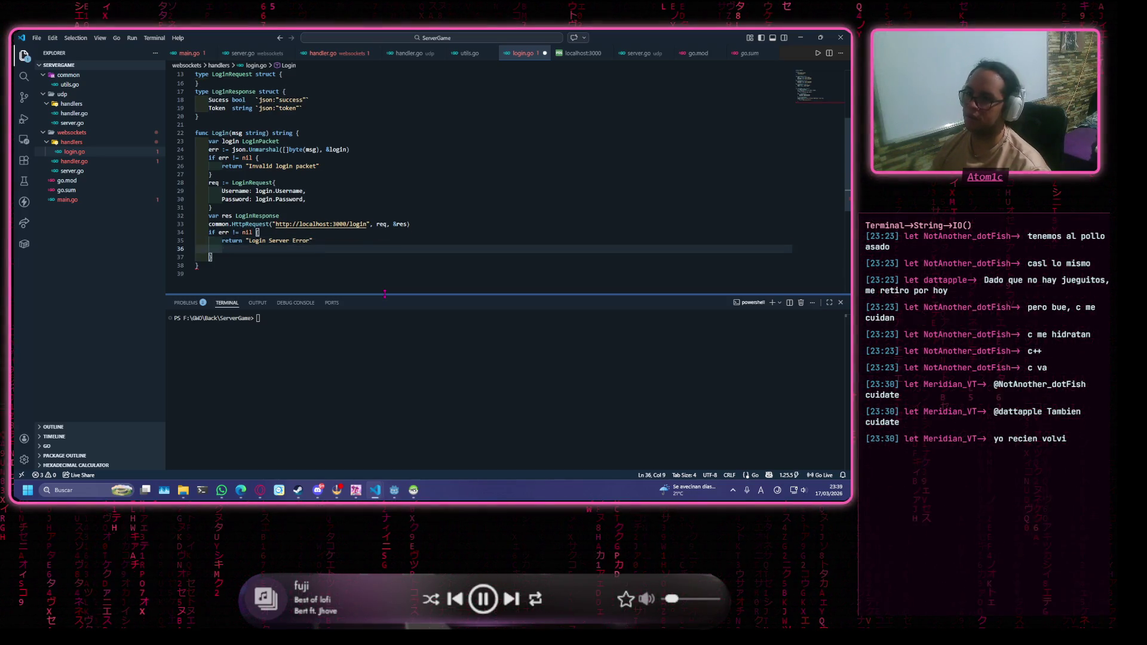
key("BackSpace")
key("BackSpace")
key("Down")
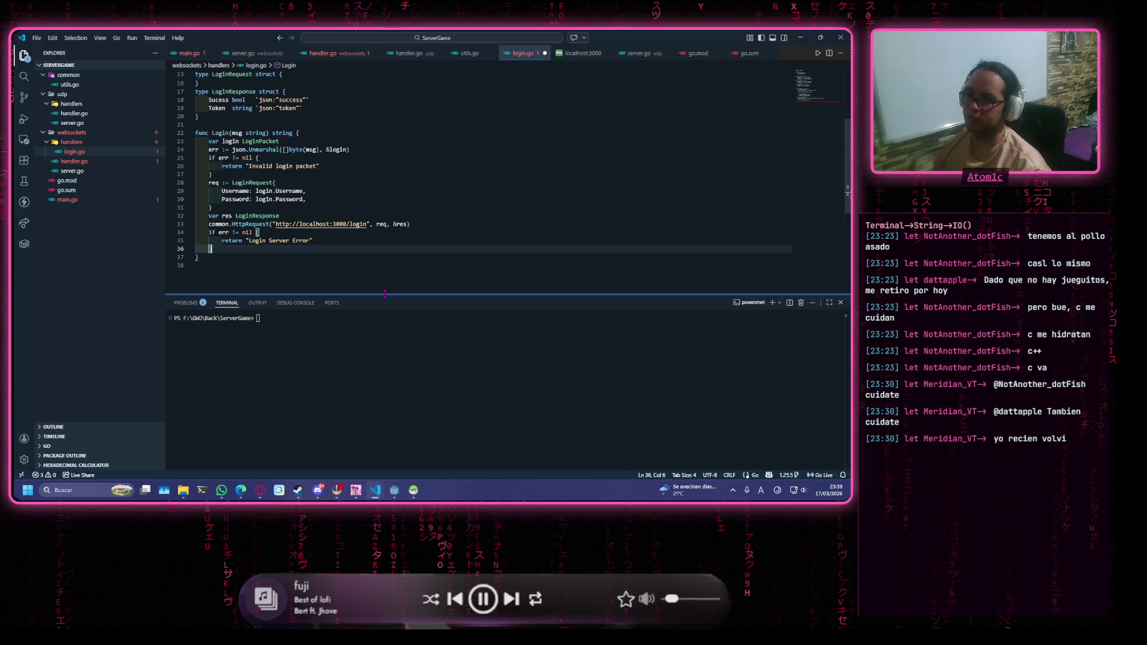
key("Return")
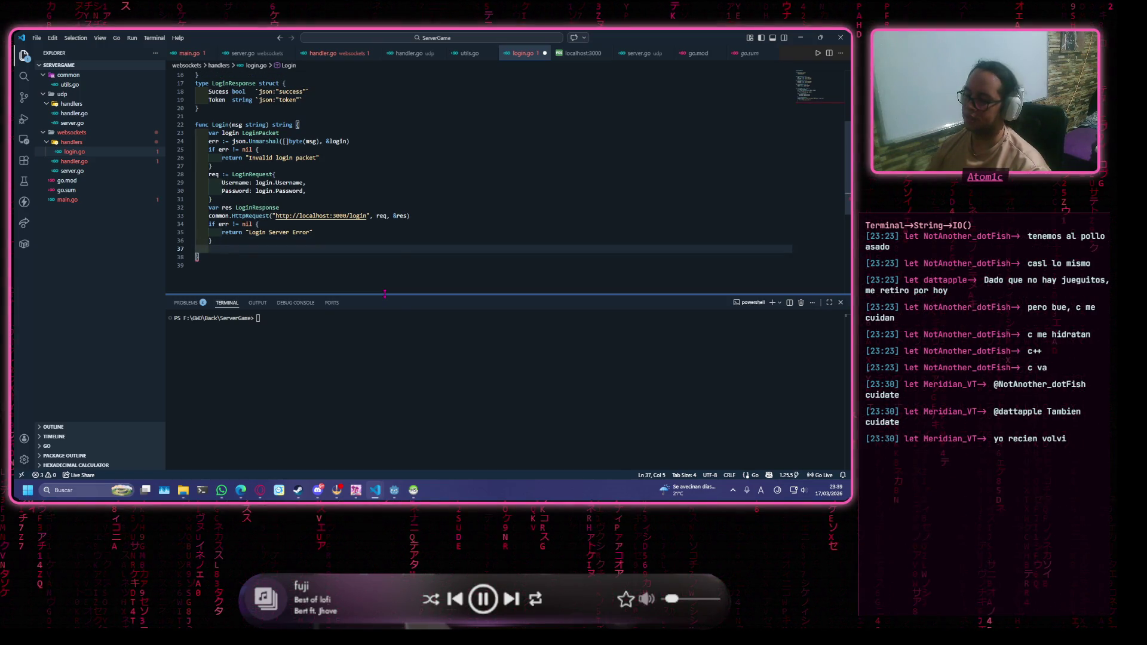
- Add an if res.Sucess block that returns "Login OK"
type("if res.Sucess")
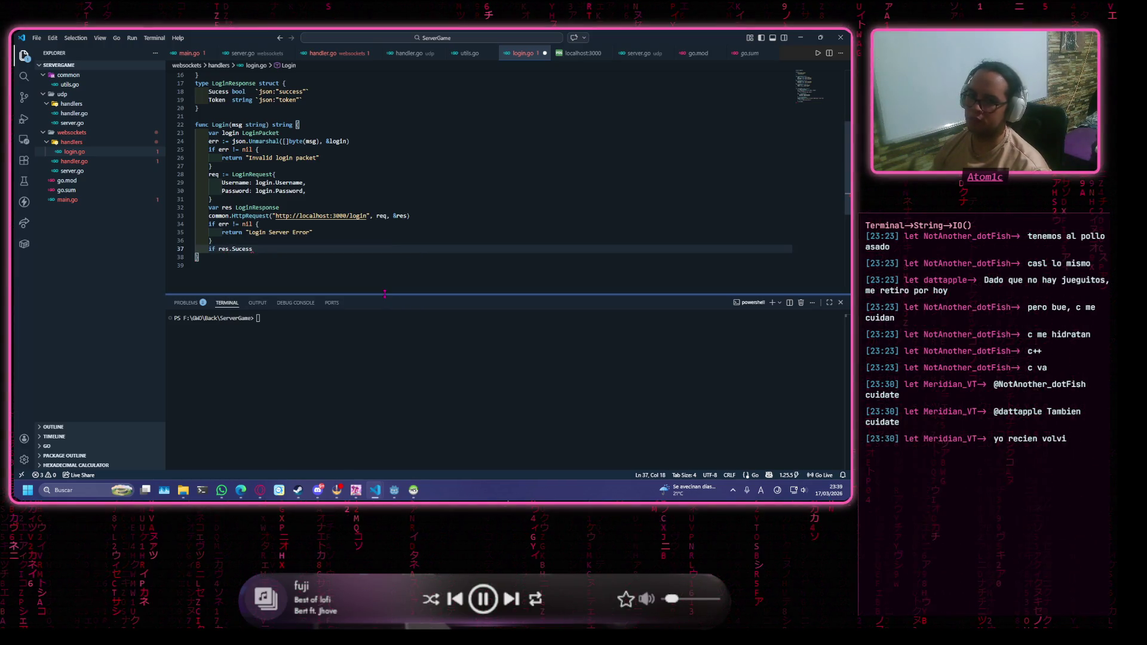
type("{")
key("Return")
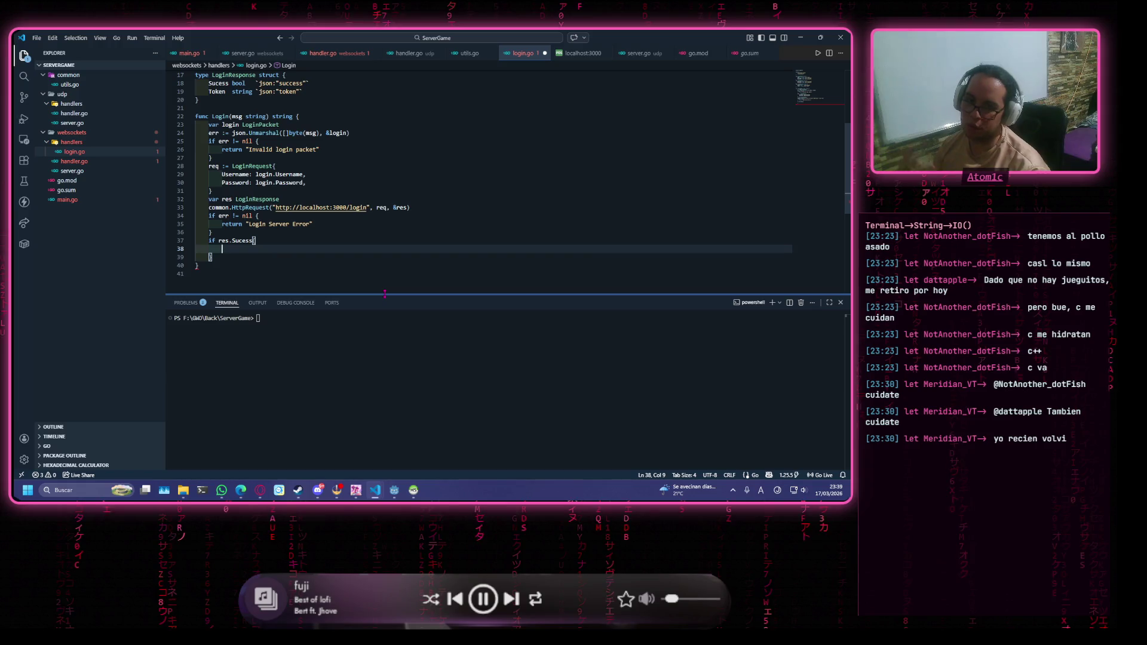
type("return ")
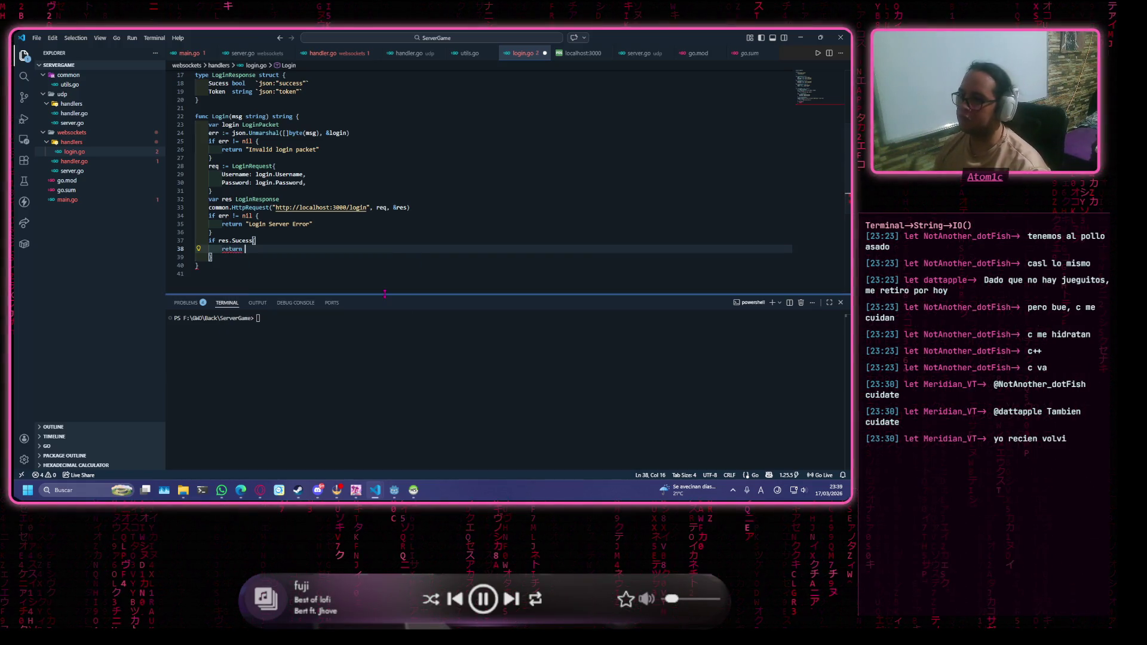
type("\"Login")
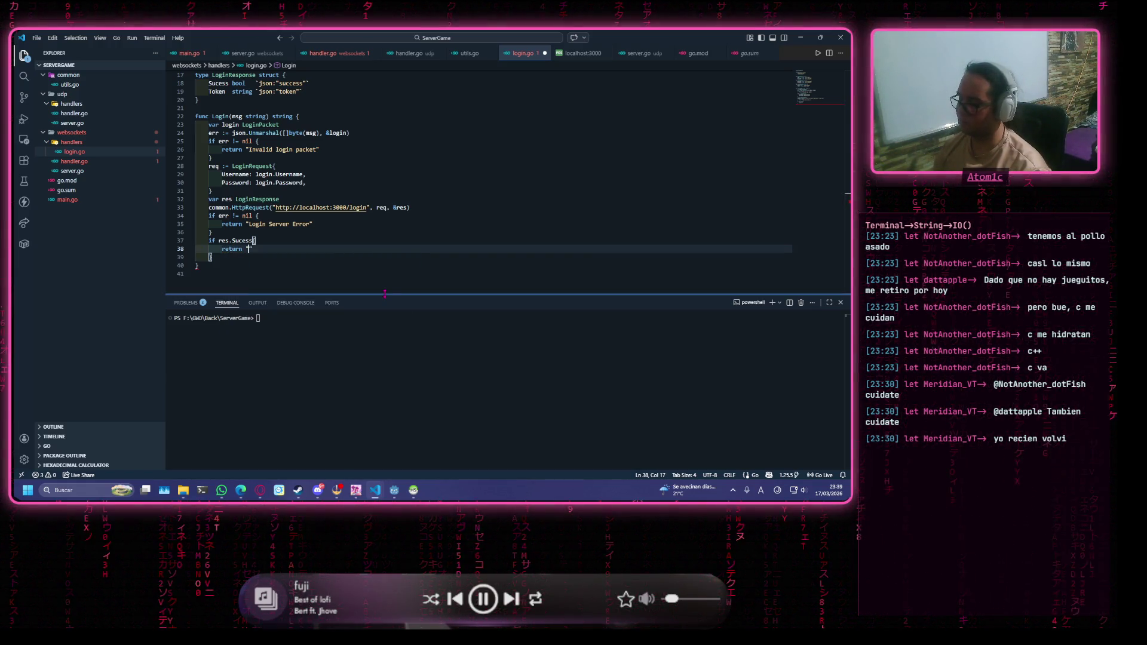
type(" OK")
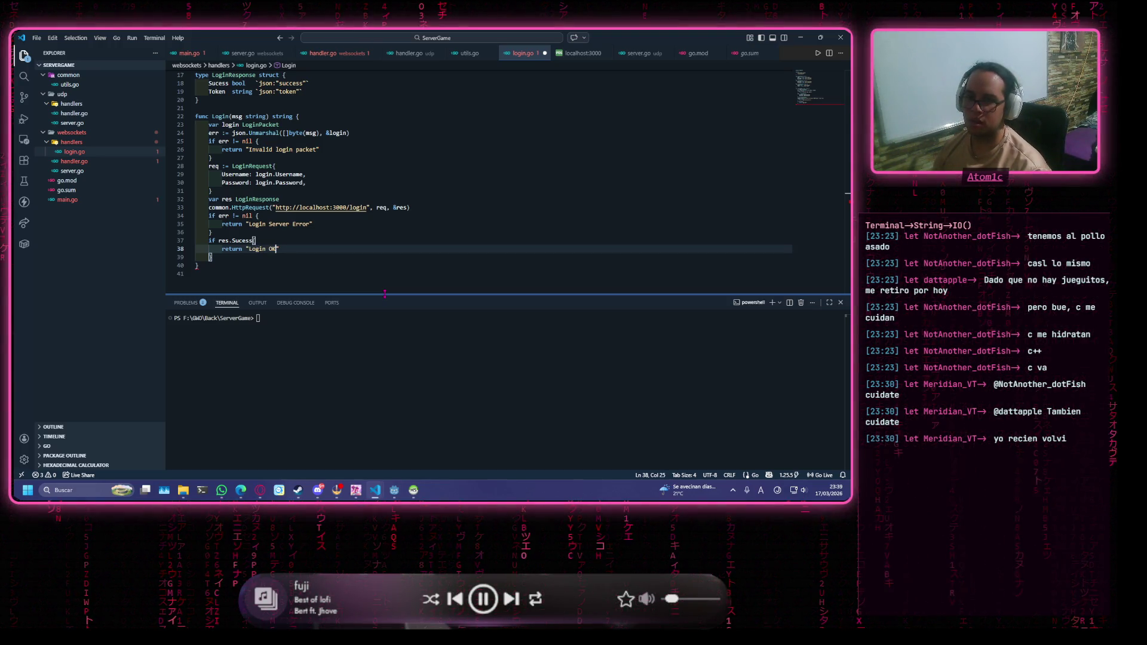
- Close the success block and add a fallback return "Login Fail" after it
key("Up")
key("End")
type("{")
key("Down")
key("Down")
key("End")
key("Return")
type("return")
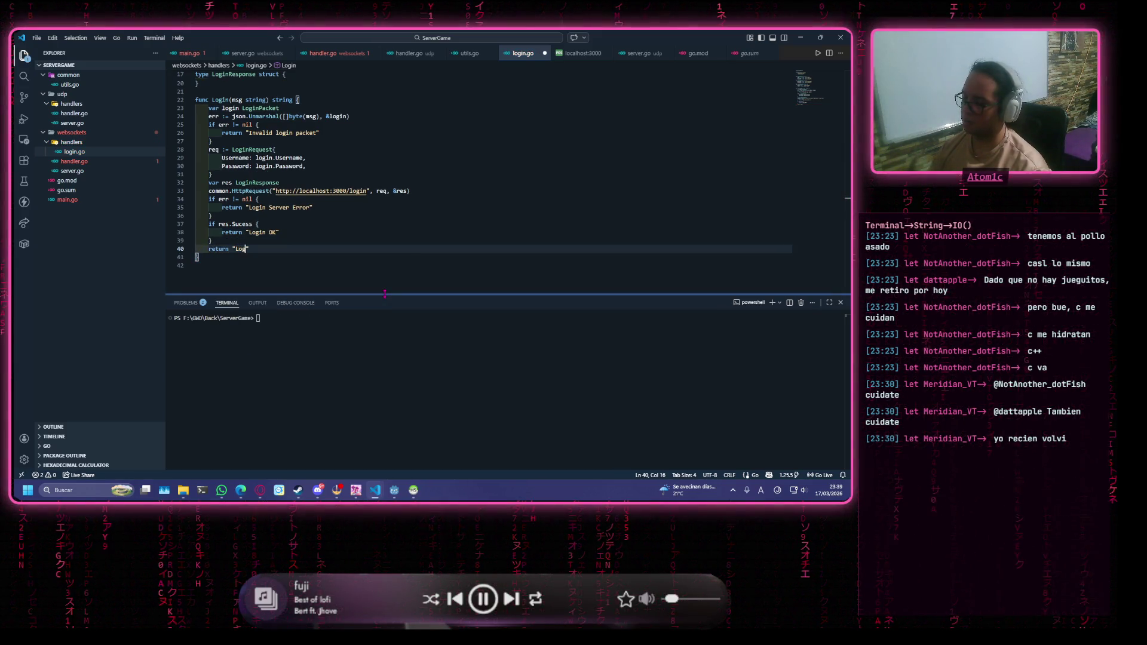
key("BackSpace")
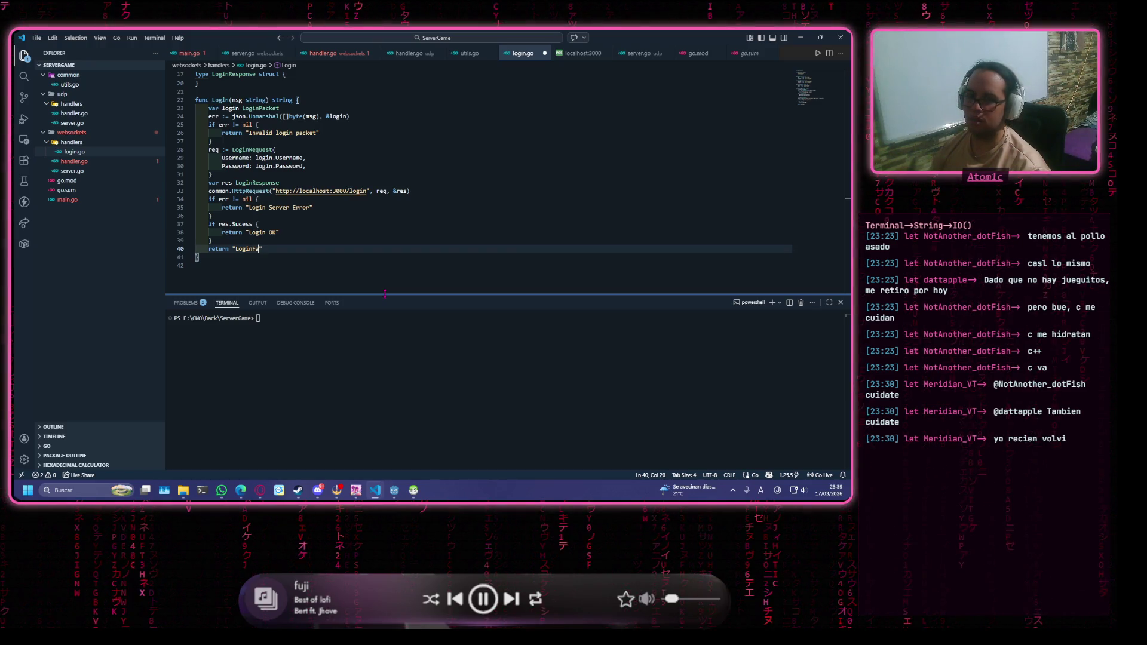
key("BackSpace")
key("BackSpace")
type("Fail")
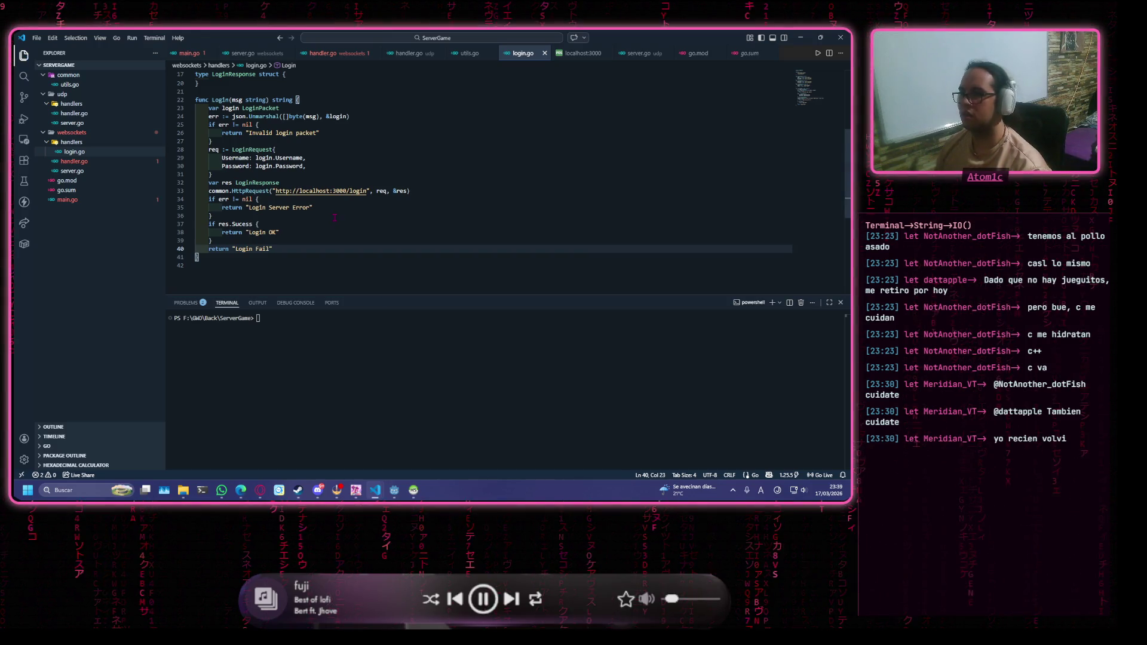
left_click(209, 216)
scroll(210, 216, "up", 4)
scroll(210, 203, "down", 6)
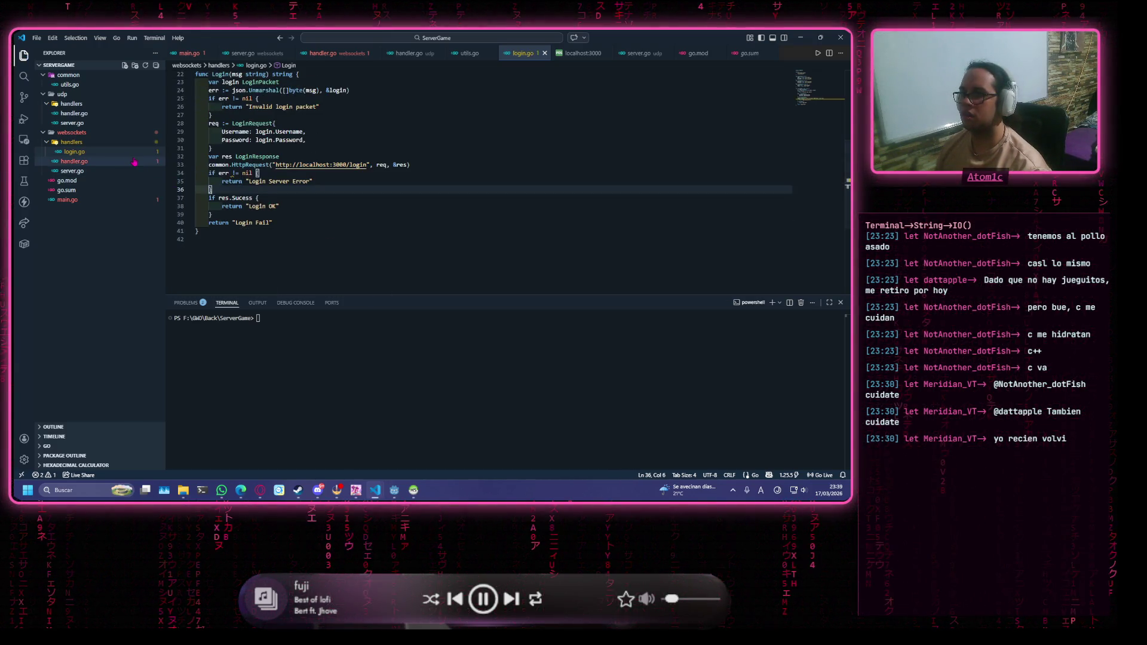
- Compare the import lines of the websockets handler.go and login.go
left_click(74, 161)
left_click(376, 115)
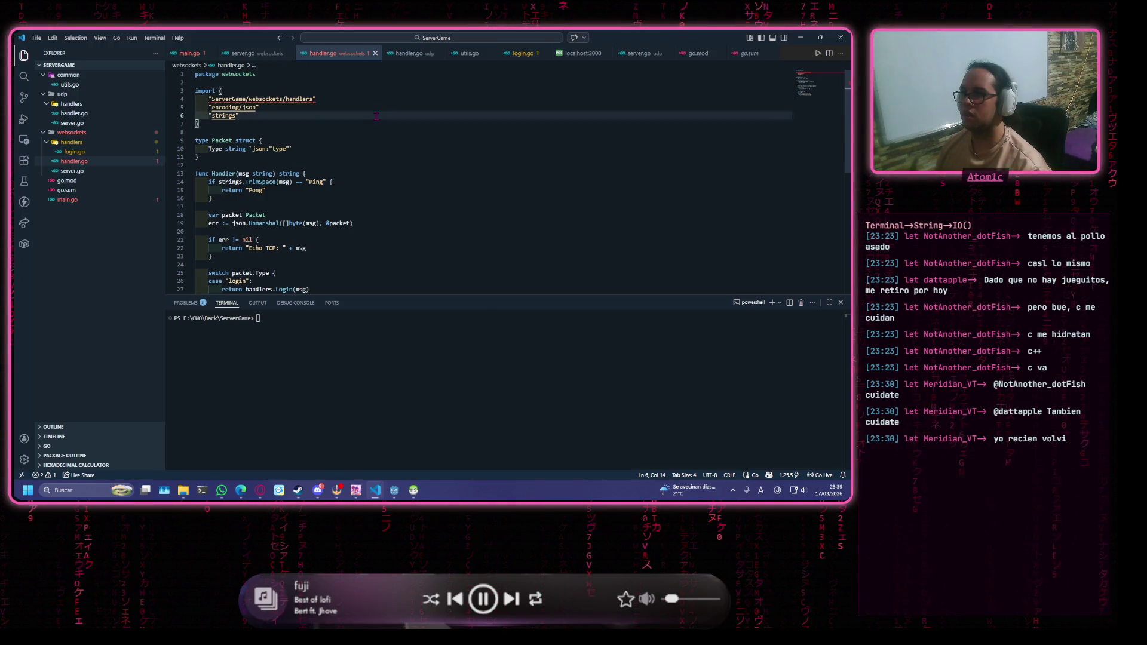
key("ctrl+Tab")
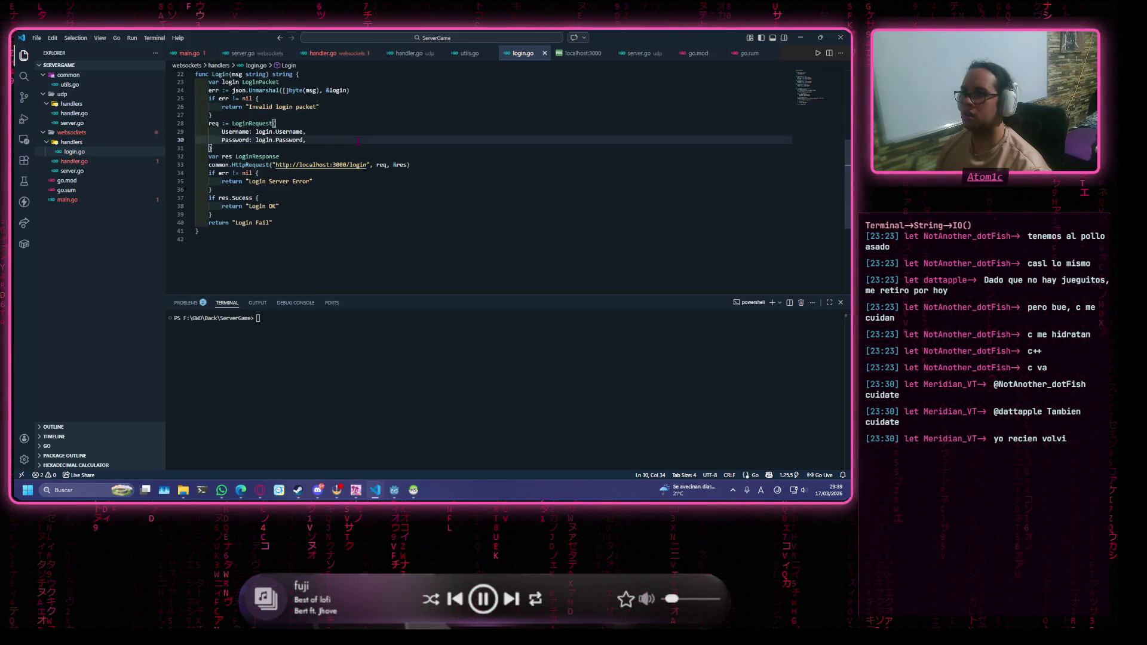
scroll(359, 141, "up", 5)
key("ctrl+Tab")
scroll(402, 153, "down", 10)
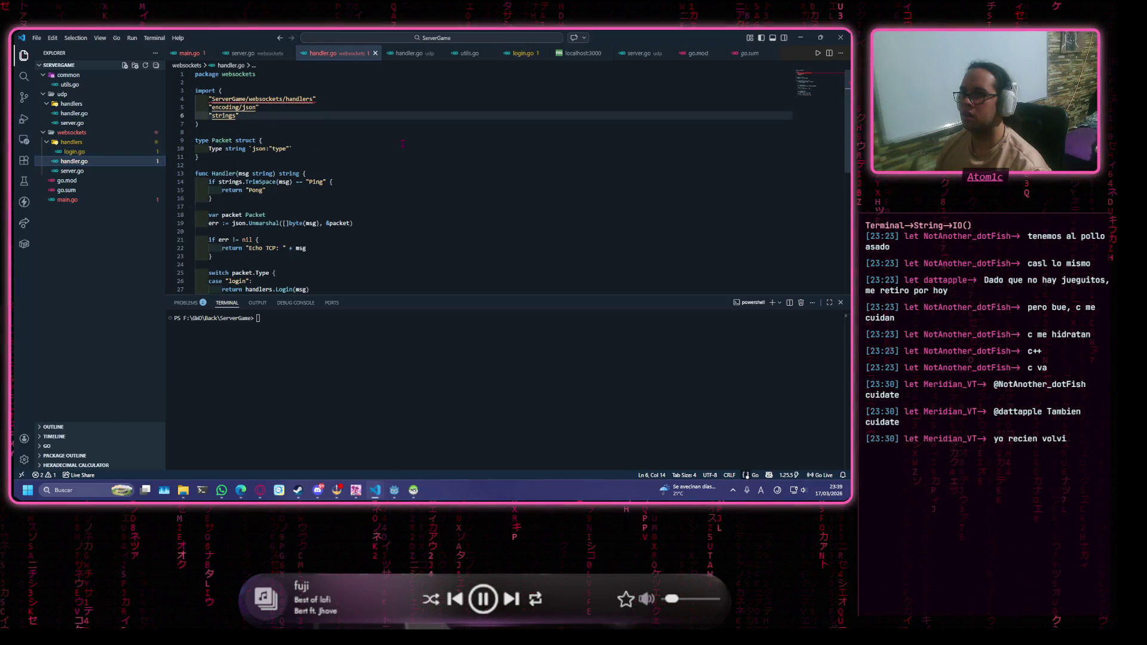
scroll(403, 153, "up", 10)
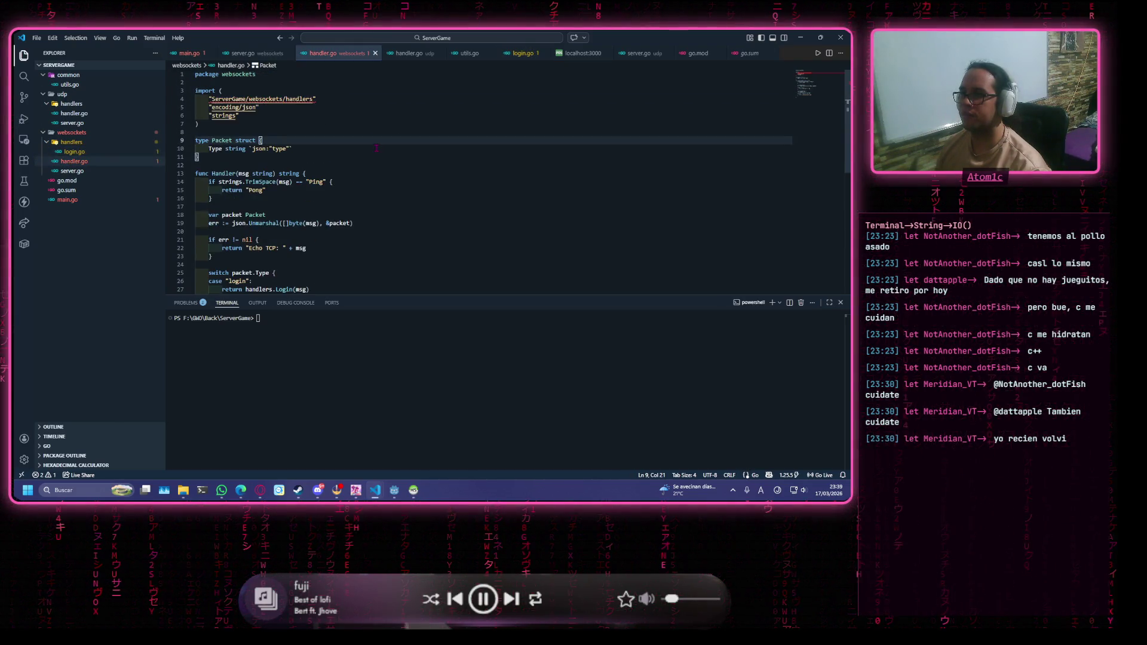
mouse_move(300, 99)
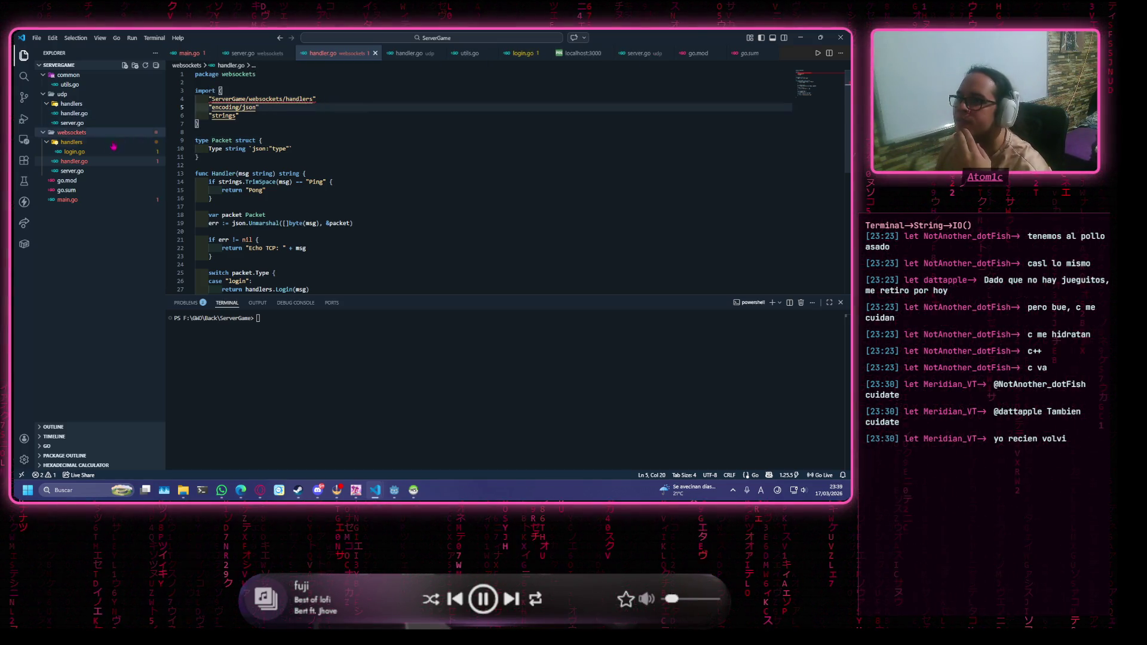
left_click(74, 151)
left_click(311, 91)
left_click(305, 99)
left_click(137, 162)
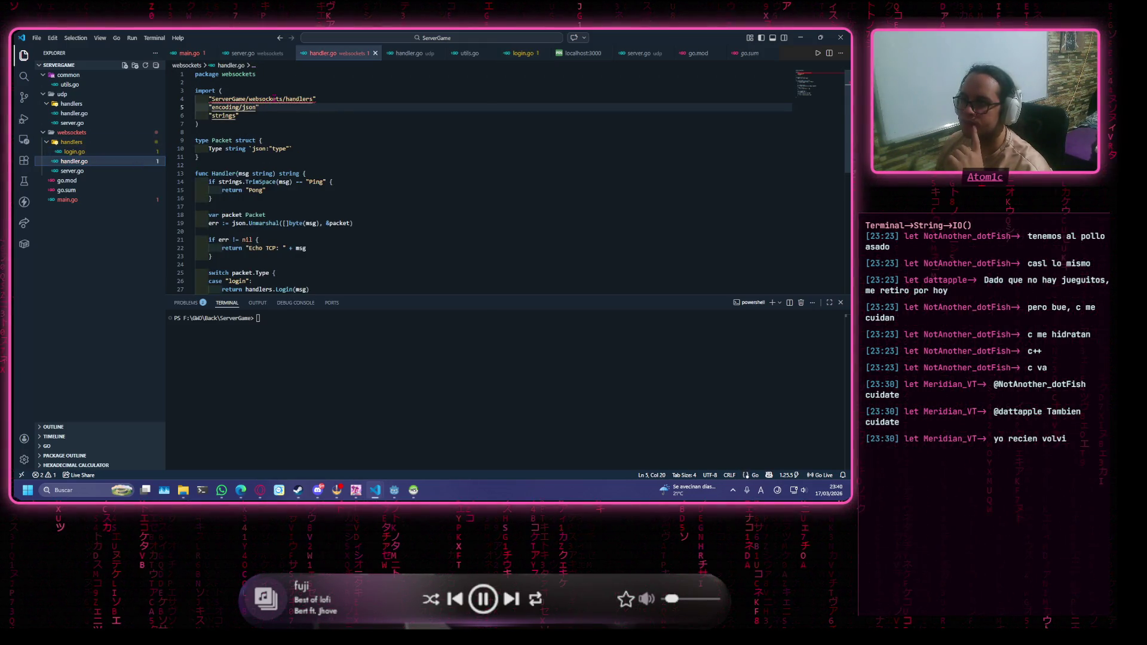
mouse_move(273, 99)
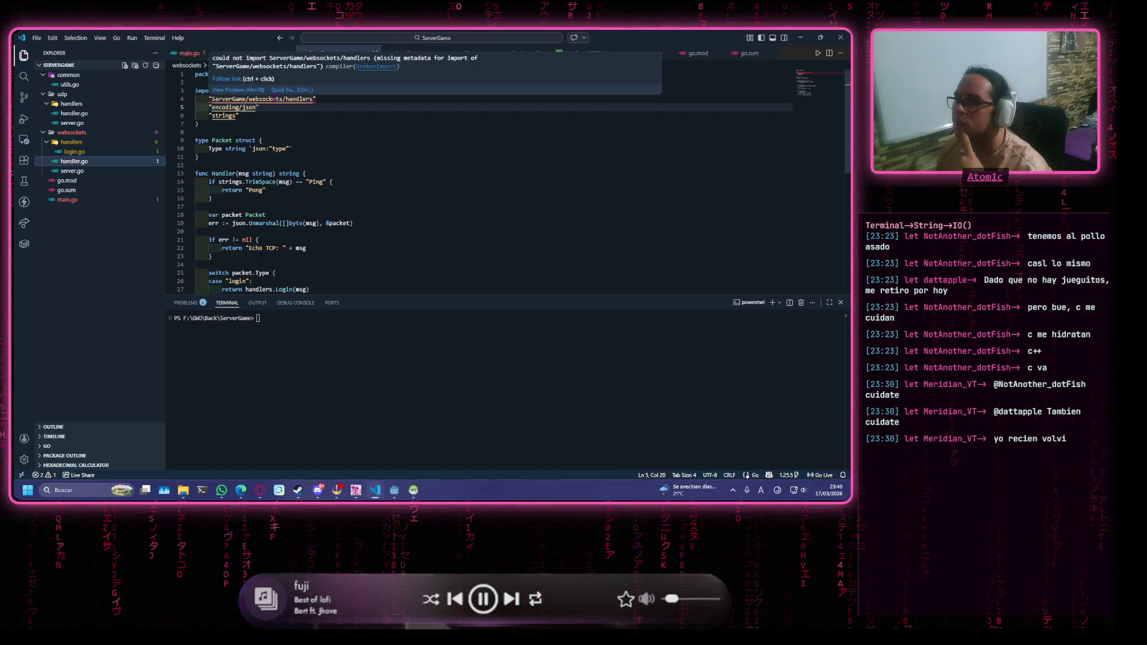
- Copy the ServerGame/websockets path from main.go and make handler.go import "ServerGame/websockets/handlers"
left_click(74, 200)
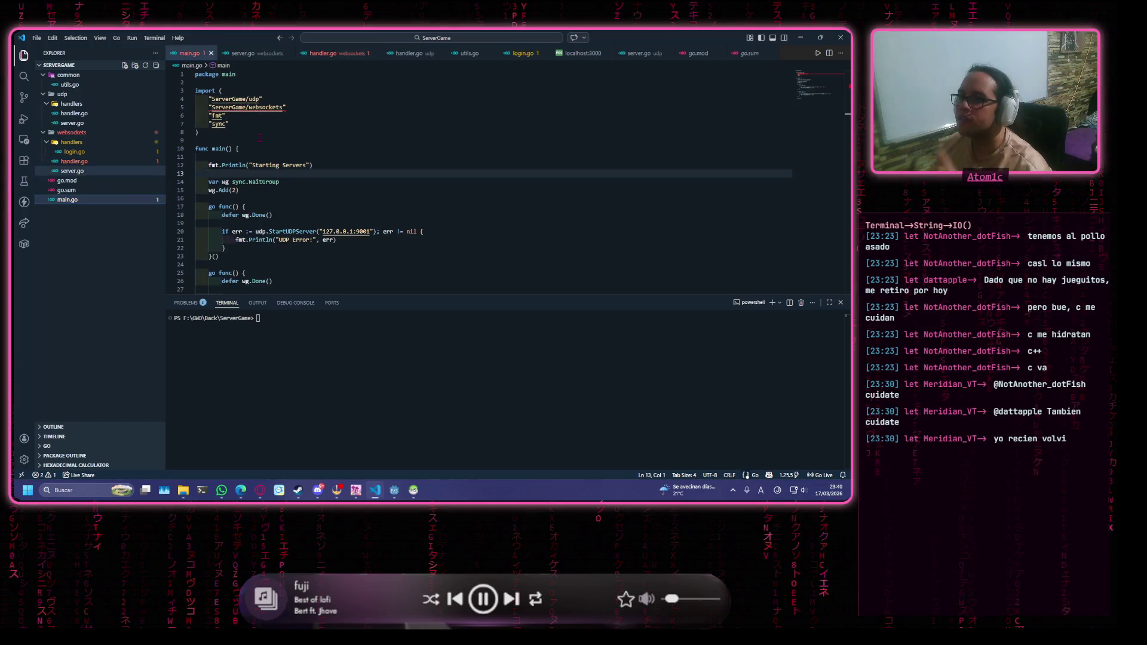
left_click_drag(285, 108, 211, 108)
key("ctrl+c")
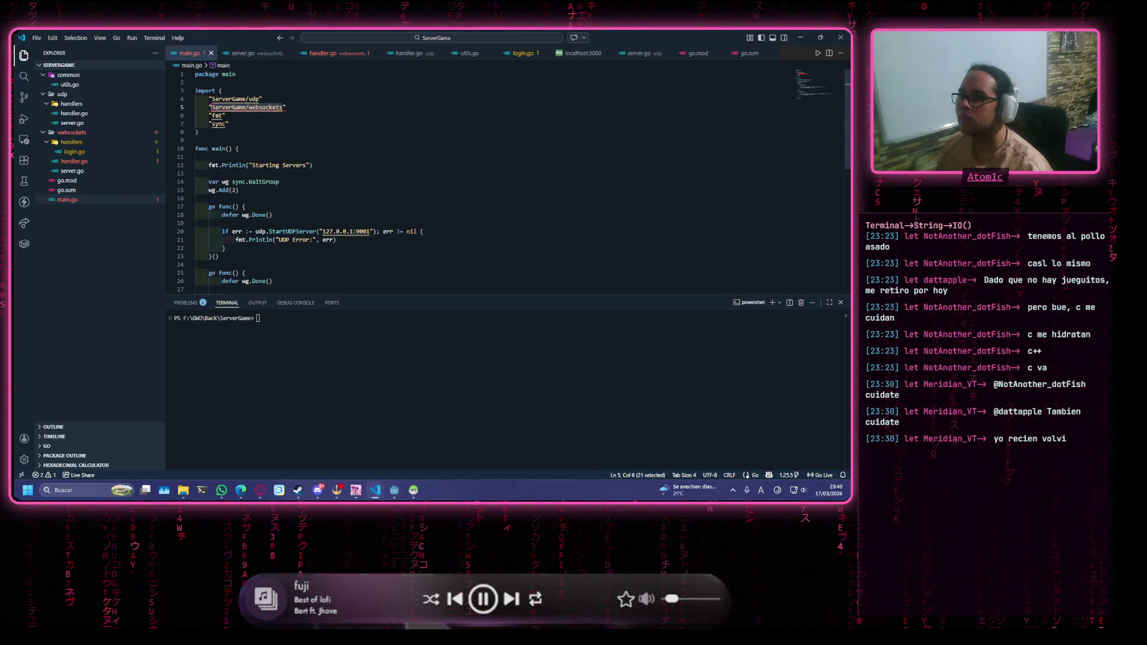
left_click(74, 161)
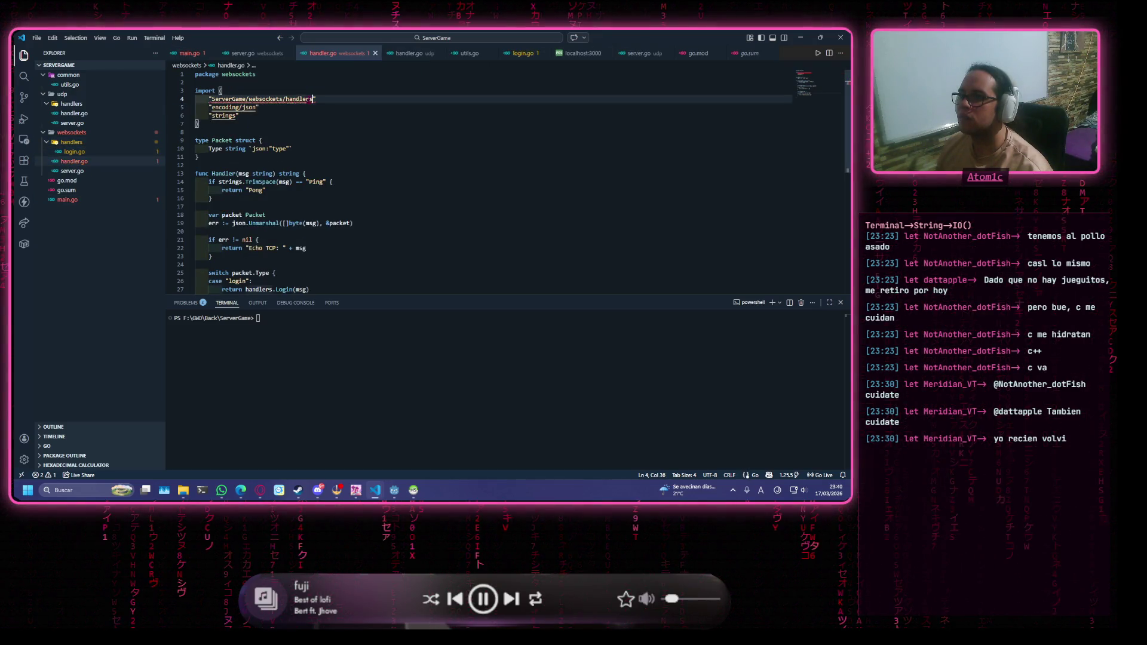
left_click_drag(312, 99, 211, 99)
key("ctrl+v")
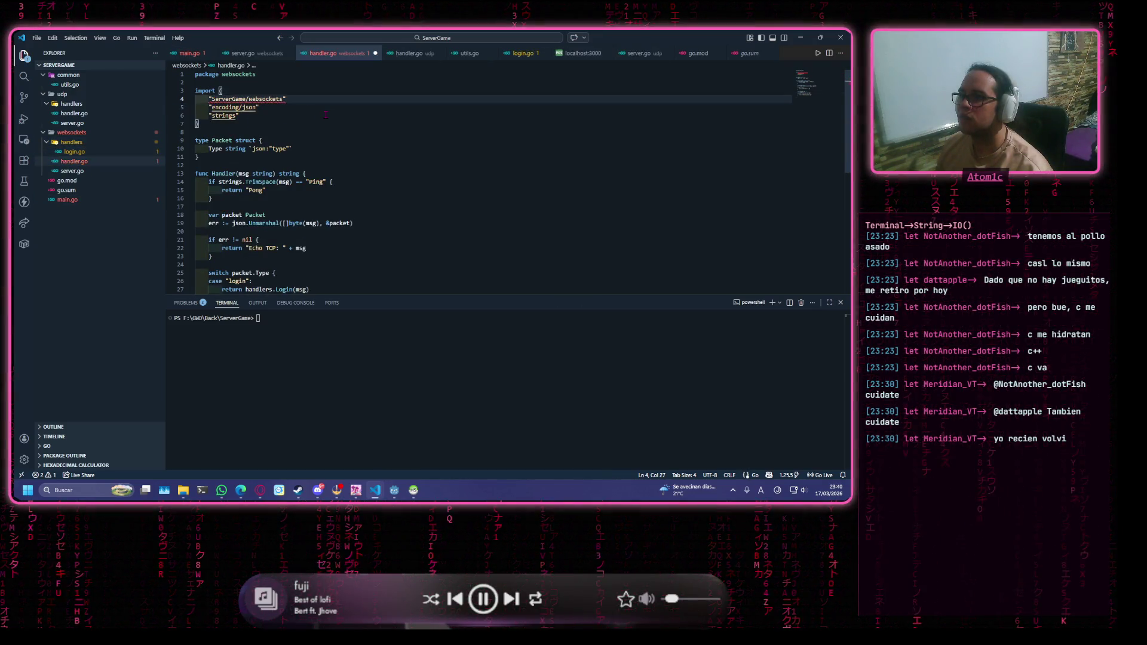
type("/handlers")
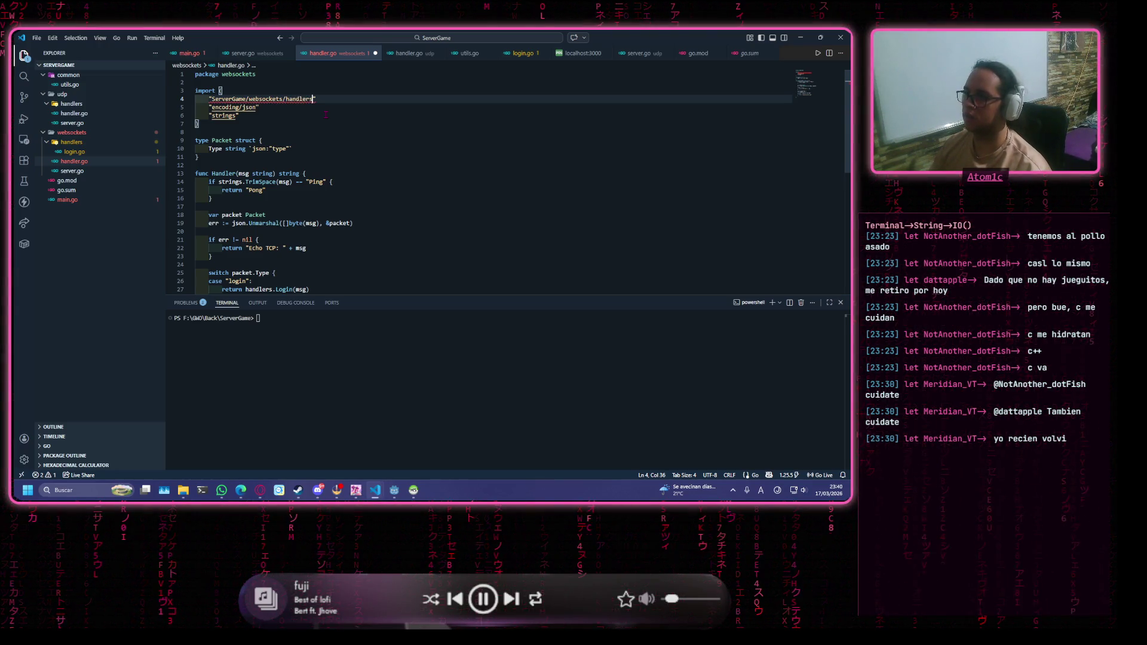
- Check the login case in the switch, save handler.go, and return to login.go
left_click(326, 114)
scroll(359, 132, "down", 5)
left_click(374, 120)
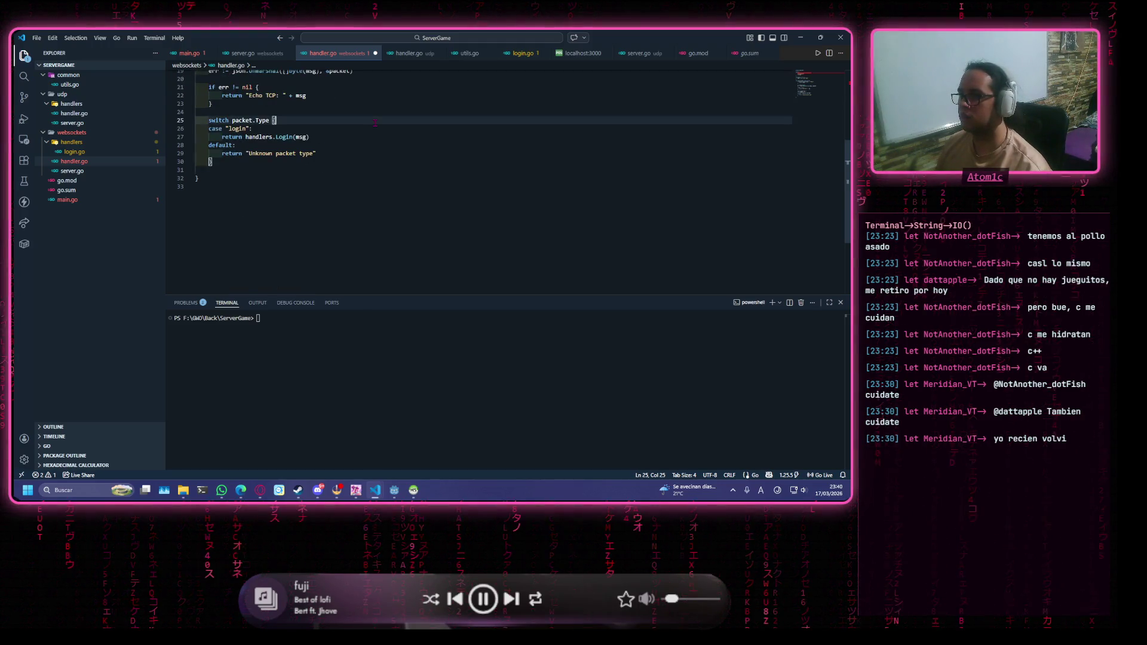
scroll(374, 139, "up", 5)
key("ctrl+s")
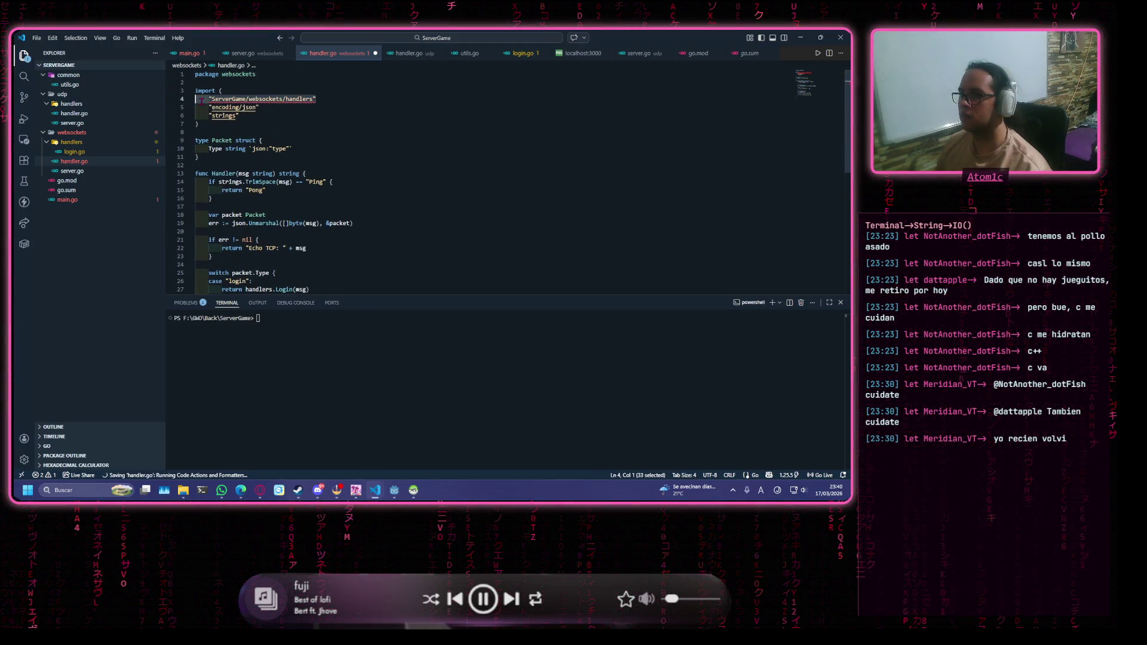
left_click(304, 98, "ctrl")
scroll(334, 105, "down", 5)
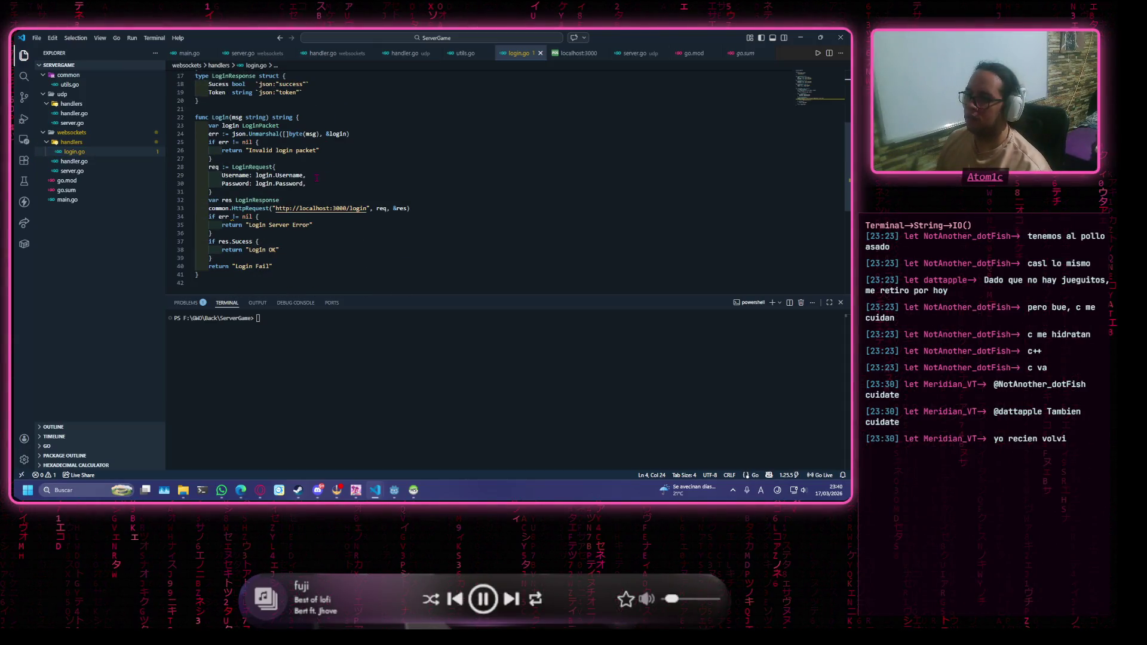
- Insert a blank line after the common.HttpRequest call in login.go
mouse_move(232, 219)
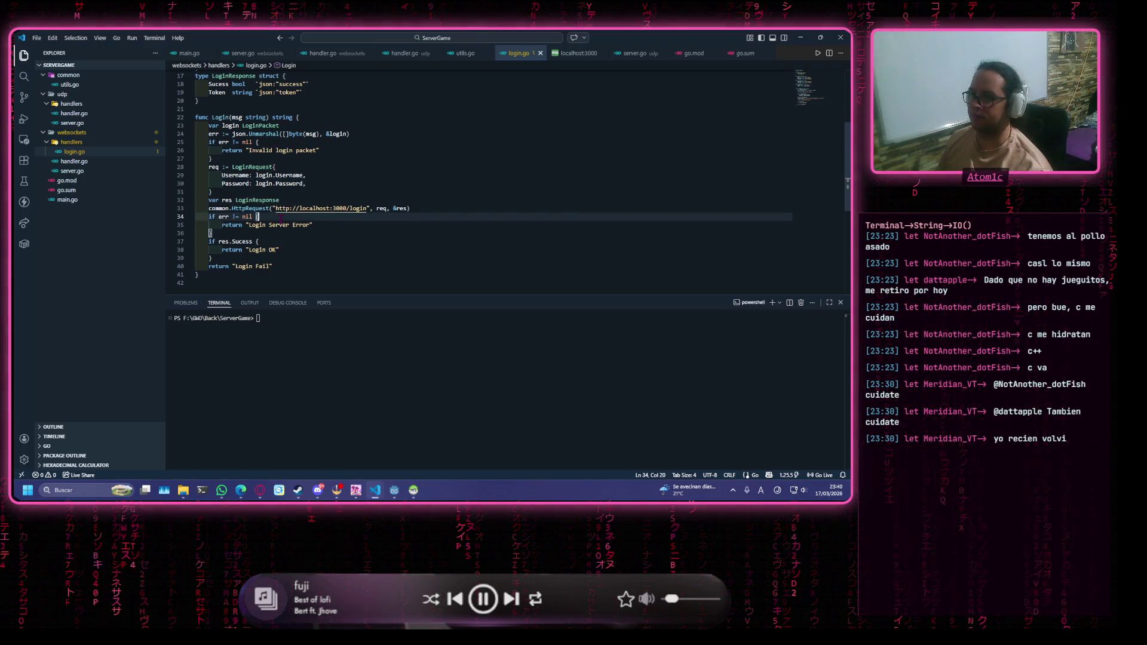
left_click(287, 200)
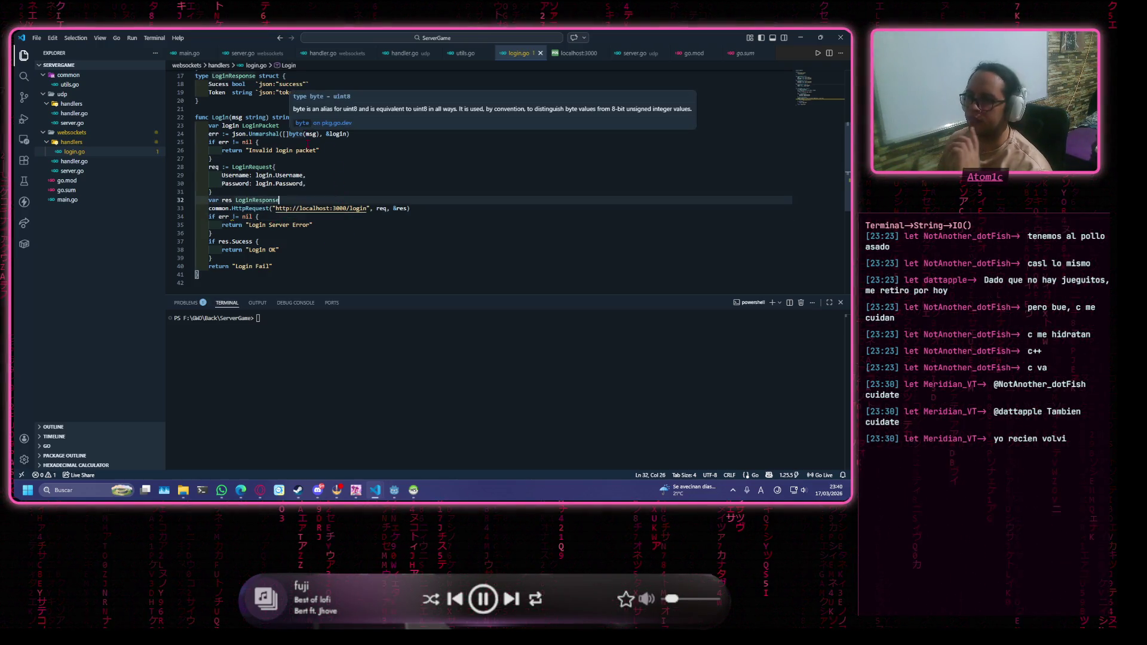
left_click(421, 209)
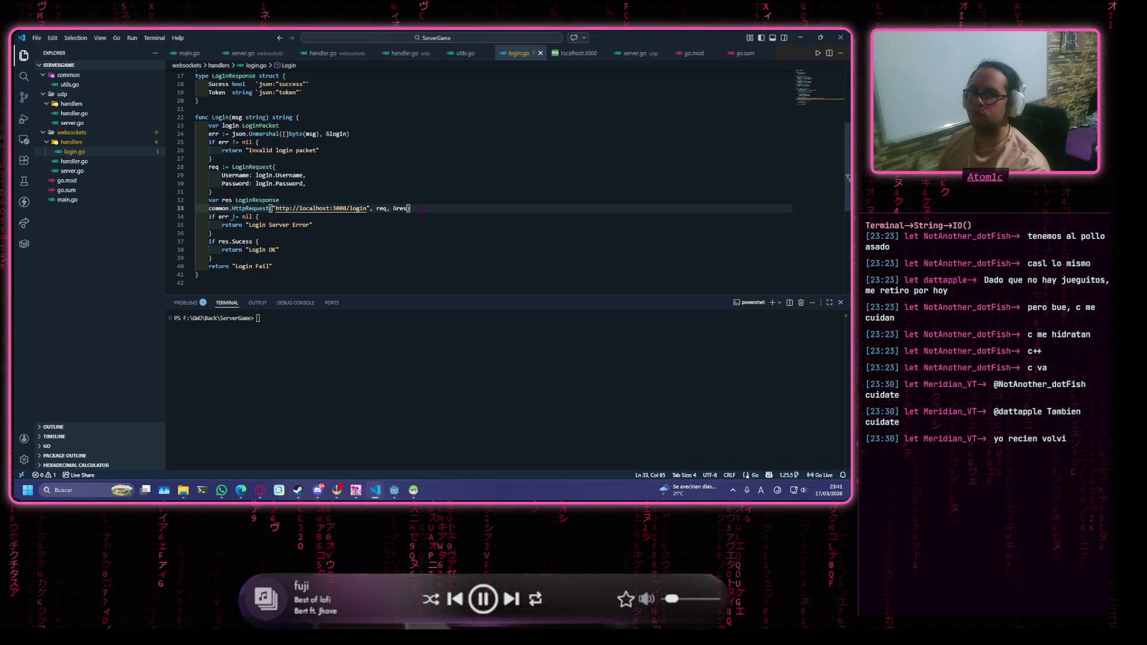
key("Return")
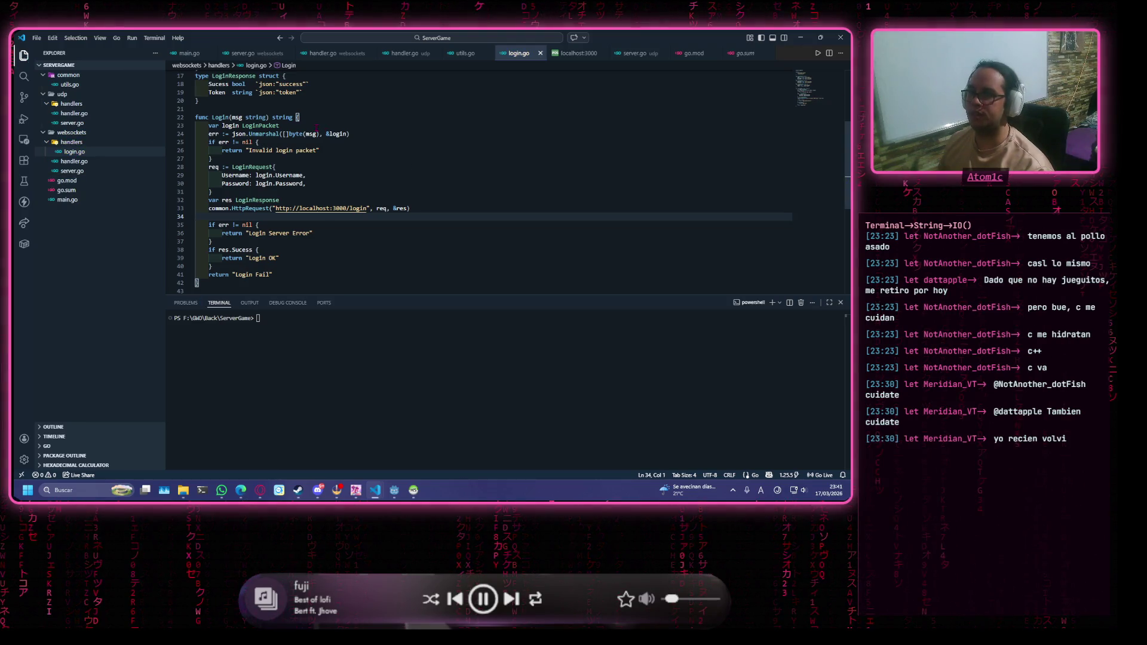
- Select all of login.go's code and switch to another window
left_click(316, 134)
key("Down")
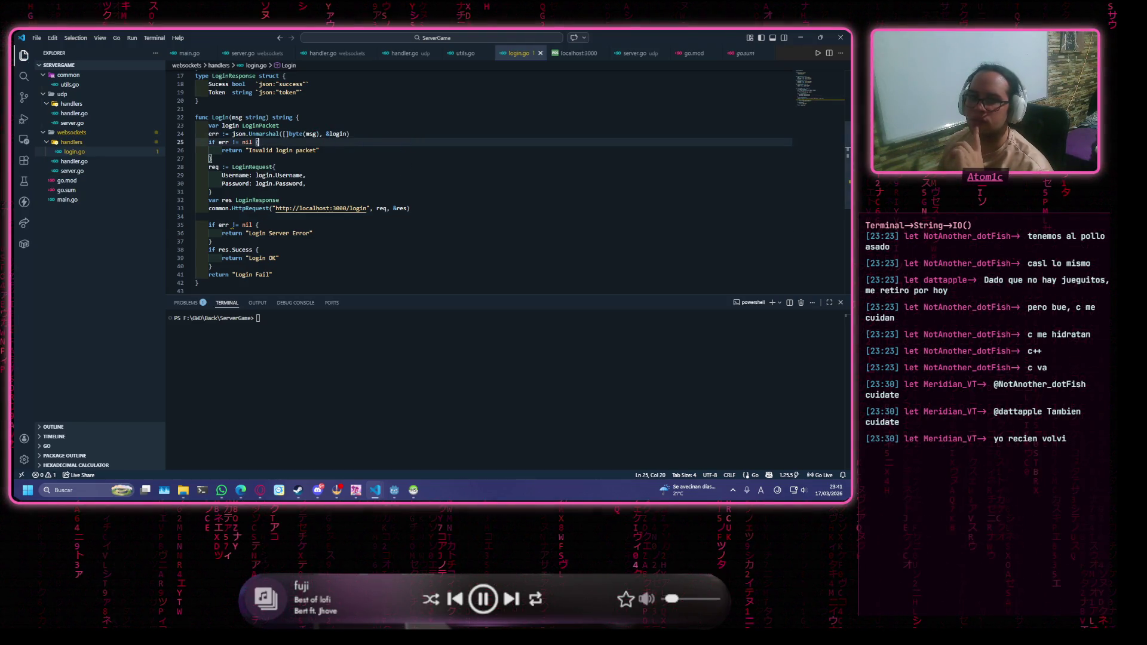
key("ctrl+End")
key("ctrl+shift+Home")
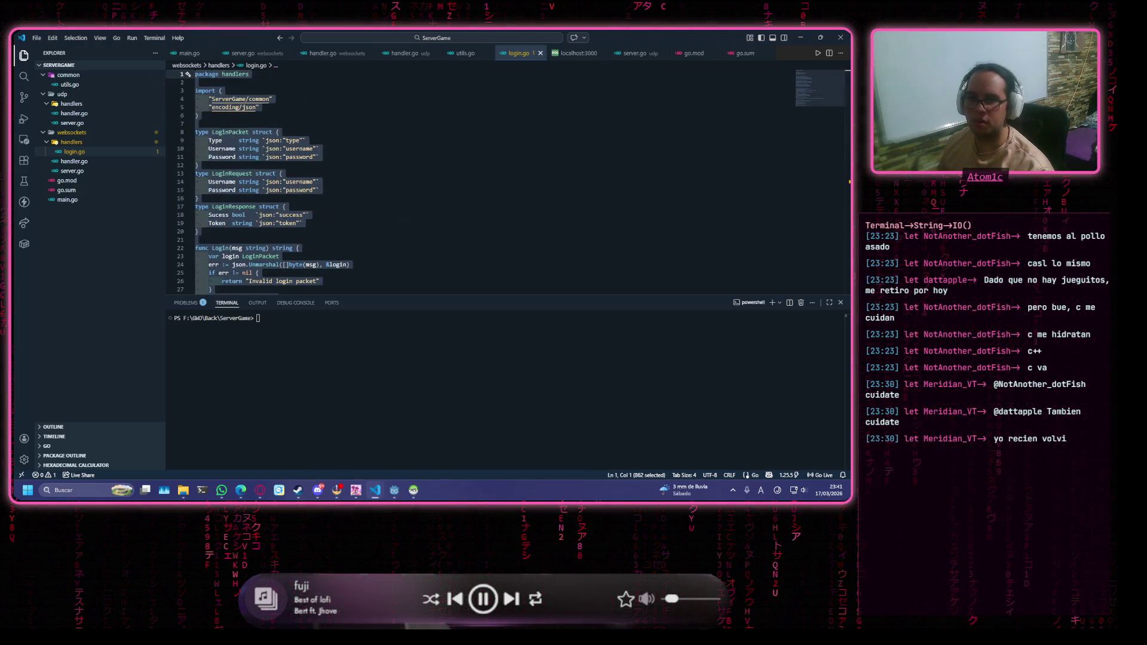
key("alt+Tab")
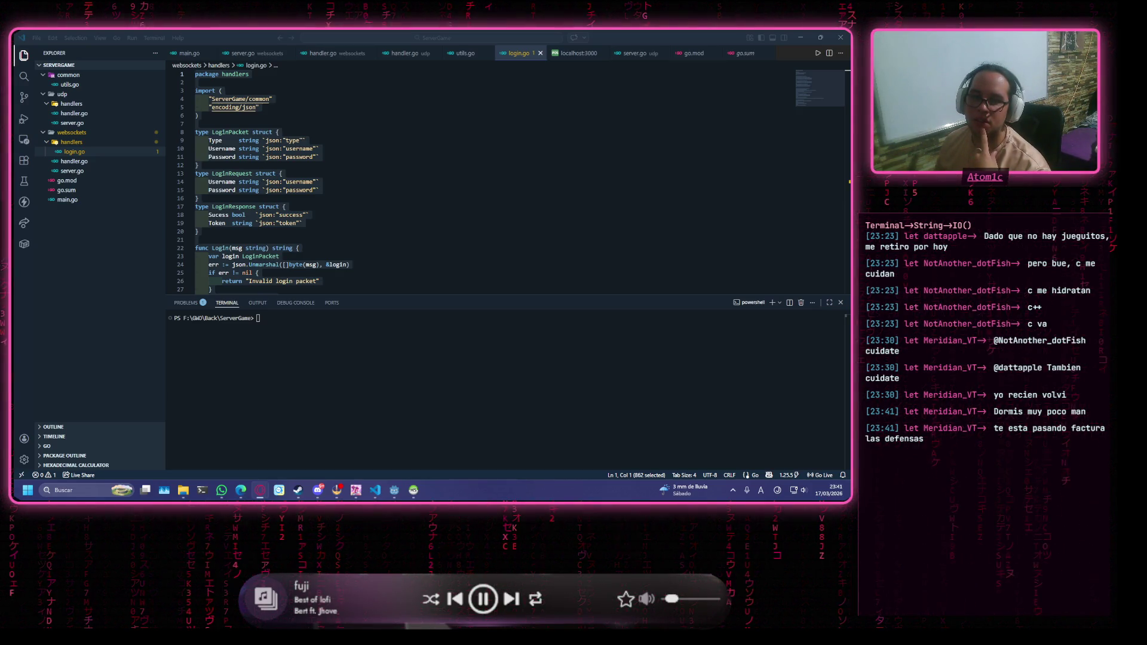
scroll(339, 222, "down", 4)
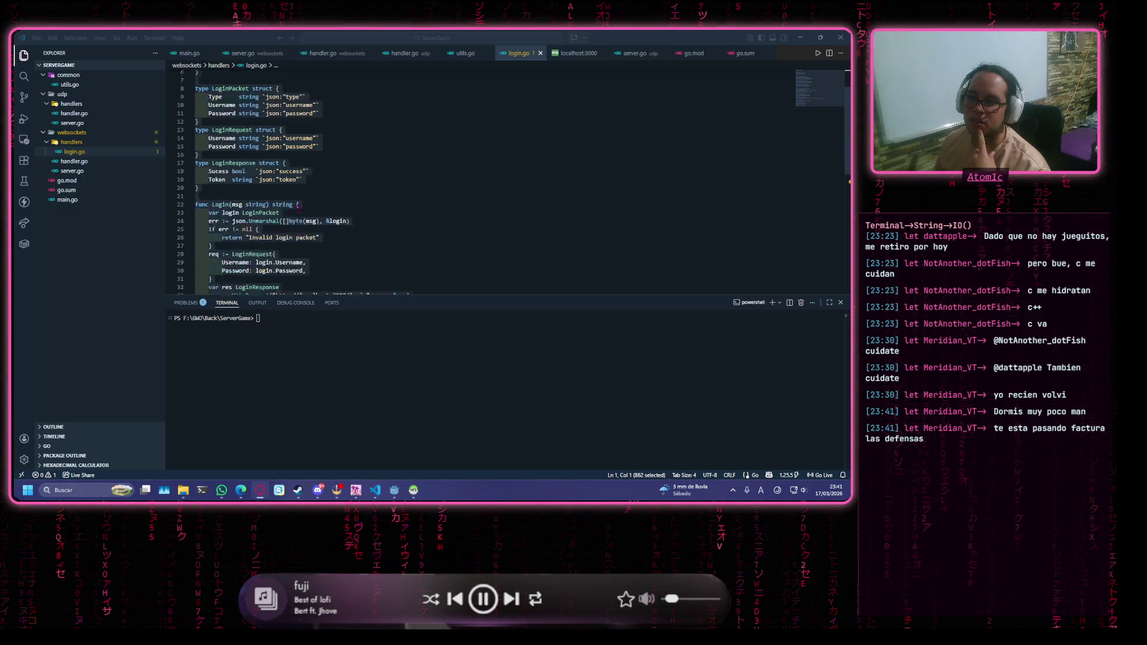
- Prefix the common.HttpRequest call with err= and save login.go so gofmt formats it
left_click(337, 172)
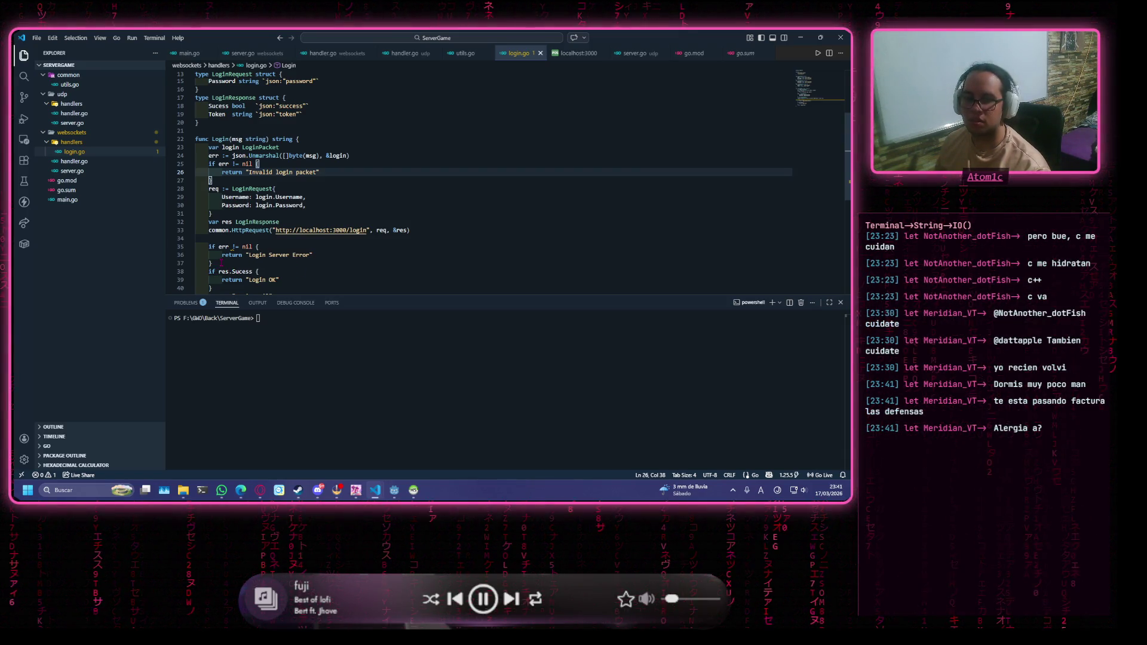
left_click_drag(221, 263, 185, 239)
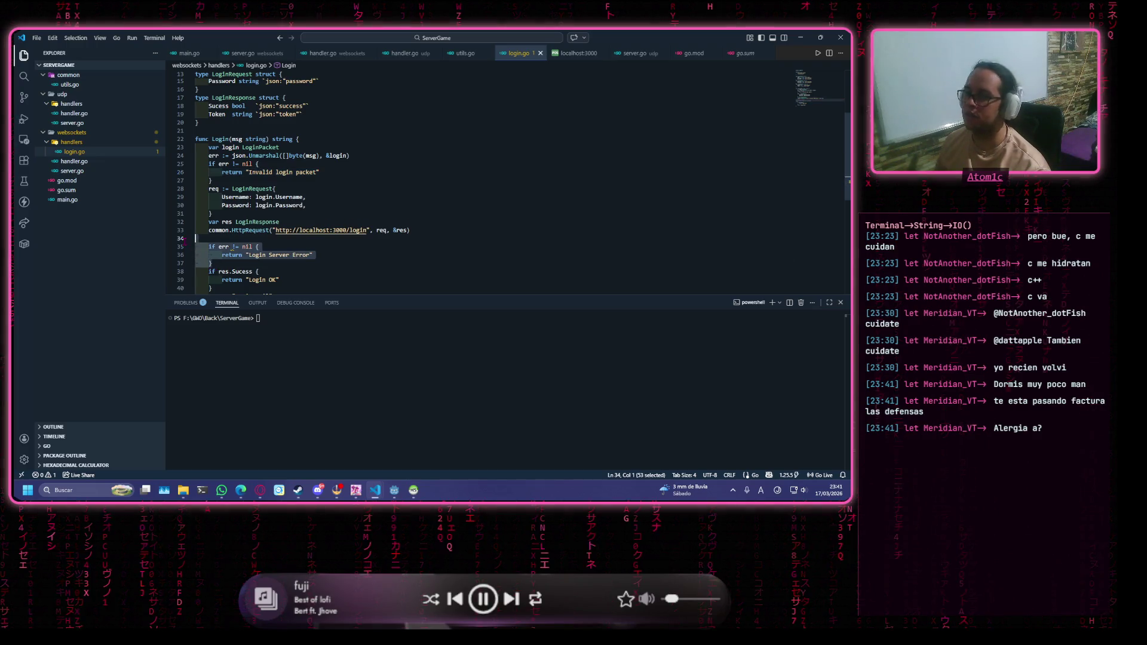
left_click(315, 177)
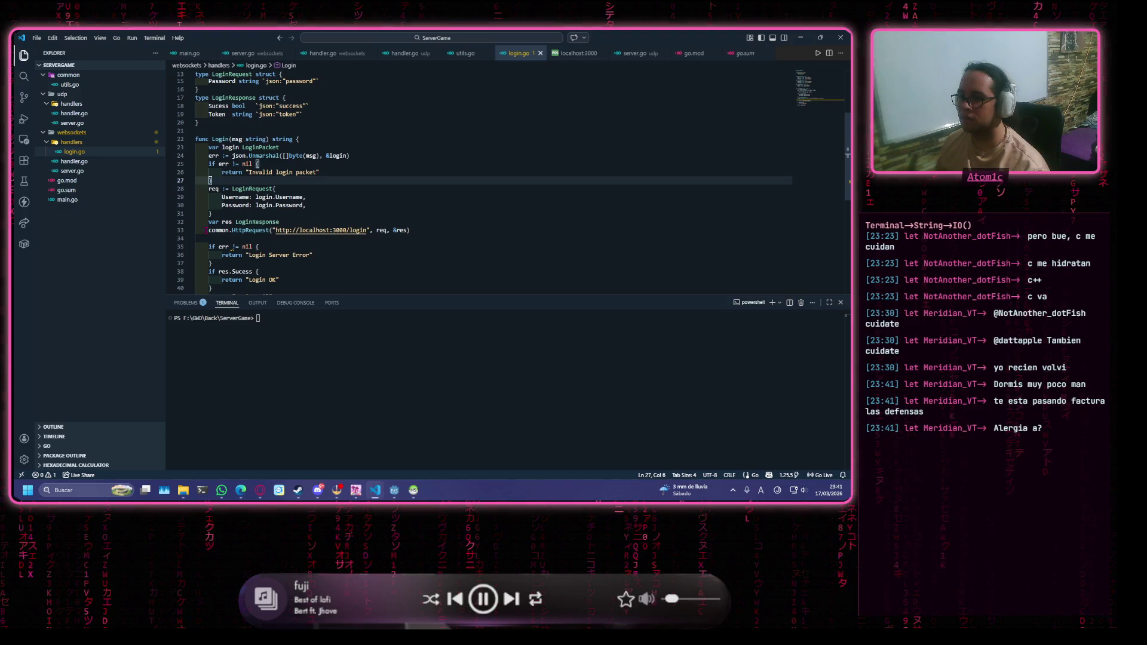
left_click(209, 230)
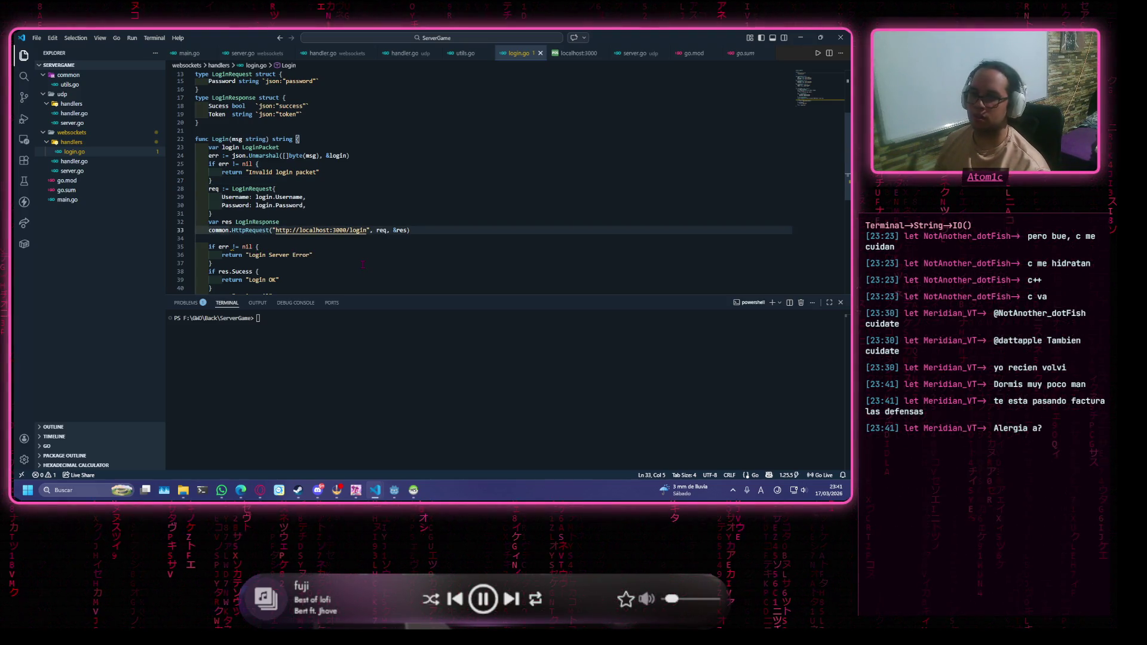
type("err=")
left_click(363, 256)
key("ctrl+s")
- Bring the Opera browser window forward from the taskbar
scroll(328, 251, "down", 2)
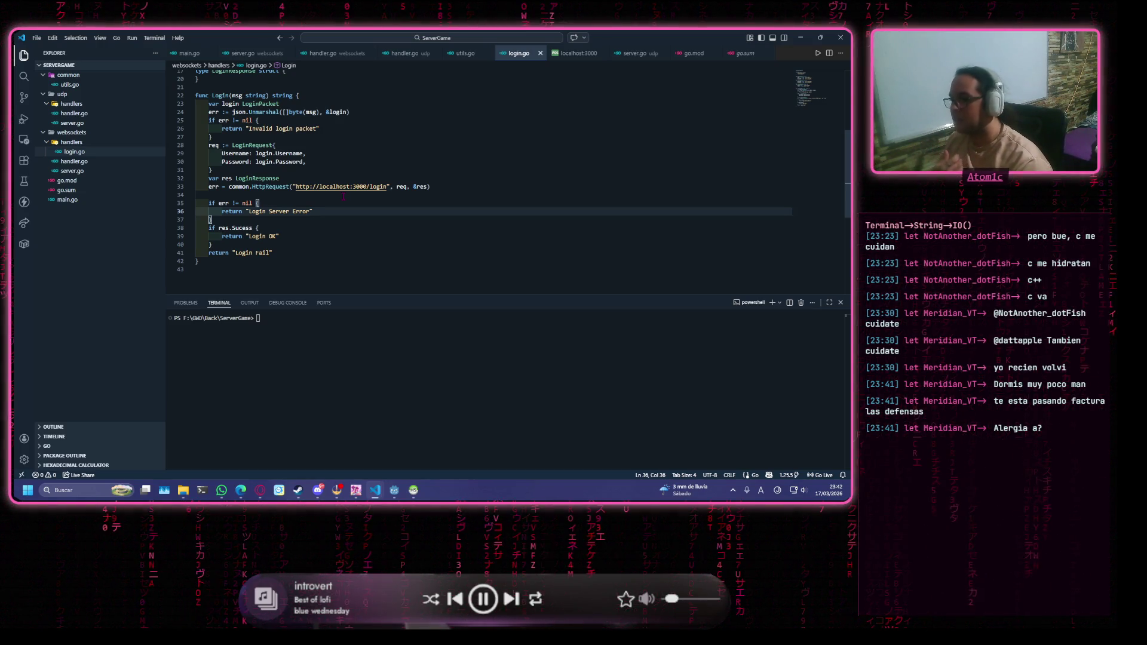
mouse_move(260, 490)
left_click(191, 445)
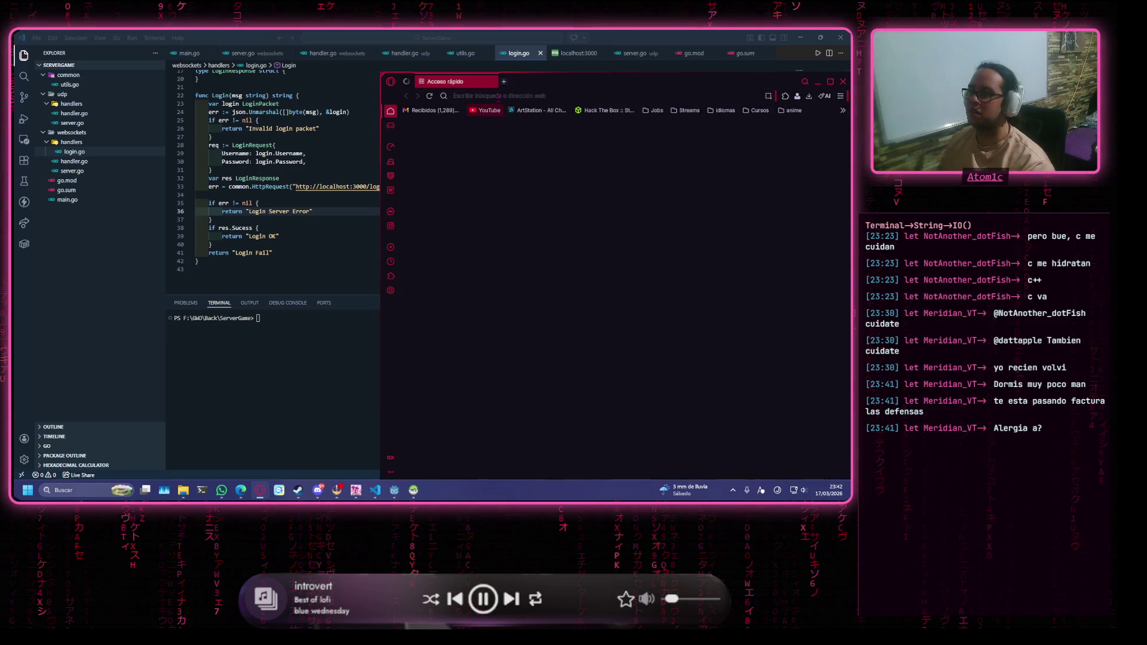
- Search Google for "factor de rigidez alergi" and scroll the results
type("factor de r")
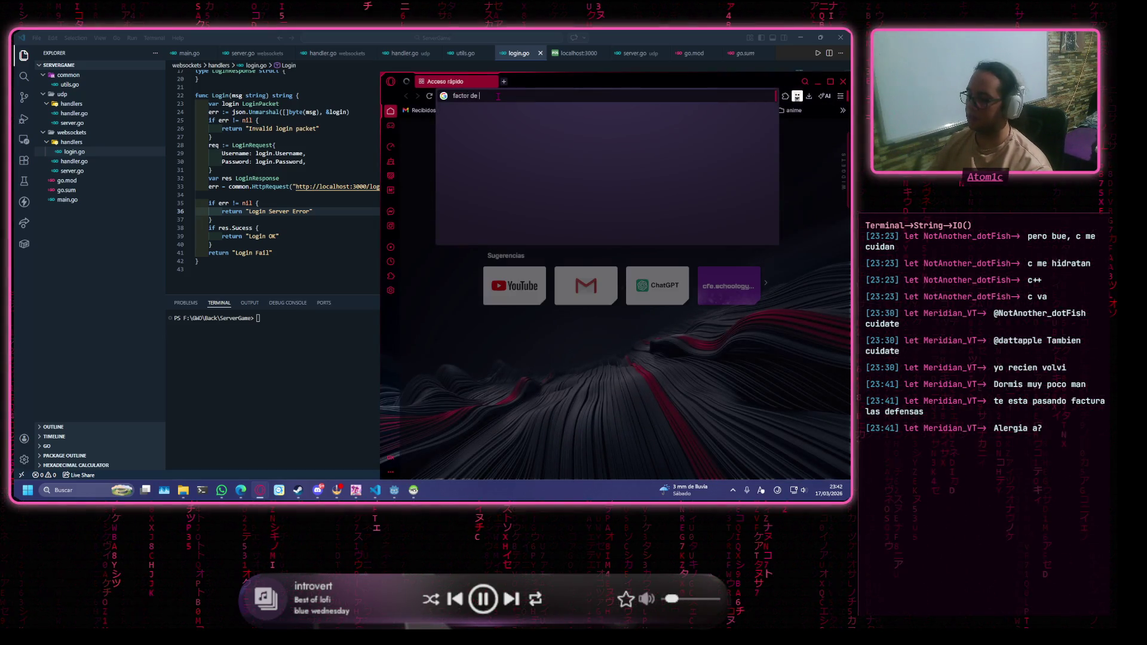
type("igidez a")
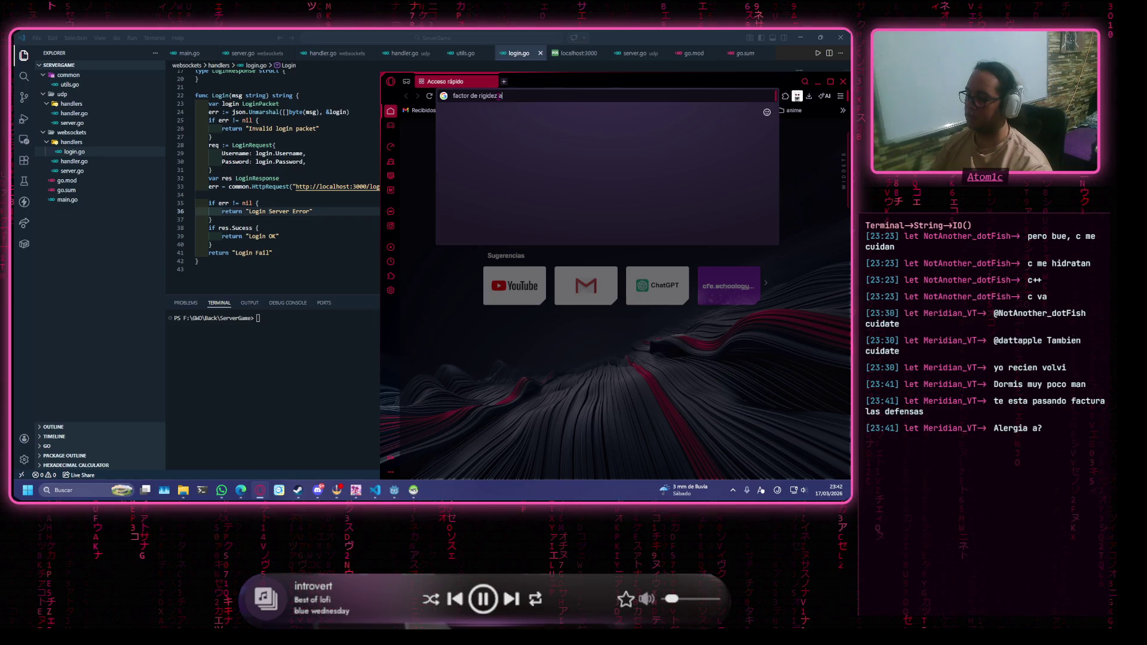
type("lergica")
key("Return")
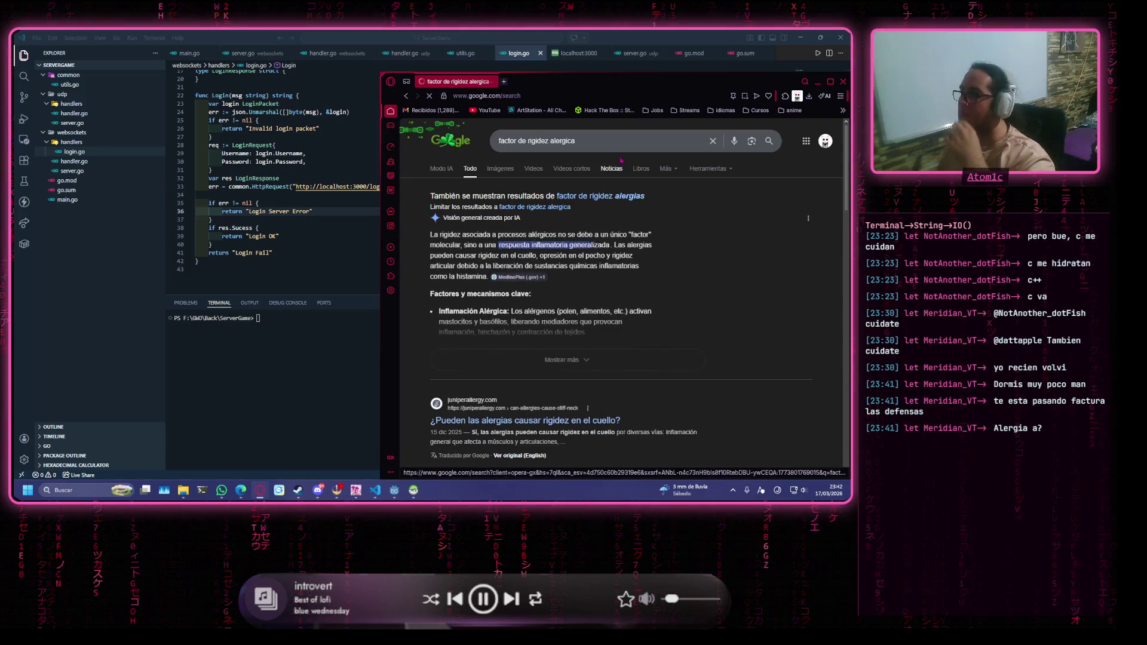
scroll(609, 327, "down", 2)
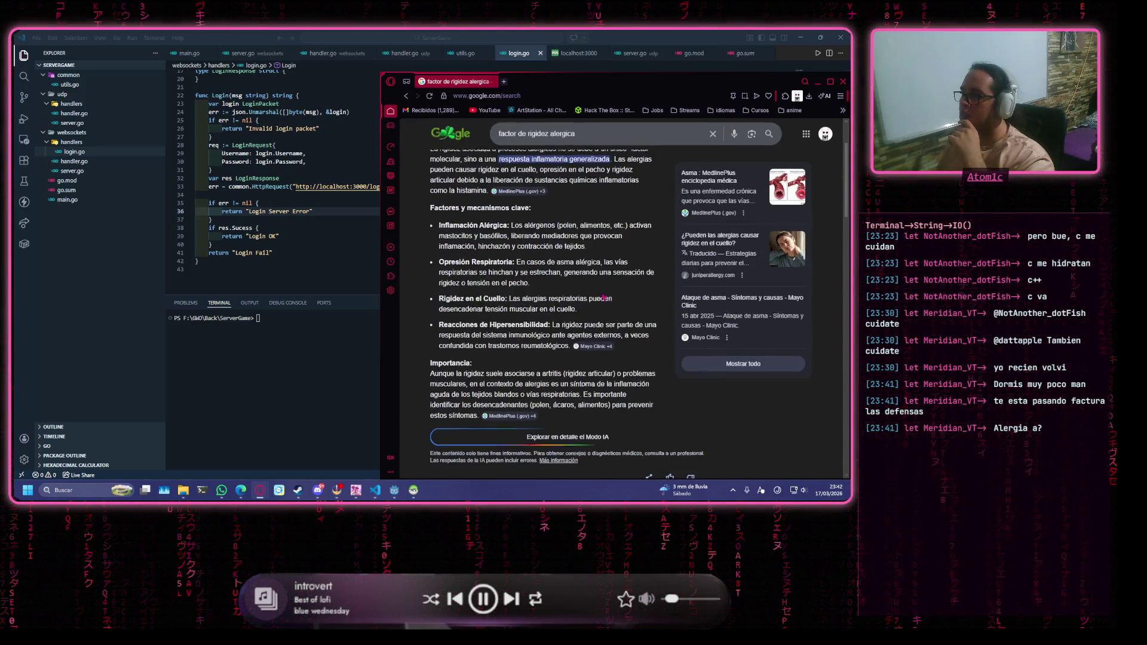
scroll(604, 297, "down", 1)
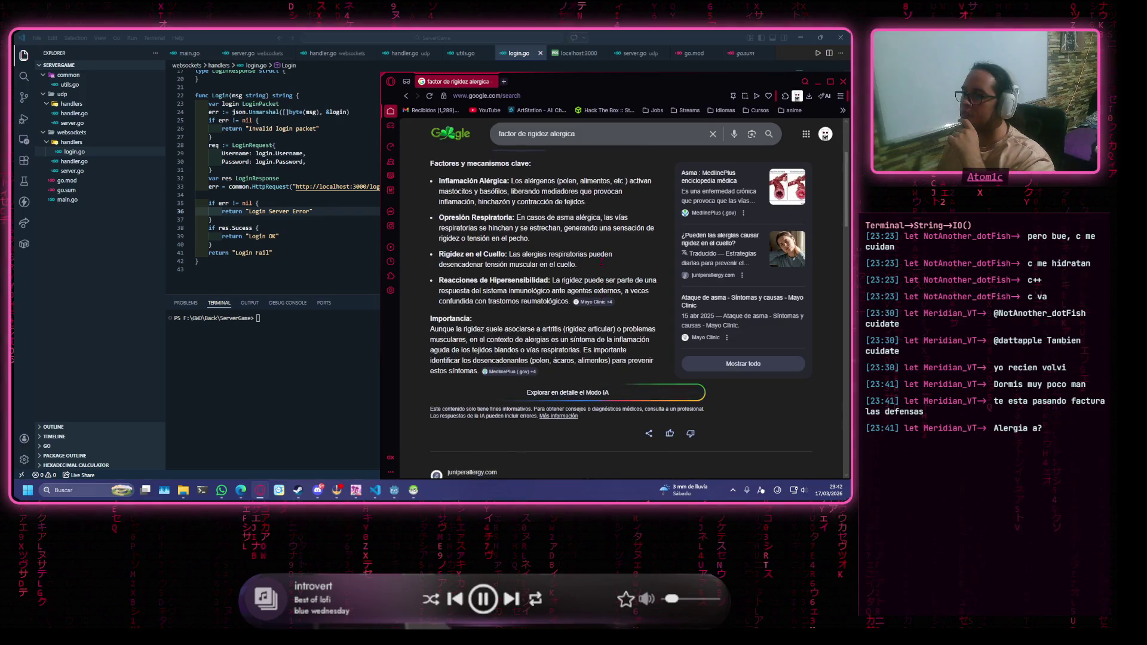
- Edit the query to remove "rigidez" and search "factor alergico" instead
left_click(546, 133)
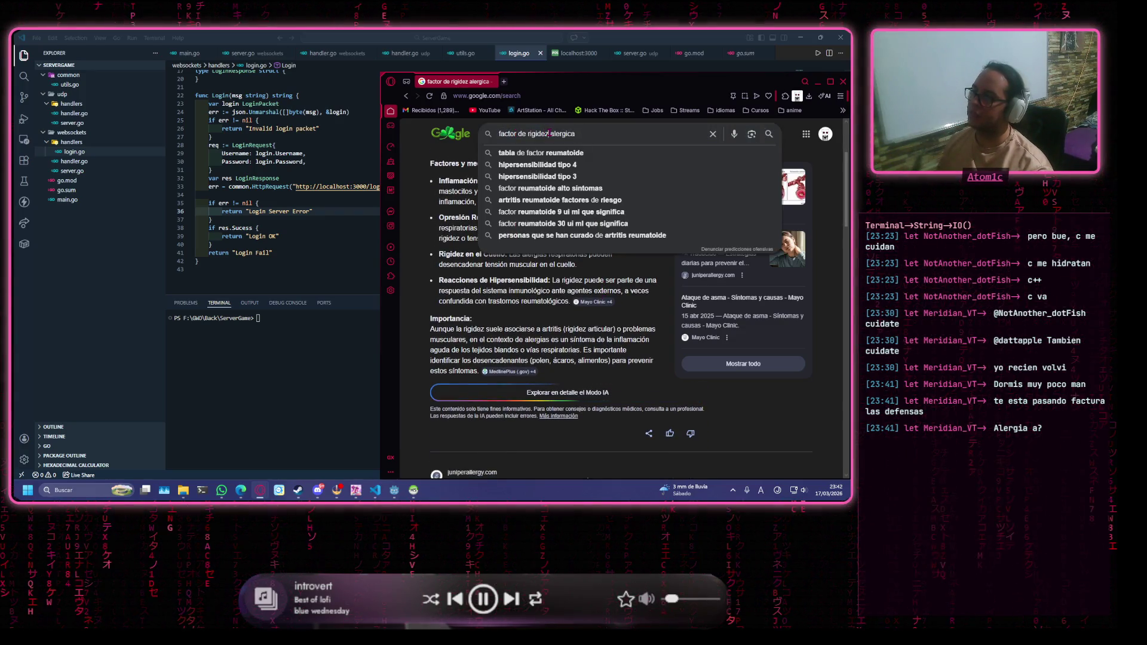
double_click(548, 134)
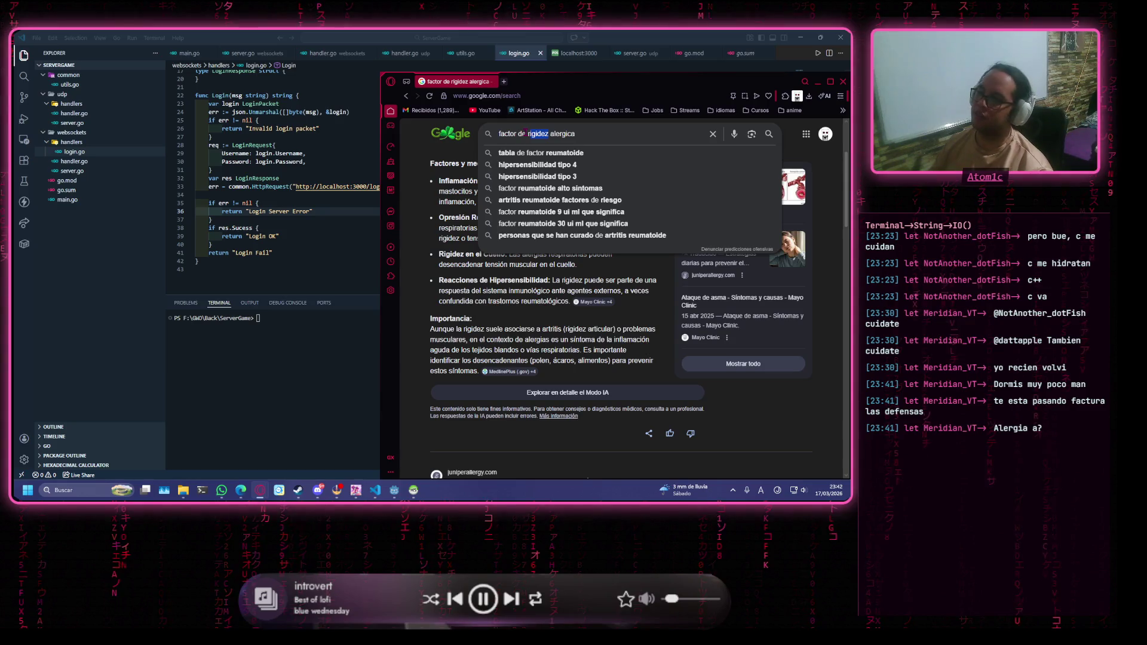
key("BackSpace")
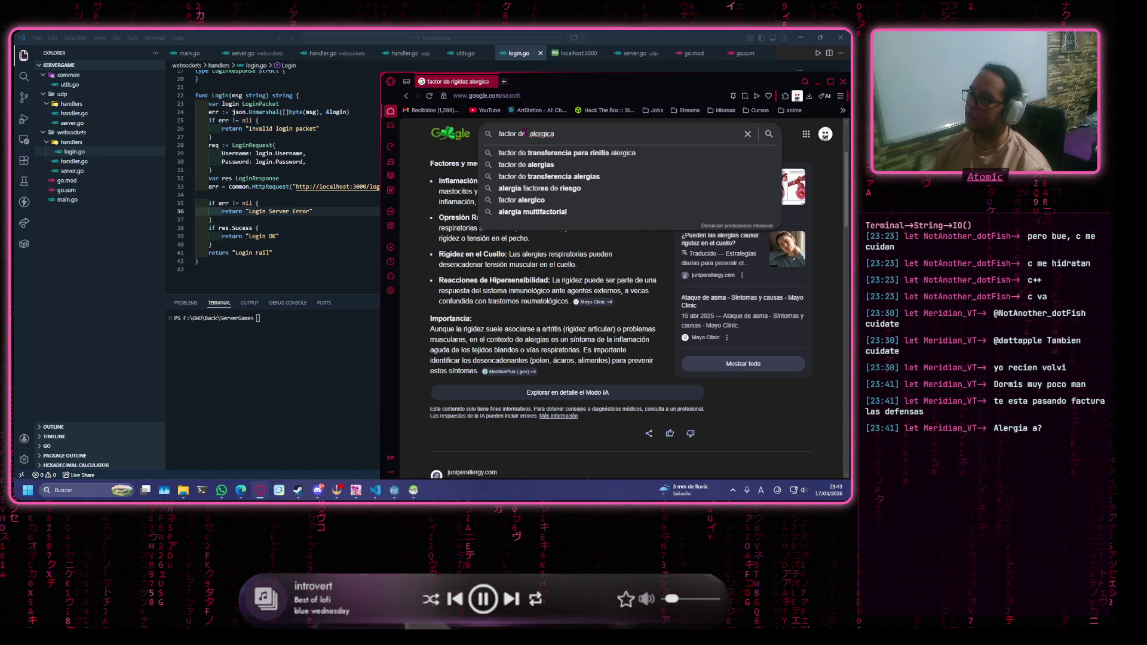
key("Down")
key("Down")
key("Down")
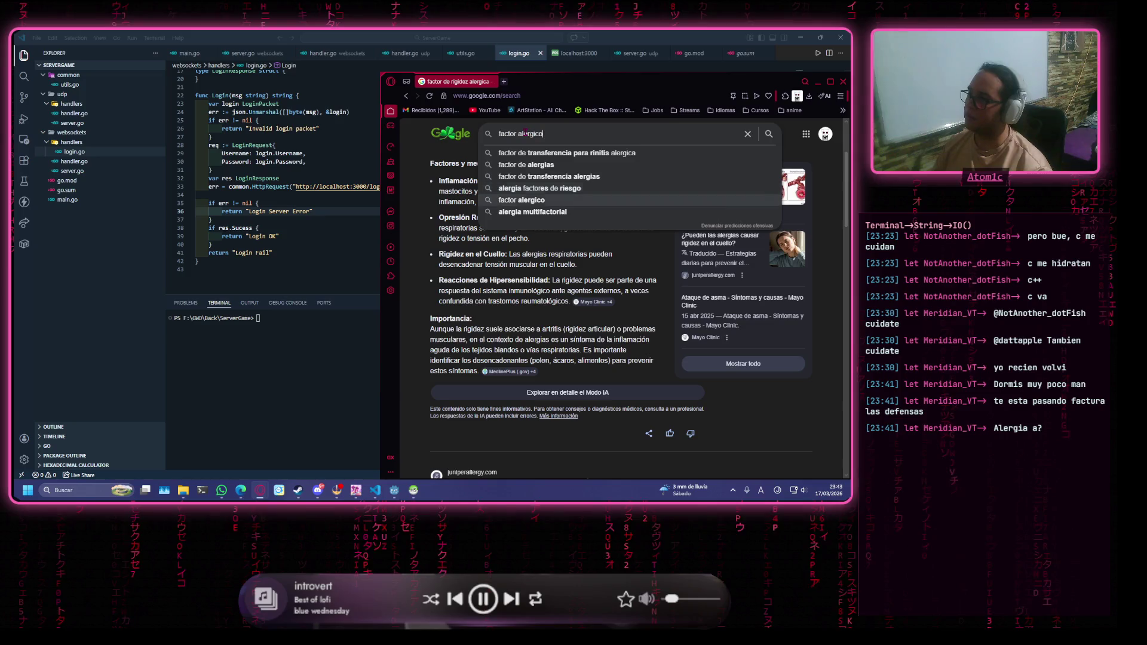
key("Return")
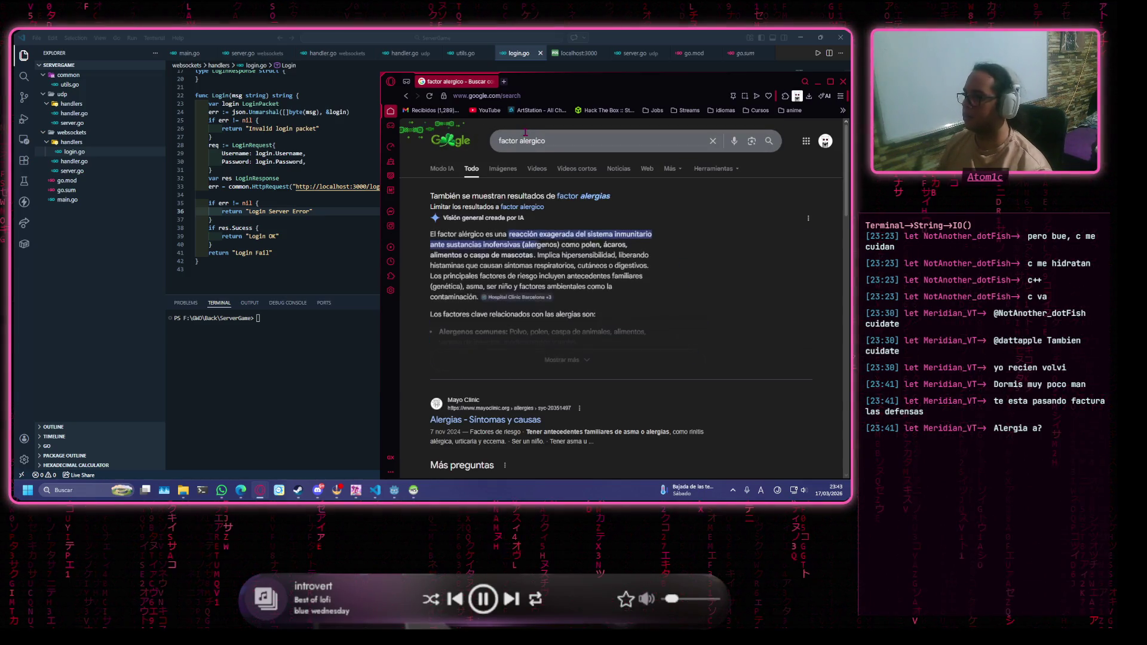
- Expand the full AI overview with Mostrar más, read it, then dismiss the browser
left_click(597, 360)
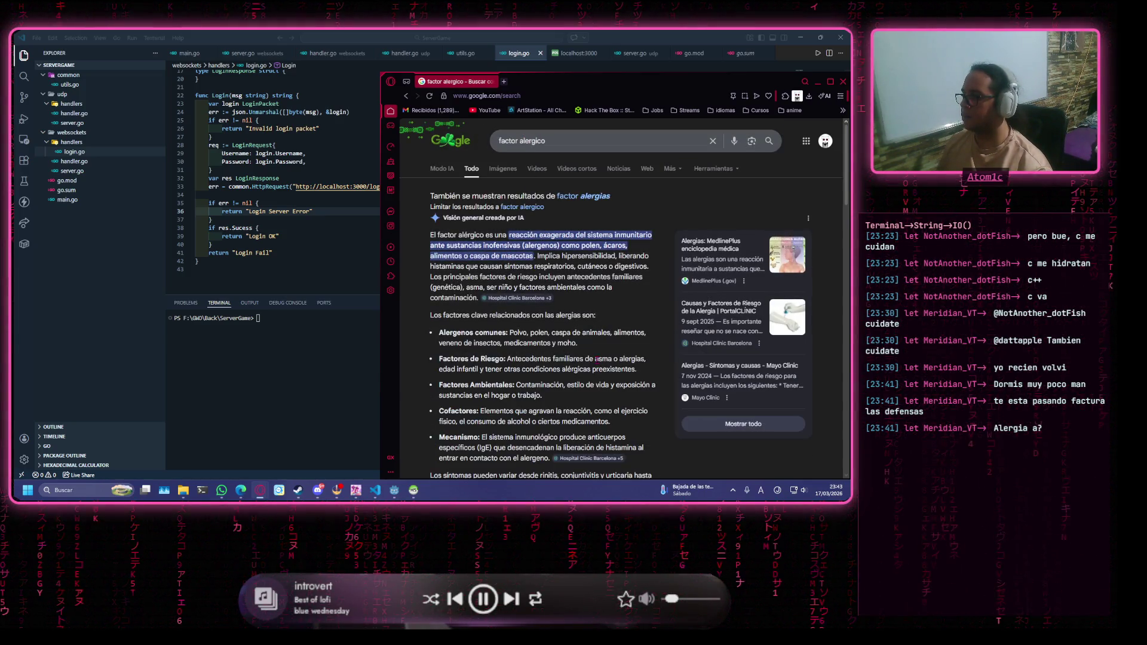
scroll(596, 360, "down", 2)
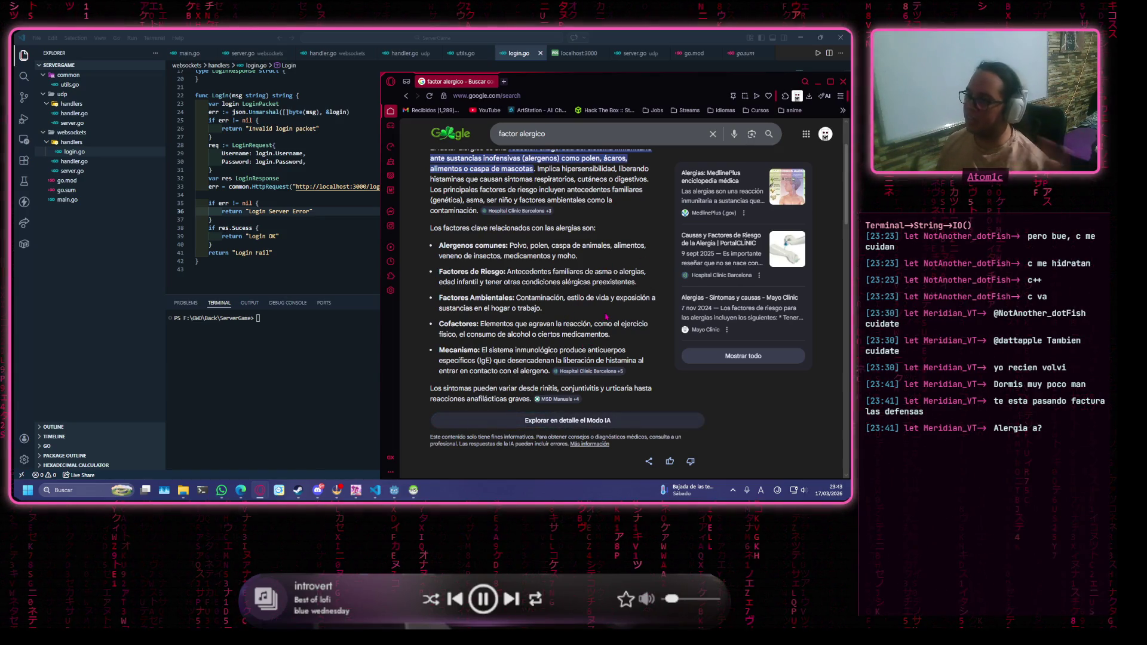
left_click(824, 81)
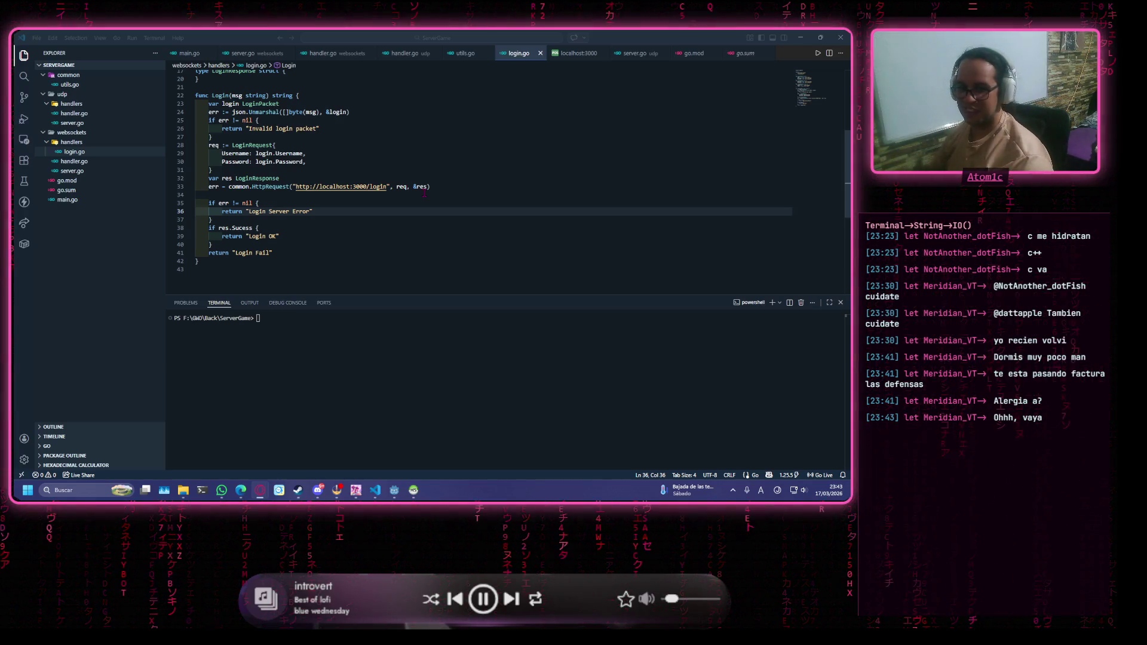
- Return focus to login.go at line 37 in the editor
left_click(299, 220)
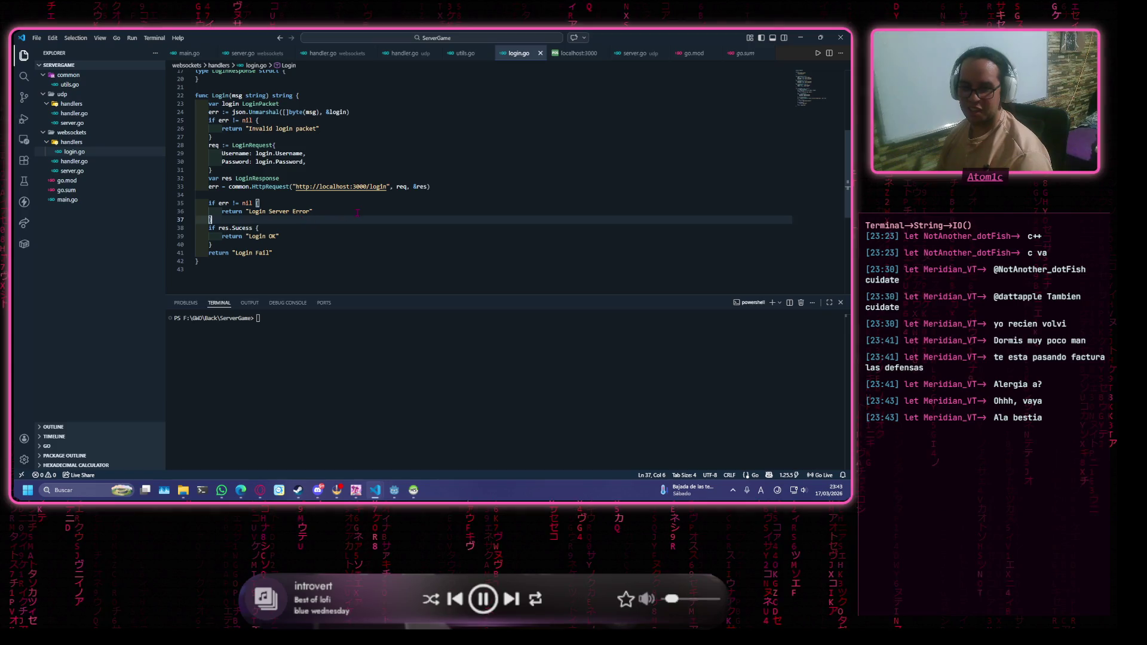
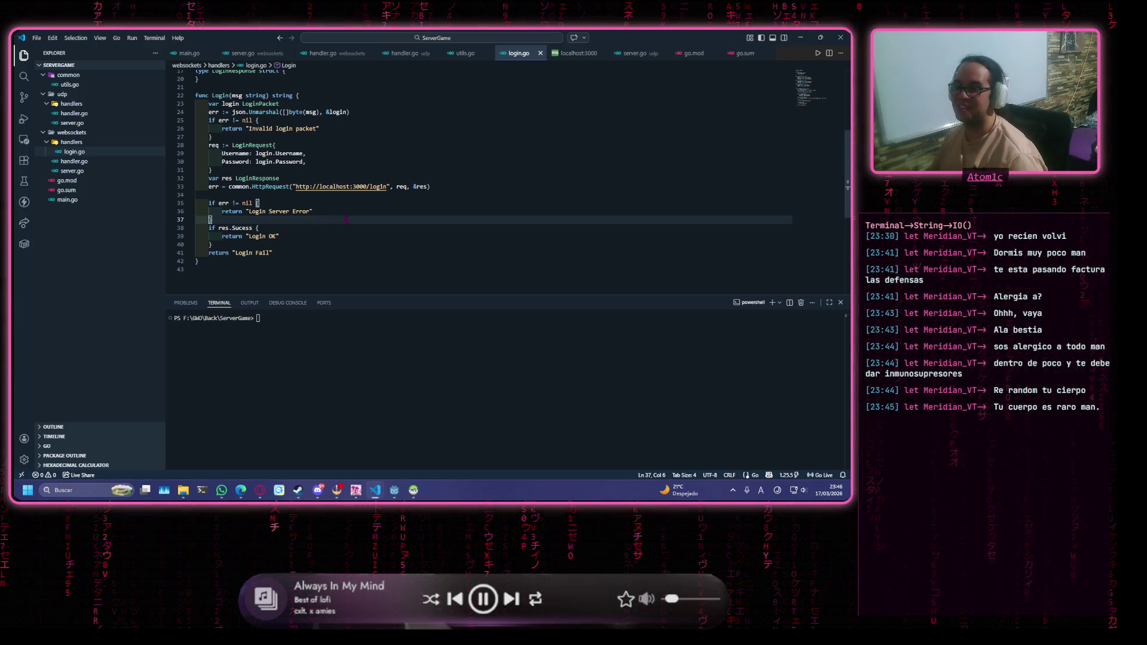
- Add blank lines after the server error check and before the 'Login Fail' return in login.go, and save
key("Return")
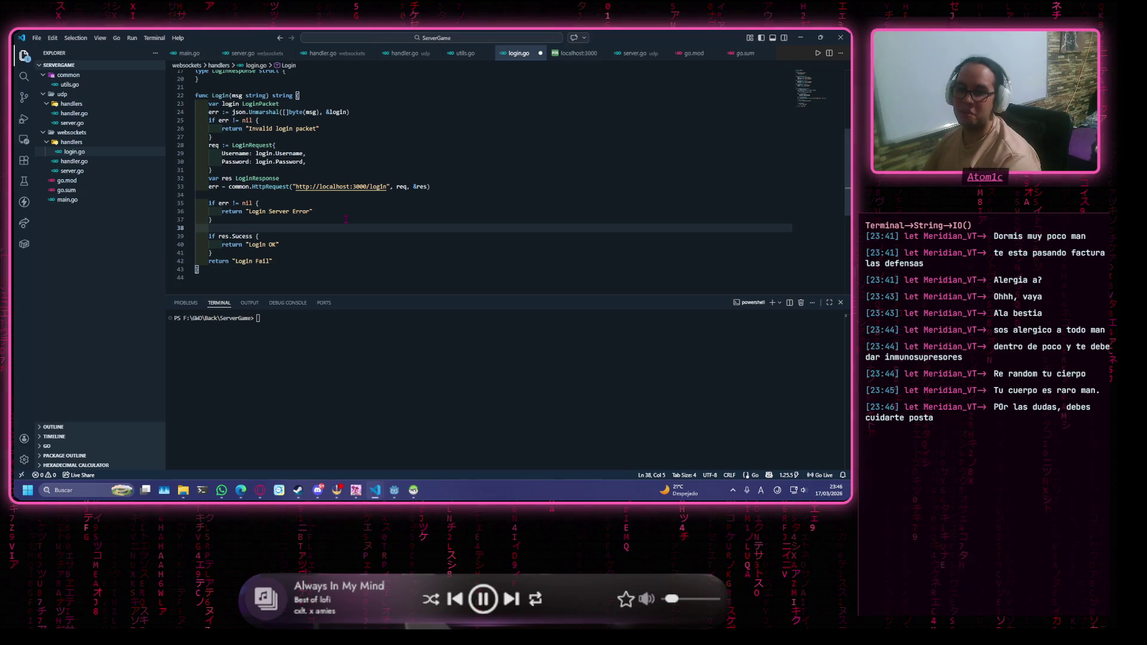
left_click(374, 244)
key("Down")
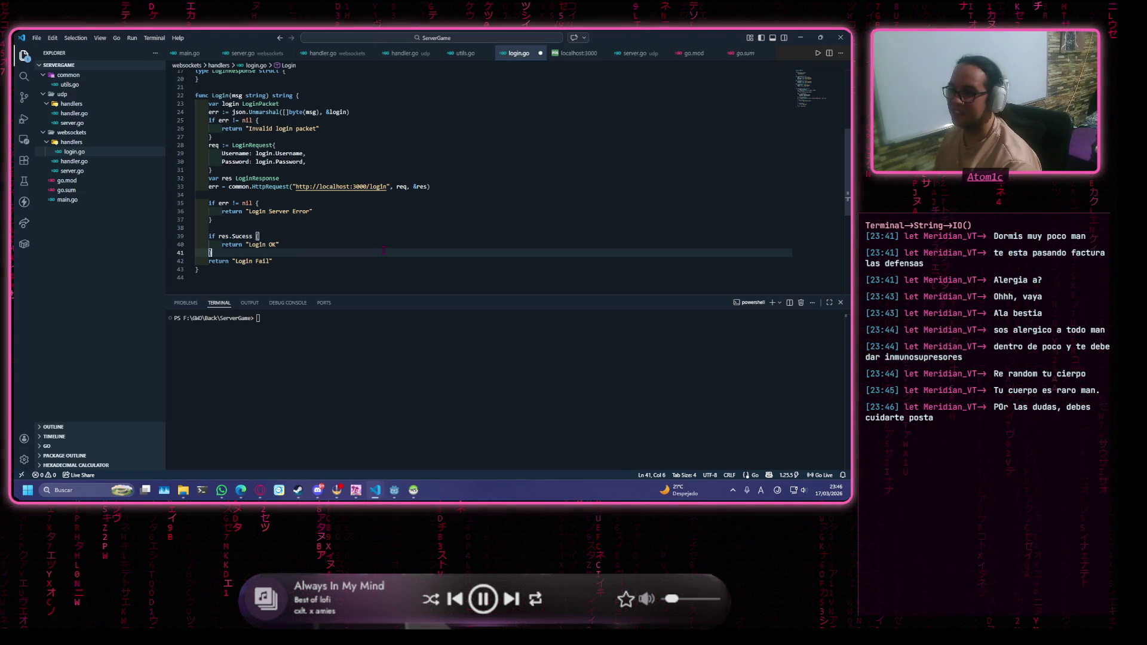
key("Return")
left_click(390, 235)
key("ctrl+s")
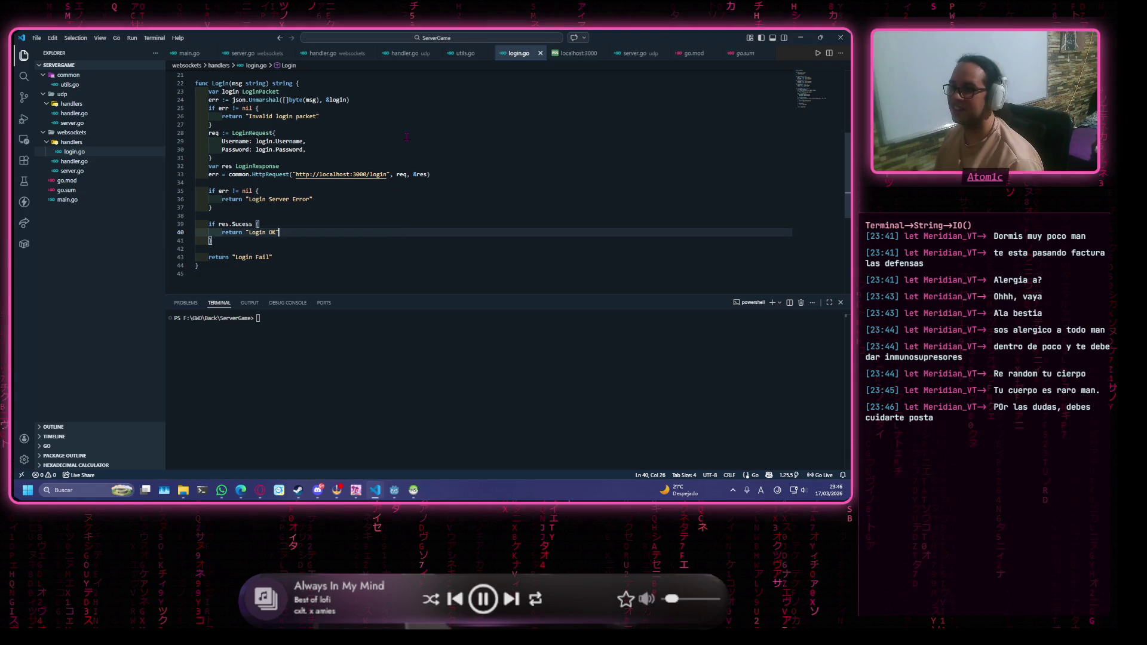
- Step through the HTTP login request line, the Login Fail line and the LoginRequest block
left_click(465, 168)
left_click(489, 174)
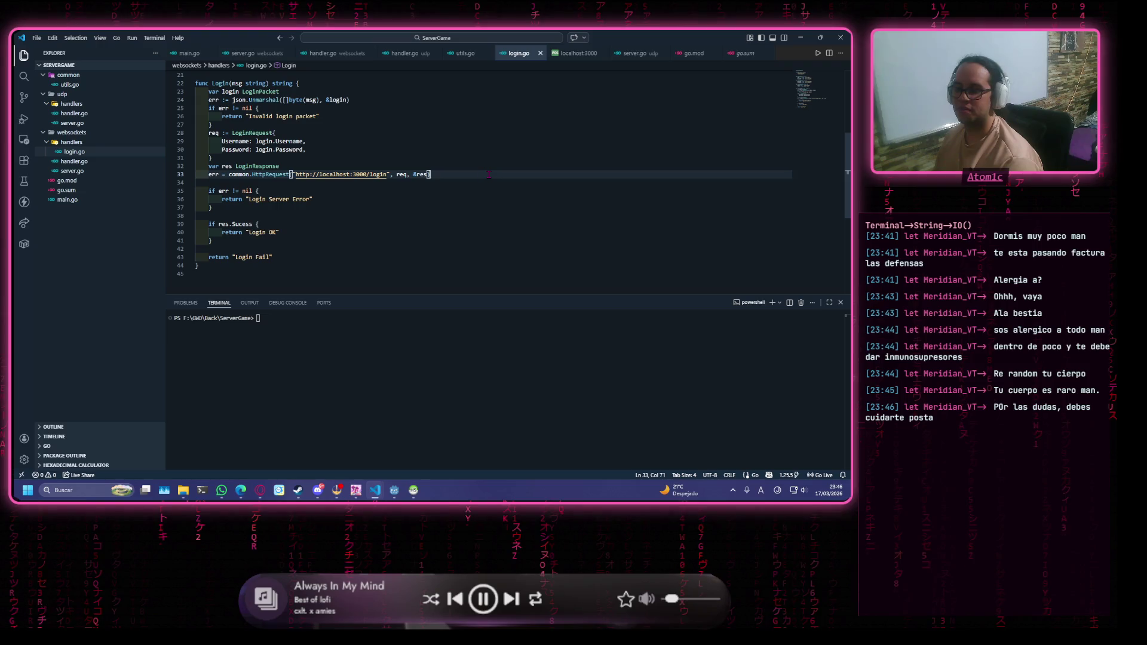
left_click(454, 236)
left_click(441, 246)
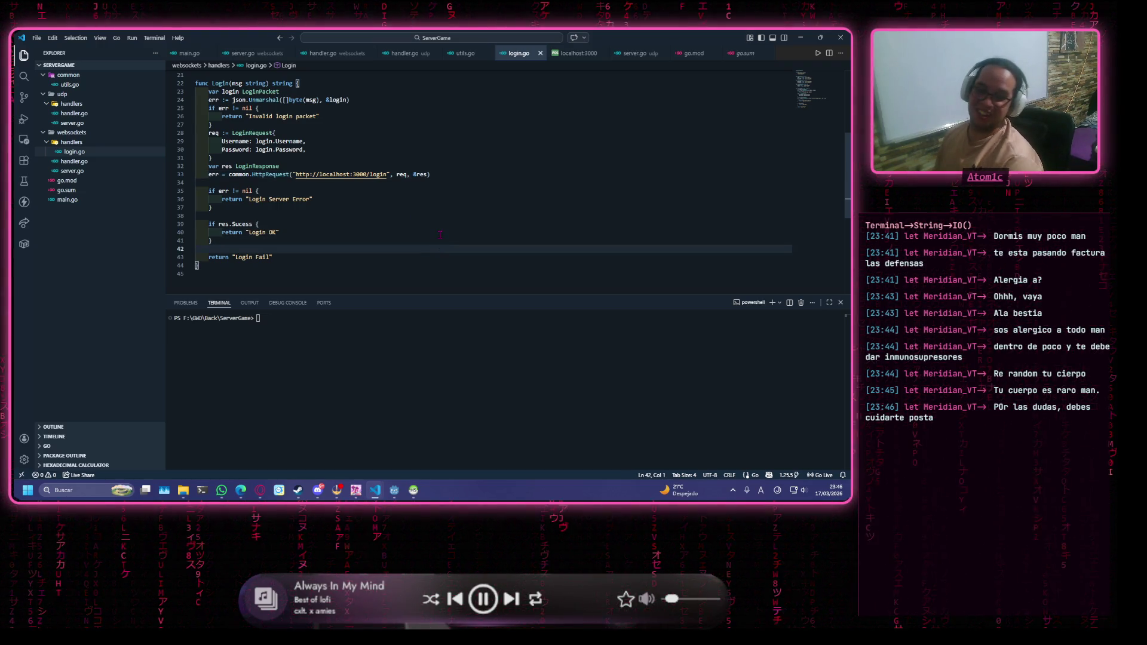
left_click(404, 209)
left_click(436, 190)
left_click(463, 158)
- Scroll through login.go to review the server error check and the LoginResponse declaration
scroll(468, 163, "up", 5)
scroll(468, 163, "down", 10)
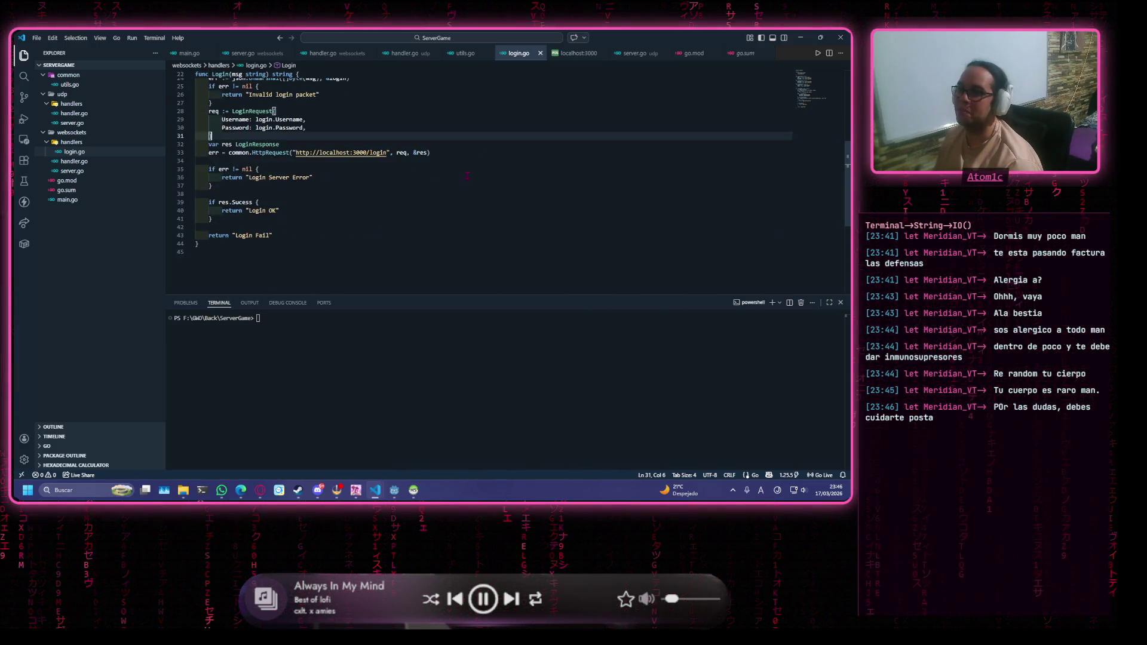
scroll(463, 187, "up", 6)
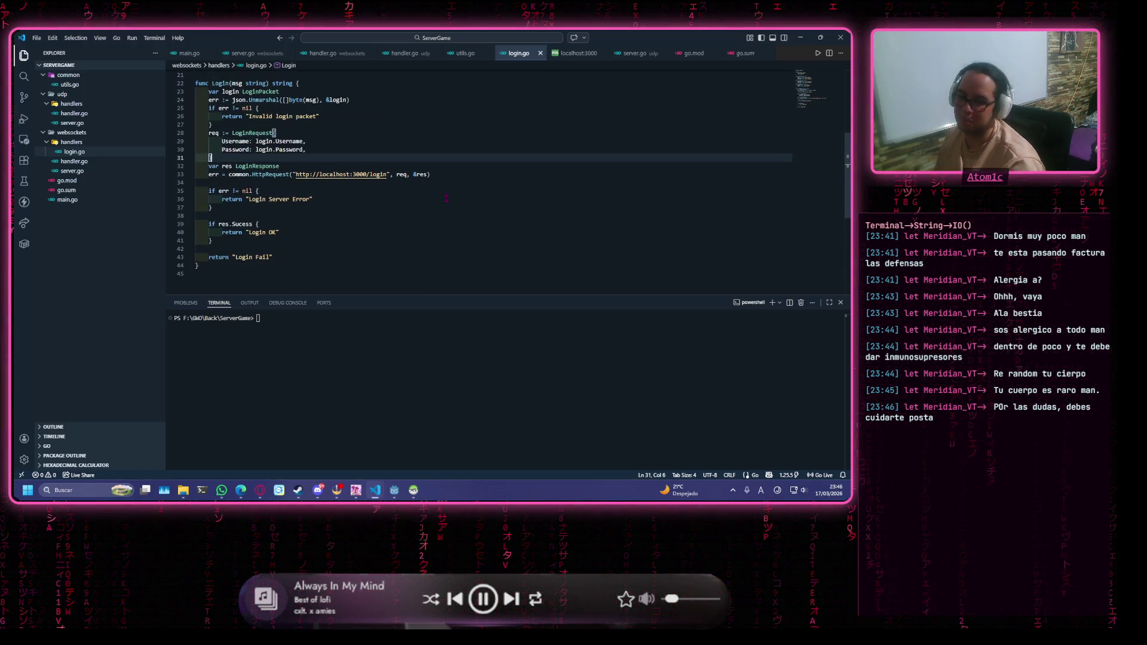
left_click(447, 193)
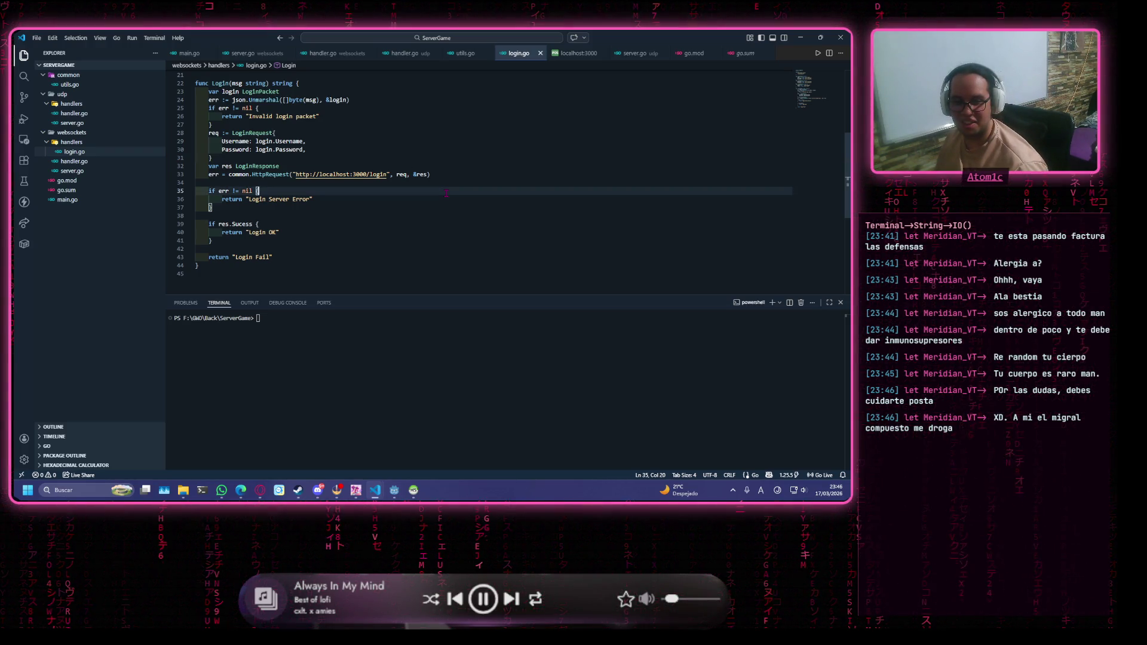
scroll(436, 189, "down", 3)
scroll(423, 185, "up", 1)
scroll(424, 185, "up", 3)
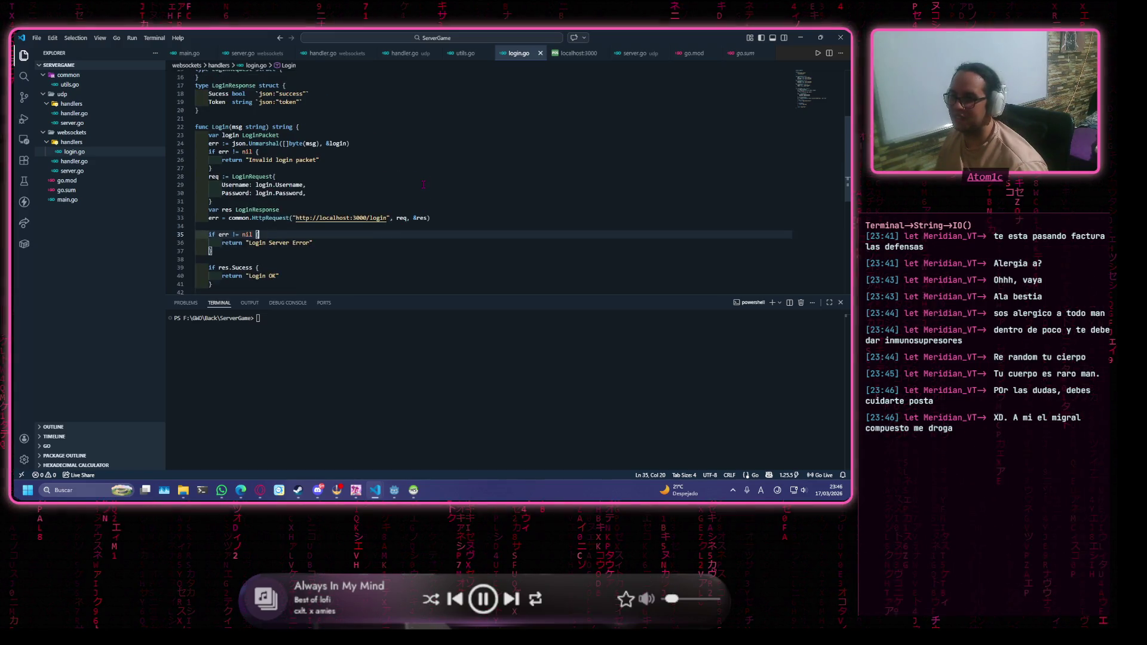
scroll(424, 184, "down", 3)
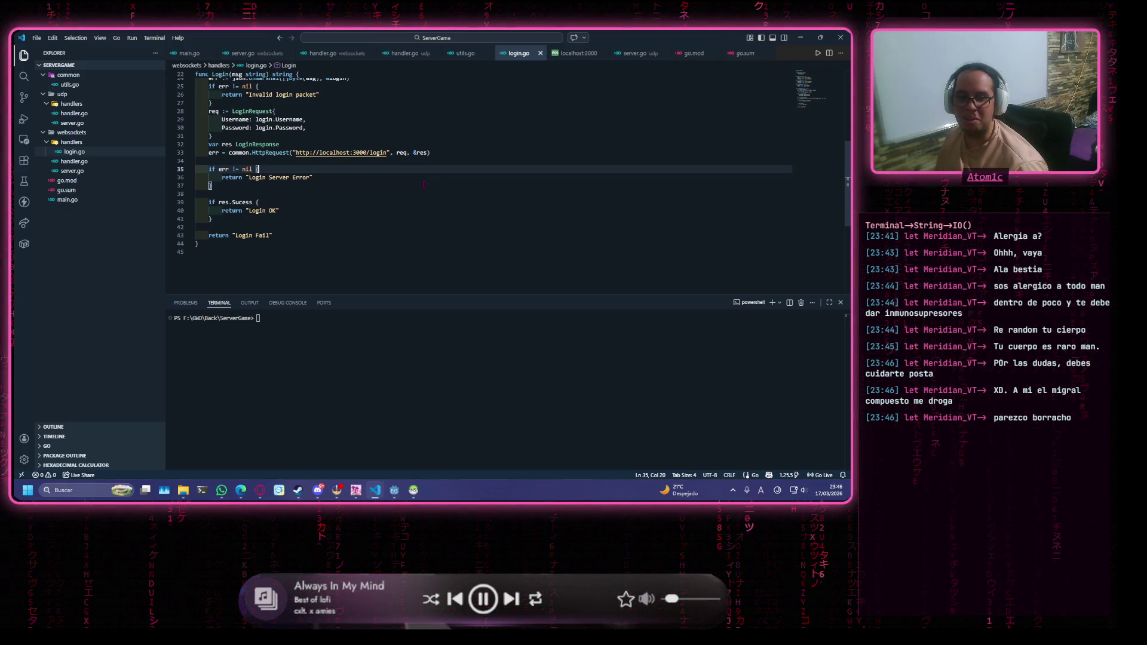
left_click(485, 145)
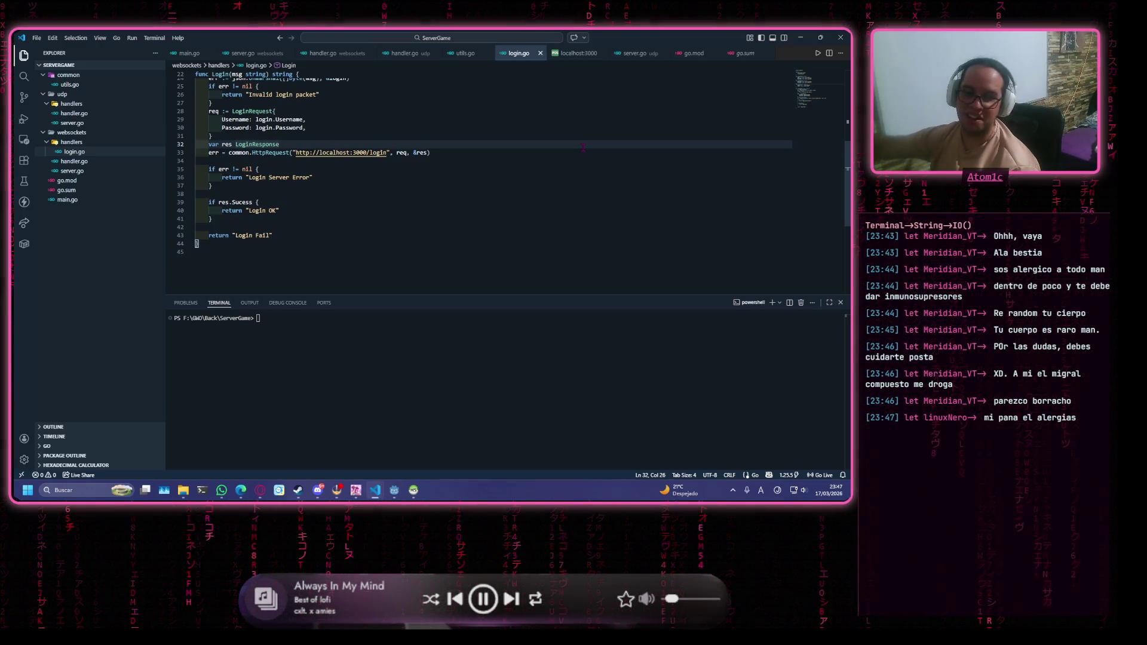
left_click(507, 178)
left_click(433, 200)
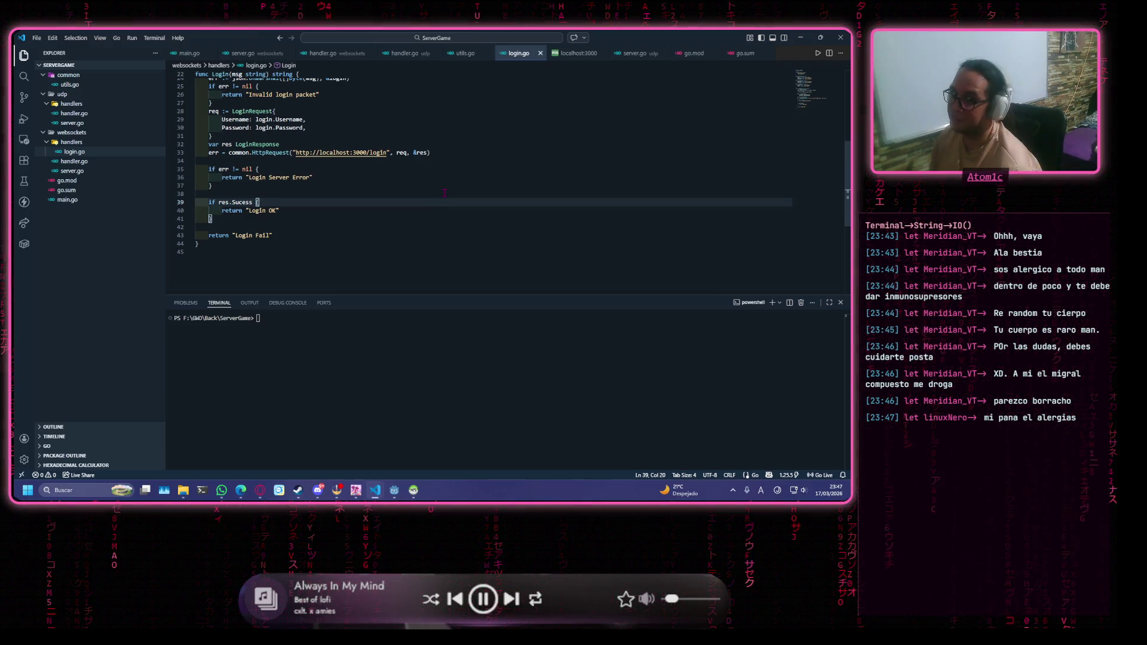
left_click(372, 155)
left_click(372, 163)
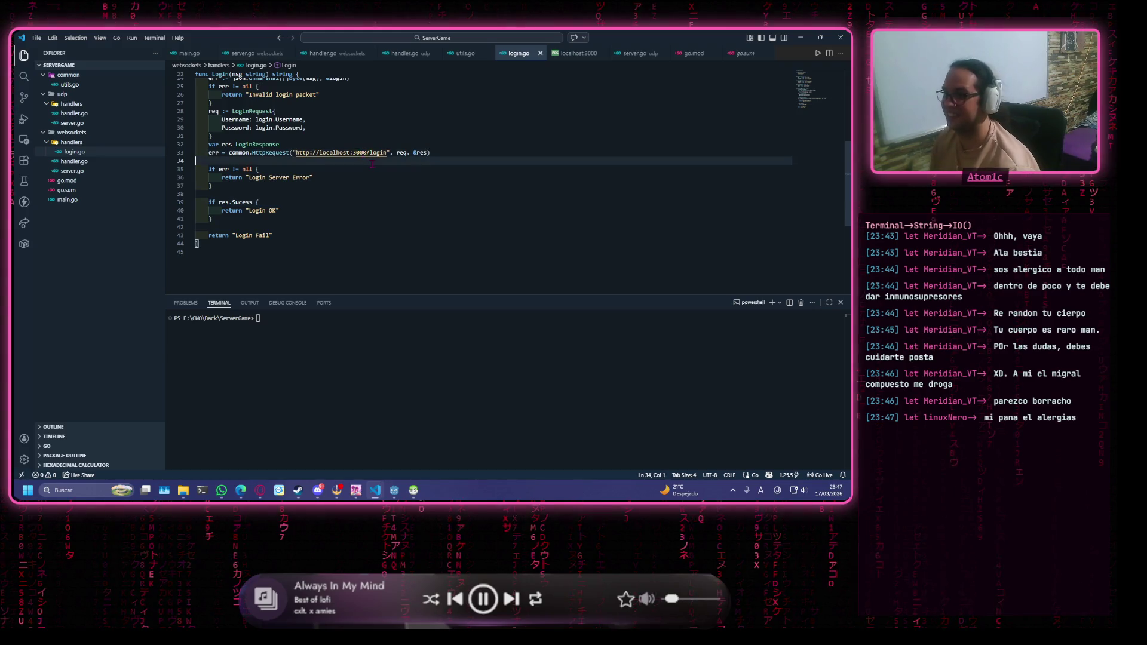
scroll(513, 165, "up", 5)
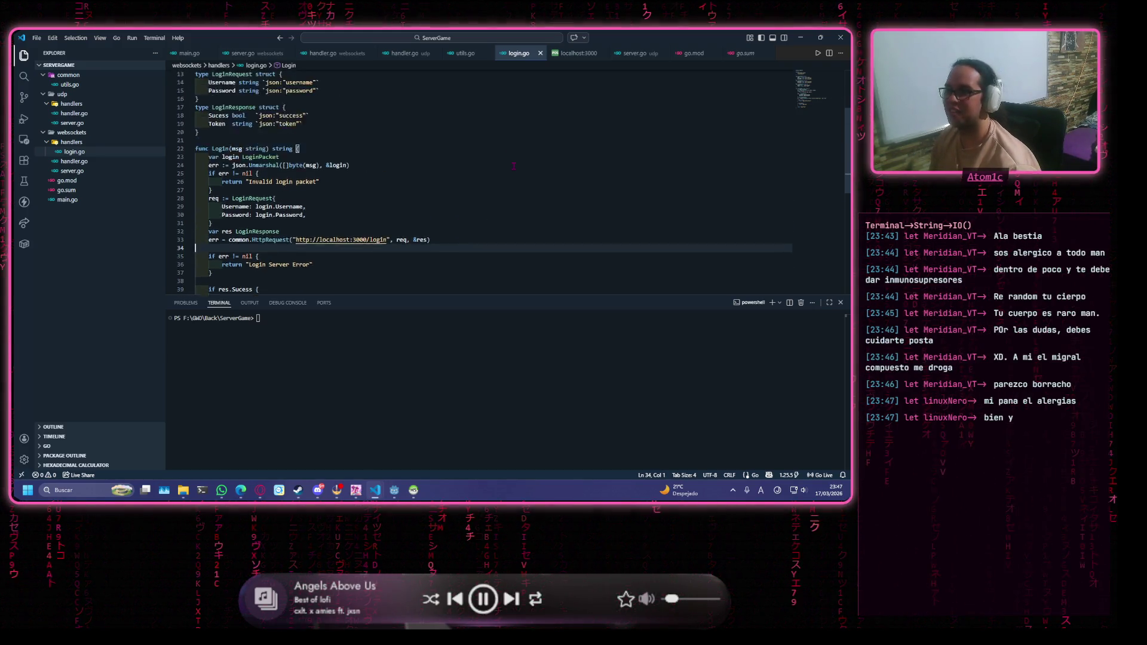
scroll(502, 166, "down", 10)
scroll(373, 144, "up", 3)
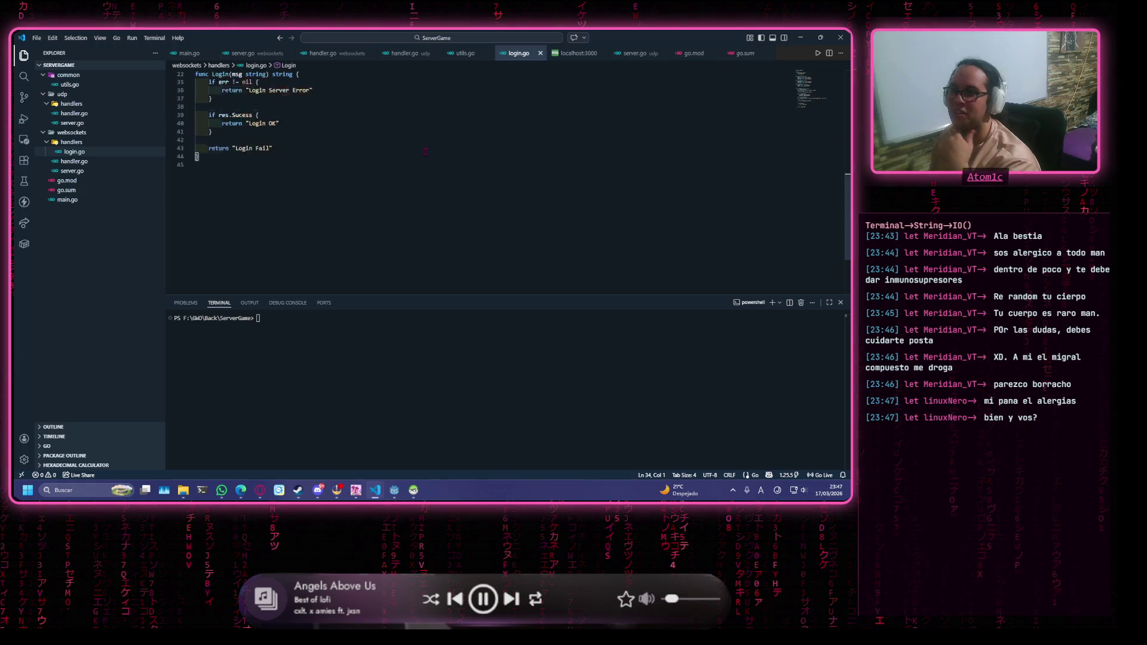
left_click(356, 155)
scroll(371, 153, "up", 5)
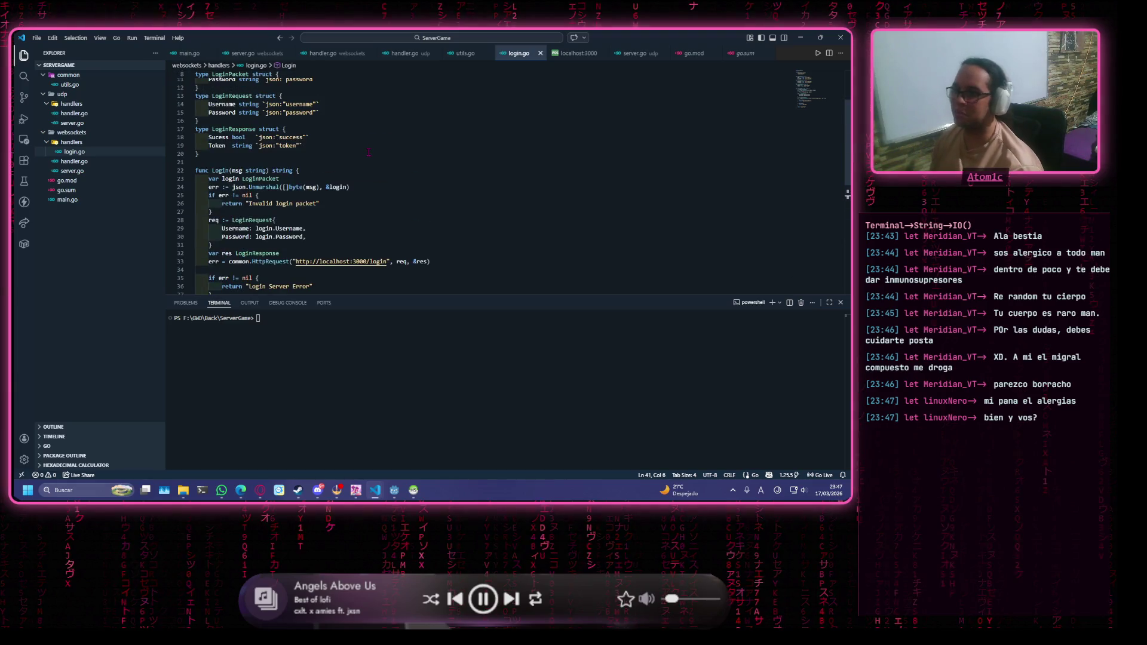
scroll(366, 164, "down", 2)
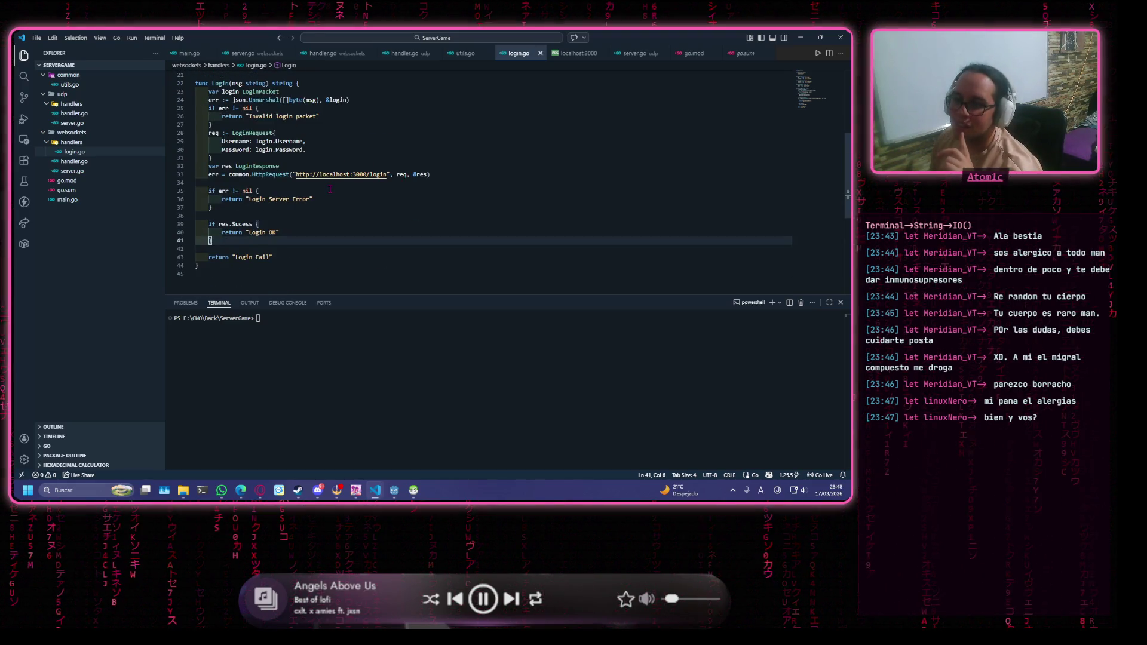
left_click(300, 191)
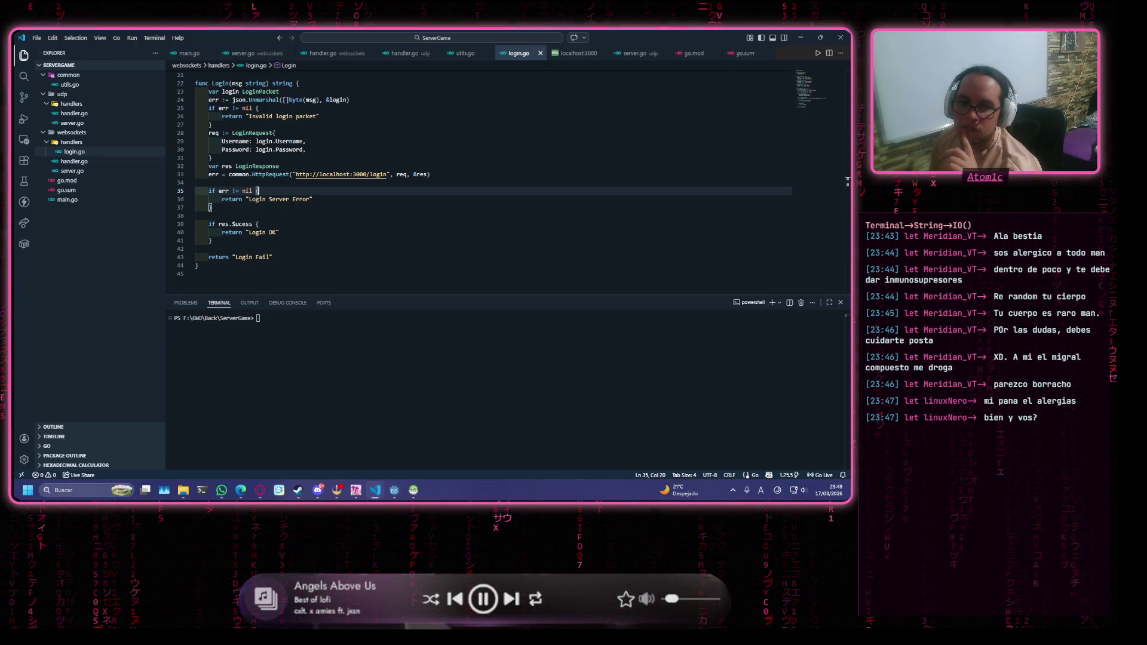
left_click(396, 116)
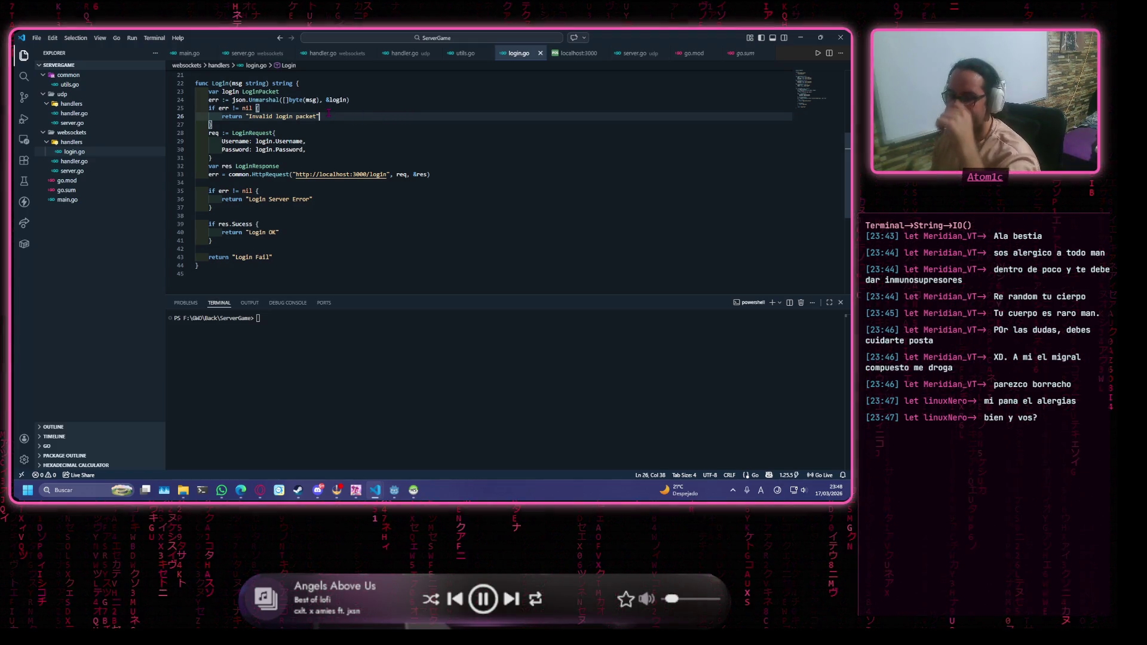
left_click(359, 149)
left_click(313, 337)
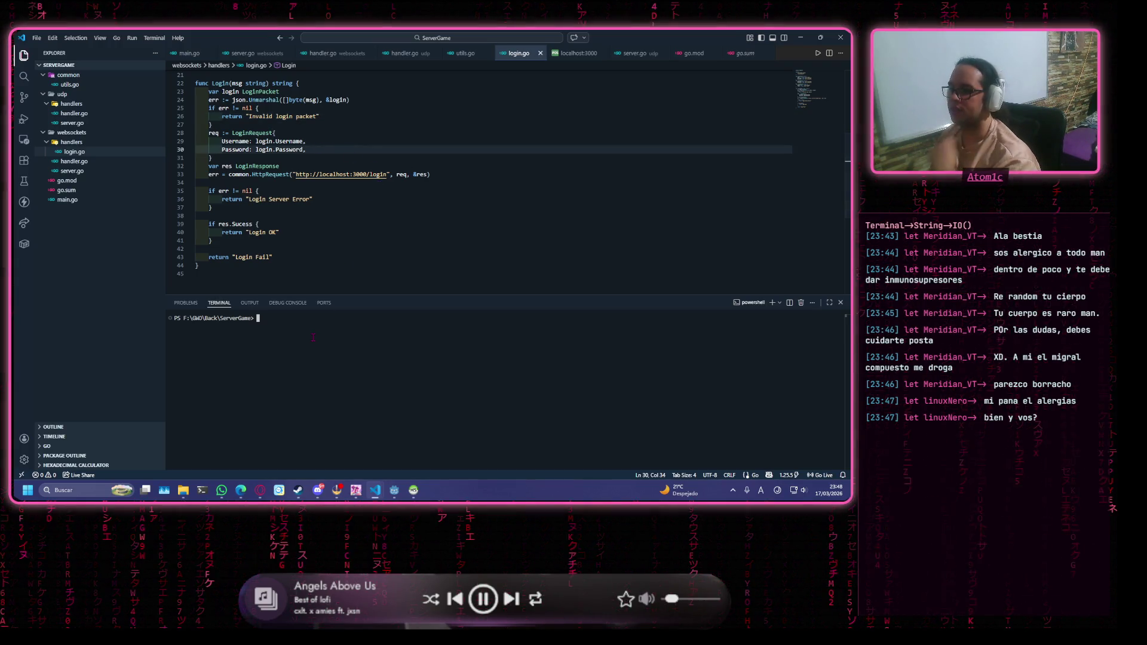
- Start the Go game server with 'go run .' in the ServerGame terminal
key("Return")
key("Up")
key("Up")
key("Return")
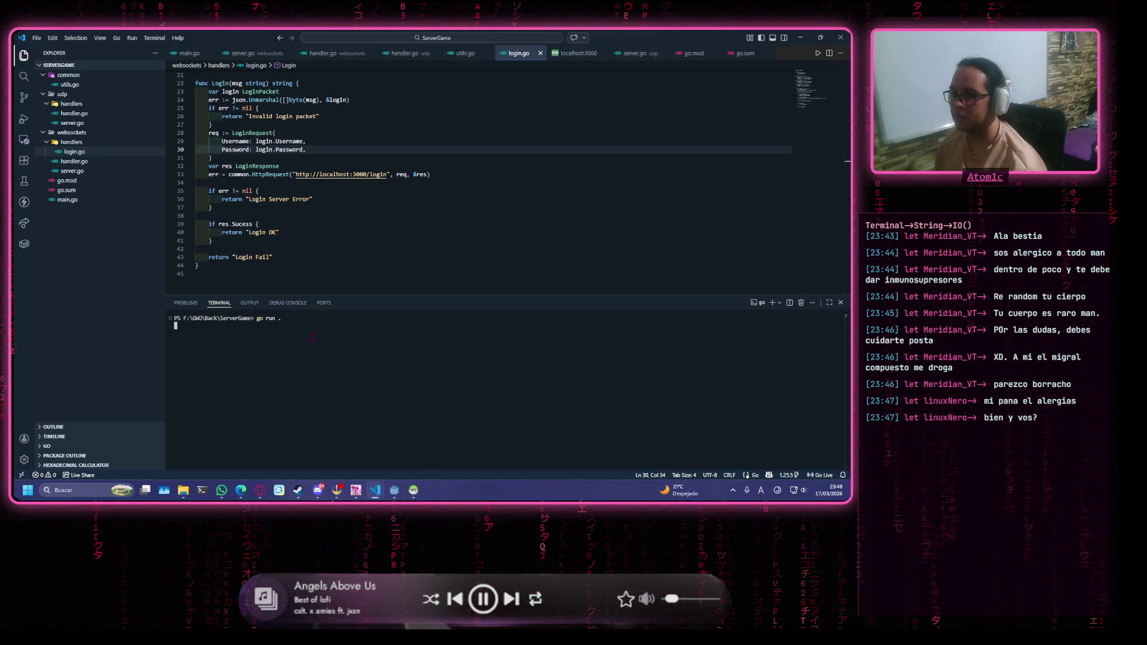
- Start the DB API with 'bun run dev' in the DB project's terminal, then return to Godot
mouse_move(381, 495)
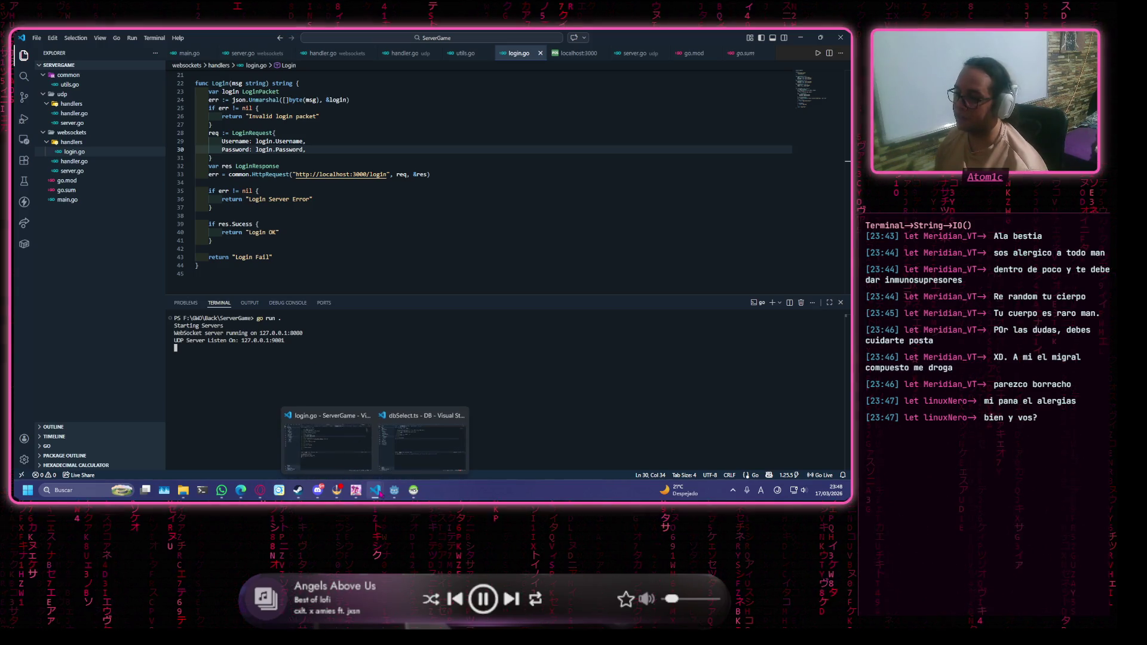
left_click(423, 442)
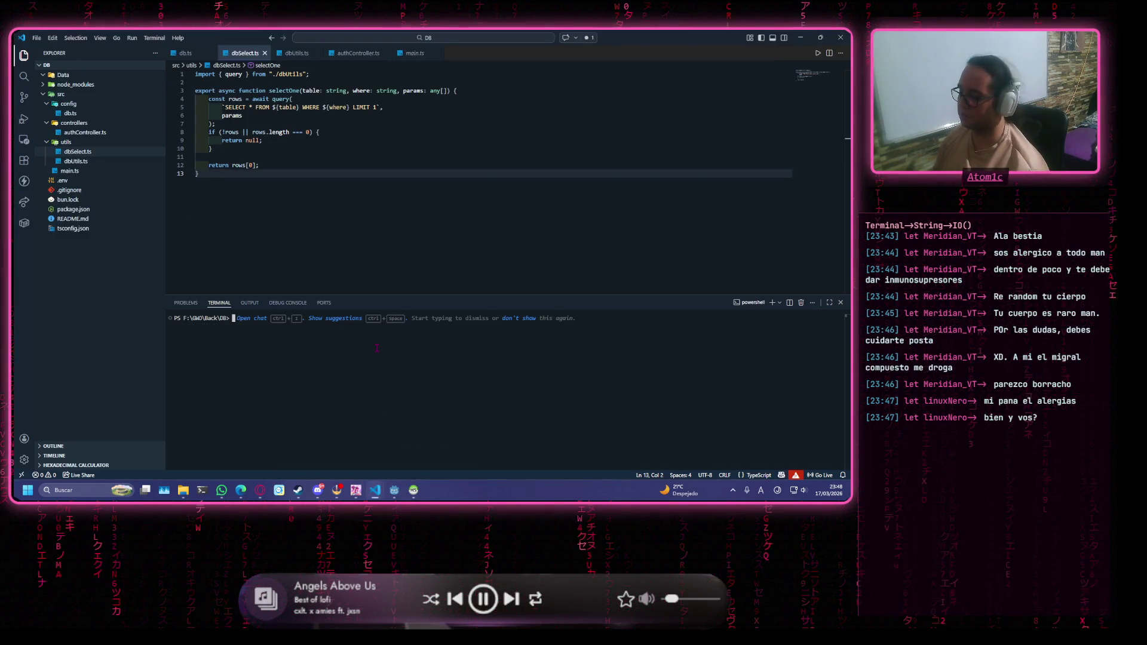
type("bun run dev")
key("Return")
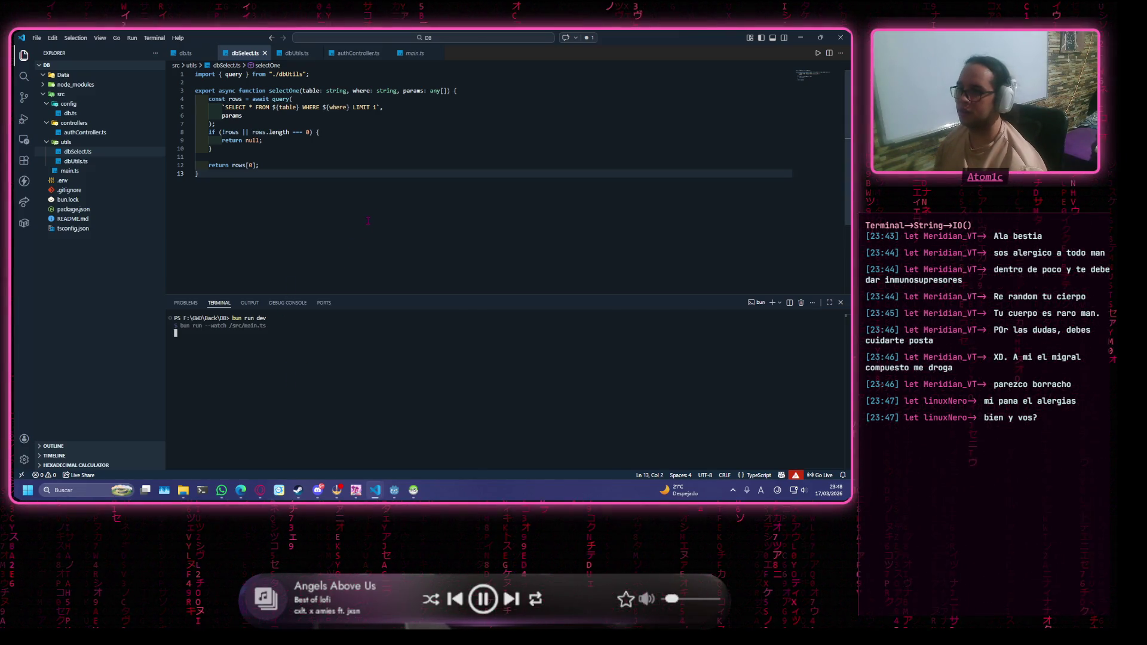
mouse_move(395, 490)
left_click(414, 447)
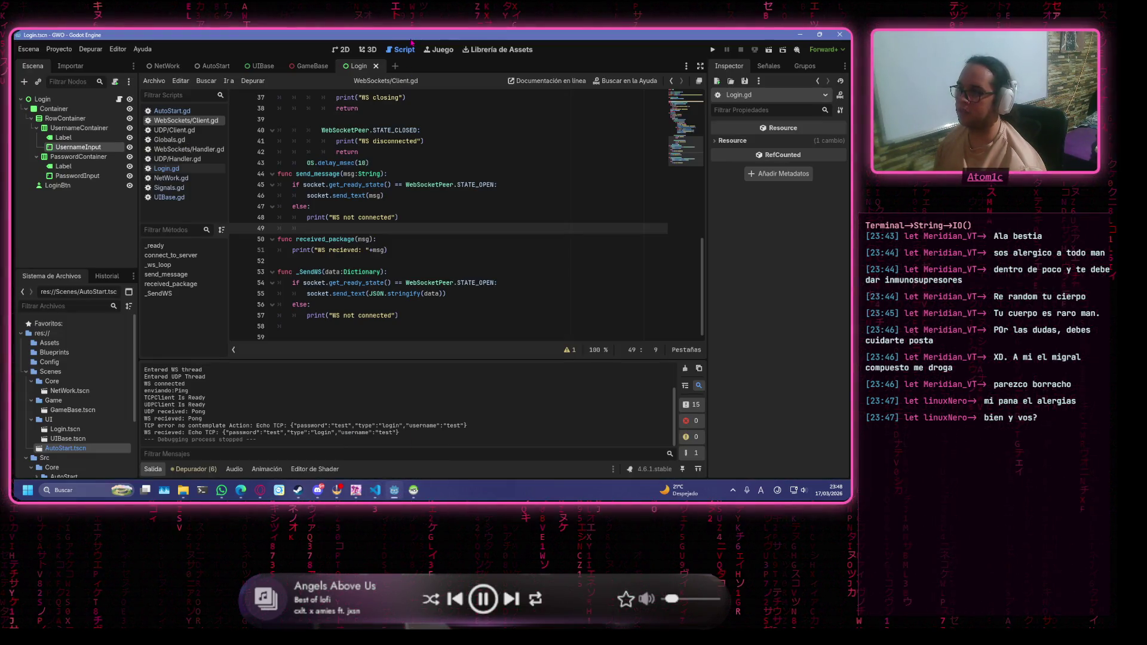
- Run the project with F5, type and erase 'weas' in the Username field, then close the game
mouse_move(414, 40)
left_mouse_down()
mouse_move(583, 116)
mouse_move(478, 33)
mouse_move(503, 31)
left_mouse_up()
key("F5")
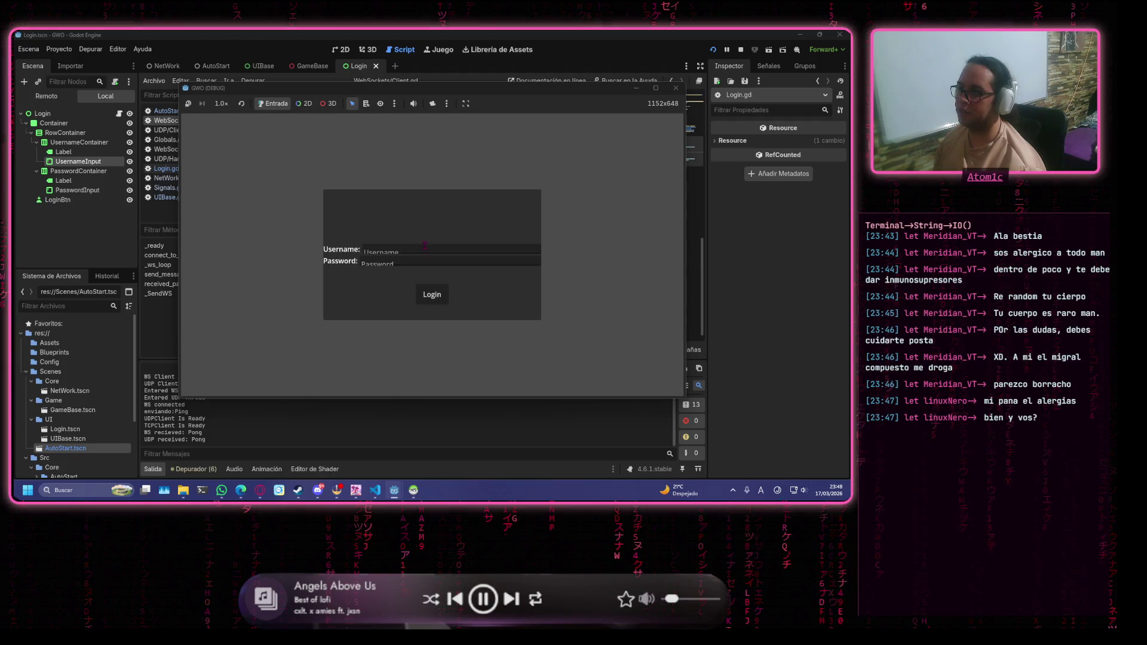
left_click(409, 251)
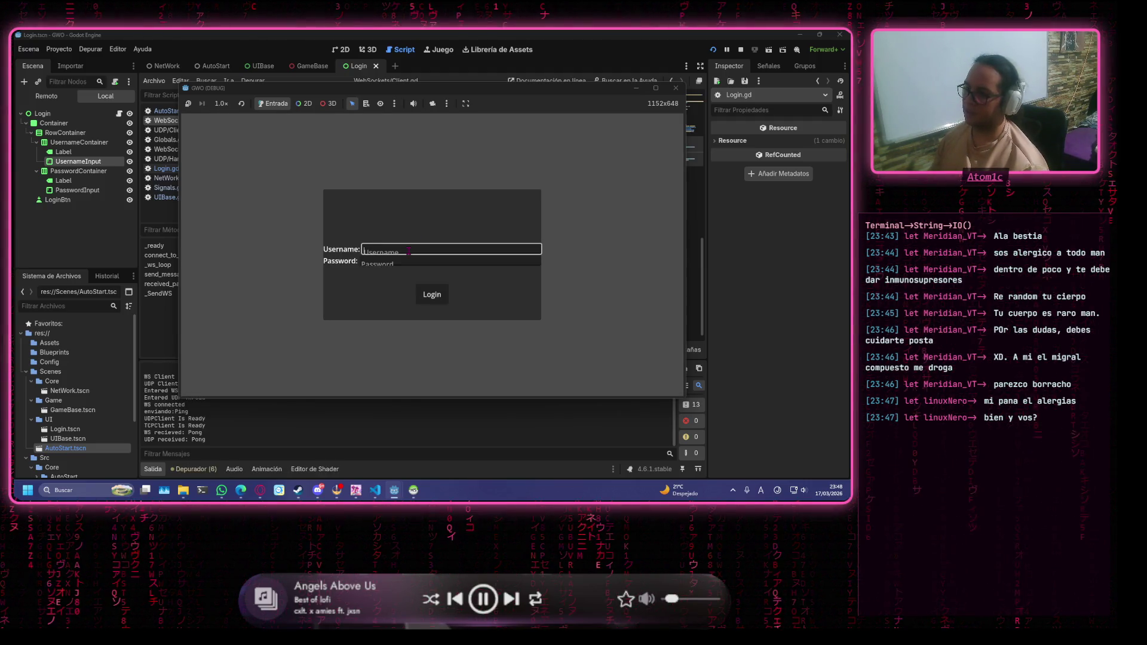
type("weas")
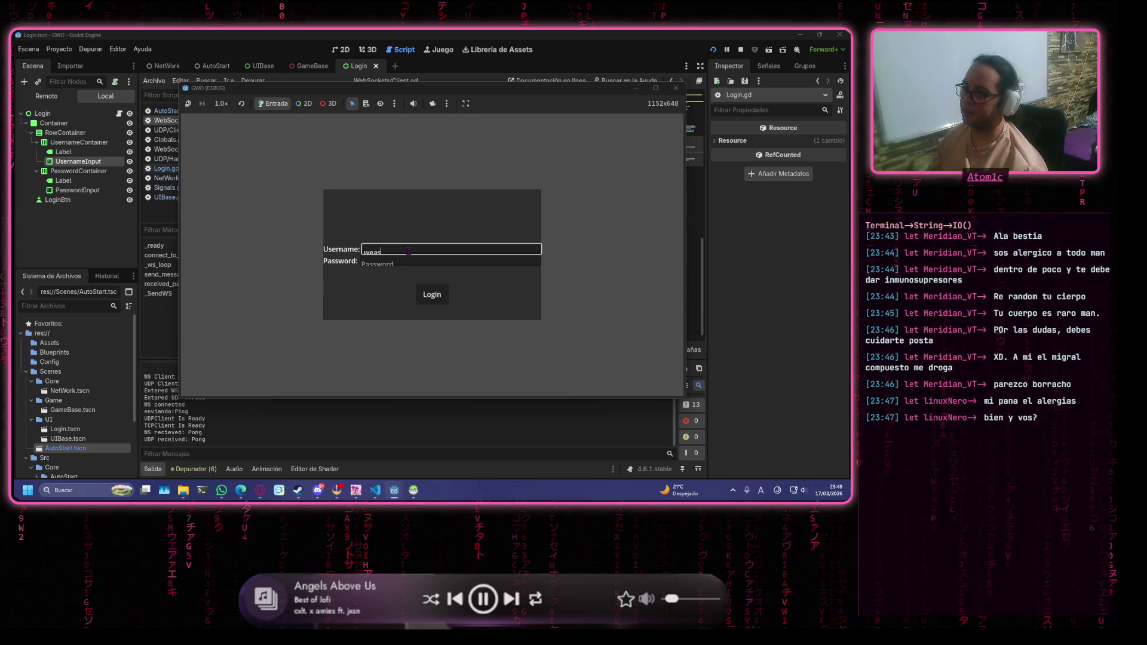
key("BackSpace")
key("BackSpace")
key("BackSpace")
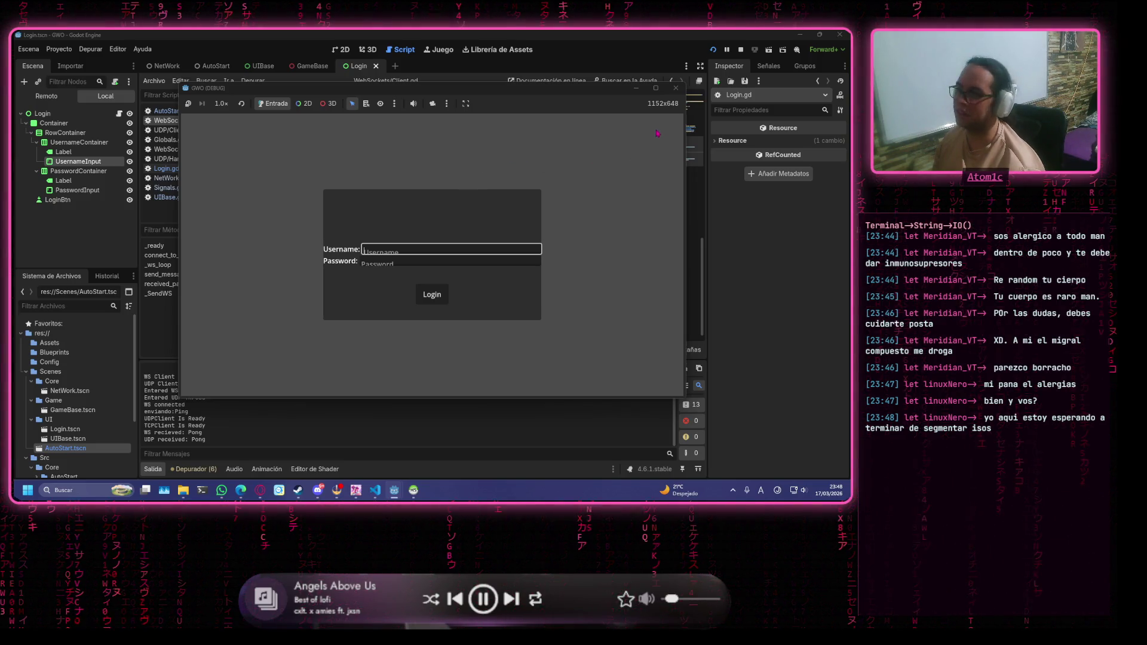
left_click(676, 88)
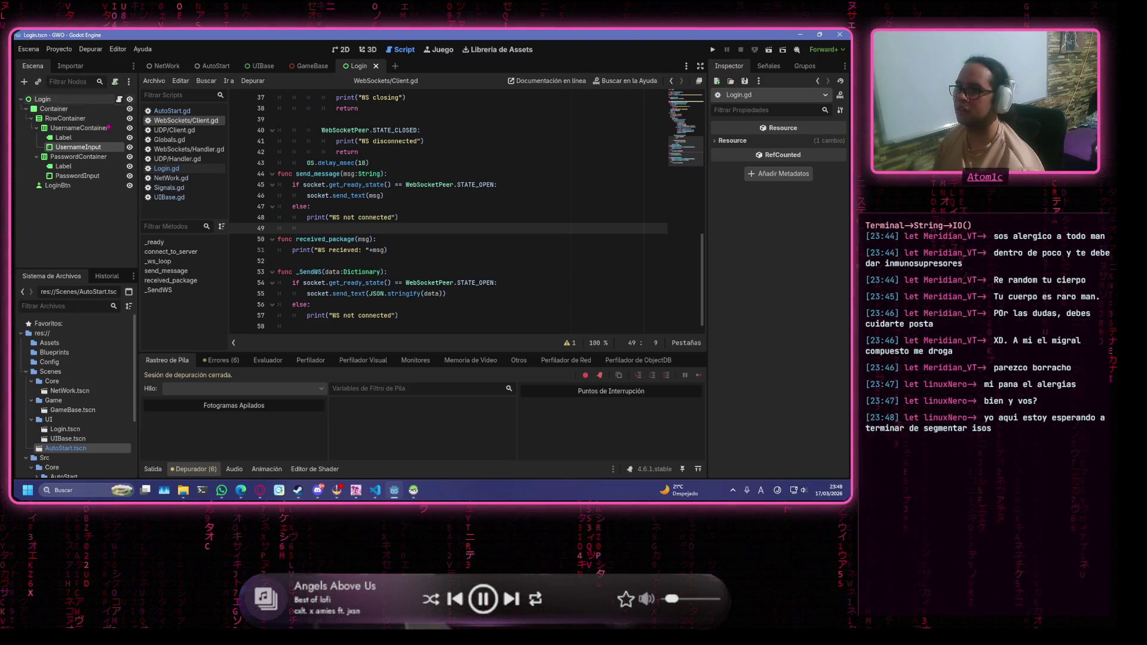
- Uncheck Horizontal Expand on UsernameInput, keeping its vertical sizing at Fill
left_click(817, 80)
scroll(822, 212, "up", 10)
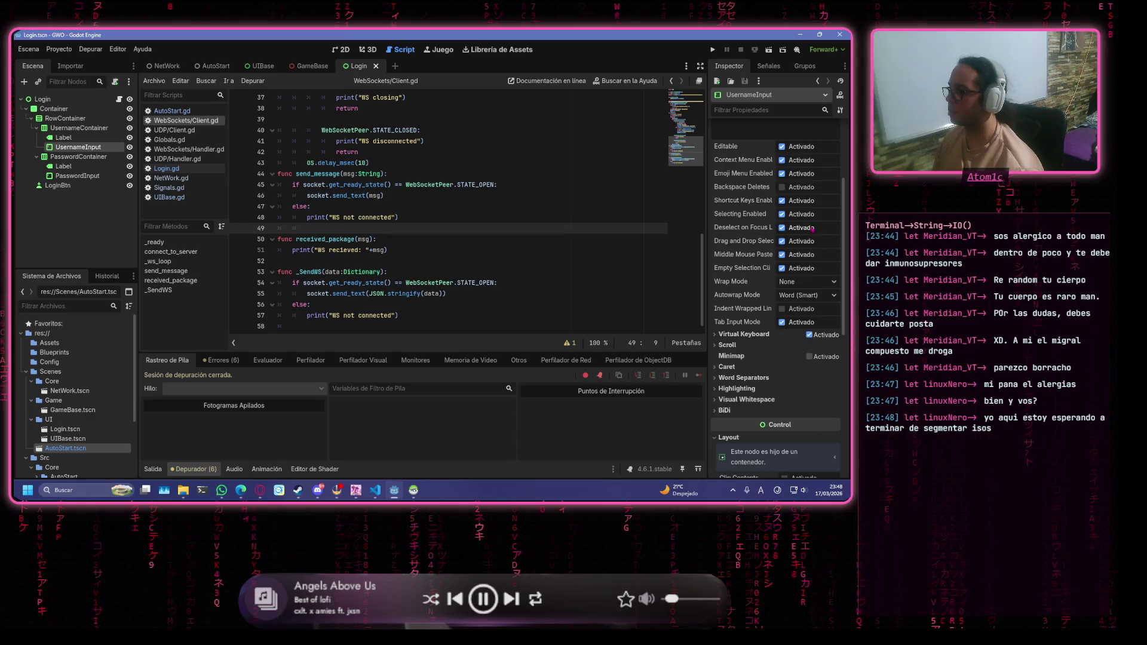
scroll(736, 343, "down", 5)
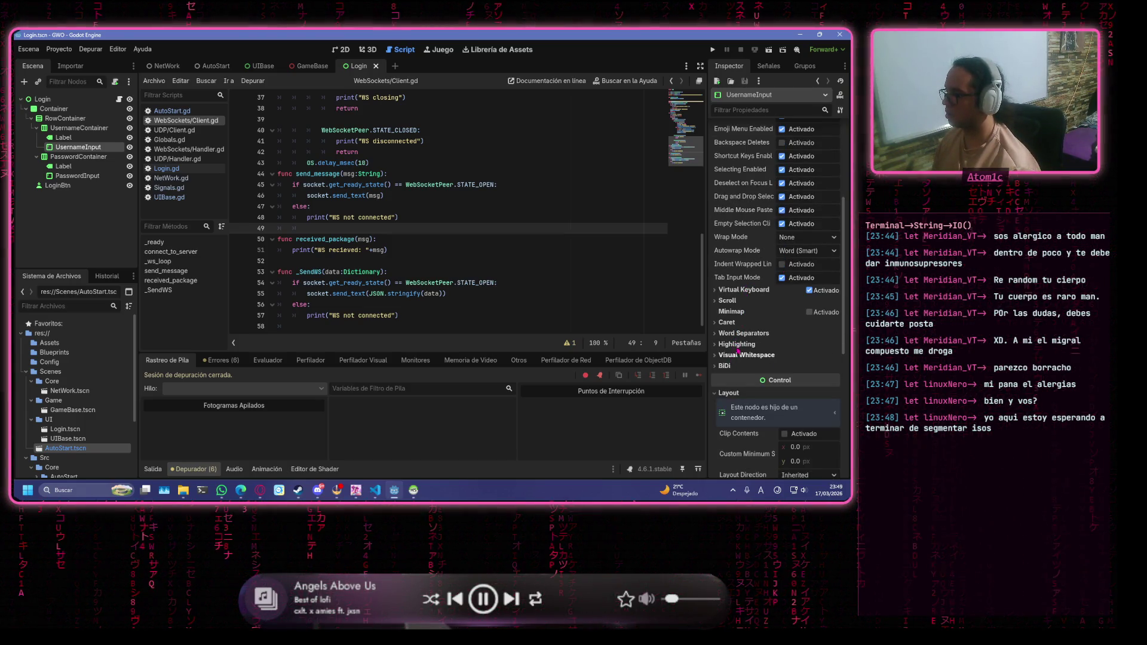
scroll(746, 337, "down", 8)
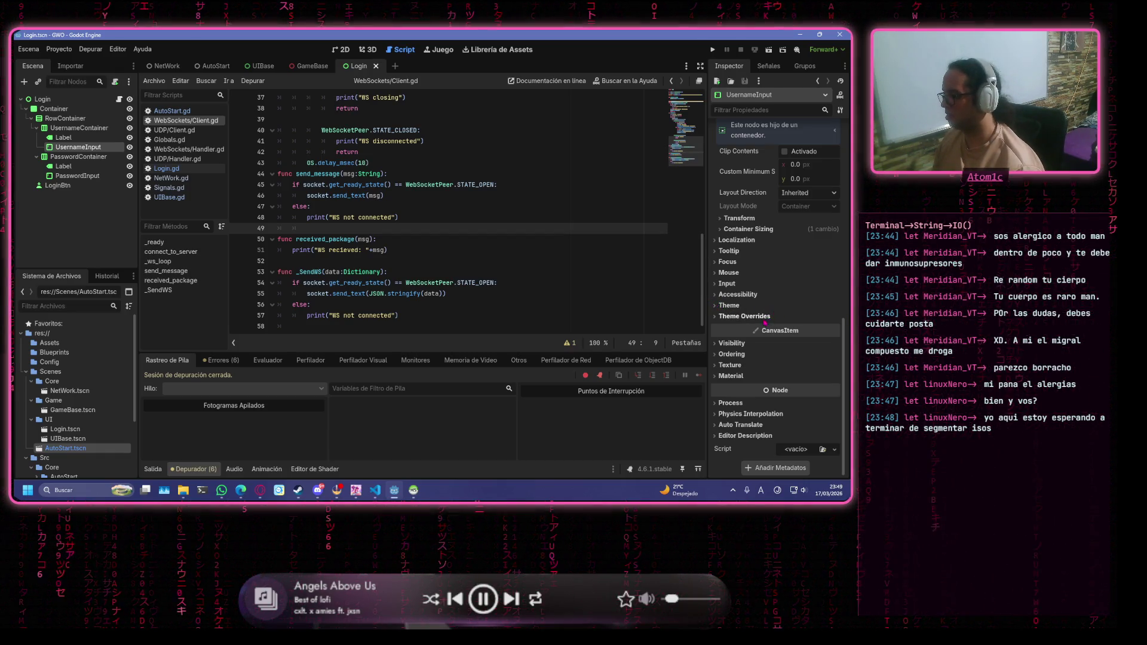
scroll(766, 321, "up", 5)
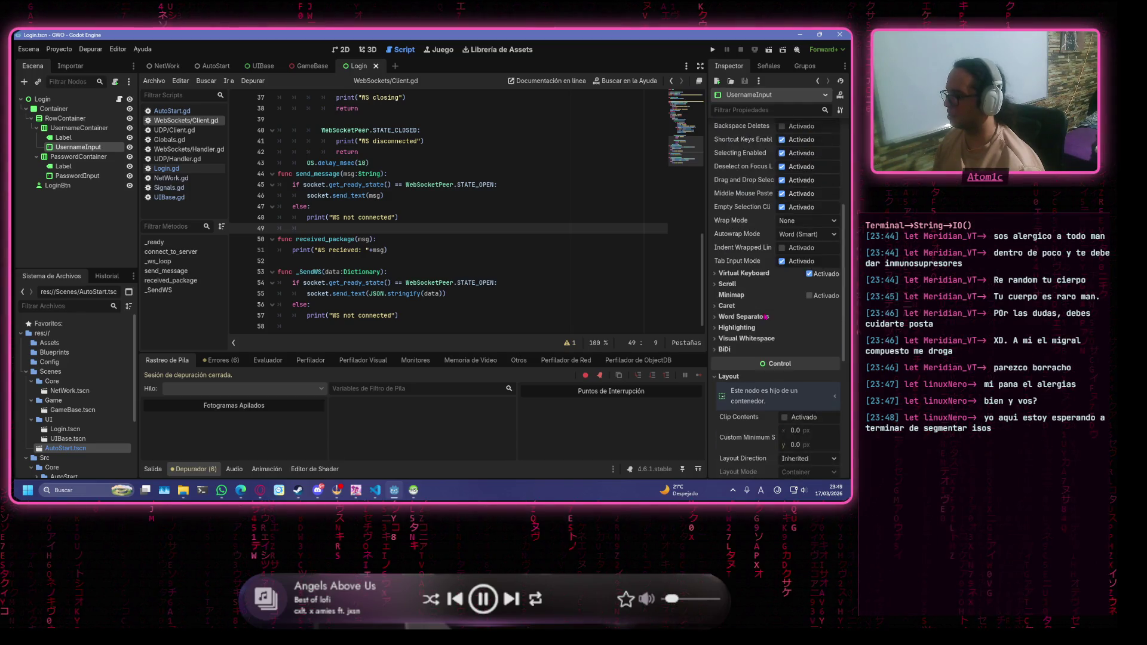
scroll(766, 318, "up", 4)
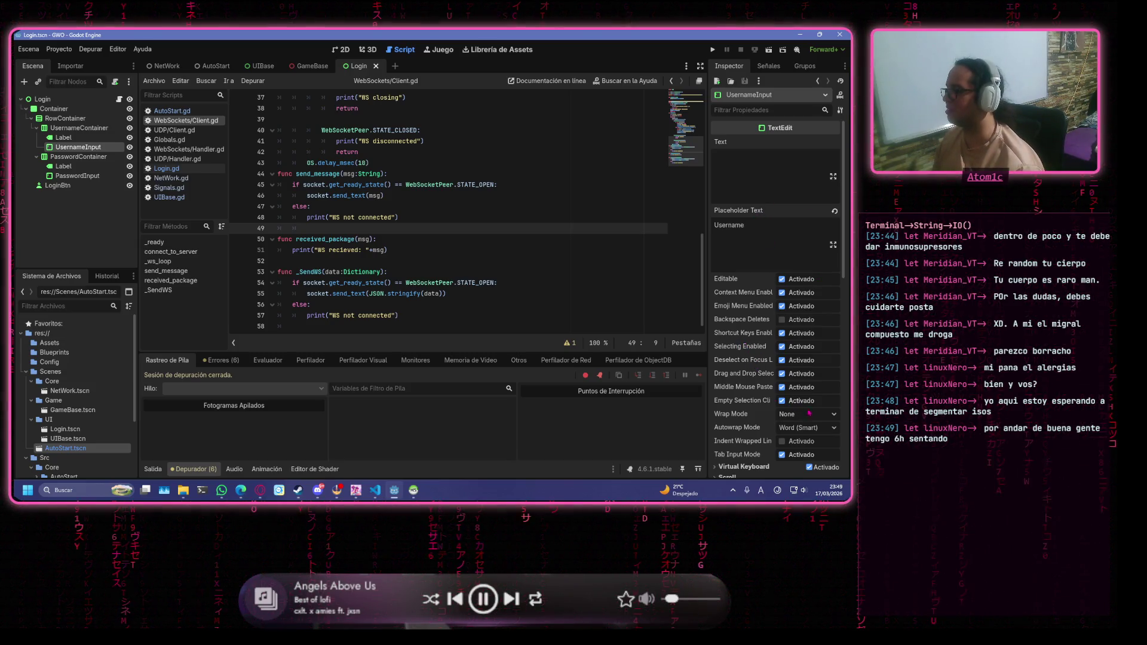
scroll(809, 411, "down", 3)
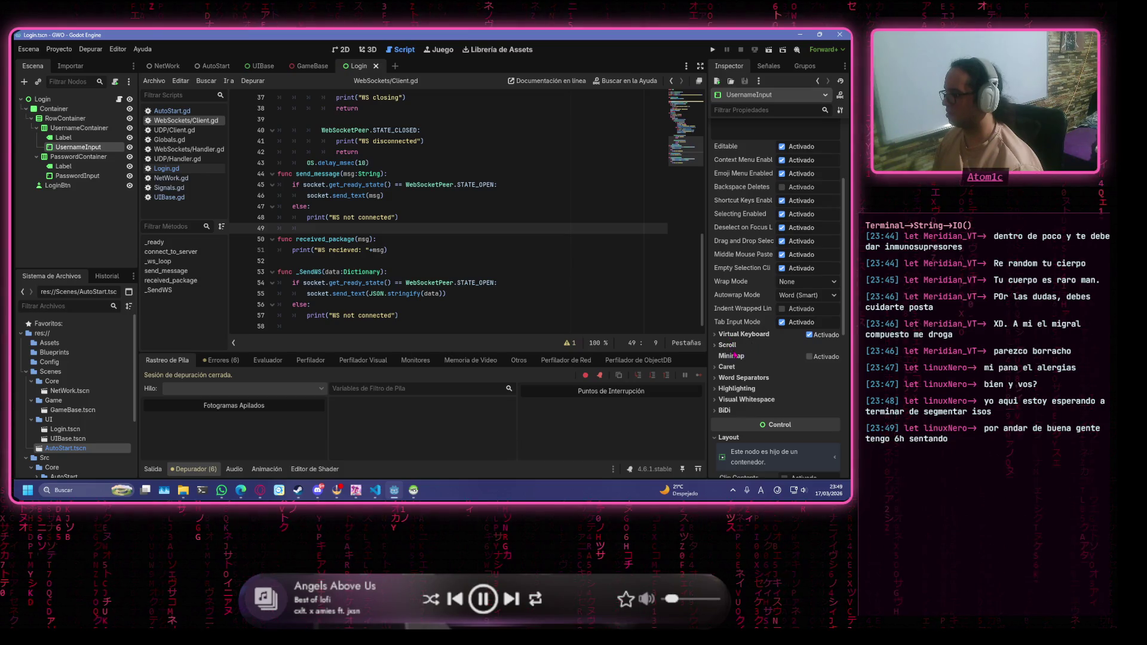
scroll(767, 388, "down", 3)
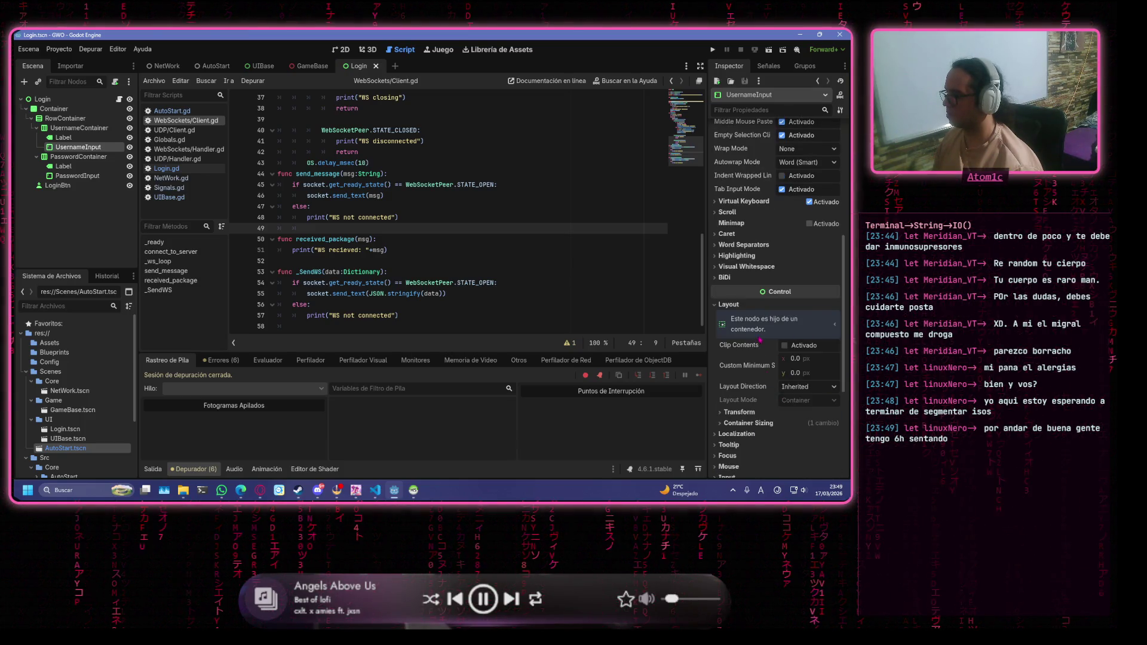
scroll(777, 332, "down", 2)
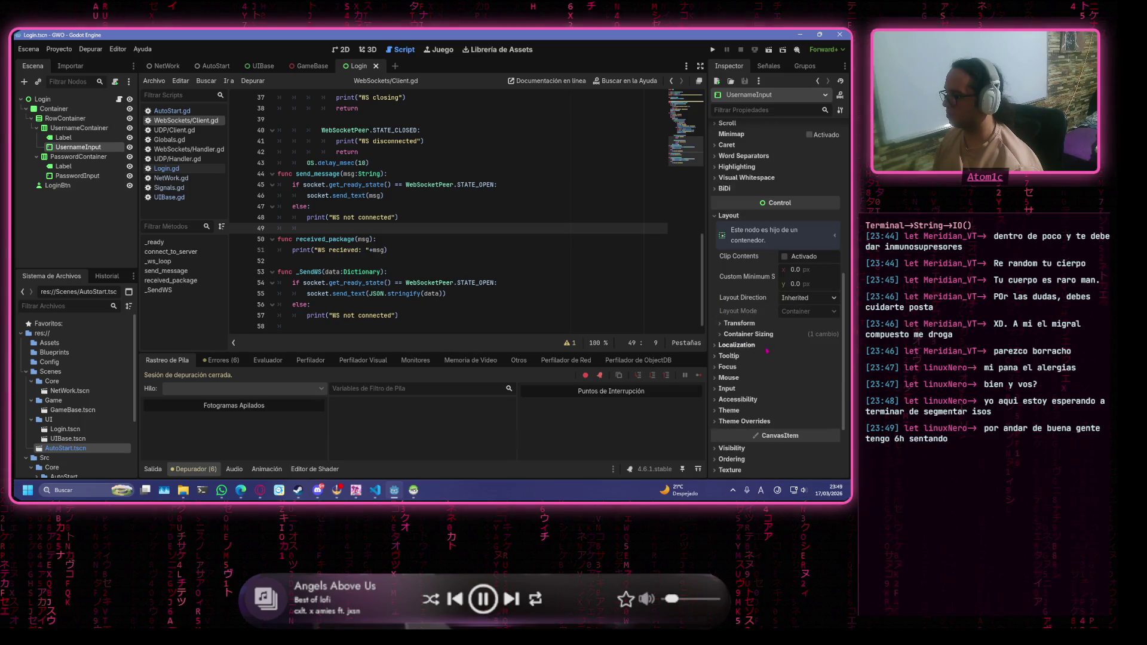
left_click(750, 335)
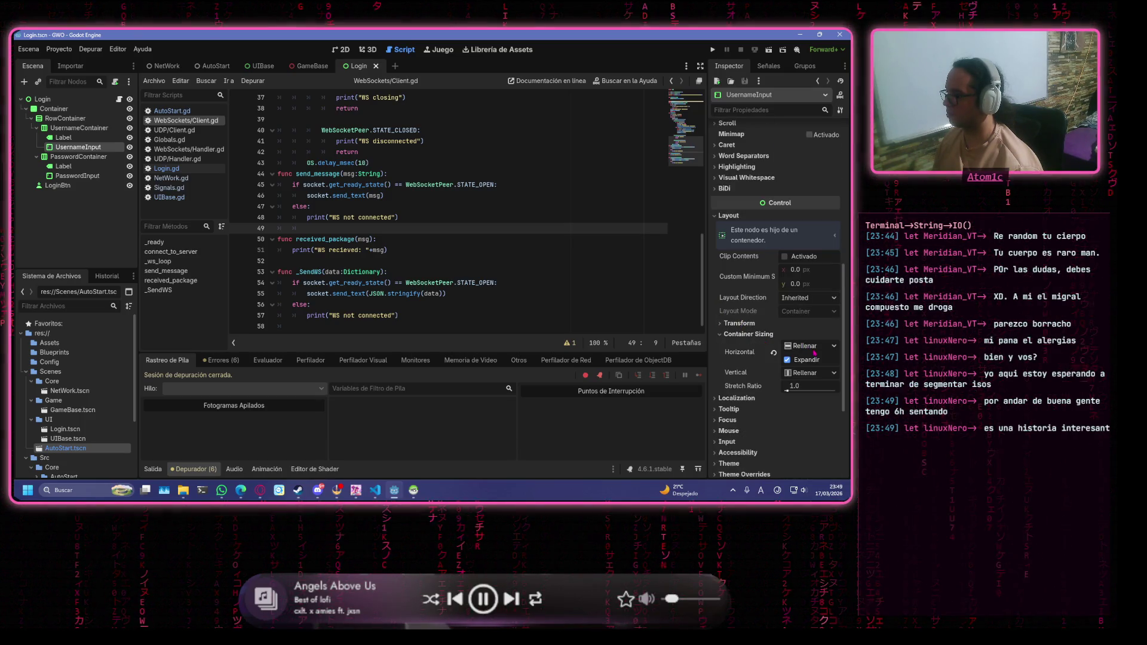
left_click(830, 373)
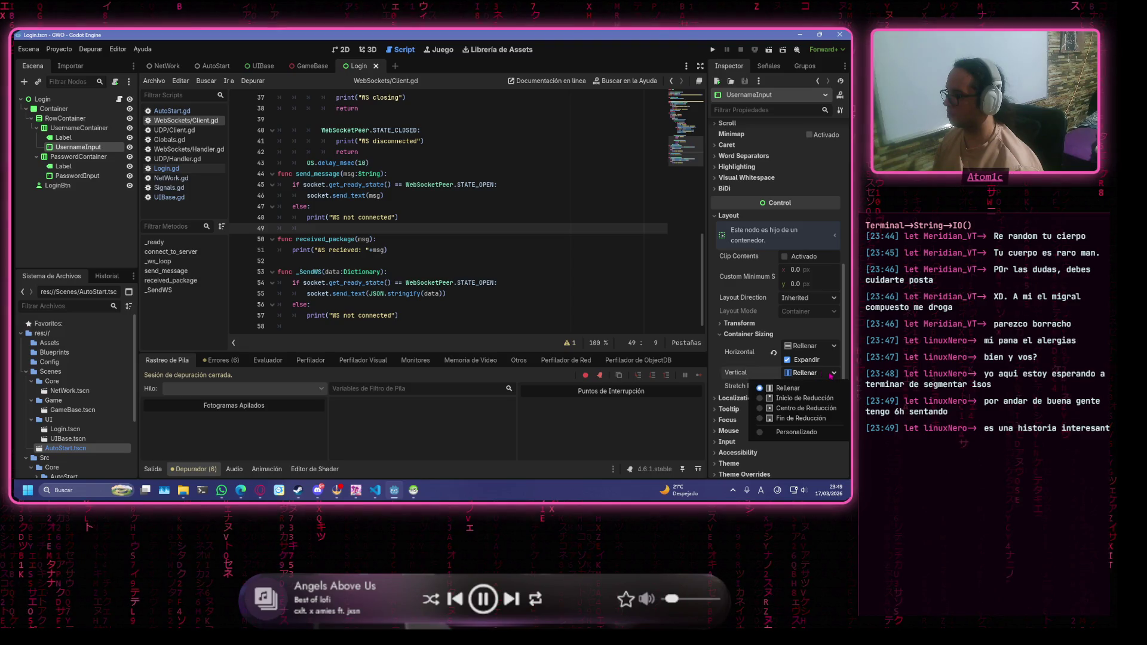
left_click(795, 365)
left_click(788, 361)
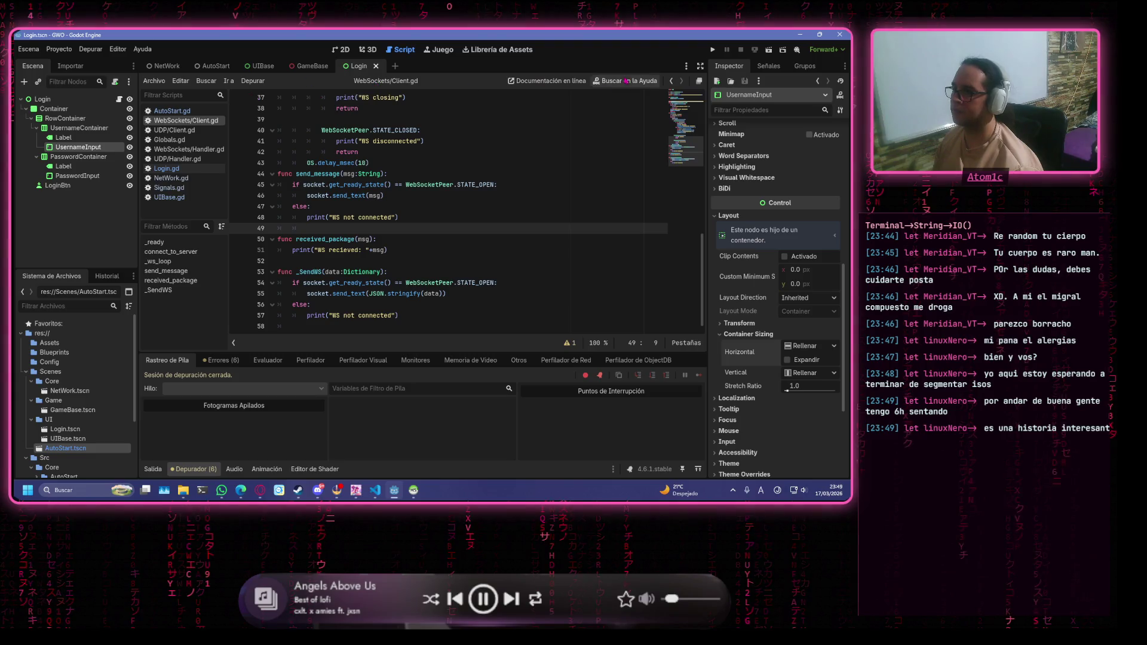
- Uncheck Horizontal Expand on PasswordInput as well
left_click(78, 176)
scroll(806, 332, "down", 10)
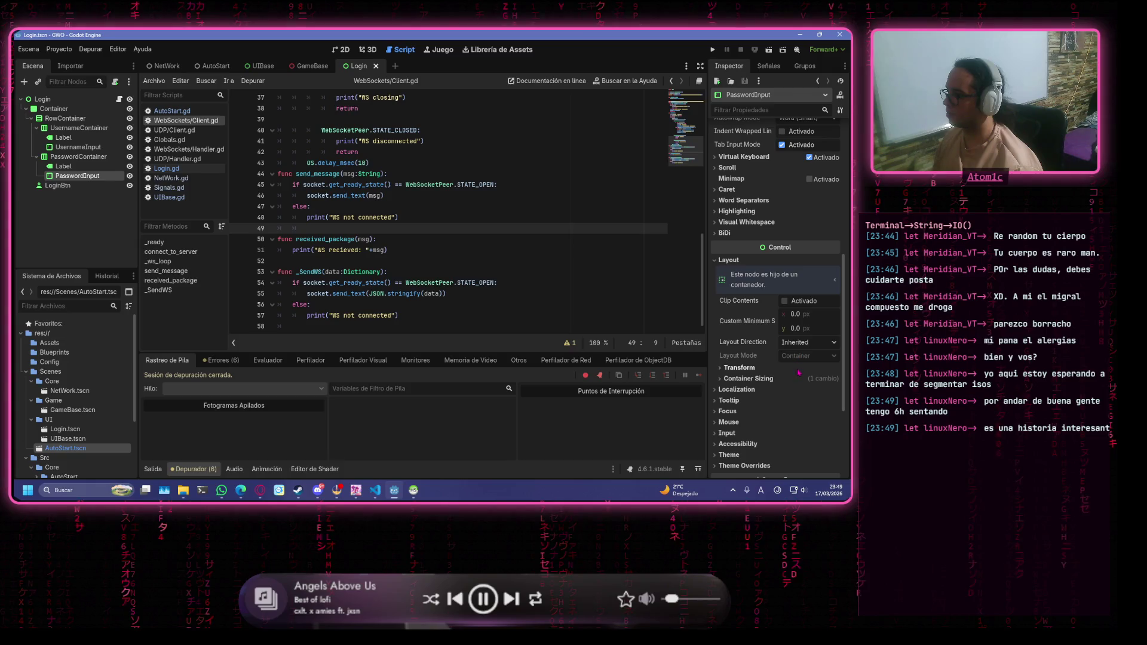
left_click(811, 378)
left_click(788, 405)
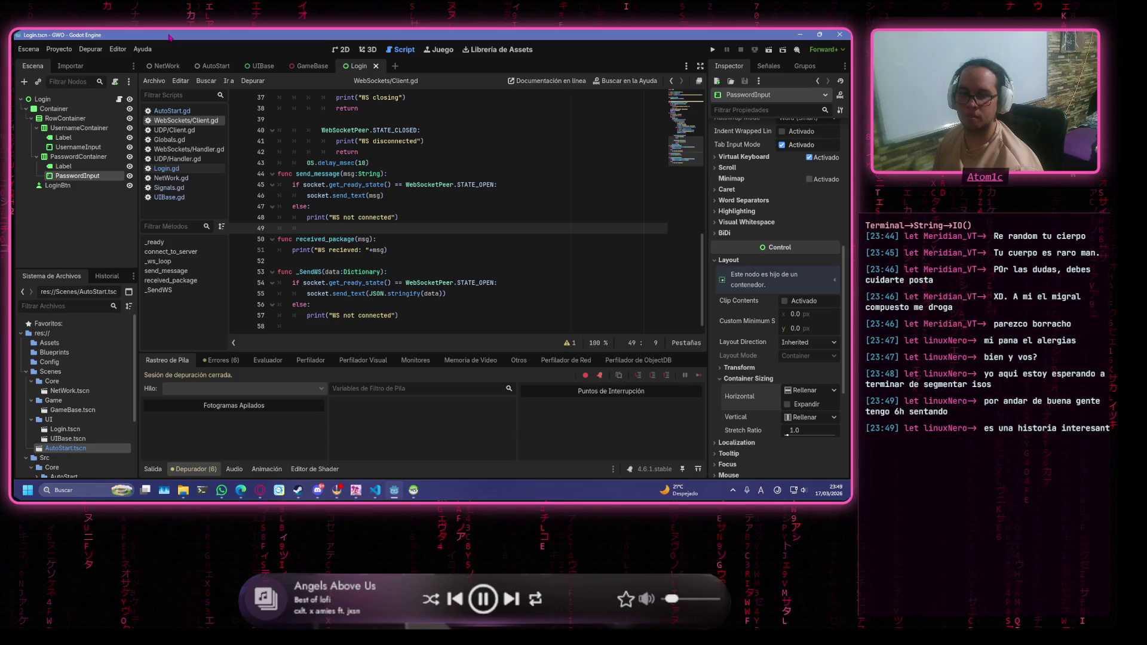
- Test-run the login form with empty fields, then re-enable Horizontal Expand on PasswordInput
left_click(713, 49)
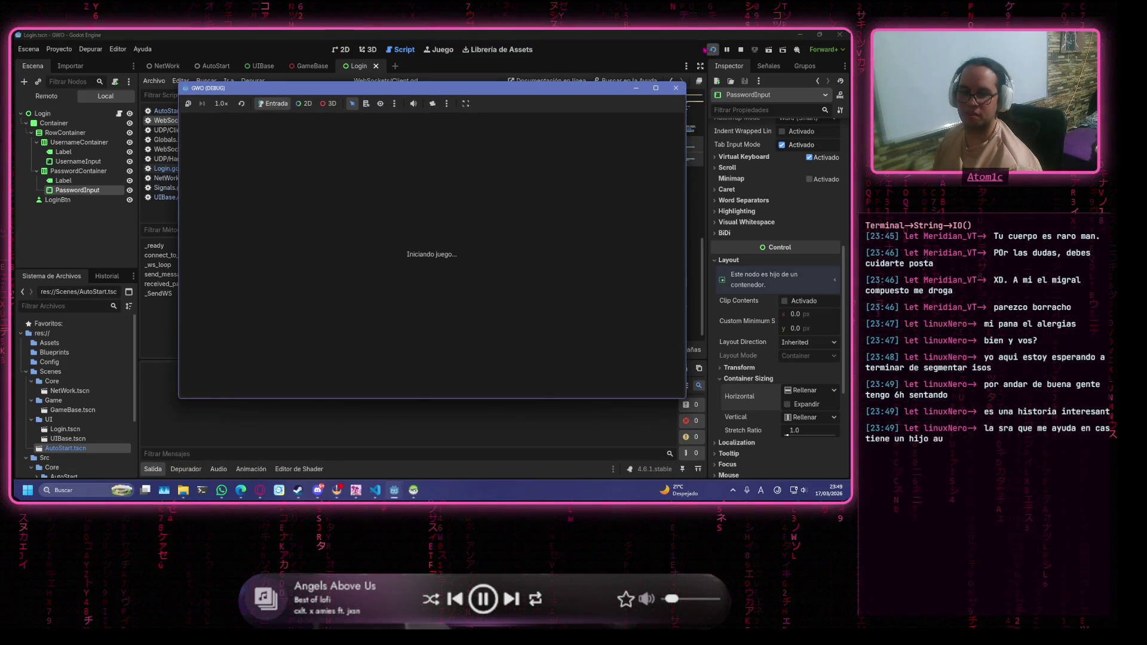
left_click(438, 301)
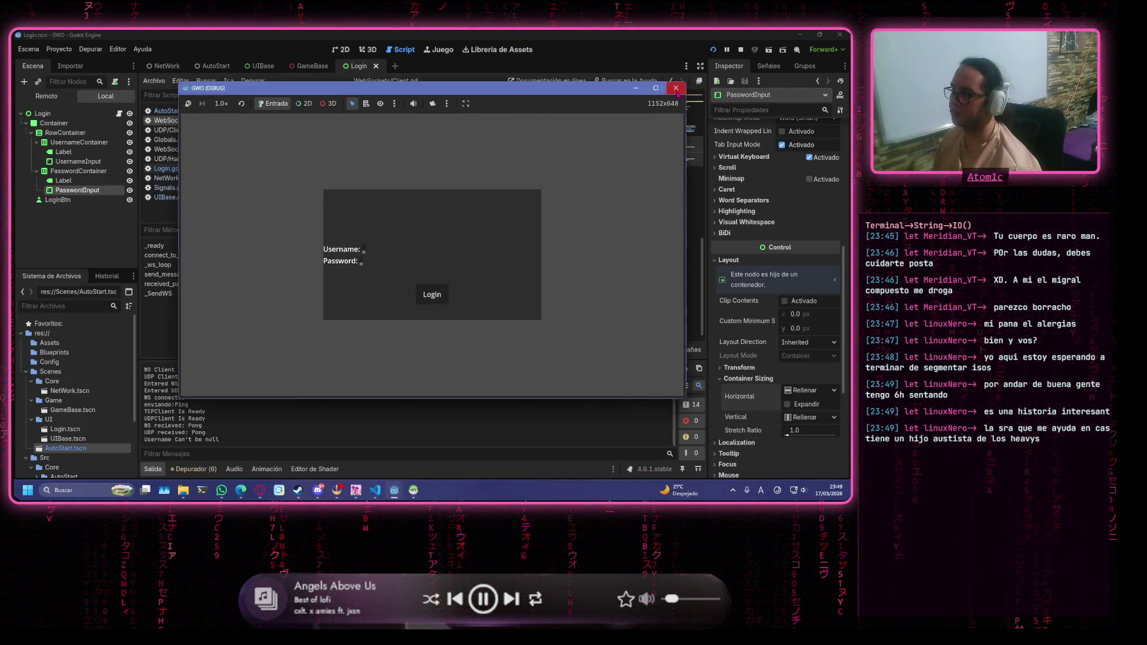
left_click(676, 88)
left_click(788, 405)
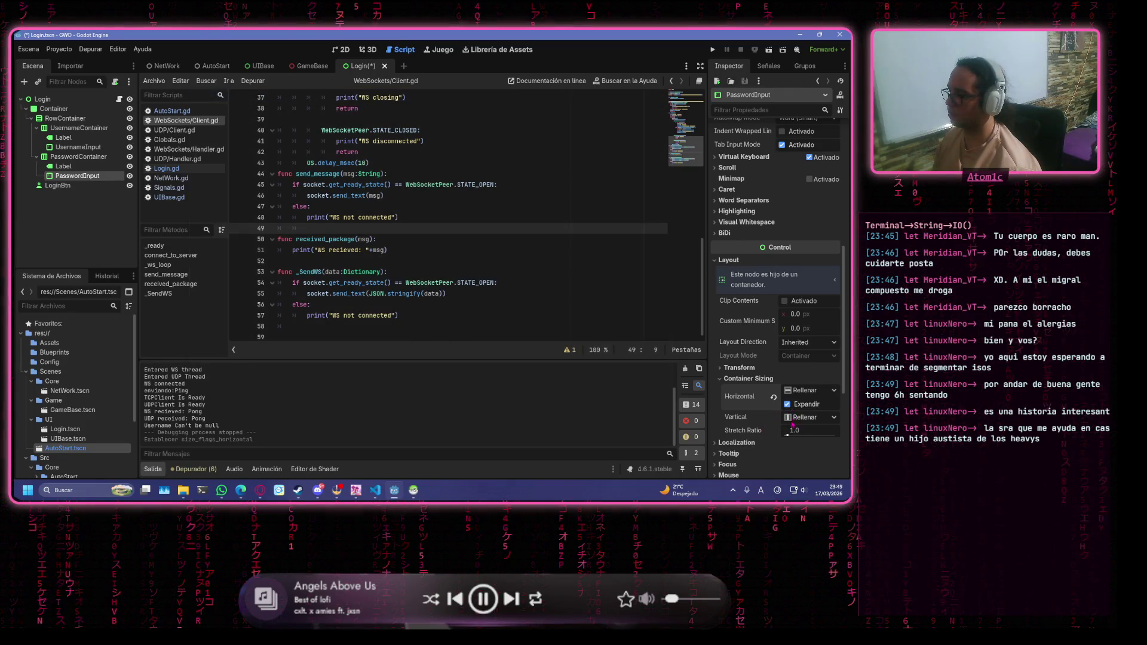
- Re-enable Horizontal Expand on UsernameInput, set vertical sizing to Shrink Begin (Inicio de Reducción), and save
left_click(792, 418)
scroll(759, 373, "down", 2)
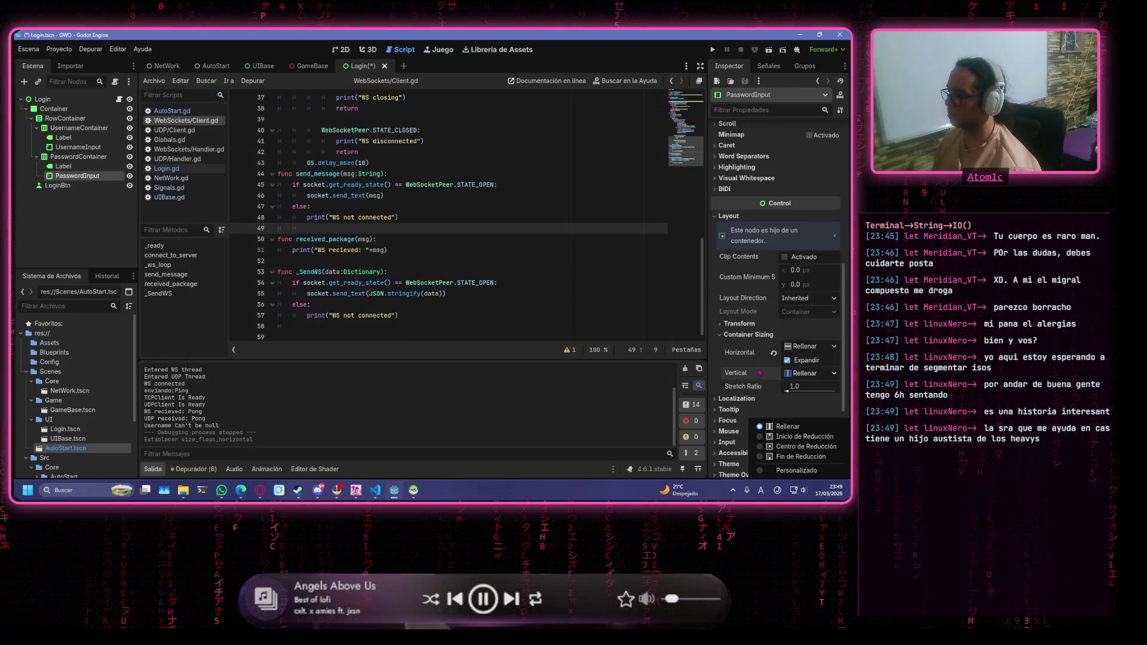
left_click(796, 318)
left_click(77, 147)
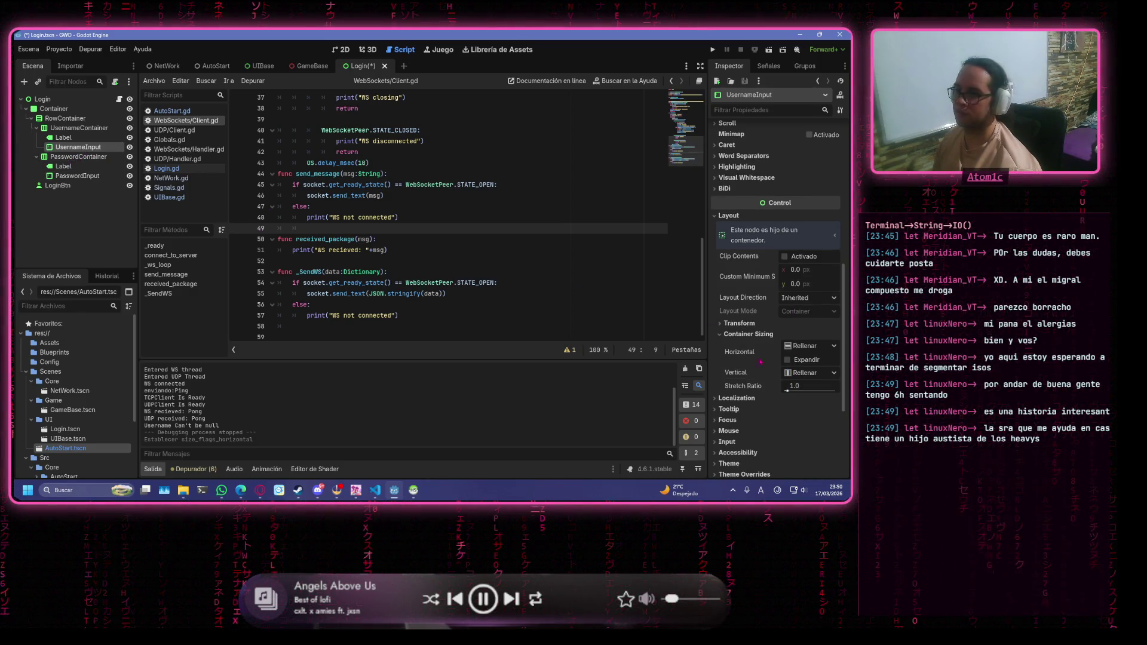
left_click(787, 359)
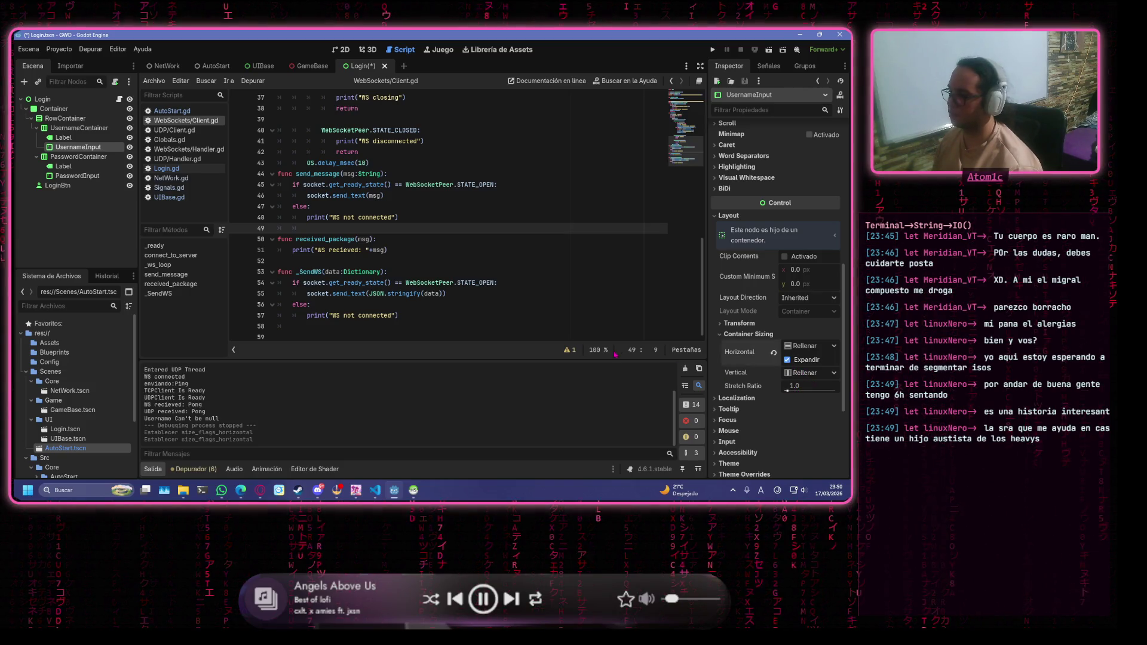
left_click(809, 372)
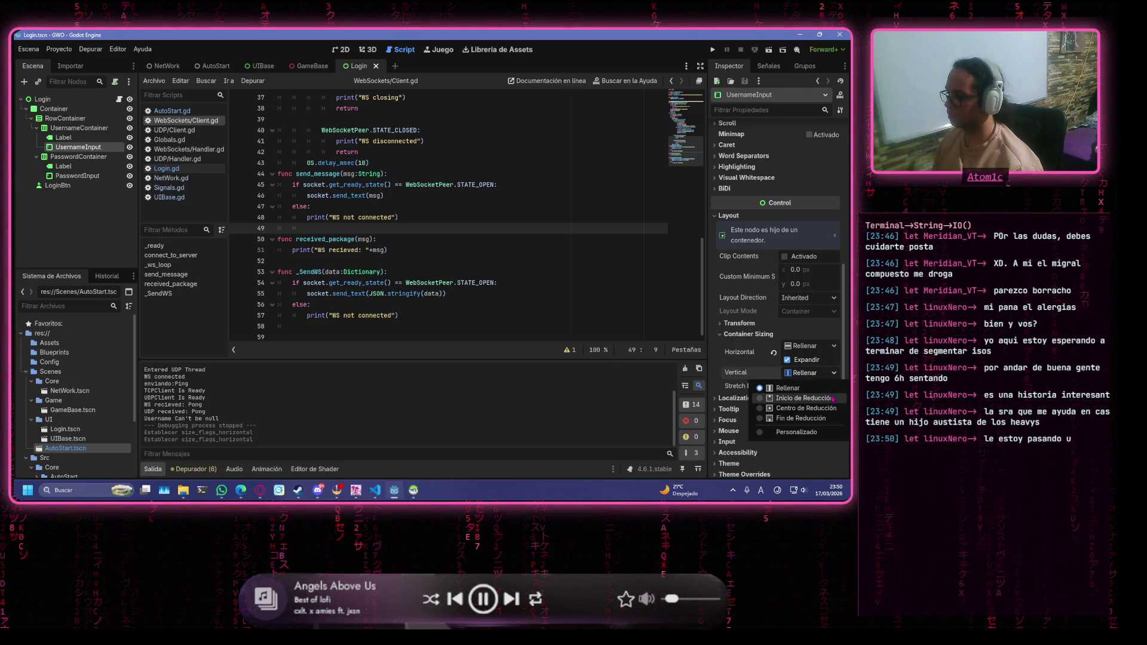
left_click(833, 399)
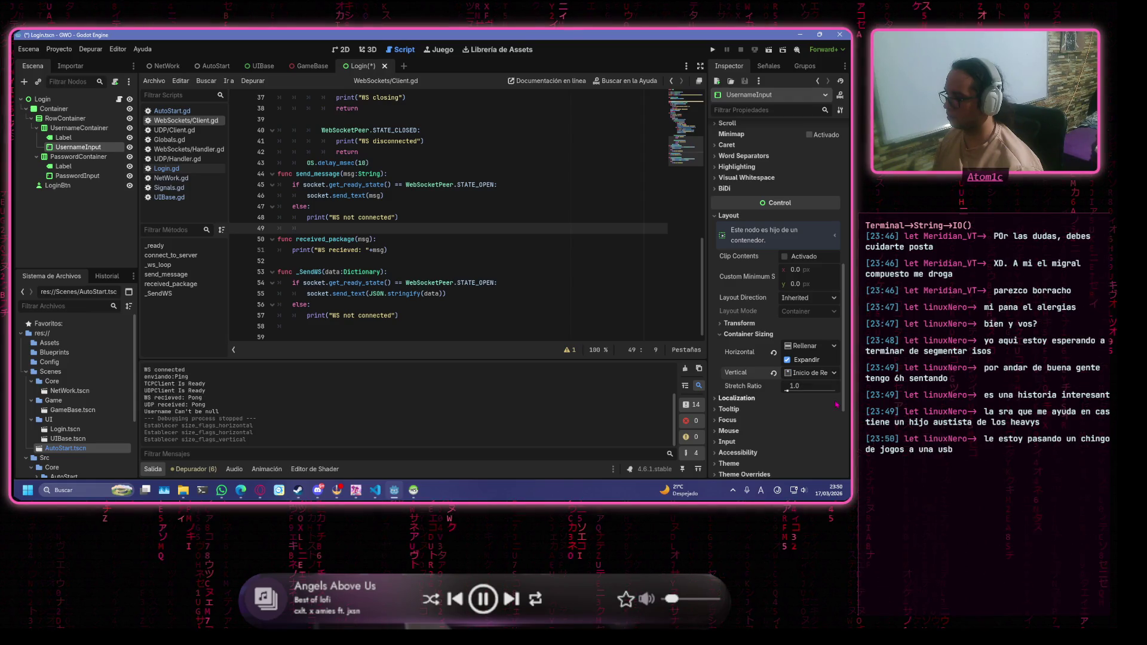
left_click(834, 346)
left_click(827, 331)
key("ctrl+s")
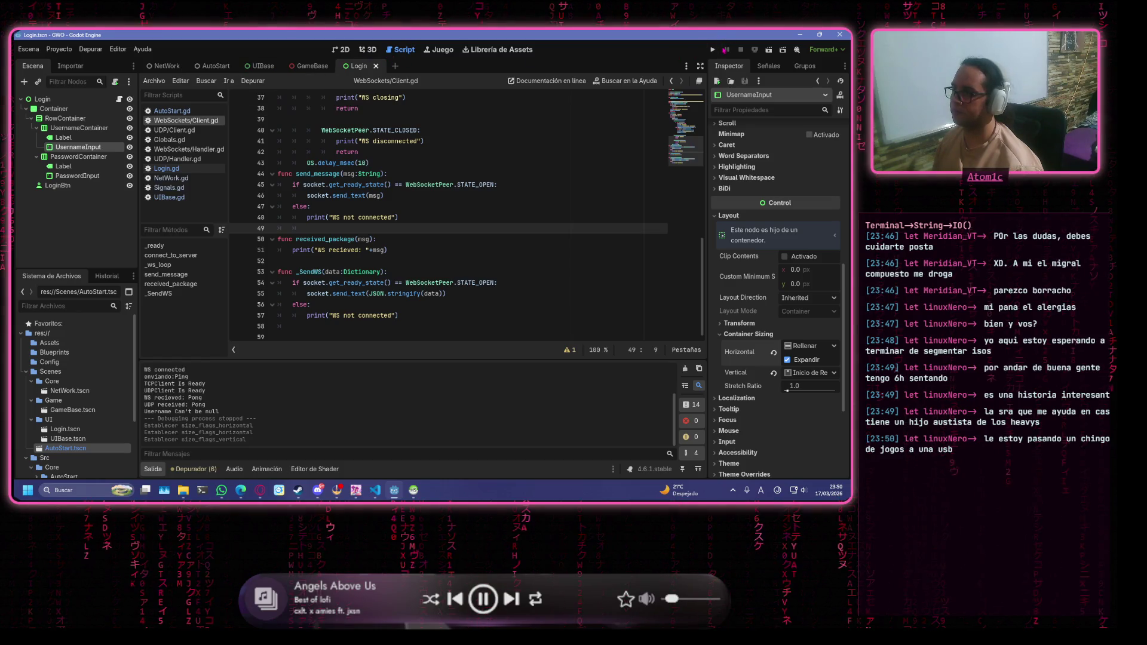
left_click(712, 49)
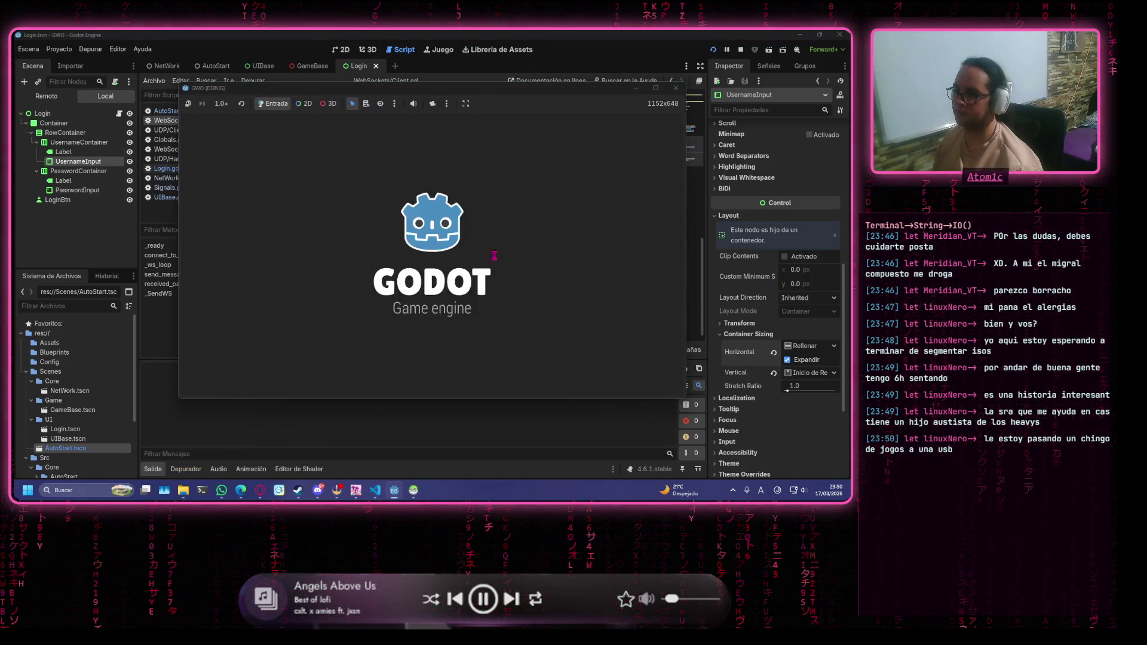
- Try the Username field in the running game, then reset its vertical sizing to Rellenar (Fill) and save
left_click(477, 247)
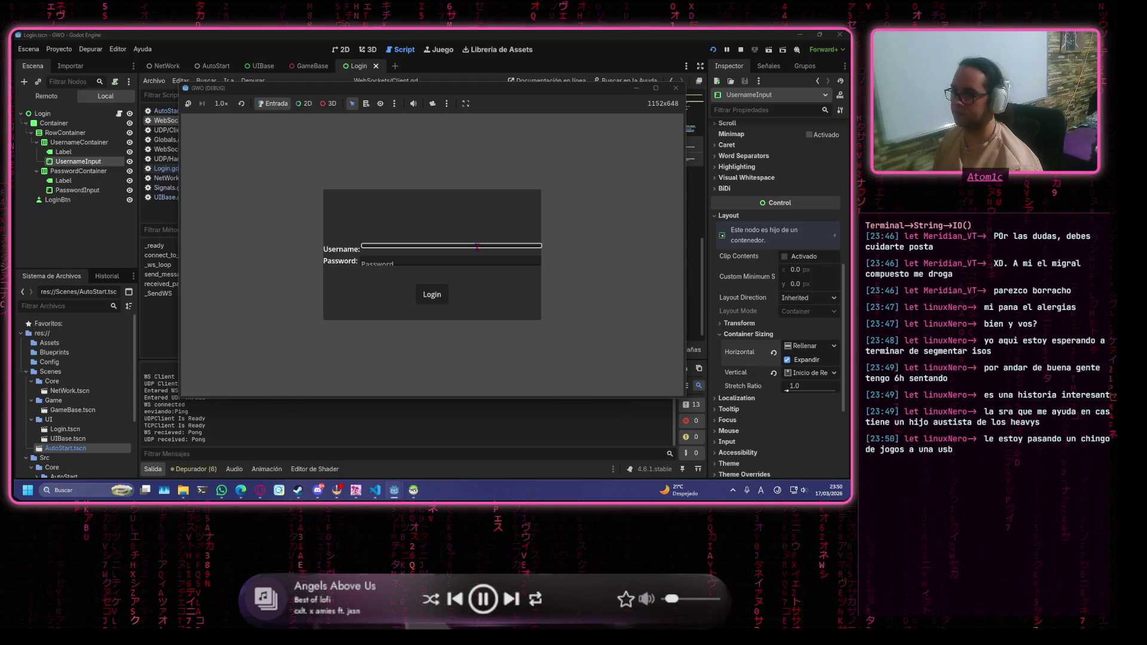
left_click(675, 89)
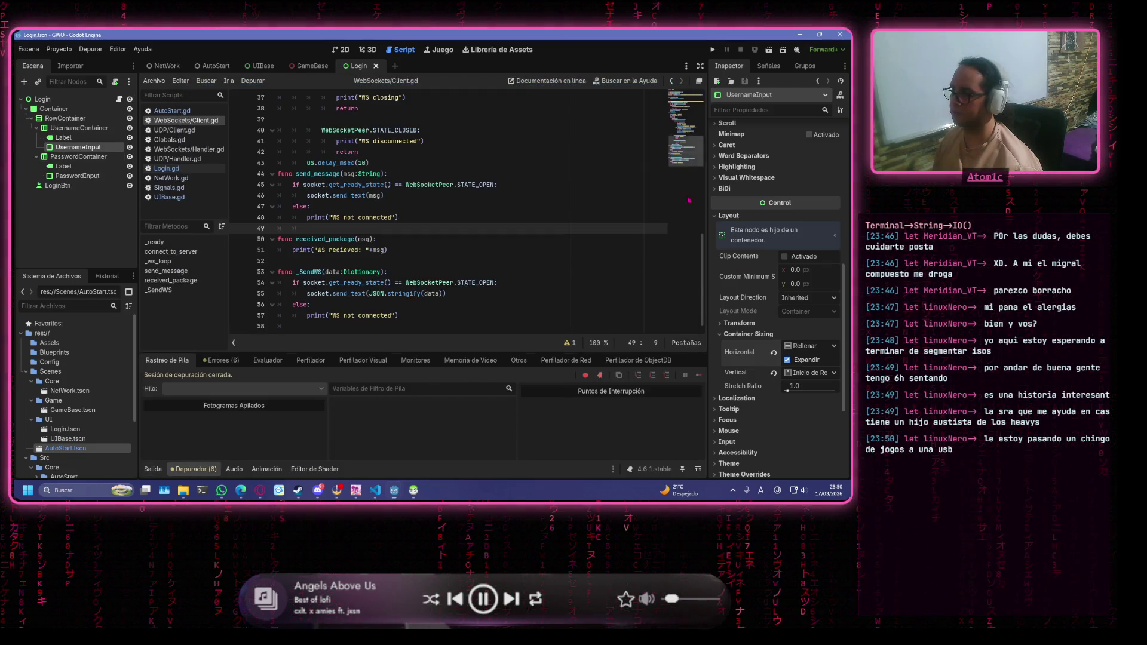
left_click(810, 374)
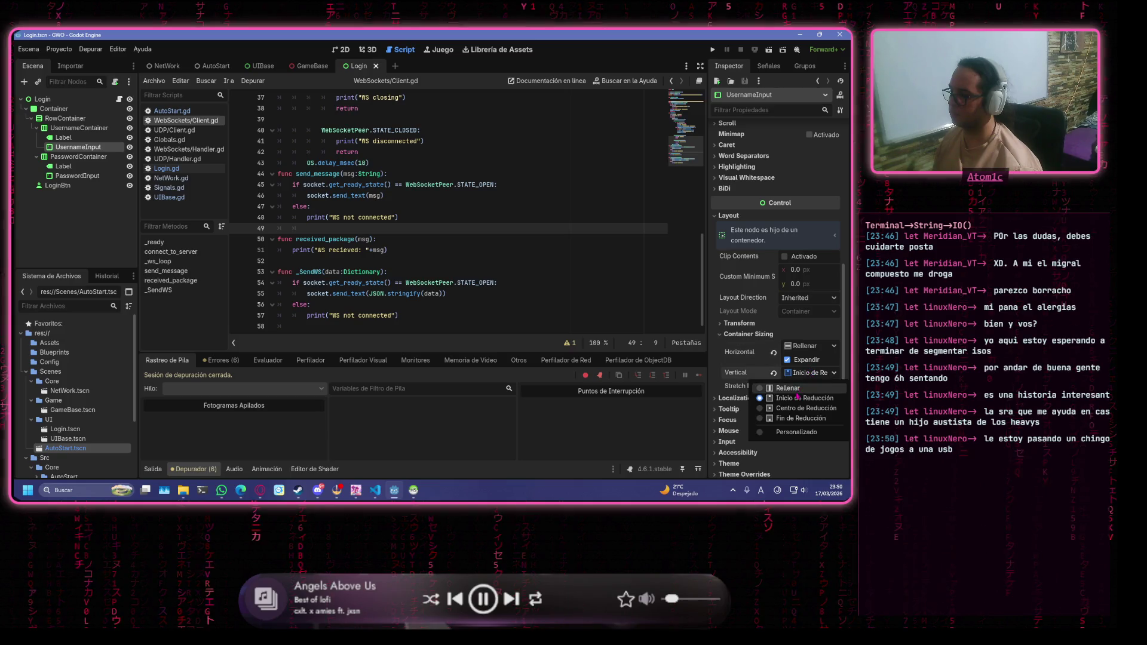
left_click(811, 389)
key("ctrl+s")
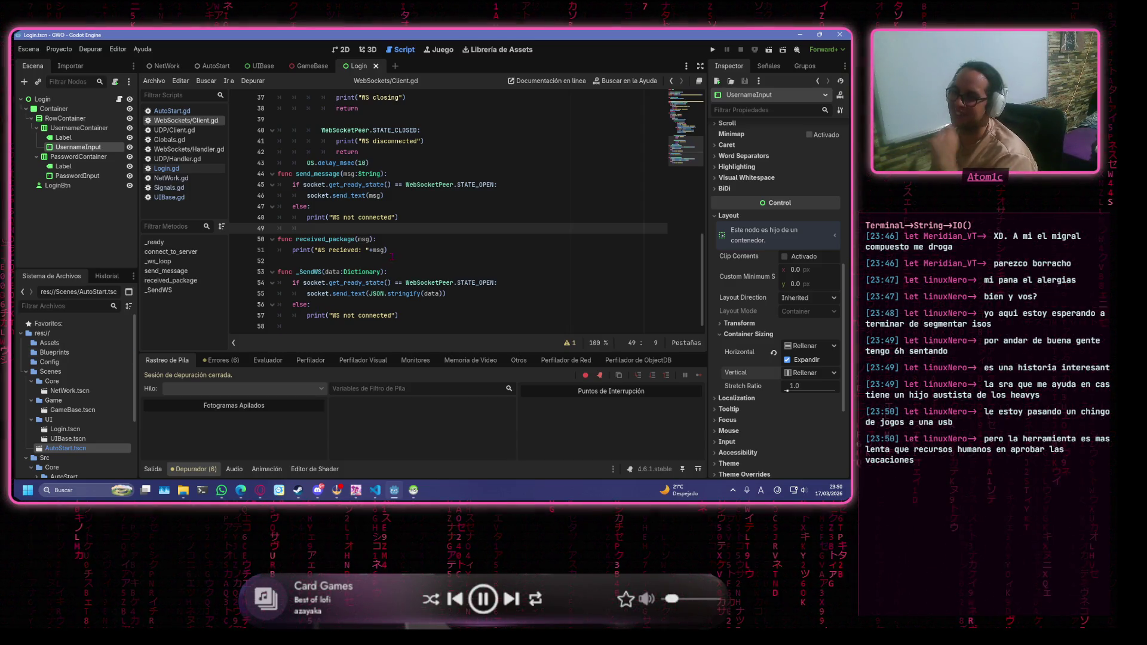
left_click(398, 185)
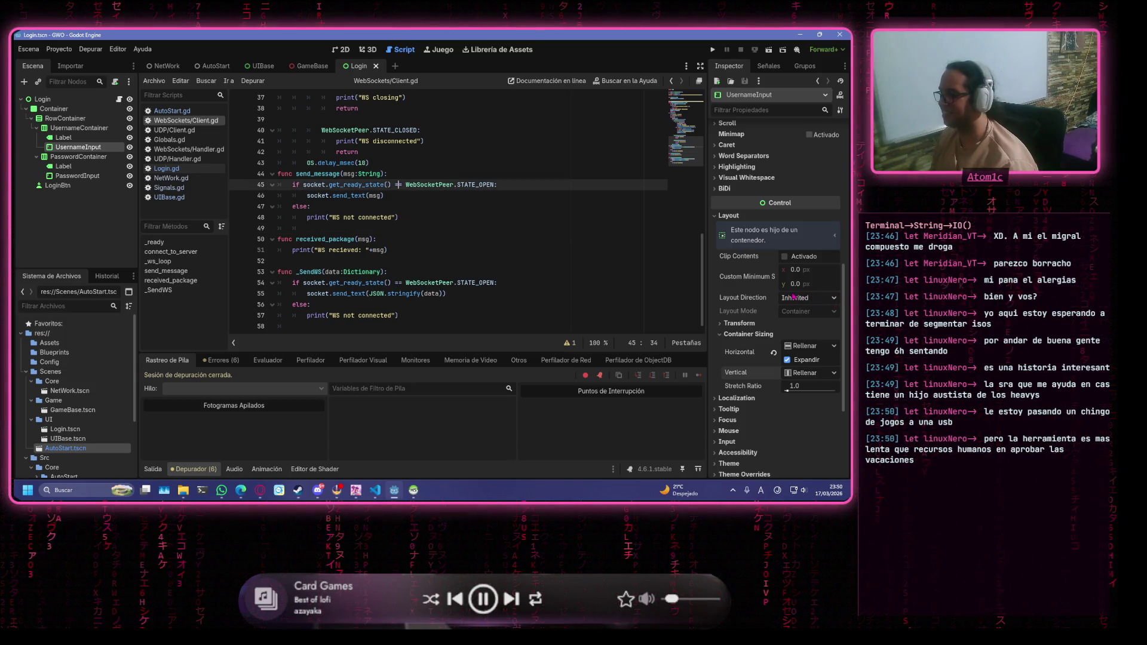
scroll(759, 323, "down", 3)
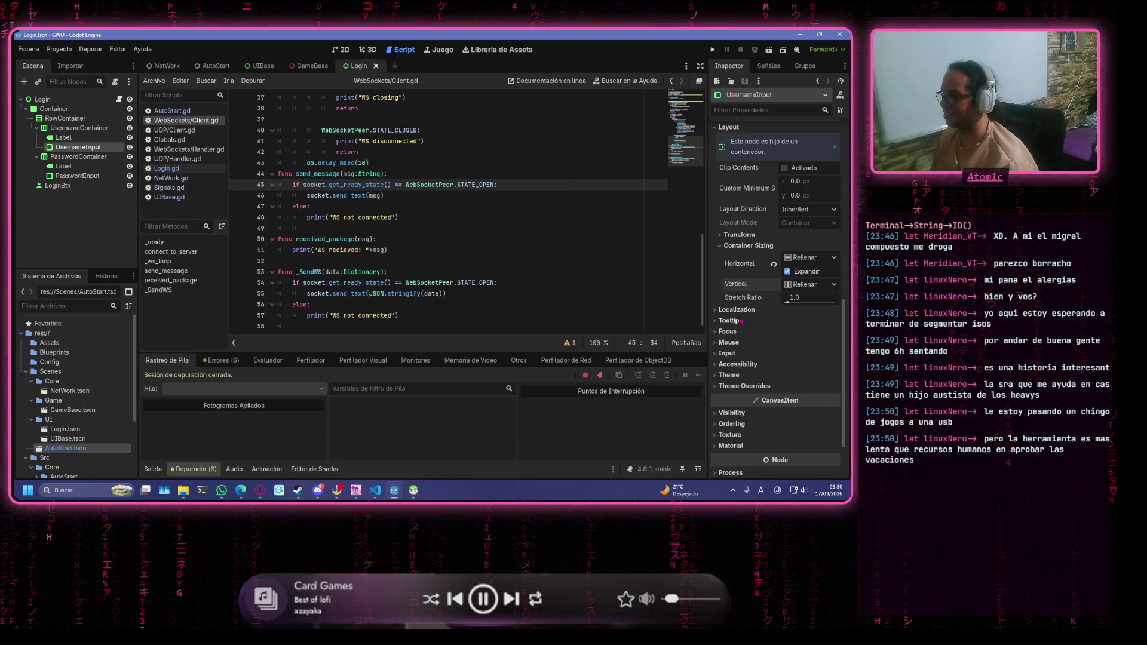
scroll(742, 321, "up", 7)
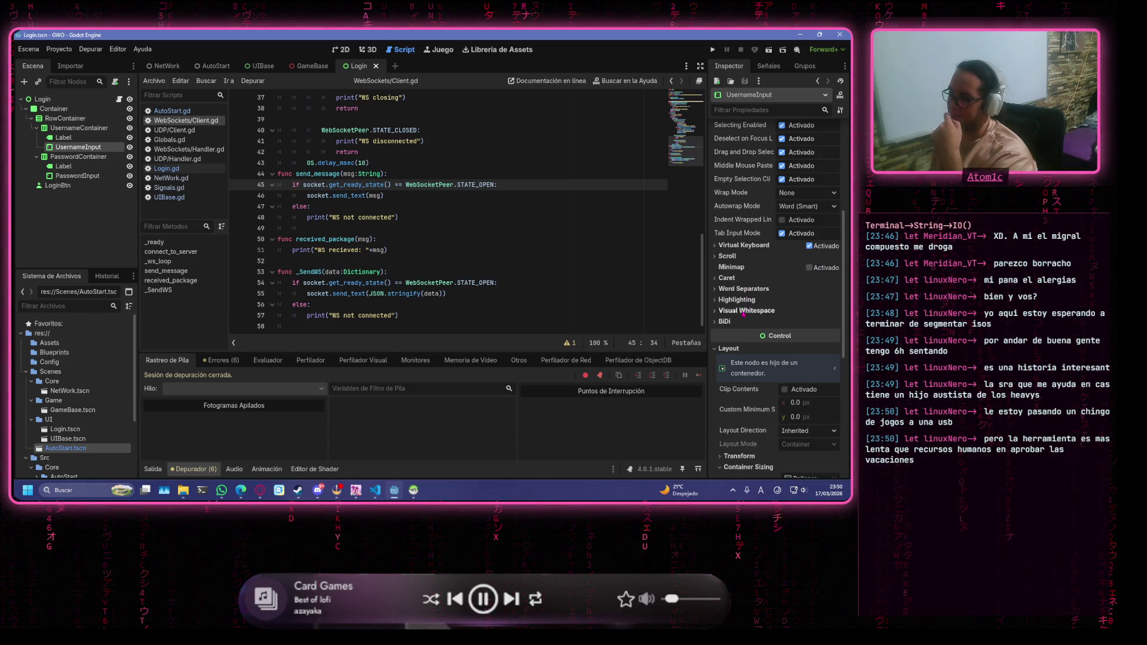
scroll(750, 272, "down", 4)
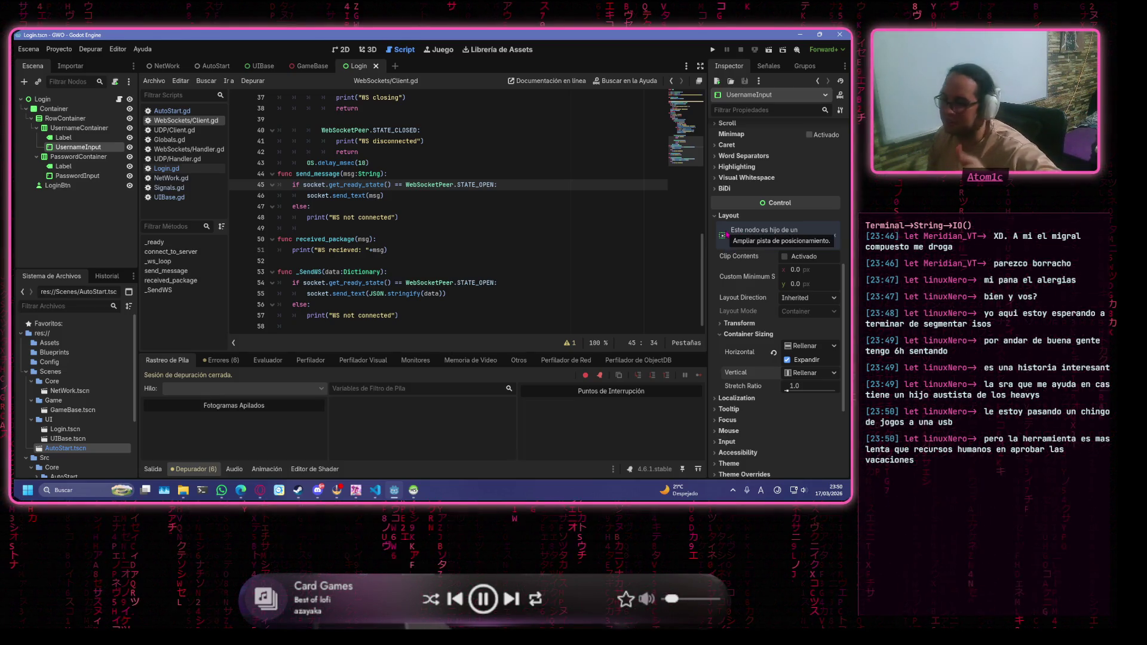
scroll(725, 235, "down", 5)
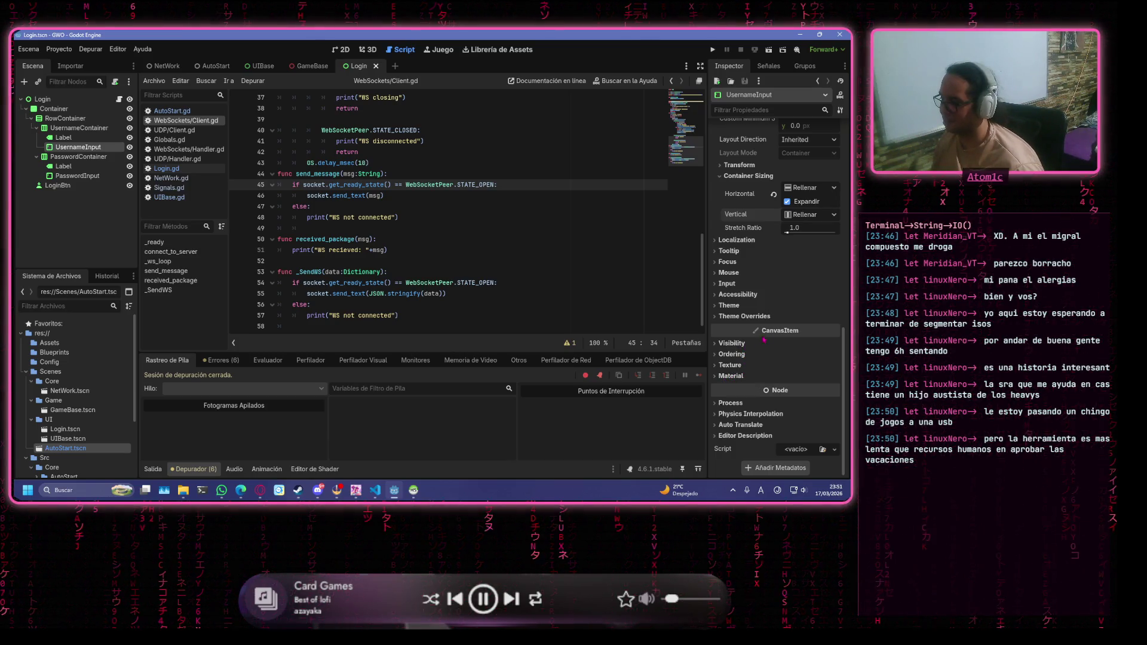
scroll(763, 340, "up", 15)
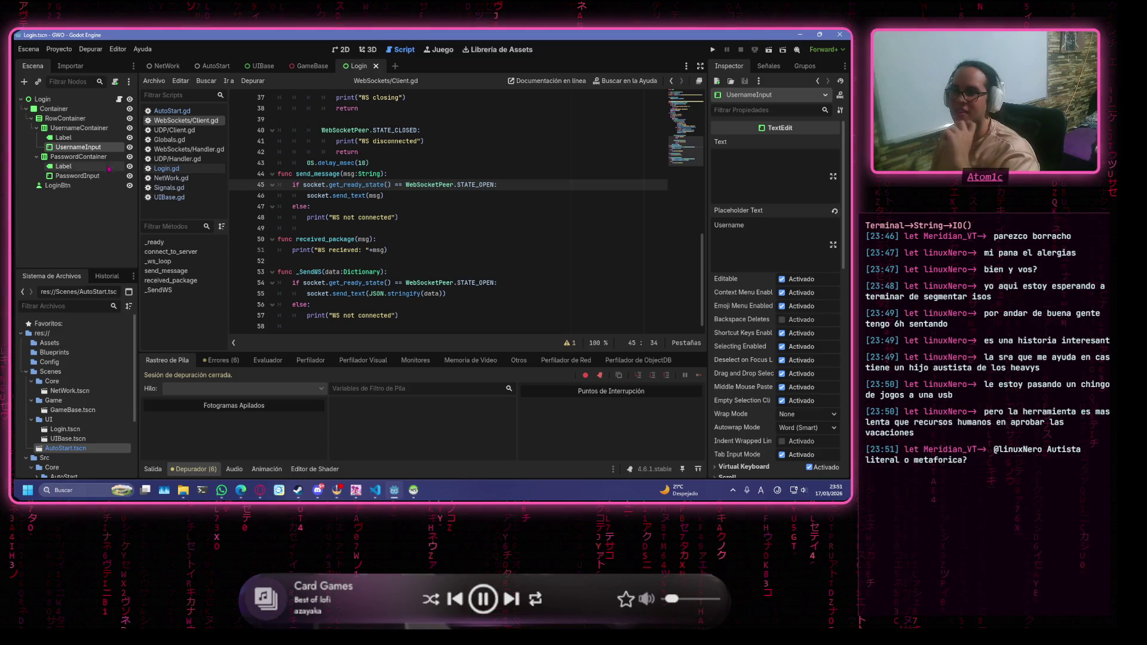
left_click(83, 176)
left_click(80, 147)
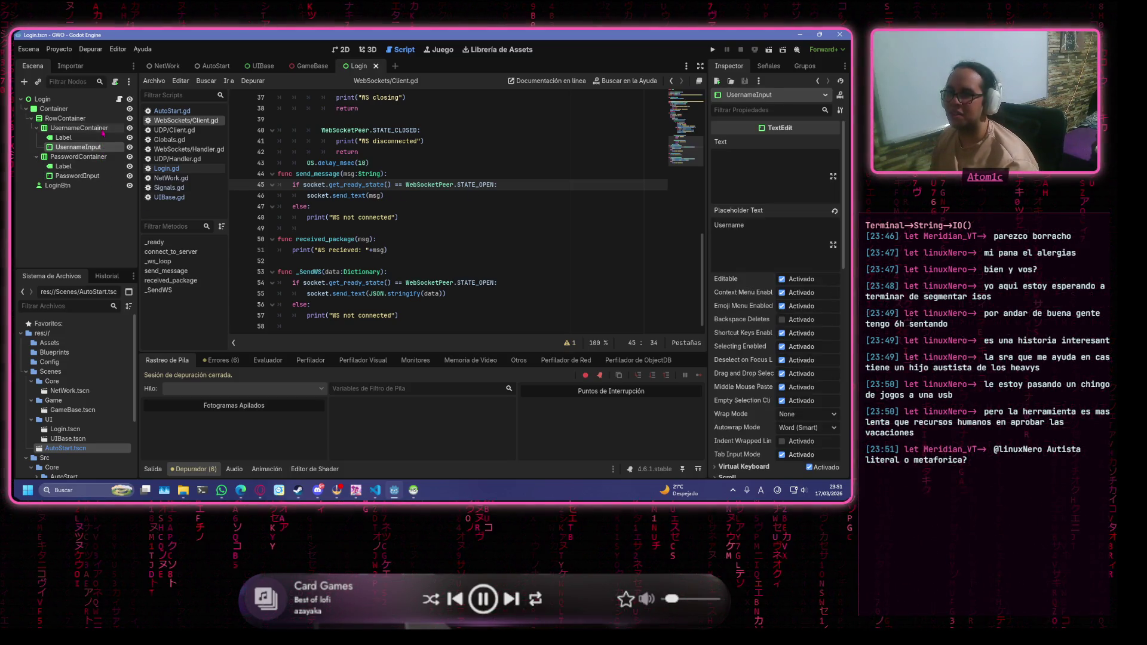
left_click(81, 128)
left_click(68, 118)
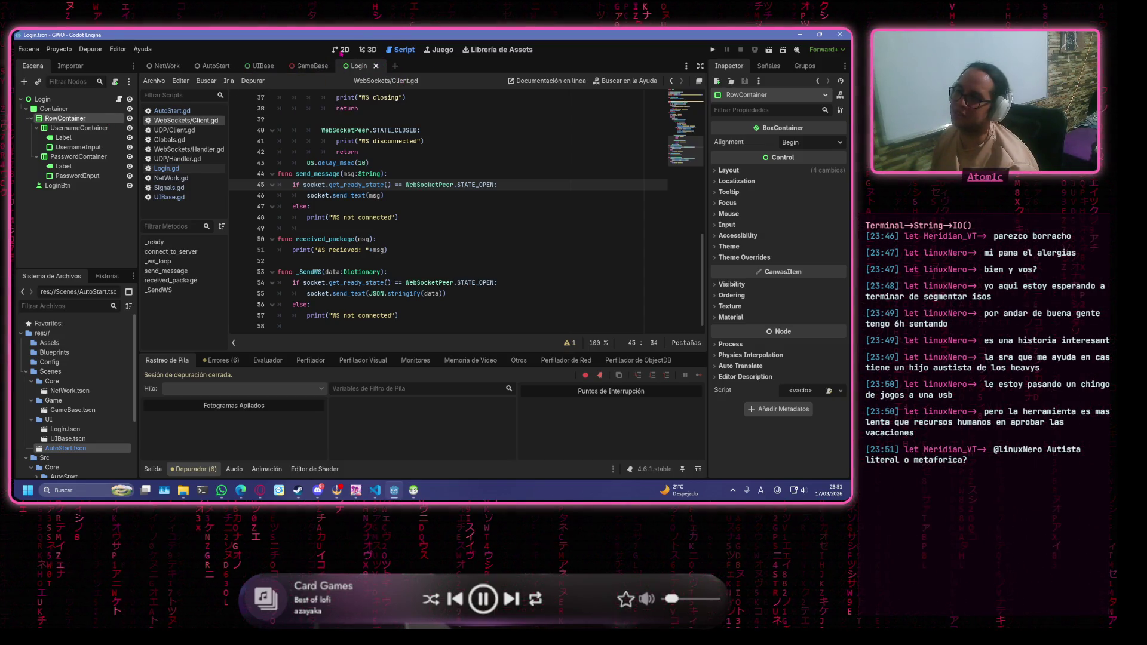
- Switch to 2D and anchor RowContainer with the 'Establecer a Proporción Actual' preset
left_click(342, 51)
left_click(417, 82)
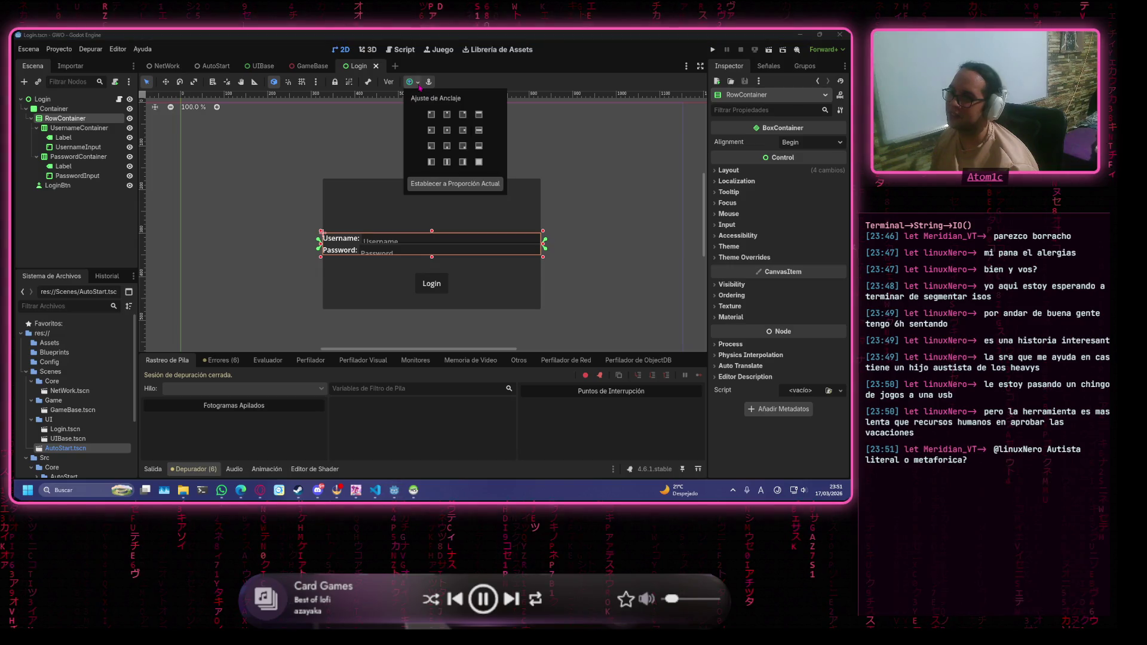
left_click(454, 184)
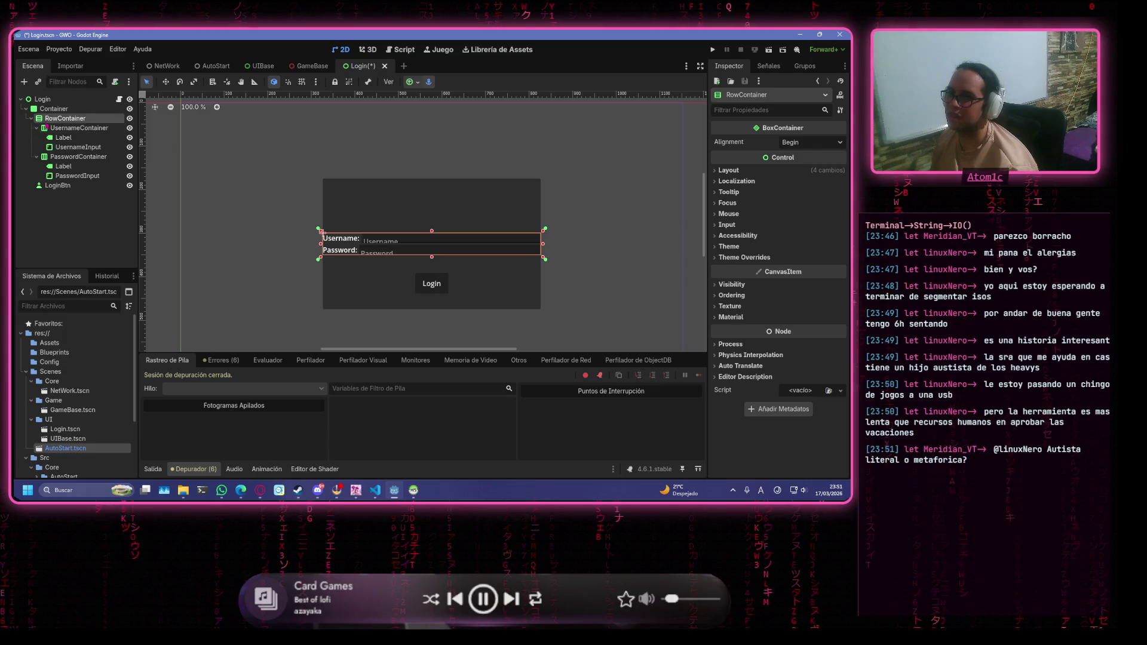
- Turn off vertical Expandir on UsernameContainer, then select the Username input and label
left_click(78, 128)
left_click(417, 83)
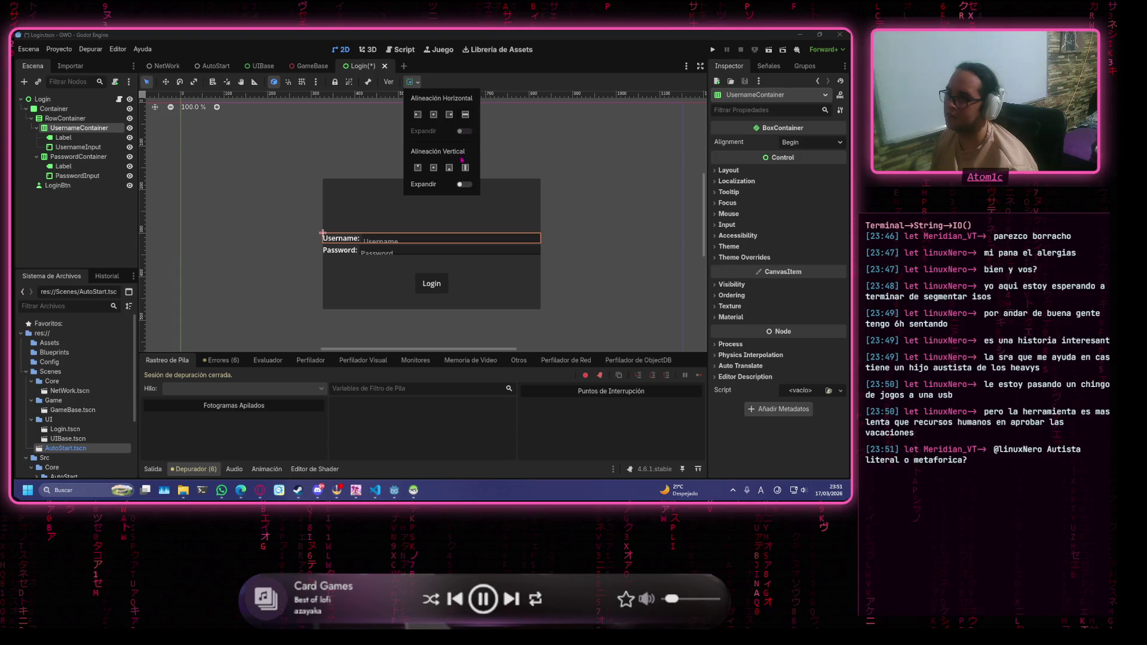
left_click(463, 185)
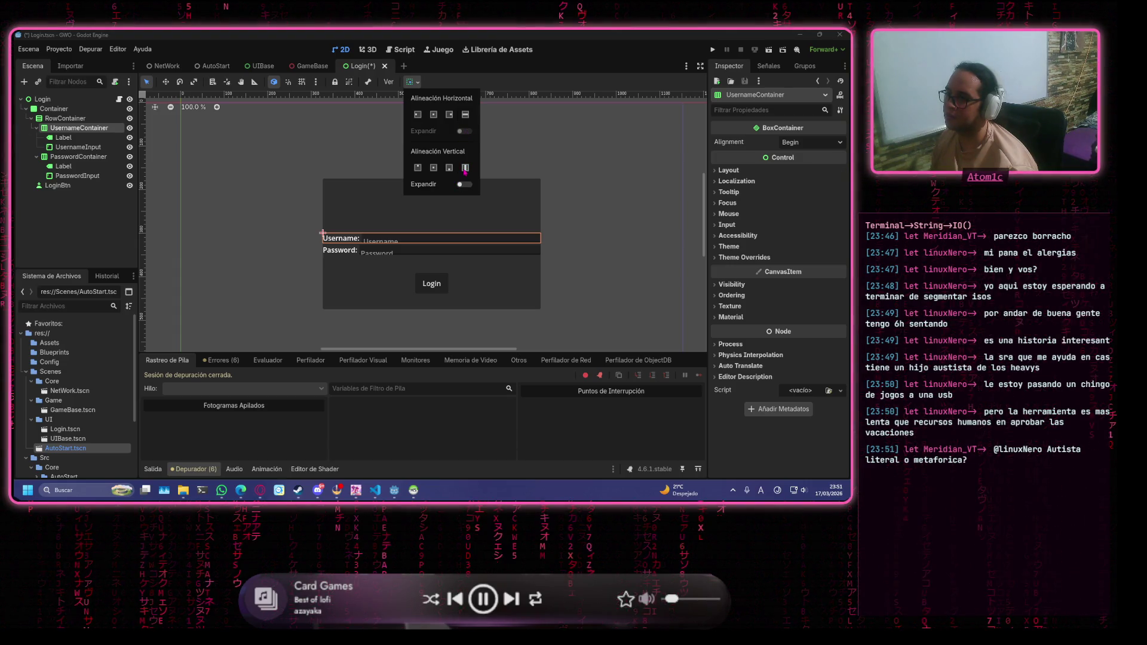
left_click(383, 241)
left_click(383, 242)
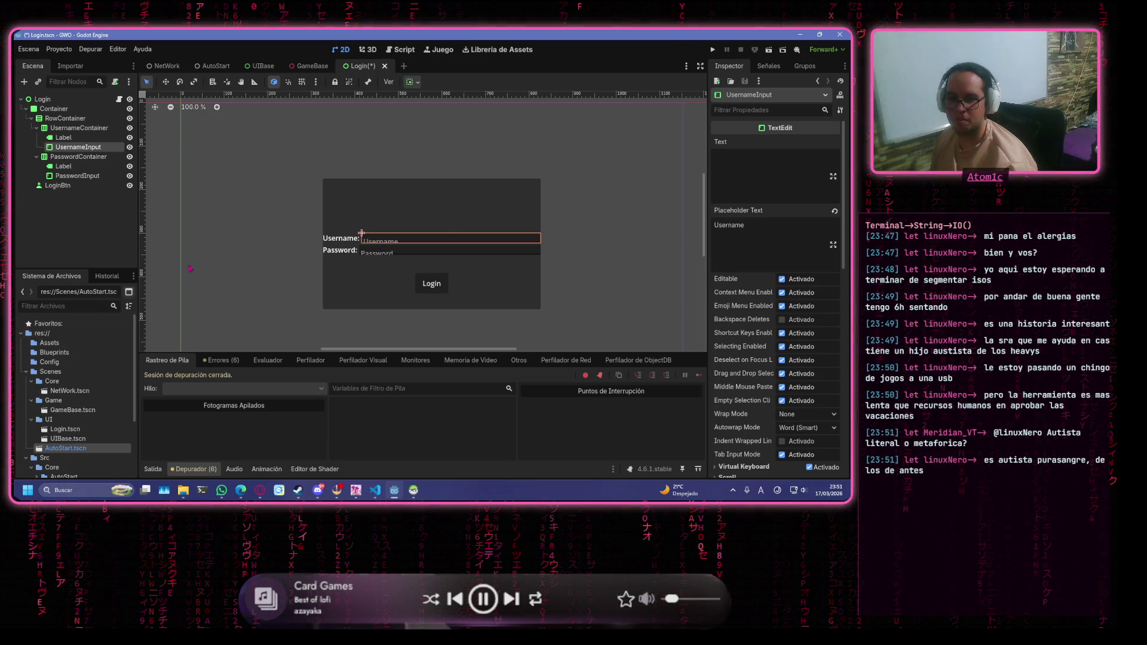
left_click(430, 244)
left_click(341, 237)
scroll(392, 290, "up", 3)
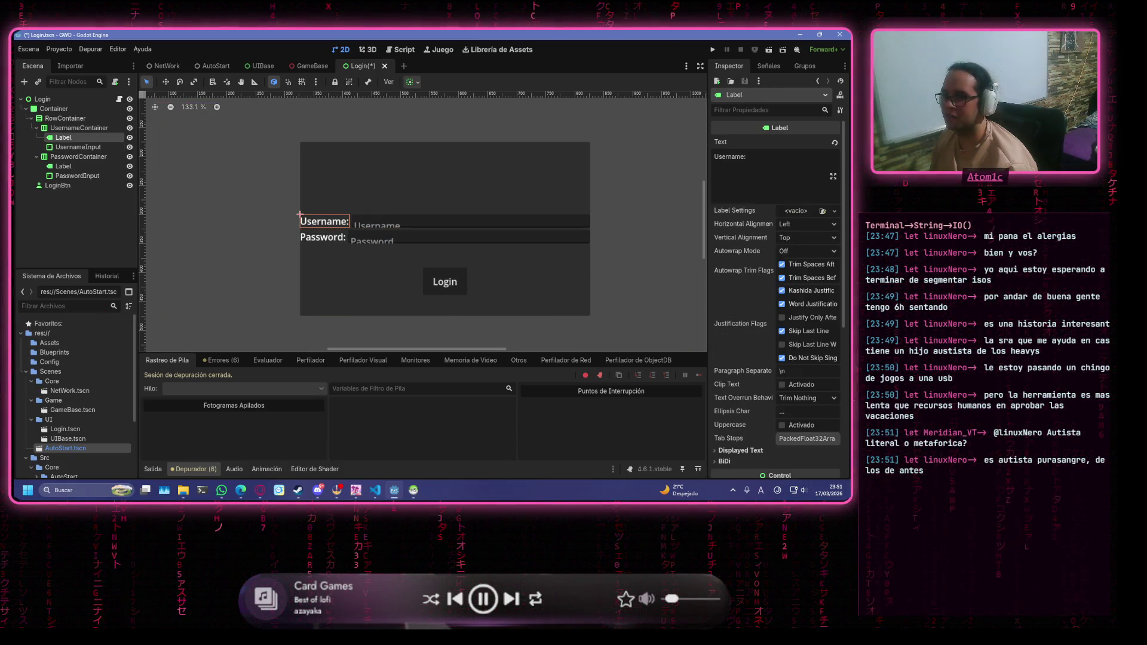
left_click(78, 128)
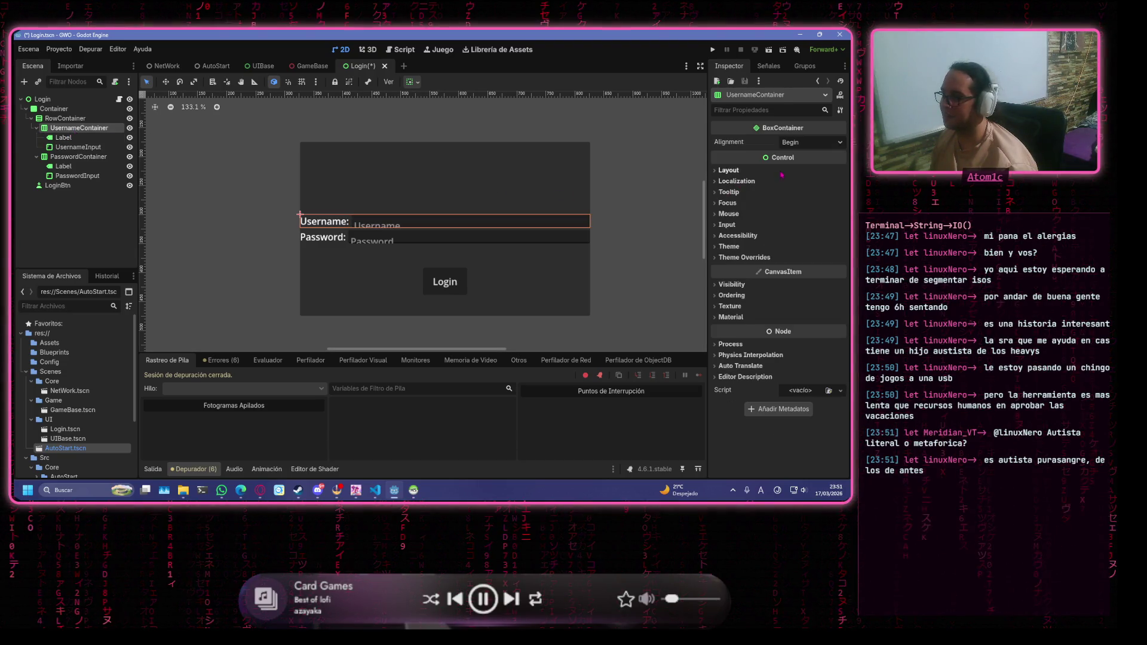
left_click(738, 170)
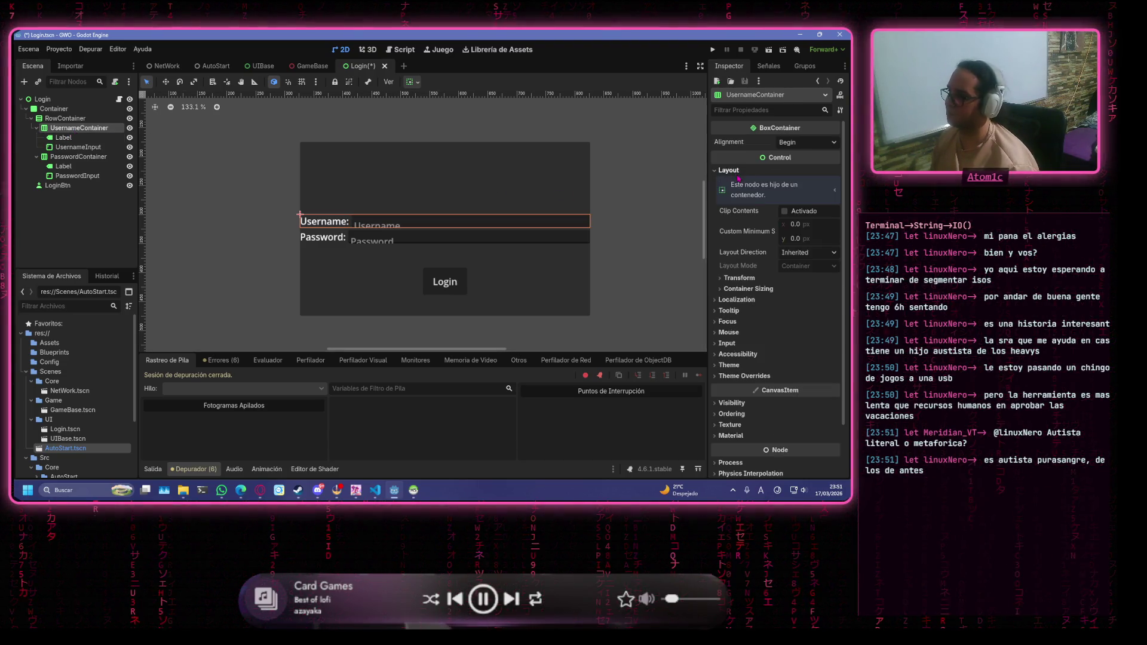
left_click(806, 143)
left_click(804, 167)
left_click(815, 143)
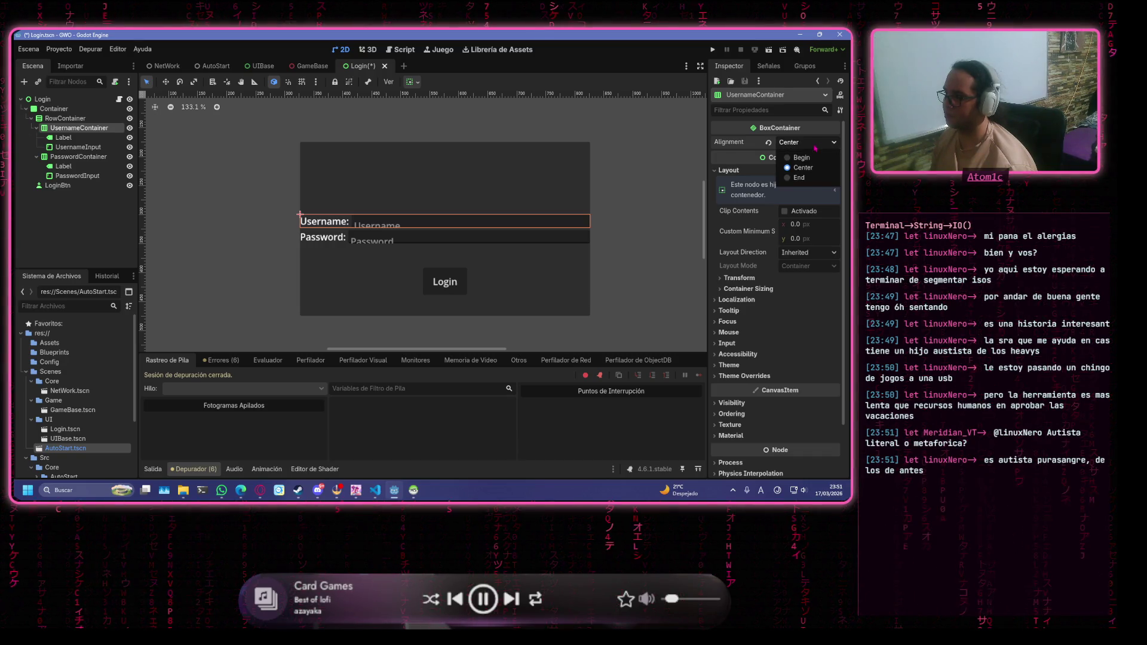
left_click(804, 177)
left_click(814, 143)
left_click(809, 158)
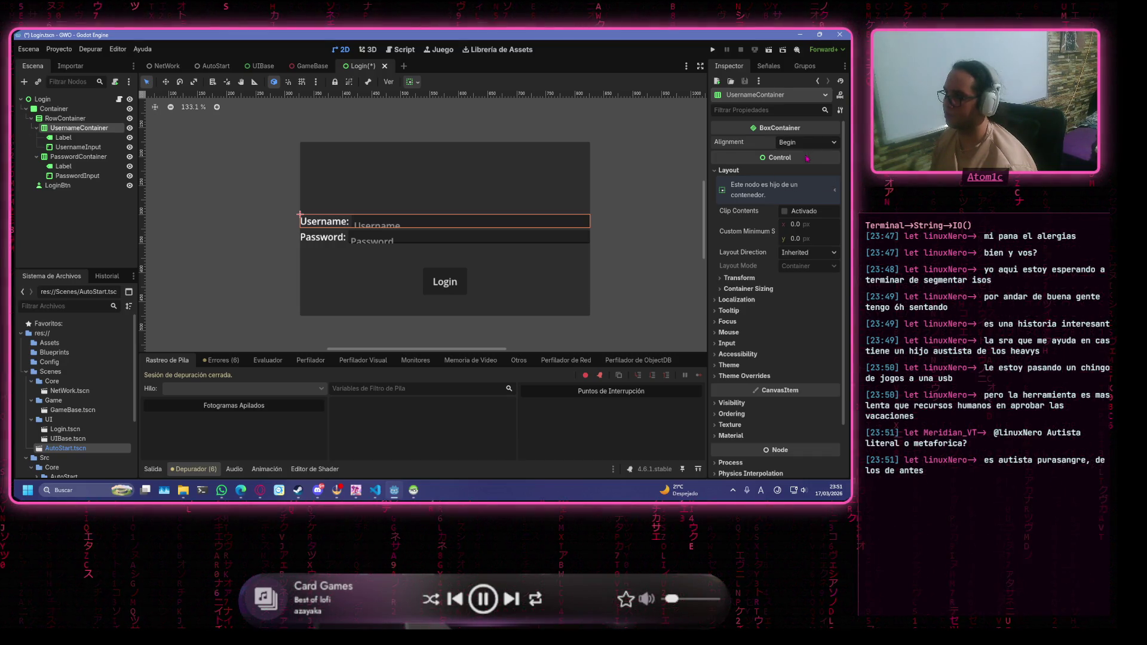
left_click(364, 225)
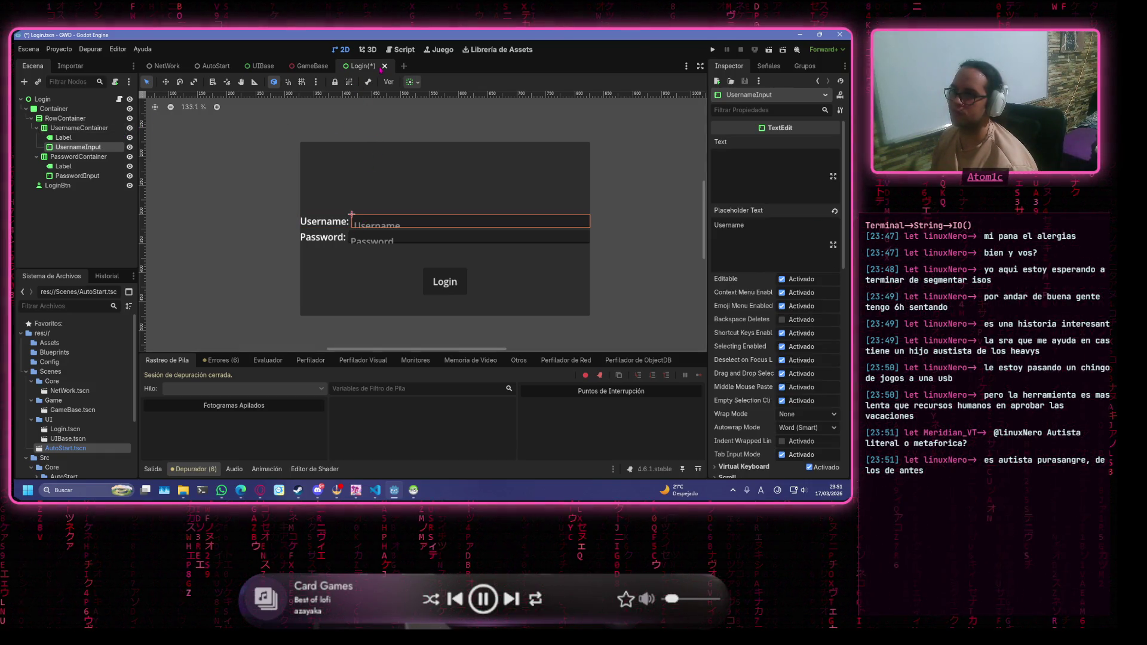
left_click(417, 83)
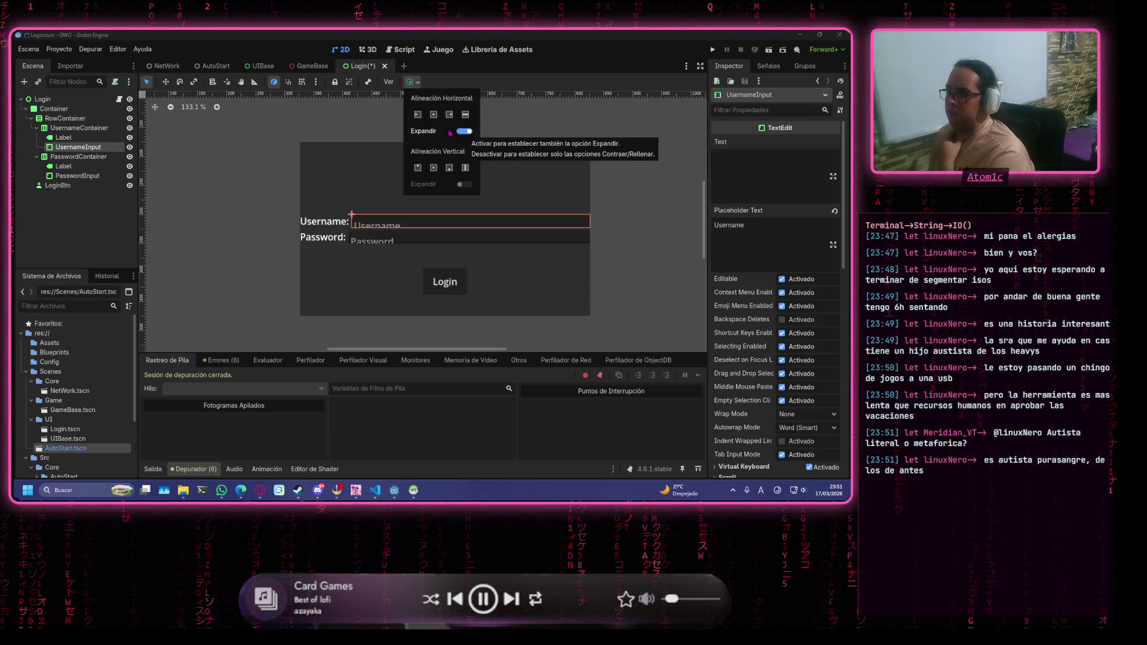
left_click(434, 114)
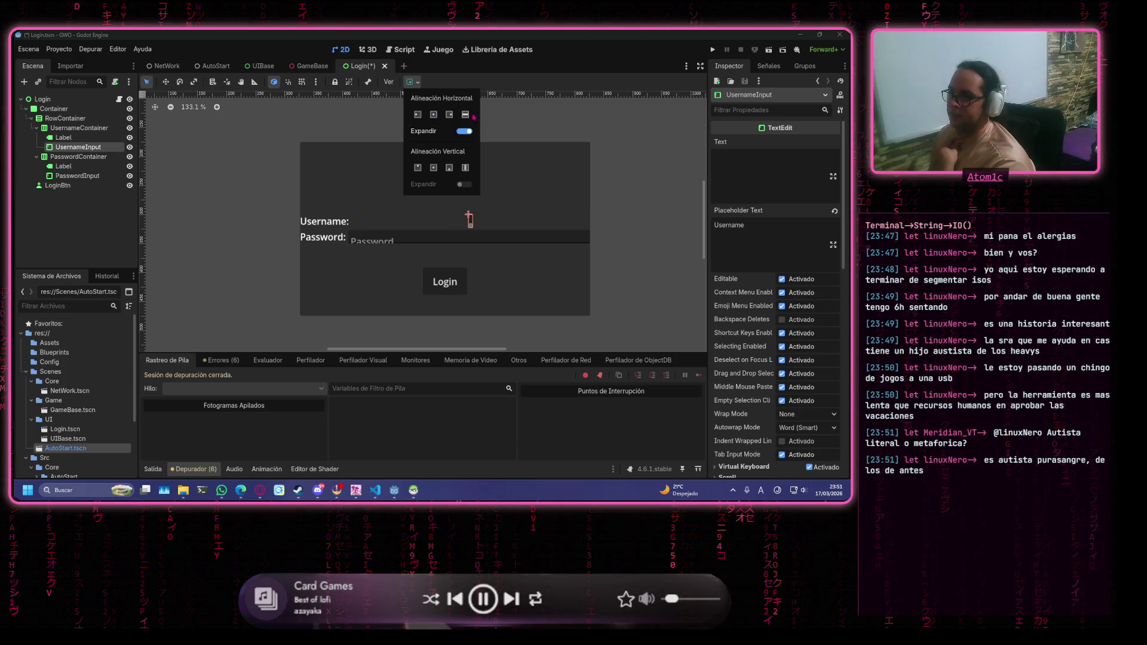
left_click(468, 116)
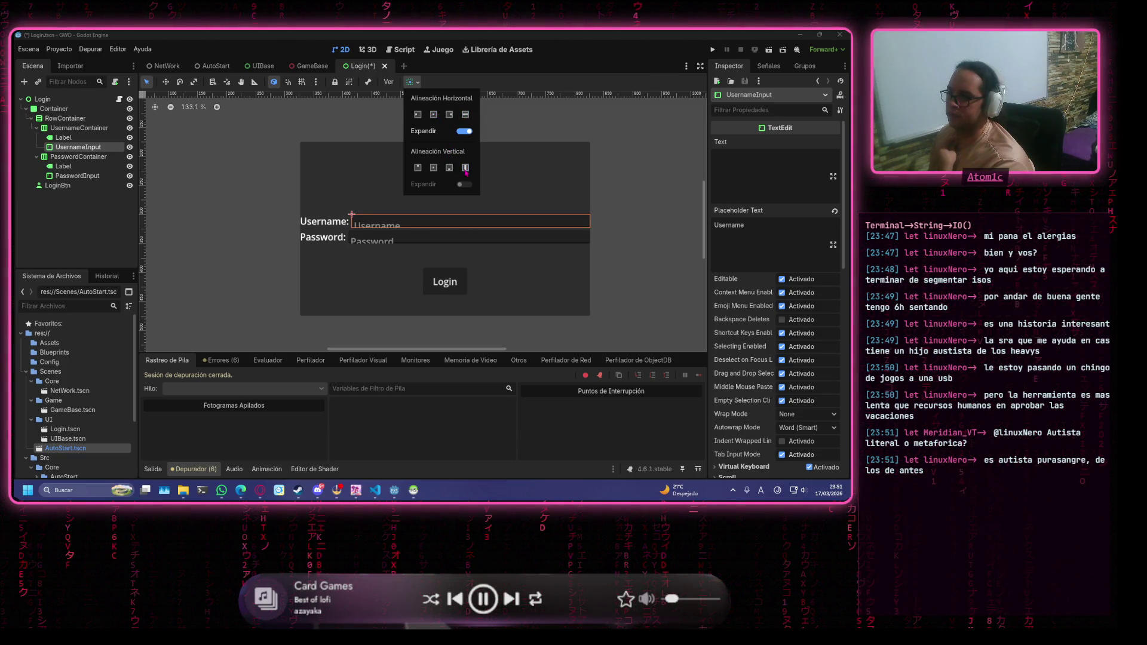
left_click(434, 169)
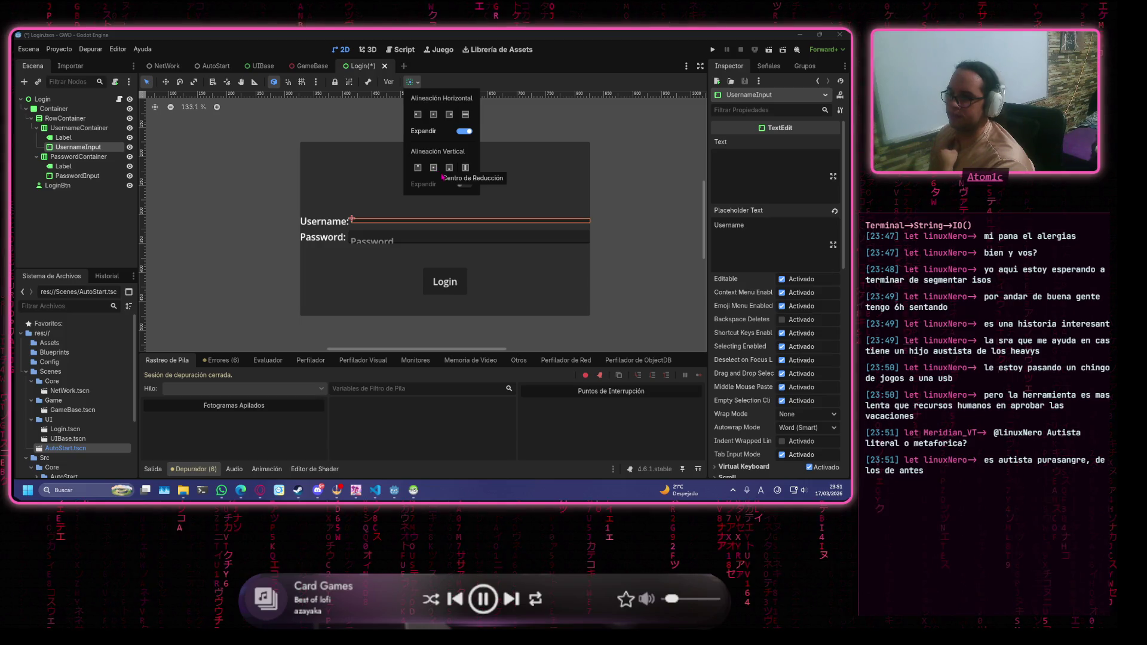
left_click(468, 131)
left_click(468, 132)
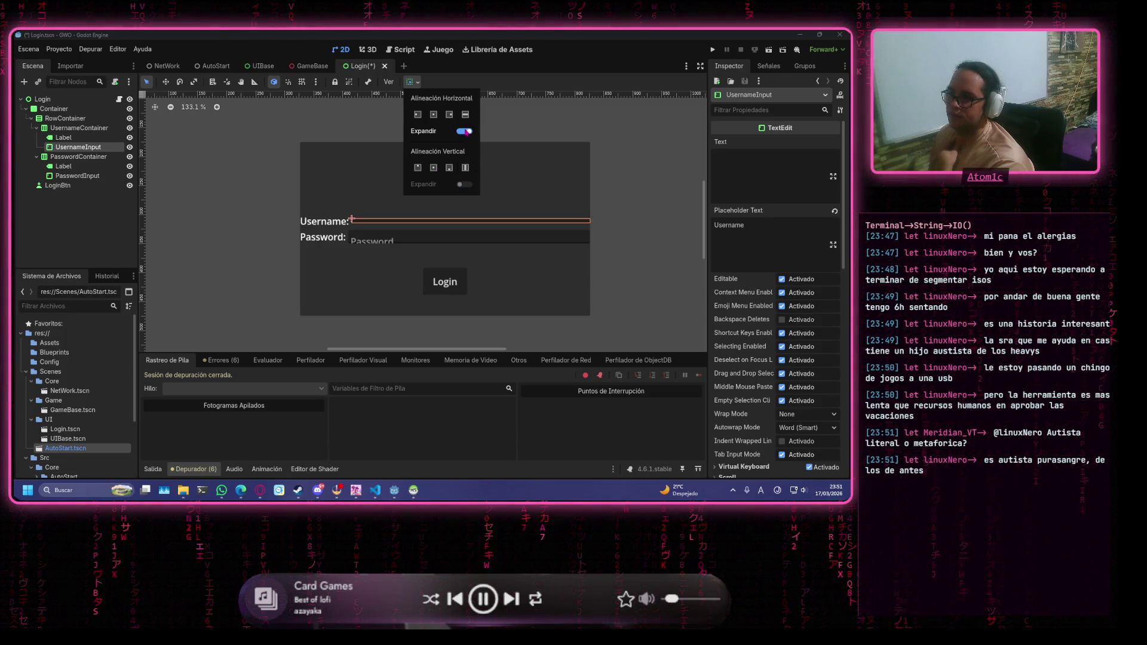
left_click(466, 168)
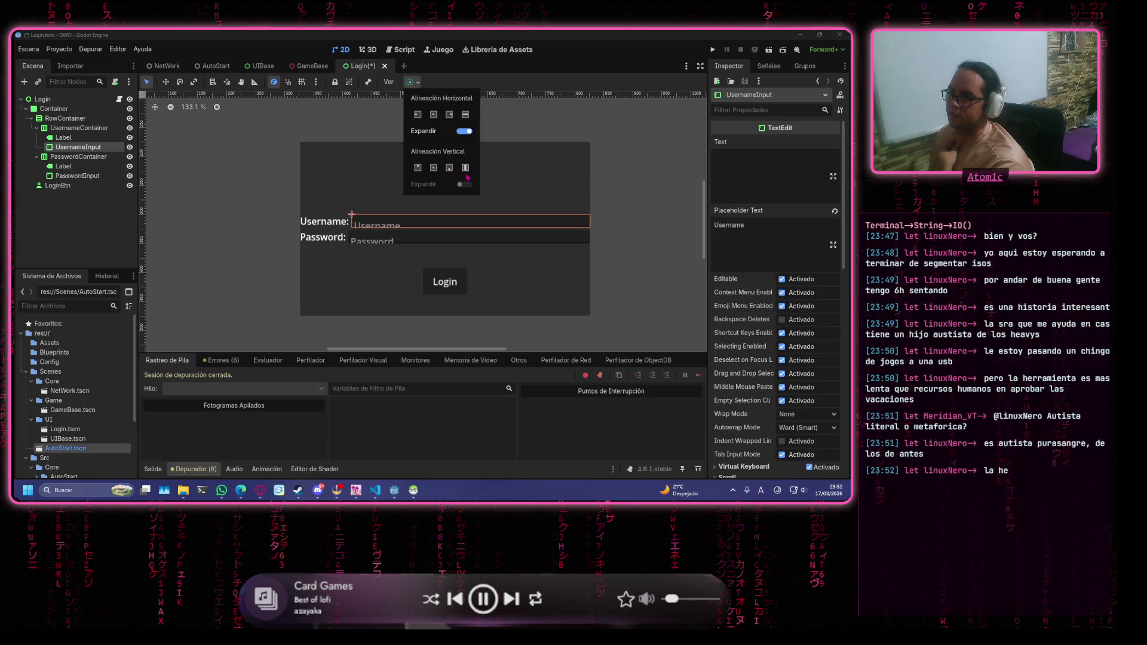
left_click(551, 219)
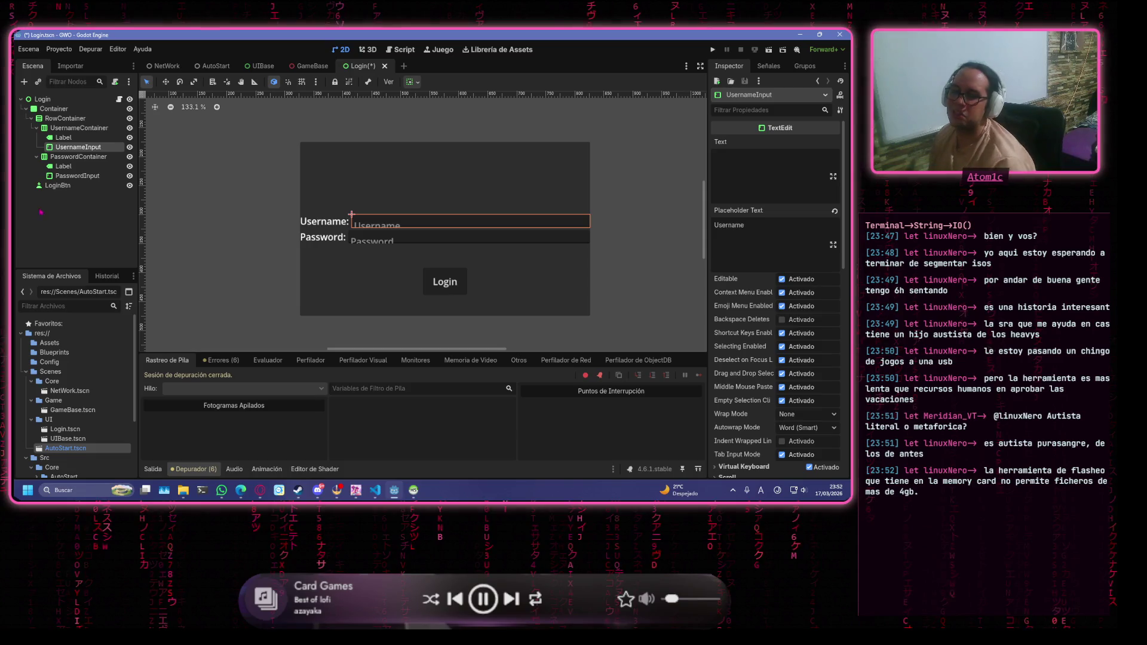
- Drag UsernameInput's Container Sizing Stretch Ratio down to 0.0, leaving fill and expand settings unchanged
scroll(755, 325, "down", 5)
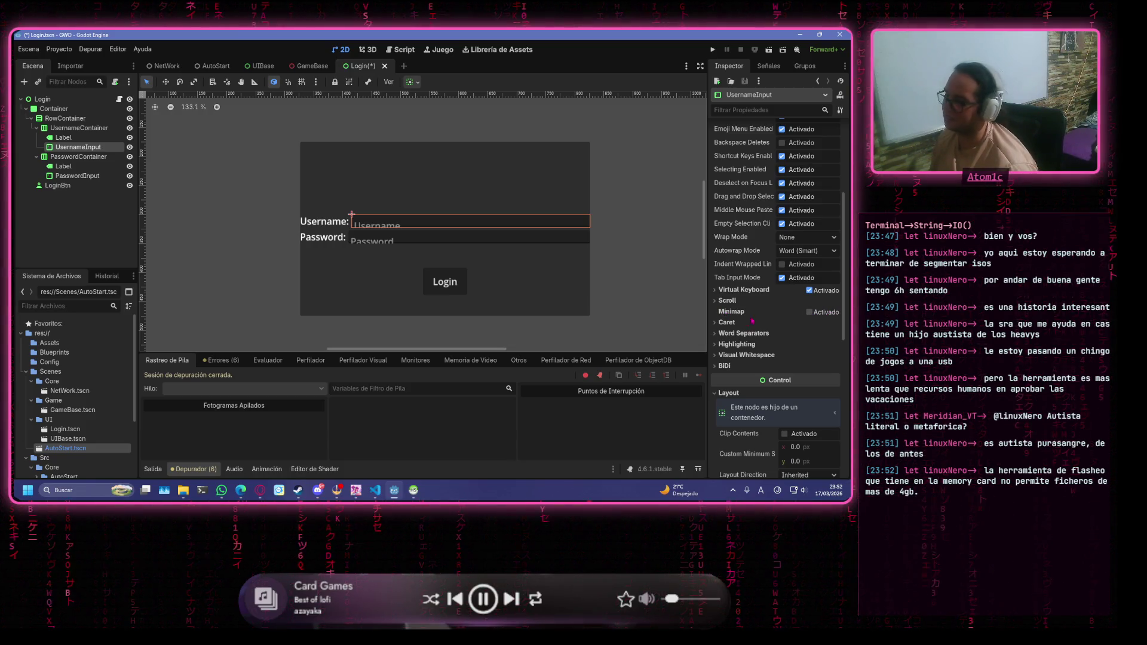
scroll(776, 331, "down", 3)
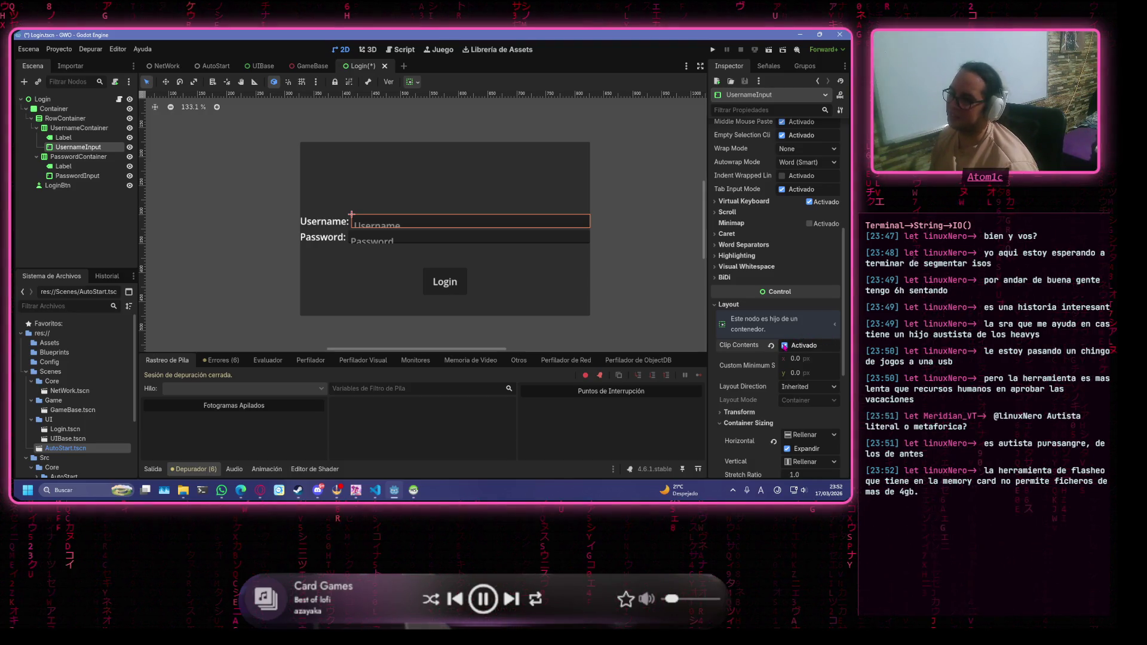
scroll(785, 346, "down", 4)
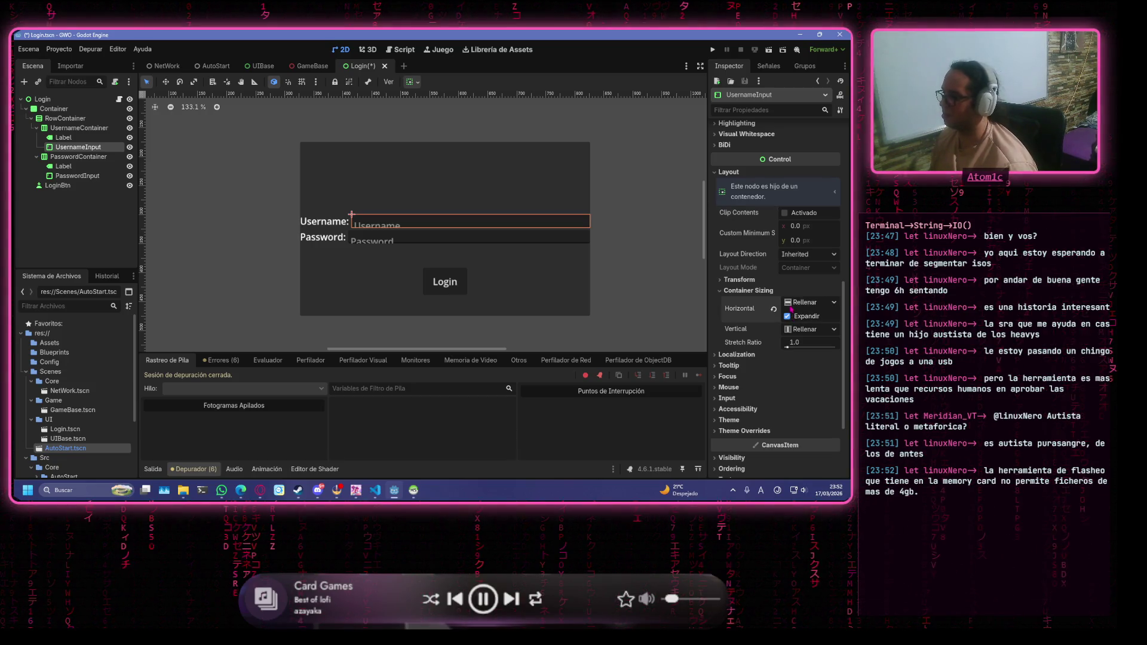
left_click_drag(788, 345, 810, 347)
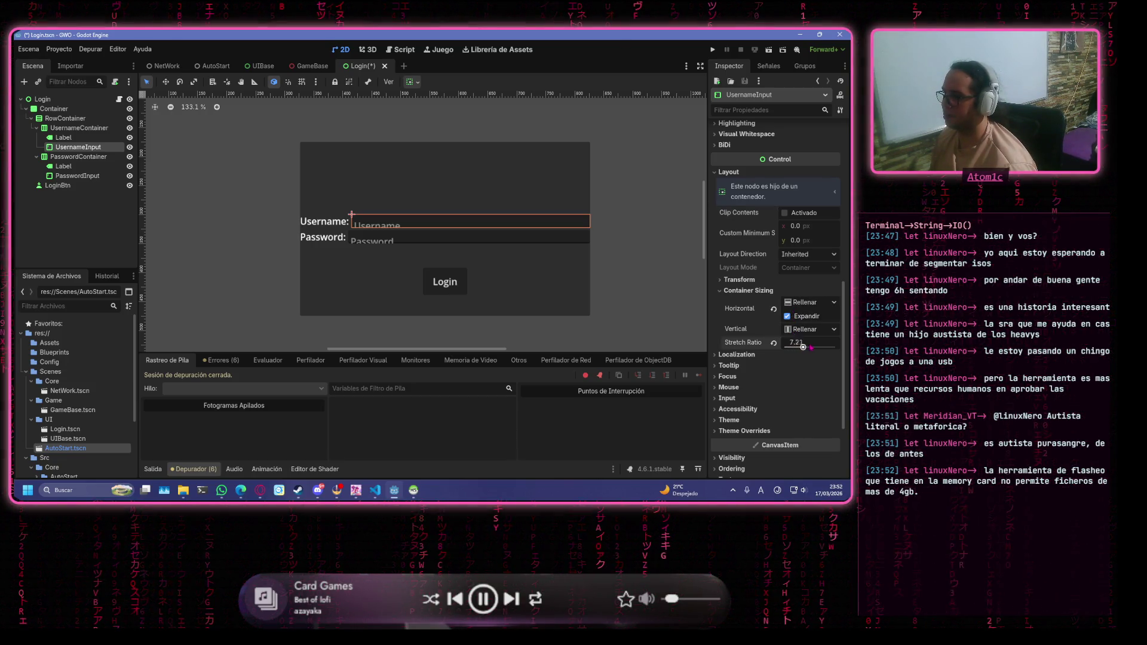
left_click(809, 329)
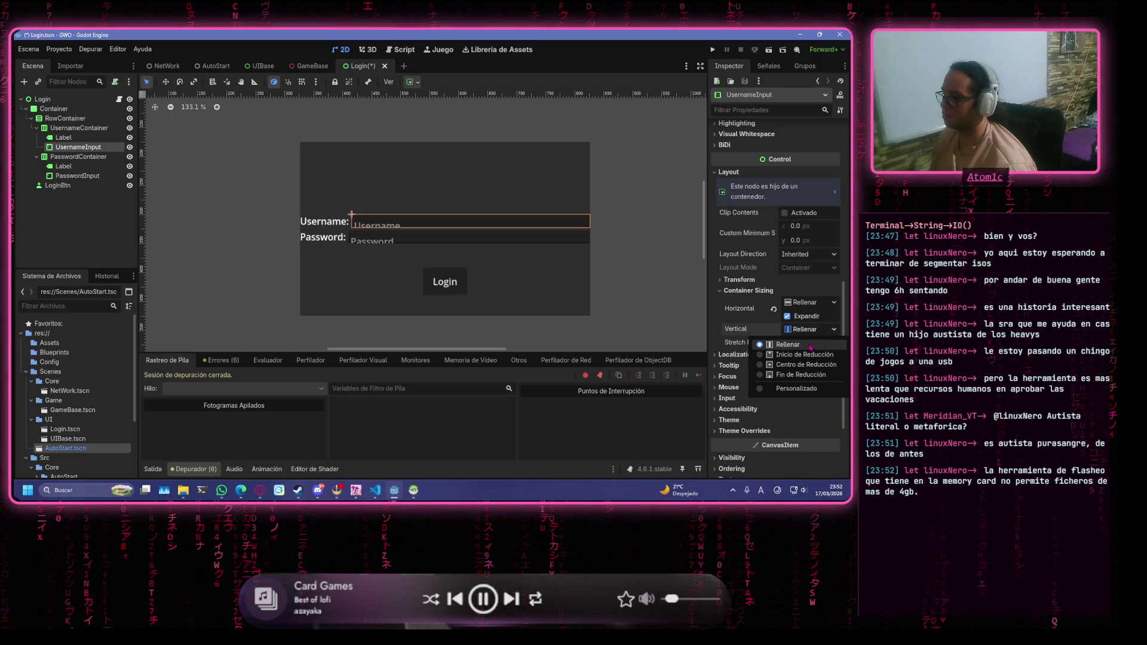
left_click(787, 345)
scroll(747, 359, "down", 4)
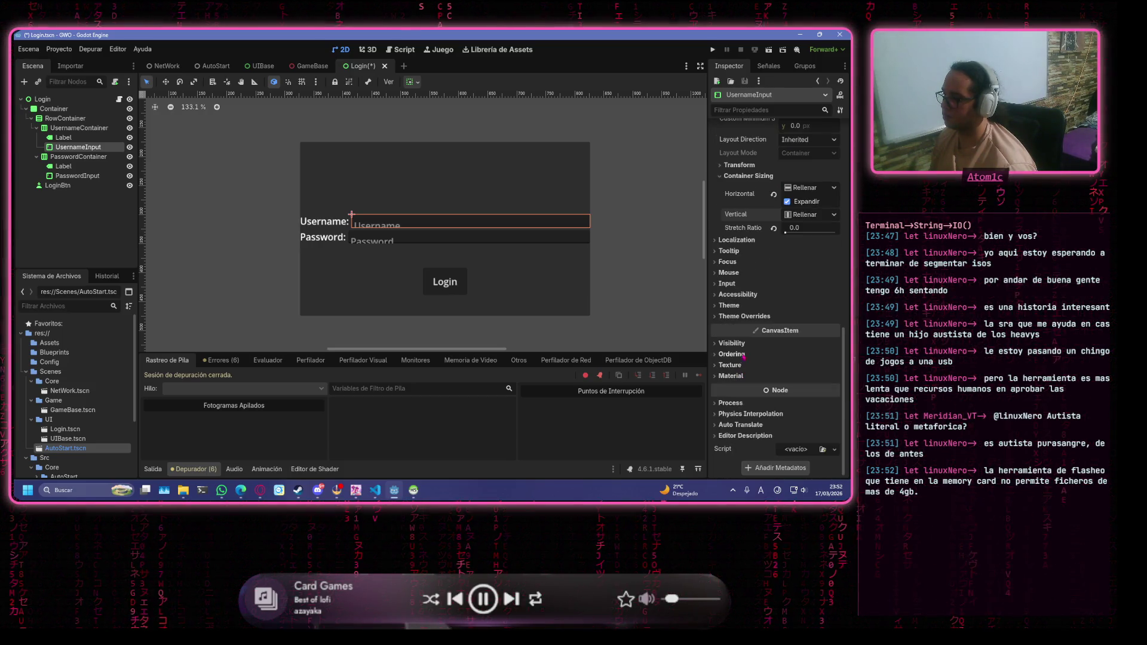
left_click(727, 283)
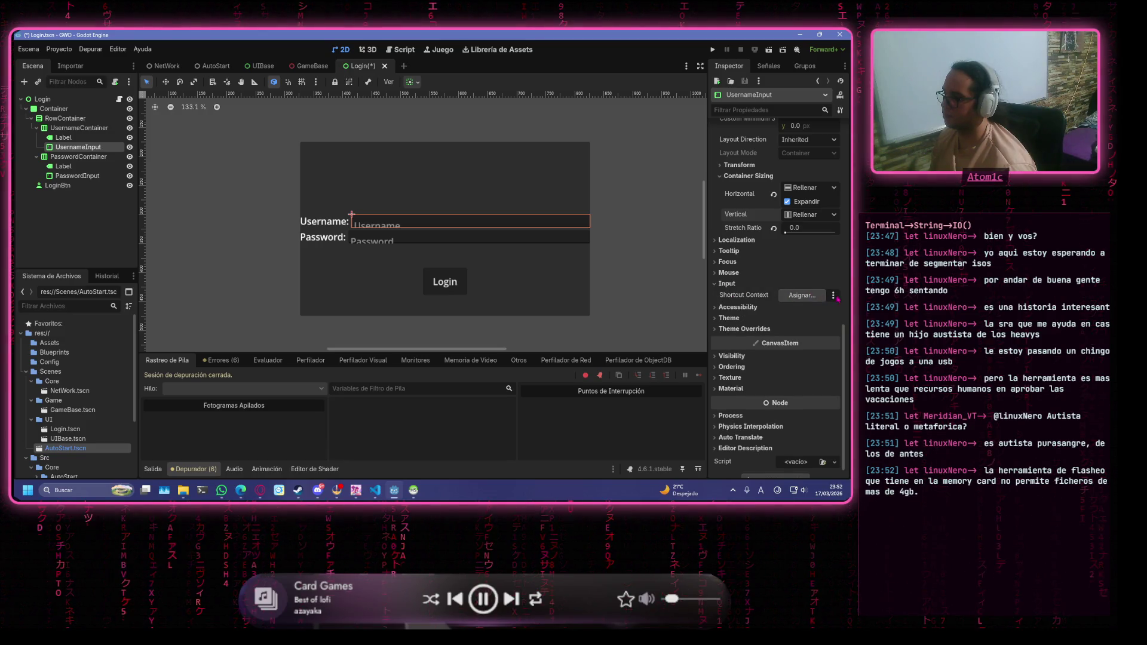
left_click(834, 297)
key("Escape")
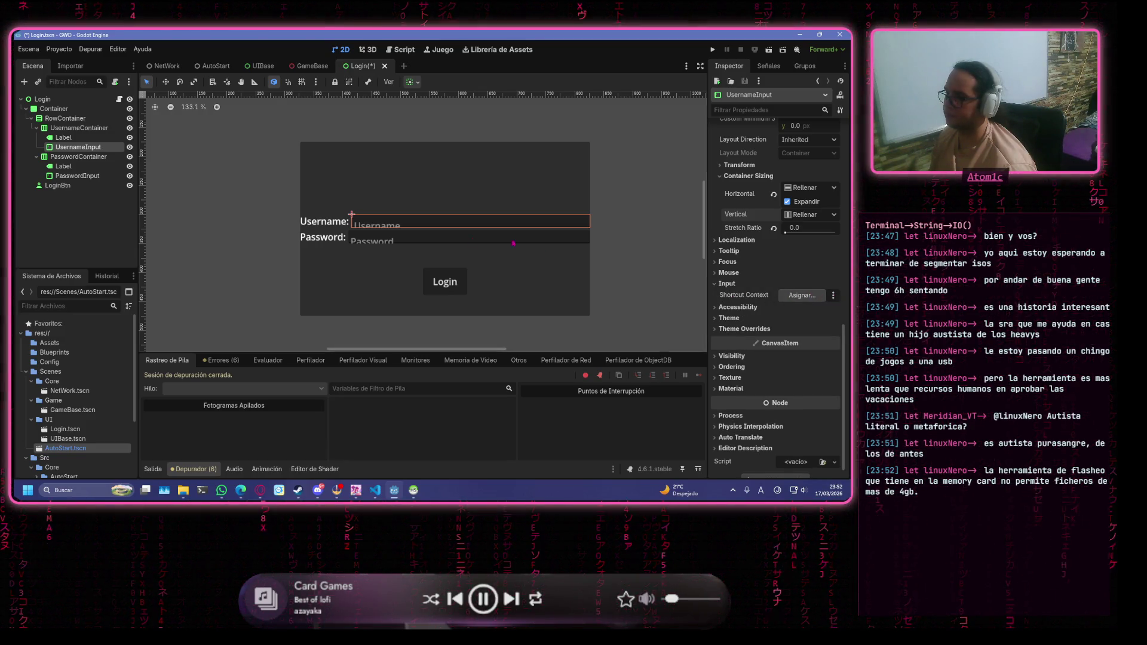
left_click(382, 222)
left_click(384, 223)
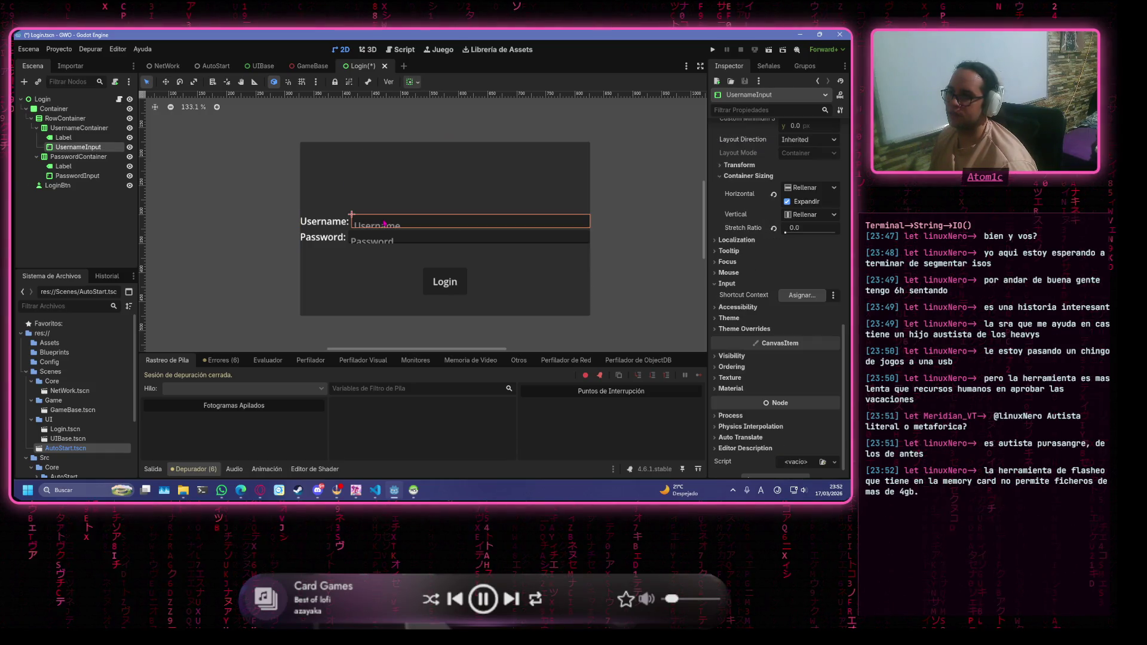
- Select RowContainer in the scene tree, dismissing the context menus
right_click(394, 225)
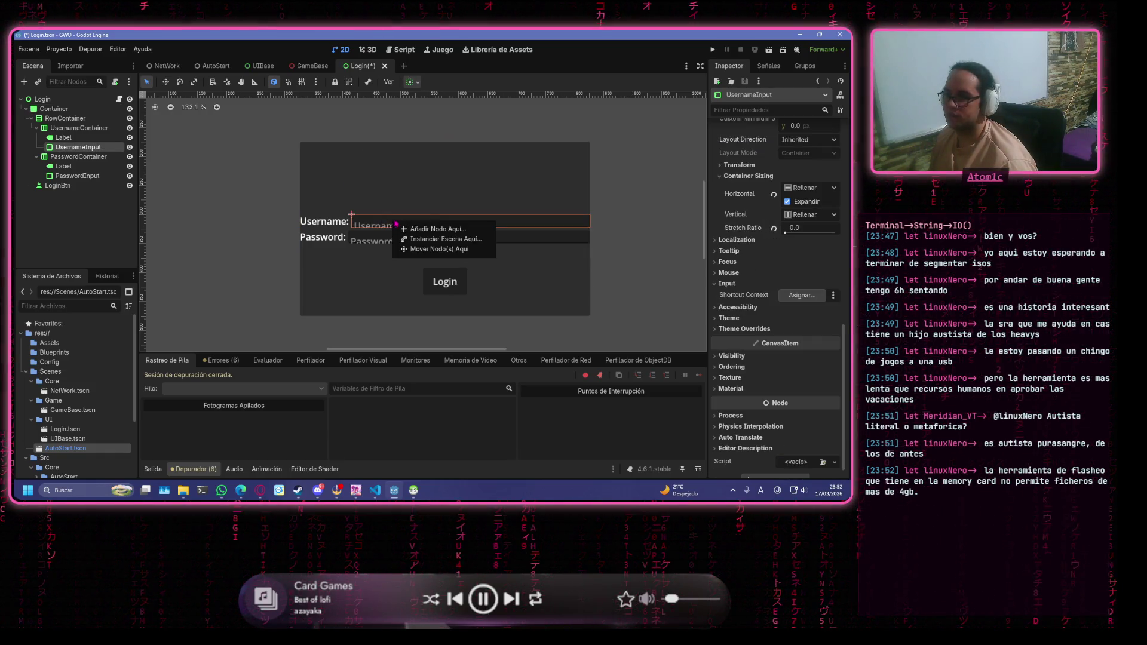
left_click(373, 189)
left_click(96, 118)
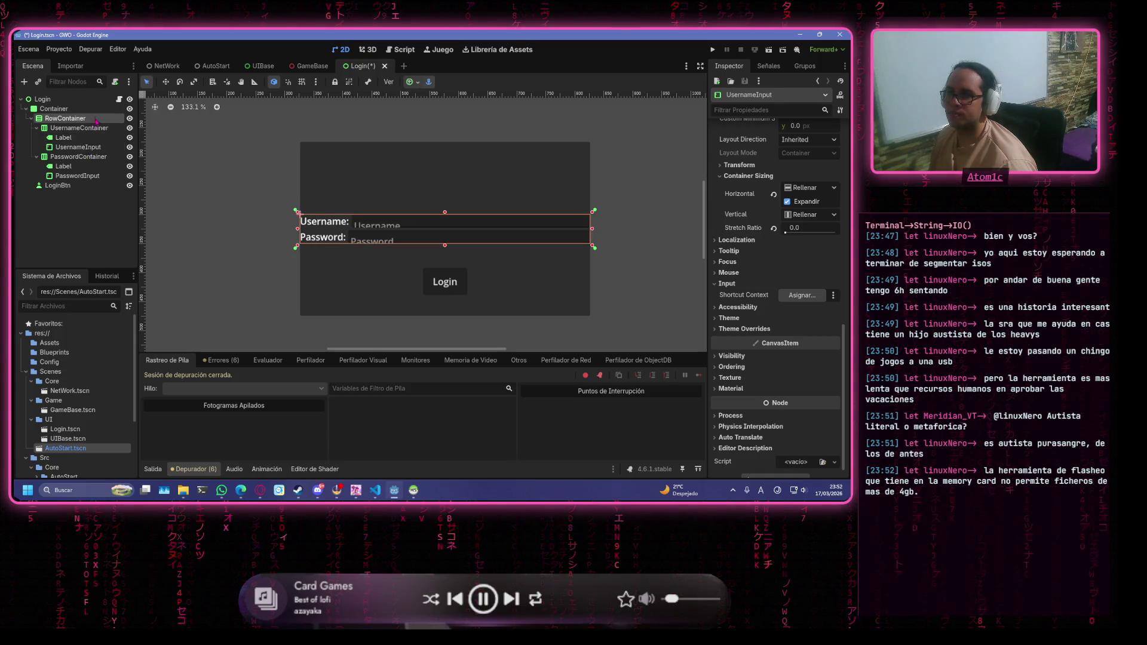
right_click(105, 122)
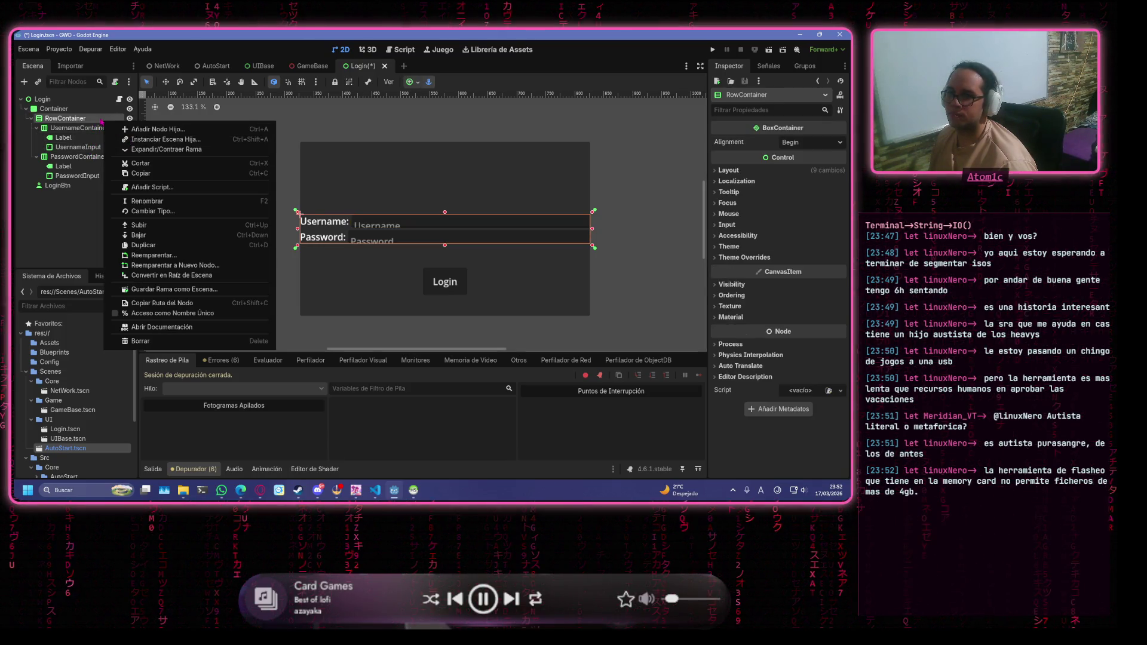
key("Escape")
- Adjust RowContainer's Top anchor point, settling on 0.399
left_click(728, 171)
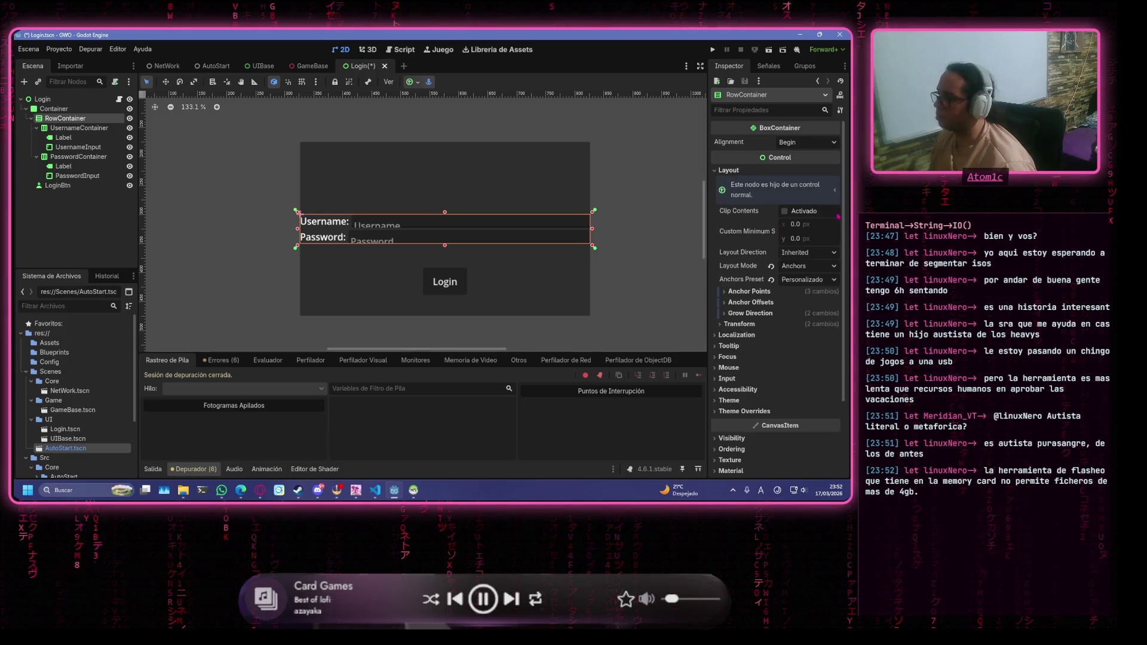
left_click(743, 324)
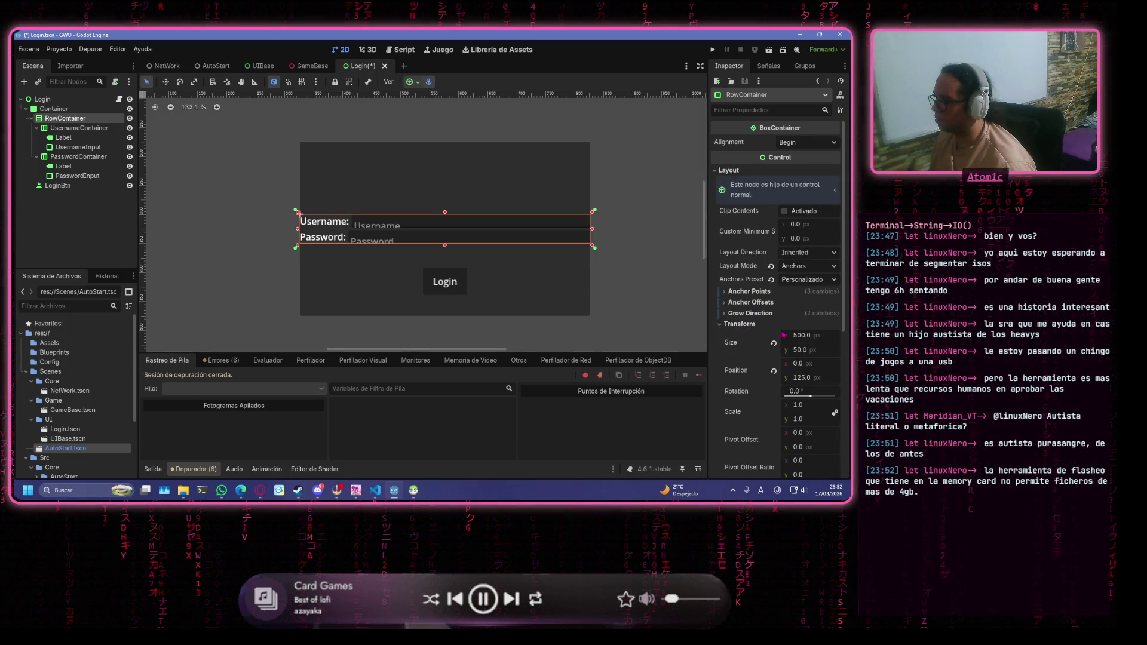
scroll(777, 347, "down", 2)
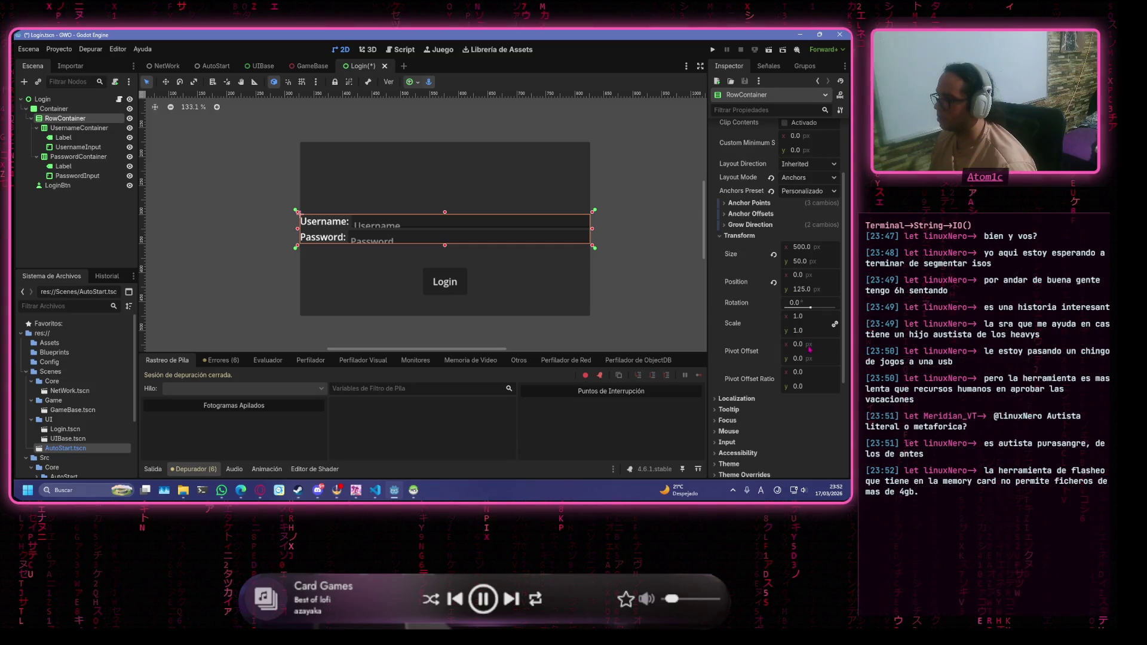
left_click(750, 203)
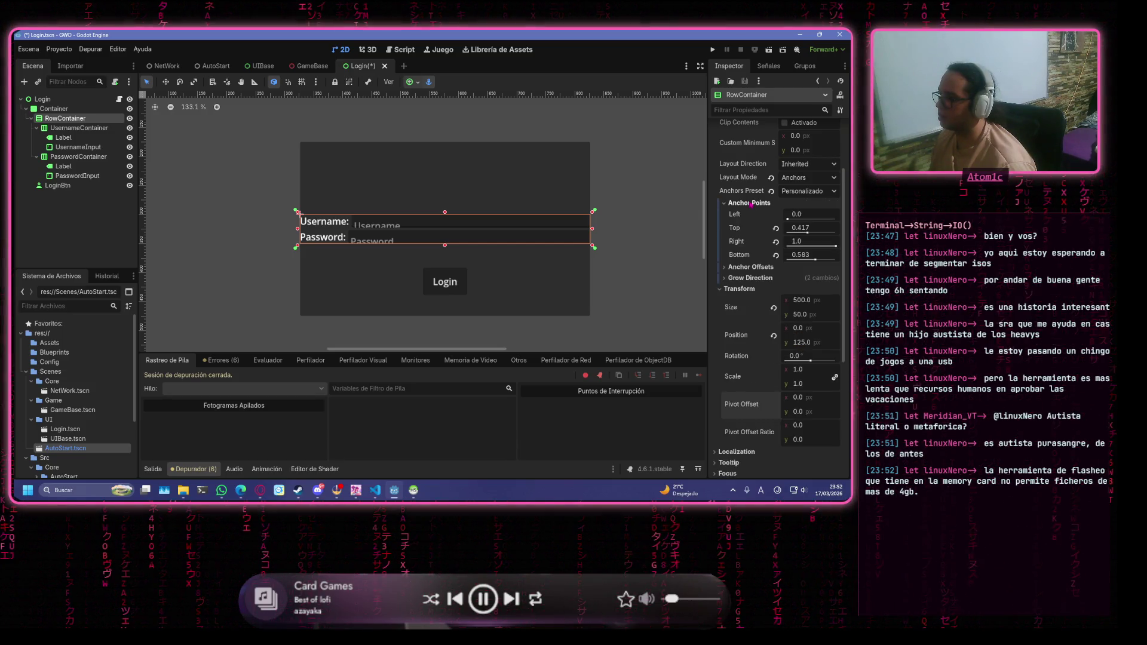
left_click_drag(808, 233, 804, 233)
key("ctrl+z")
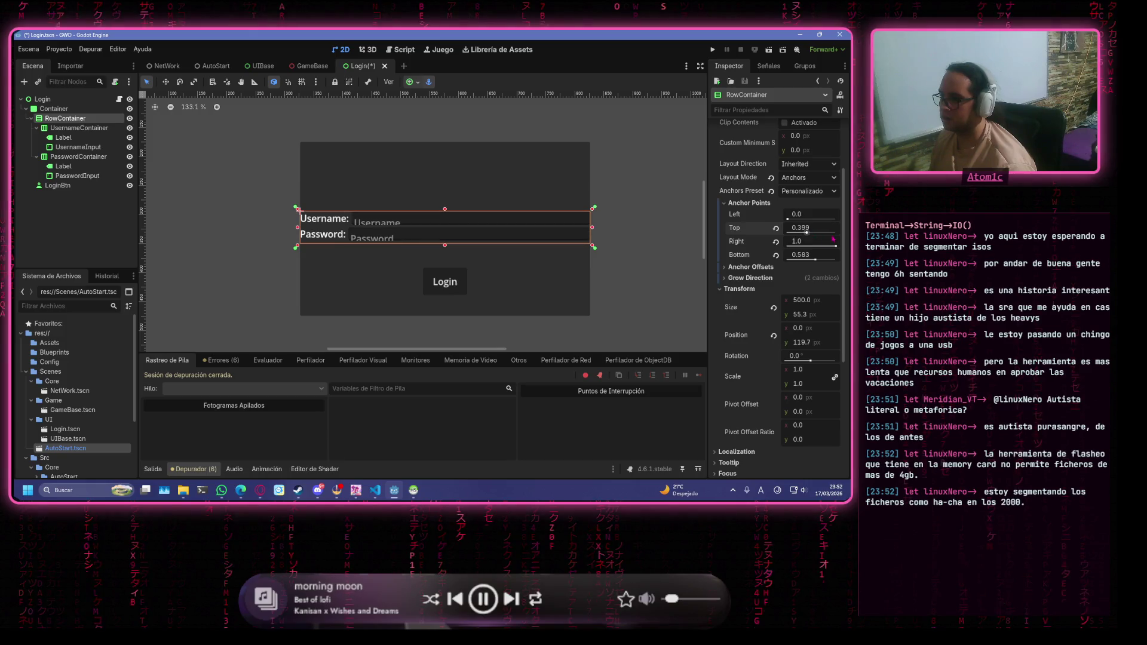
left_click(787, 232)
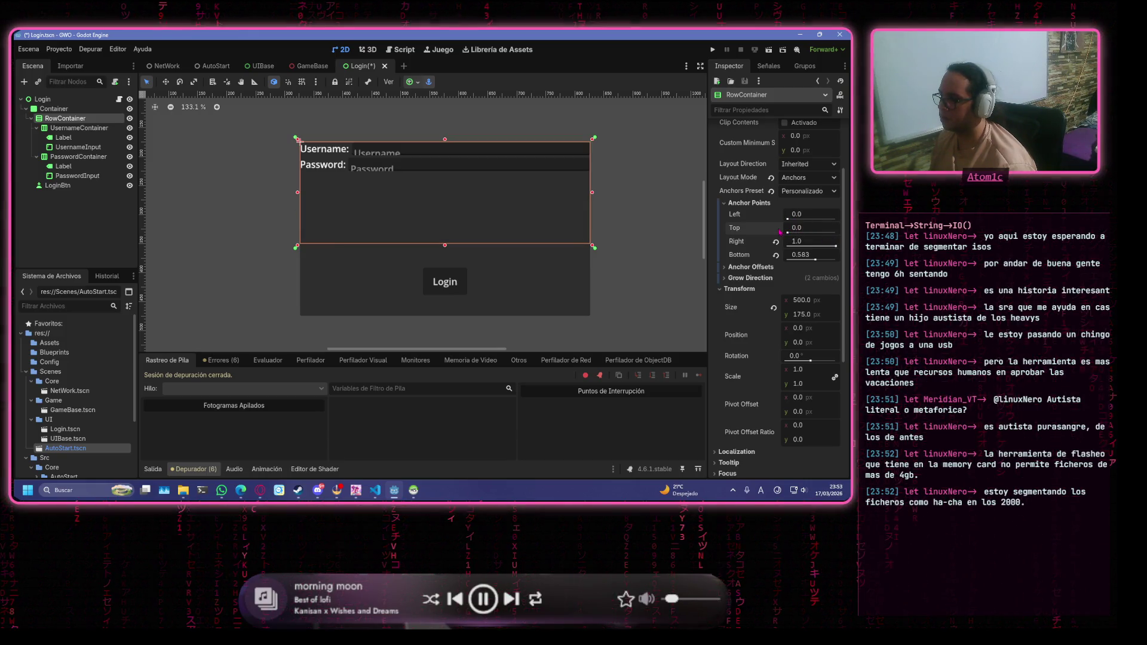
key("ctrl+z")
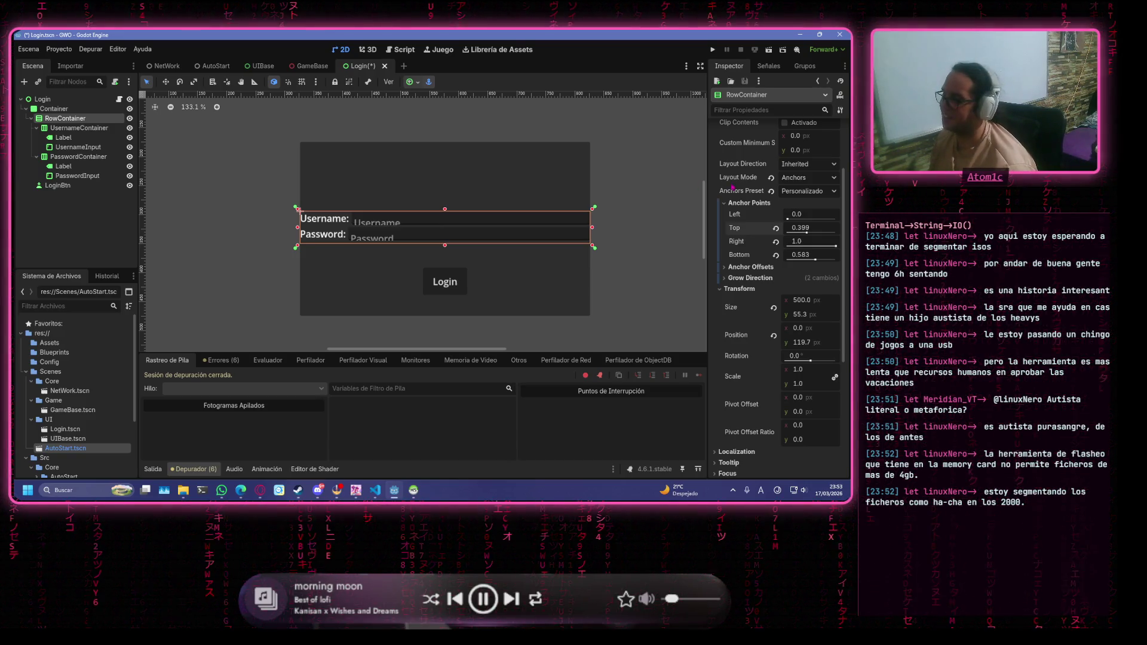
- Try increasing RowContainer's top offset, then reset it to 0
left_click(749, 203)
left_click(751, 213)
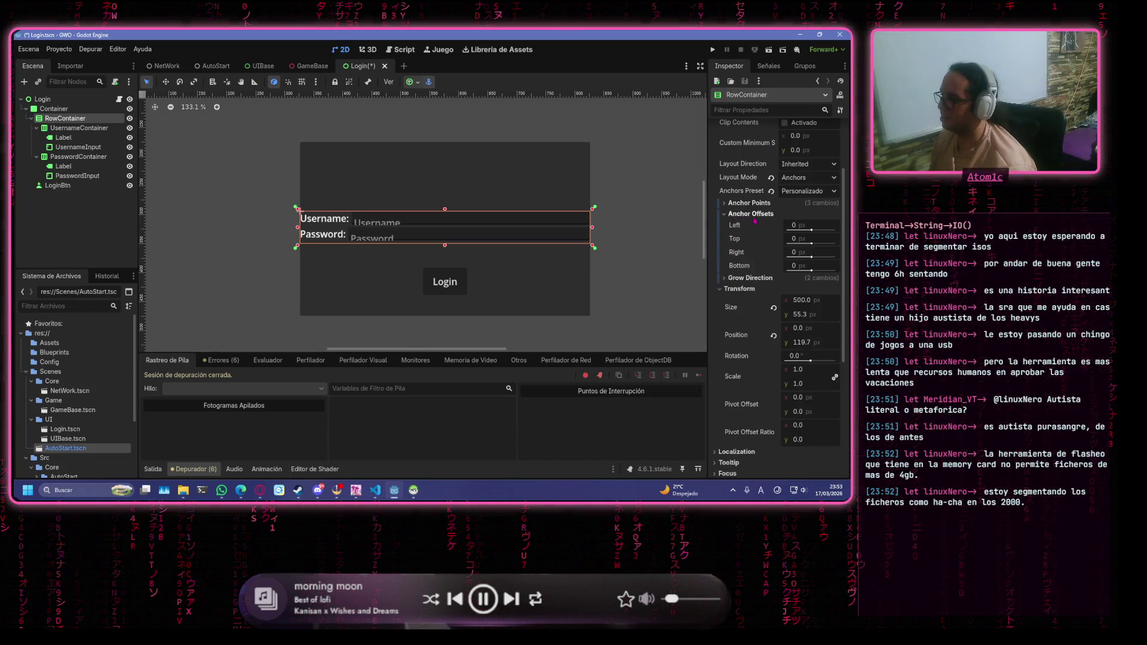
mouse_move(805, 245)
left_mouse_down()
mouse_move(833, 247)
mouse_move(791, 246)
left_mouse_up()
left_click(751, 213)
scroll(801, 209, "up", 2)
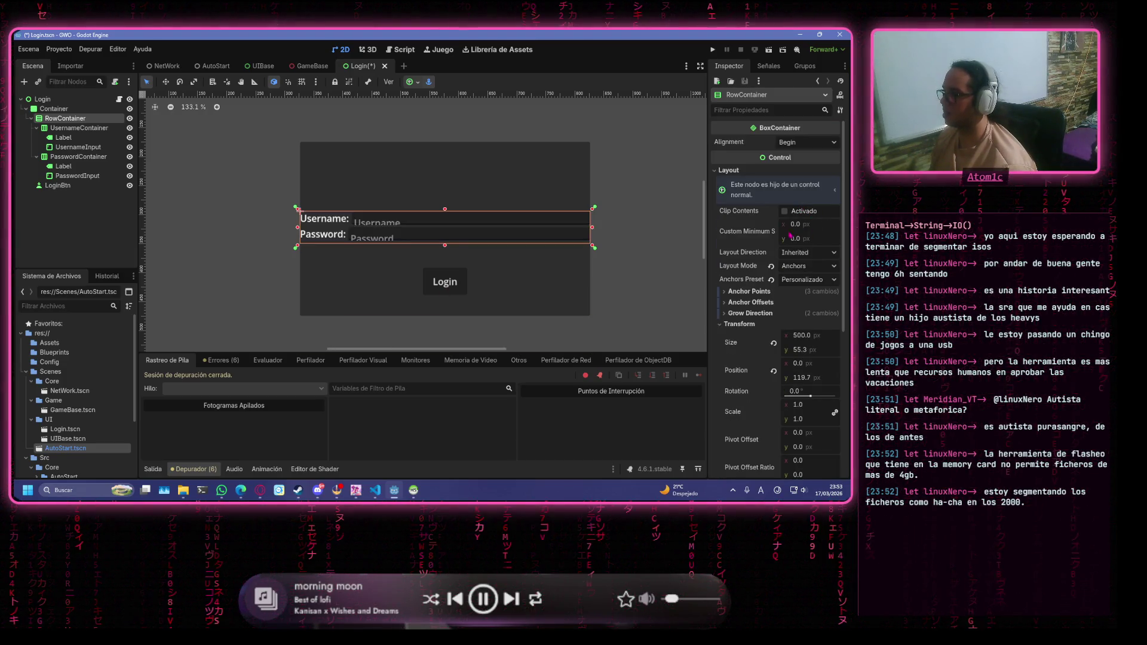
scroll(751, 302, "down", 3)
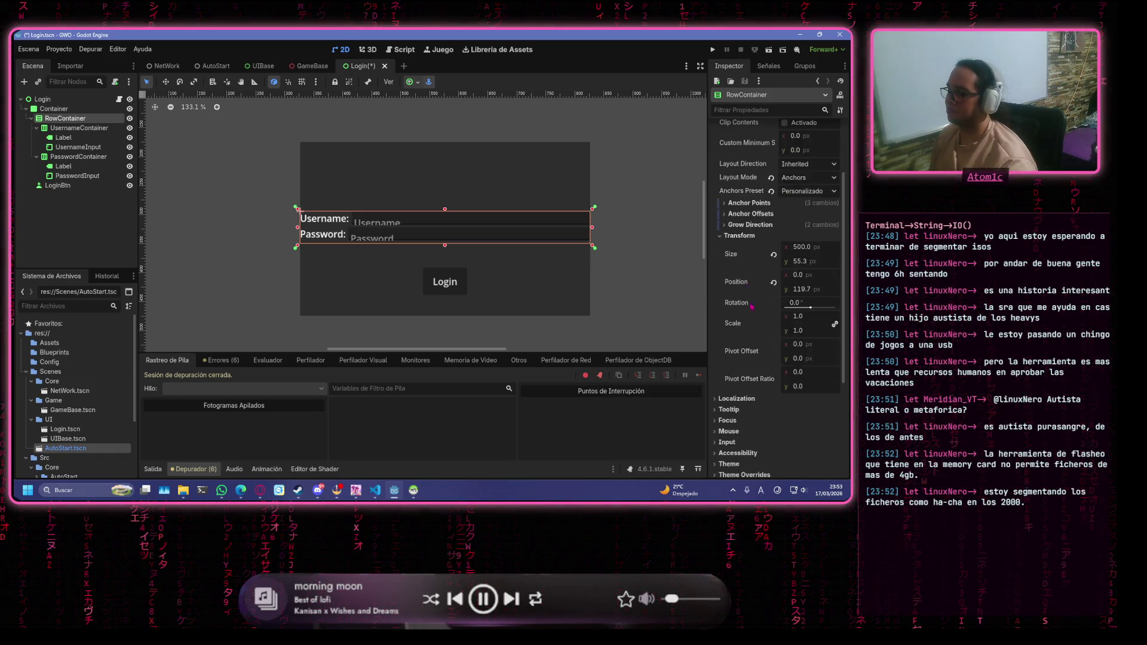
scroll(751, 303, "down", 3)
- Enable the Separation constant override on RowContainer and set it to 12
left_click(752, 311)
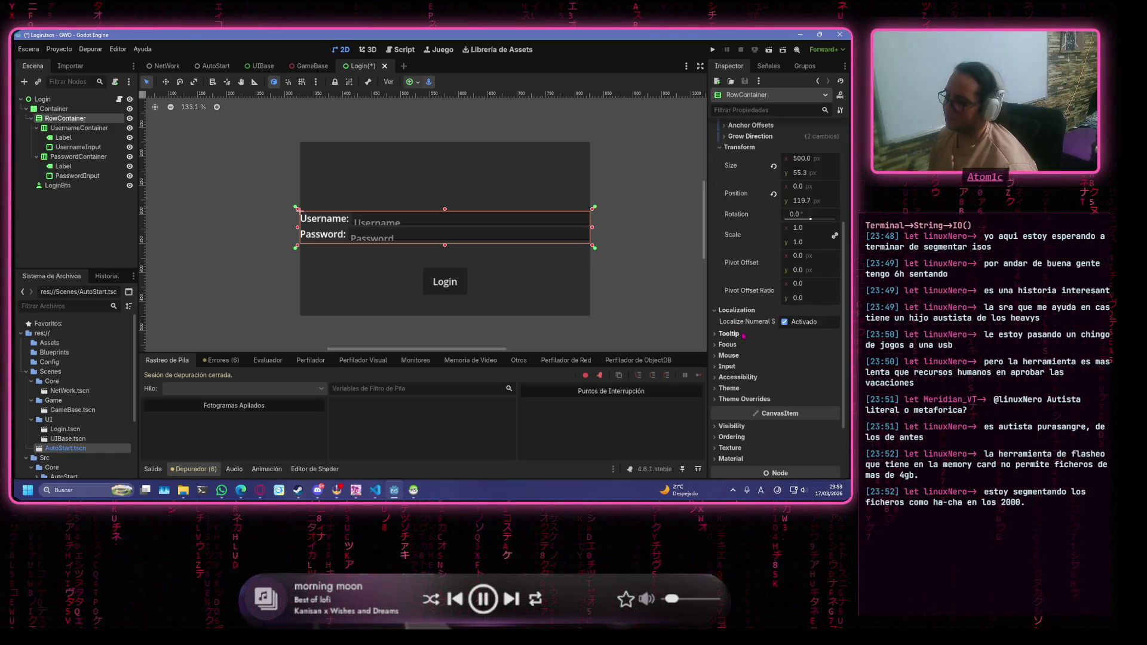
scroll(747, 334, "down", 3)
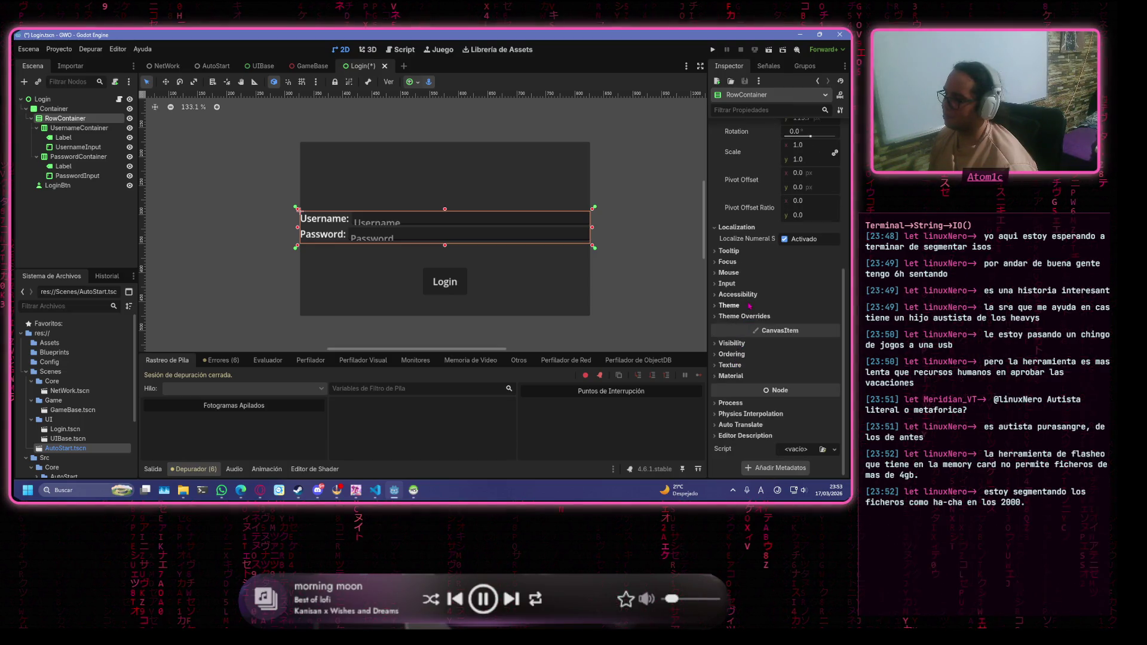
left_click(751, 316)
left_click(751, 325)
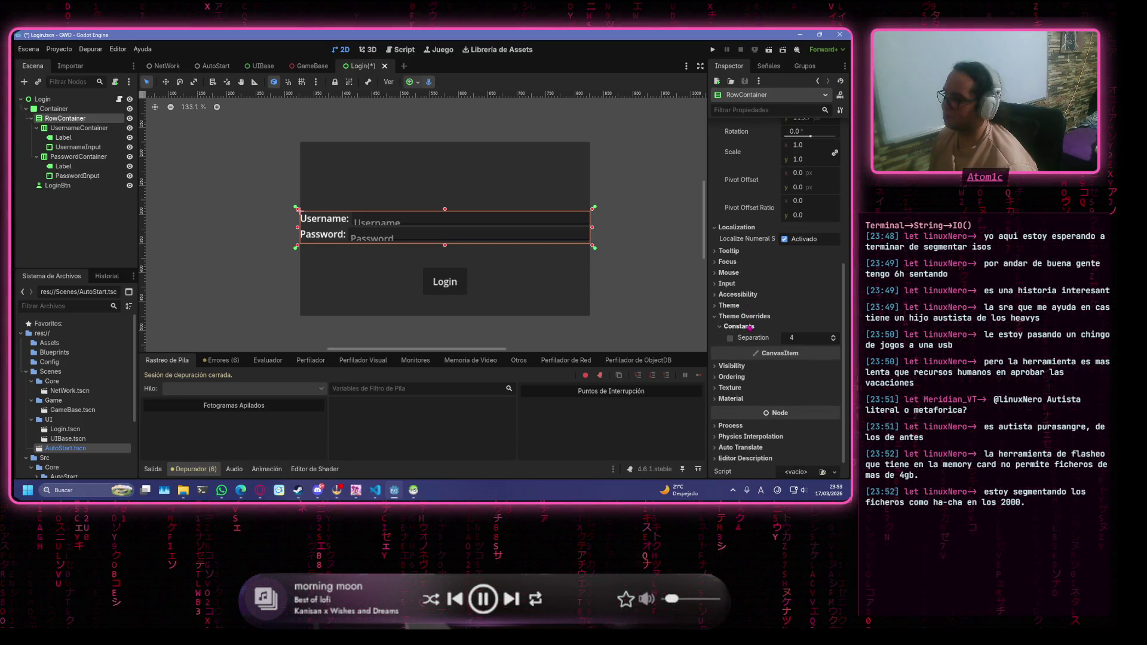
left_click_drag(801, 338, 833, 339)
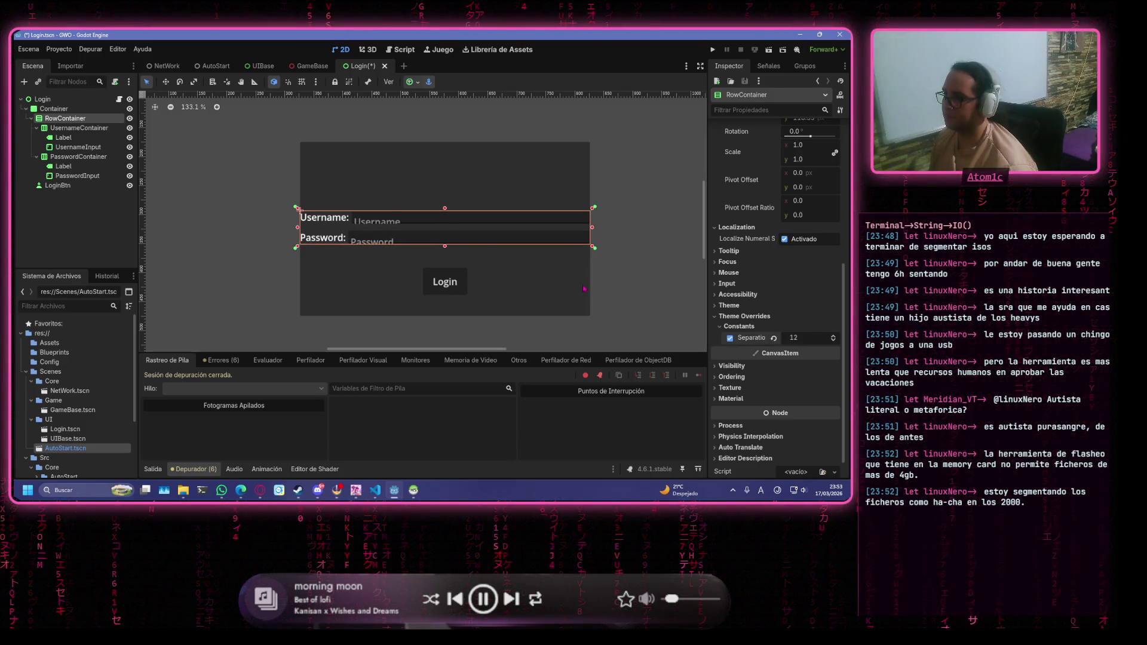
left_click(541, 220)
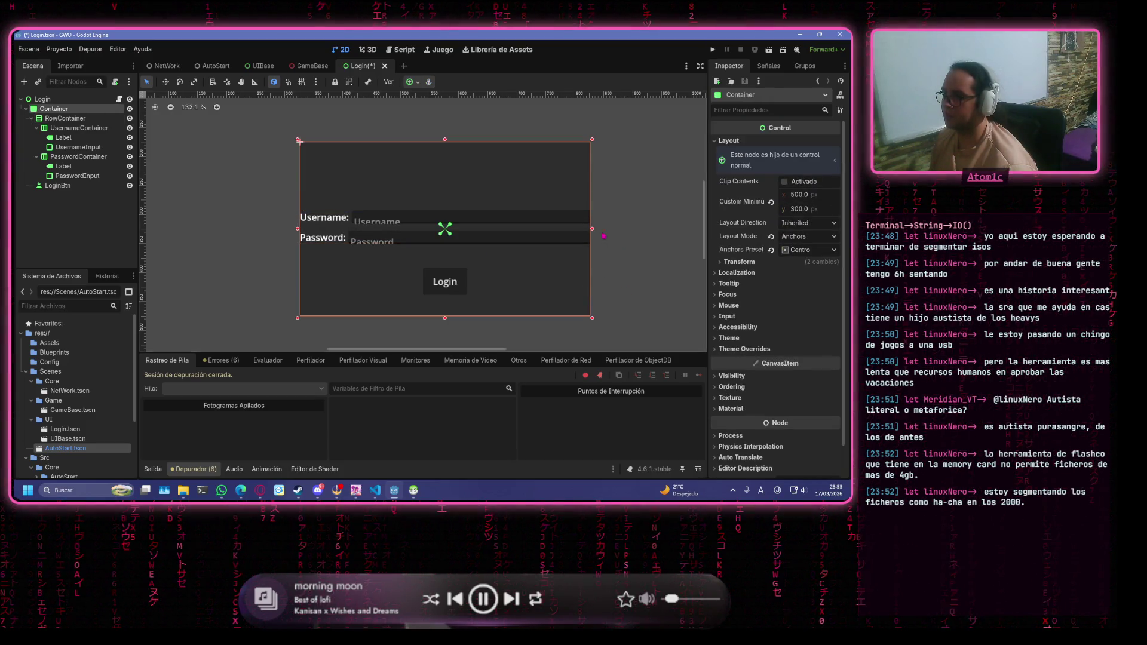
- Give UsernameInput a Font Size theme override of 16
left_click(376, 244)
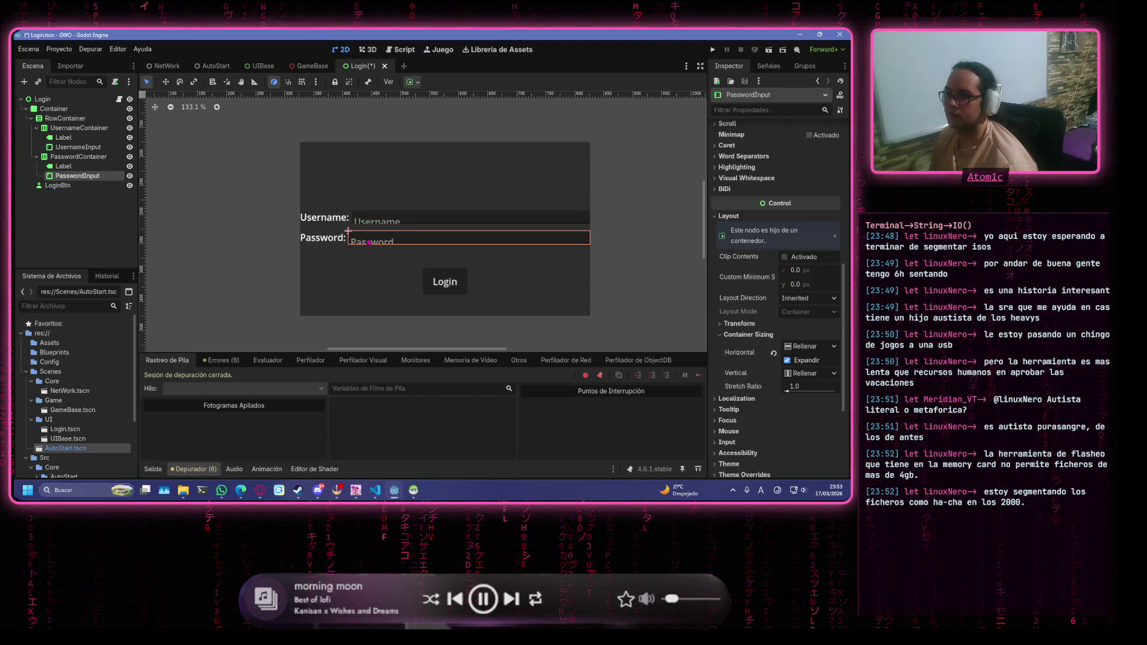
left_click(78, 147)
scroll(771, 298, "down", 3)
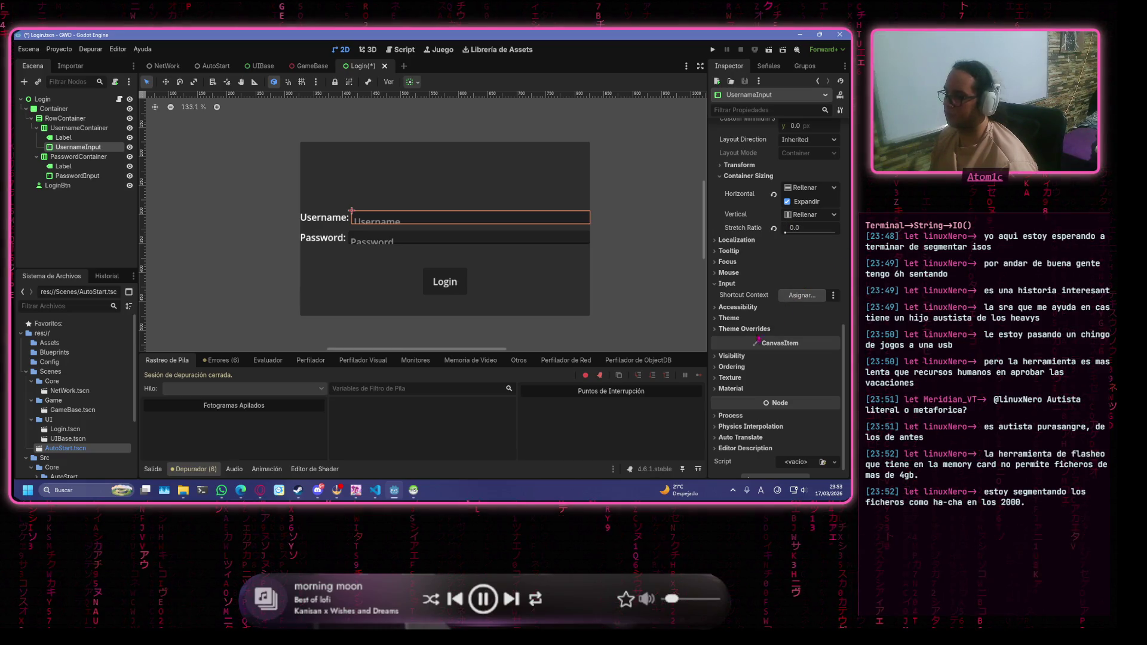
left_click(761, 328)
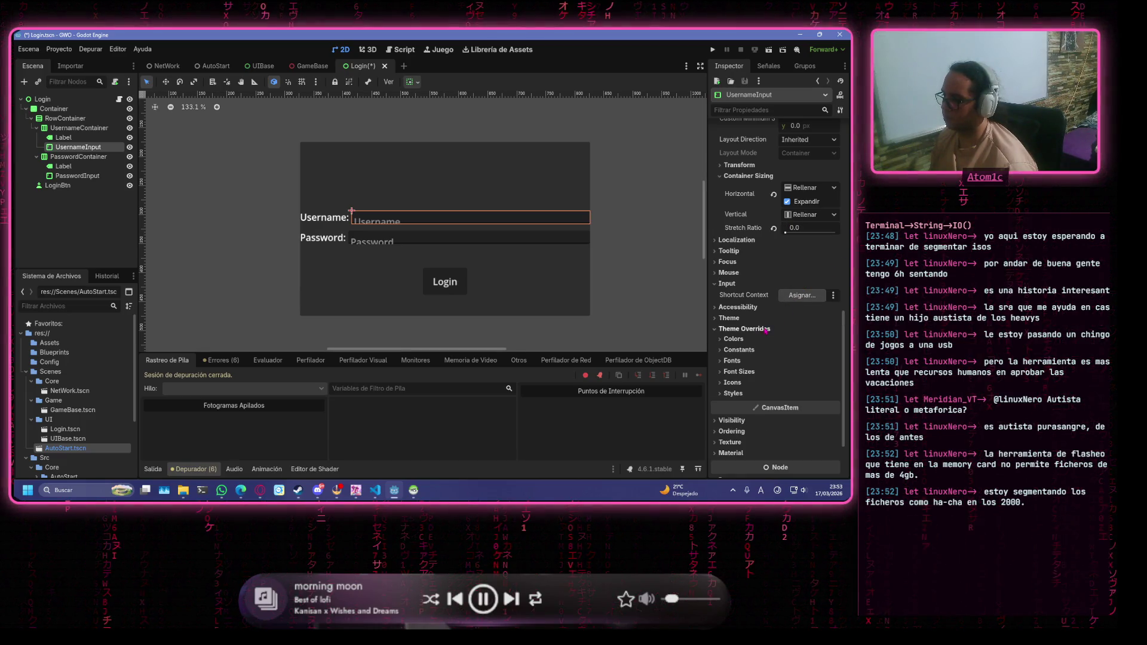
left_click(744, 364)
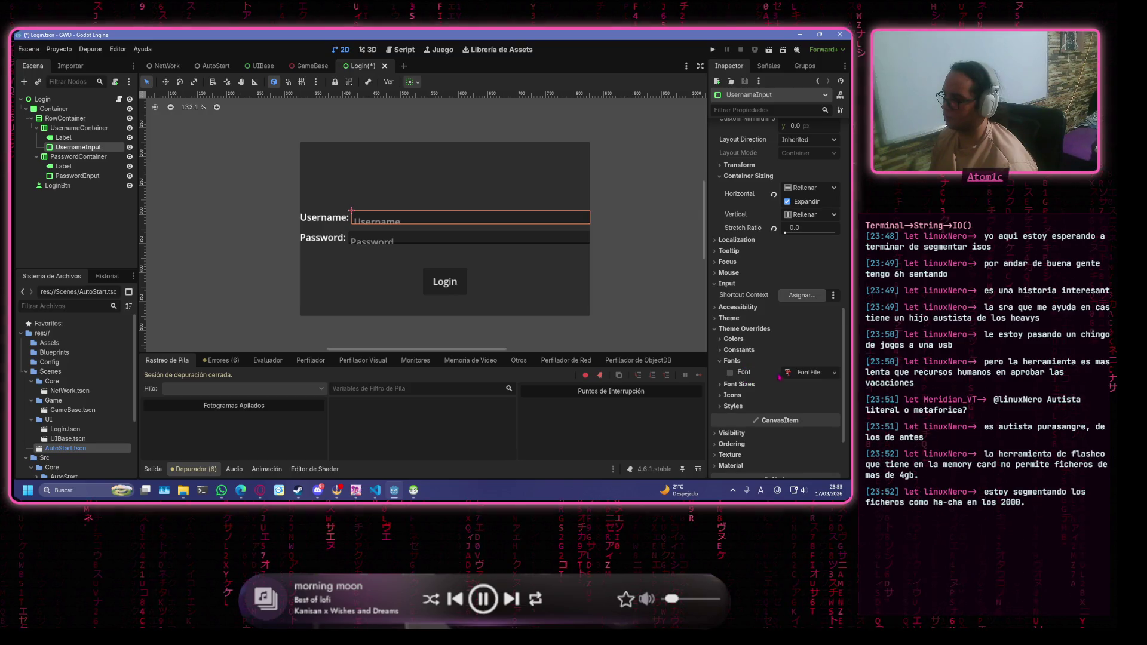
left_click(783, 384)
left_click(834, 399)
left_click(834, 398)
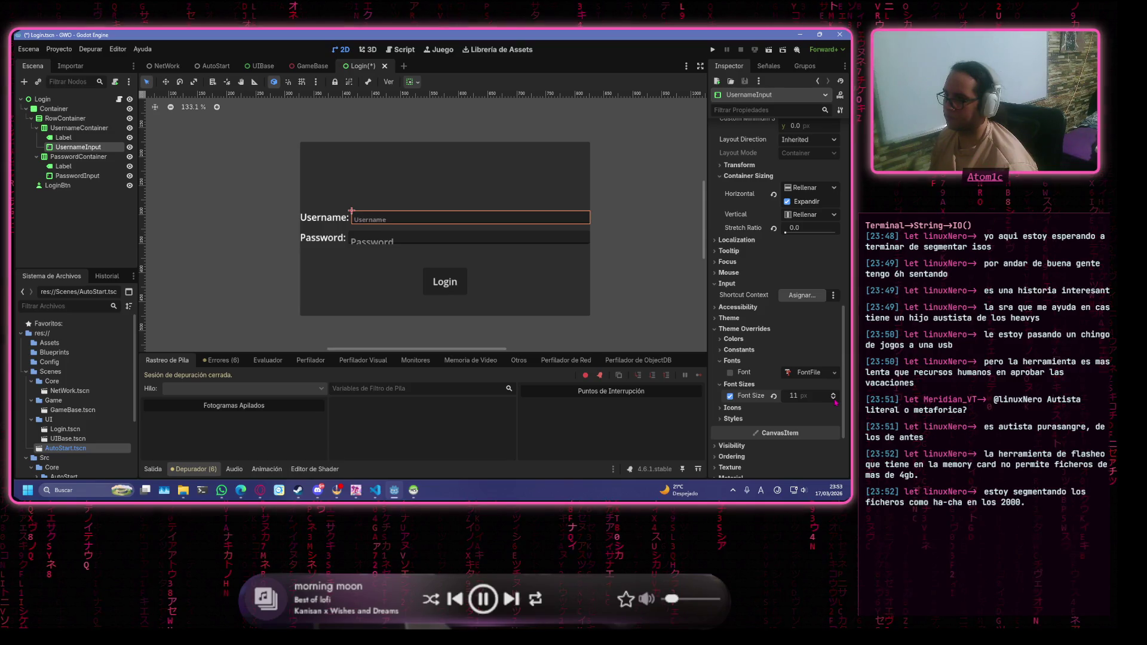
left_click(834, 394)
left_click(834, 395)
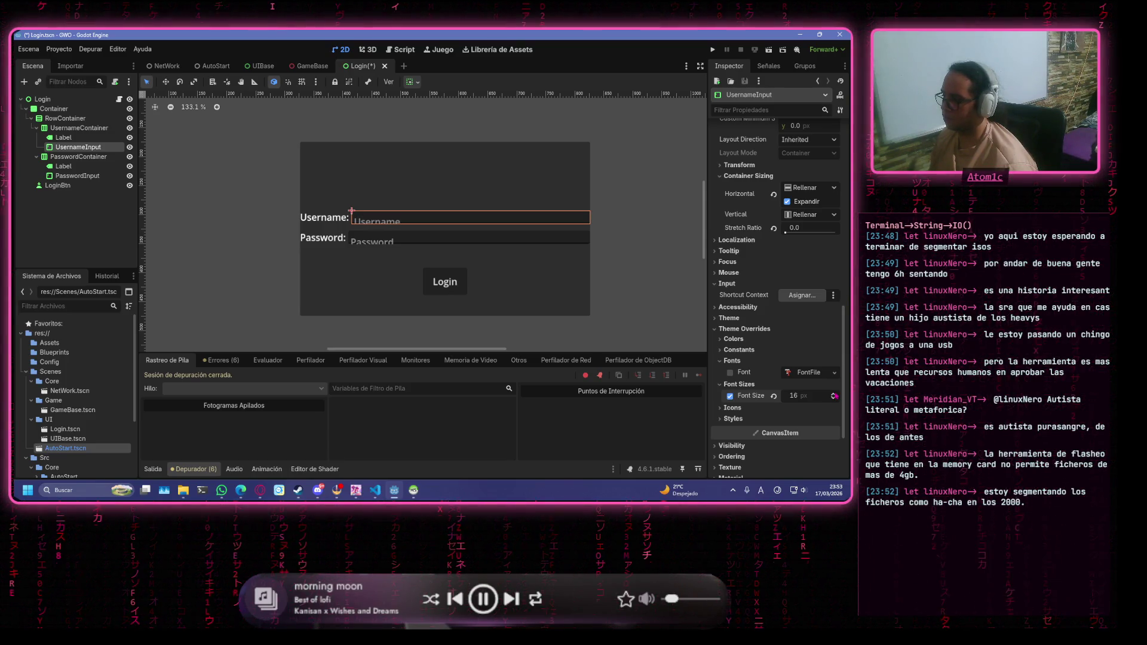
- Check the outer Container node, then reselect UsernameInput and browse its Inspector properties
scroll(756, 254, "up", 10)
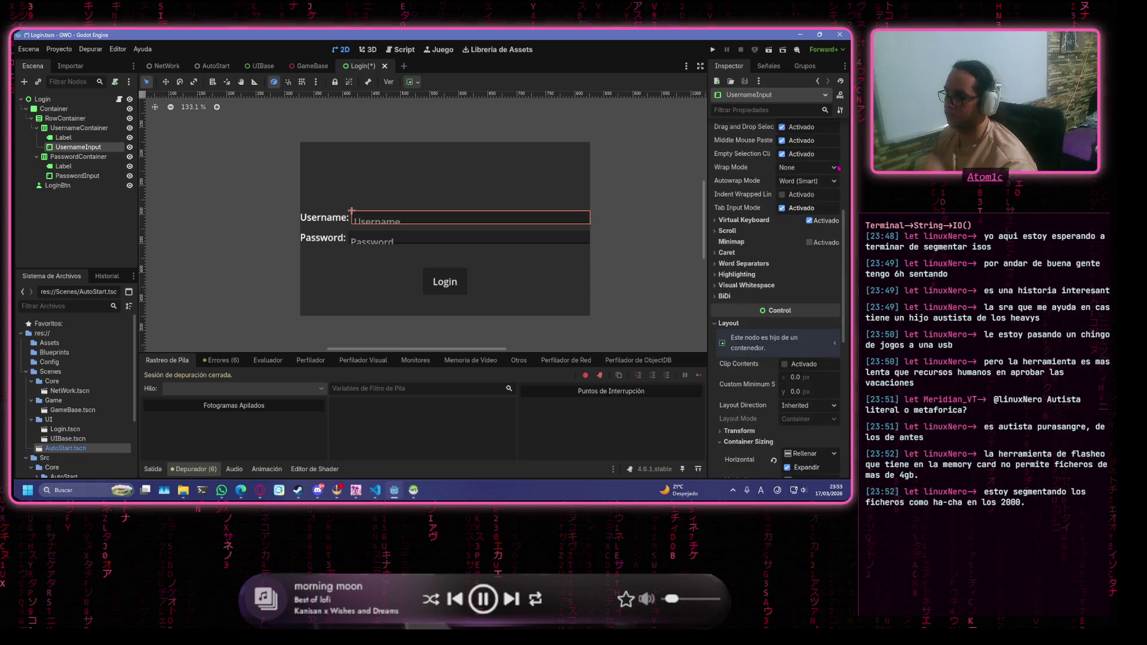
scroll(795, 237, "down", 5)
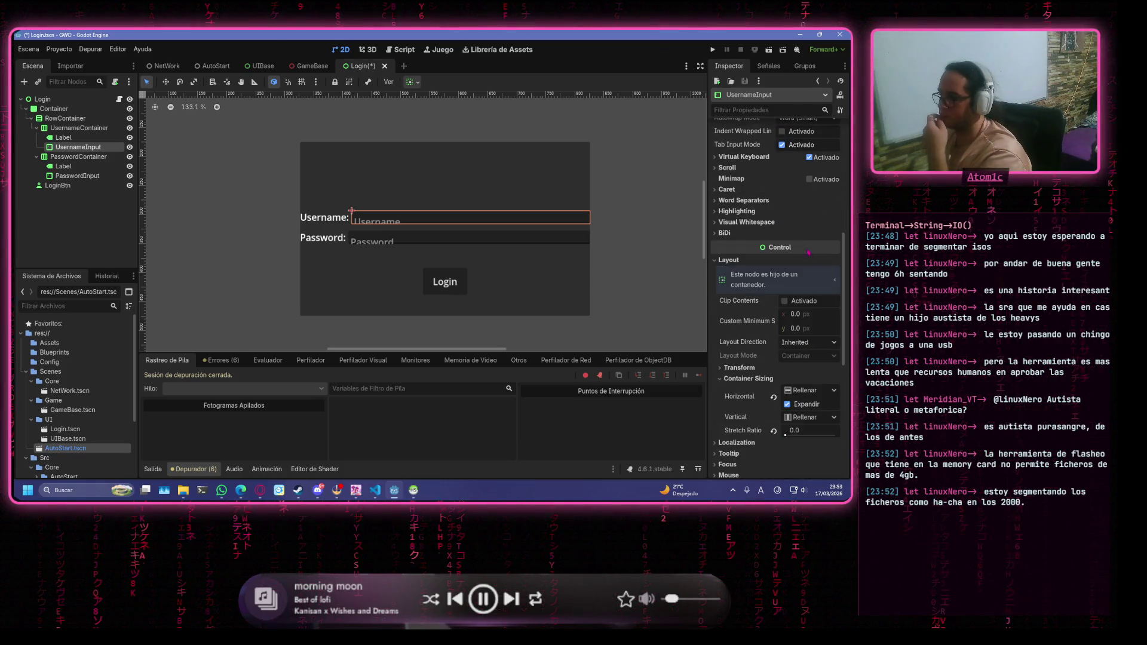
scroll(801, 329, "down", 5)
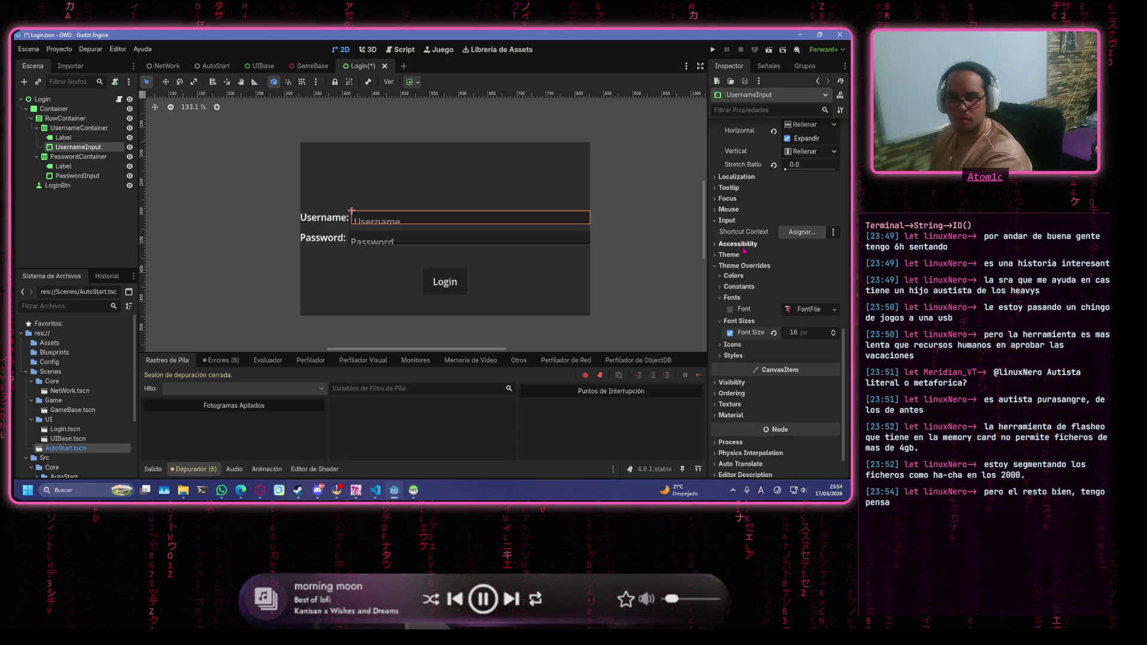
mouse_move(739, 238)
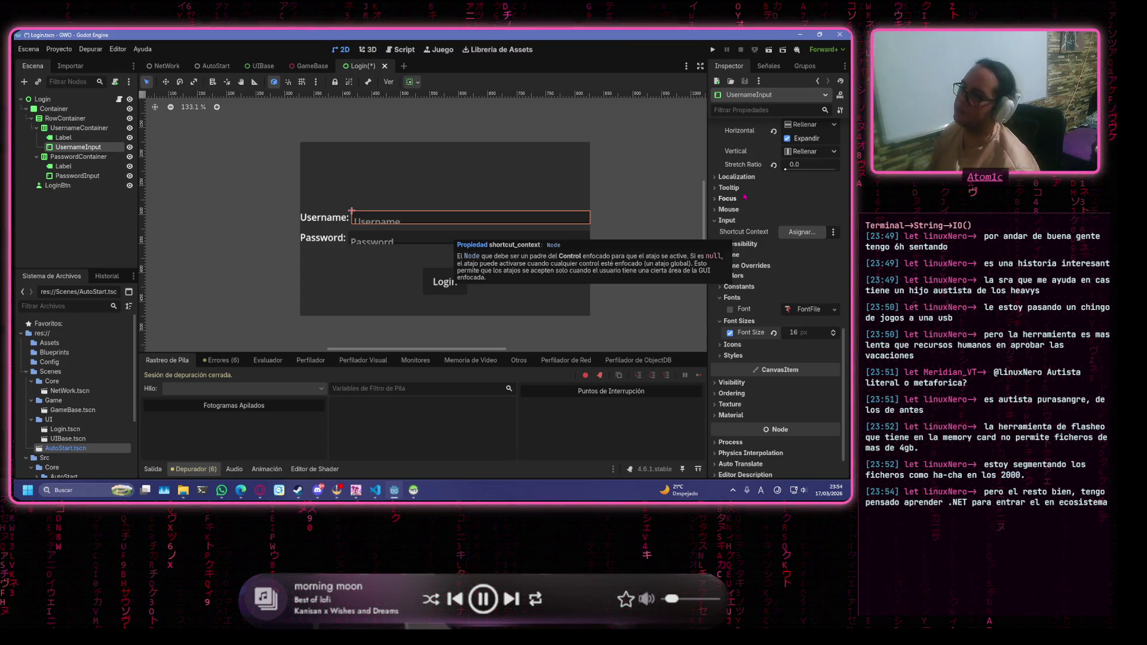
left_click(442, 209)
left_click(351, 212)
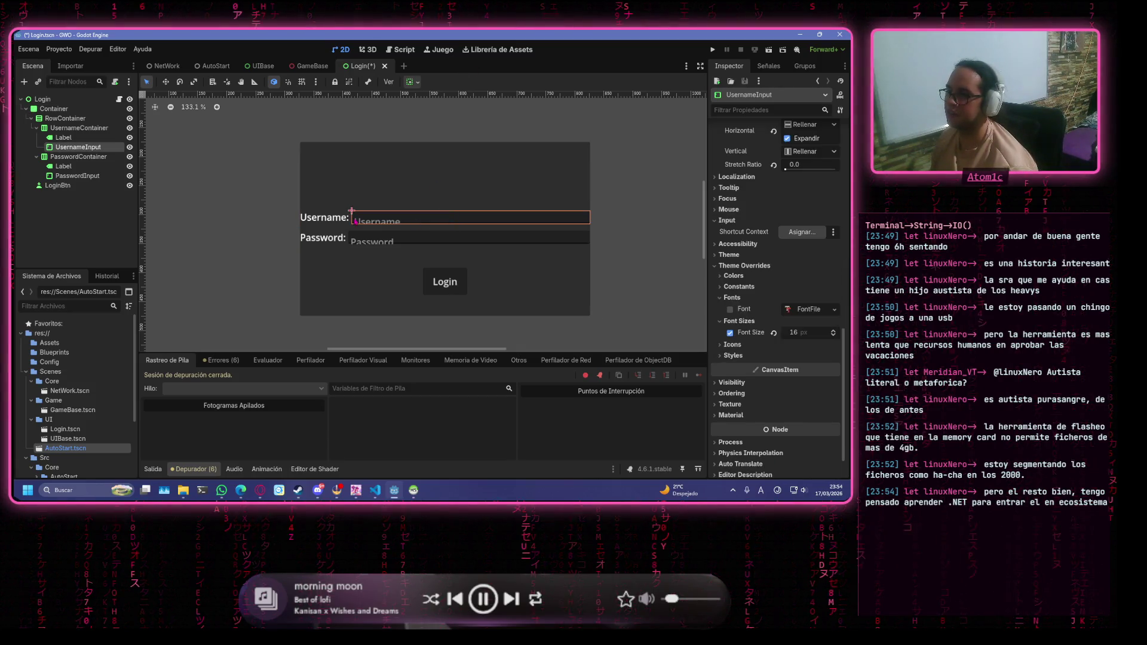
scroll(841, 246, "down", 2)
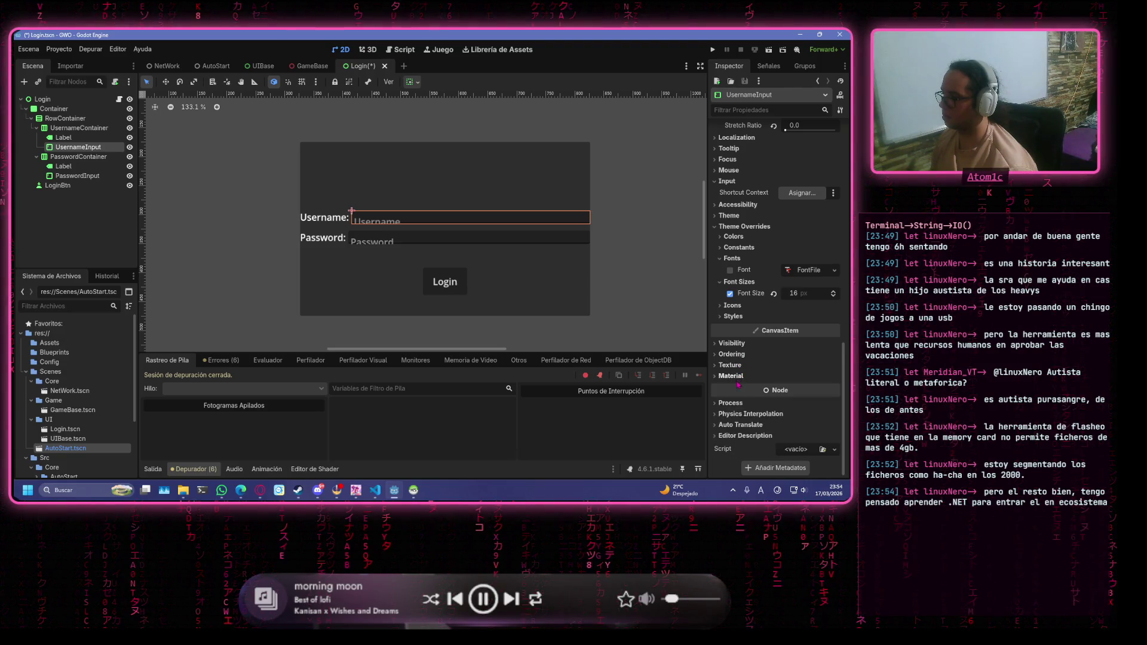
scroll(776, 299, "up", 8)
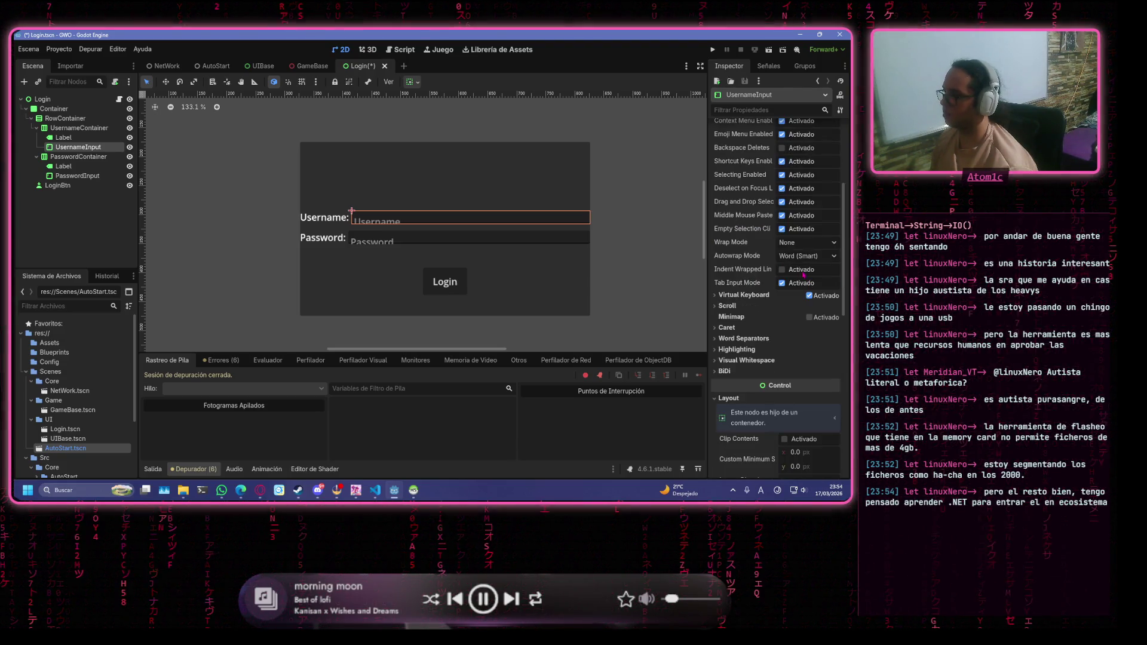
scroll(778, 245, "up", 6)
scroll(734, 245, "down", 4)
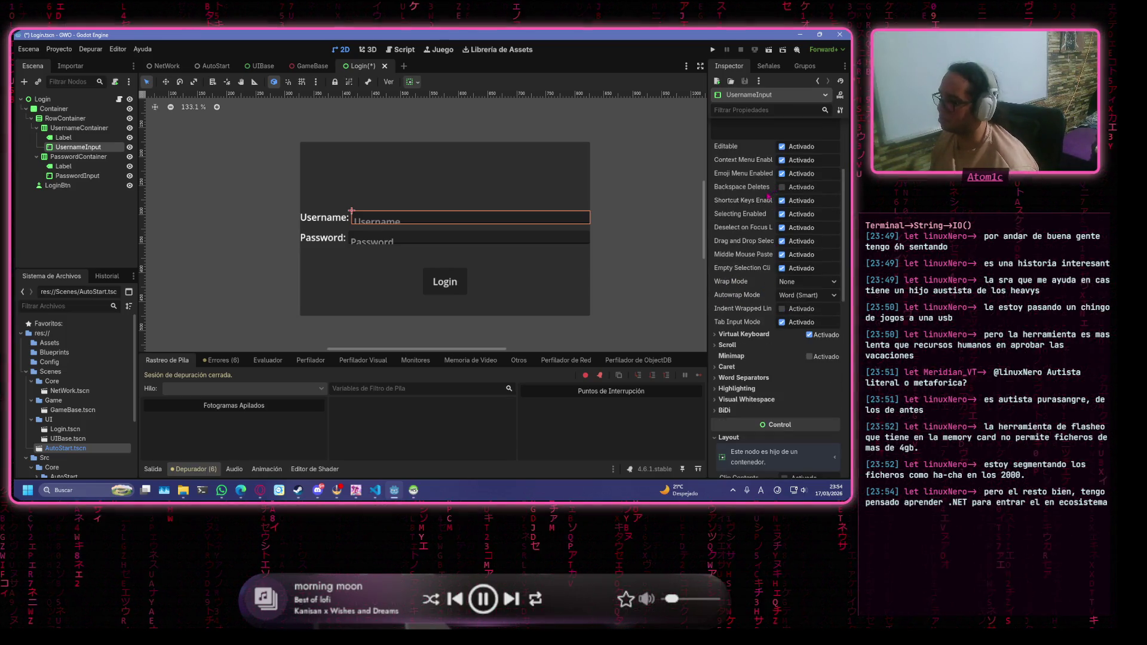
scroll(741, 215, "down", 5)
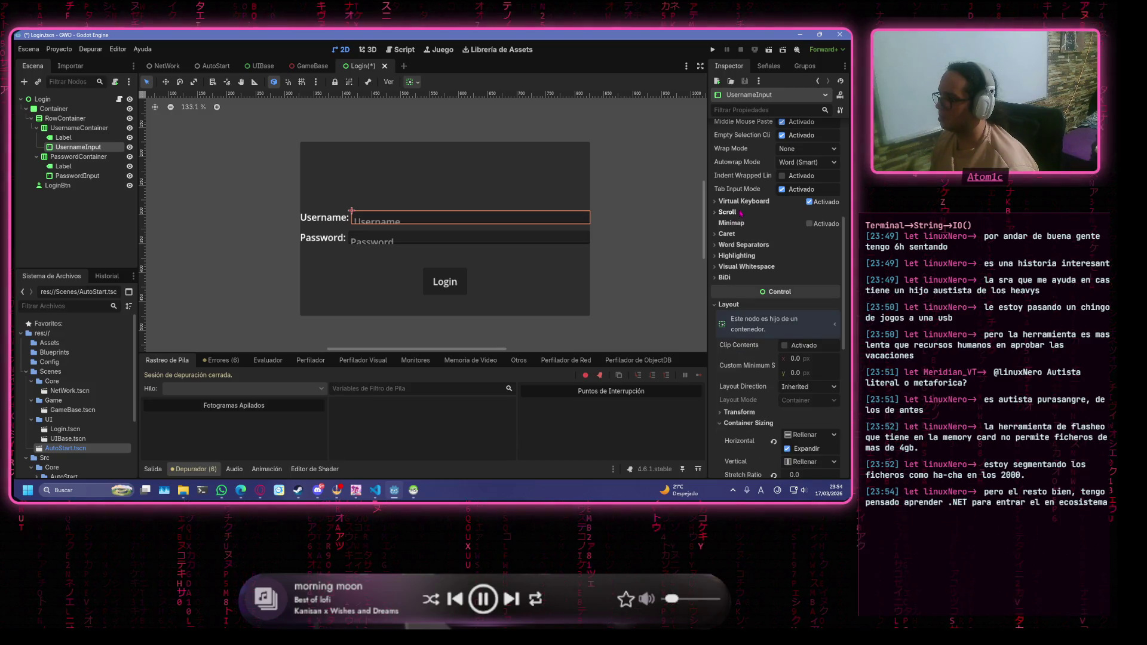
scroll(783, 313, "down", 4)
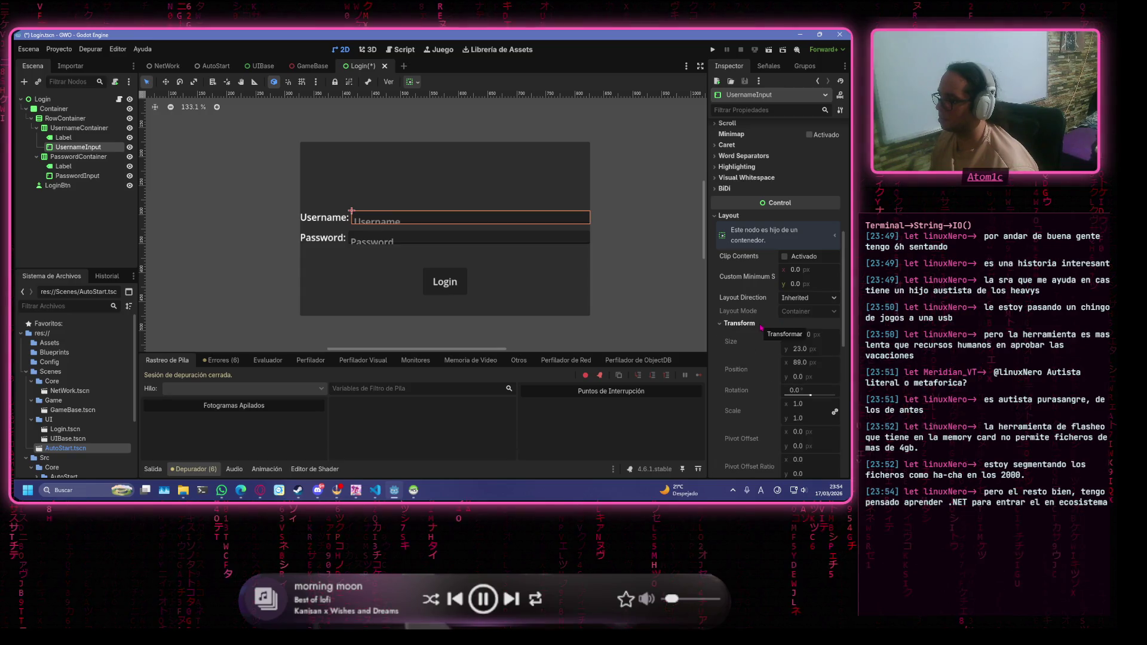
- Enable UsernameInput's Line Spacing theme constant override and set it to 0
left_click(788, 322)
scroll(783, 322, "down", 4)
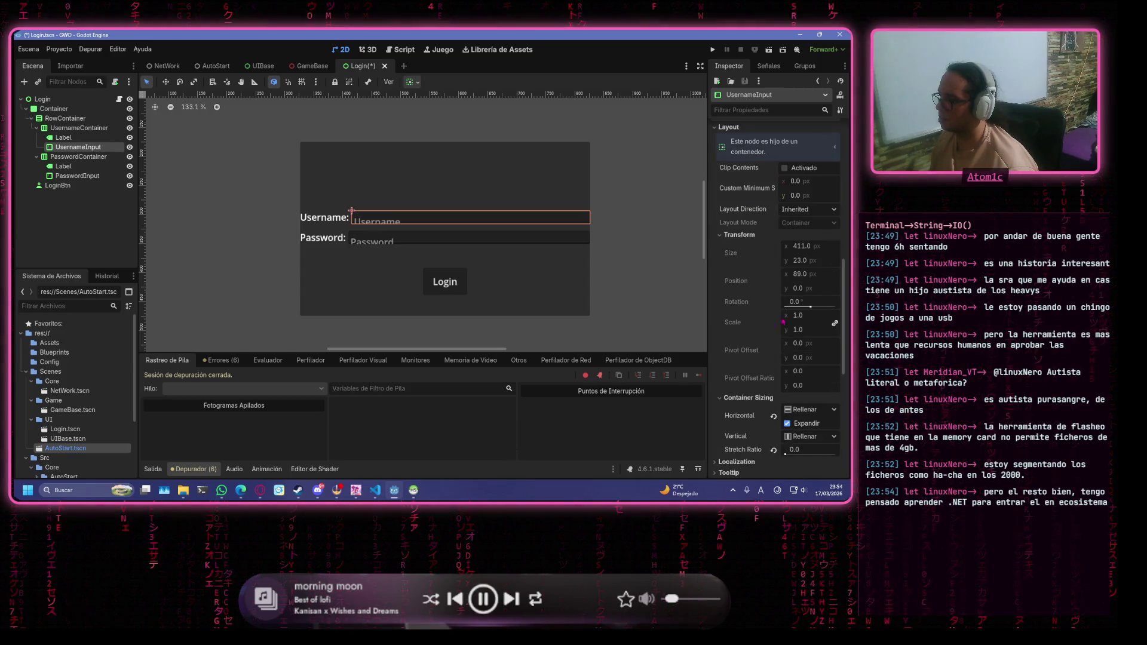
left_click(741, 237)
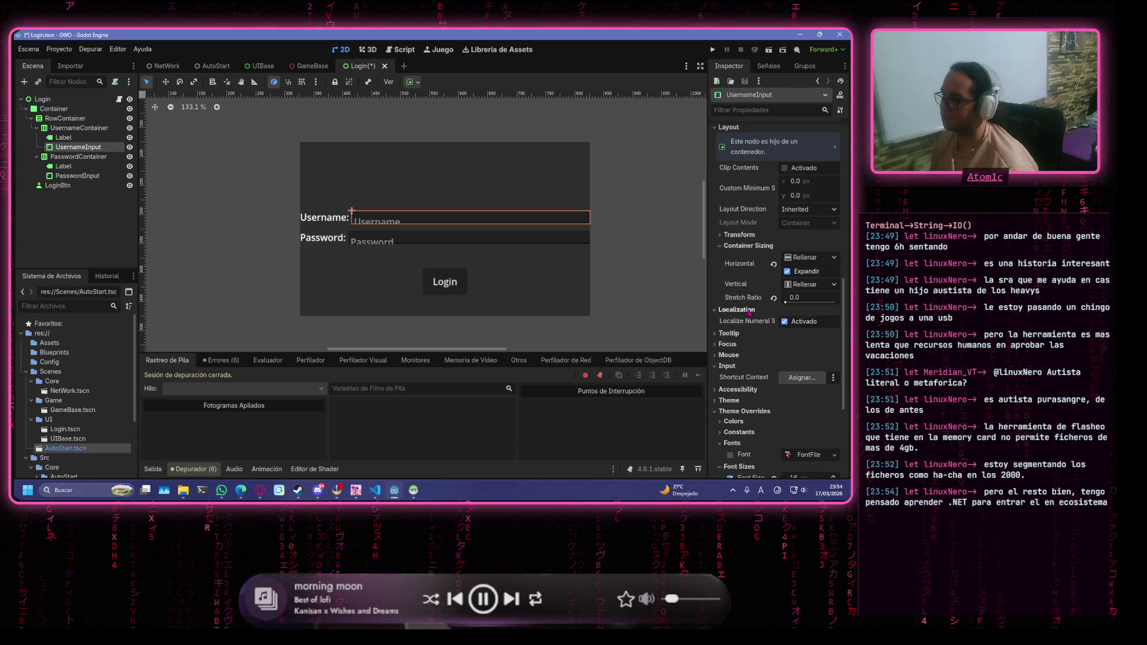
scroll(744, 339, "down", 2)
scroll(745, 340, "down", 2)
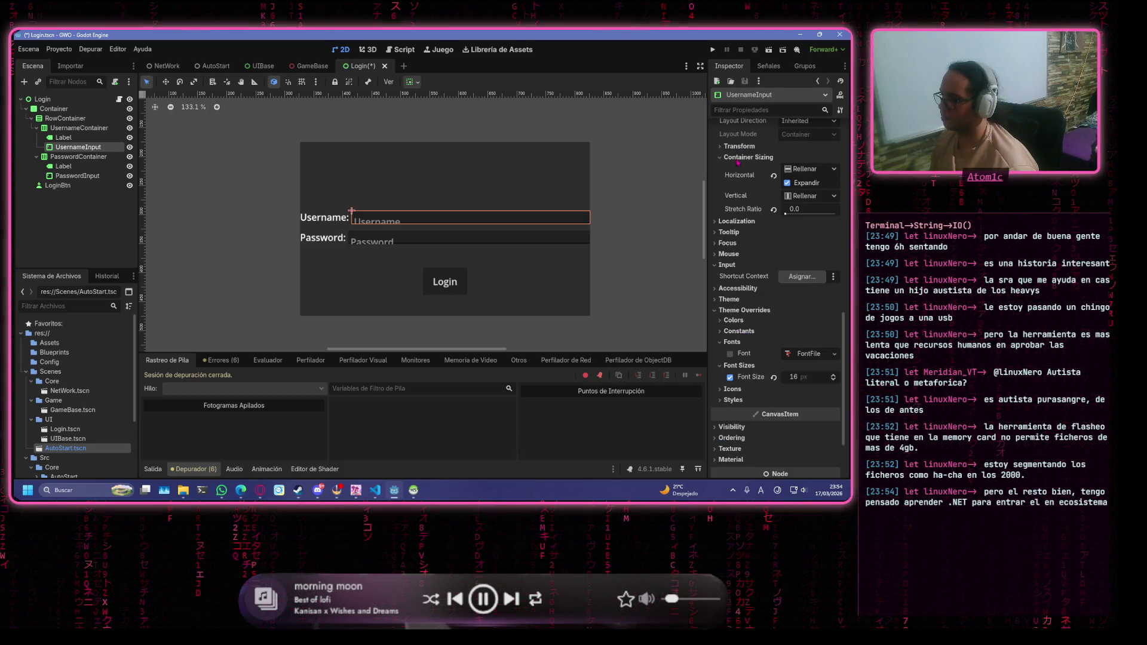
left_click(733, 332)
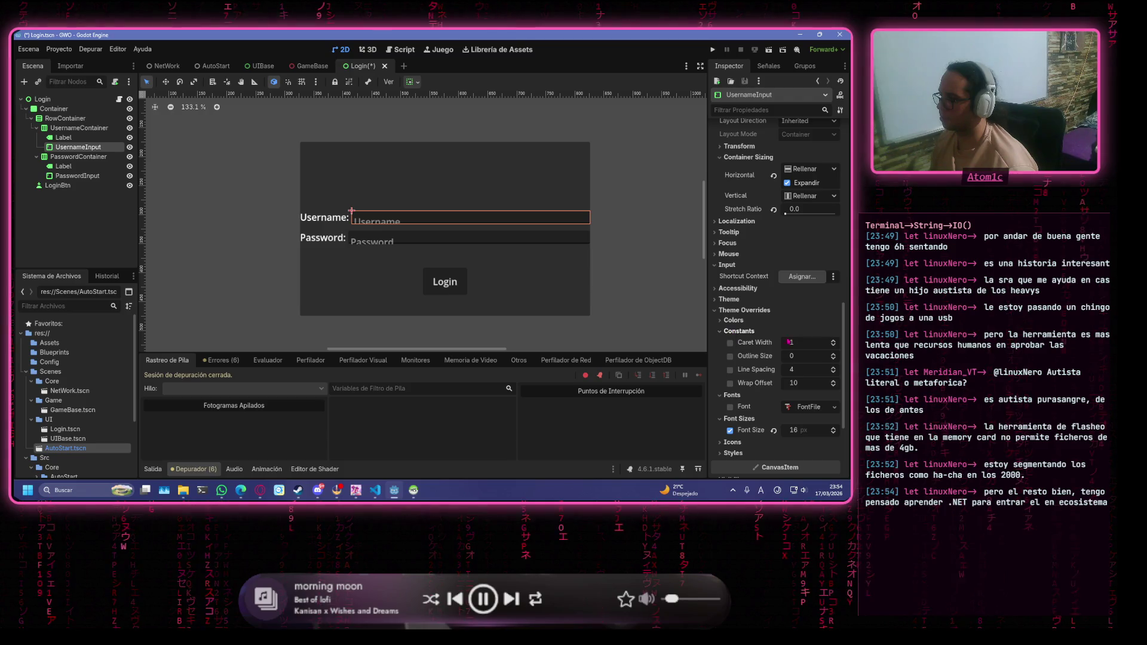
left_click(834, 373)
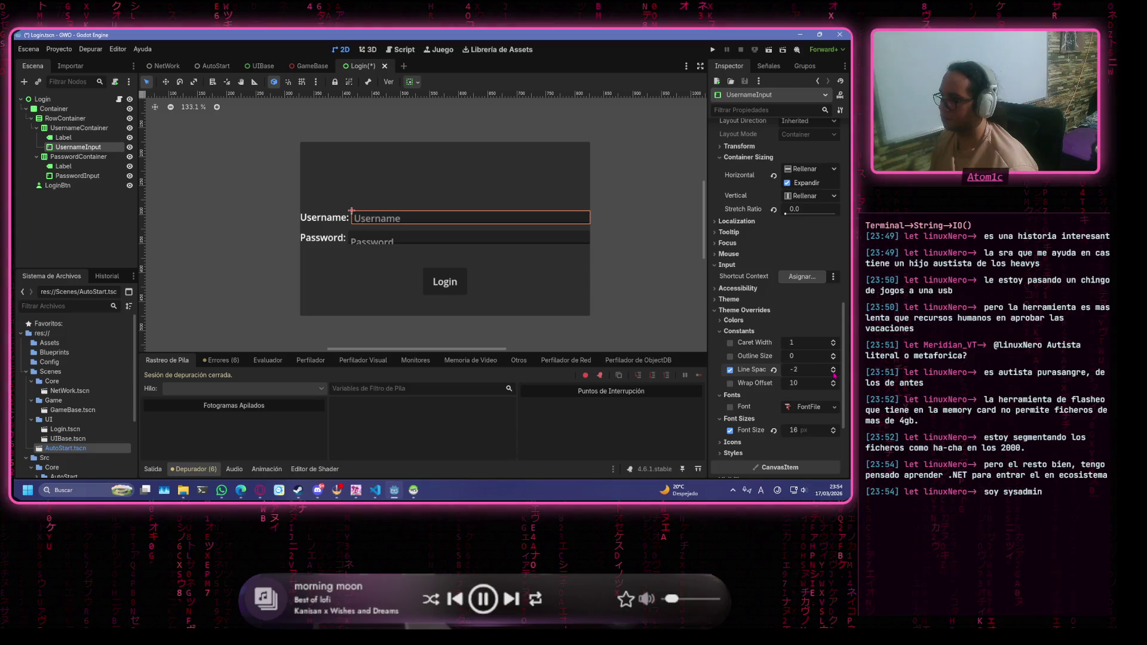
left_click(832, 371)
left_click(832, 371)
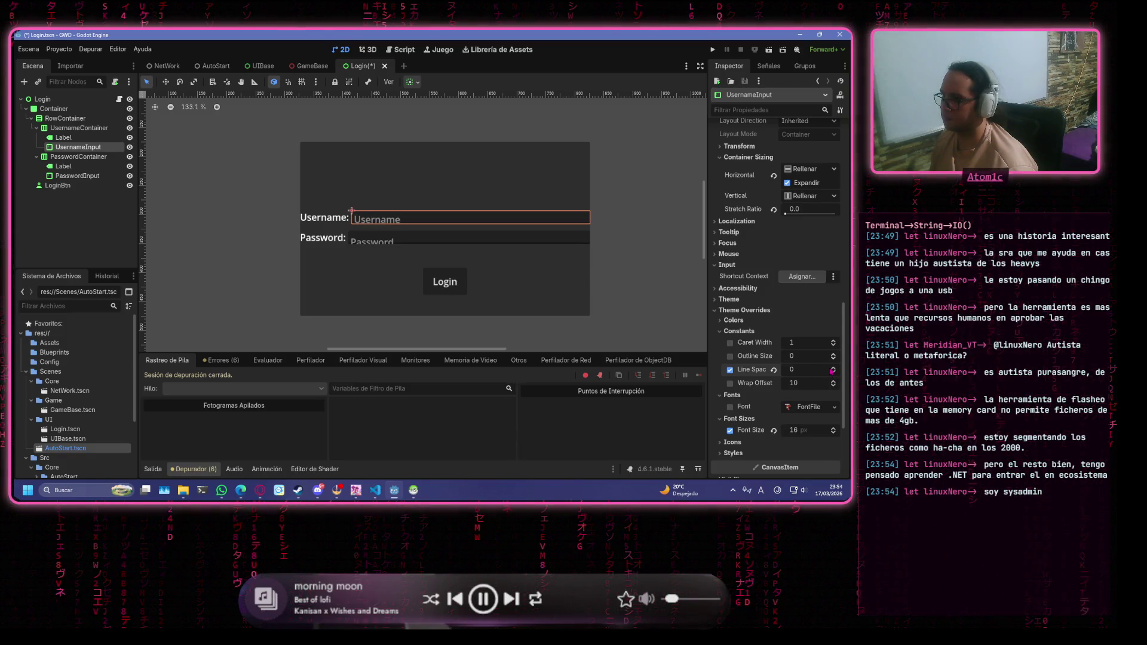
left_click(442, 237)
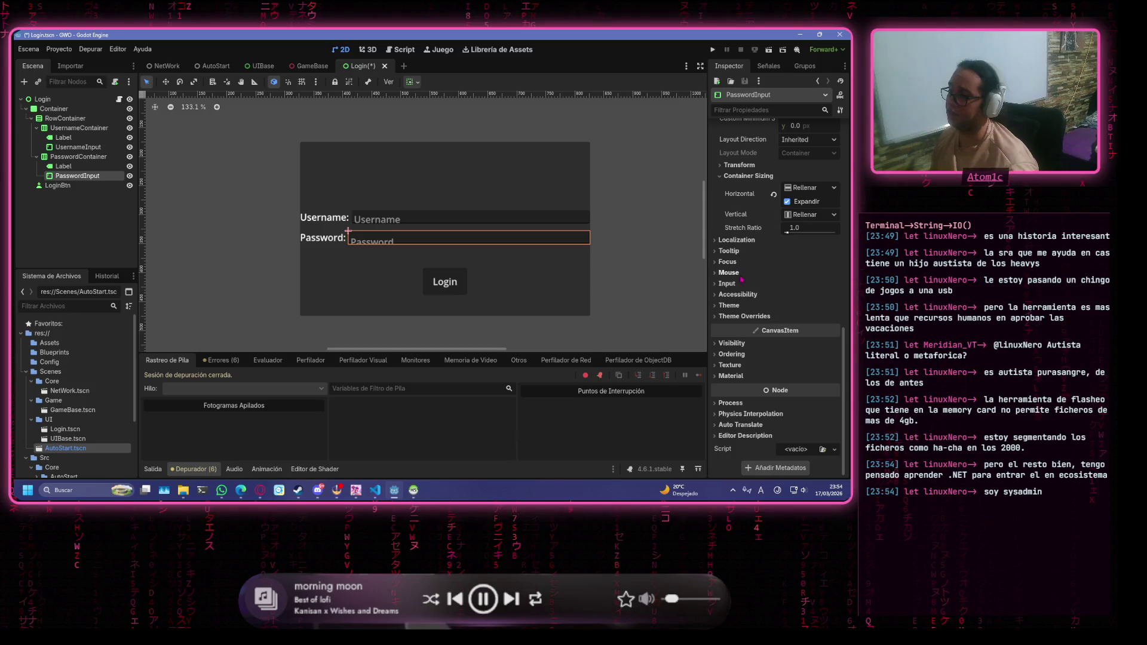
- Override PasswordInput's Line Spacing constant to 1, then select Login and save the scene with Ctrl+S
left_click(737, 306)
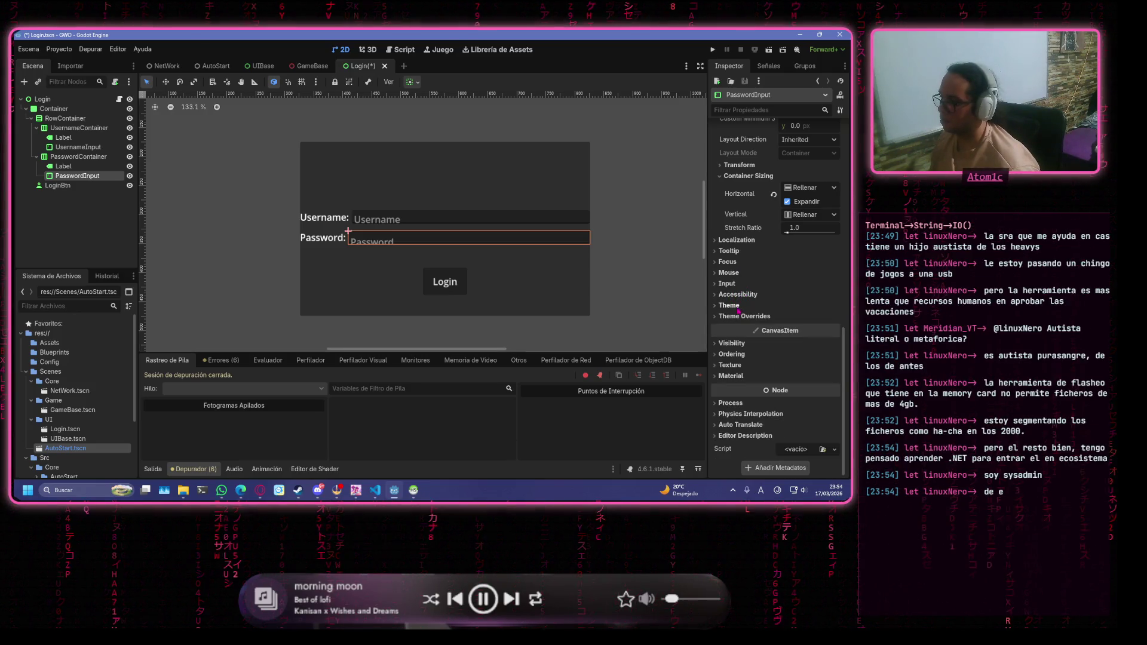
left_click(728, 306)
left_click(743, 316)
left_click(739, 337)
left_click(833, 378)
left_click(834, 379)
left_click(833, 378)
left_click(376, 158)
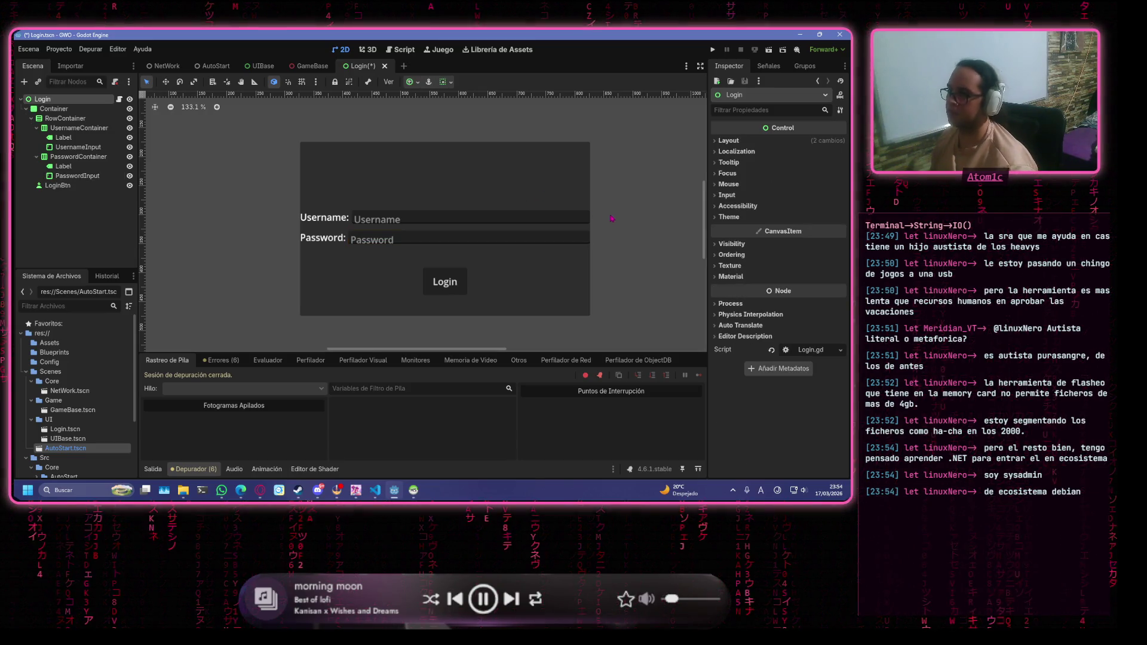
key("ctrl+s")
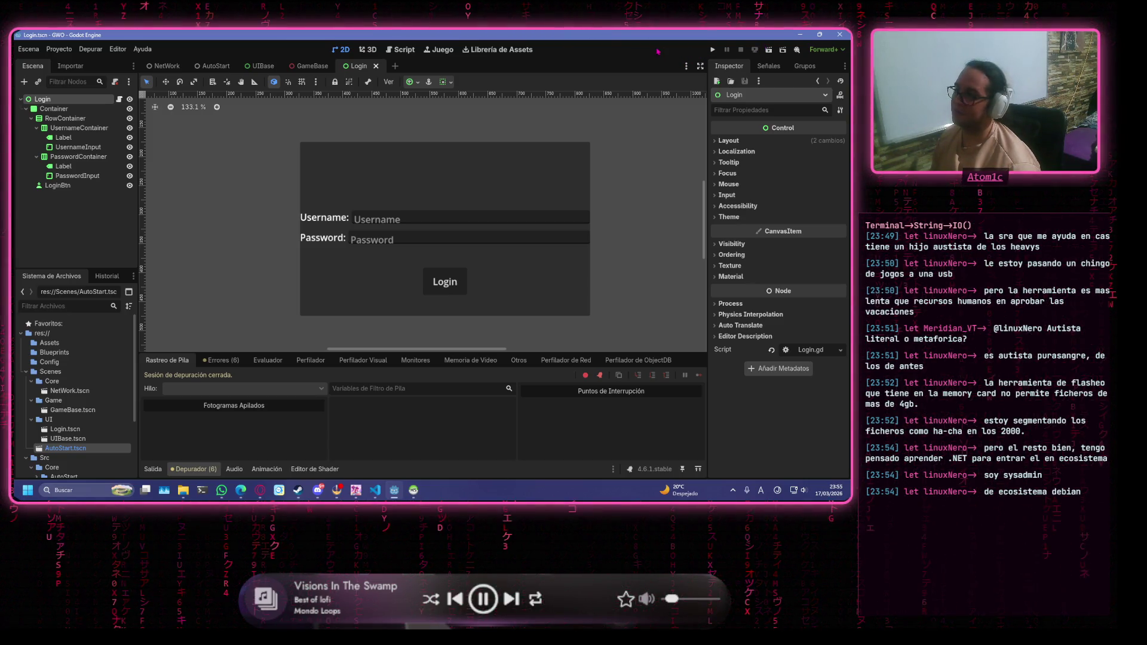
- Run the game, submit a test username and password on the login form, then stop it with F8
left_click(711, 50)
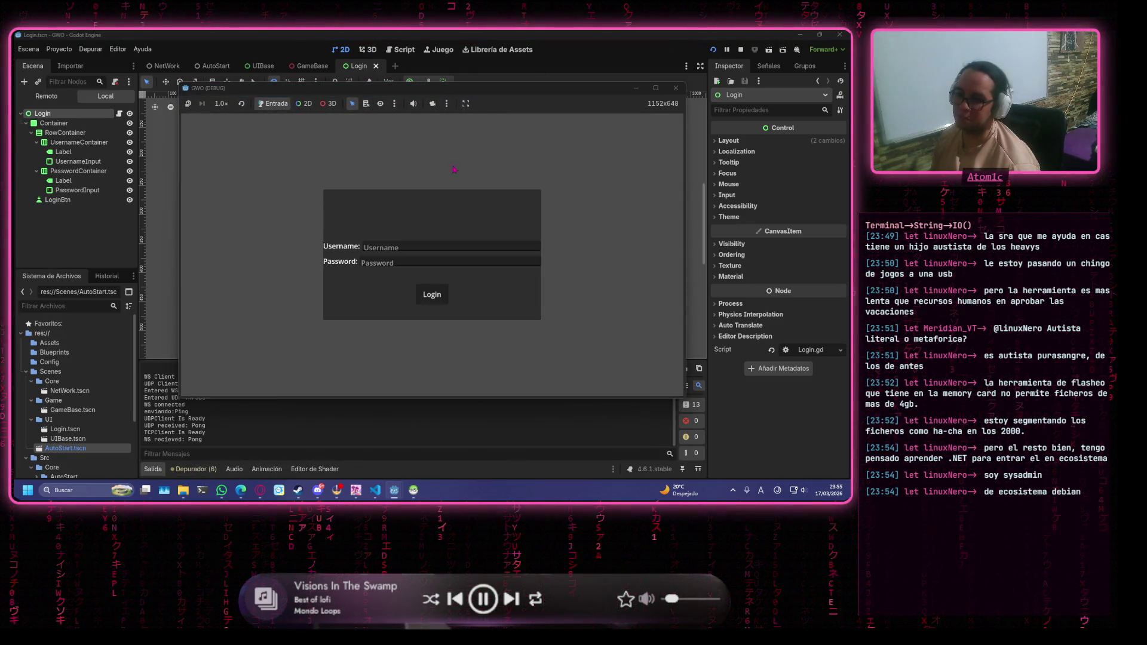
left_click(406, 244)
type("wea")
left_click(406, 261)
type("wea")
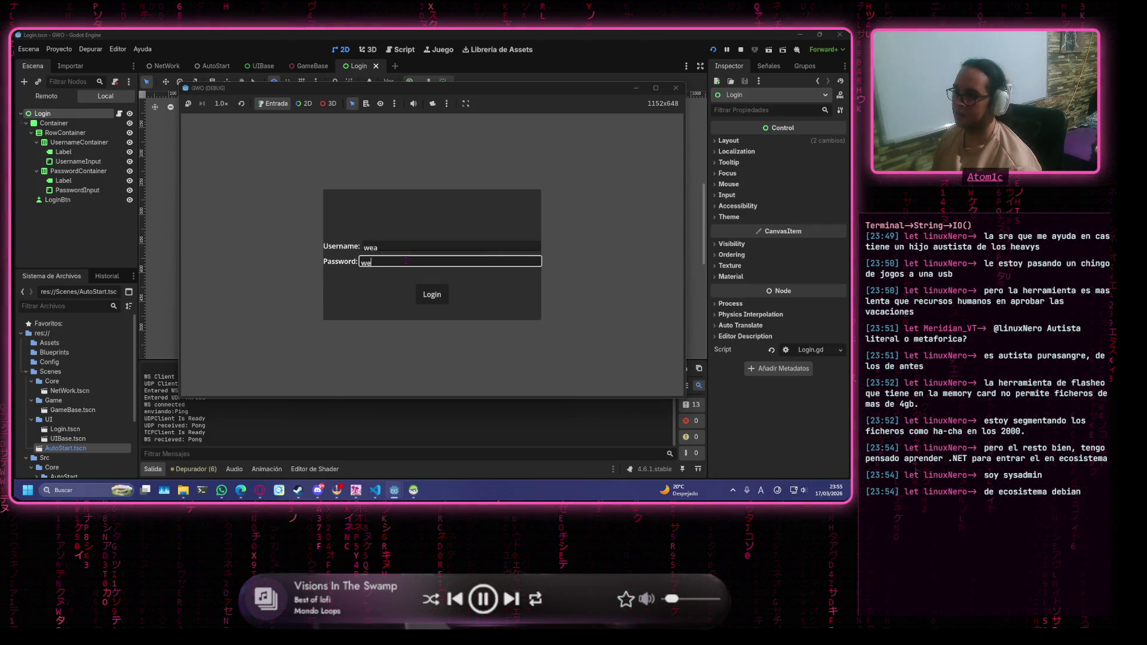
left_click(444, 297)
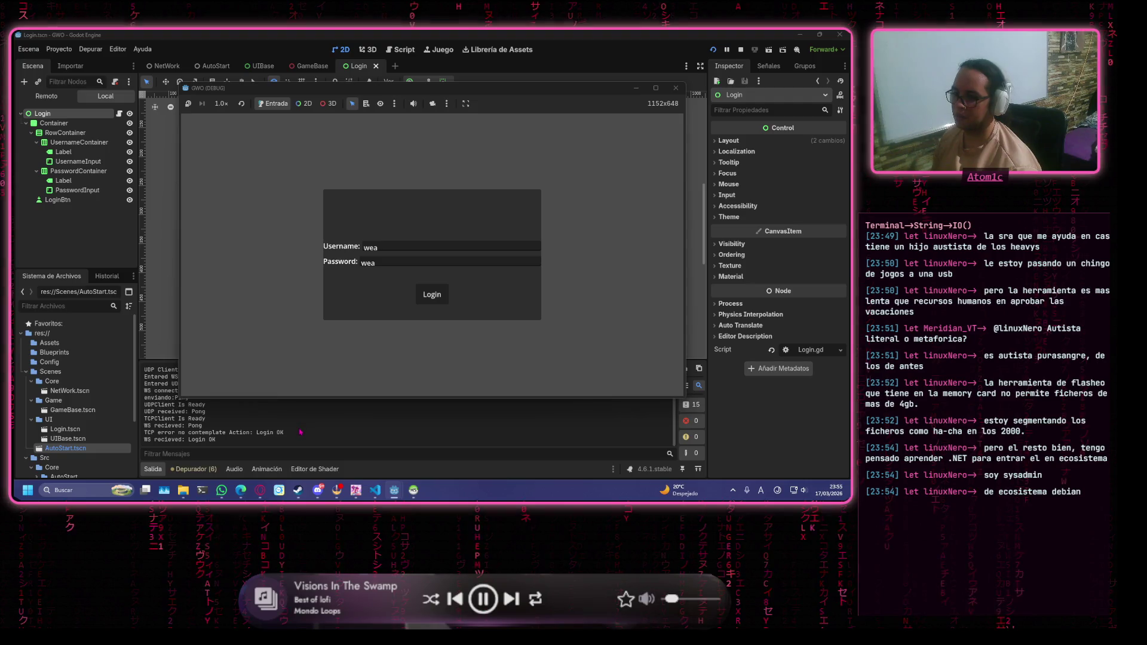
key("F8")
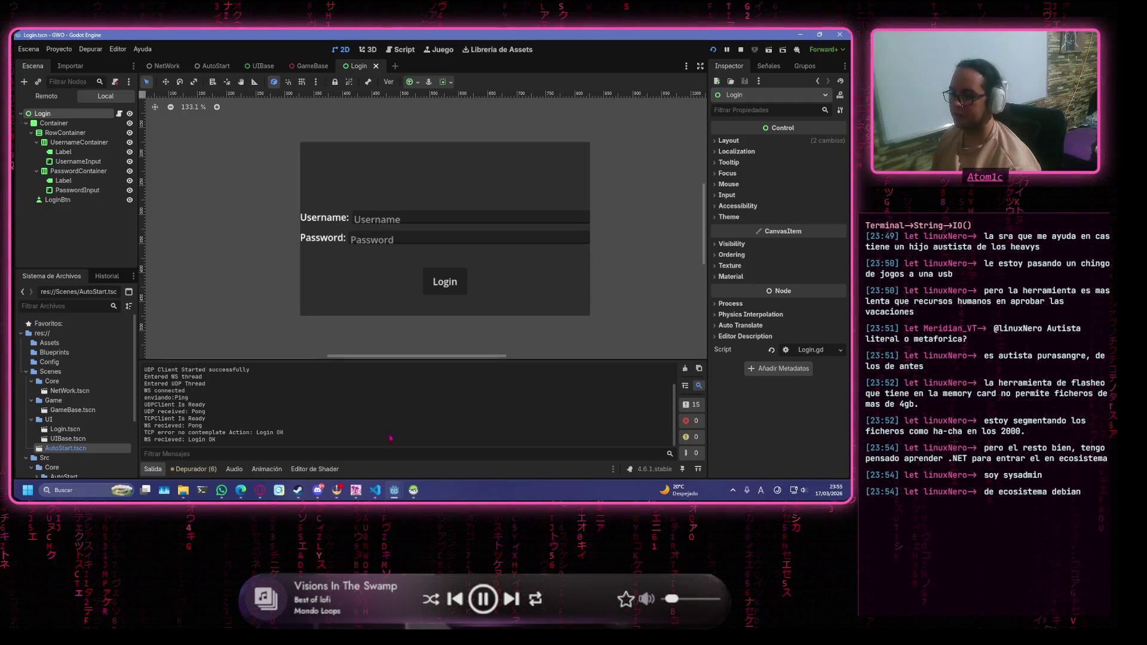
- Shrink the Godot window and bring the VS Code editor to the front
mouse_move(375, 490)
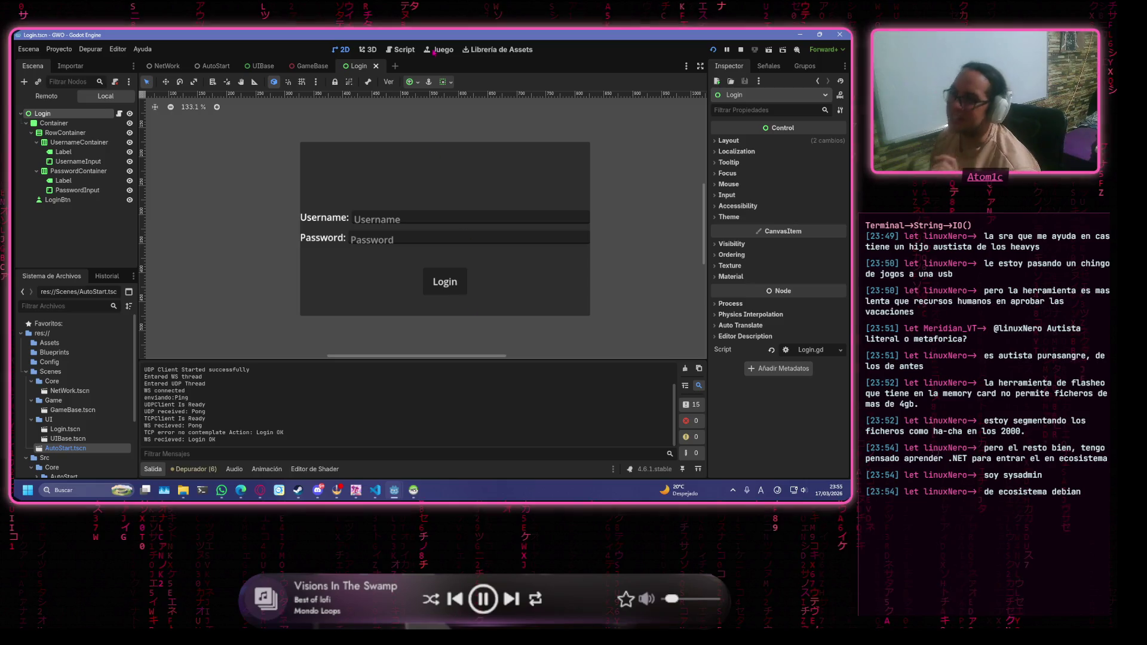
mouse_move(408, 34)
left_mouse_down()
mouse_move(499, 85)
mouse_move(627, 79)
left_mouse_up()
left_click(311, 417)
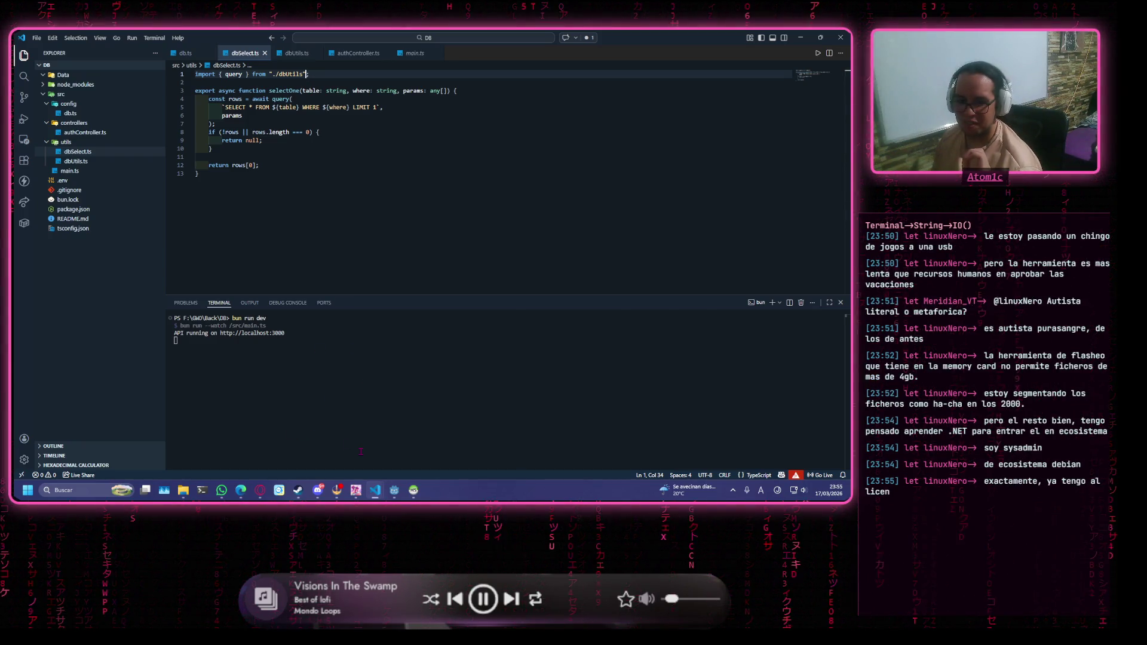
- Switch to the ServerGame window's login.go and check the terminal for the Login OK response
mouse_move(375, 490)
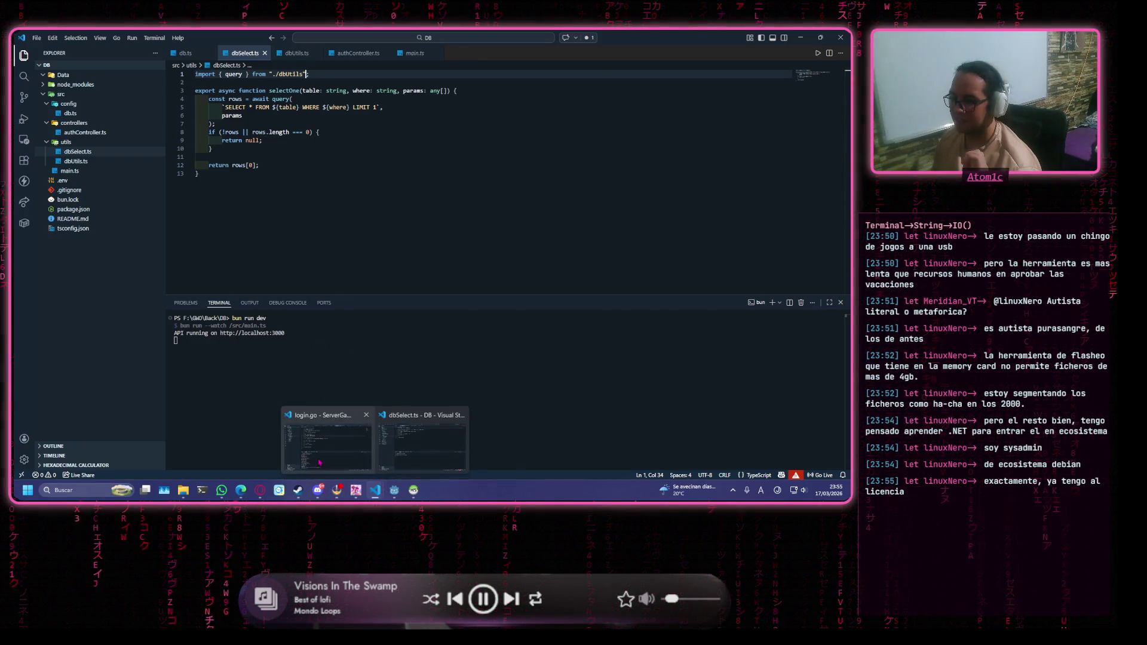
left_click(380, 432)
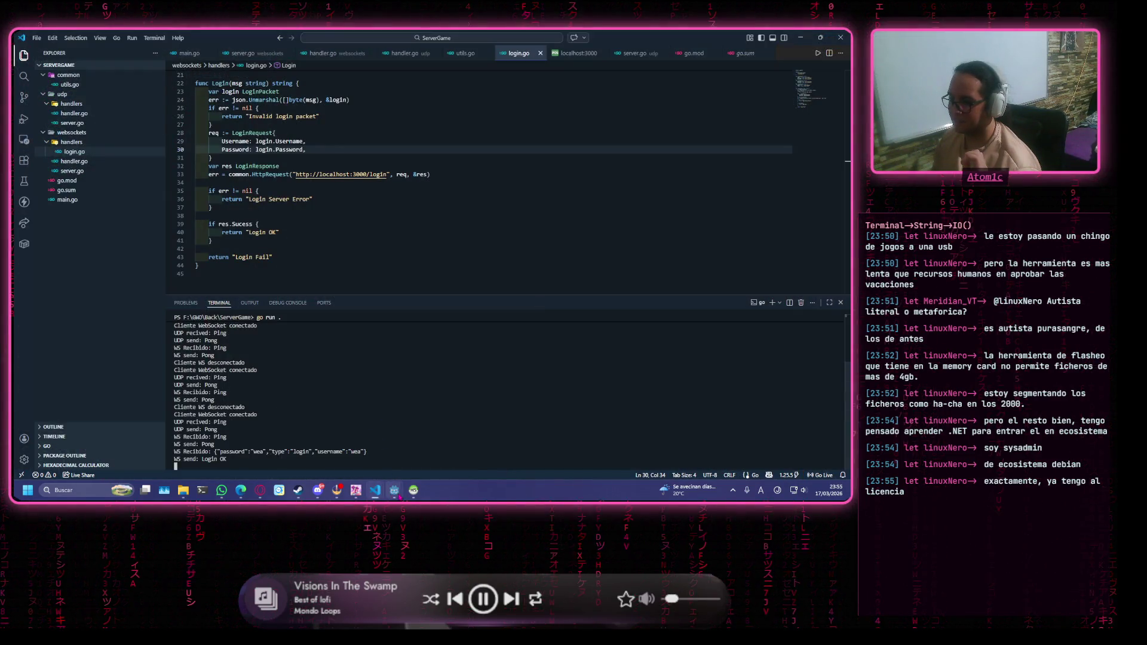
left_click(416, 472)
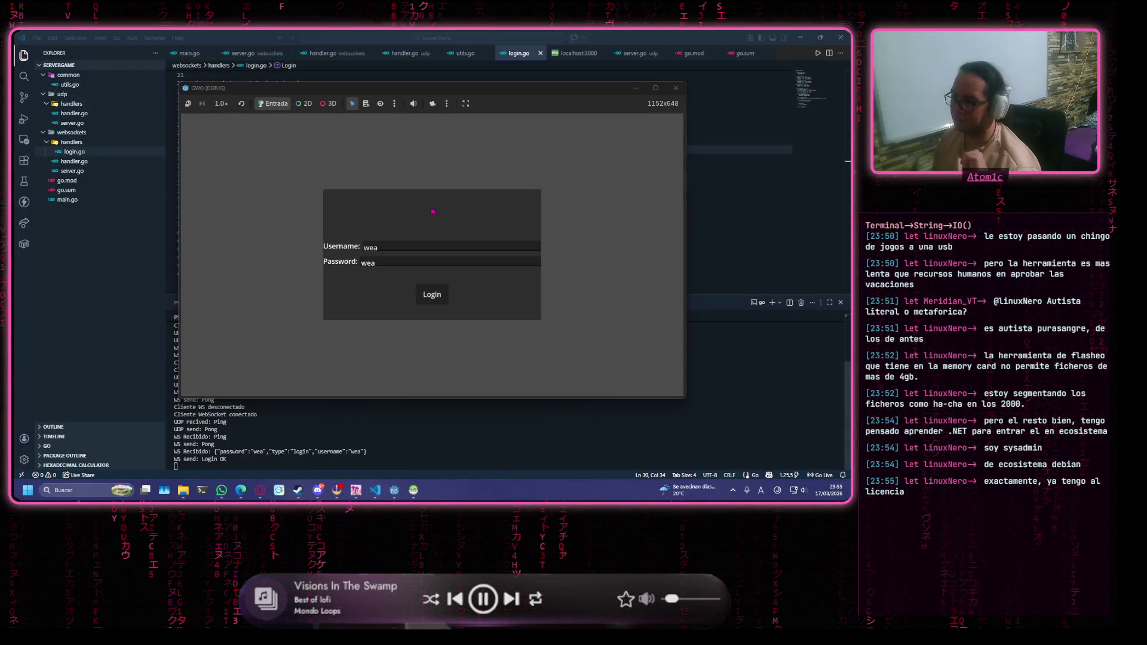
left_click(290, 388)
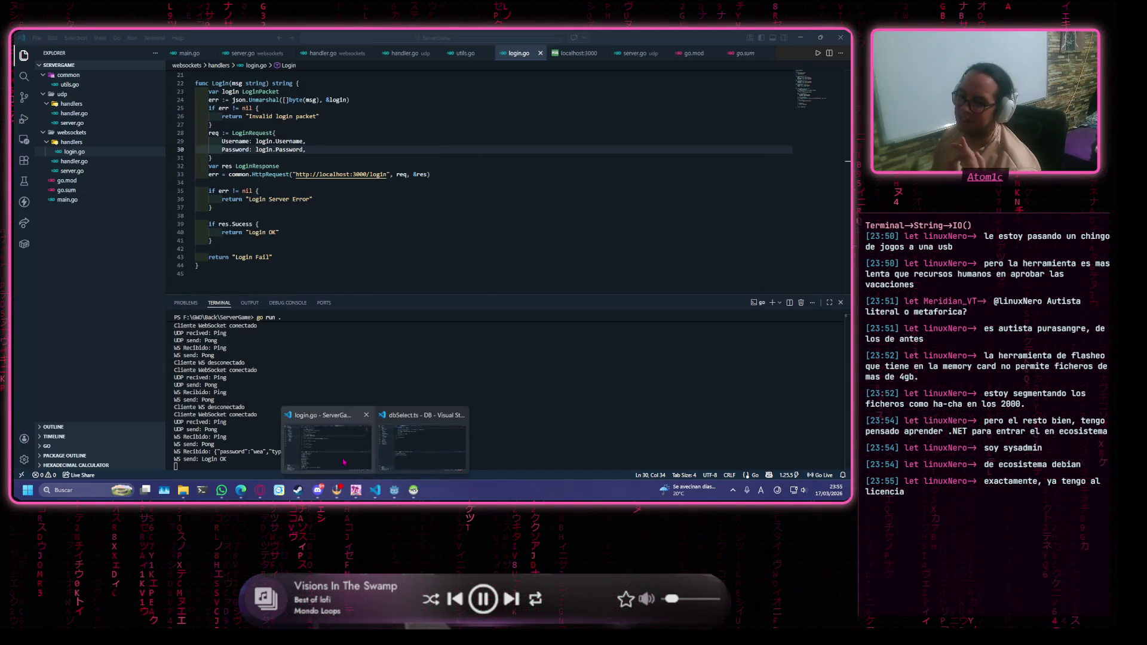
left_click(335, 247)
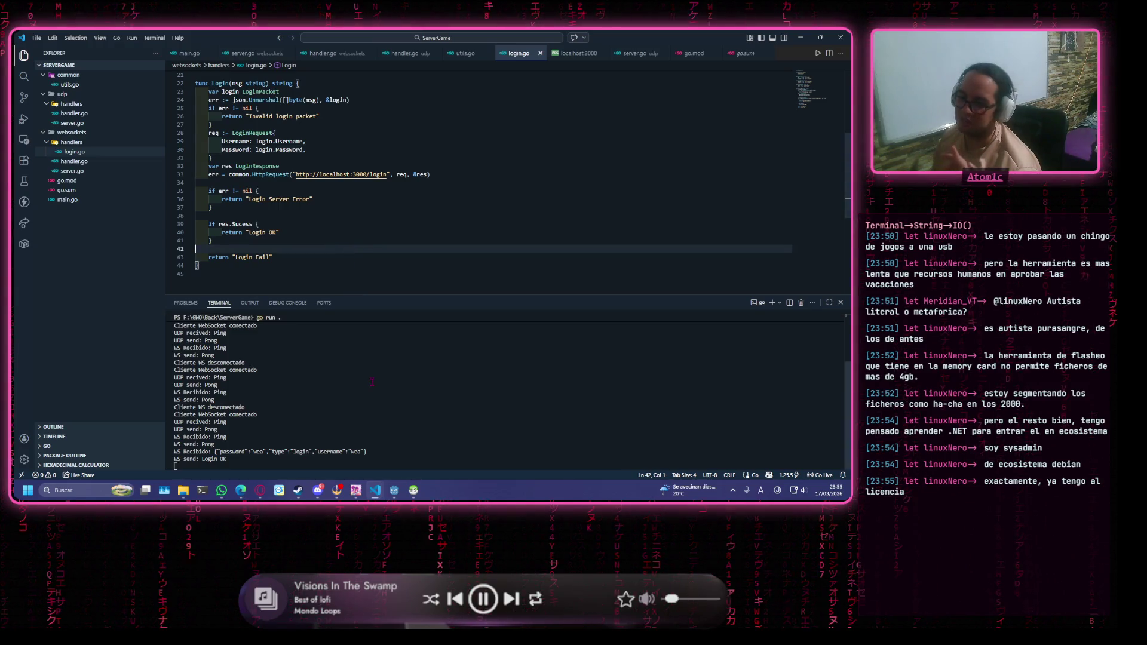
mouse_move(375, 490)
left_click(303, 444)
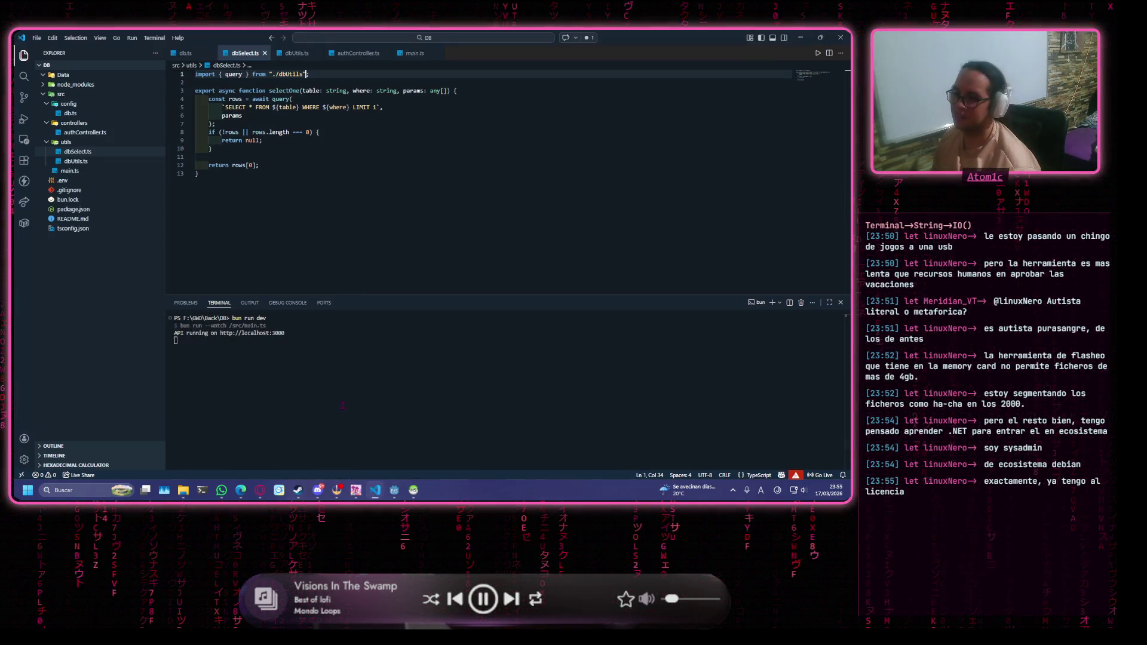
left_click(423, 442)
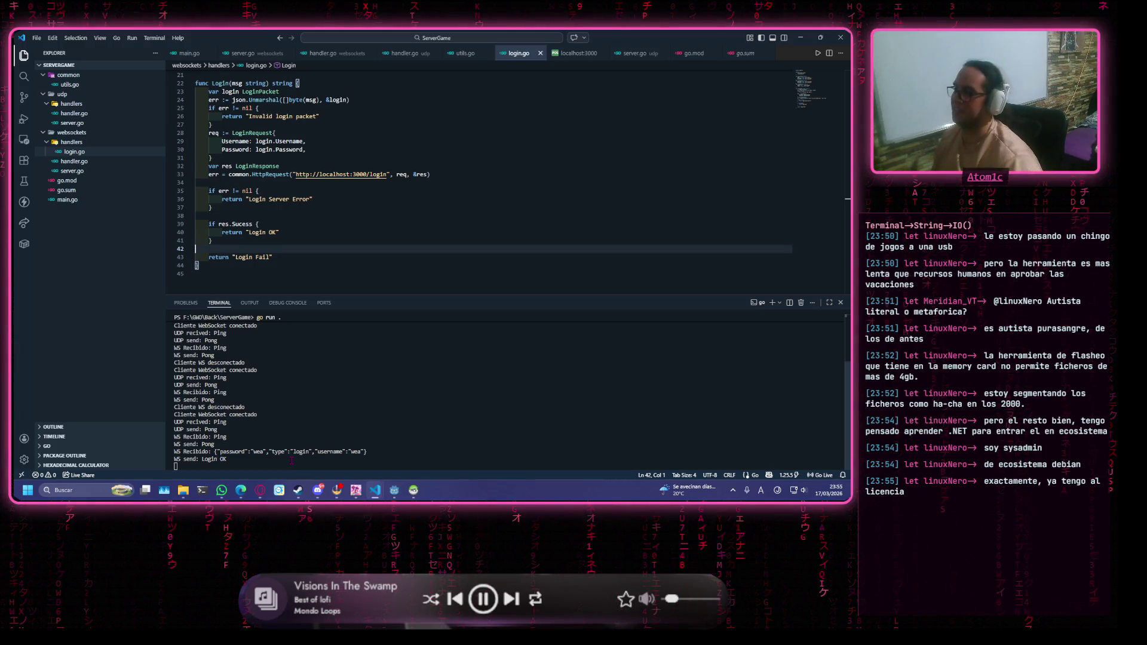
- Drag the GWO (DEBUG) game window left, close it, and return to the Godot editor
mouse_move(395, 489)
left_click(432, 463)
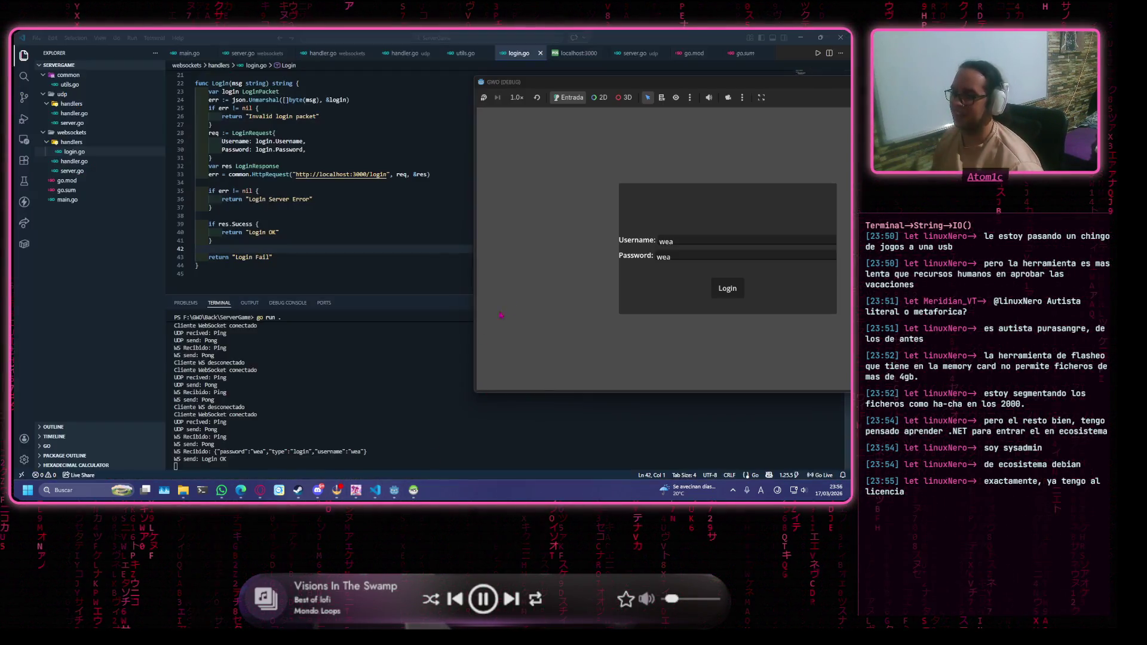
left_click_drag(651, 102, 554, 96)
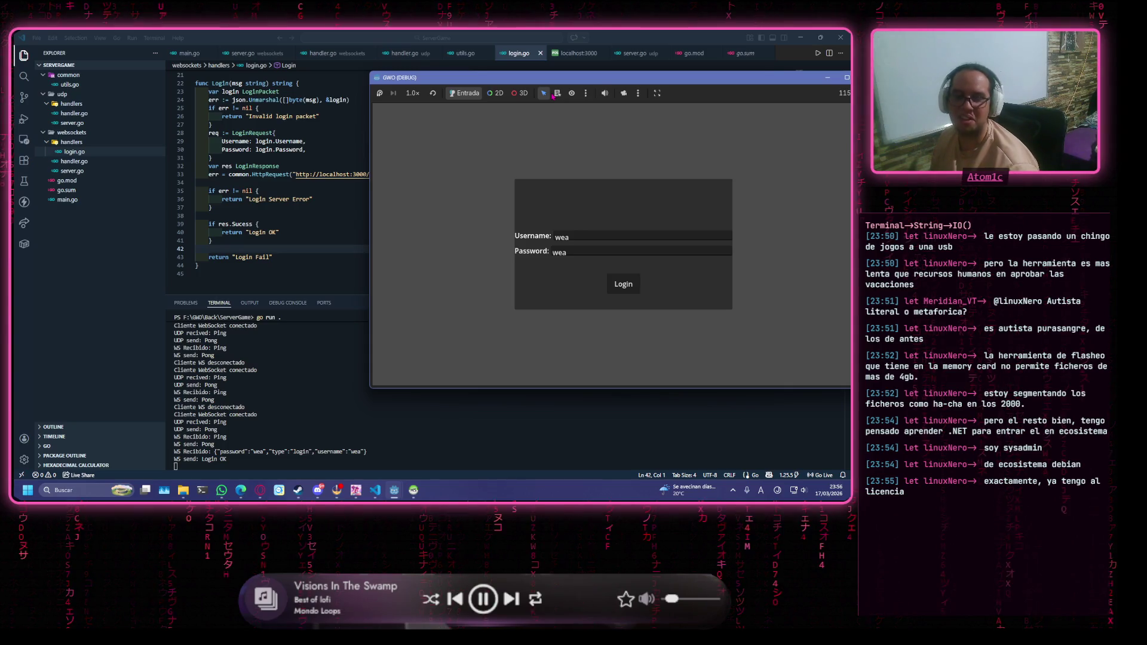
left_click_drag(759, 79, 486, 86)
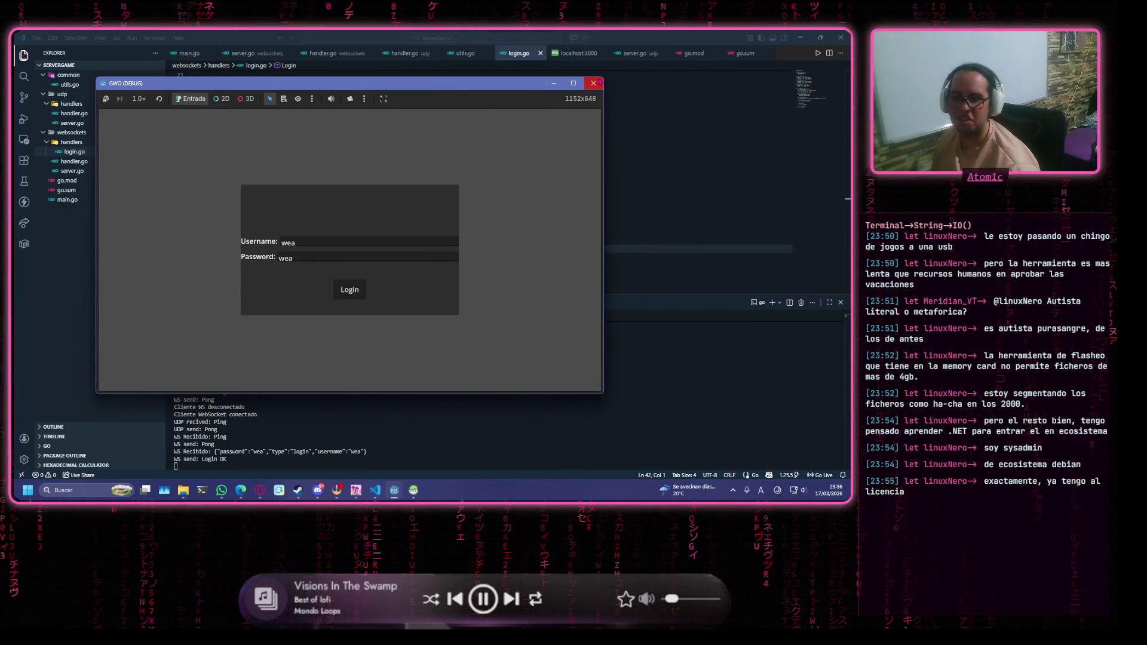
left_click(594, 83)
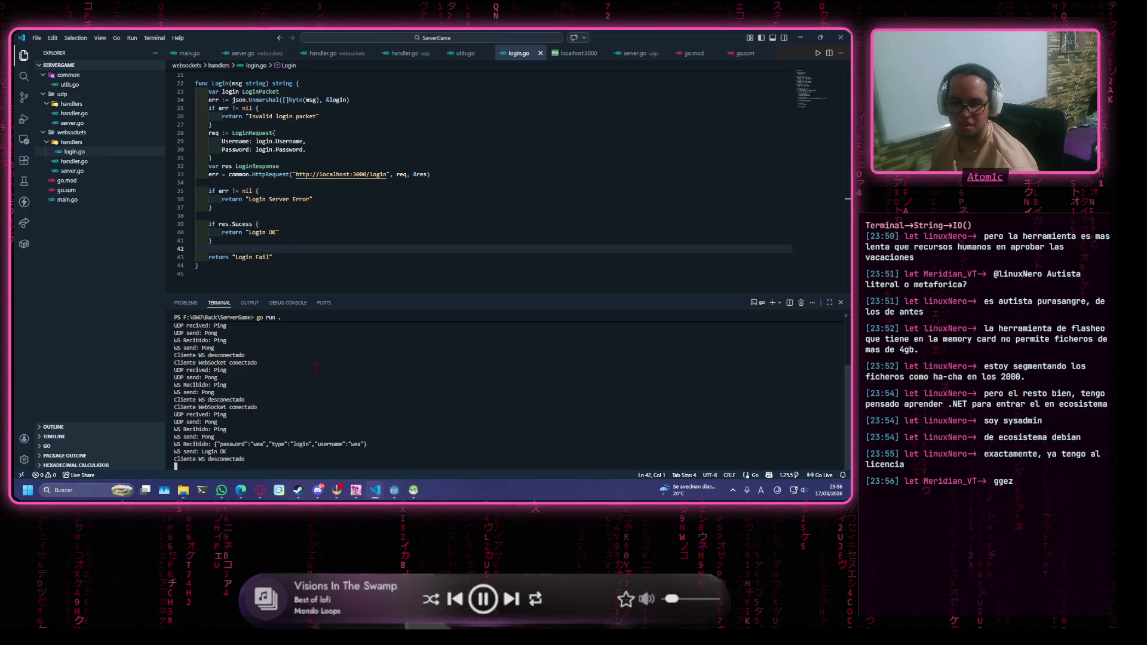
left_click(395, 490)
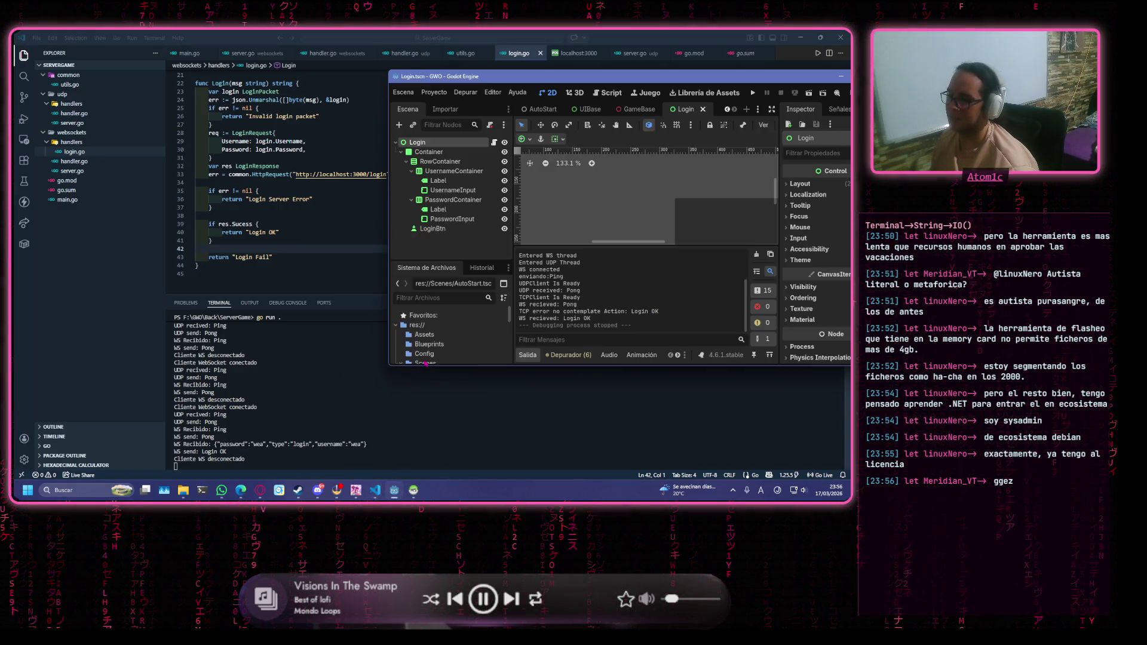
- Maximize Godot, then minimize it and both VS Code windows to reveal the Godot_v4.6.1 folder
key("super+Up")
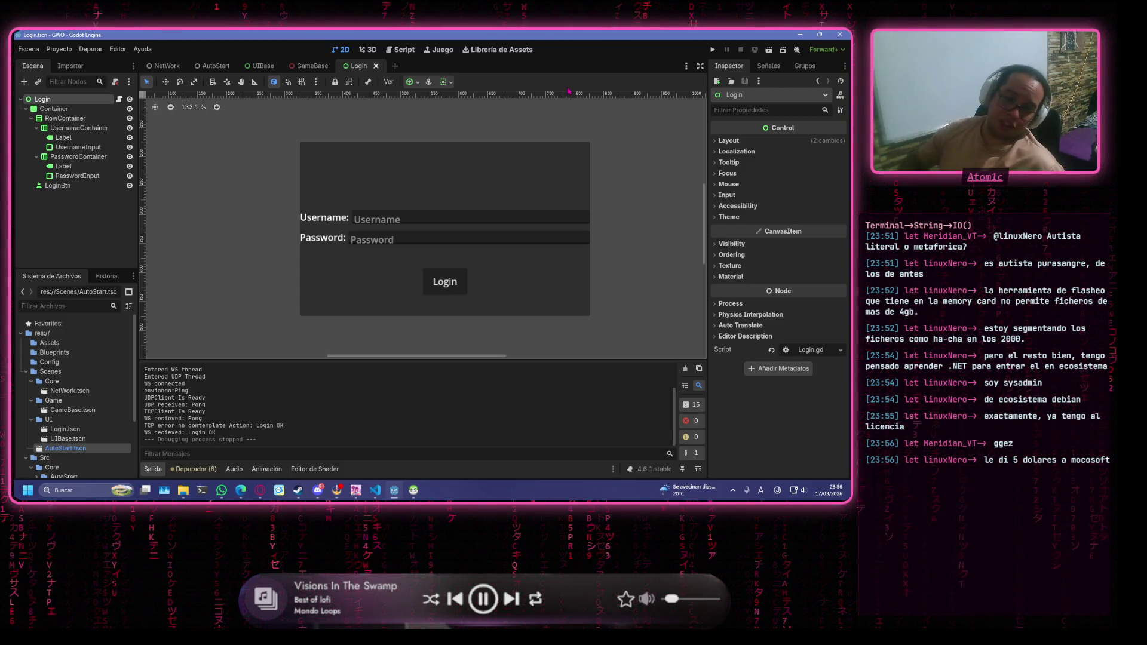
left_click(800, 34)
left_click(800, 34)
left_click(800, 34)
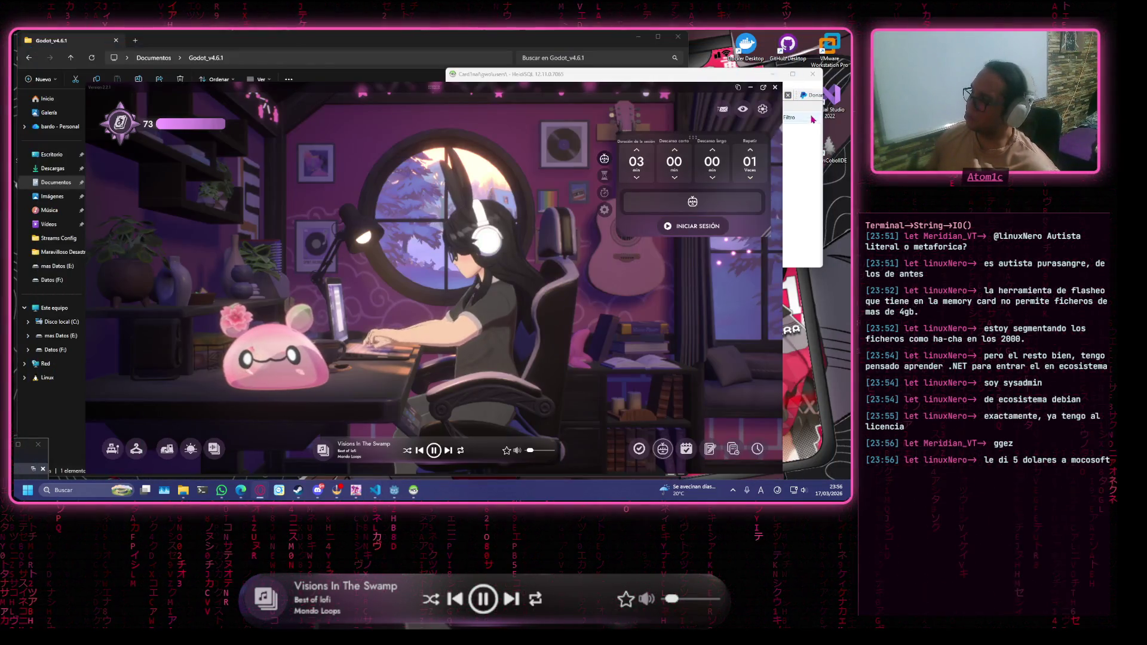
- Close HeidiSQL, then launch Visual Studio 2022 and close its start window
left_click(812, 74)
double_click(830, 98)
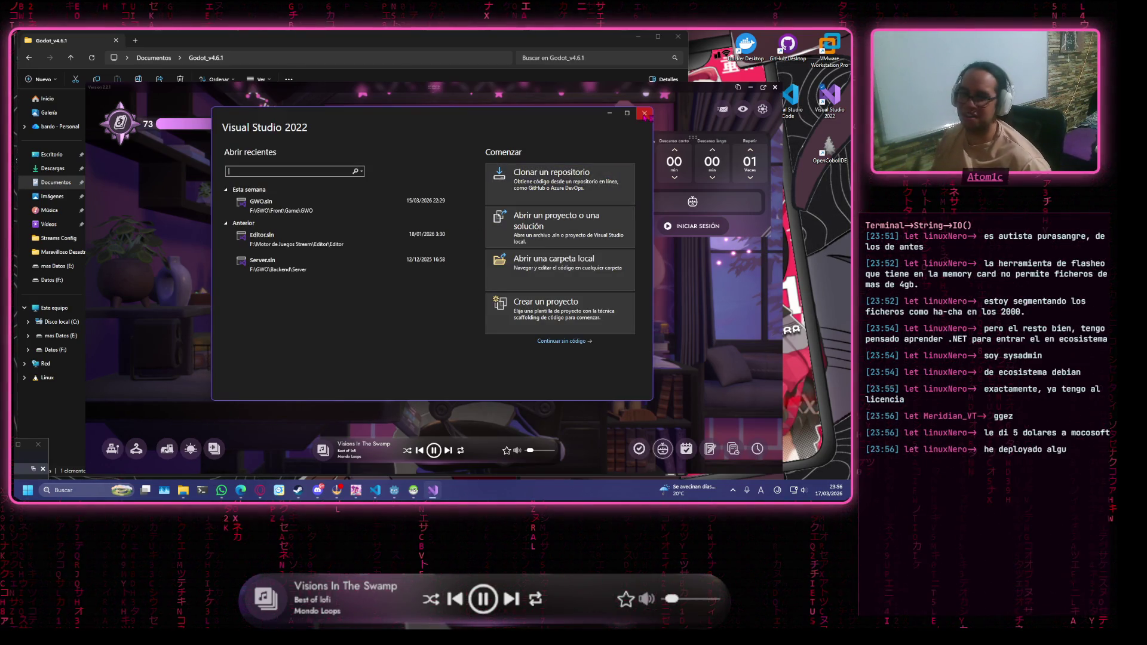
left_click(645, 114)
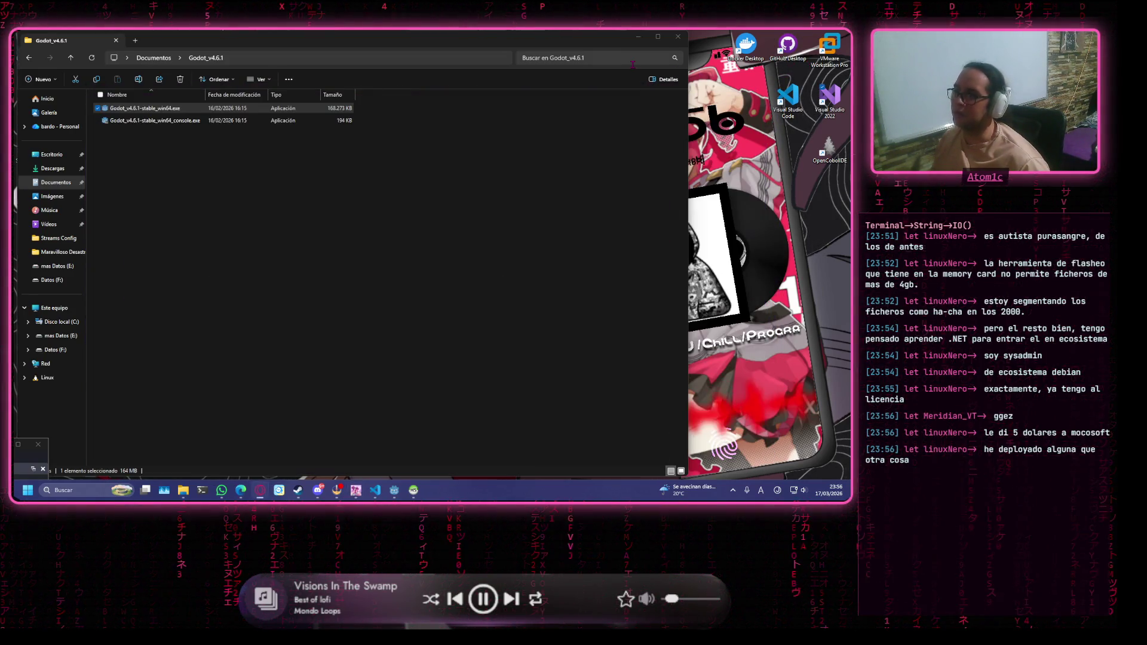
- Show the bare desktop with Win+D, then bring the Godot editor back up
key("super+d")
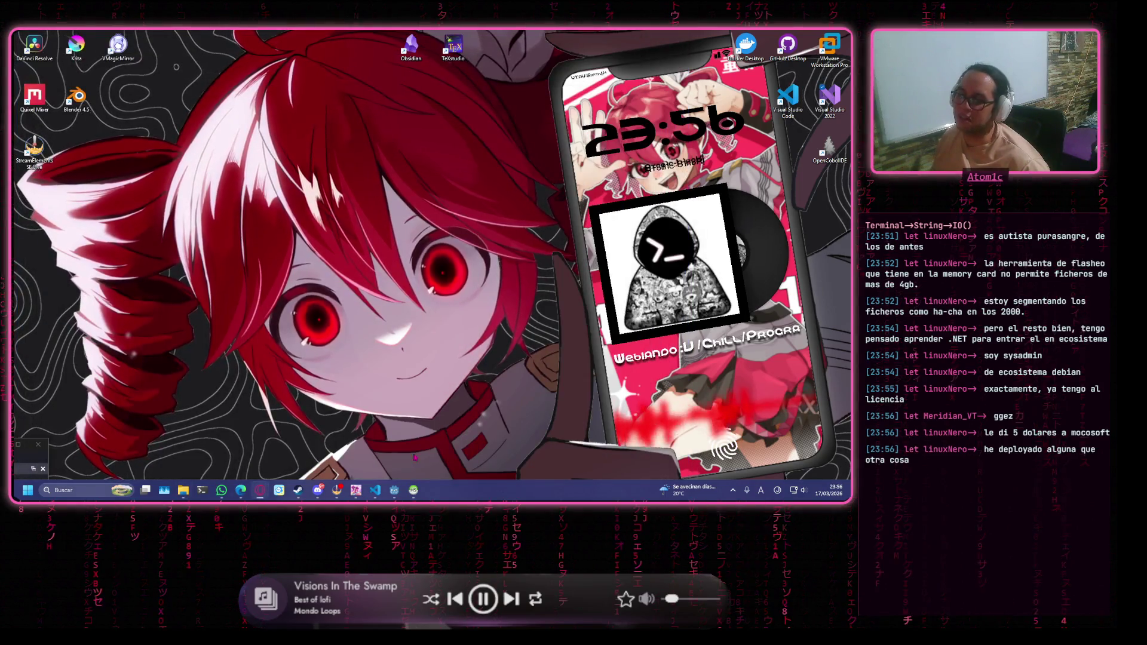
left_click(395, 484)
left_click(395, 485)
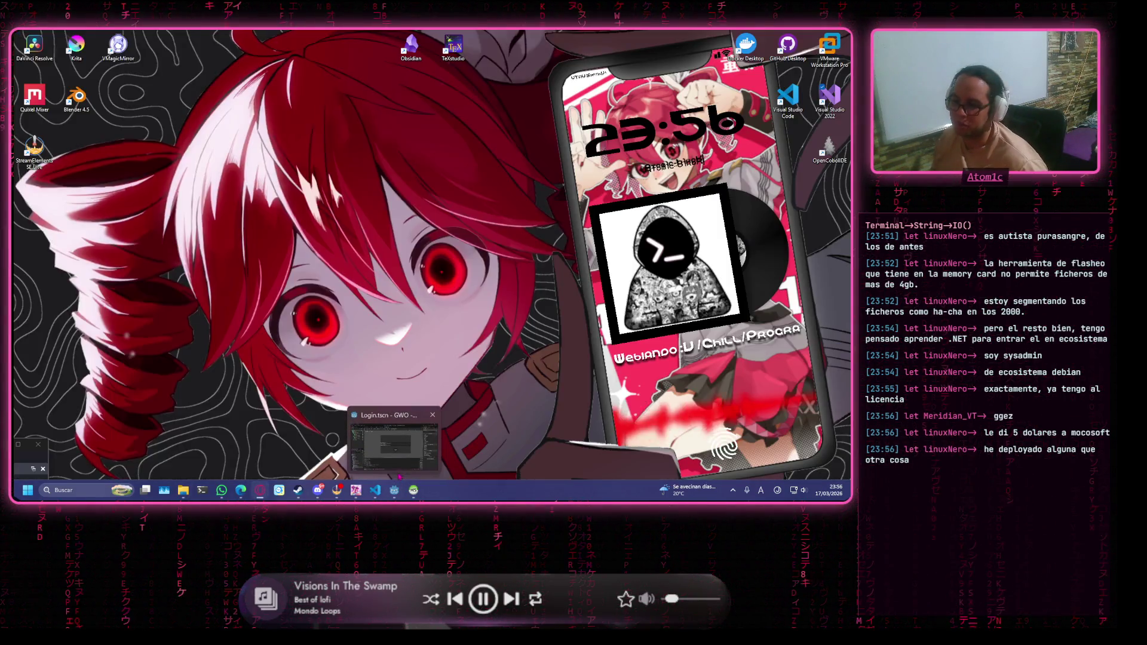
left_click(397, 486)
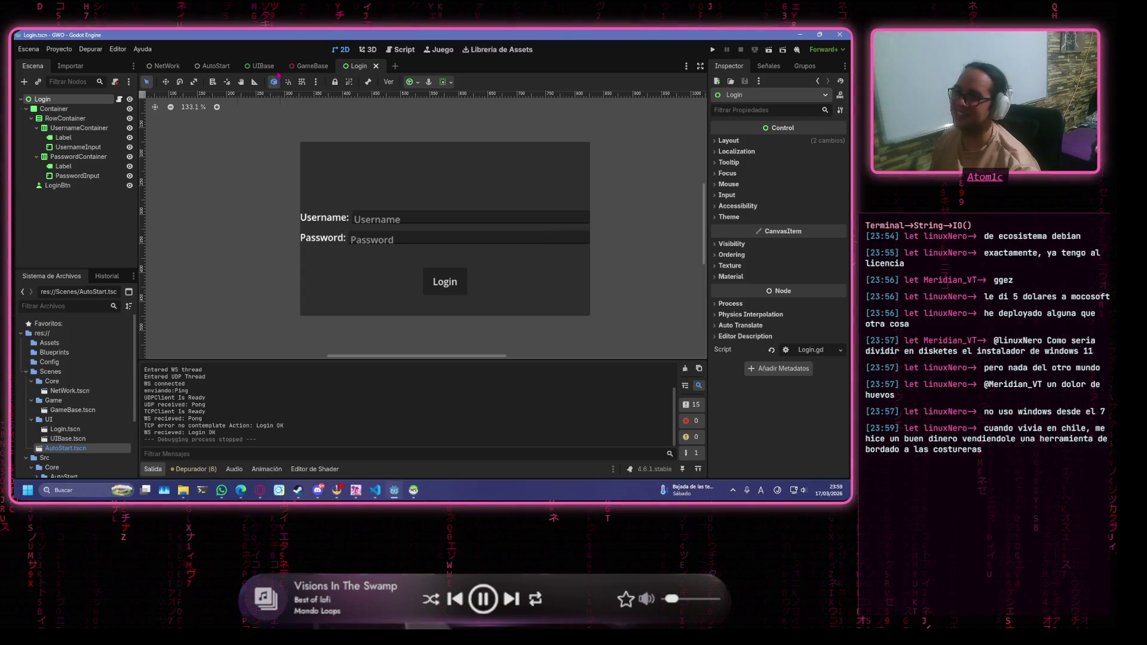
left_click(308, 66)
left_click(261, 70)
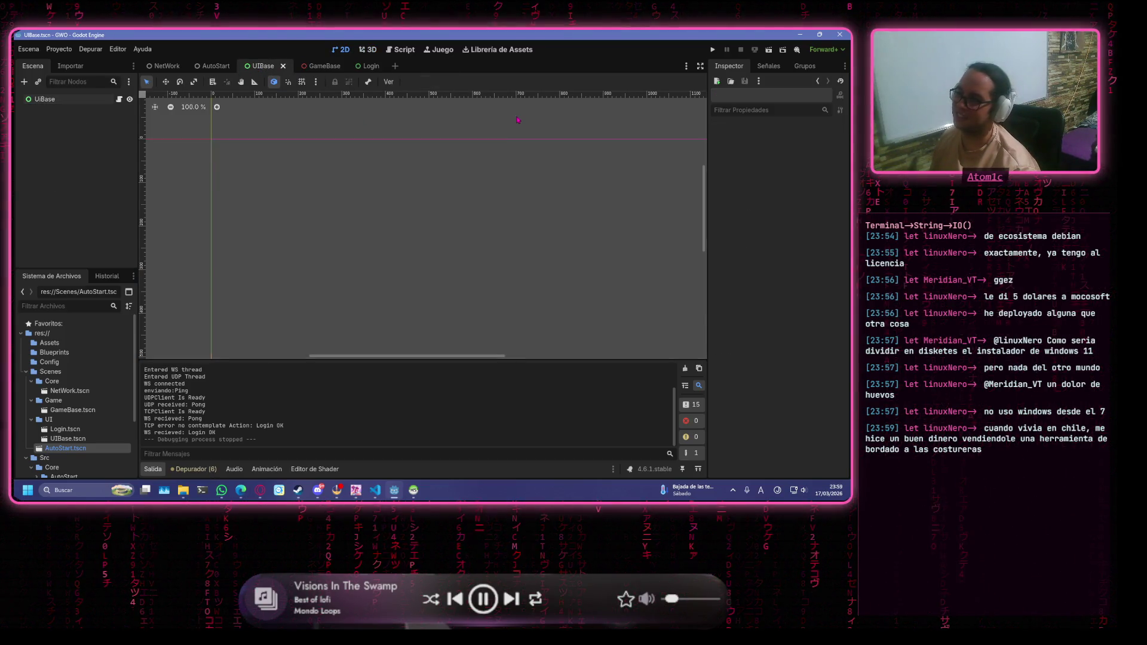
scroll(460, 281, "up", 2)
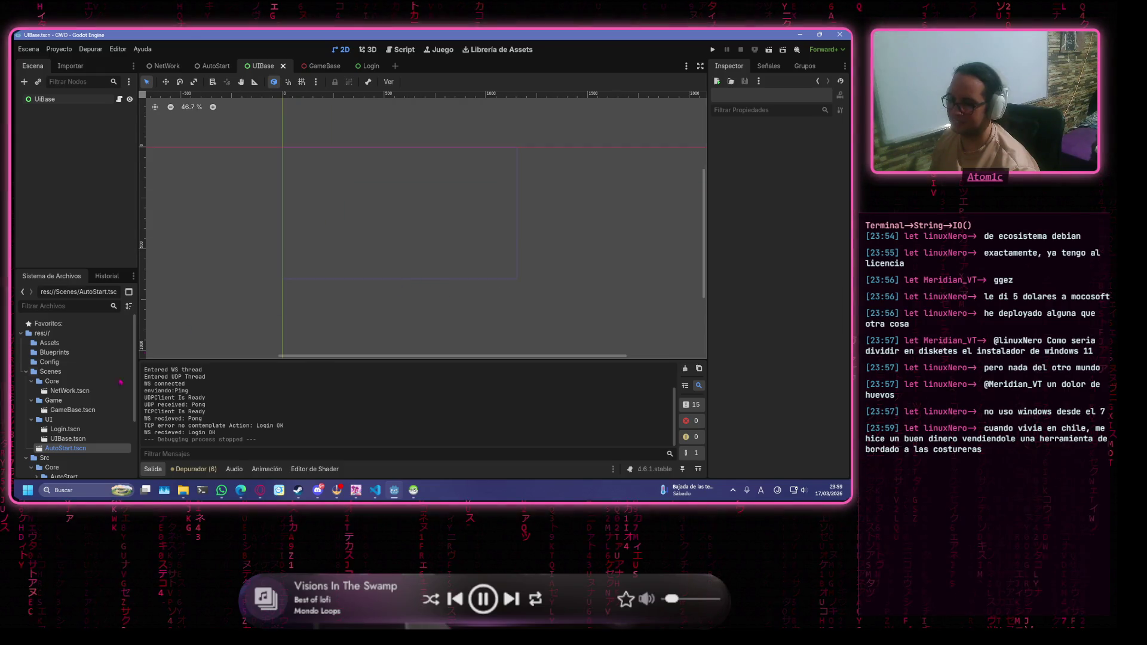
left_click(515, 231)
left_click(592, 253)
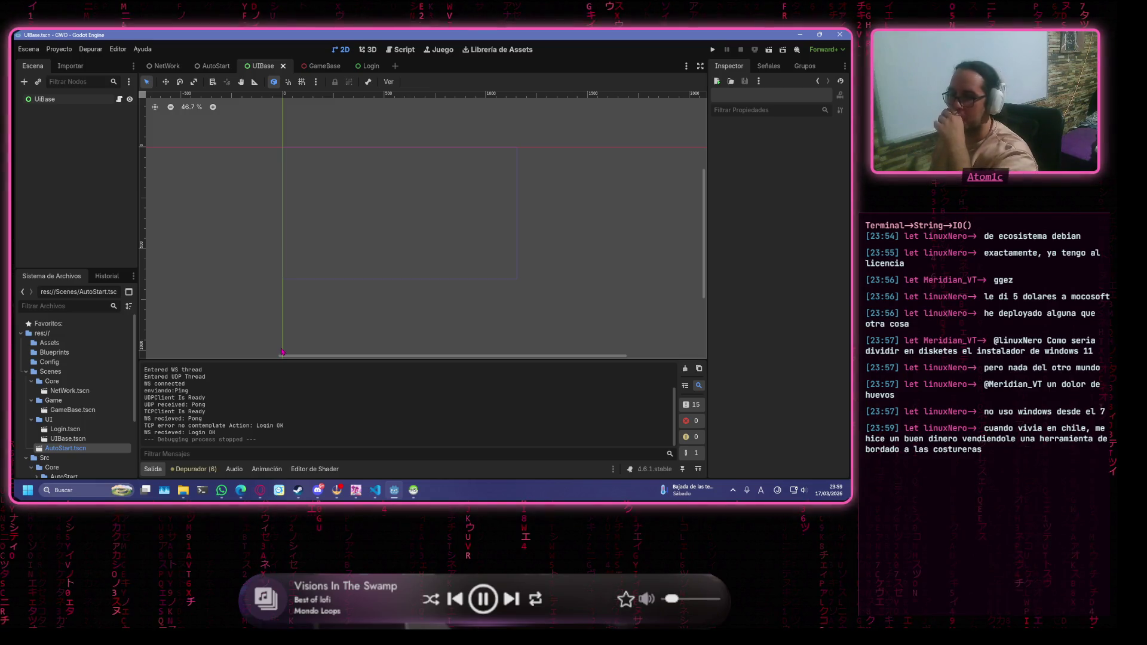
left_click(505, 277)
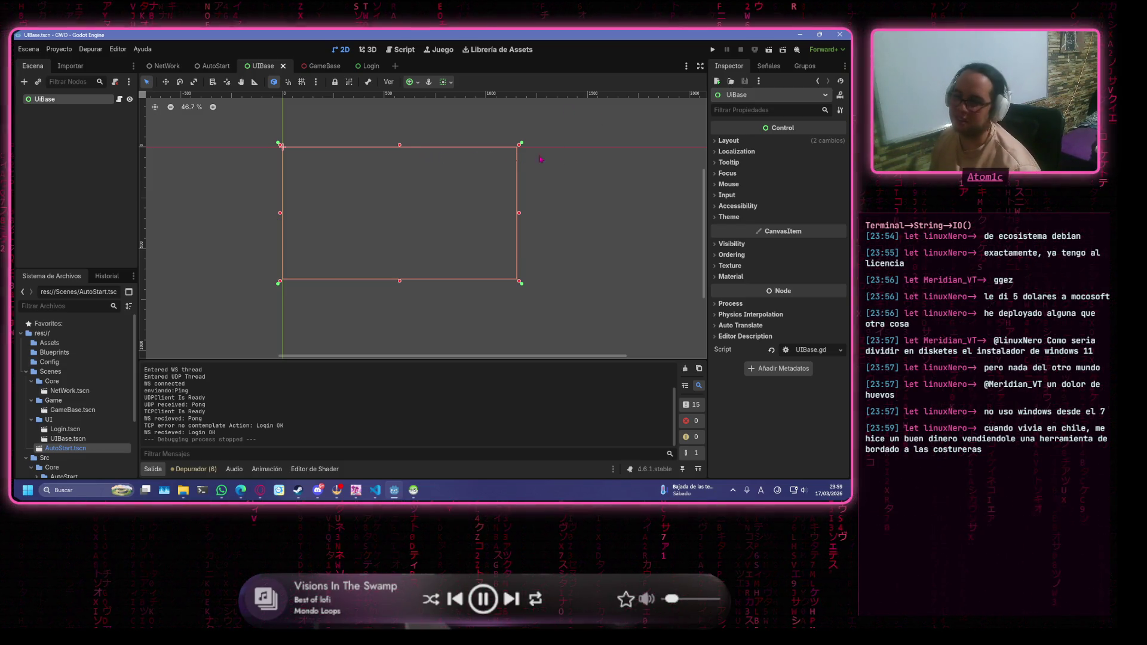
left_click(579, 176)
left_click(567, 178)
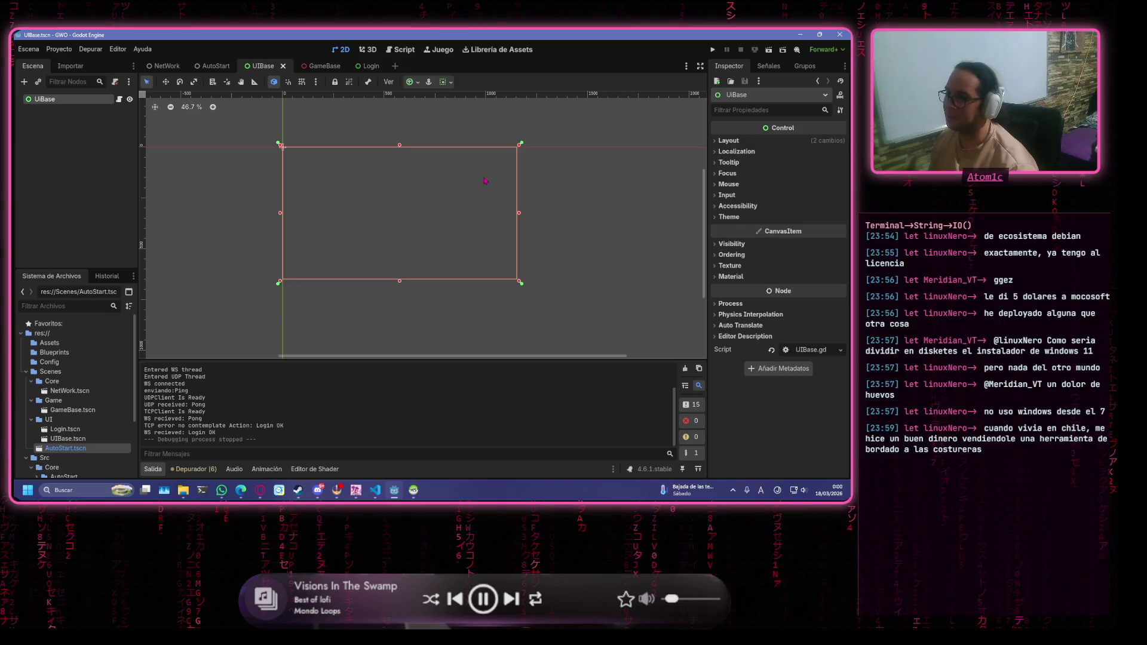
left_click(626, 184)
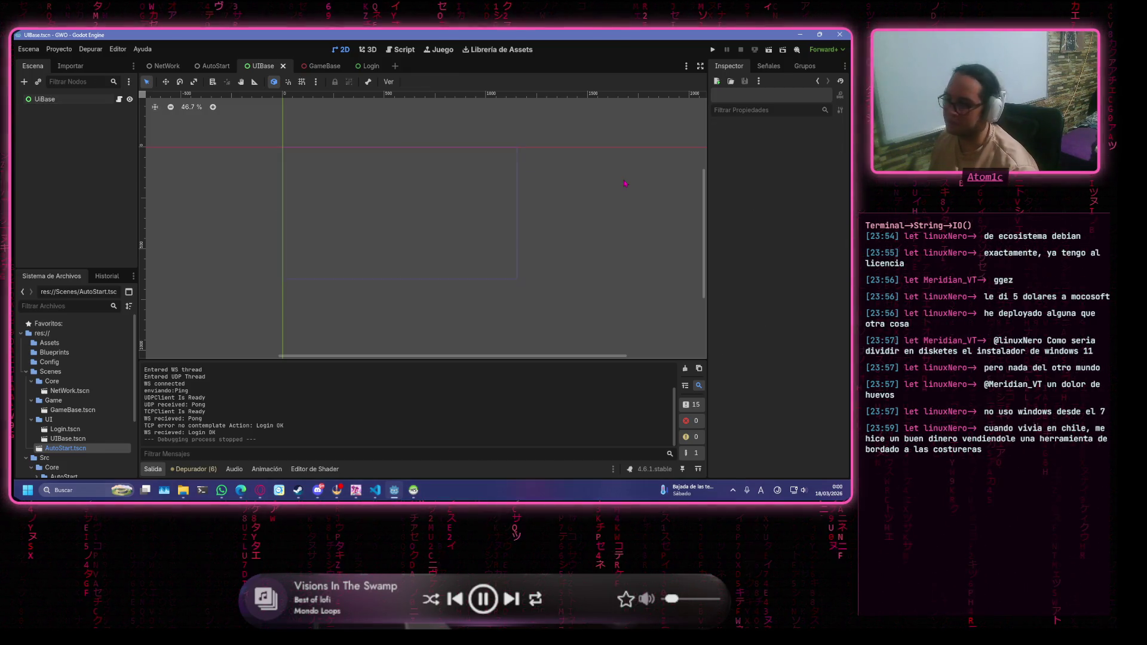
left_click(68, 439)
left_click(81, 432)
left_click(72, 410)
left_click(69, 391)
scroll(483, 178, "down", 2)
left_click(459, 119)
scroll(458, 119, "up", 2)
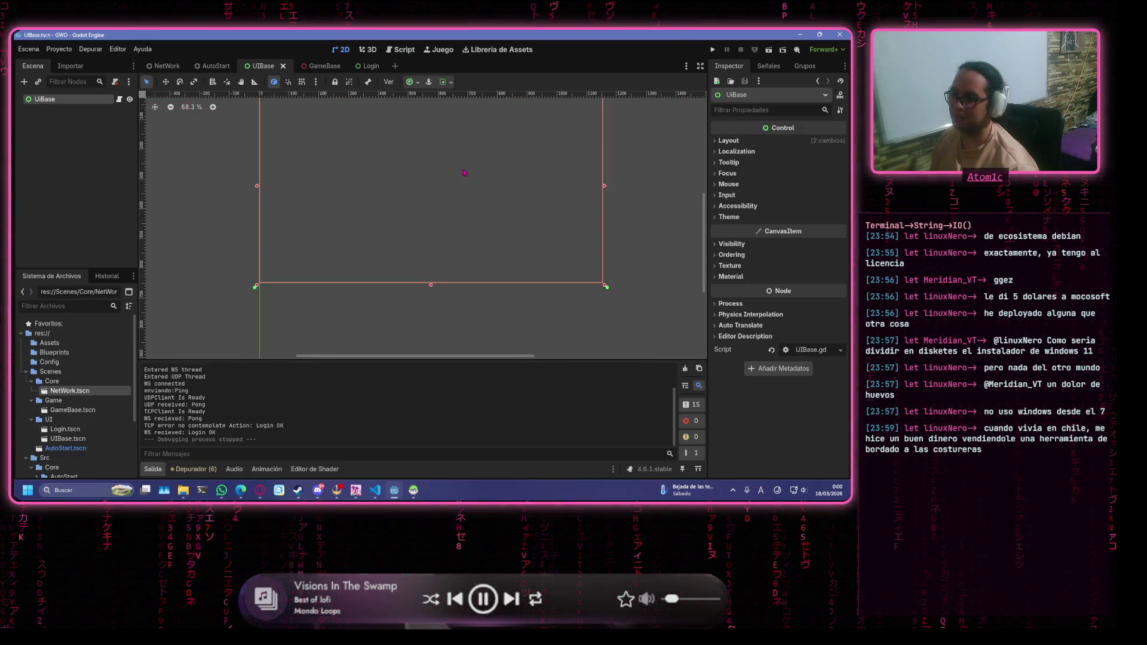
scroll(459, 119, "up", 6)
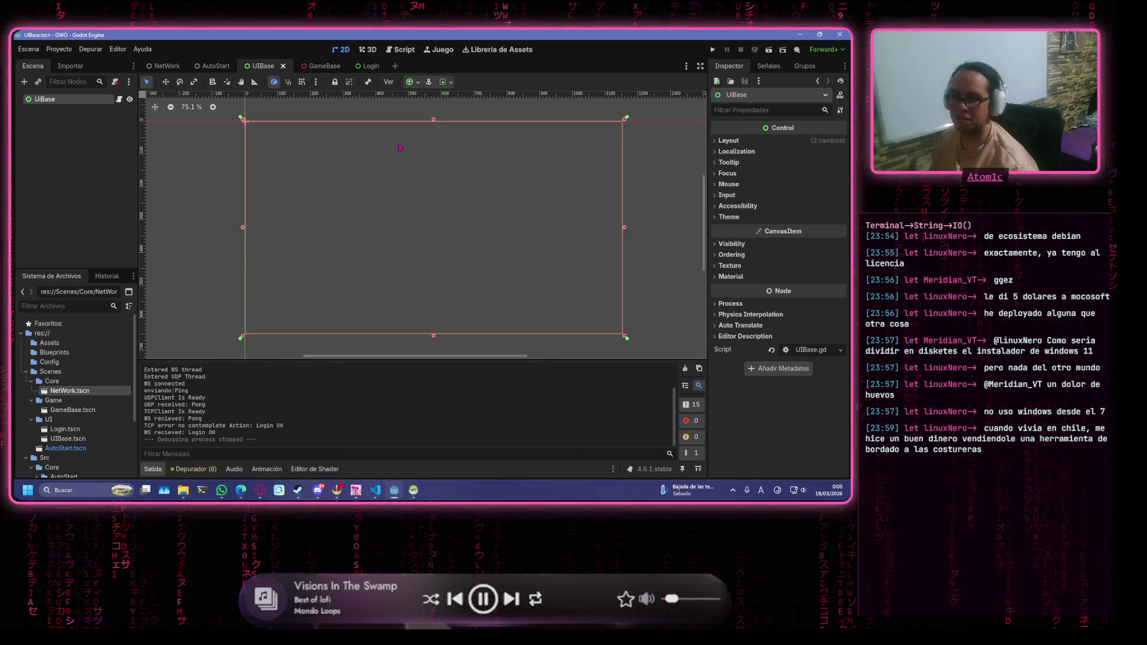
scroll(81, 407, "down", 3)
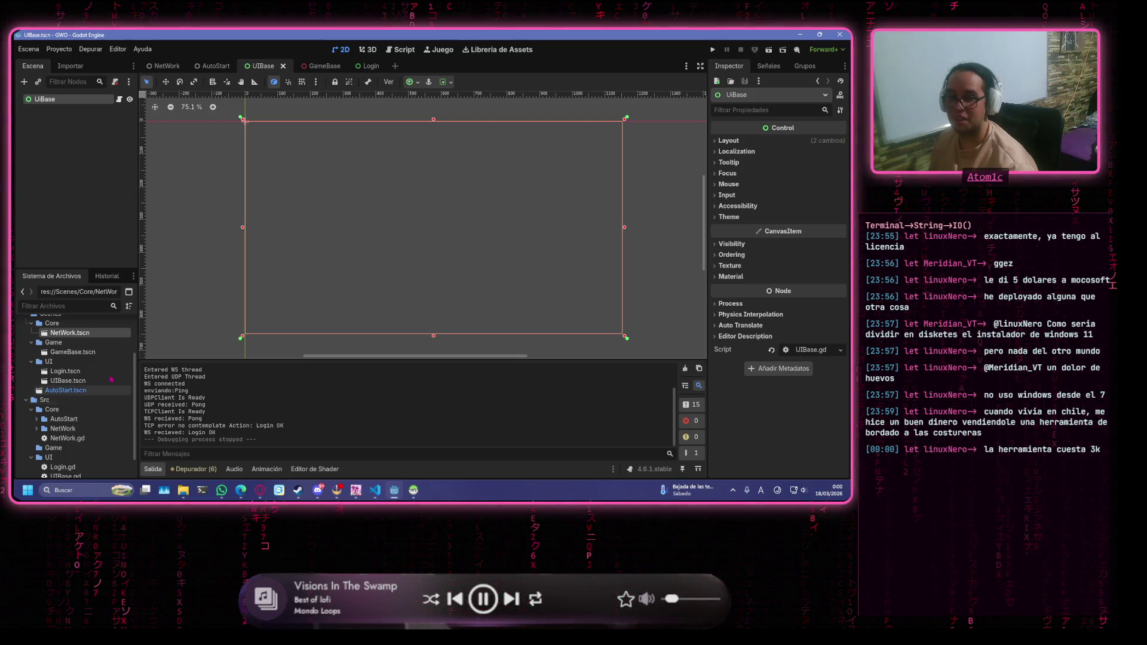
left_click(674, 213)
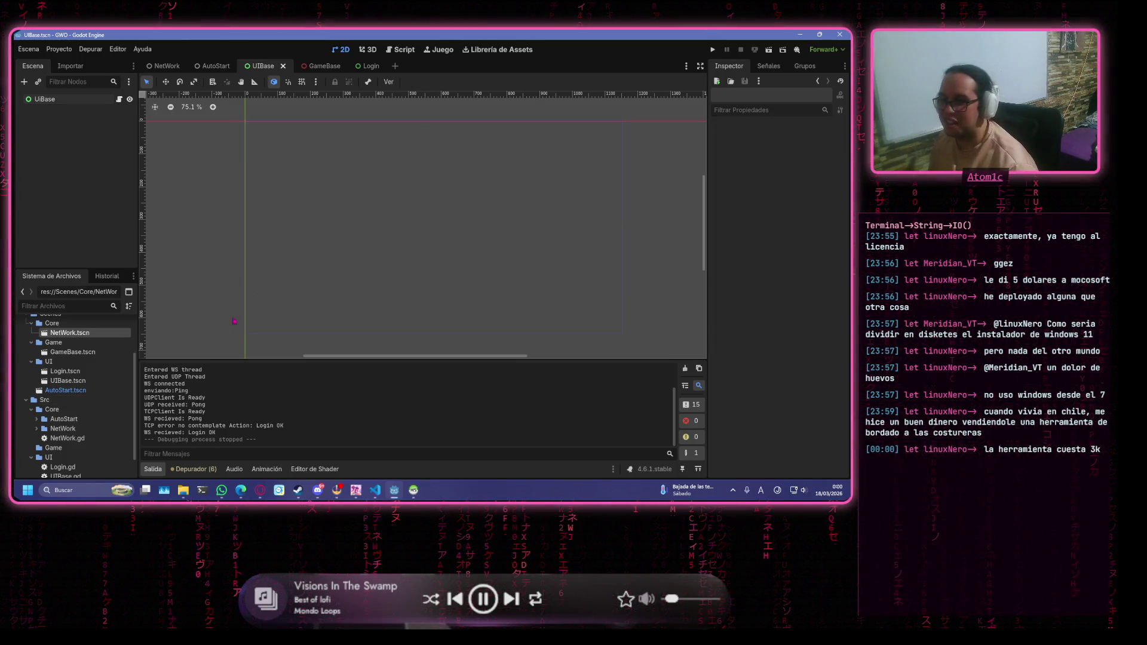
left_click(65, 371)
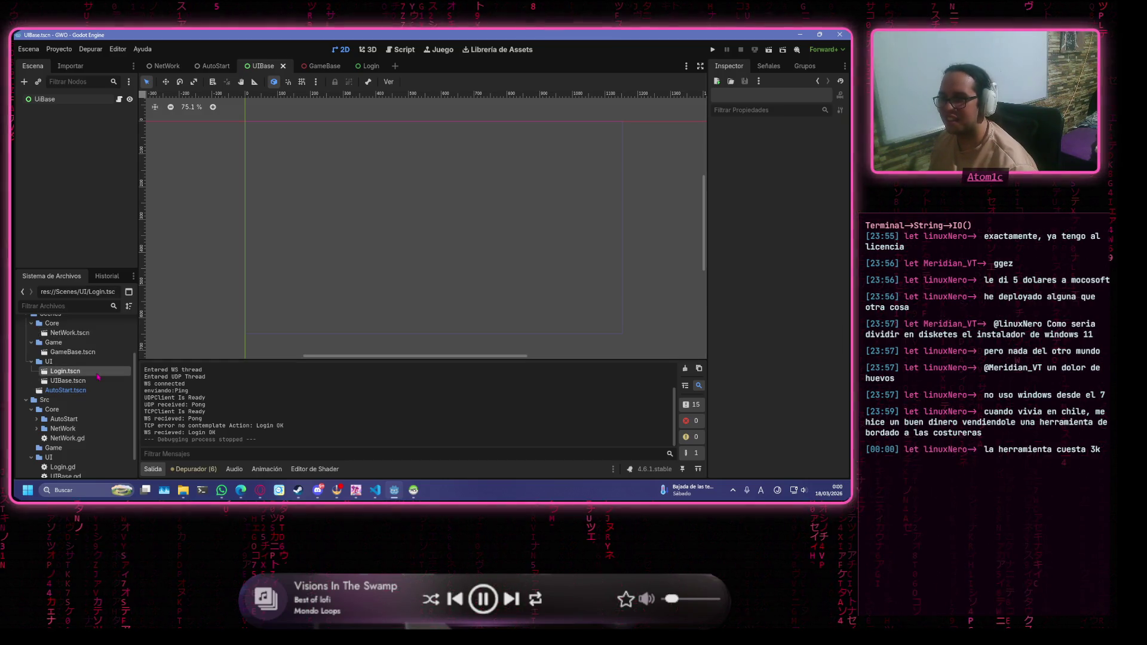
left_click(367, 65)
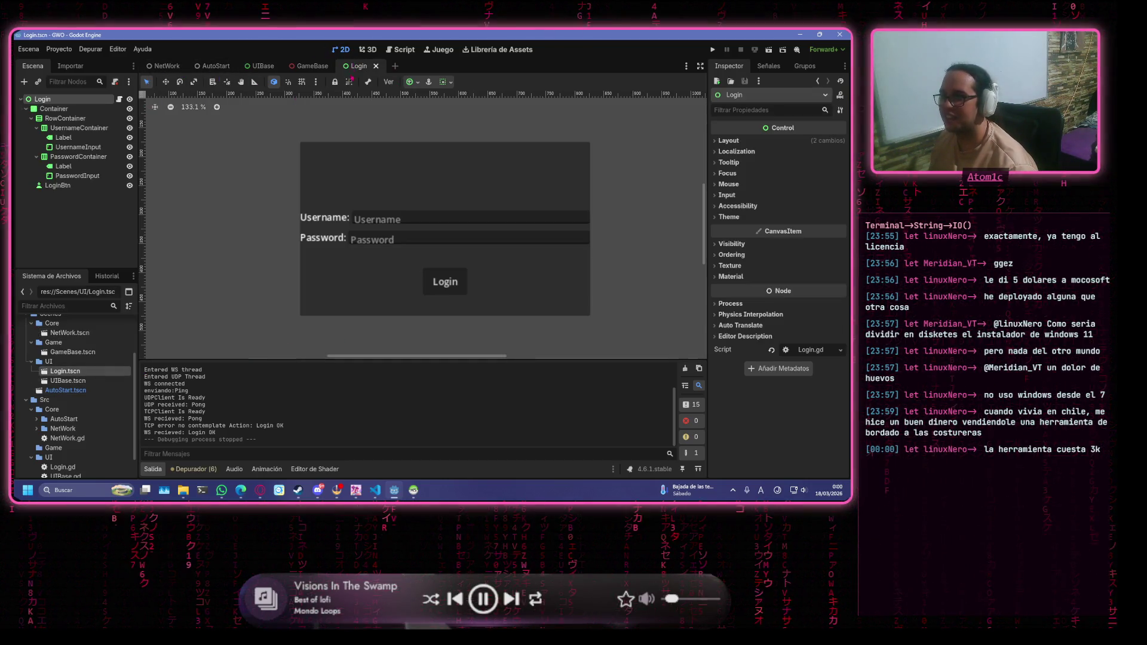
- Inspect UsernameInput, the input-row container and the root Login node in the Login scene
left_click(351, 215)
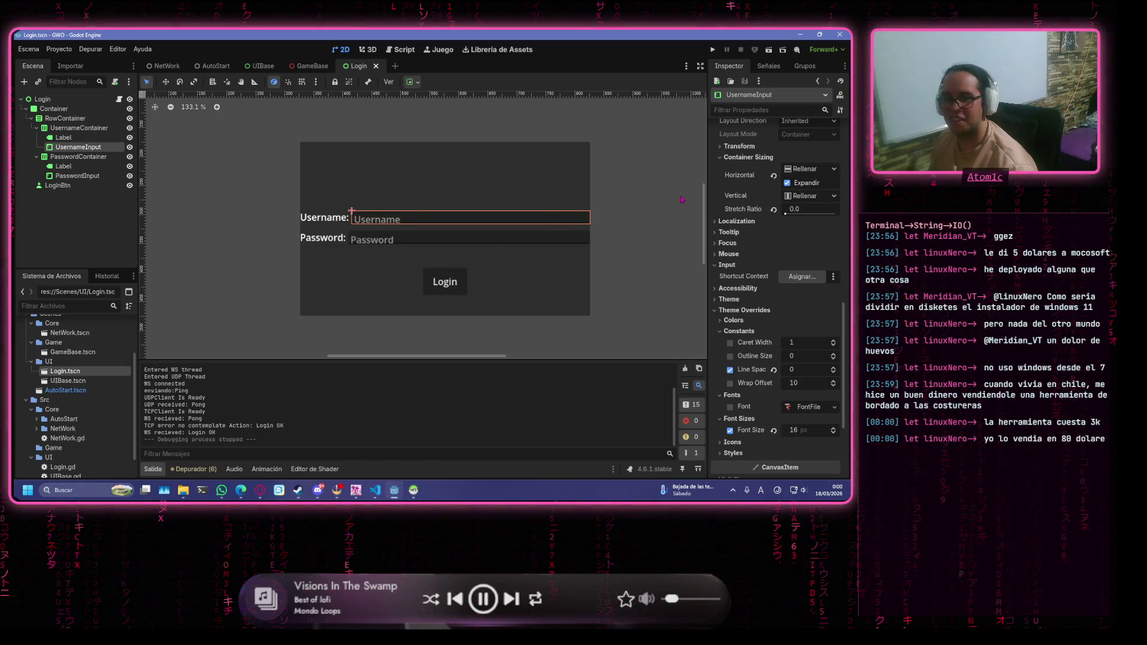
left_click(625, 208)
scroll(626, 208, "down", 10)
scroll(621, 211, "down", 2)
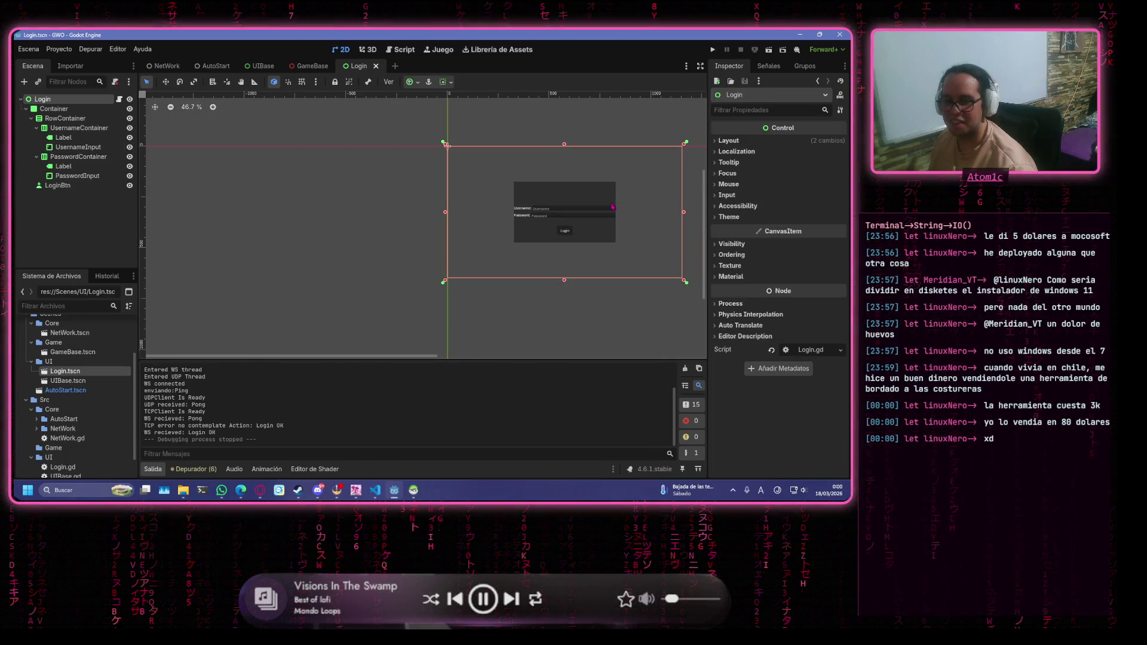
scroll(600, 218, "up", 2)
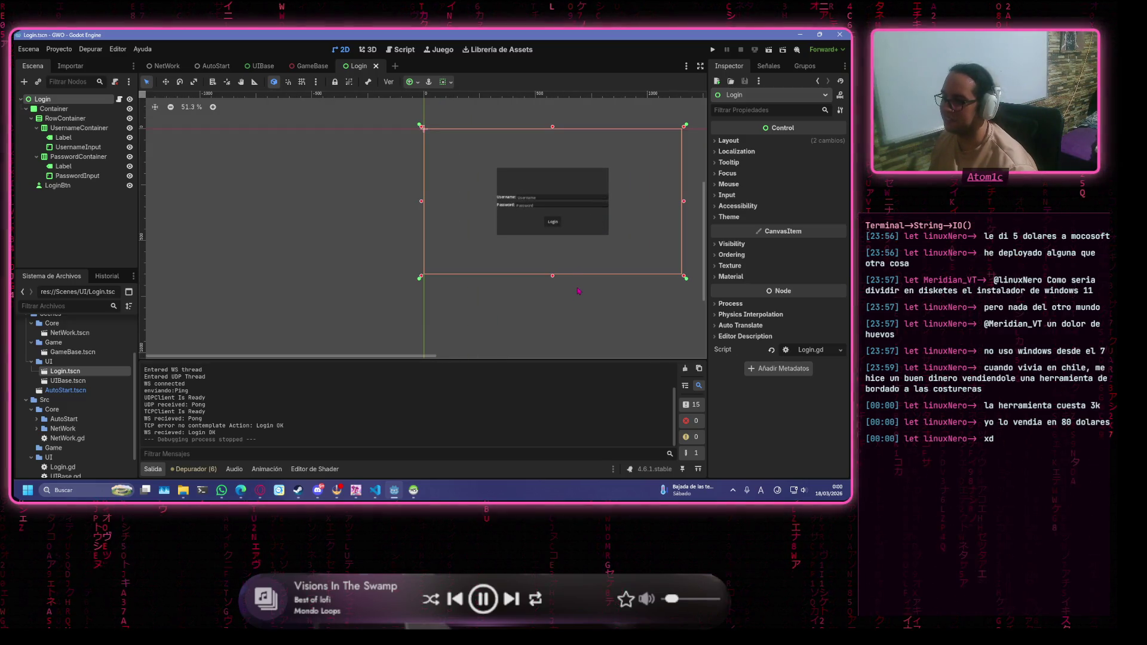
scroll(537, 239, "up", 6)
key("Escape")
left_click(435, 203)
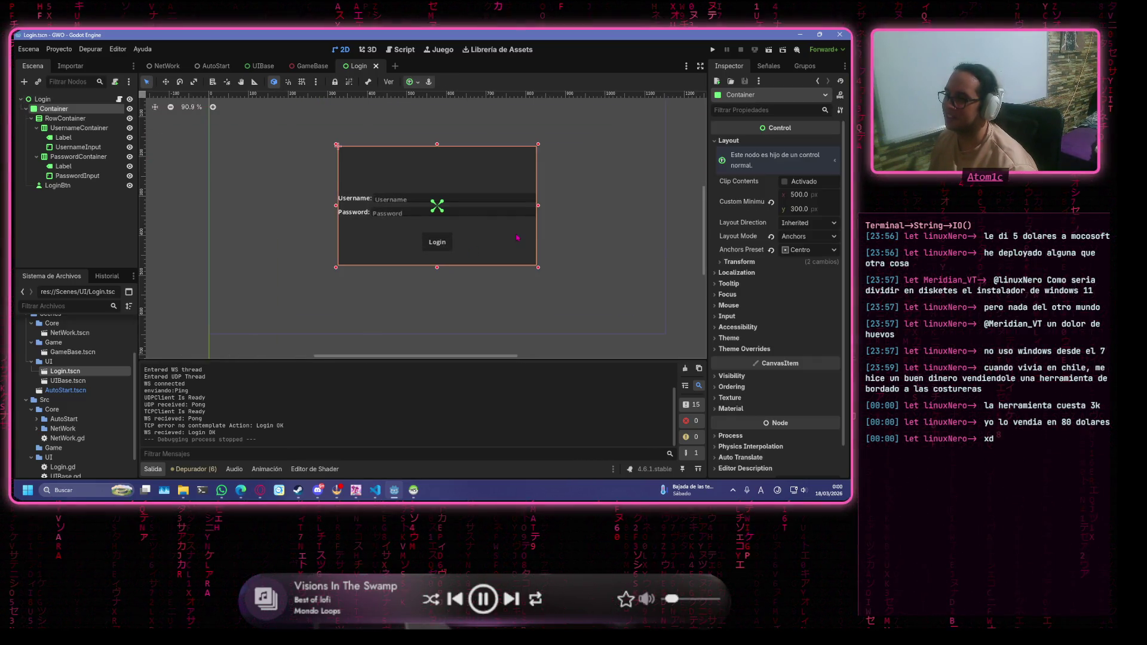
left_click(633, 227)
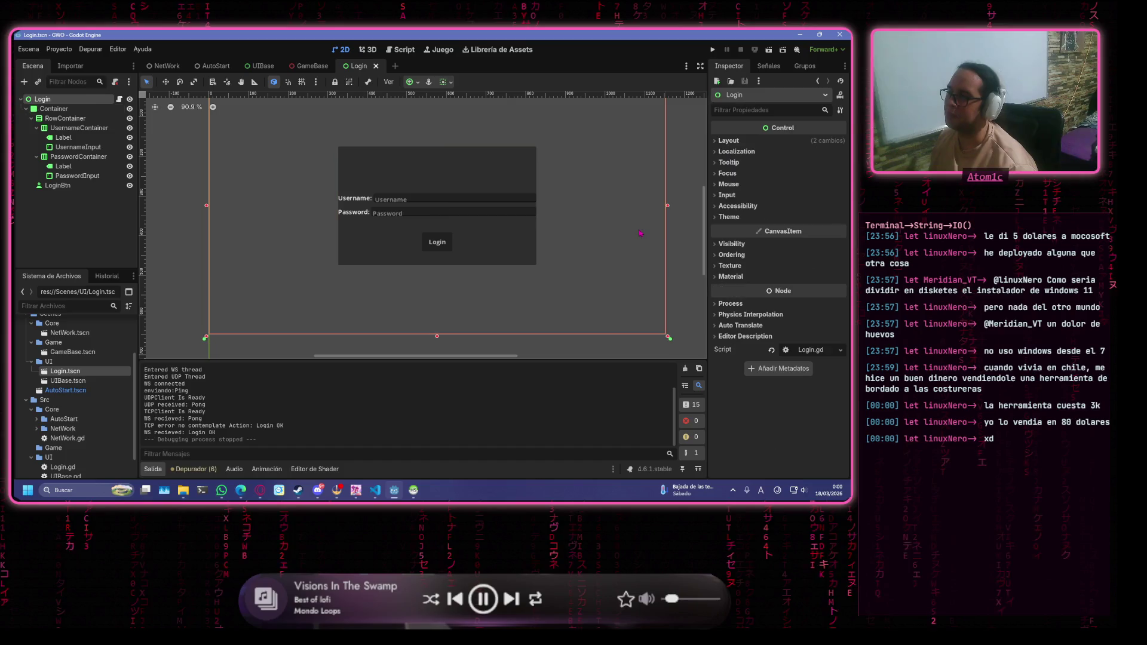
left_click(694, 229)
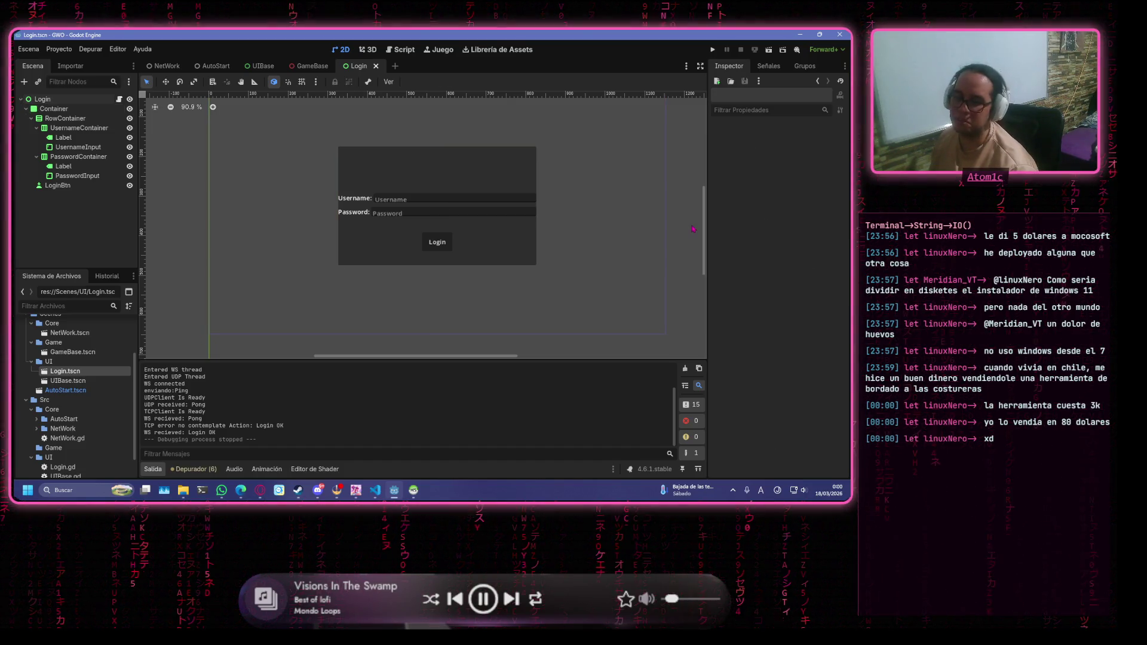
- Look over the Login layout in the 2D viewport, then bring the UIBase scene to the front
scroll(633, 203, "down", 4)
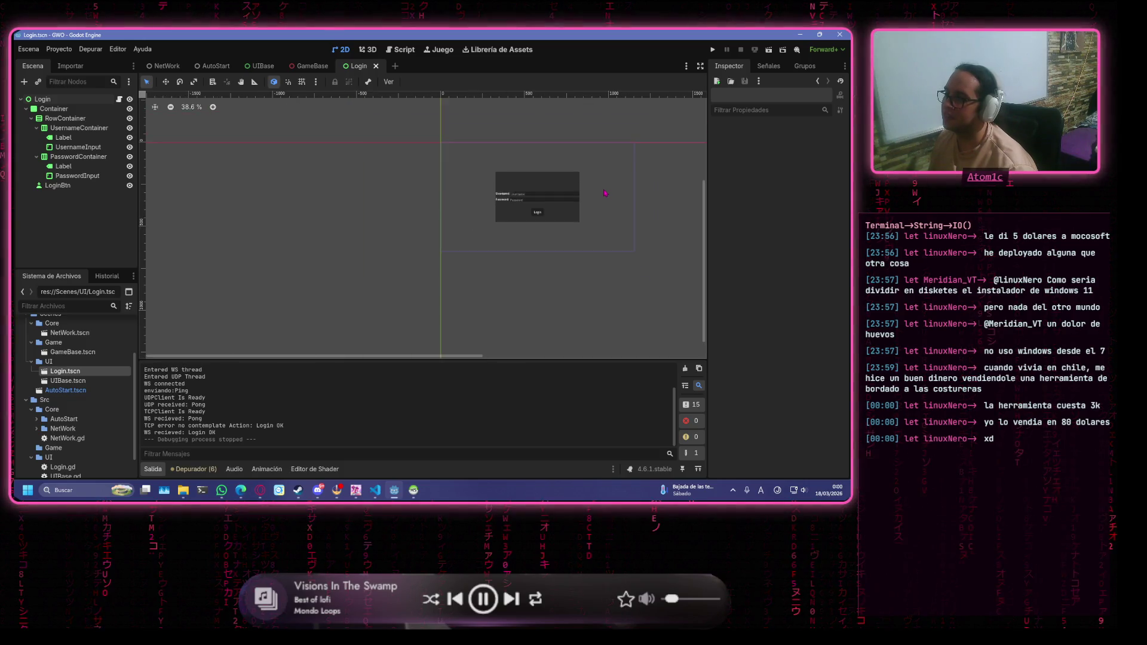
scroll(472, 236, "up", 6)
scroll(565, 233, "down", 4)
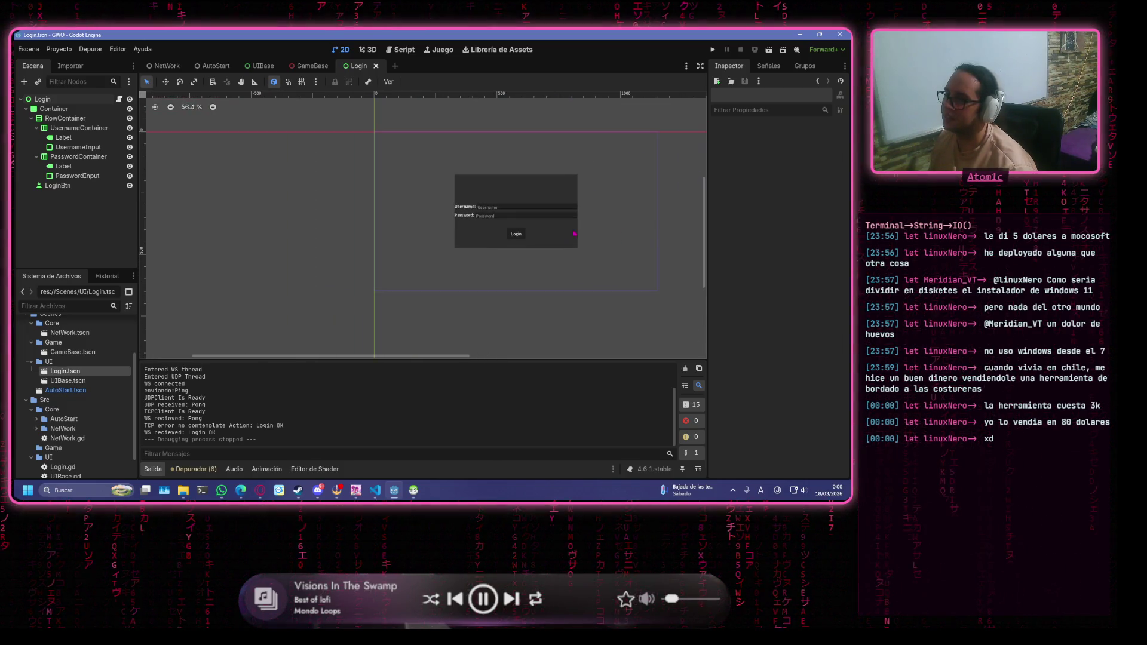
scroll(658, 236, "up", 1)
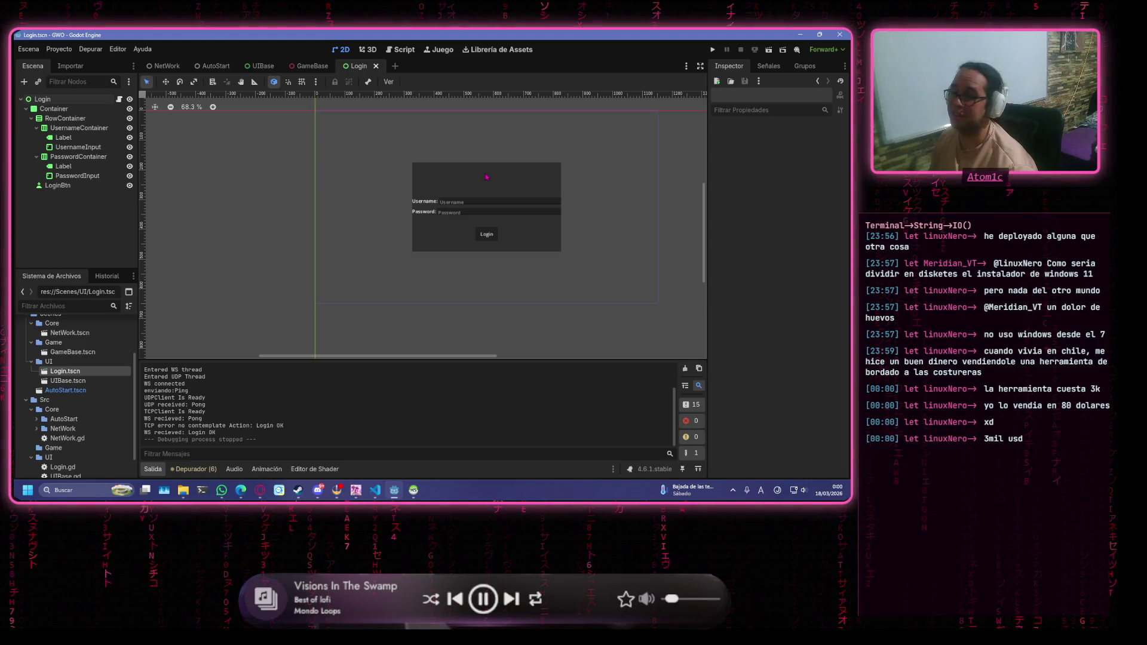
scroll(676, 133, "up", 3)
scroll(647, 174, "down", 2)
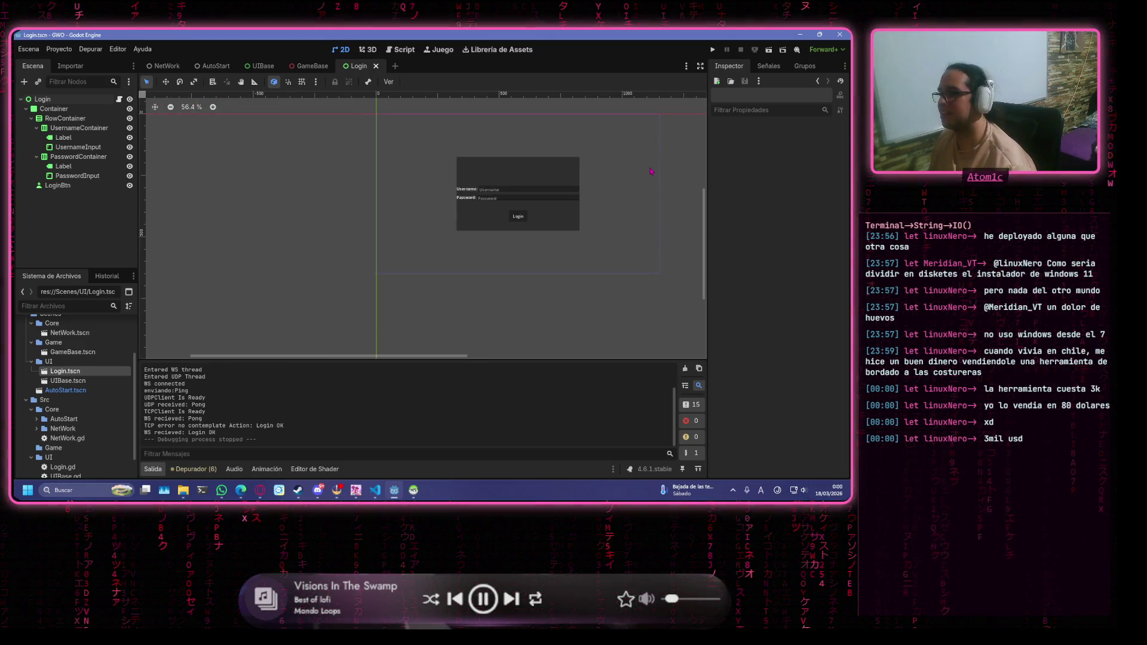
scroll(617, 174, "up", 5)
scroll(458, 292, "down", 3)
scroll(448, 281, "up", 2)
scroll(448, 281, "down", 1)
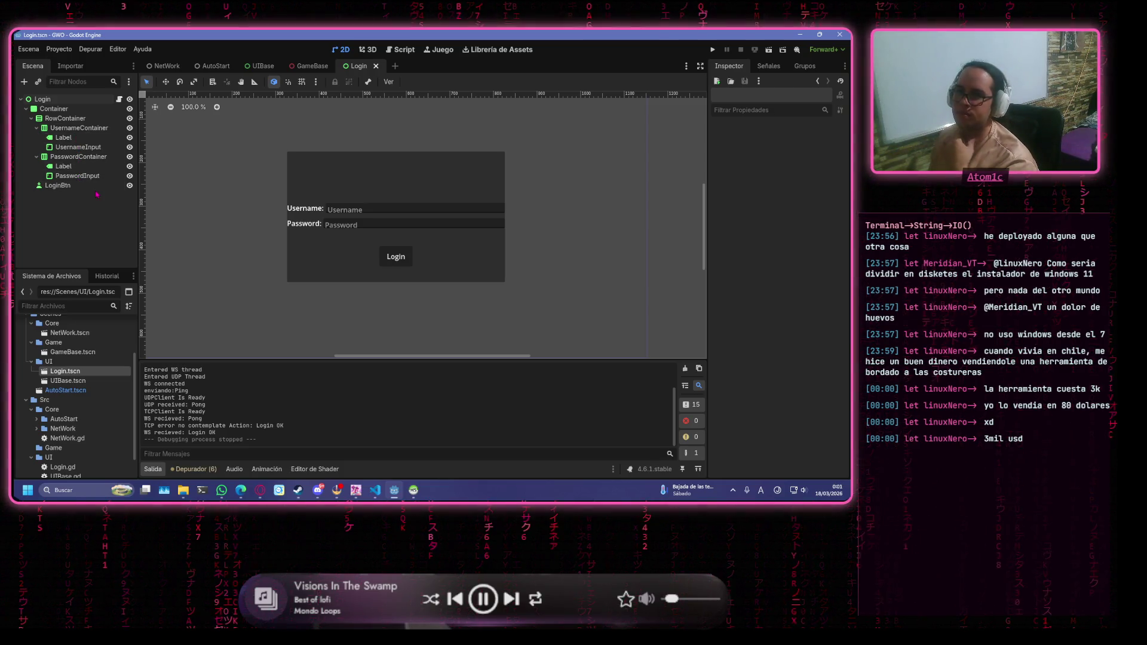
left_click(263, 65)
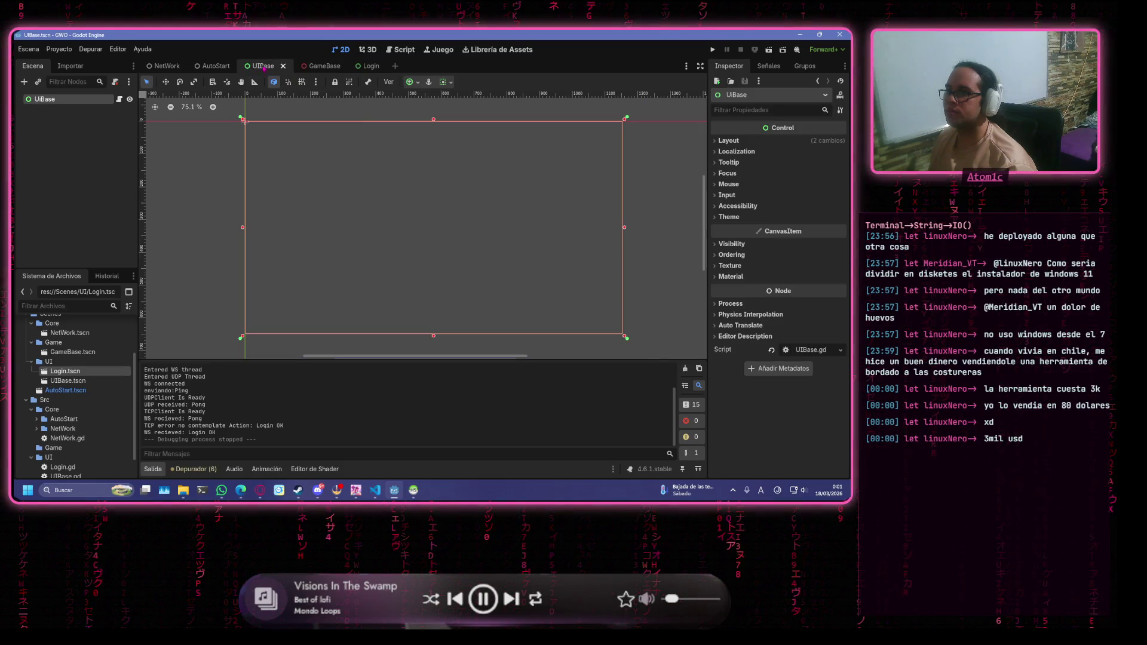
- Add a Label child node under UIBase, found by searching 'lab'
scroll(440, 201, "up", 2)
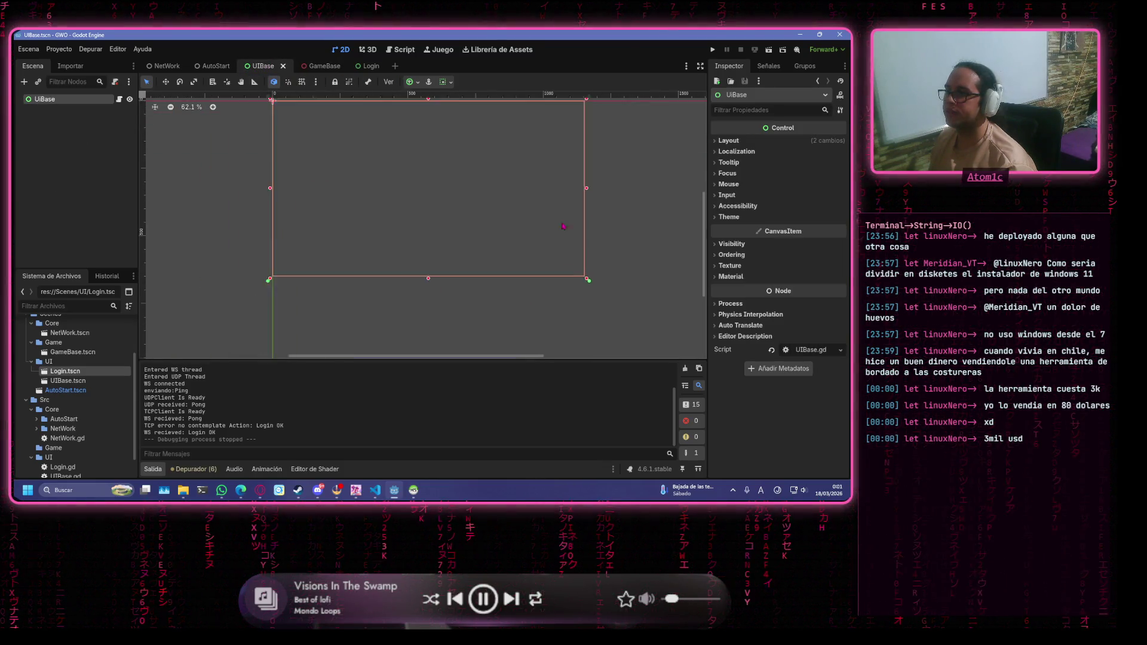
scroll(454, 128, "up", 2)
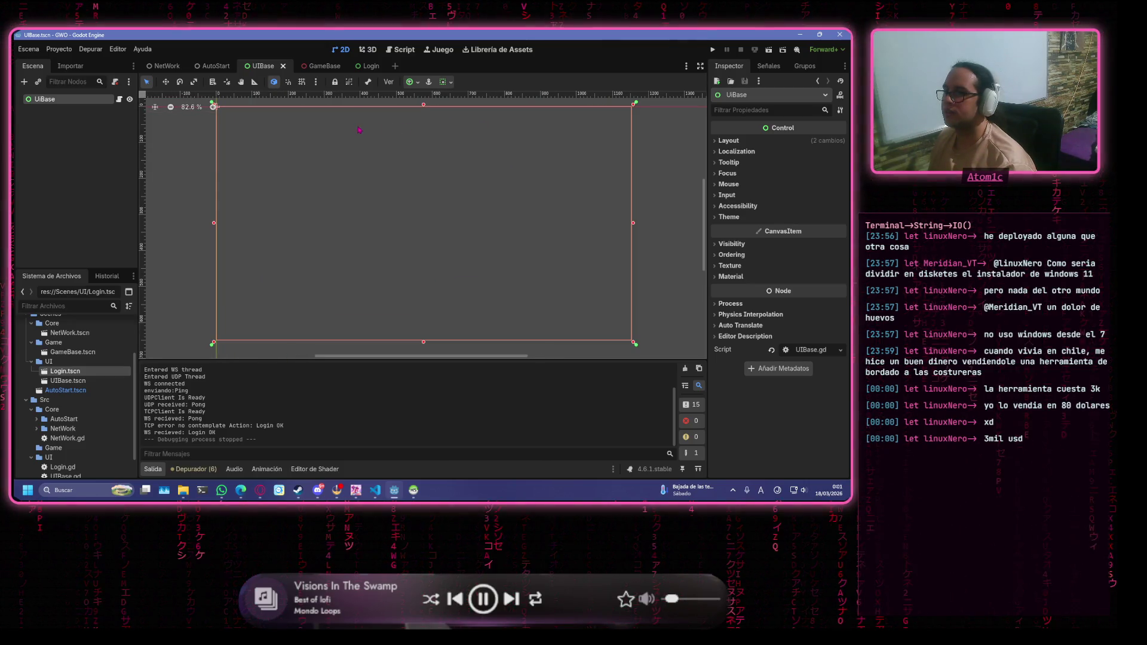
left_click(191, 156)
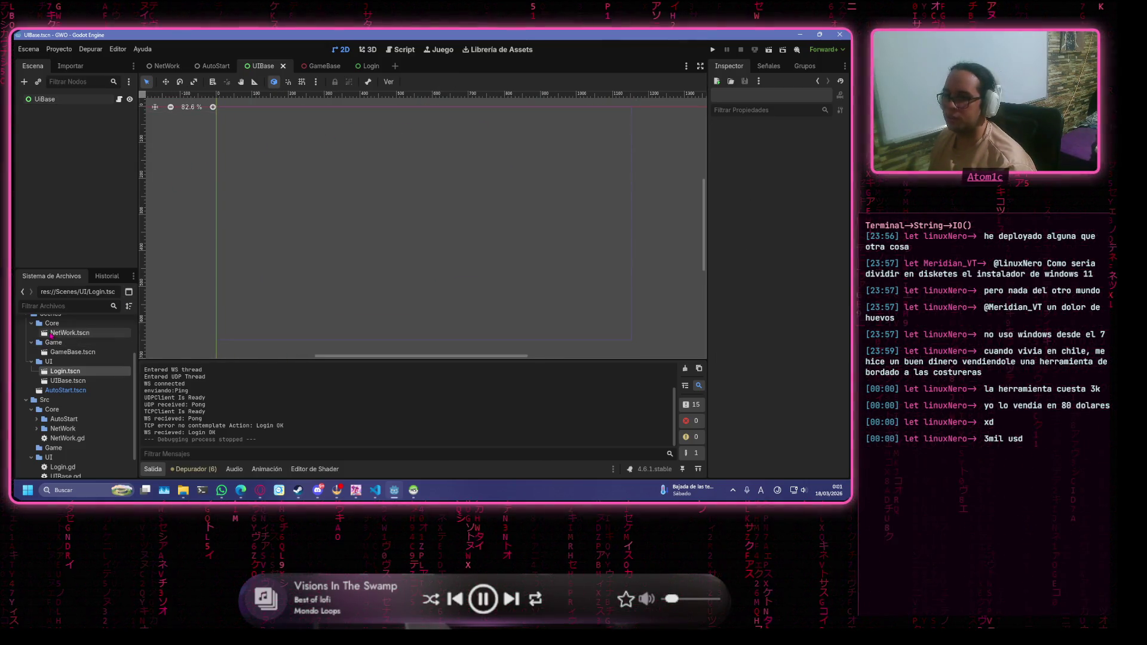
left_click(99, 99)
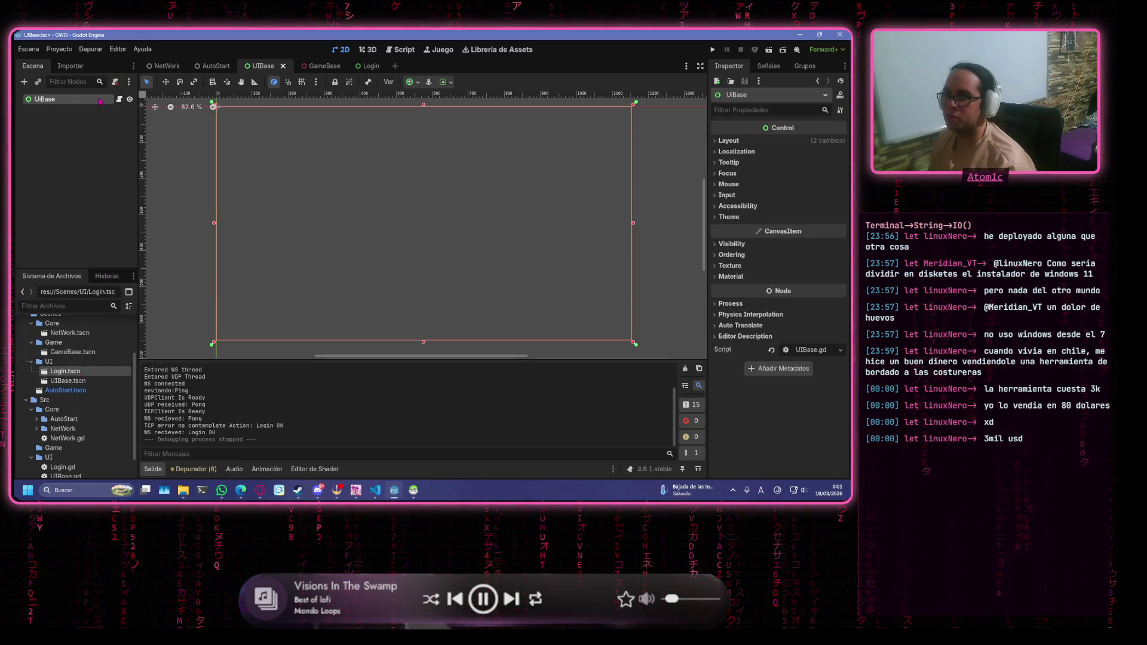
right_click(99, 100)
mouse_move(137, 106)
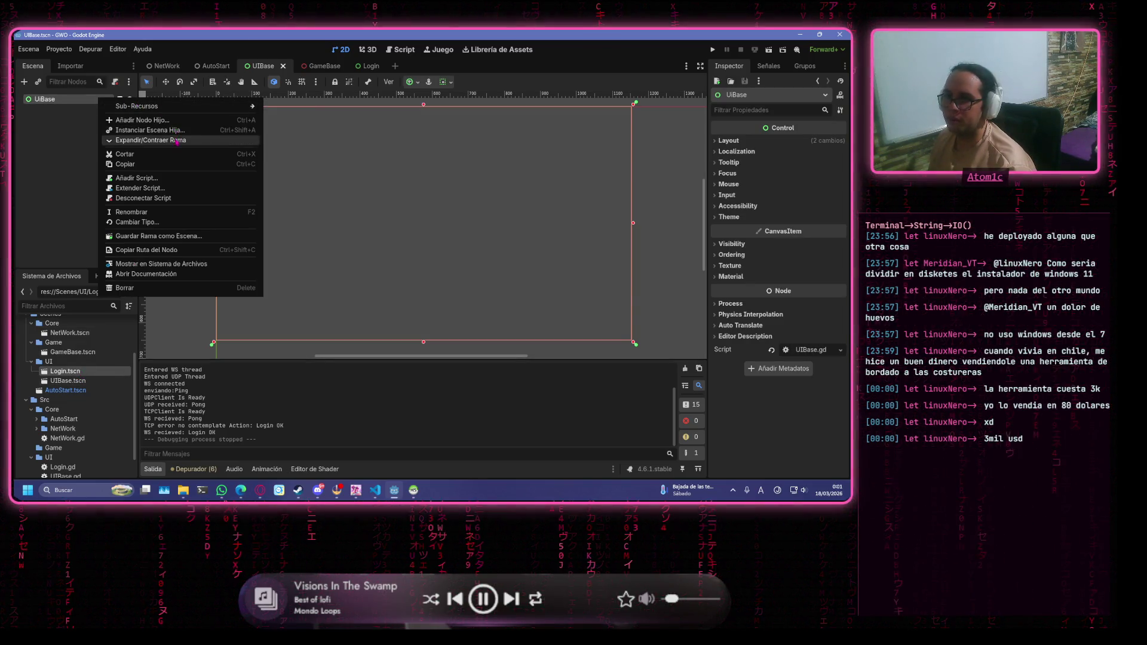
left_click(190, 120)
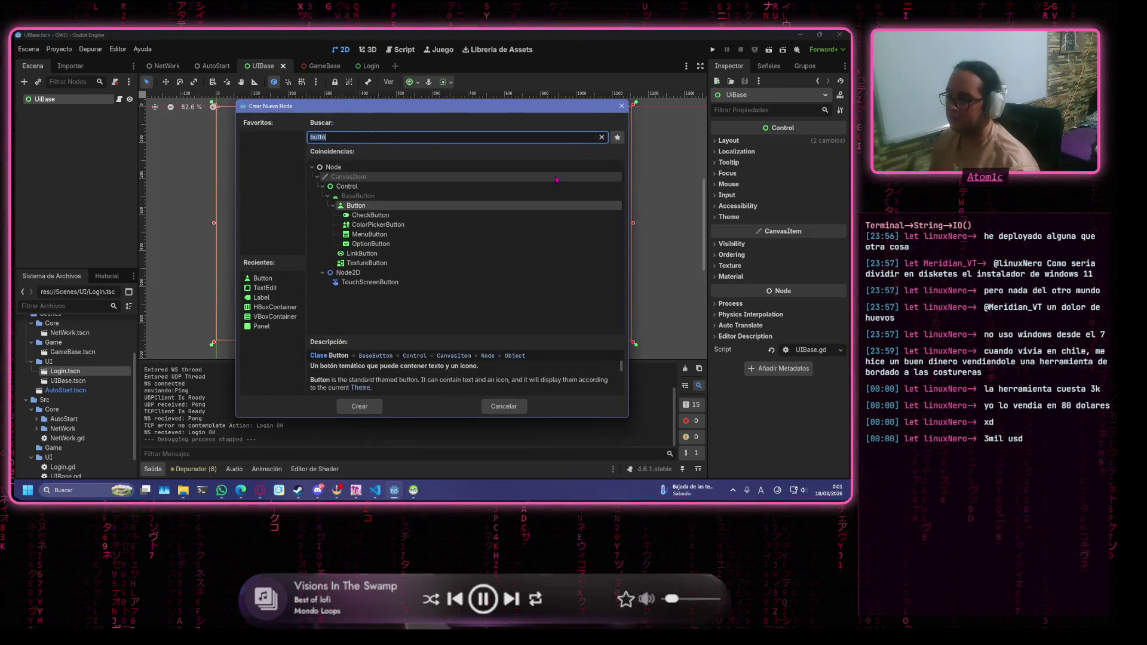
type("lab")
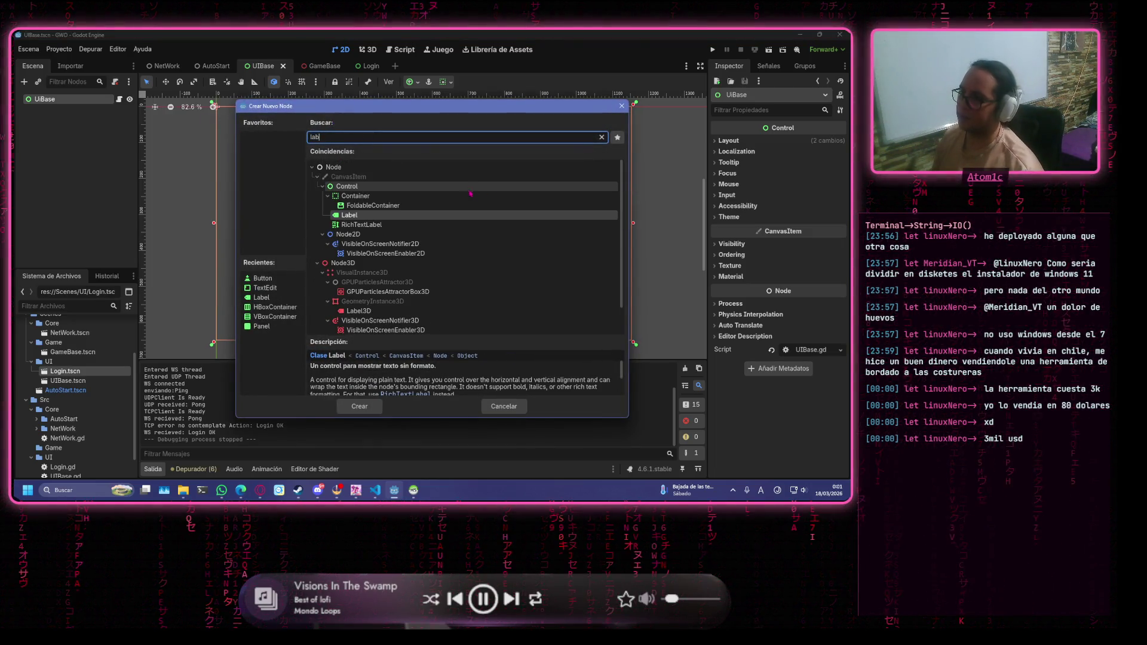
double_click(482, 217)
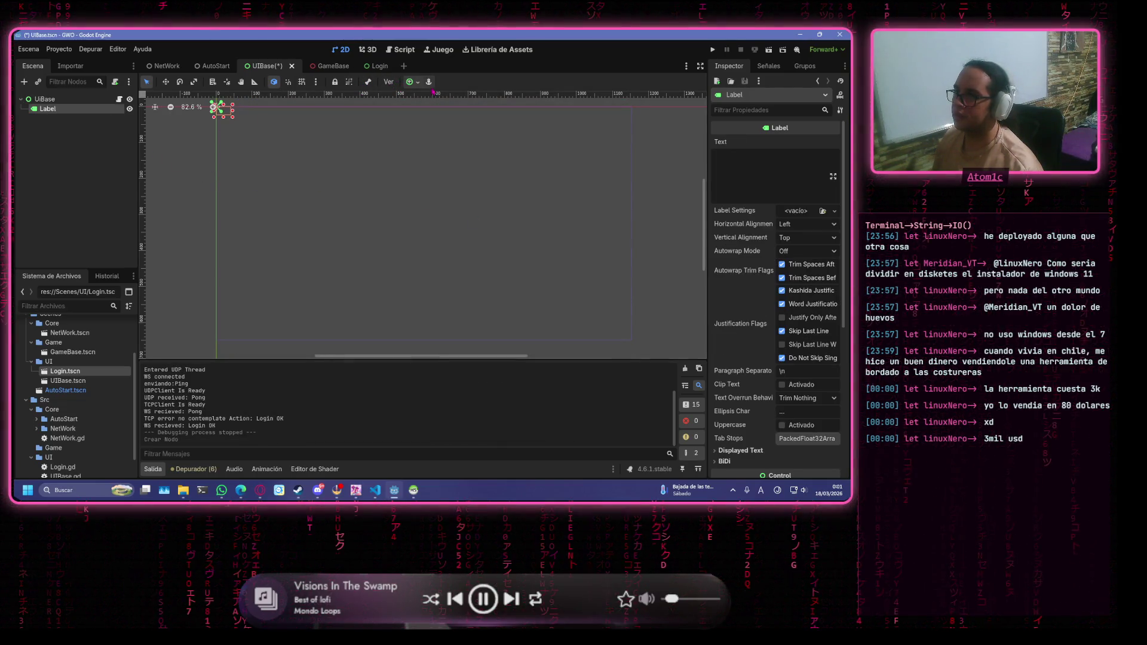
- Anchor the Label bottom-right, rename it LabelLog, save UIBase and open UIBase.gd
left_click(411, 82)
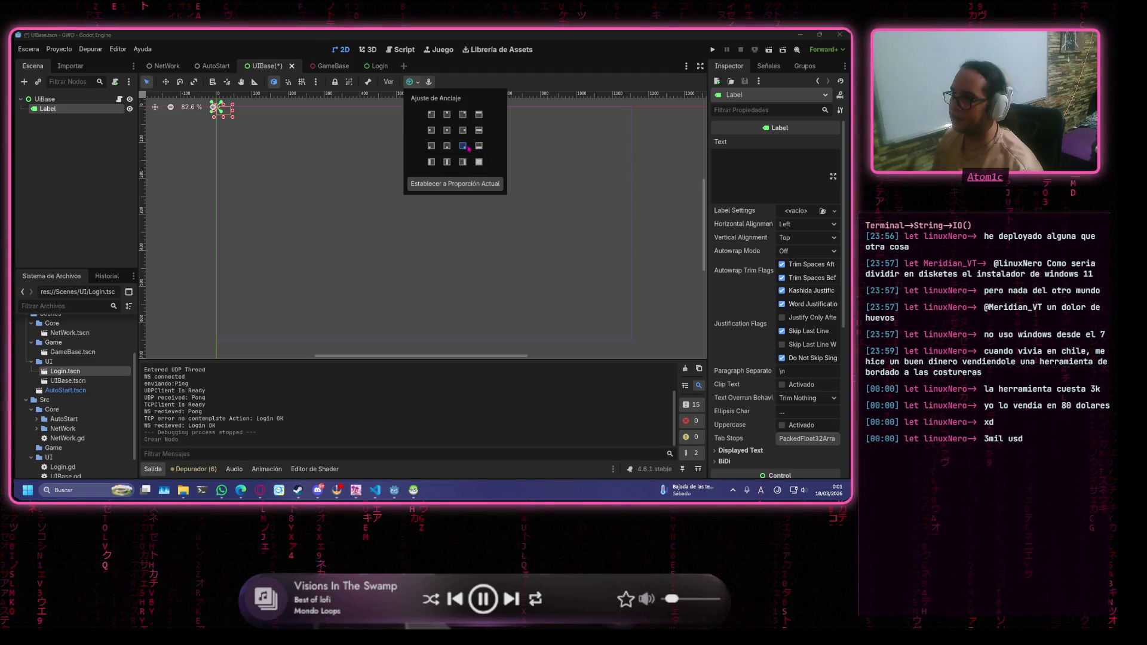
left_click(465, 147)
scroll(621, 334, "down", 2)
left_click(627, 307)
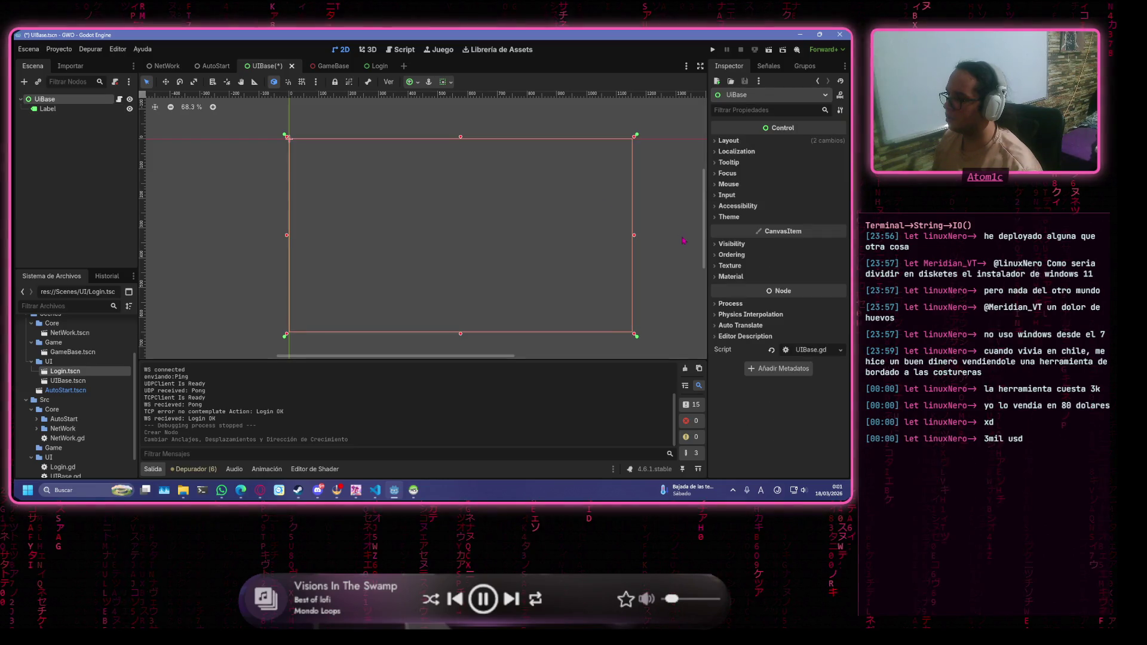
left_click(62, 108)
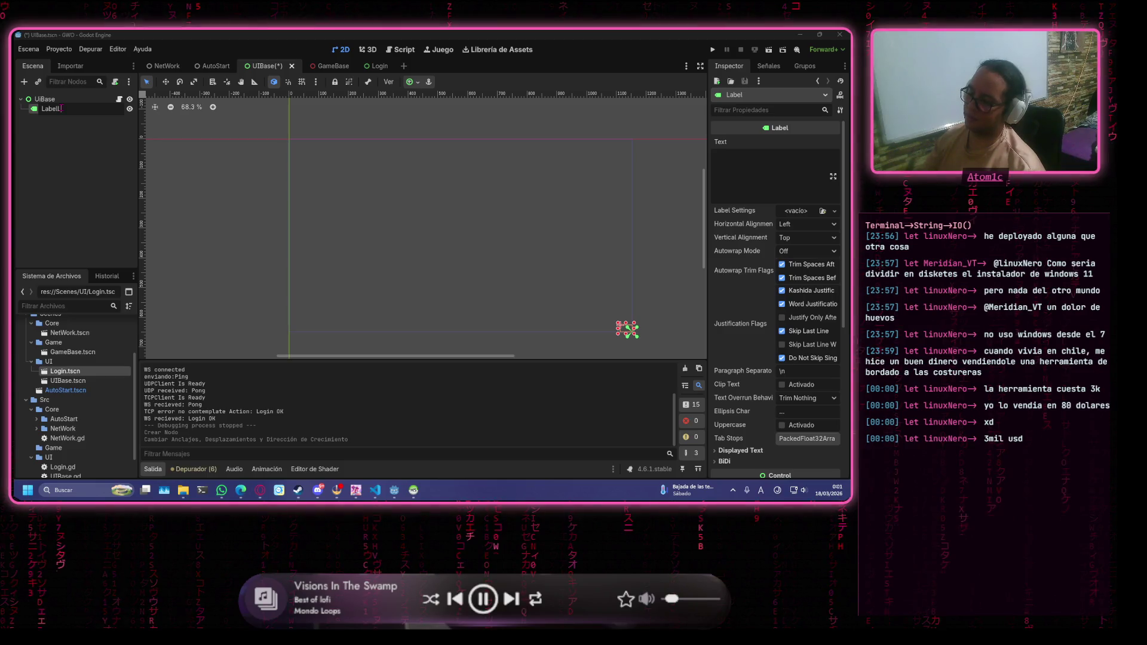
type("Log")
key("Return")
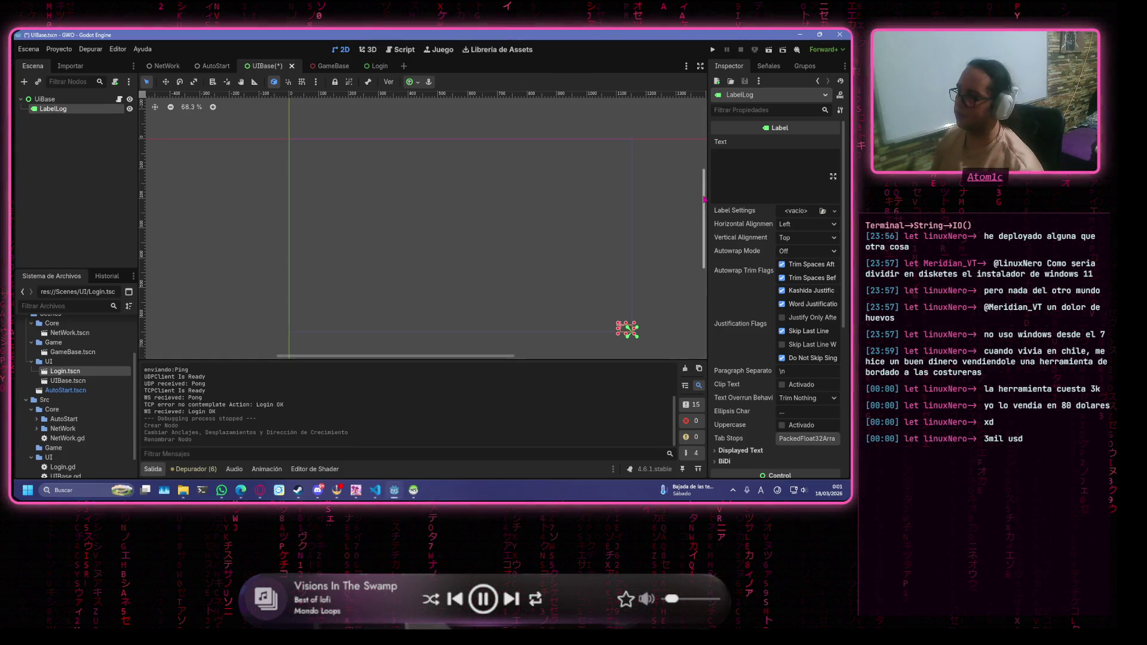
left_click(750, 178)
key("ctrl+s")
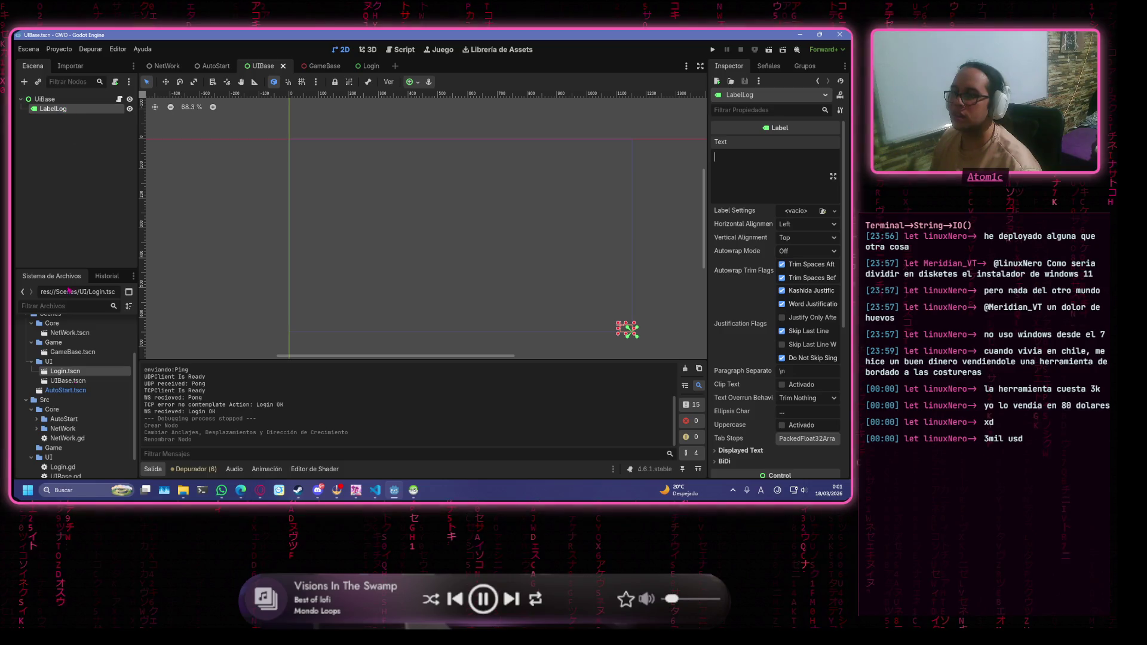
scroll(83, 418, "down", 2)
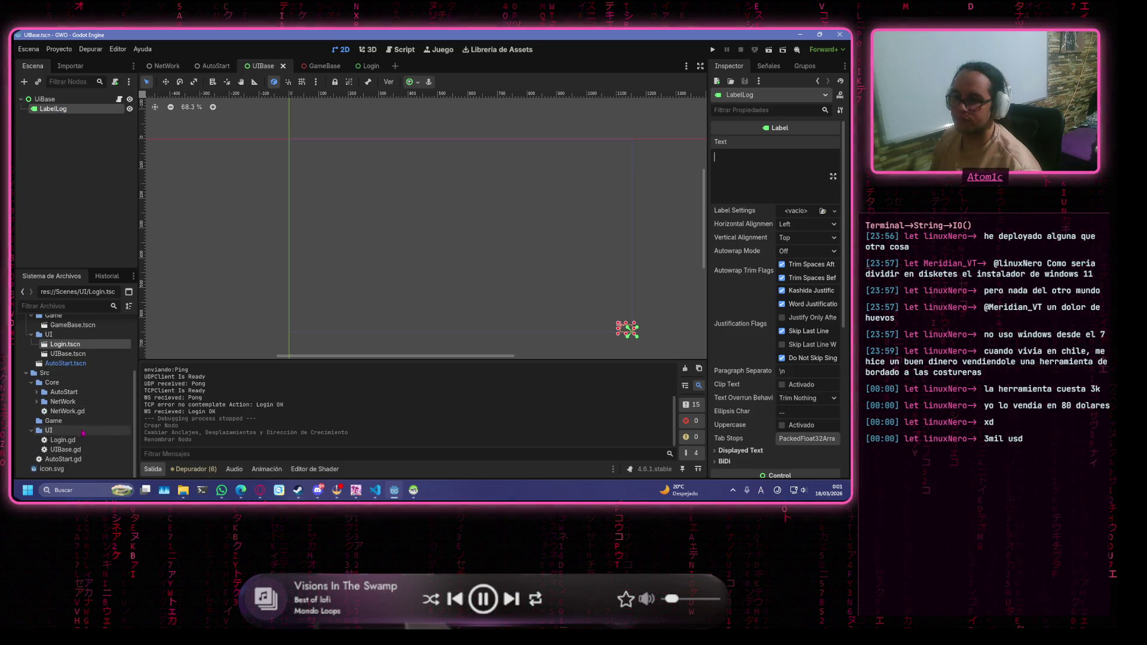
double_click(66, 449)
- Add a new func _labelLog(): after _ready with a placeholder pass body
left_click(446, 131)
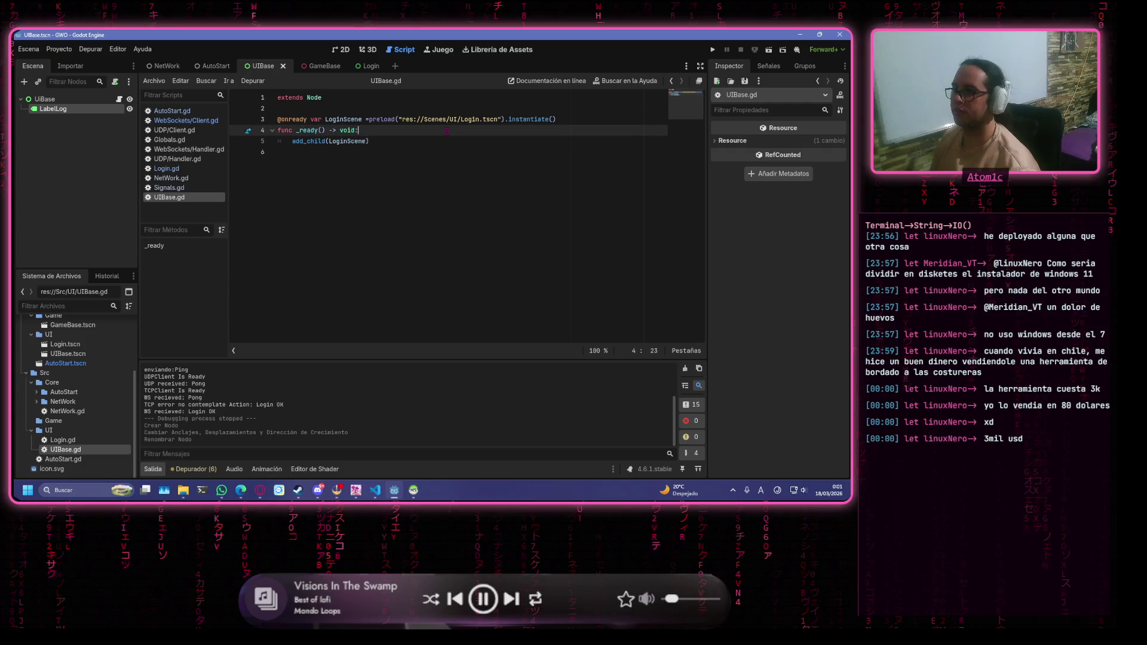
key("Down")
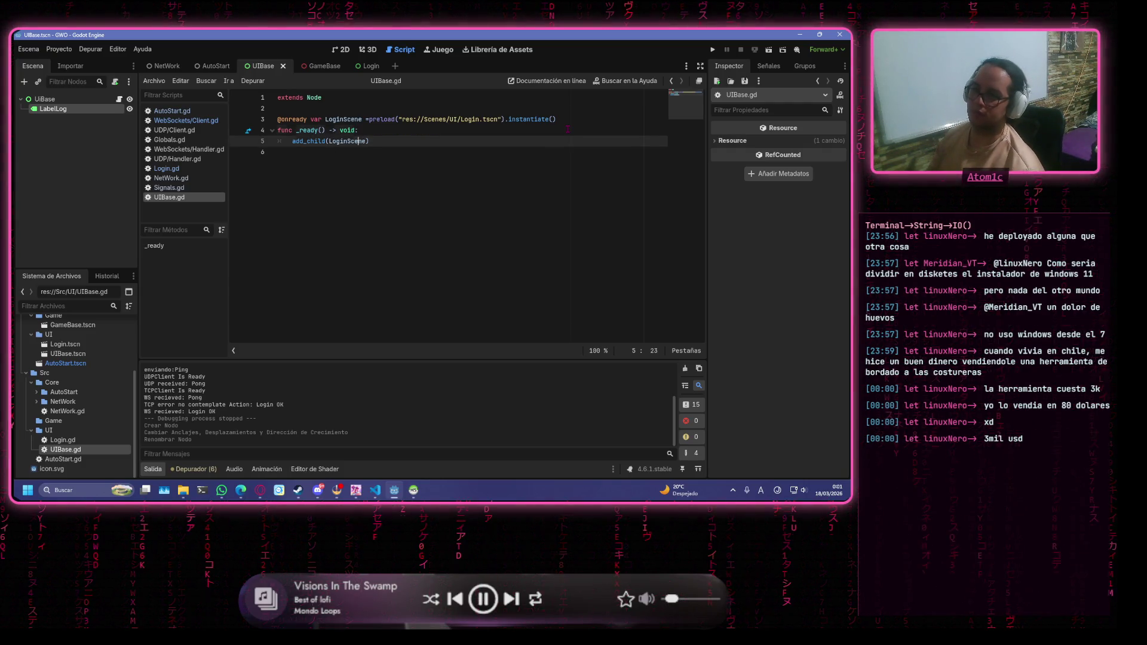
key("Return")
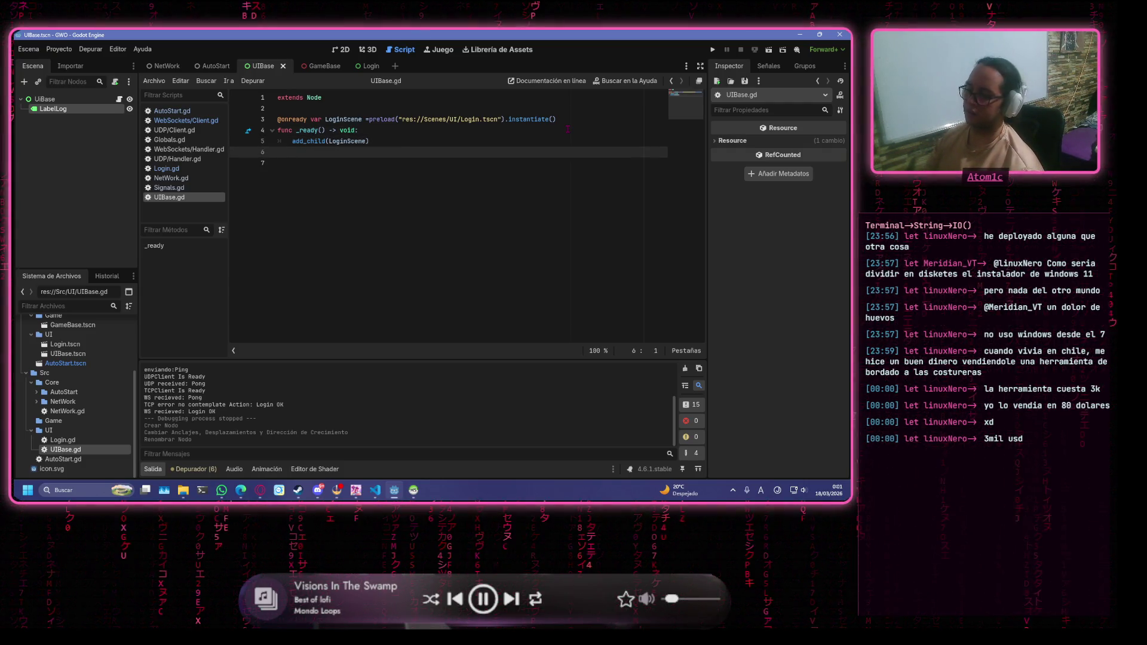
type("func label")
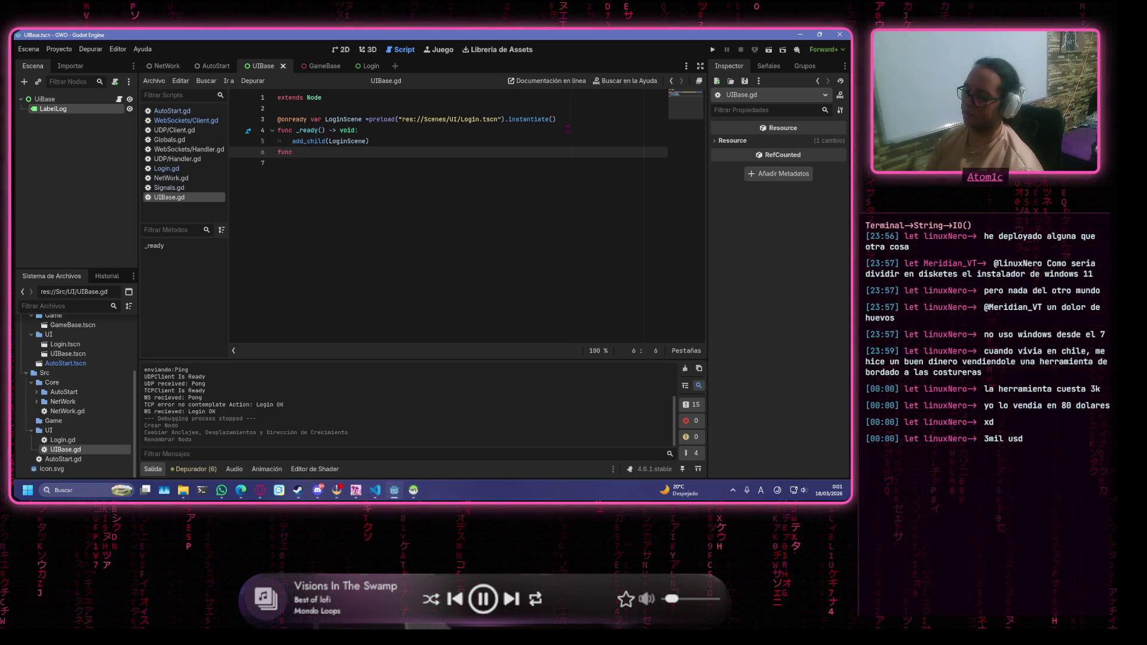
type("Log")
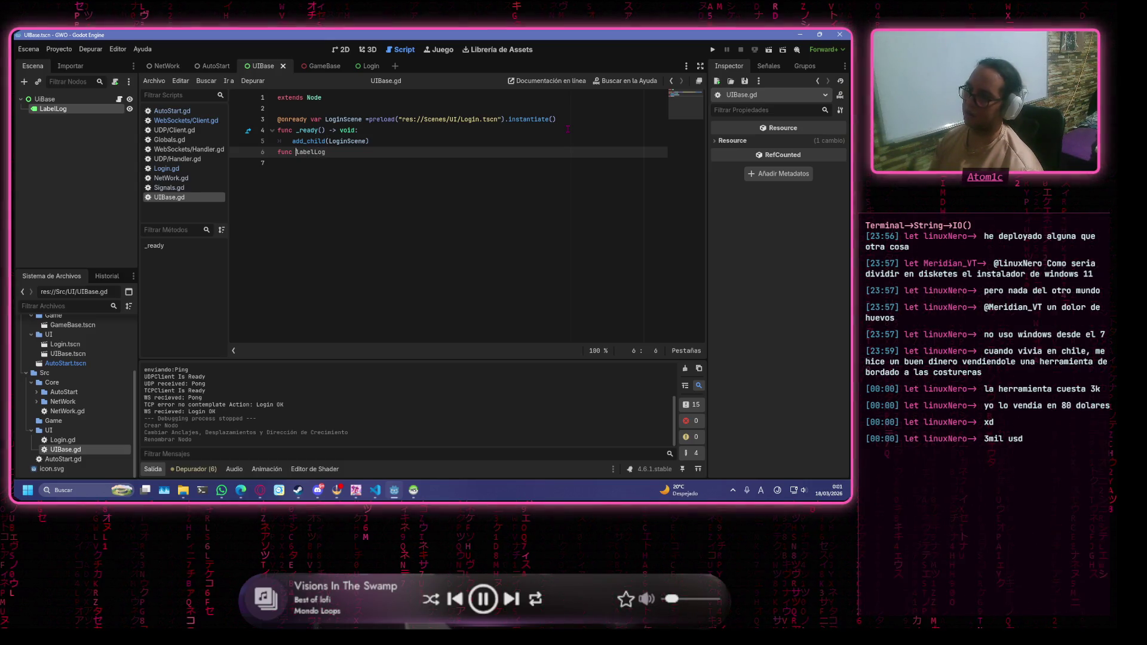
key("Delete")
type("l")
key("End")
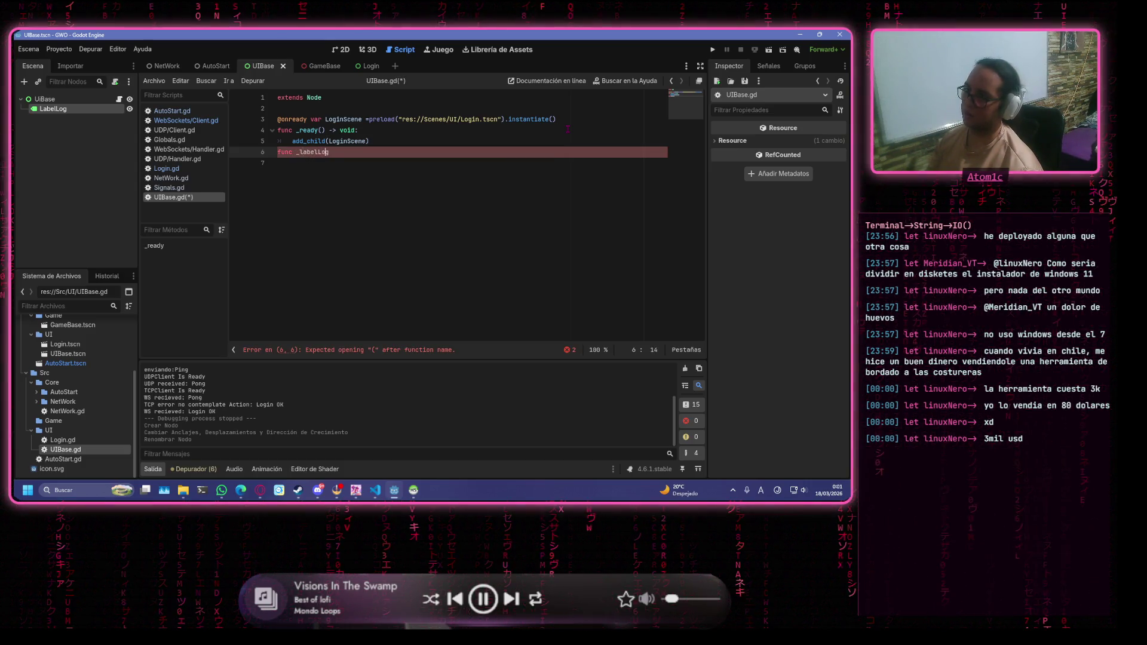
type(":")
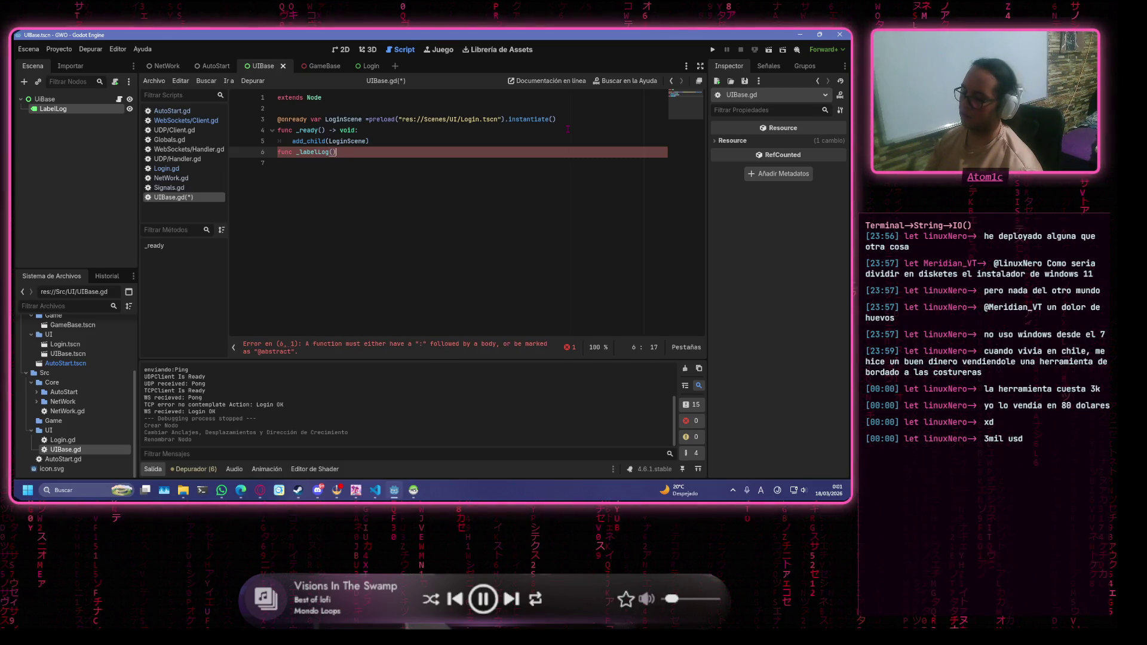
key("Return")
type("pass")
- Connect Signals.labelLog to _labelLog at the end of _ready and save UIBase.gd
left_click(285, 152)
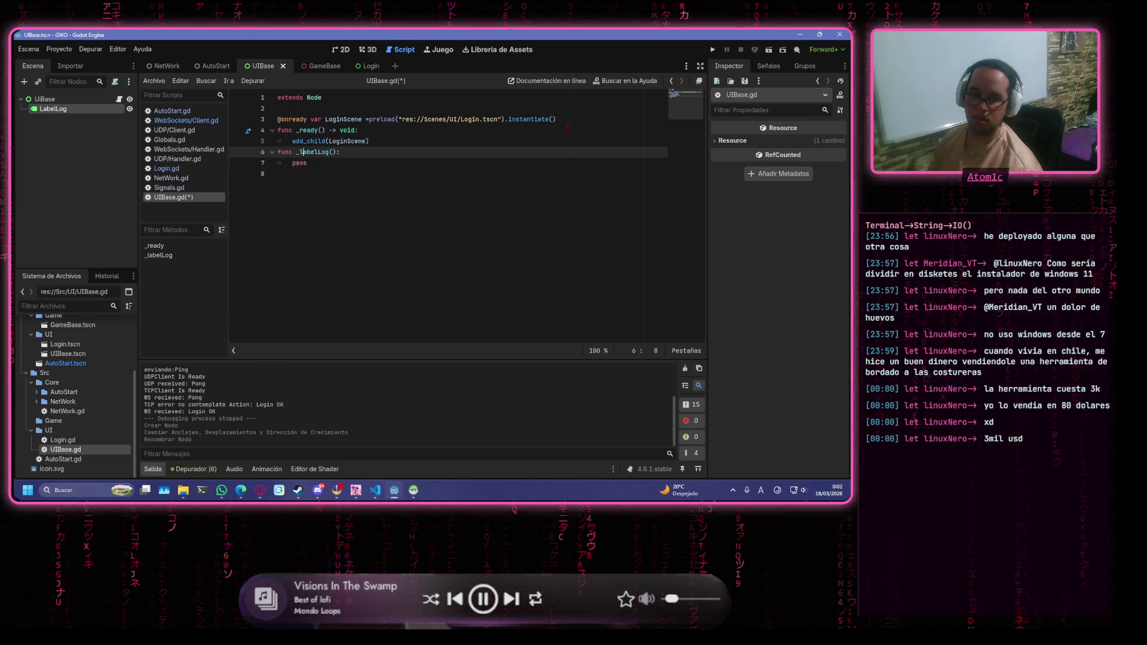
key("Return")
key("Up")
key("Tab")
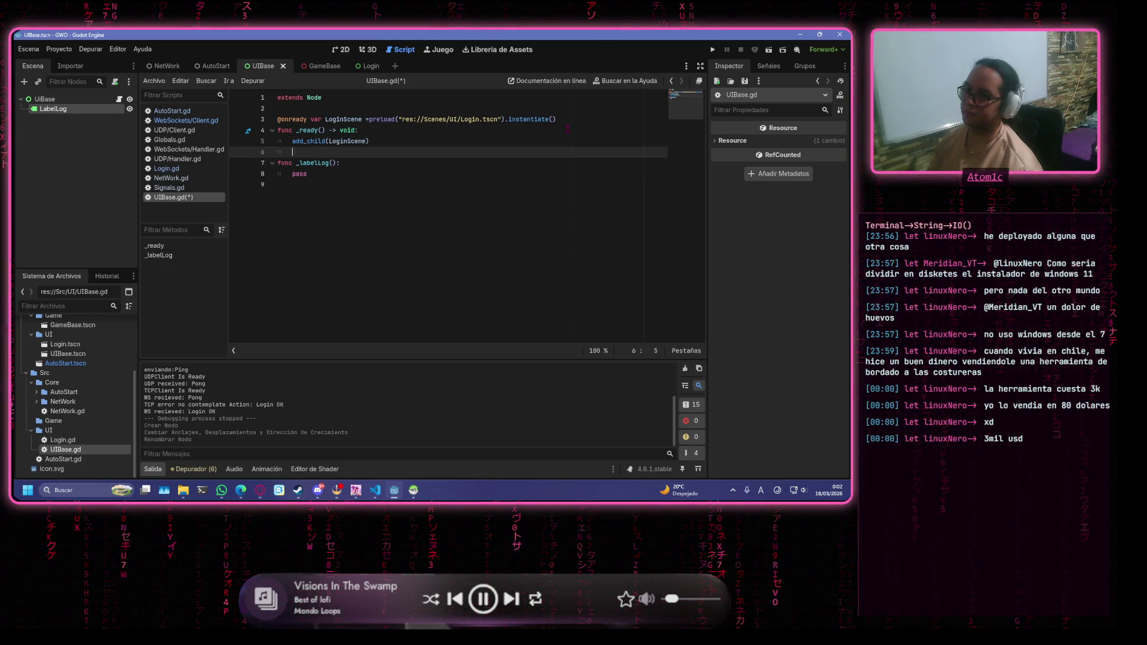
type("Signal")
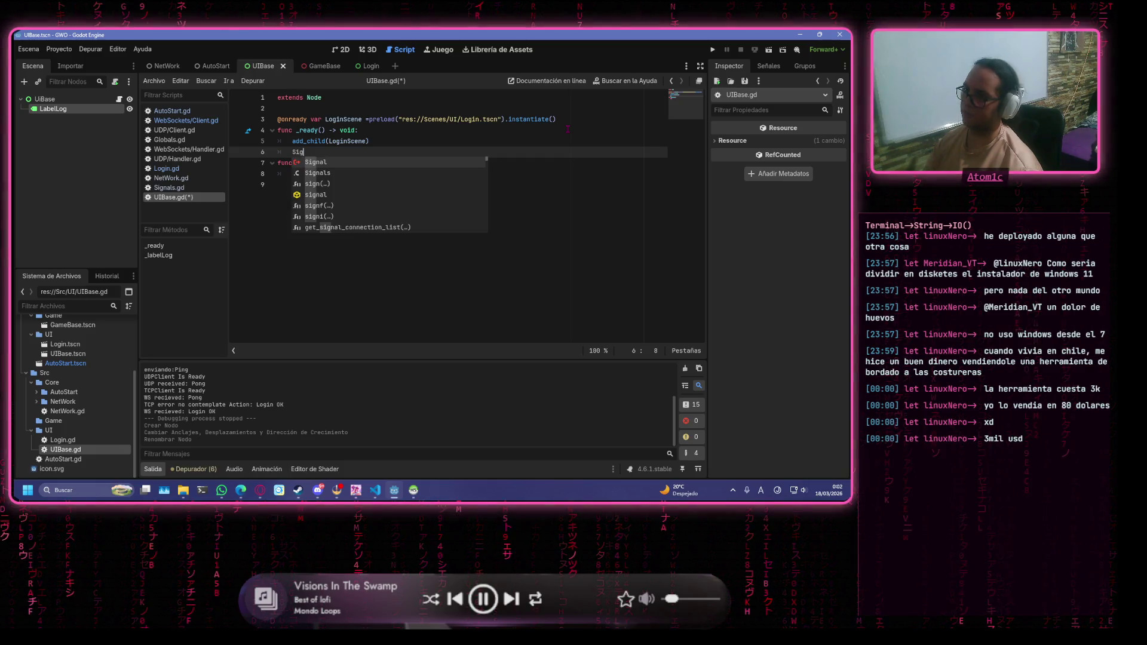
type("s.labelLog")
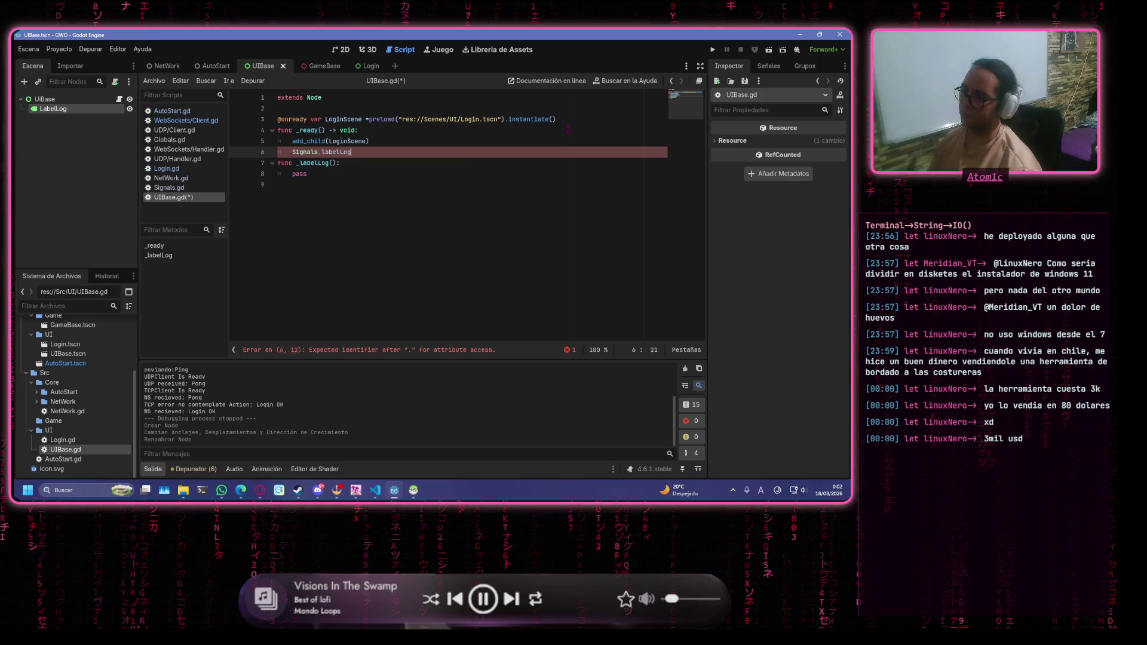
key("Down")
key("Return")
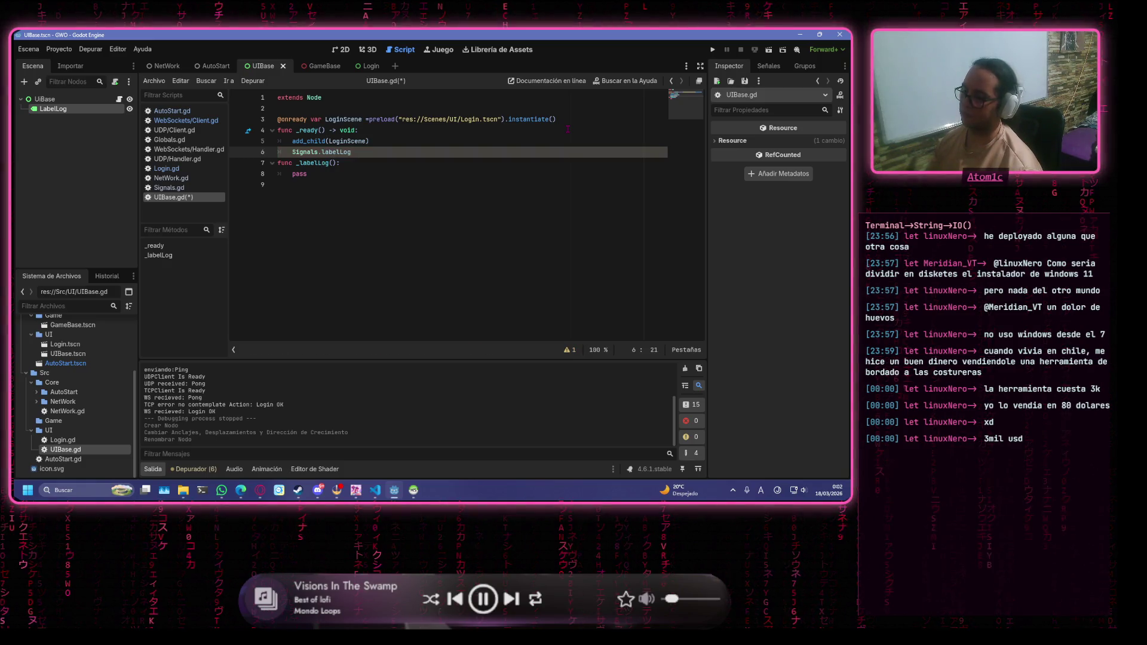
key("BackSpace")
key("BackSpace")
type(".")
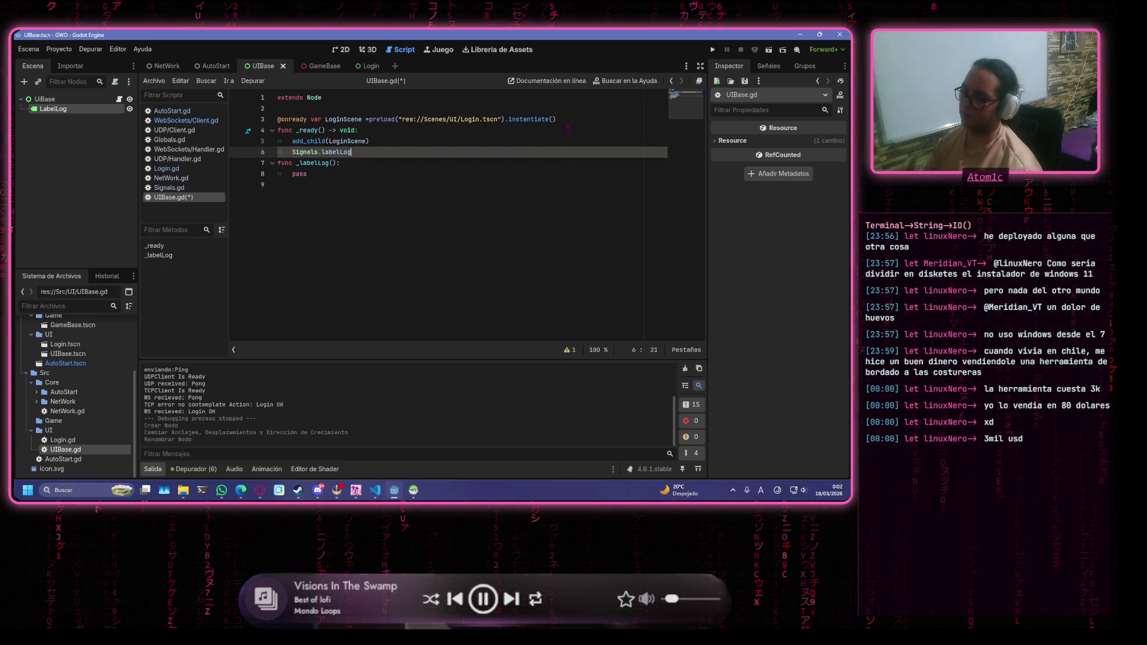
key("Return")
key("Return")
key("Down")
key("ctrl+s")
- Add a $LabelLog.text assignment inside the _labelLog body
key("Up")
key("Up")
key("Up")
key("ctrl+Right")
key("ctrl+Right")
key("ctrl+Right")
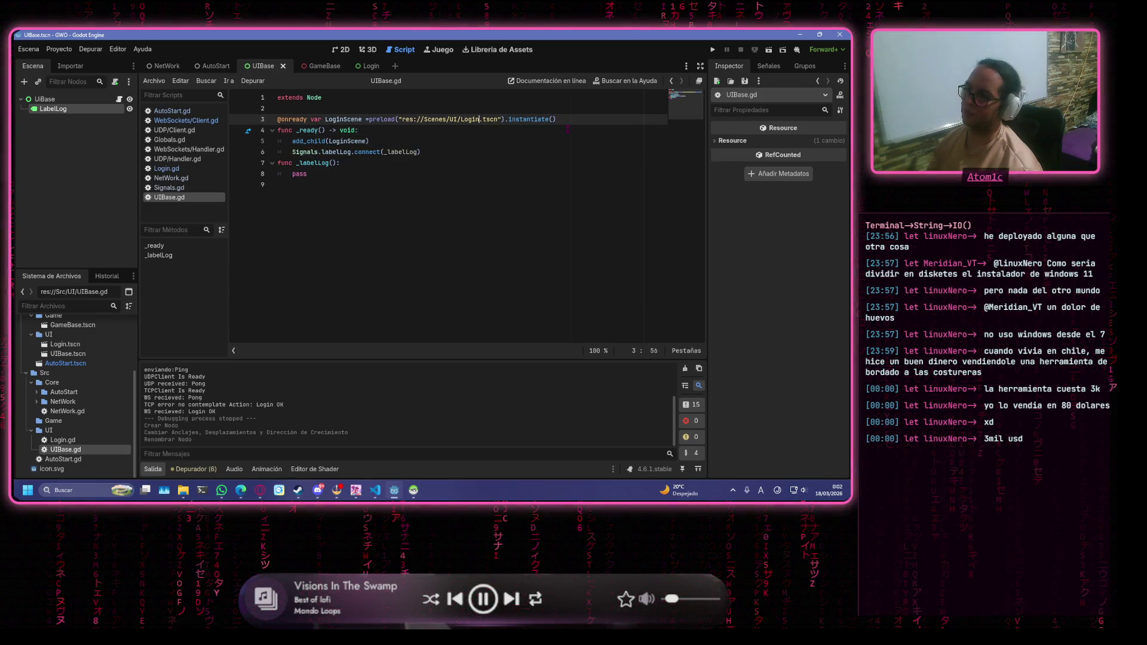
key("Down")
key("Down")
key("Down")
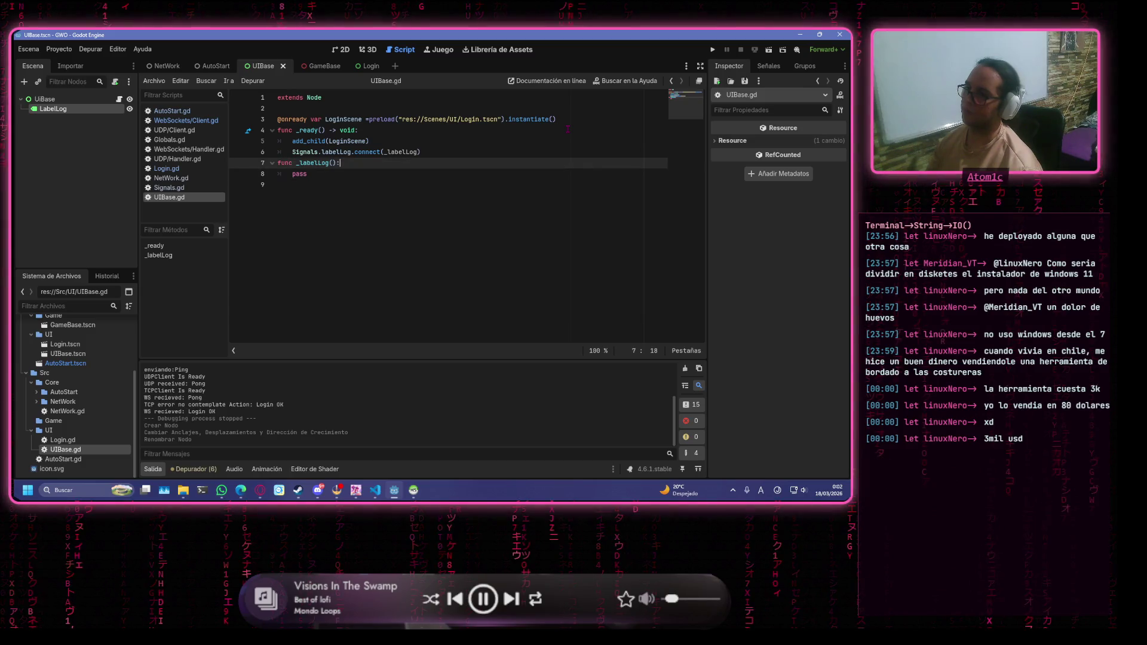
key("Return")
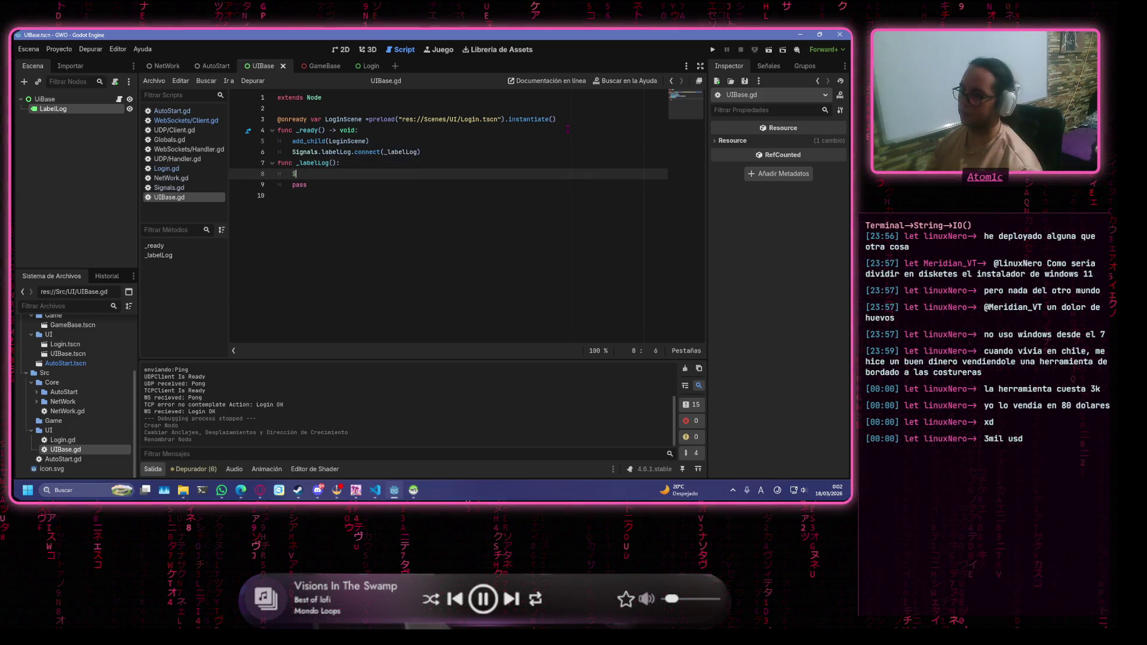
type("$")
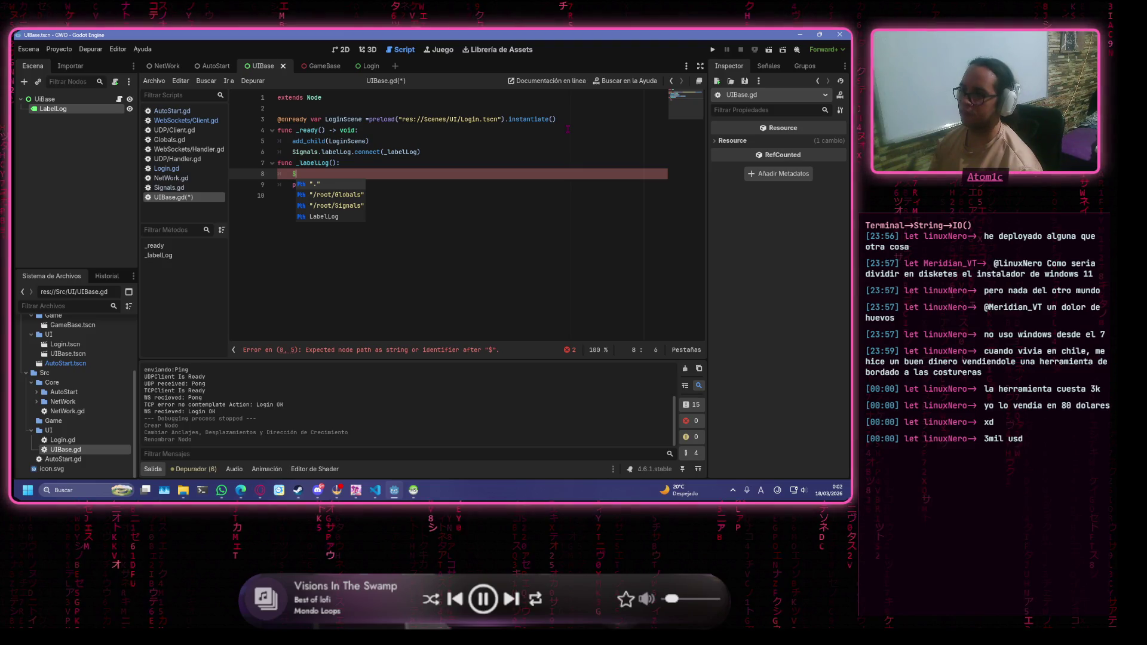
key("Down")
key("Down")
key("Down")
key("Return")
type(".te")
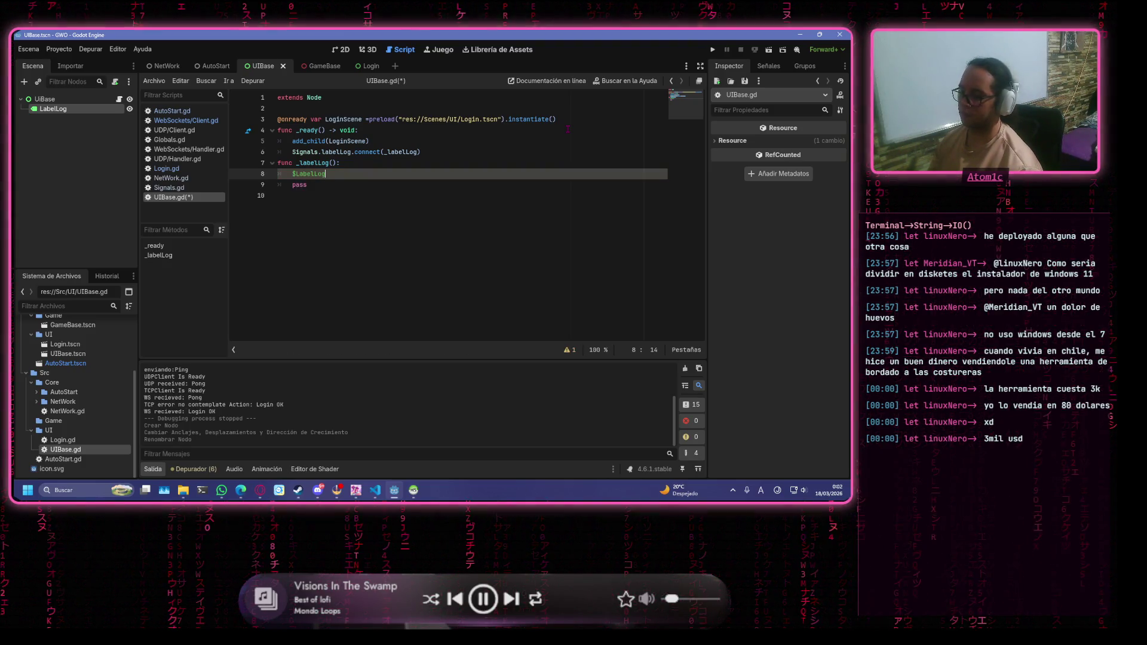
key("Return")
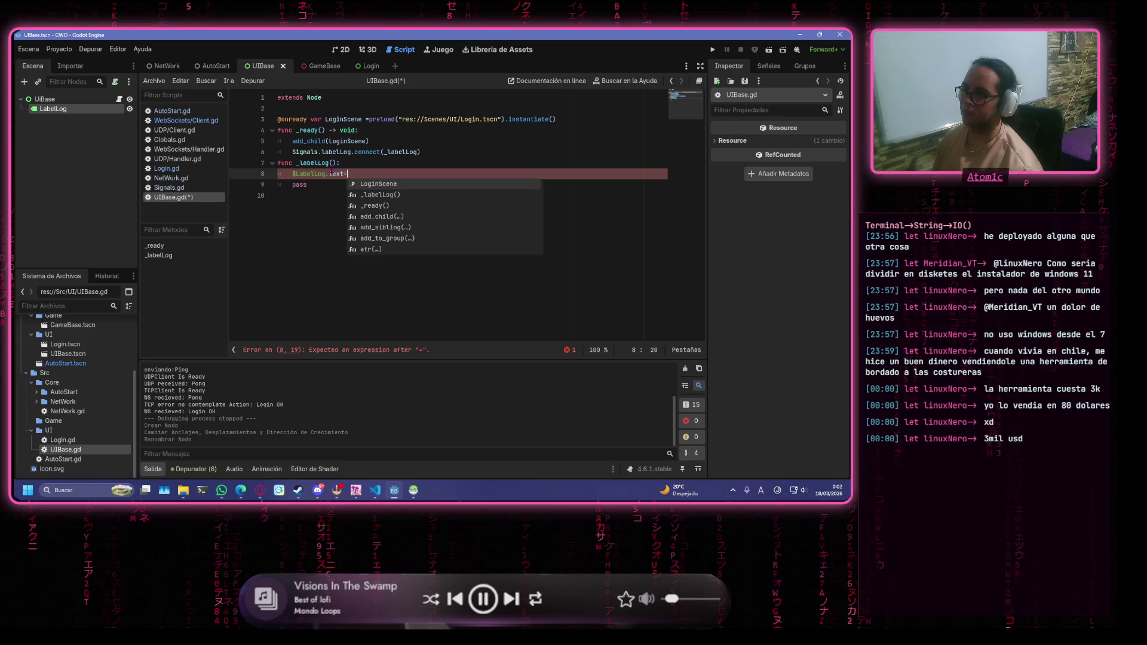
- Give _labelLog a msg:String parameter, assign msg to the text, and save
left_click(333, 163)
type("msg:string")
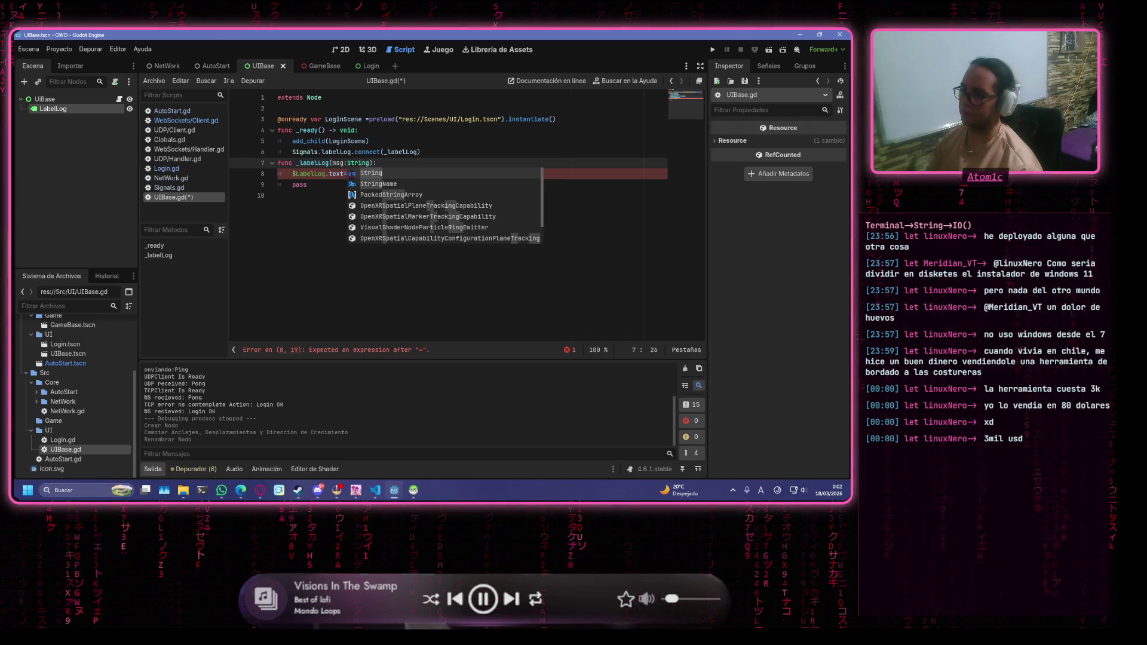
key("Return")
left_click(398, 119)
left_click(393, 175)
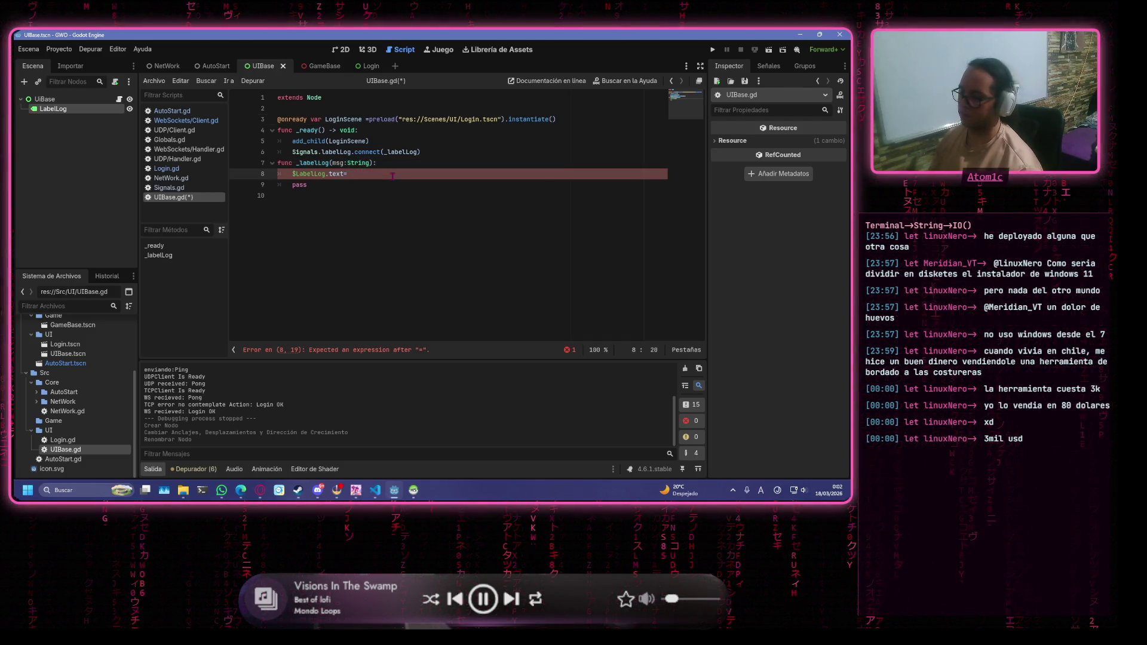
type("g")
left_click(634, 163)
key("ctrl+s")
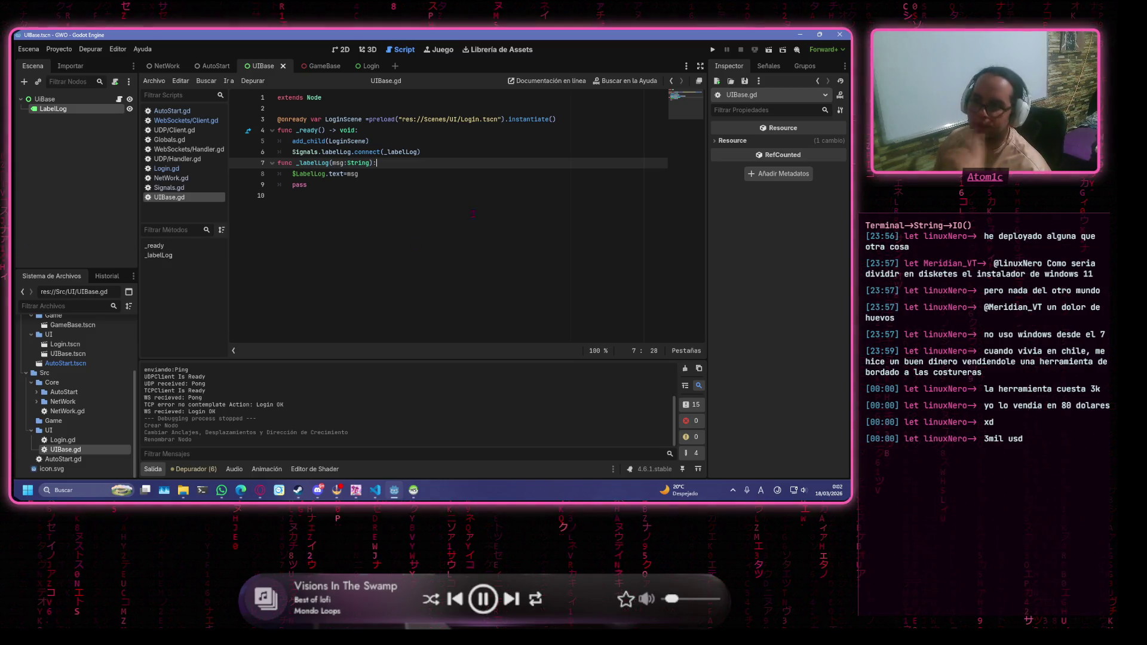
left_click(475, 205)
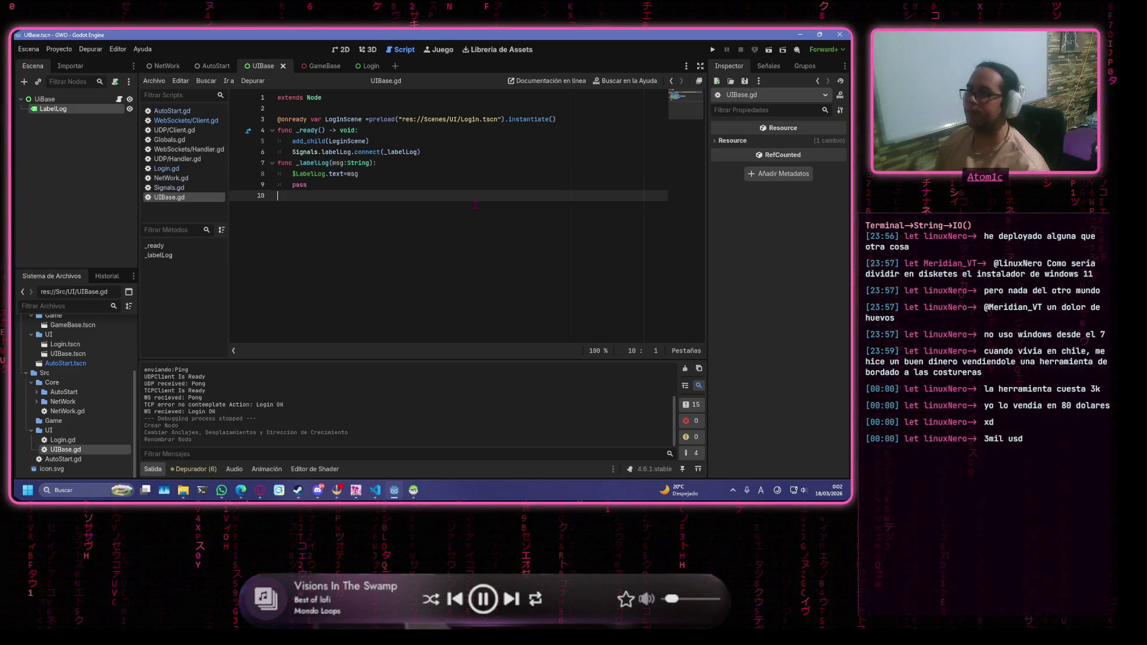
- Look through the Signals, Login and AutoStart scripts, then open the WebSockets Handler script
left_click(170, 188)
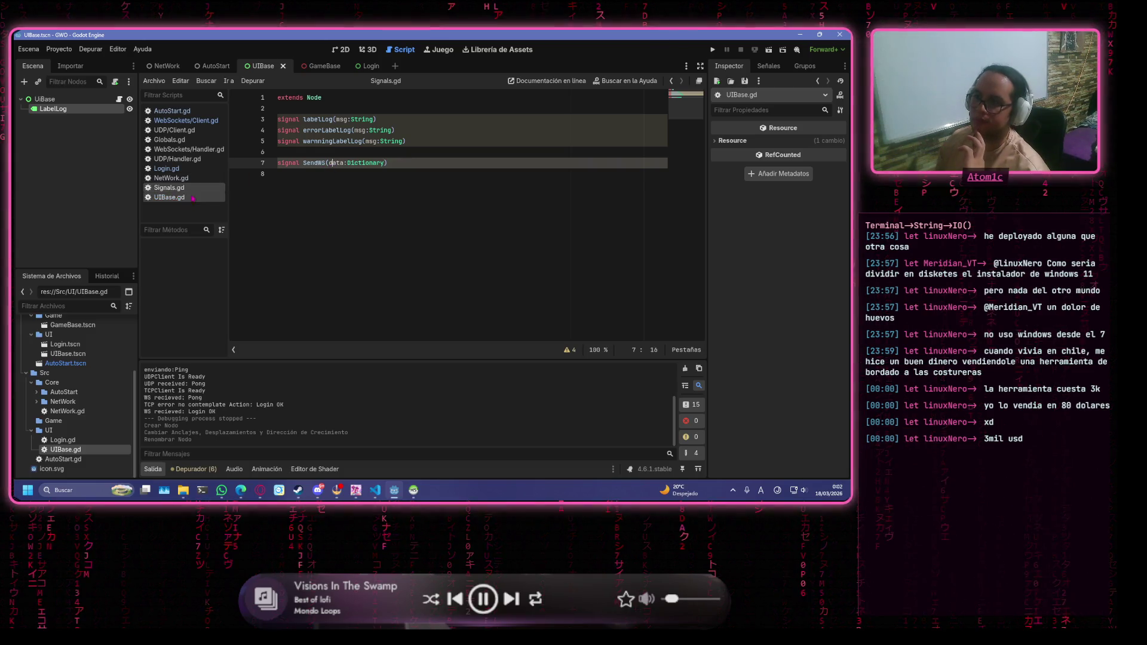
left_click(202, 170)
left_click(481, 162)
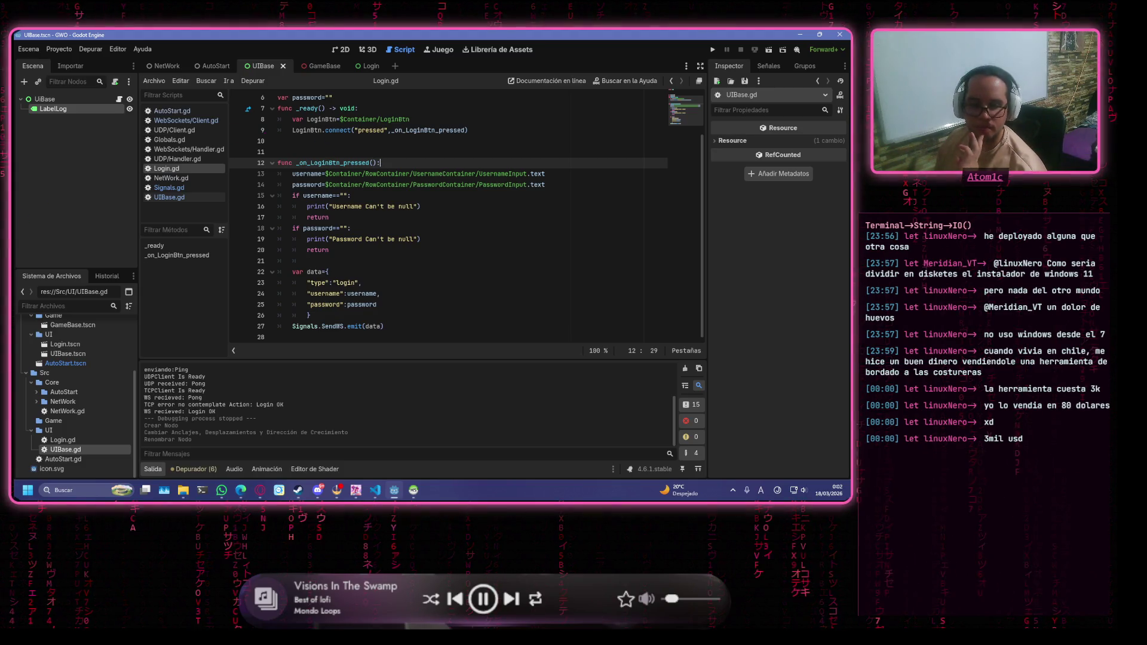
left_click(198, 114)
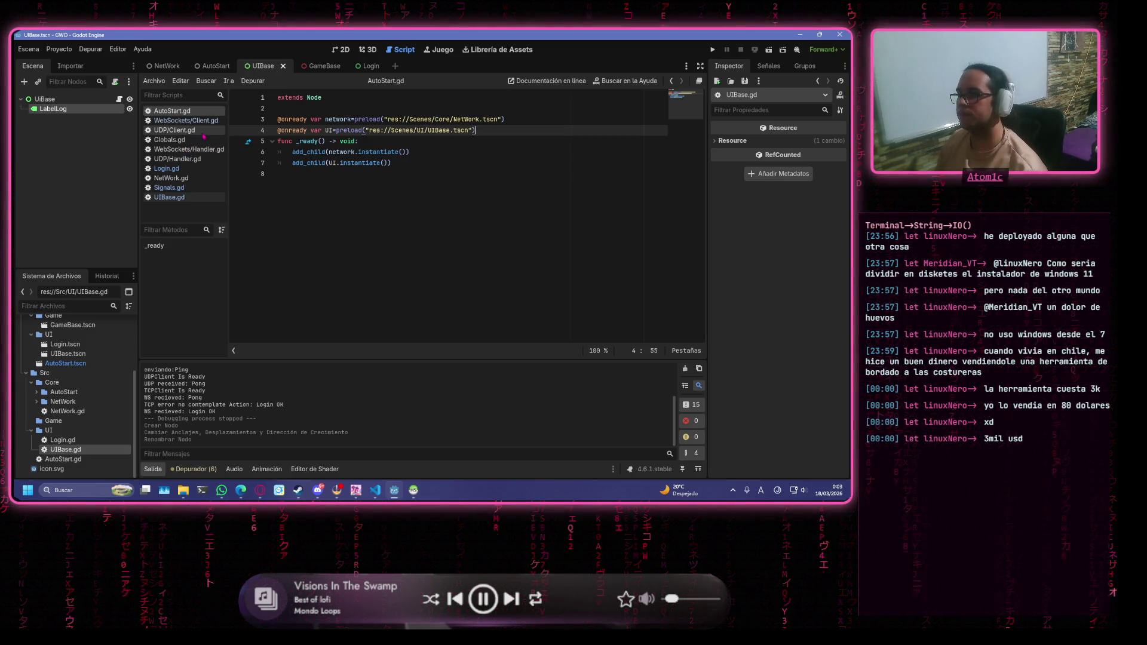
left_click(201, 150)
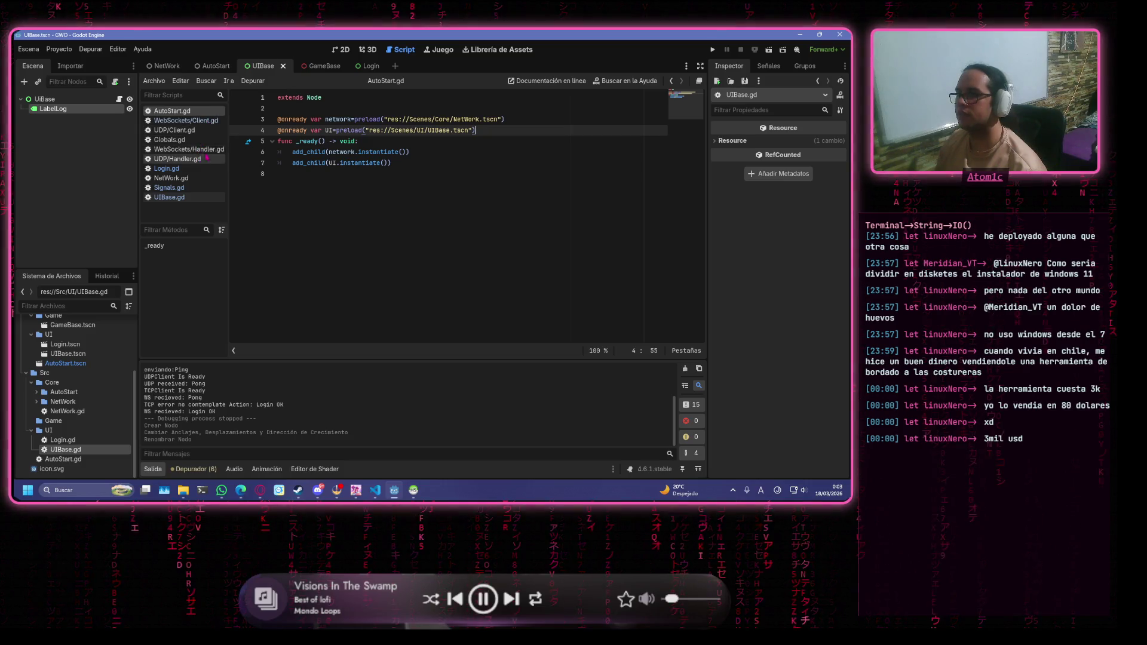
- Add a "Login OK" match branch below the Pong branch in Handler.gd
left_click(438, 153)
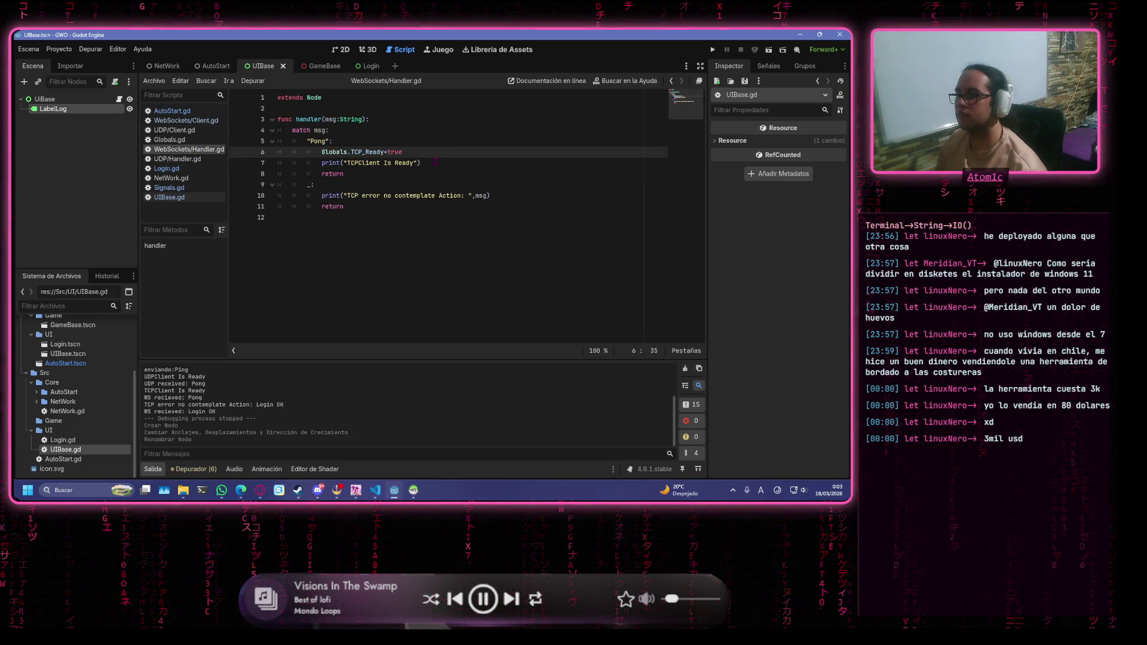
left_click(379, 178)
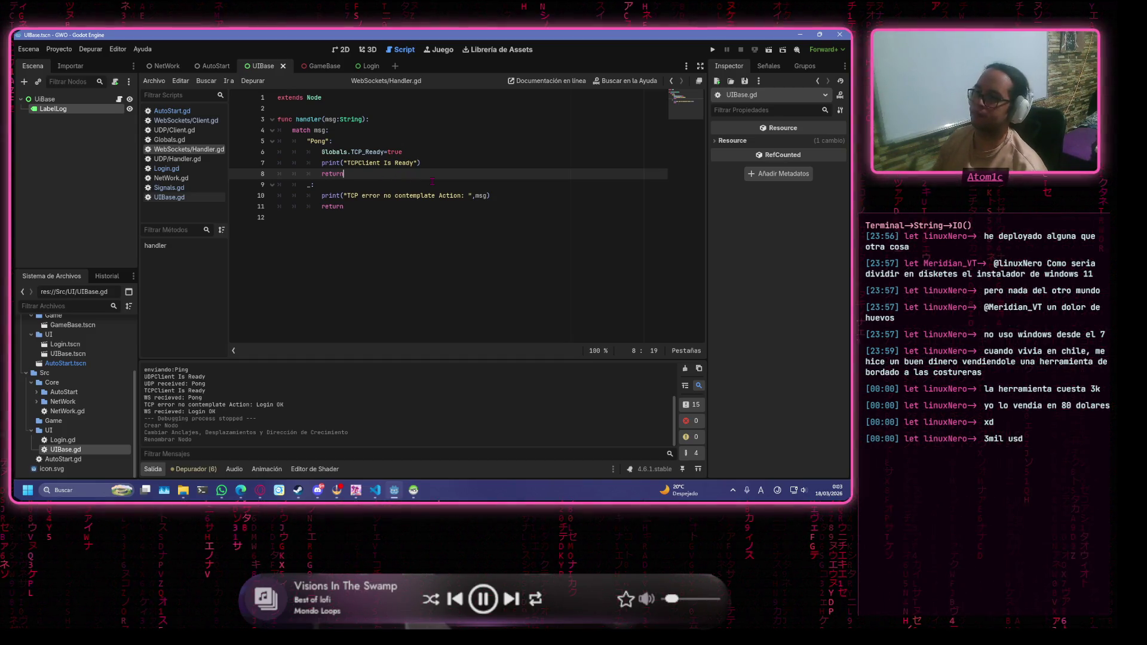
key("Return")
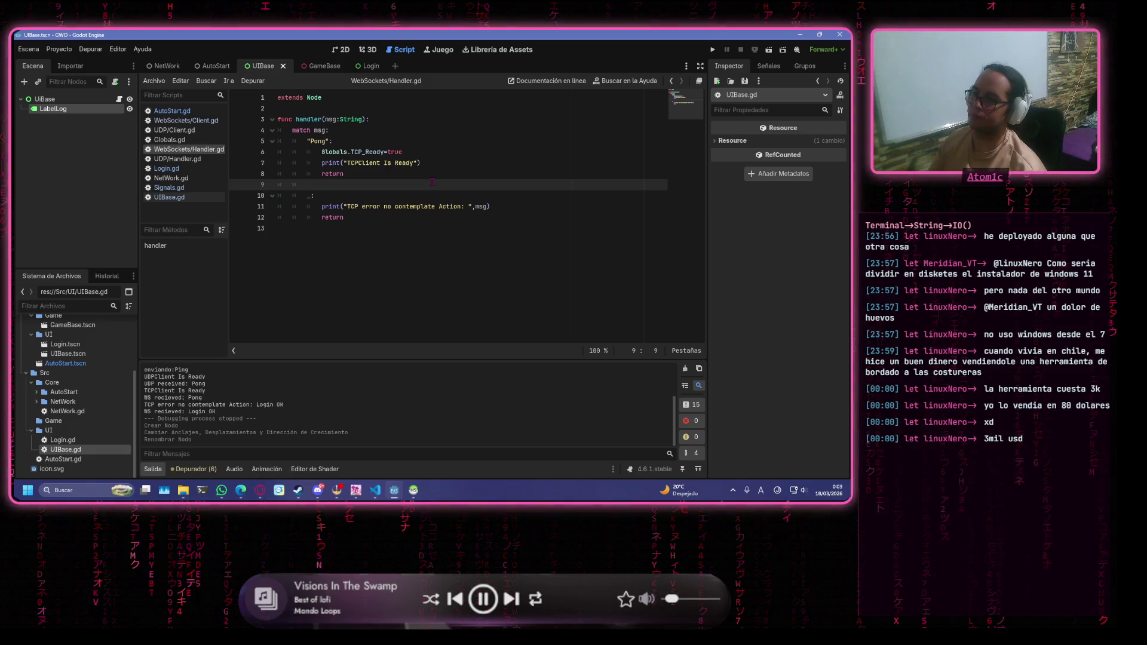
type("\"Login OK")
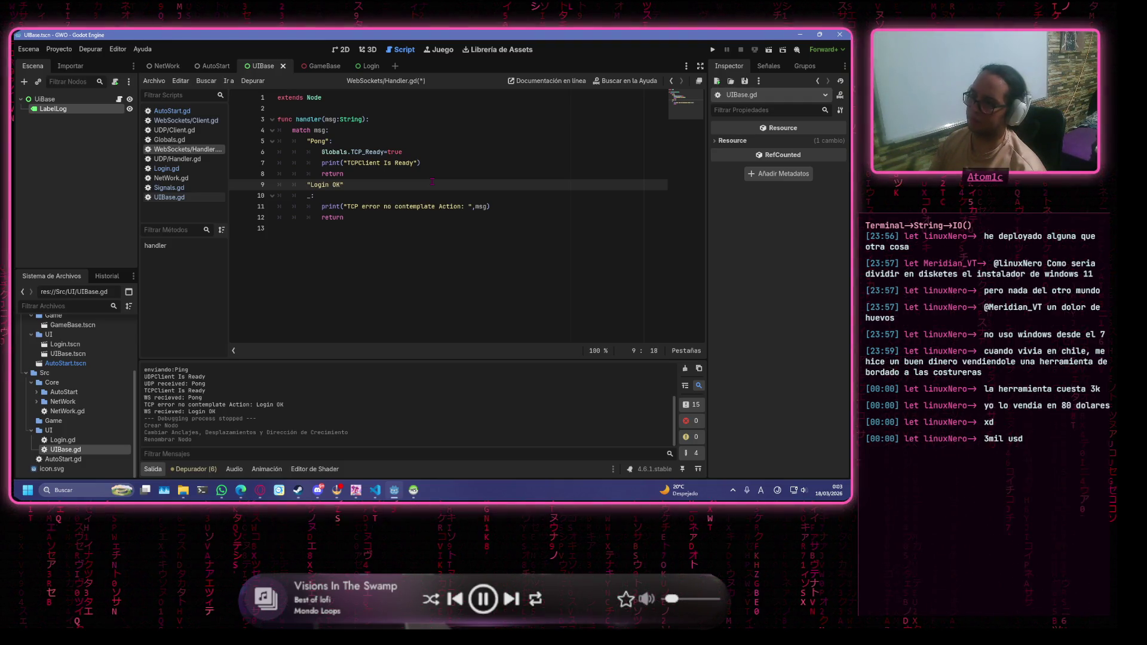
type("K")
key("Right")
key("Return")
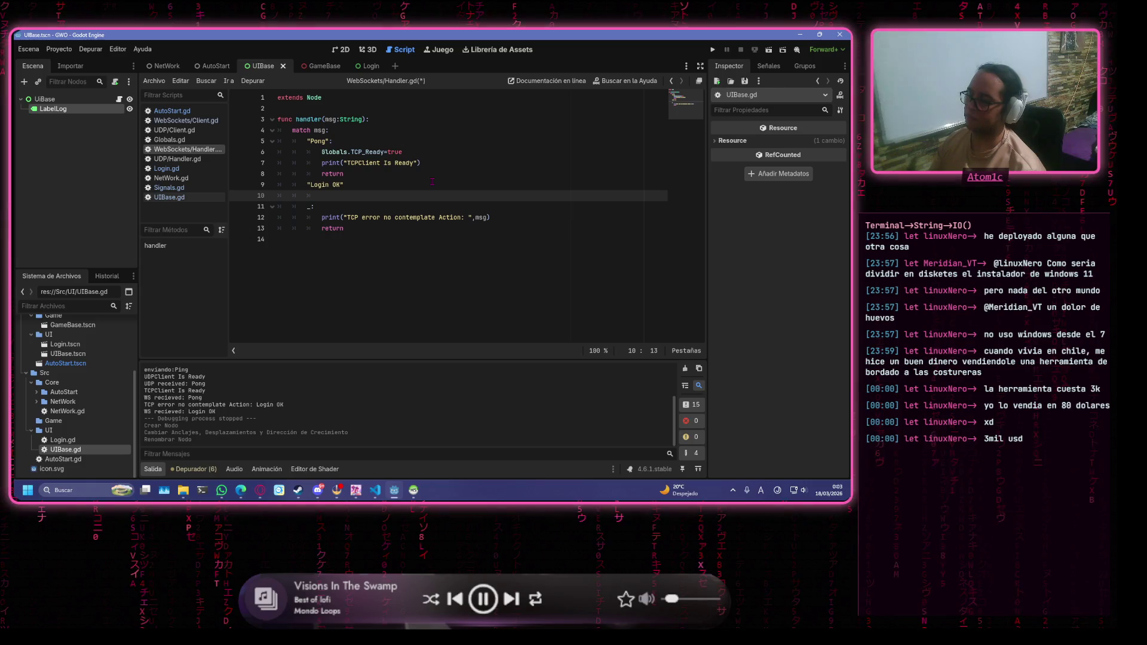
type("$i")
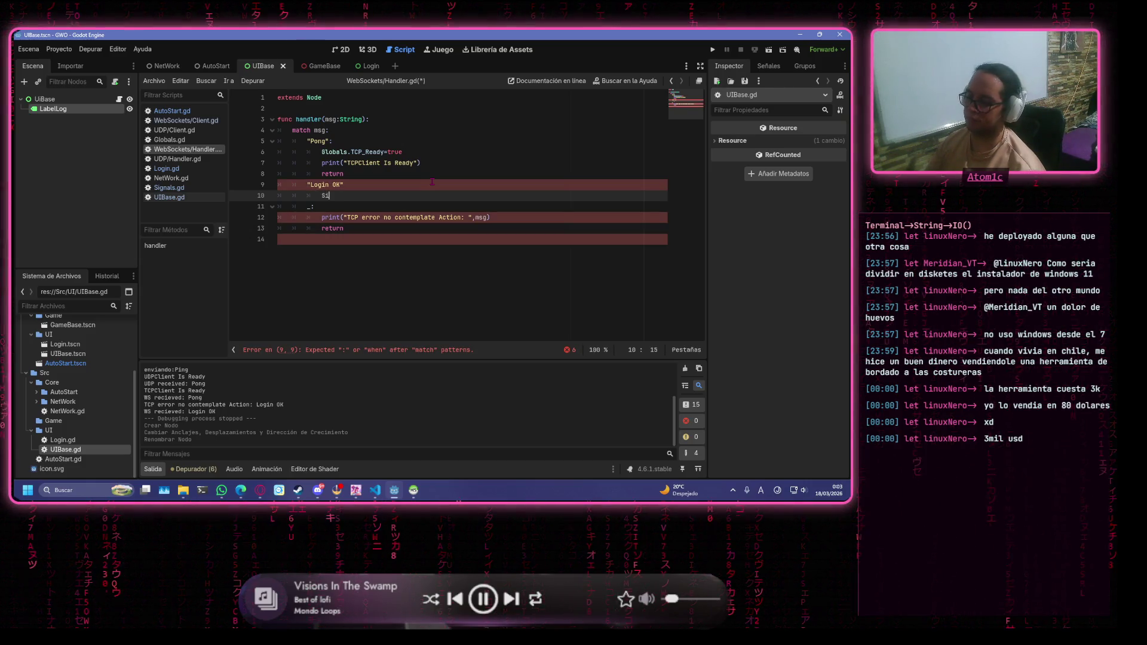
type(".")
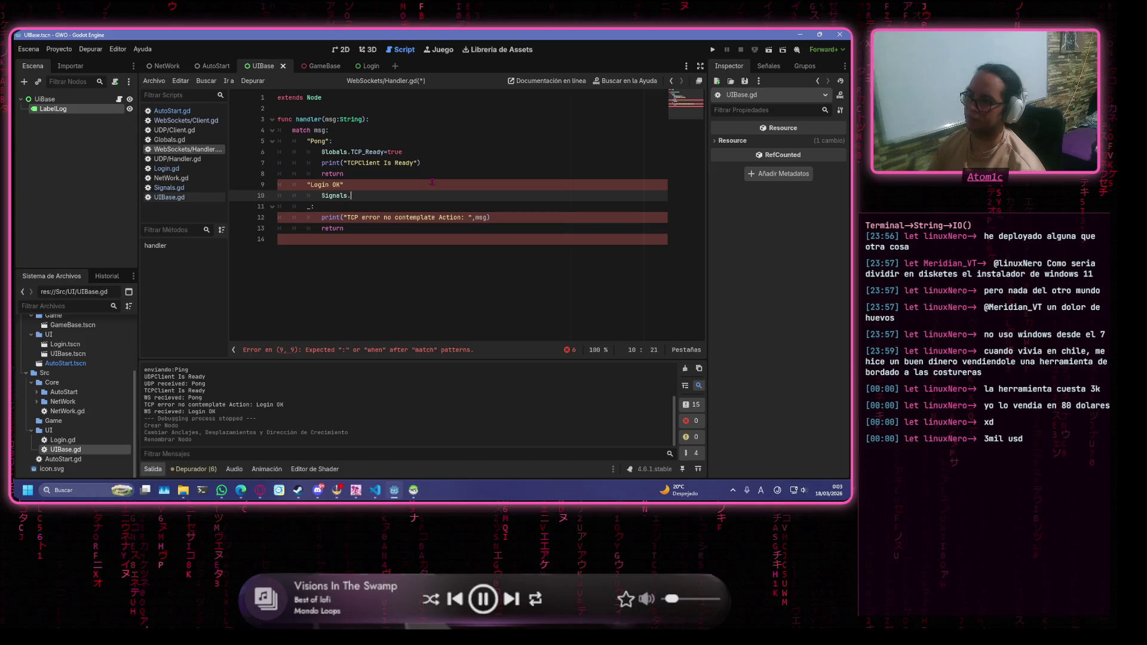
type("Log")
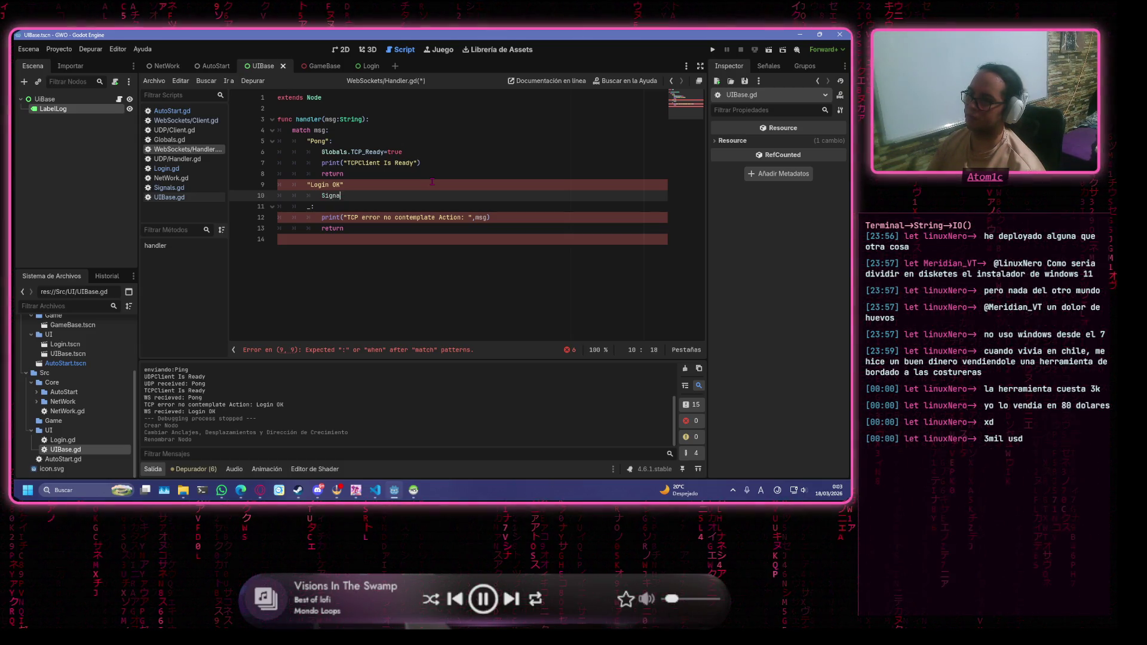
key("BackSpace")
key("Up")
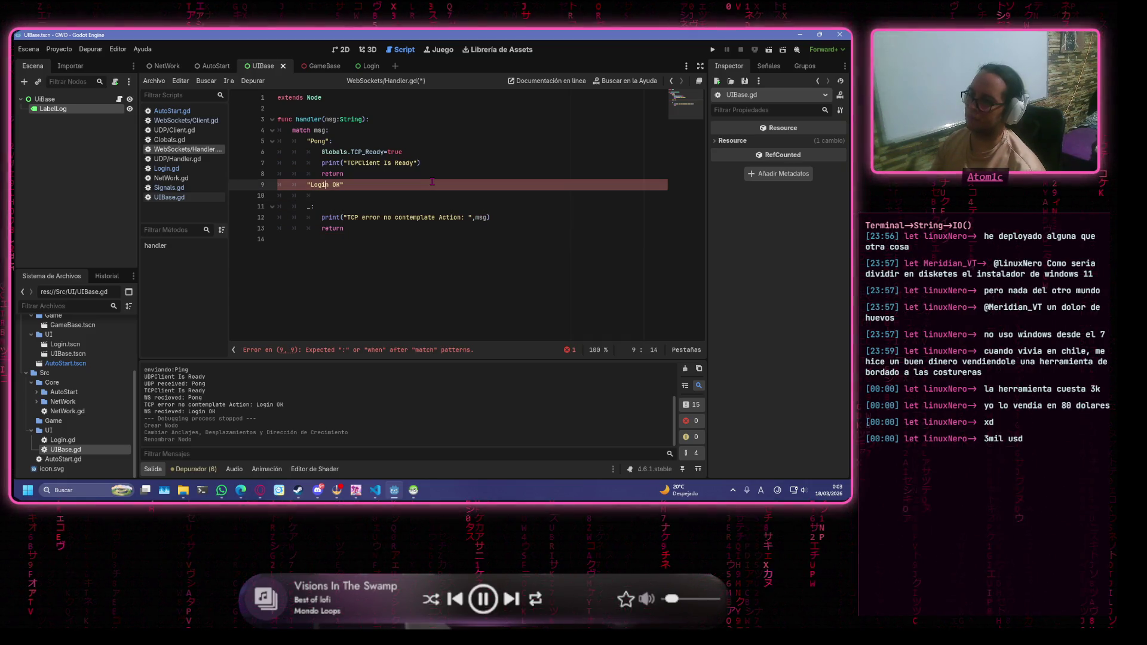
key("Return")
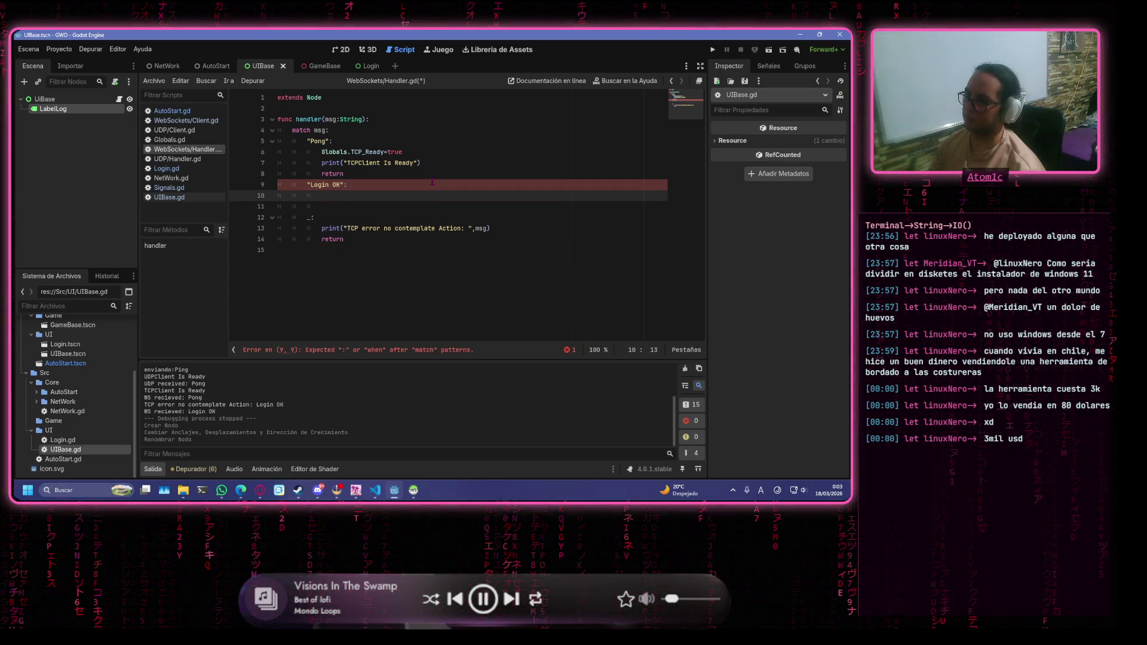
- Make the Login OK branch emit Signals.labelLog("Loggin Sucess") and save Handler.gd
type("Sin")
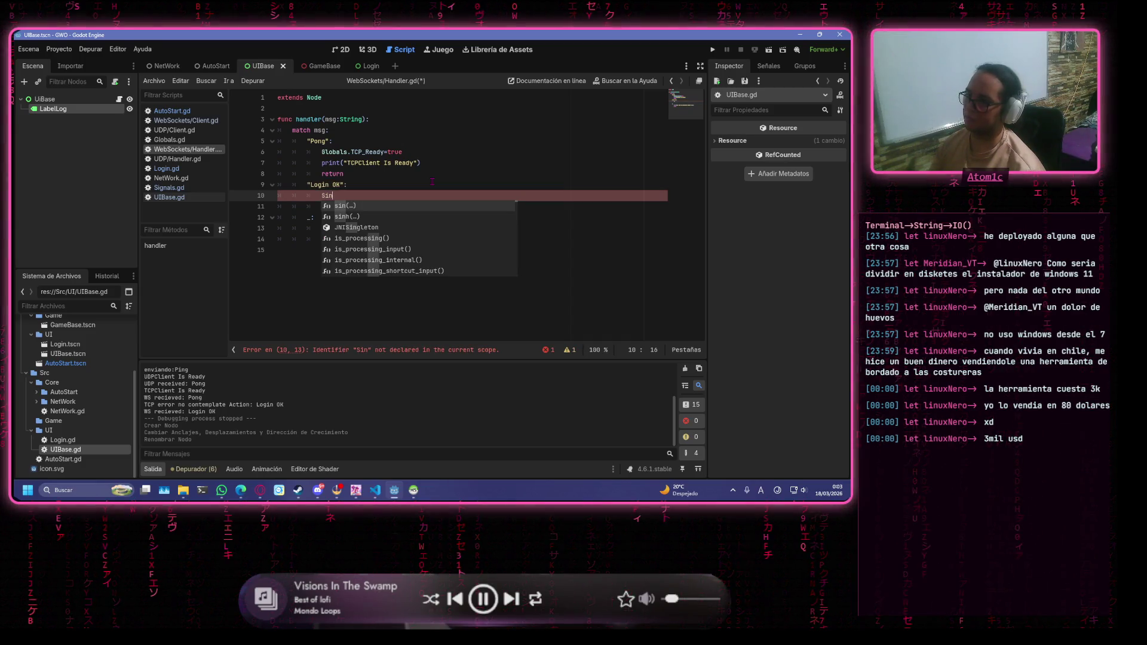
type("als/")
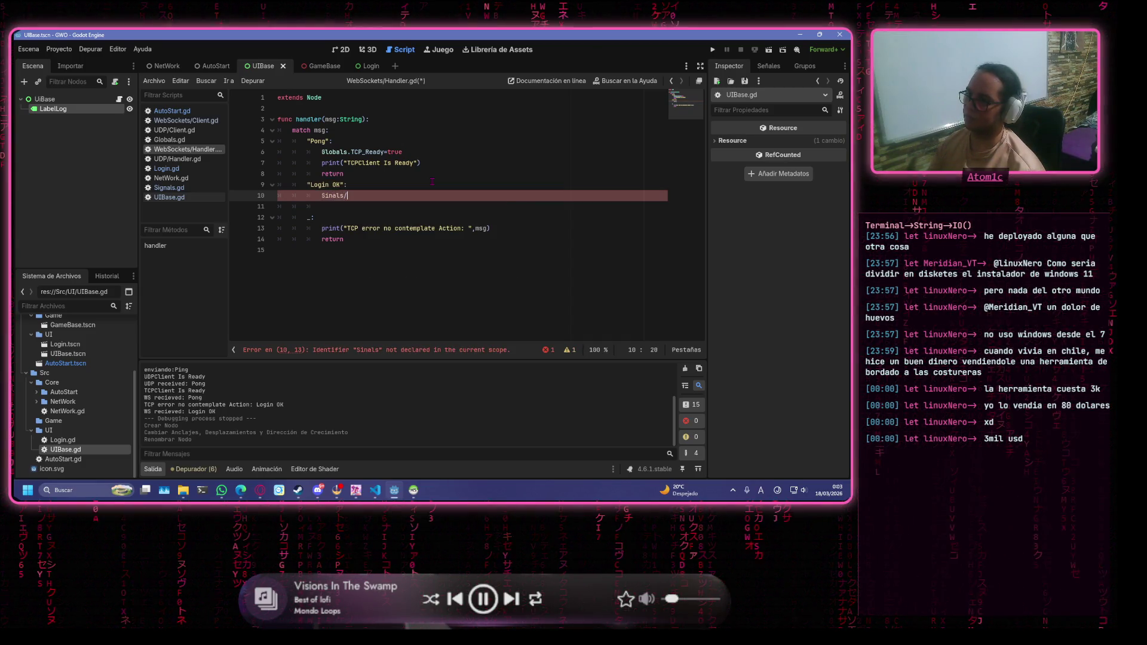
type(".L")
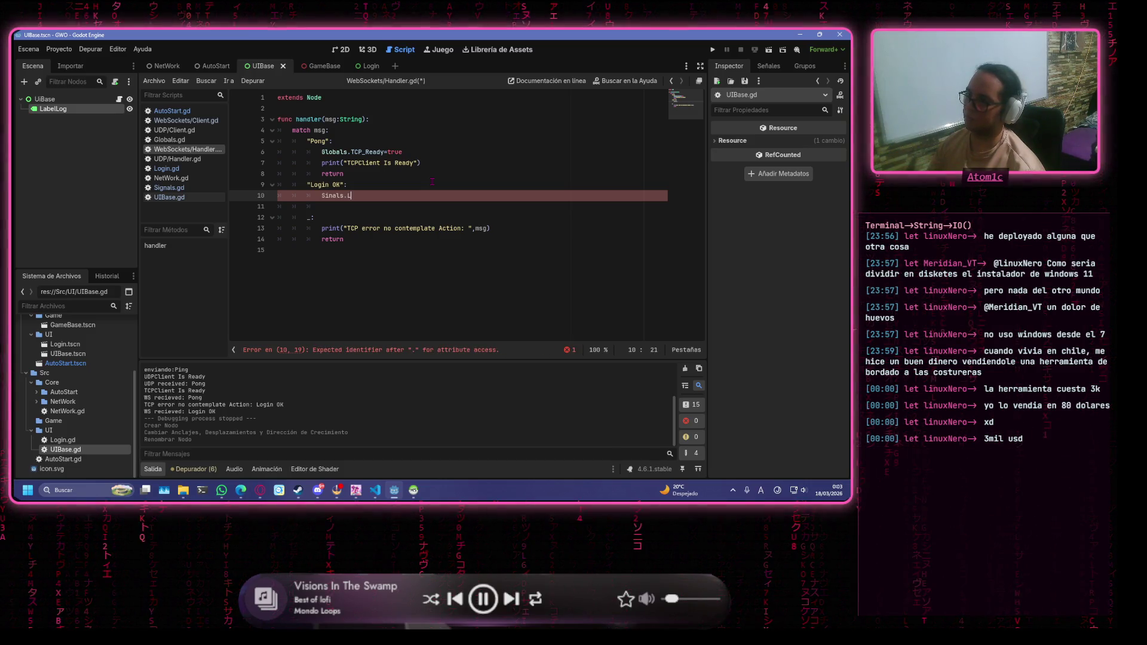
key("BackSpace")
key("BackSpace")
key("BackSpace")
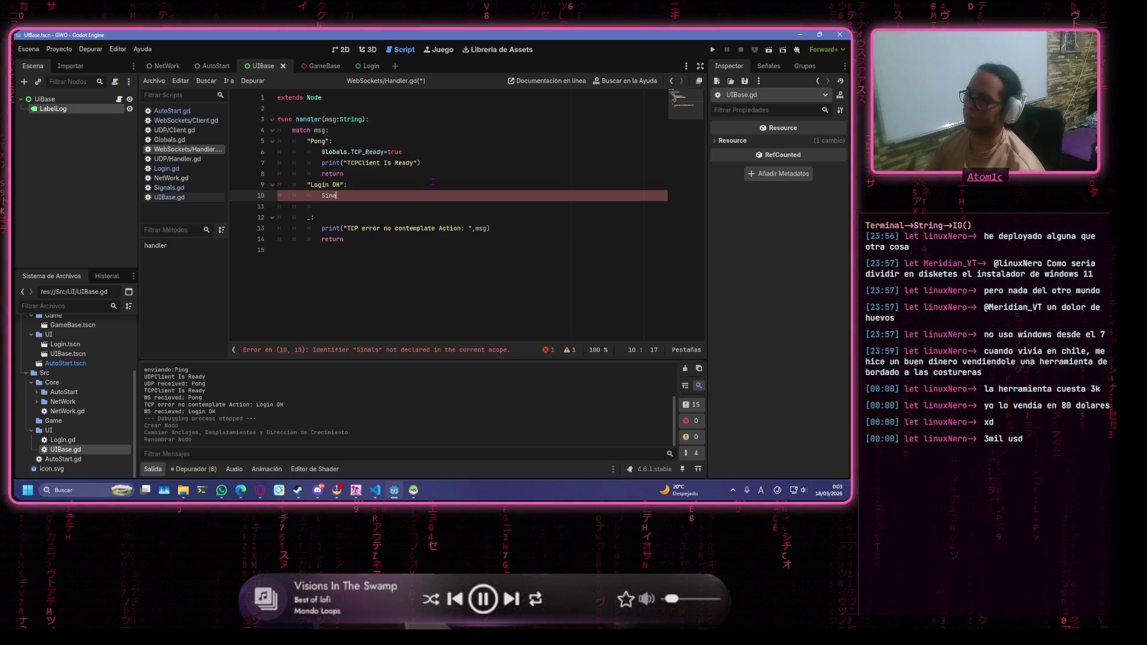
key("ctrl+space")
type("ignals")
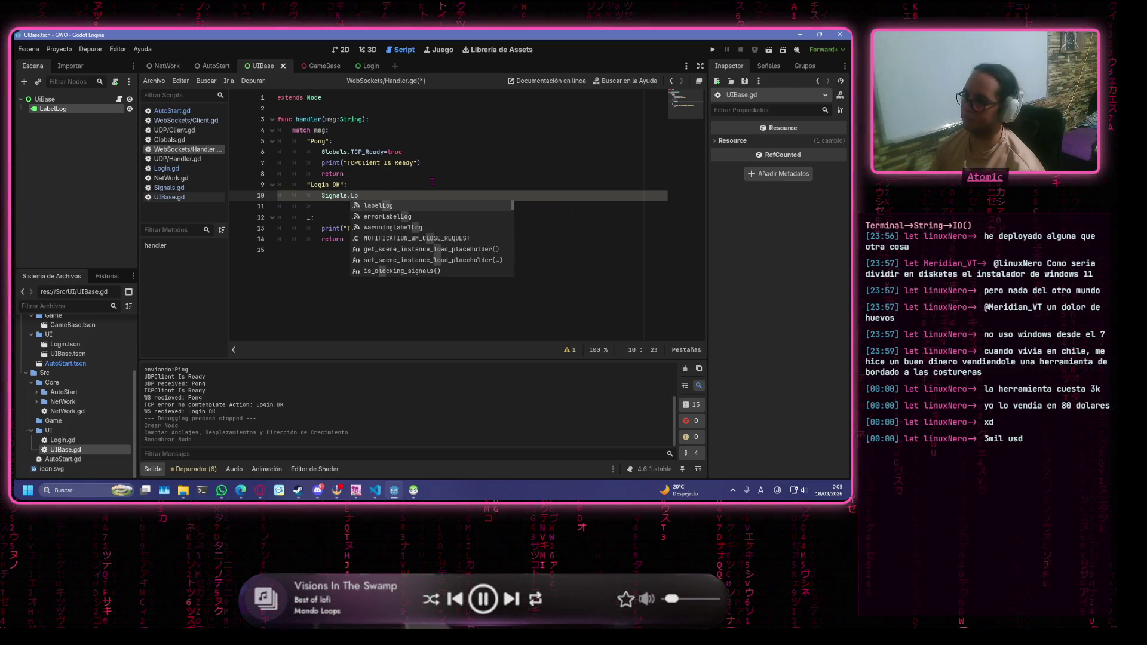
key("Return")
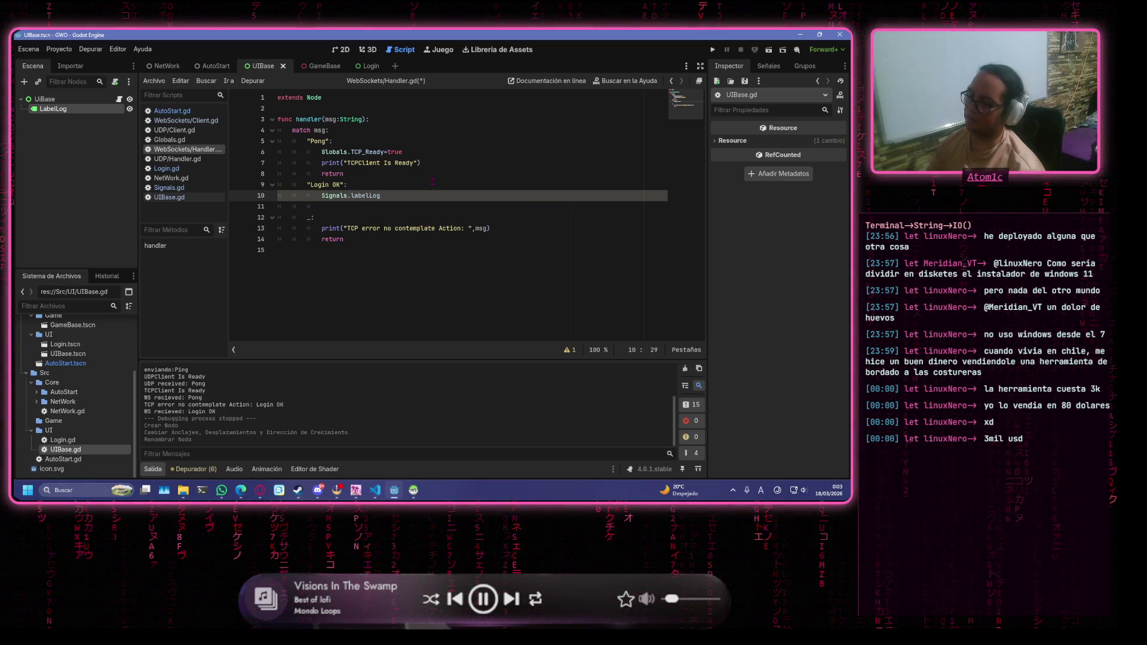
type(".e")
key("Return")
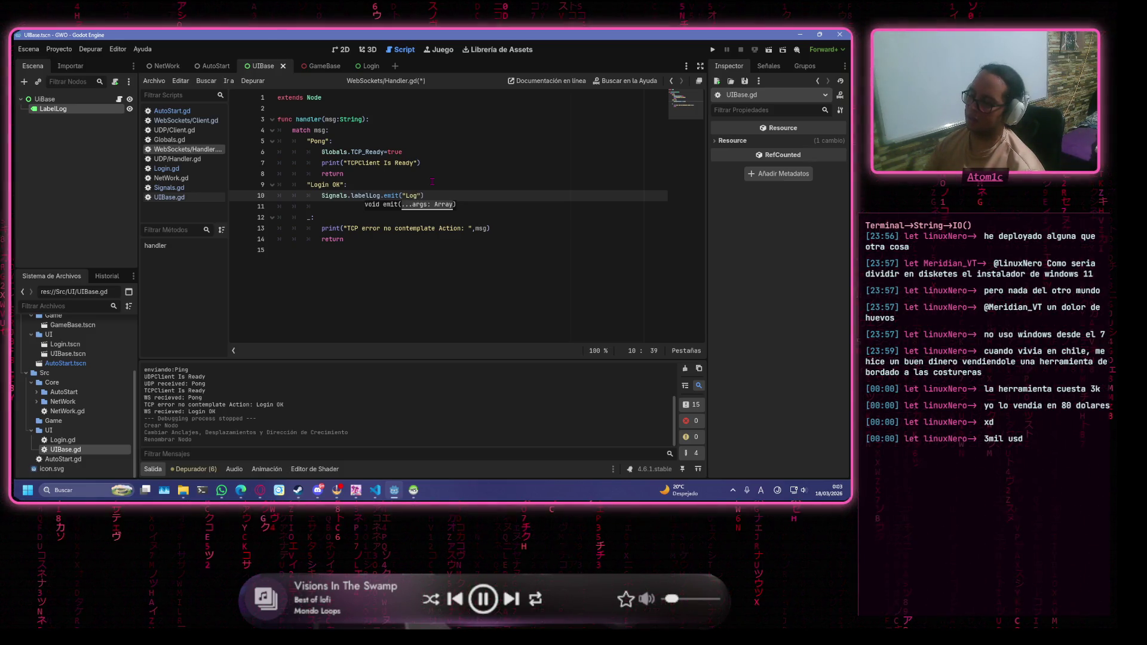
type("gin Suce")
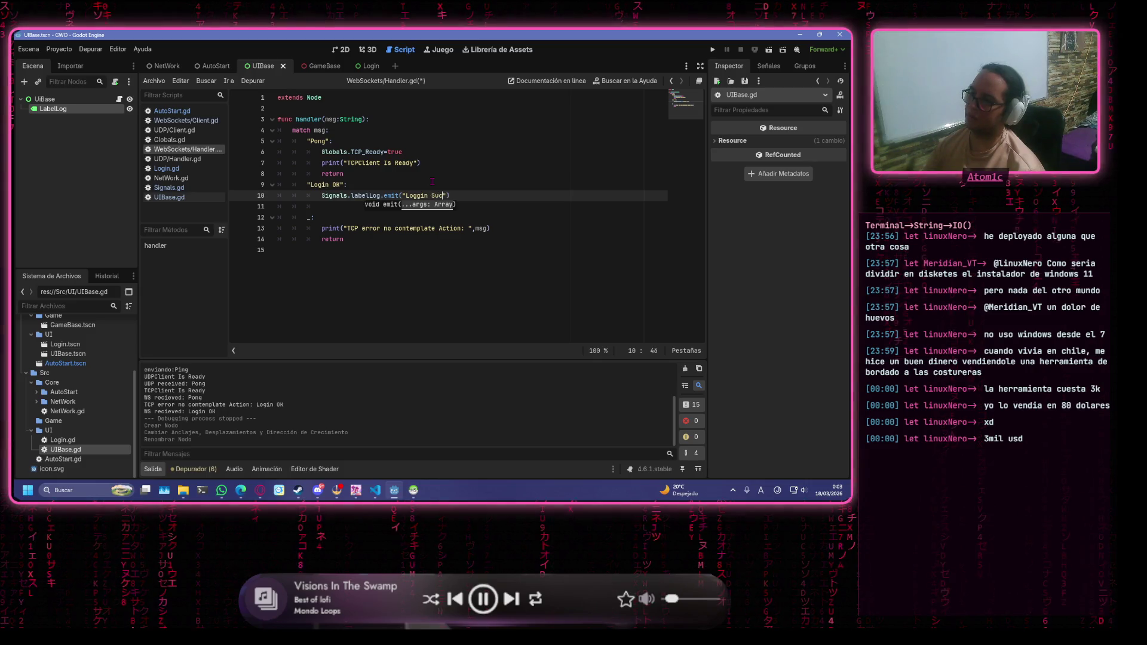
type("ss")
key("End")
key("ctrl+s")
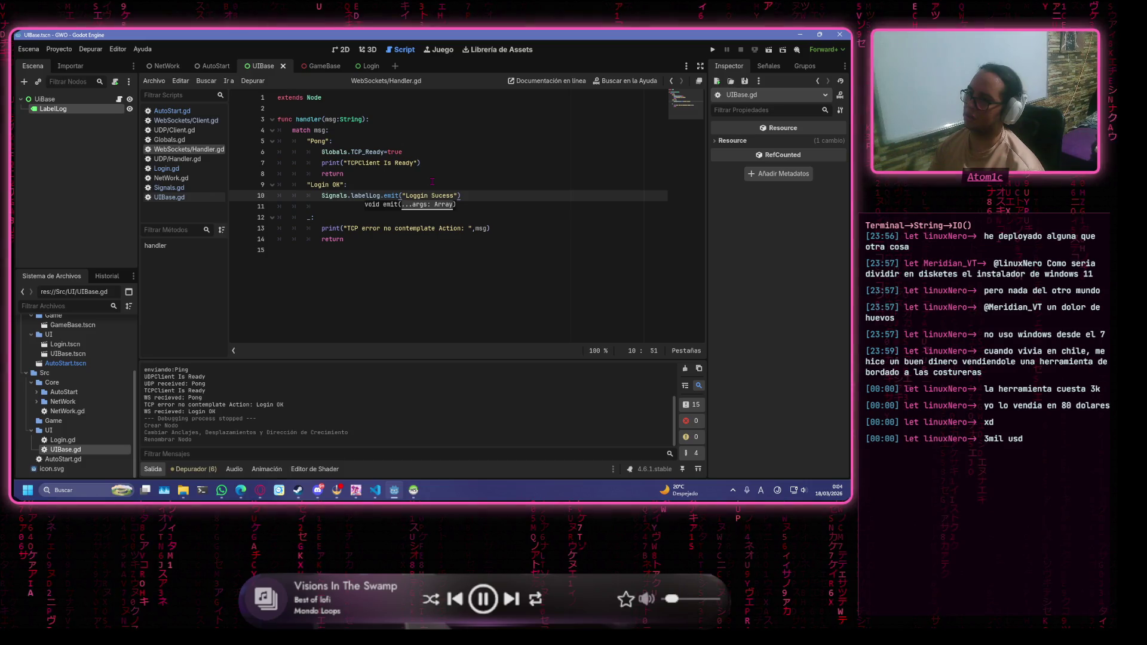
- Remove the extra blank line and open a new line under the emit call
key("Down")
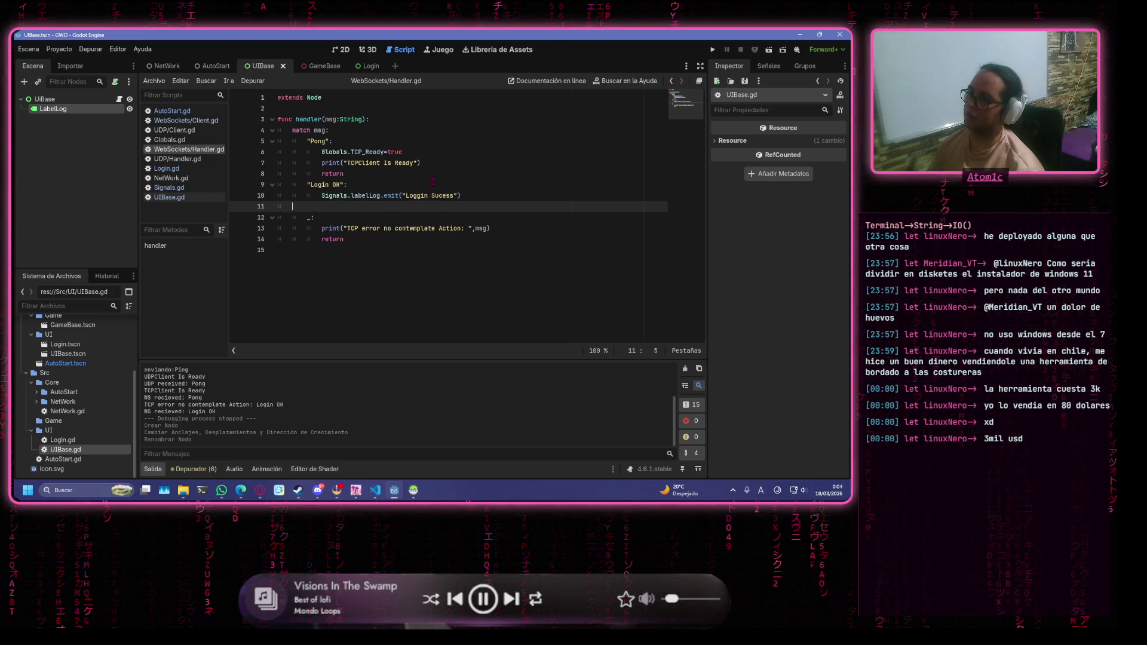
key("BackSpace")
key("BackSpace")
key("BackSpace")
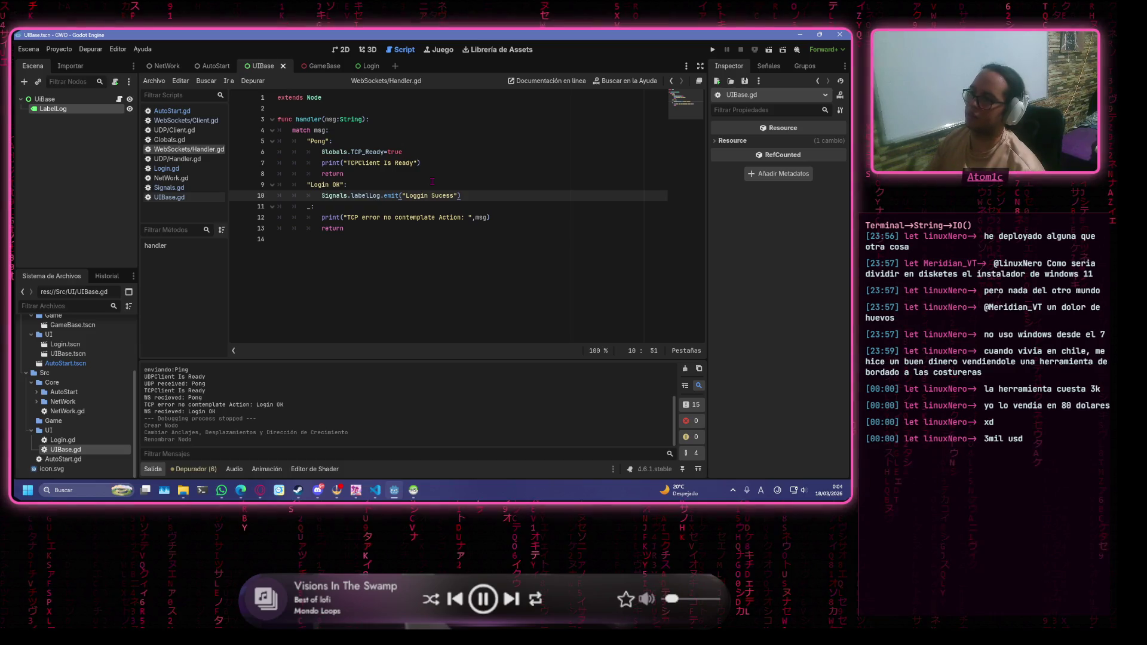
left_click(514, 173)
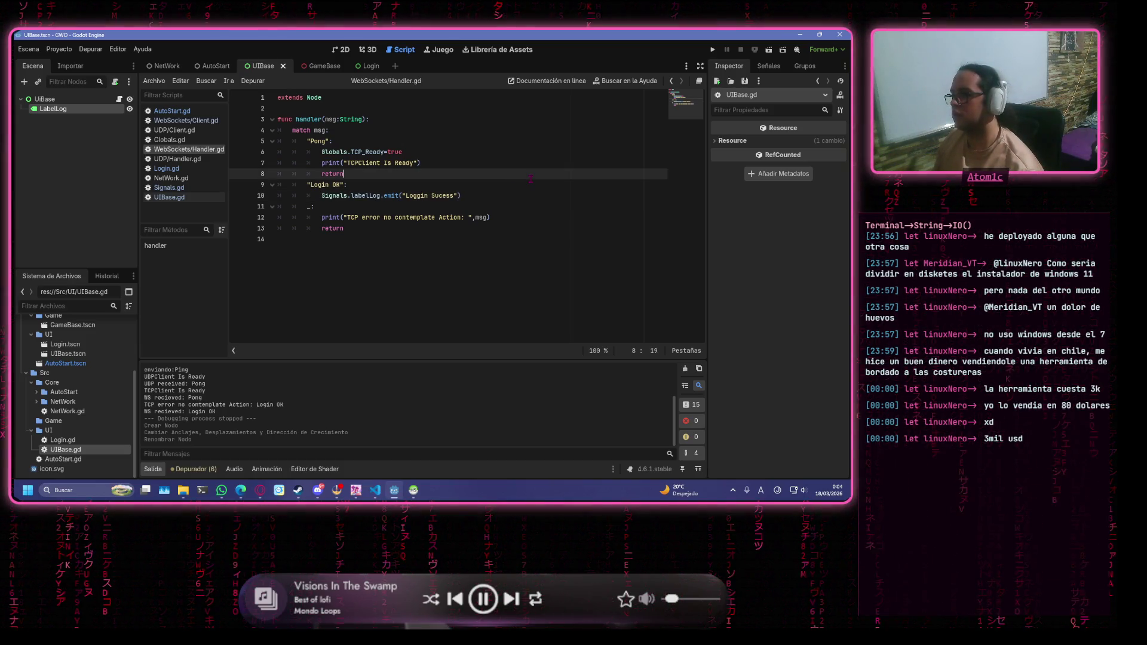
left_click(530, 195)
key("Return")
- Add return under the emit call, run the game, and check the ServerGame backend workspace
type("return")
left_click(712, 50)
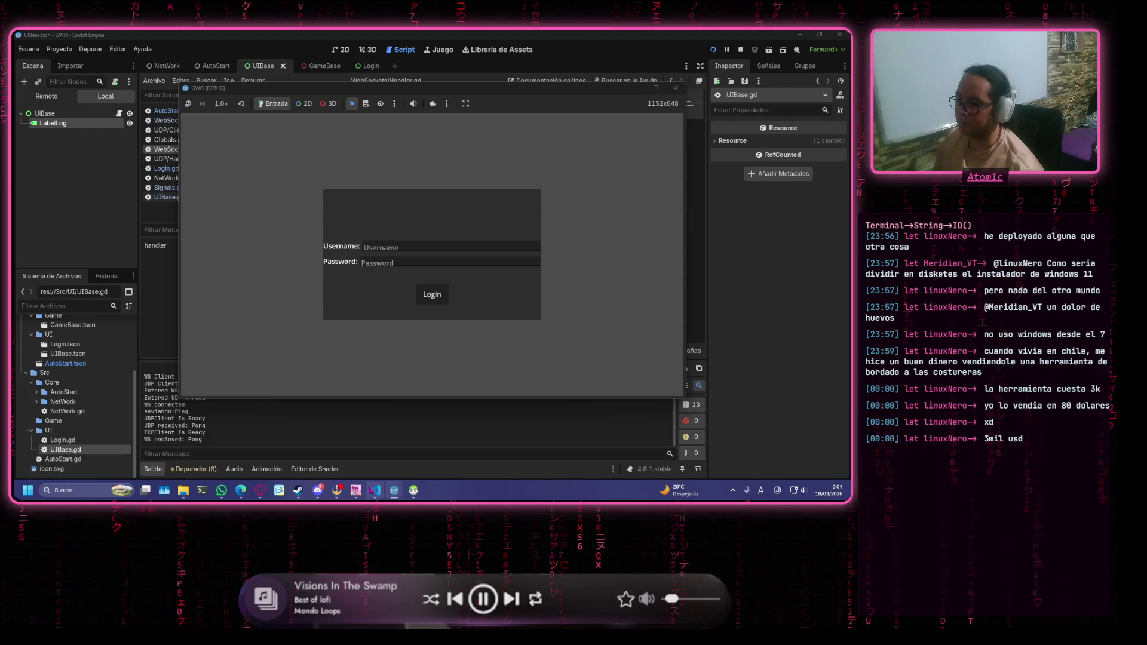
left_click(368, 476)
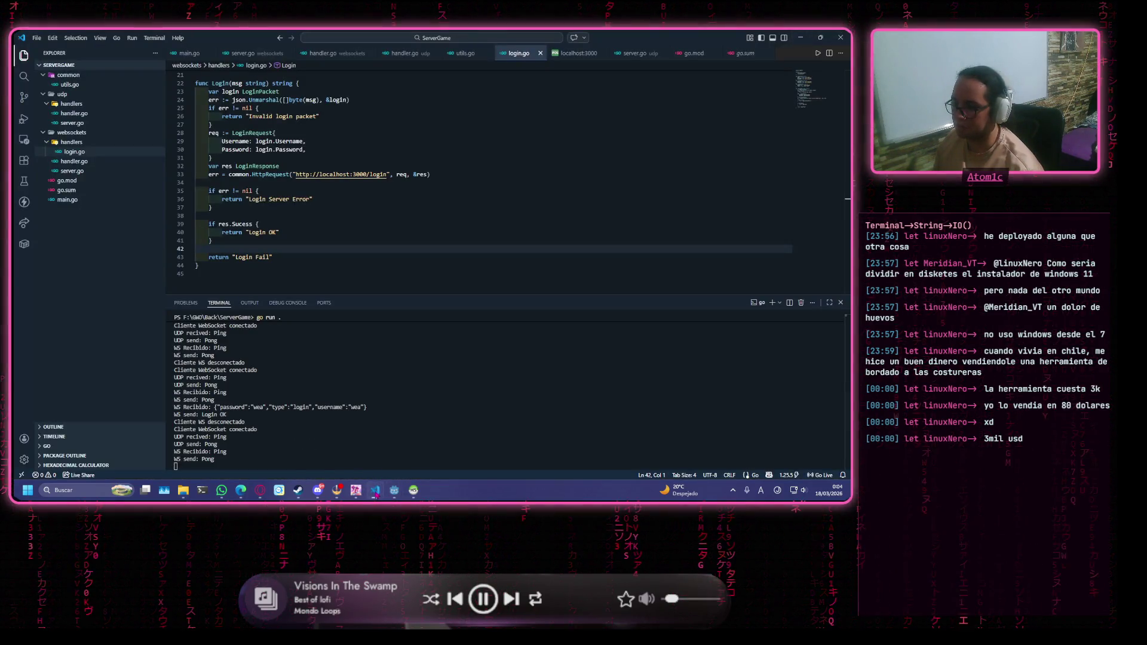
left_click(329, 442)
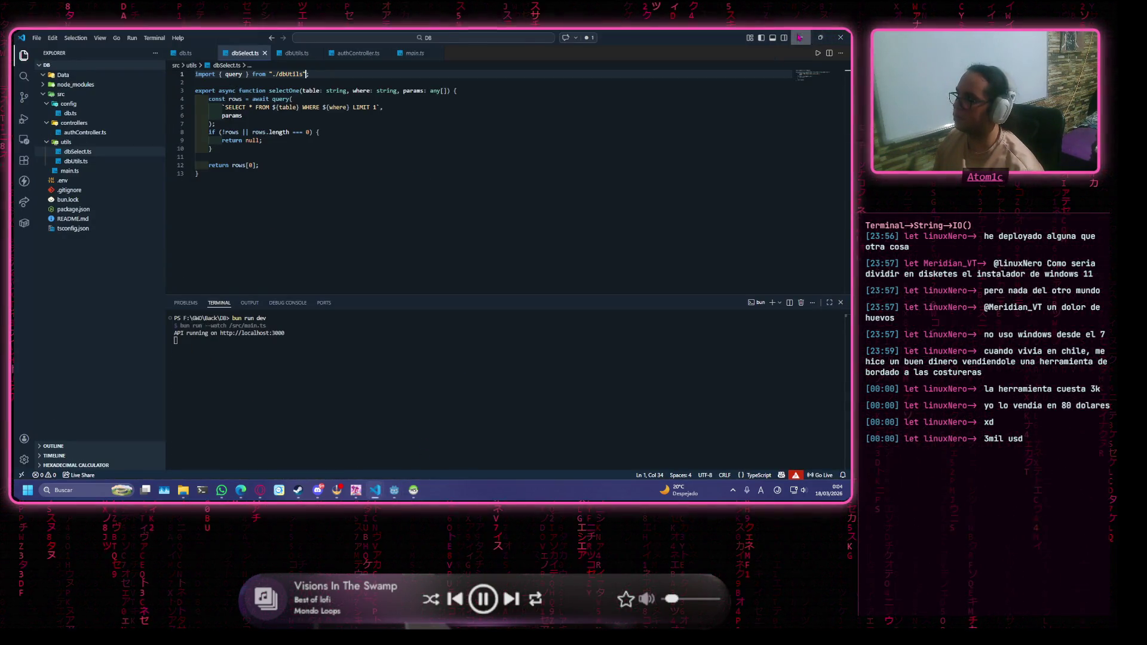
key("alt+Tab")
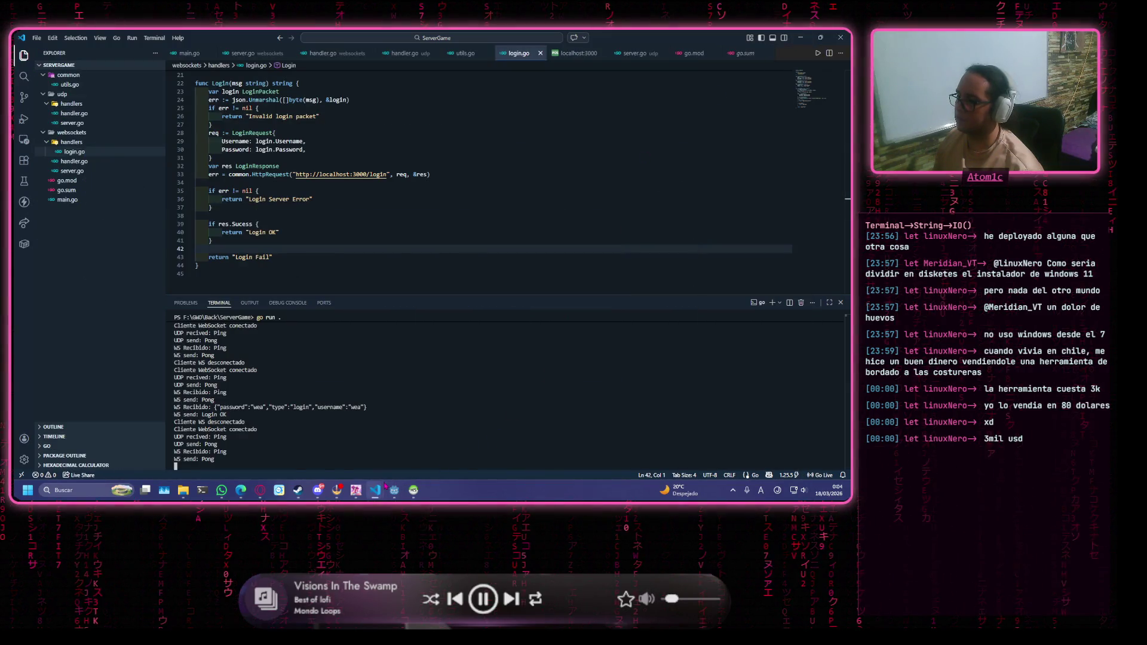
mouse_move(400, 495)
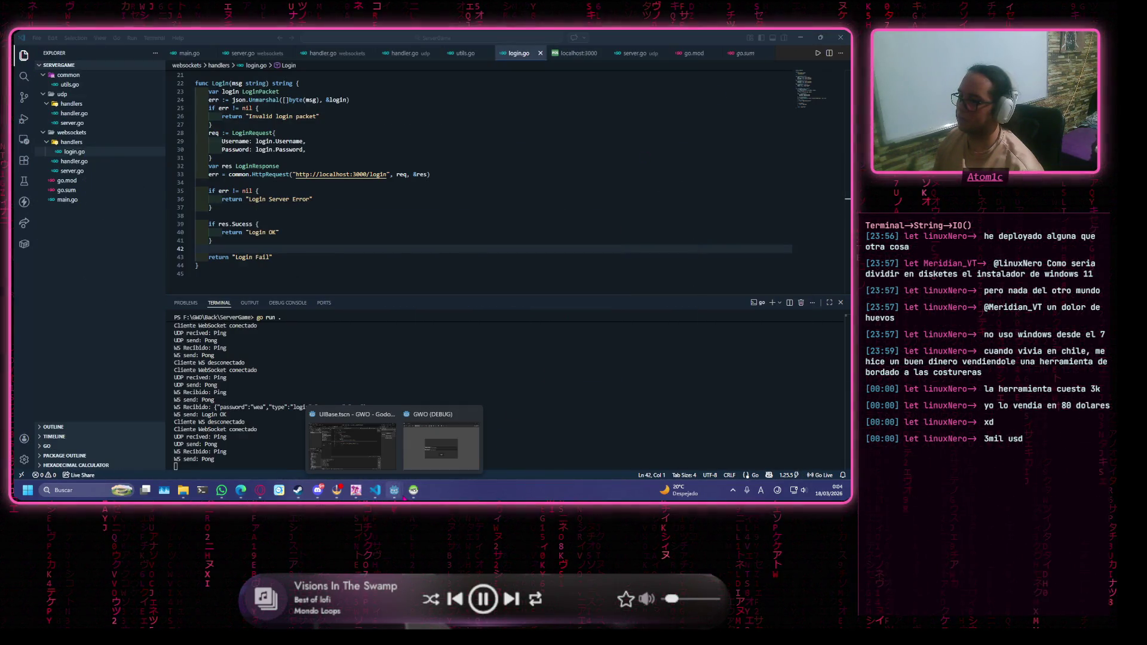
left_click(442, 442)
- Enter a test username and a wrong password in the game and submit the login
left_click(457, 246)
type("wea")
left_click(430, 261)
type("weas")
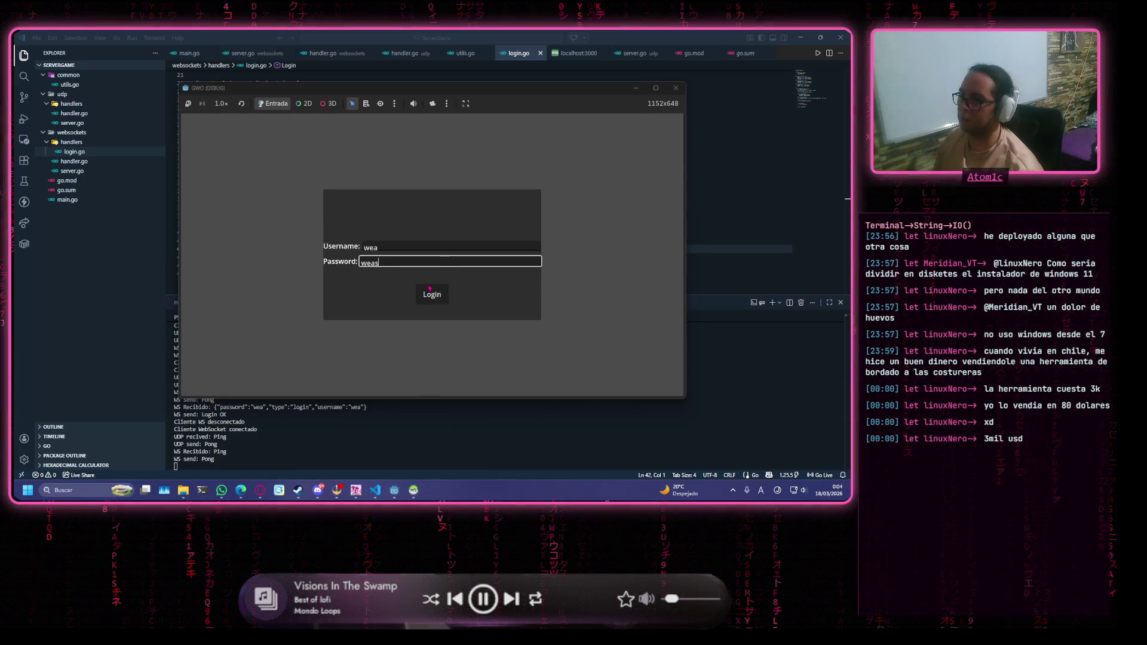
left_click(429, 290)
left_click(431, 262)
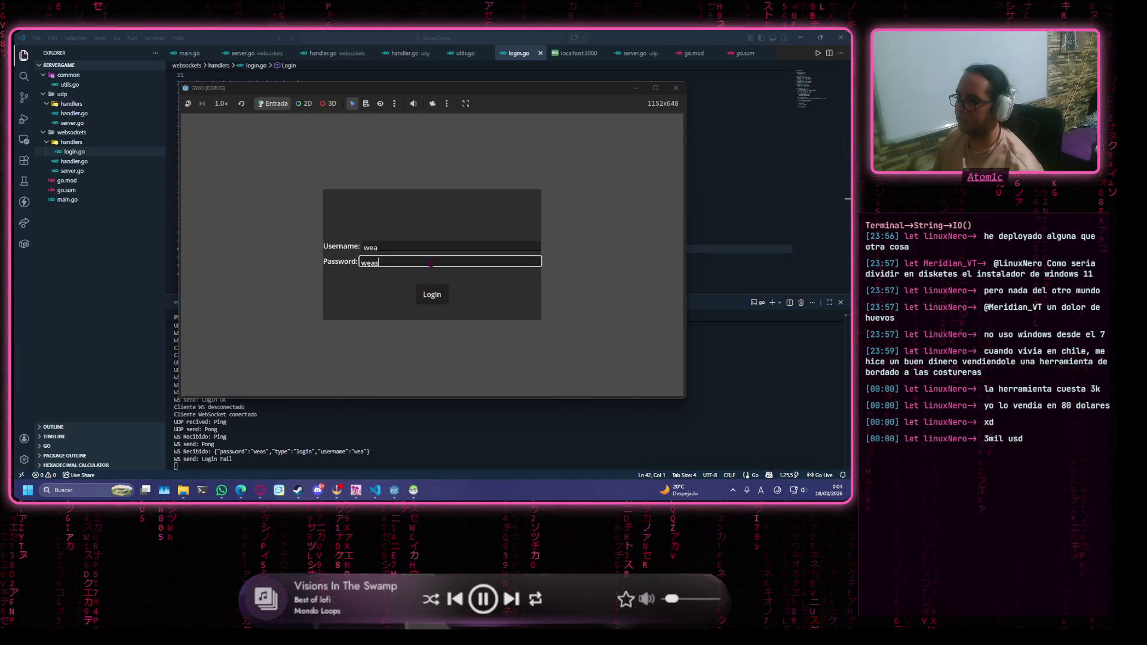
left_click(439, 304)
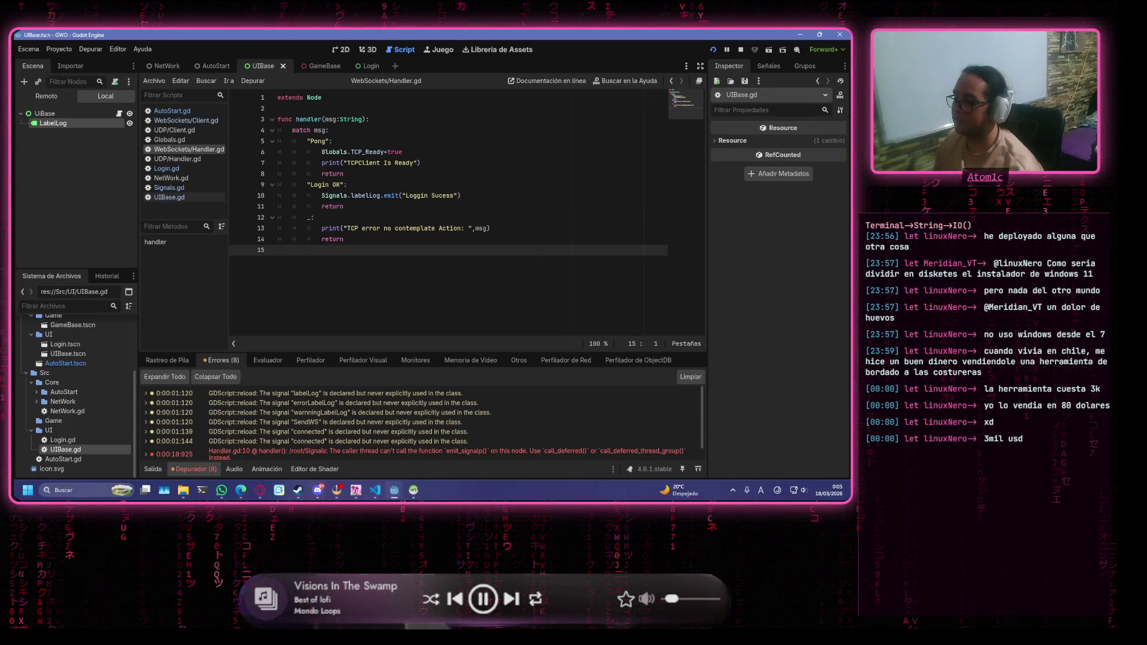
- Close the running game window and select the LabelLog node in the Scene dock
mouse_move(395, 490)
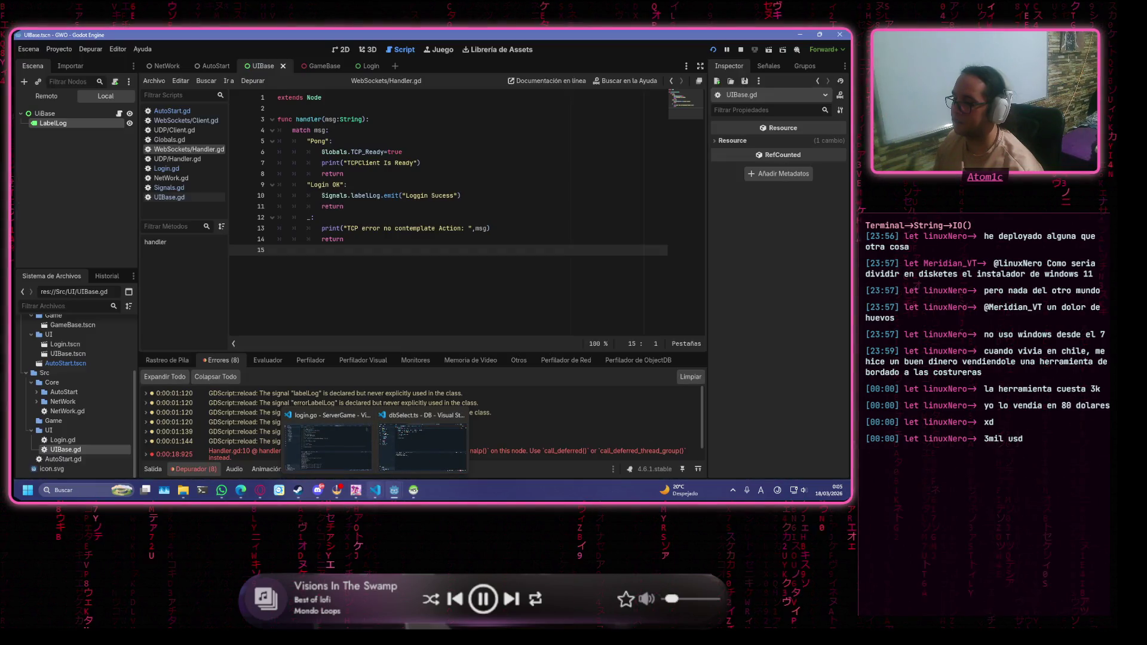
left_click(441, 453)
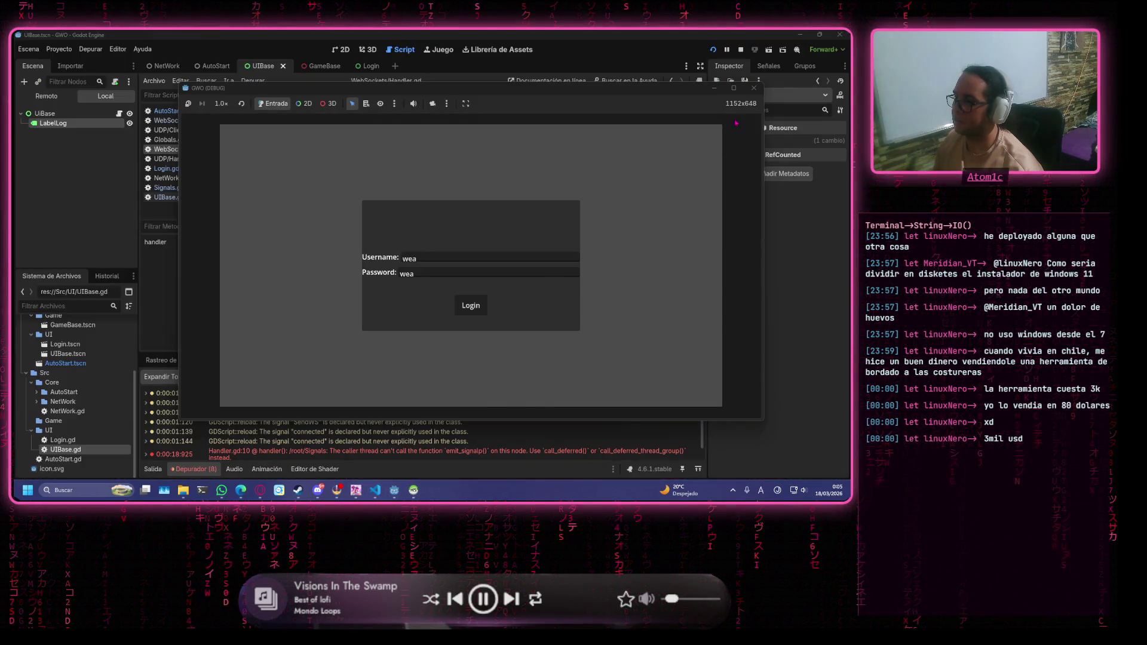
left_click(754, 88)
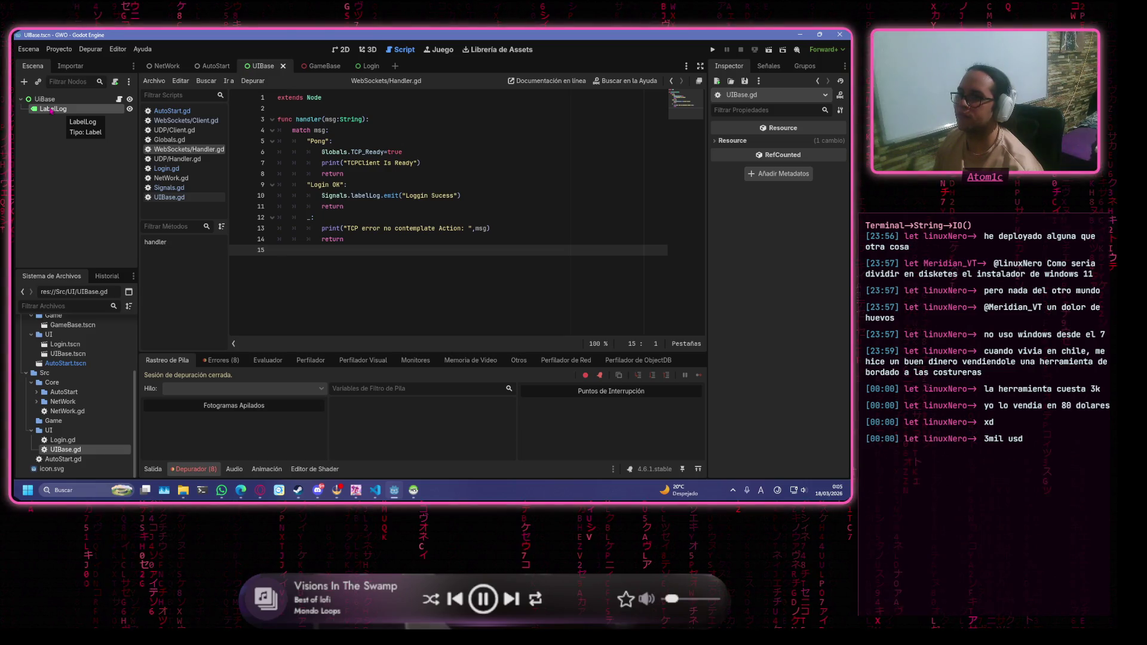
left_click(98, 112)
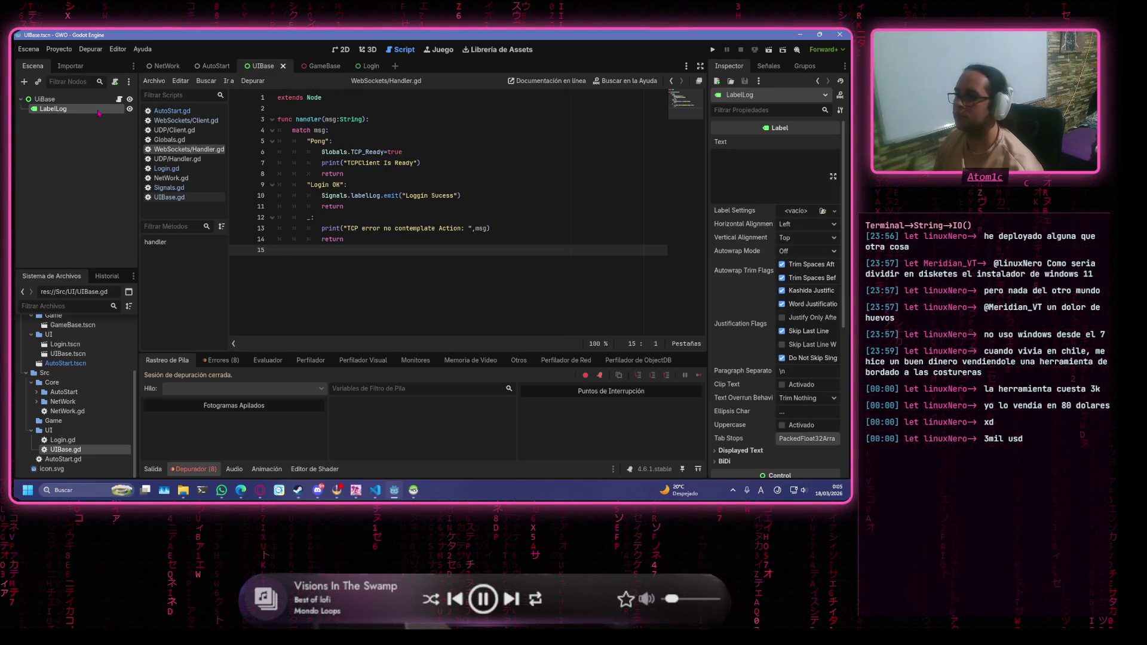
- Delete the LabelLog node from the UIBase scene and save the scene
key("Delete")
left_click(418, 272)
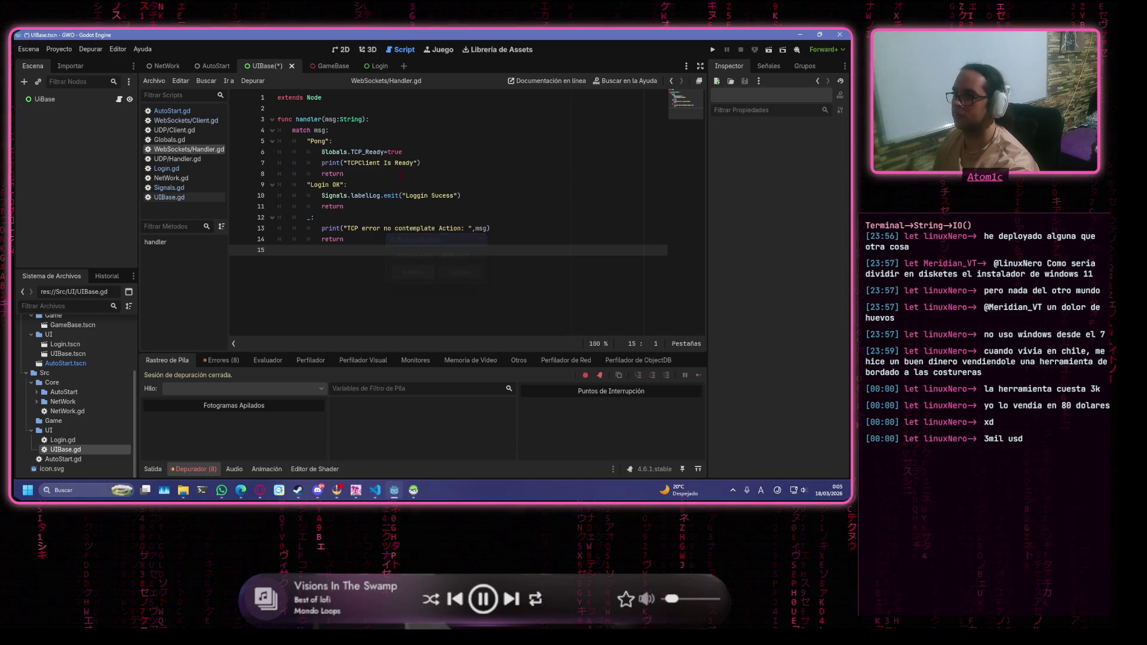
left_click(368, 66)
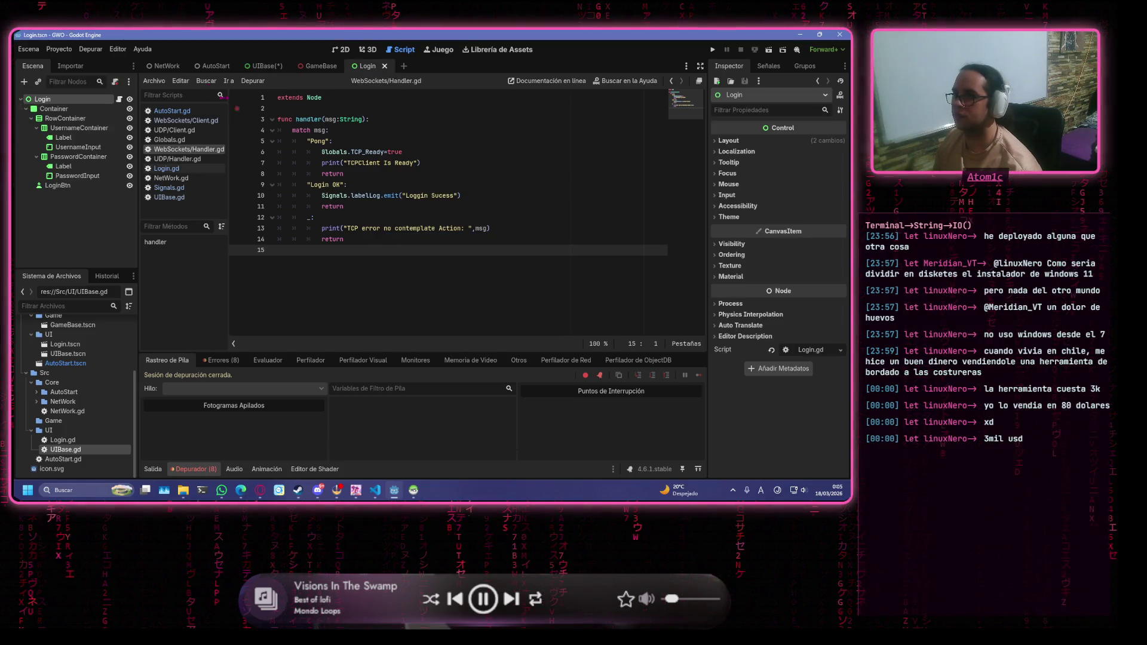
left_click(256, 67)
key("ctrl+s")
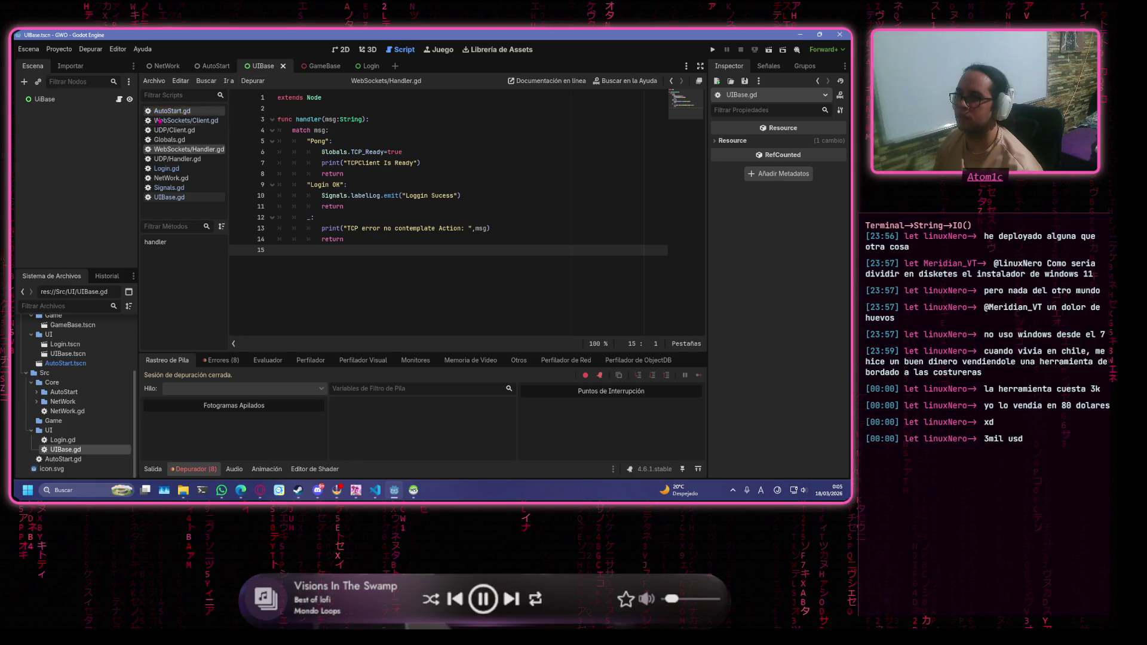
- Remove the labelLog connection and _labelLog handler from UIBase.gd
left_click(211, 199)
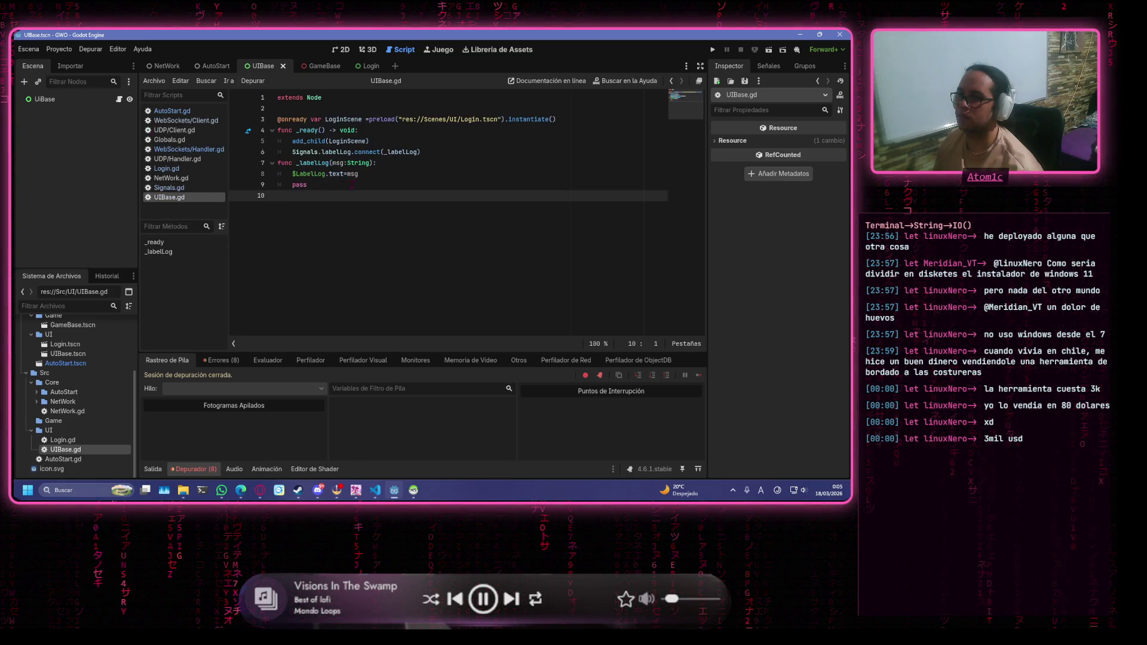
mouse_move(388, 182)
left_mouse_down()
mouse_move(276, 163)
mouse_move(425, 152)
left_mouse_up()
left_click(272, 163)
key("BackSpace")
key("BackSpace")
key("BackSpace")
key("BackSpace")
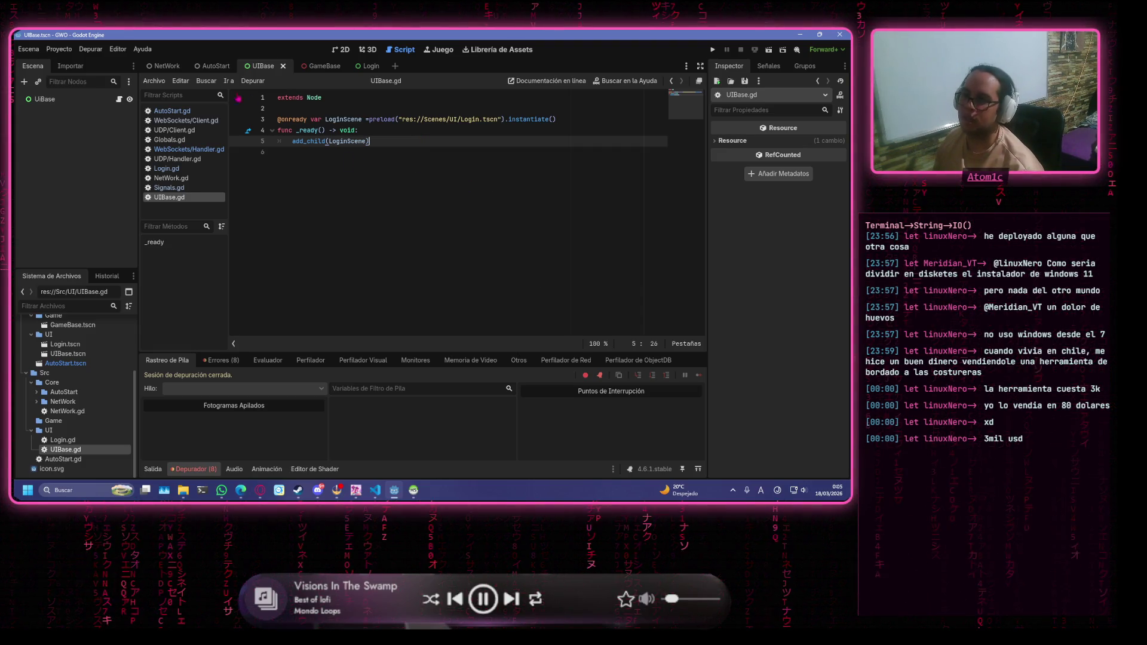
left_click(241, 490)
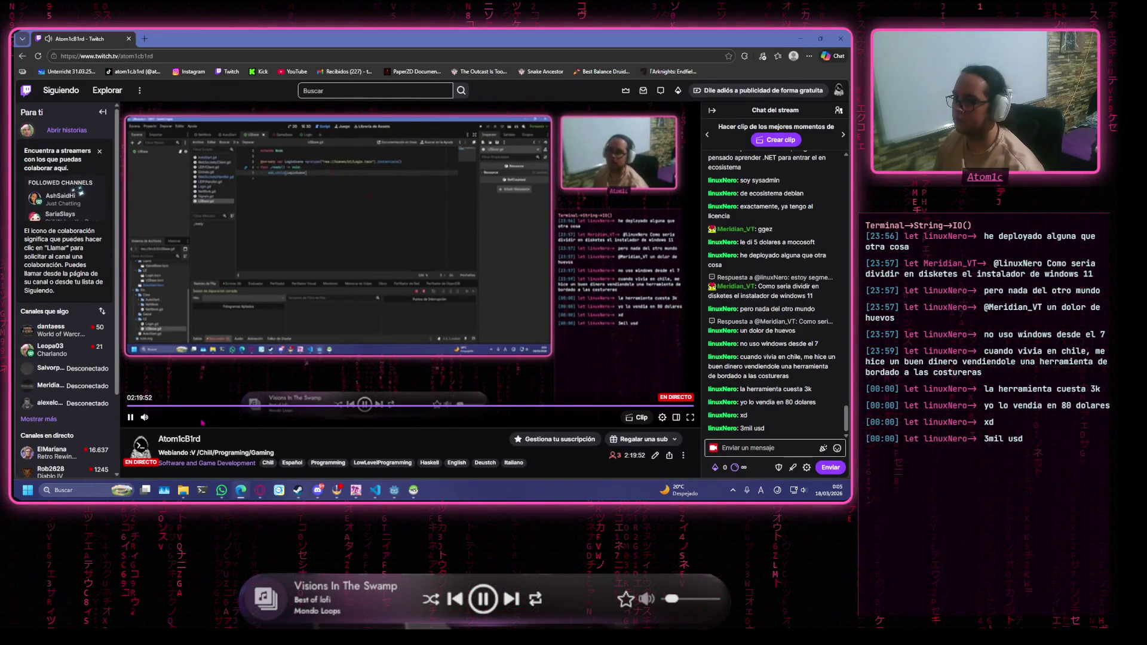
left_click(801, 38)
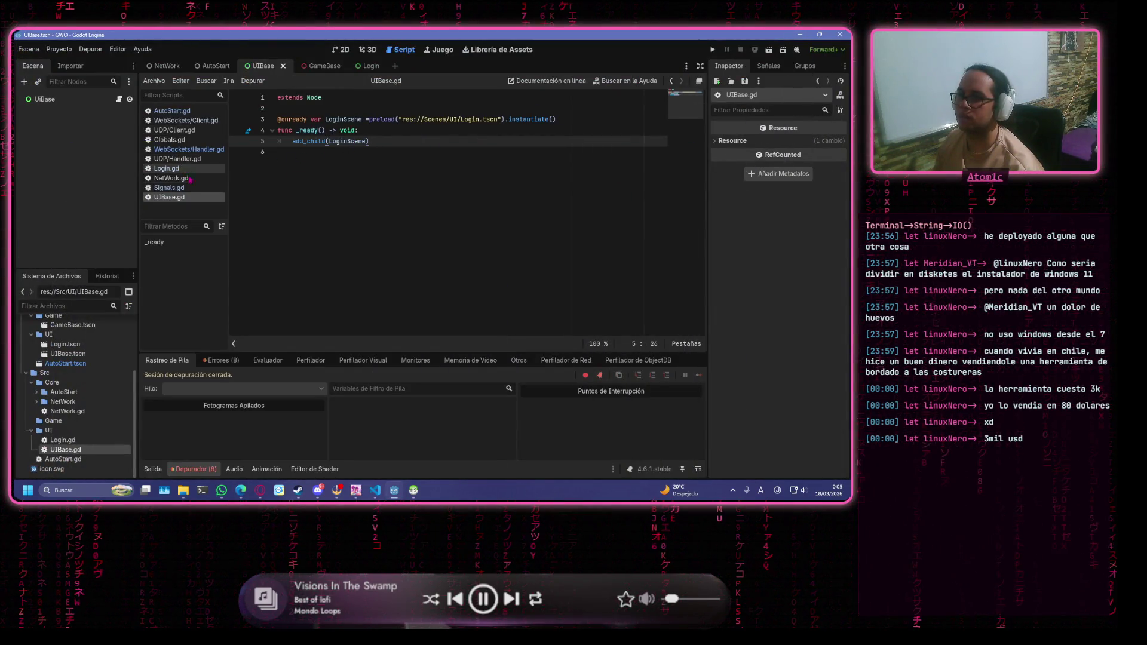
- Insert an empty line after the LoginBtn pressed connect call in Login.gd's _ready
left_click(219, 172)
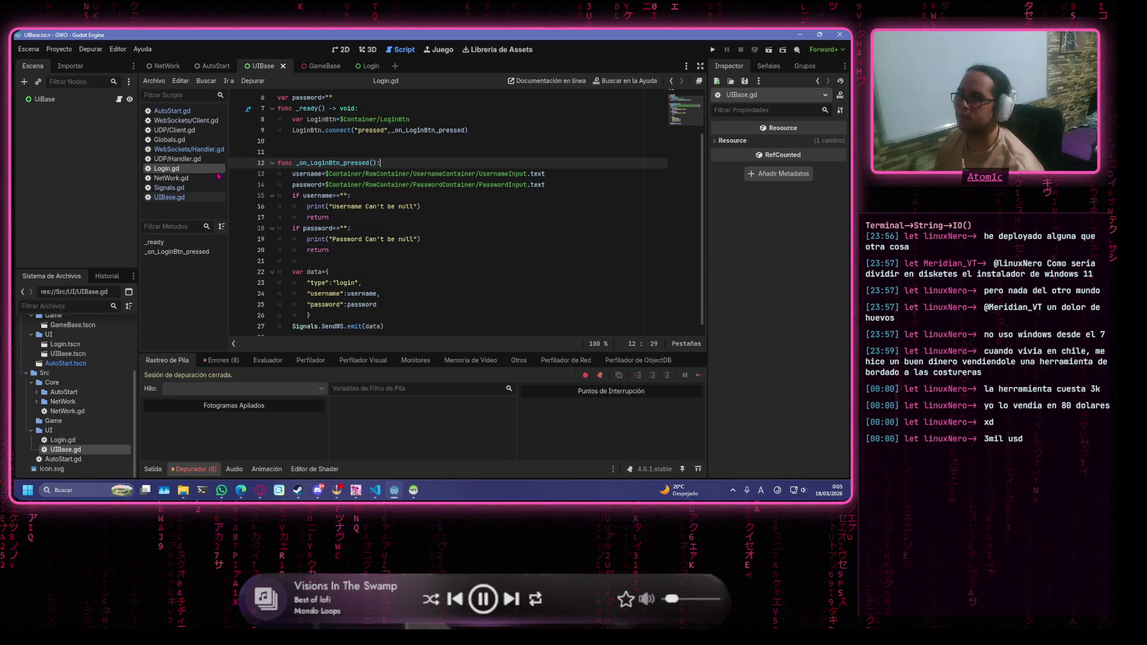
scroll(525, 277, "down", 1)
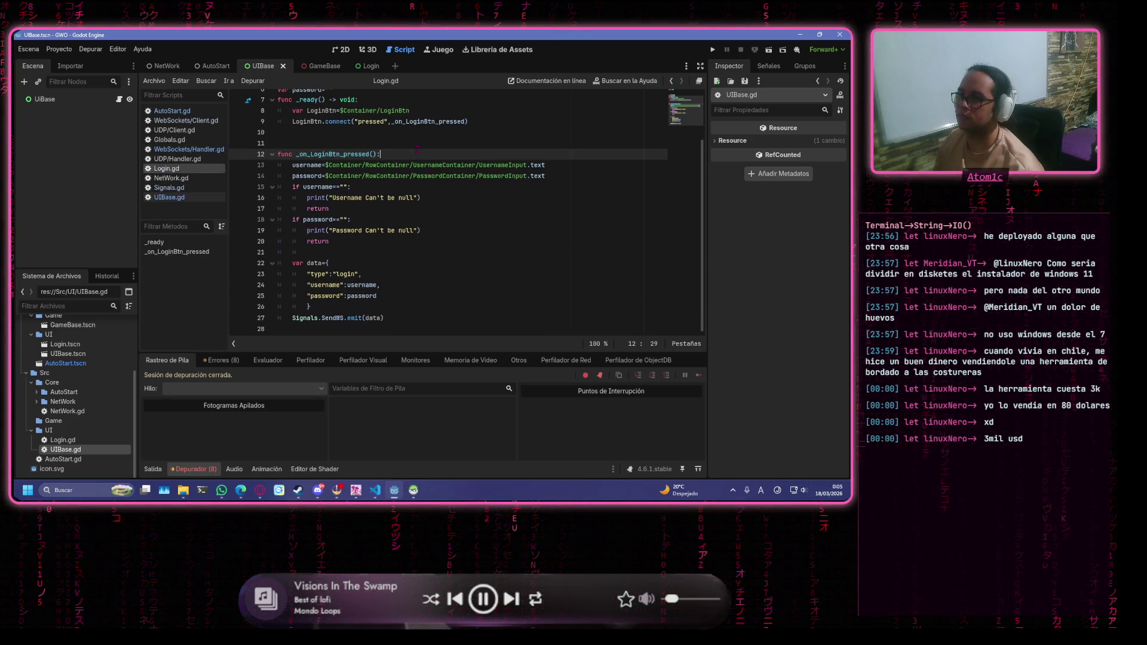
scroll(417, 149, "up", 2)
left_click(511, 187)
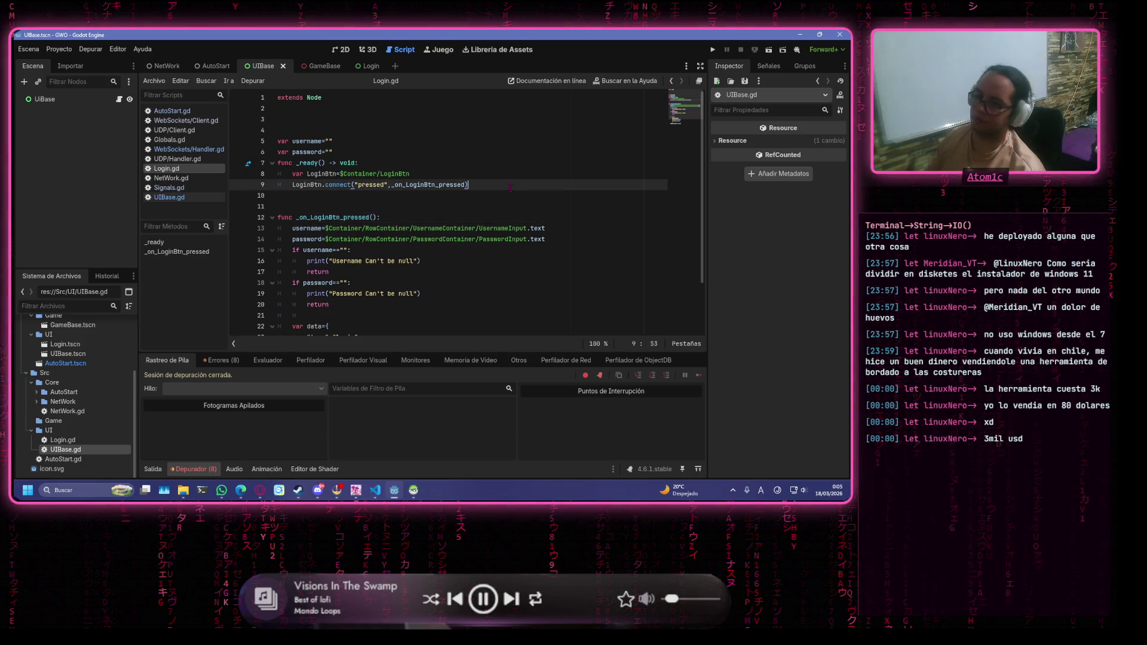
key("Return")
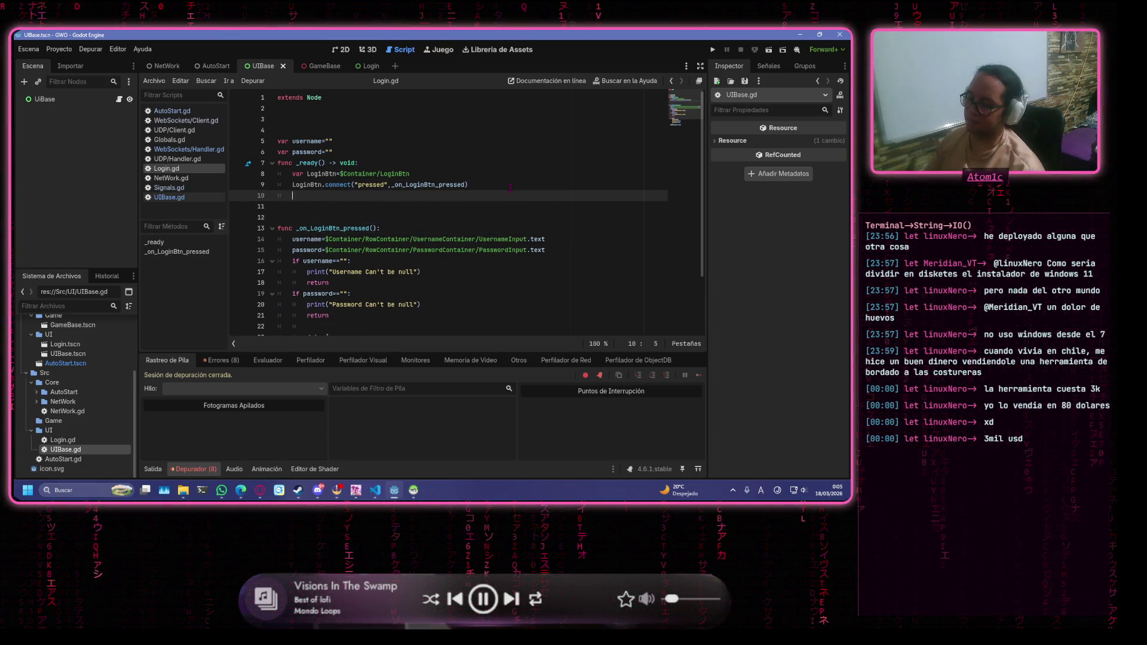
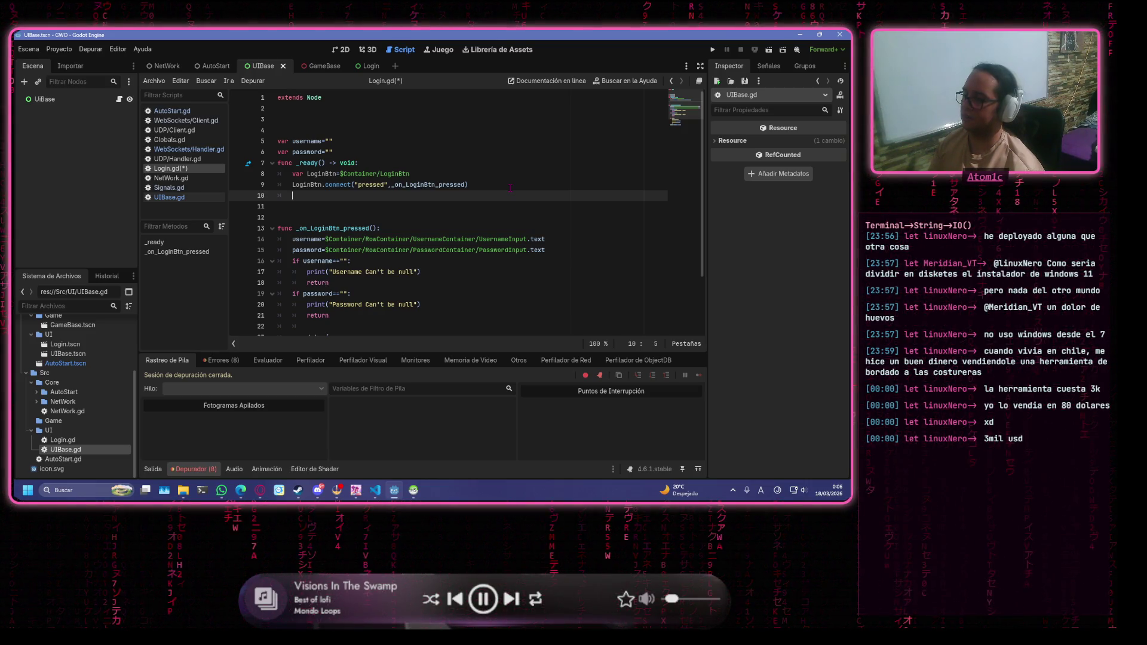
- In the Login scene, add a Label child under the Login root and rename it LabelLog
left_click(365, 66)
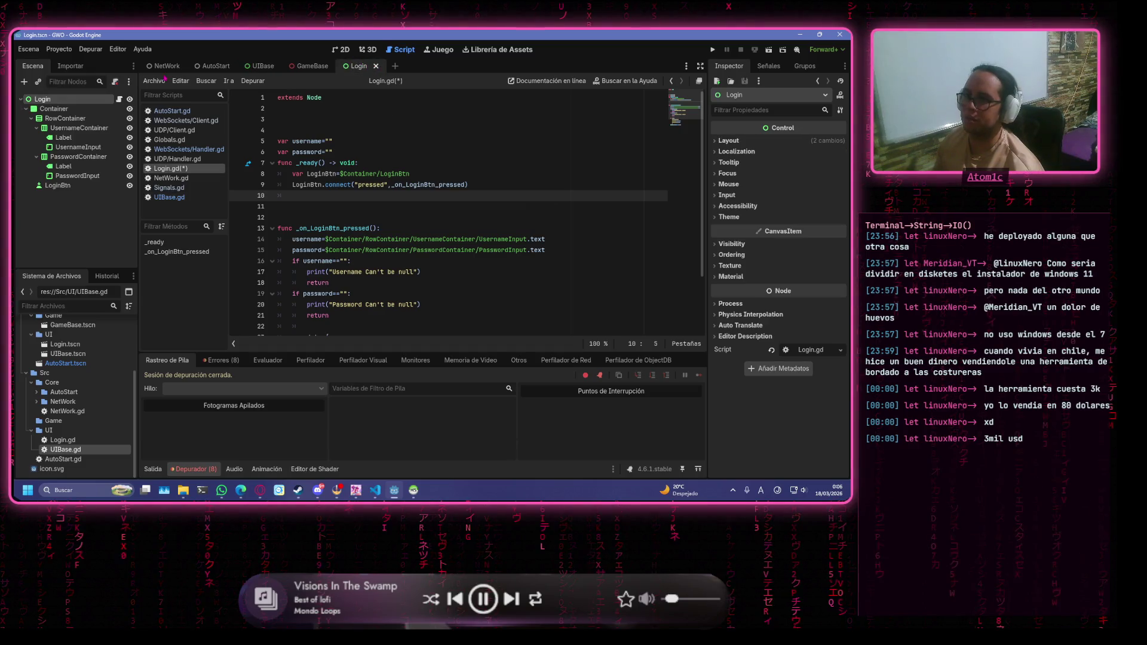
right_click(55, 103)
mouse_move(89, 111)
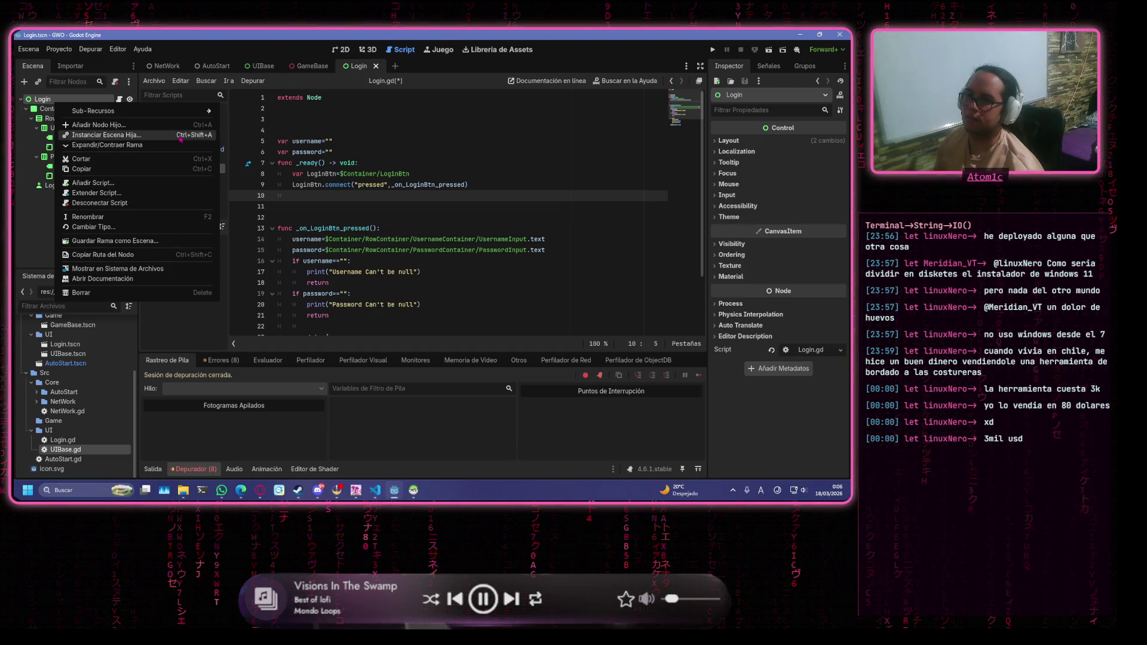
key("Escape")
key("ctrl+a")
key("Return")
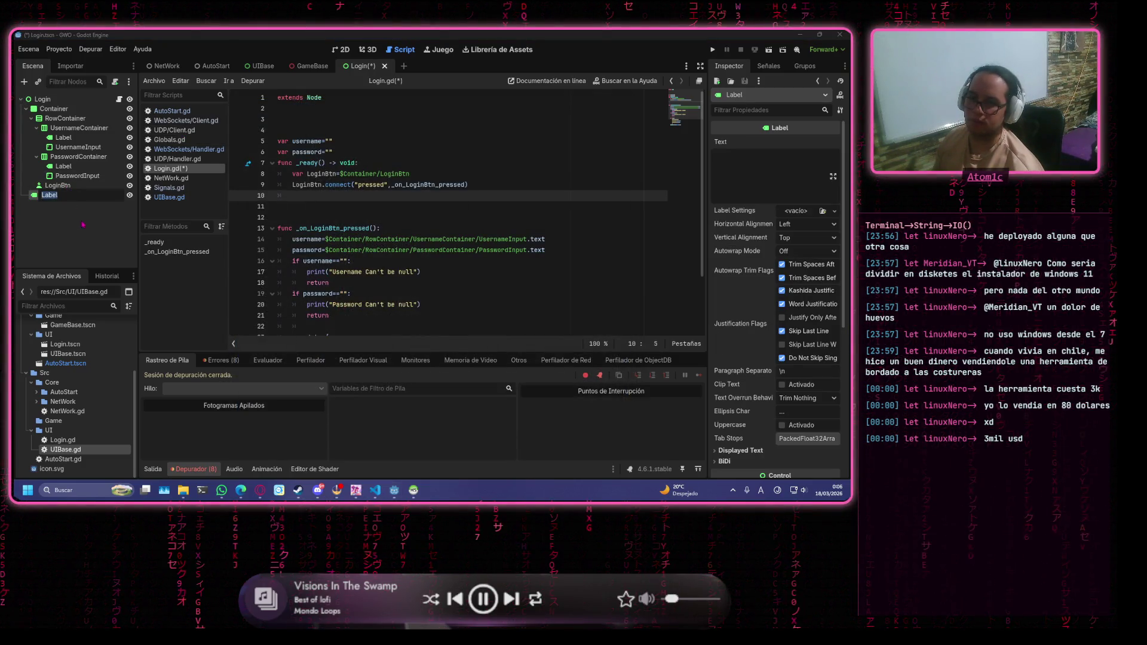
type("LabelL")
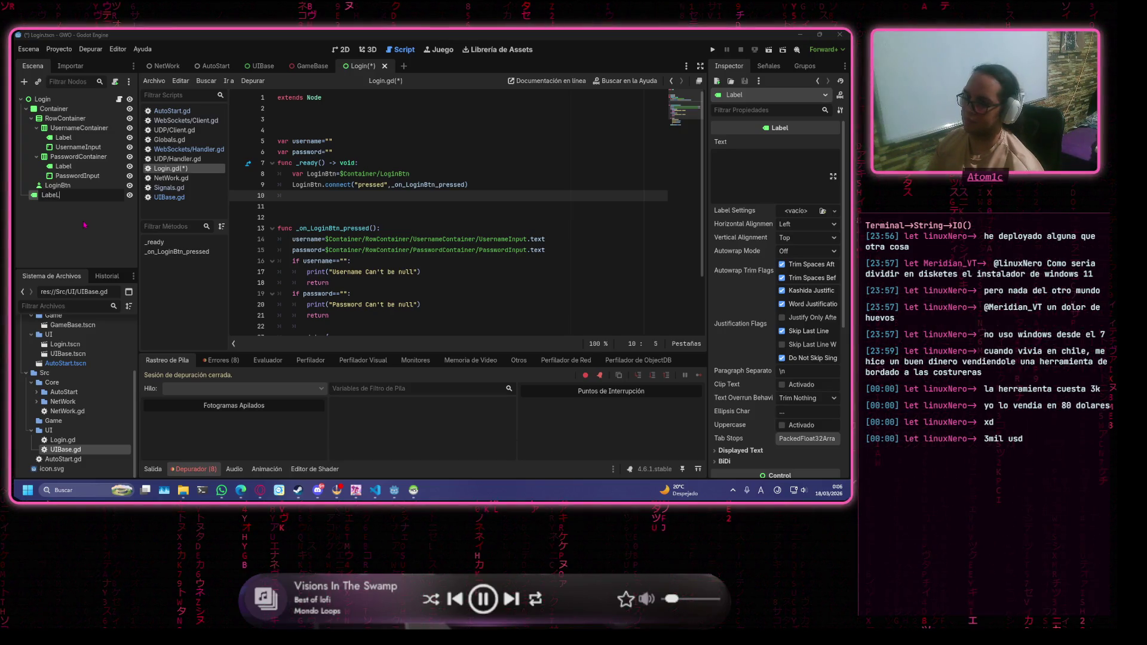
type("og")
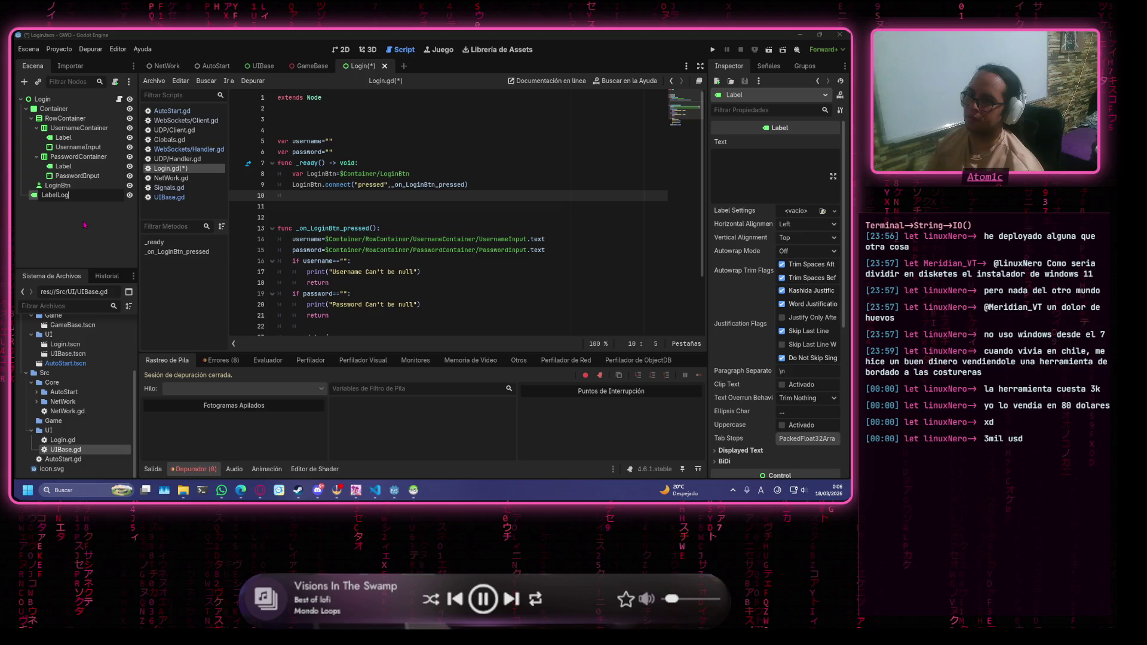
key("Return")
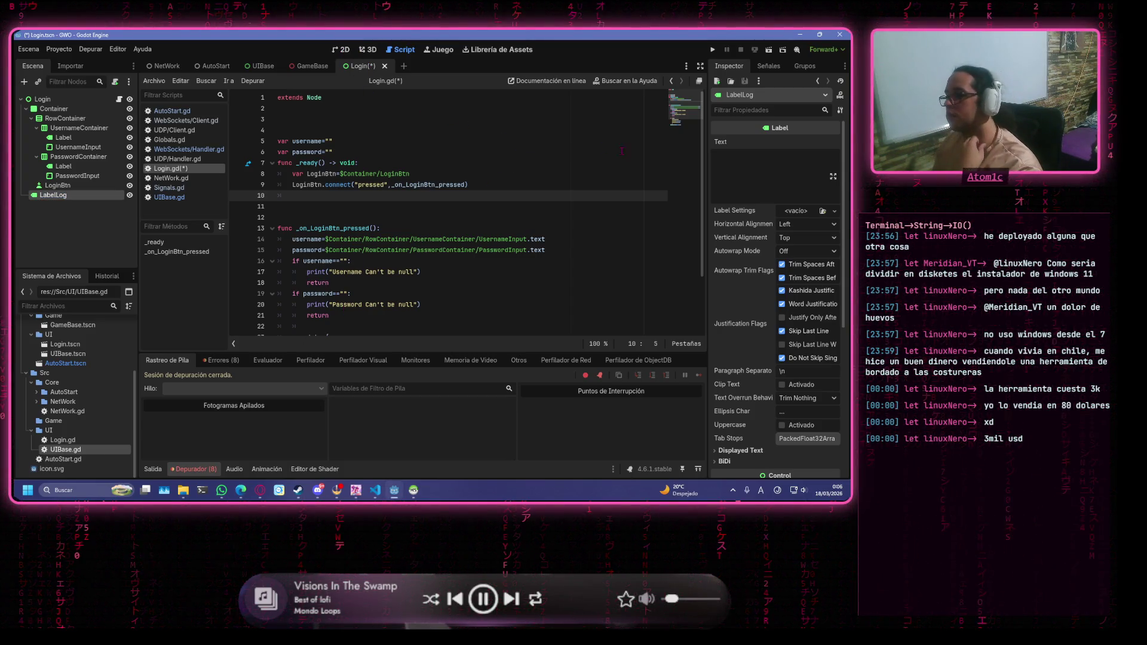
left_click(365, 151)
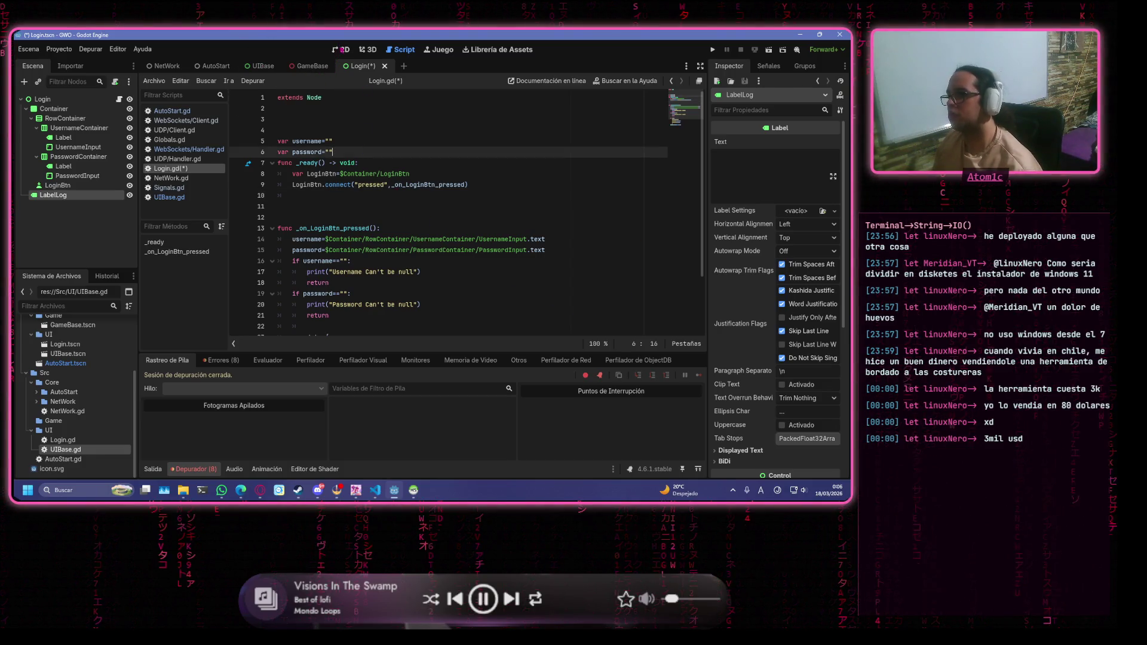
- In the 2D view, anchor LabelLog to the Bottom Right preset and save the scene
left_click(341, 49)
key("ctrl+s")
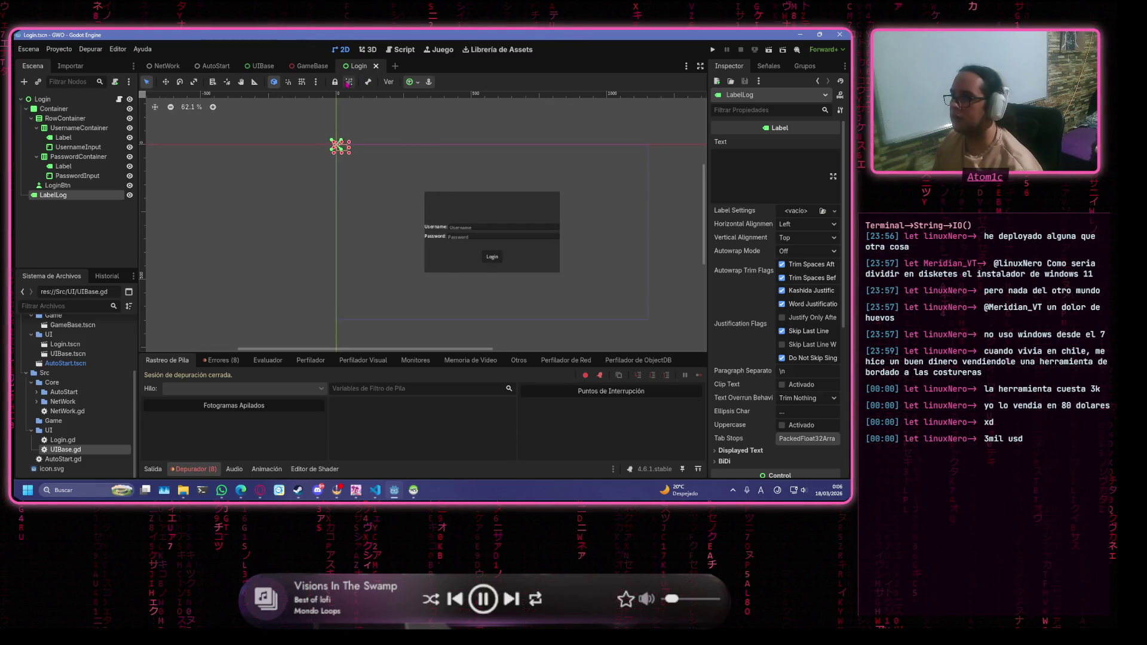
left_click(412, 82)
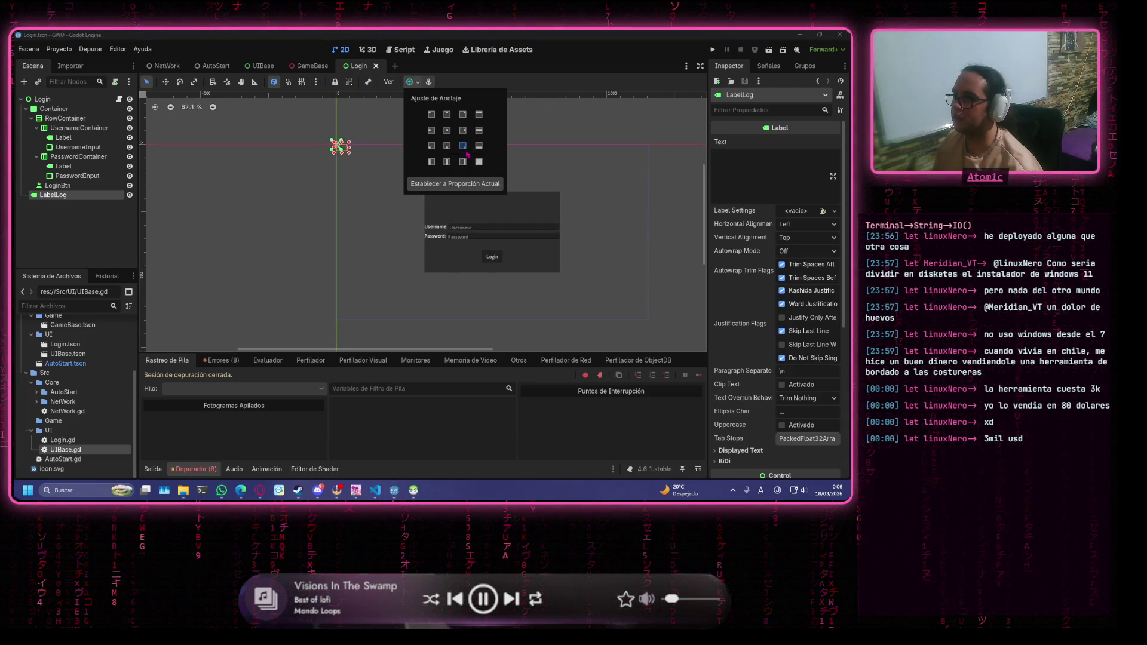
left_click(463, 146)
left_click(662, 284)
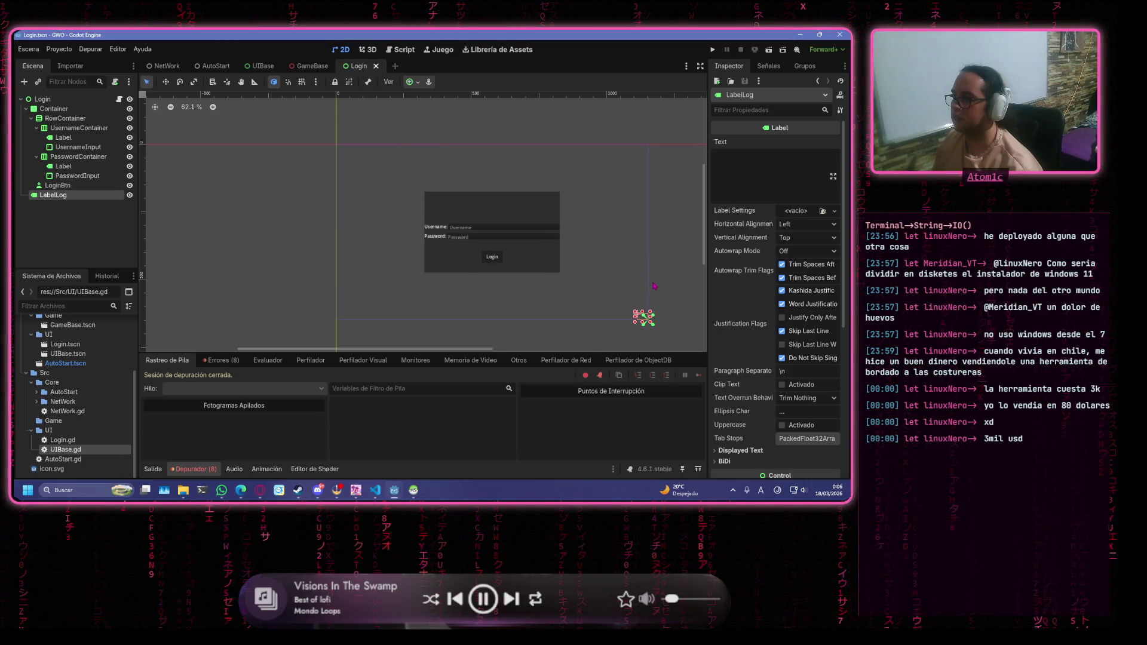
- Edit the label's text field, save the Login scene again, and return to Login.gd
scroll(657, 289, "up", 2)
left_click(738, 174)
type("asdas")
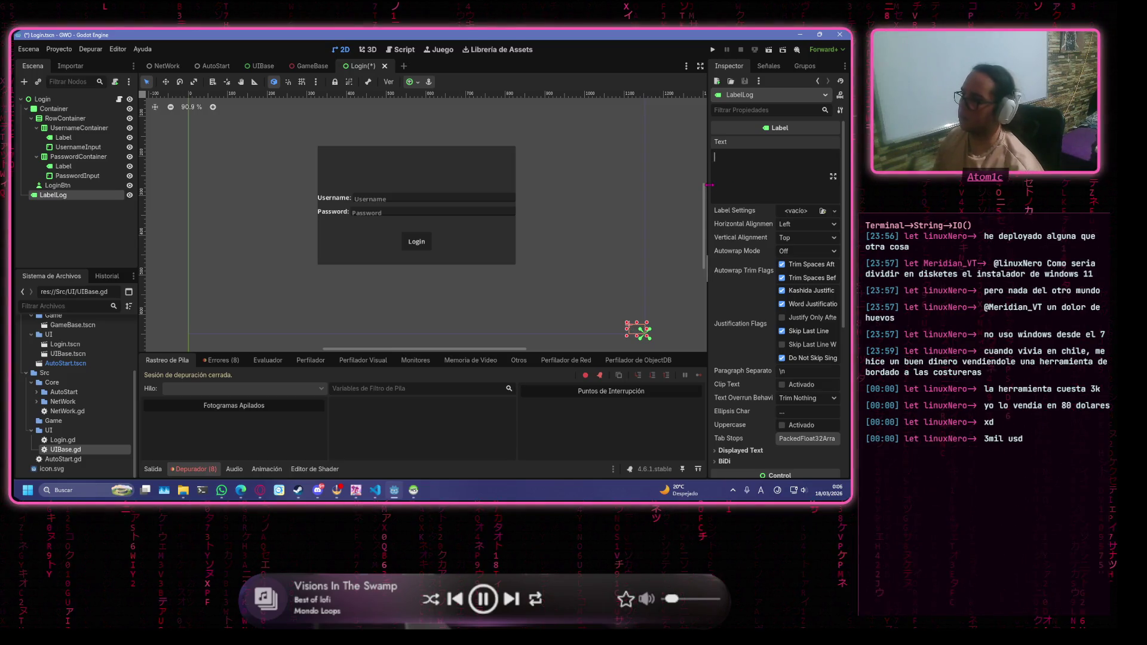
left_click(690, 188)
key("ctrl+s")
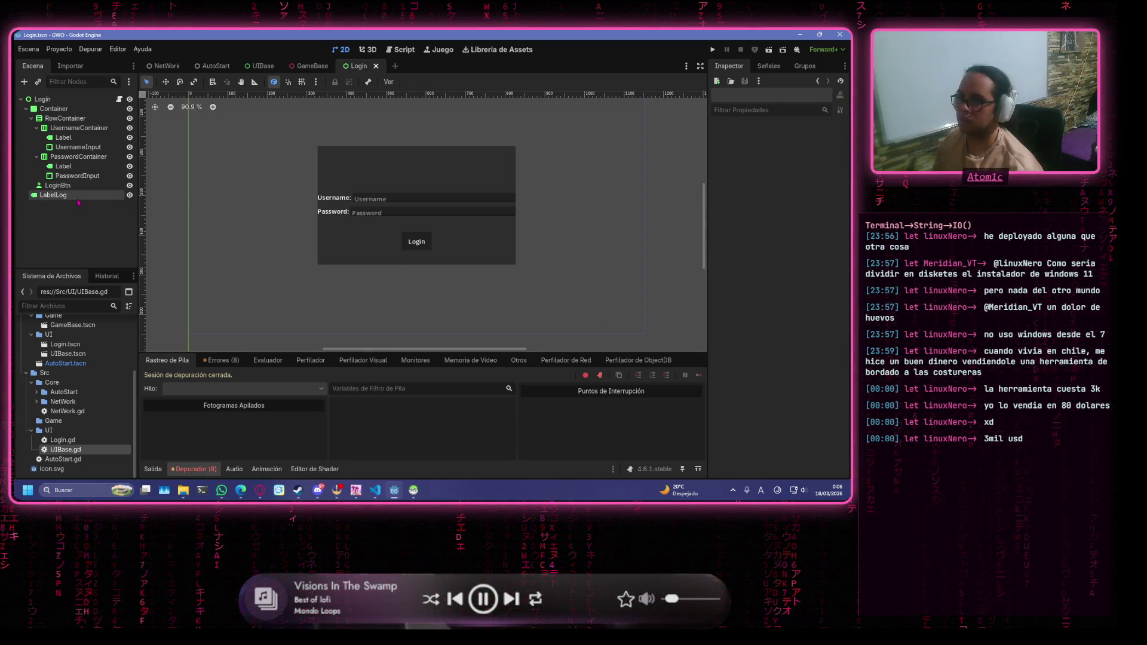
left_click(409, 51)
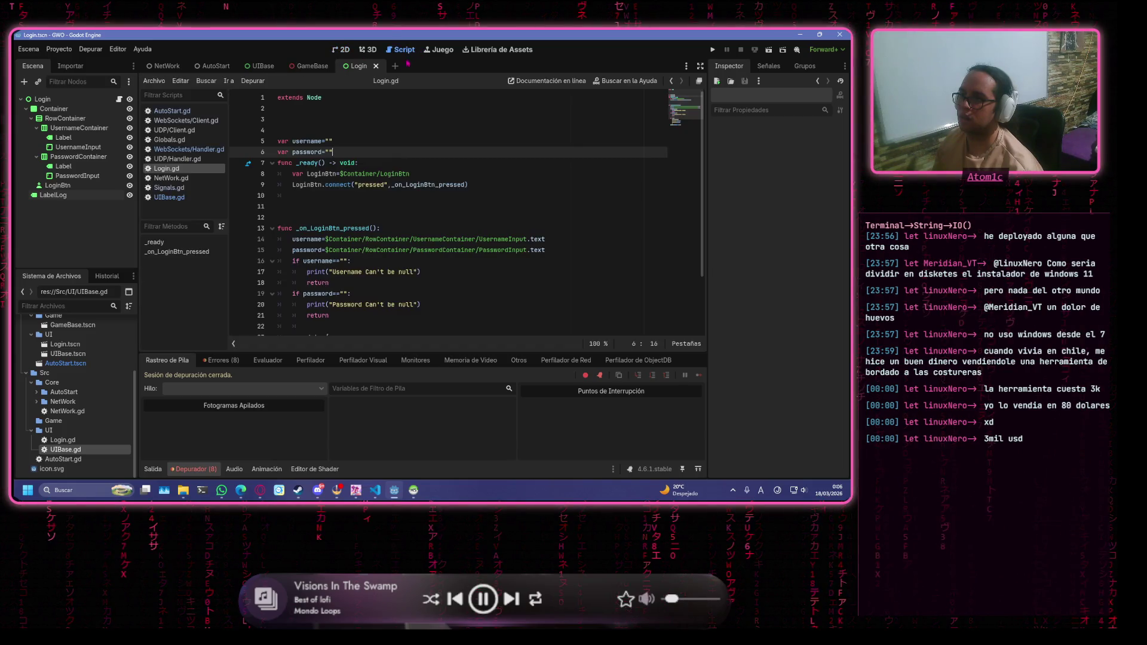
- In _ready, add a Signals.labelLog.connect() call using autocomplete
left_click(369, 194)
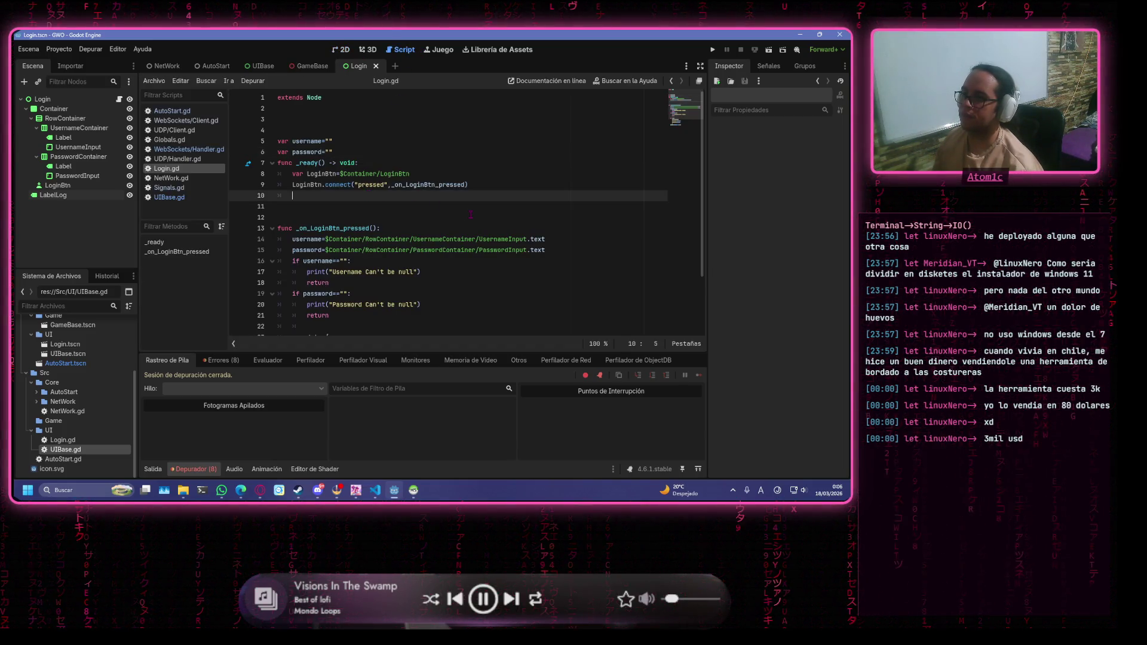
type("Sing")
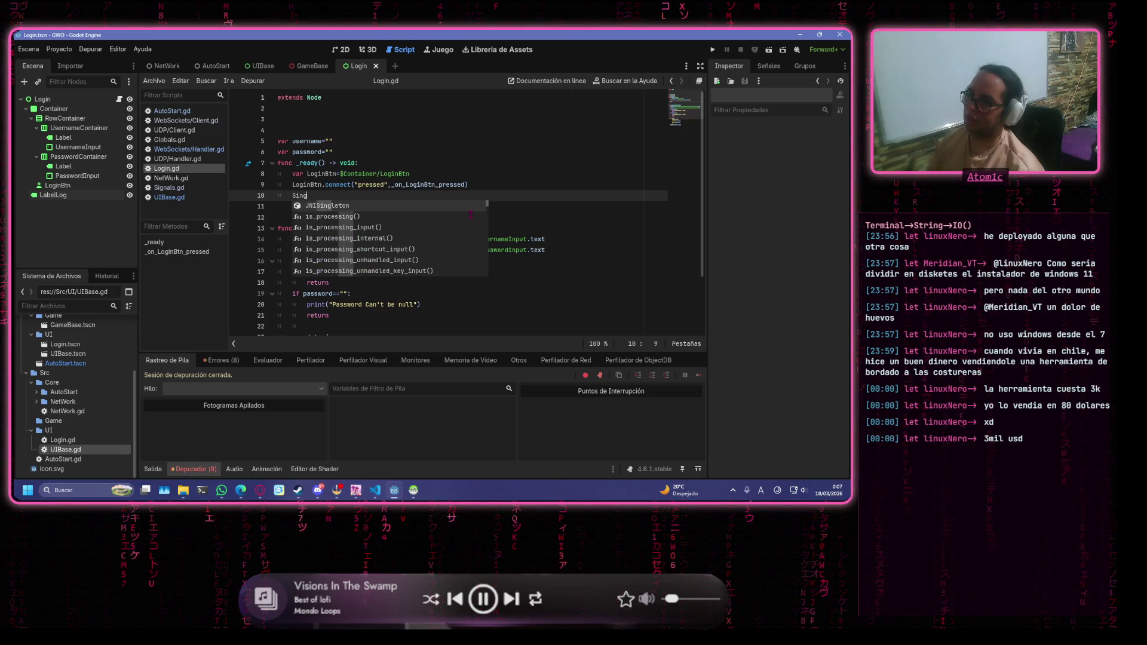
key("BackSpace")
key("BackSpace")
type("gnal.")
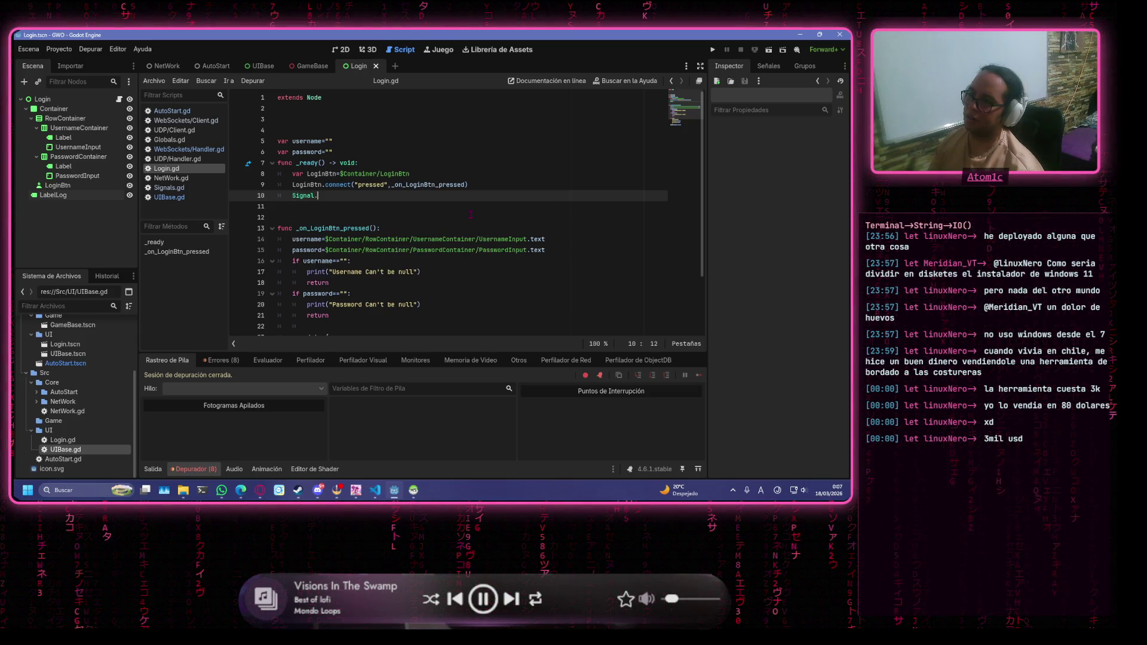
type(".")
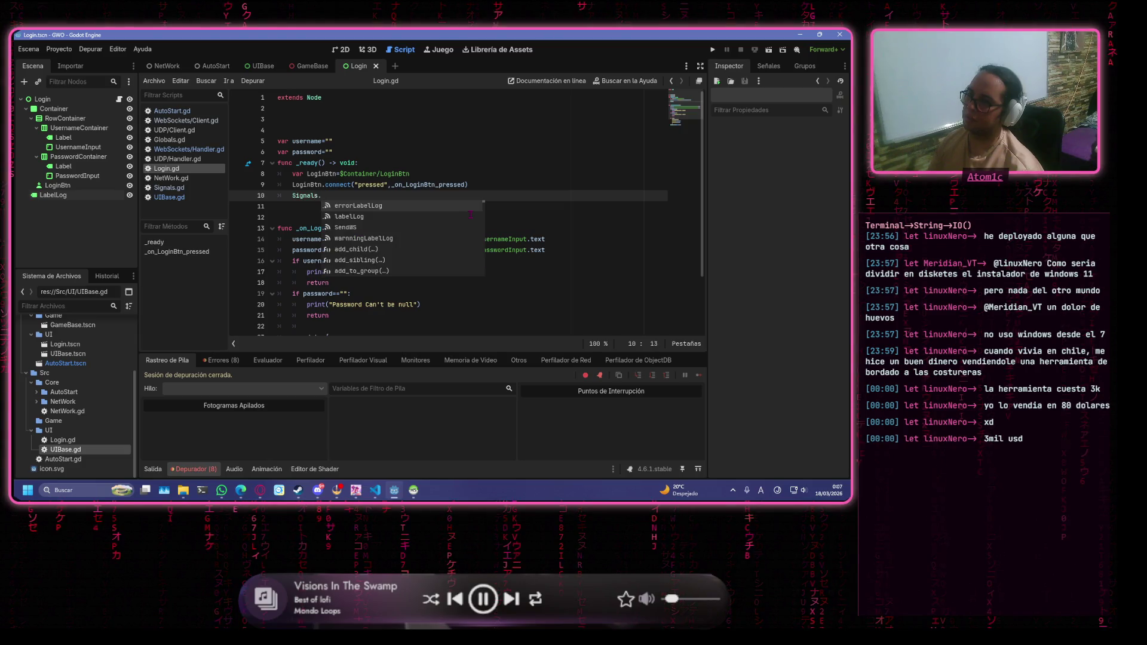
key("Down")
key("Return")
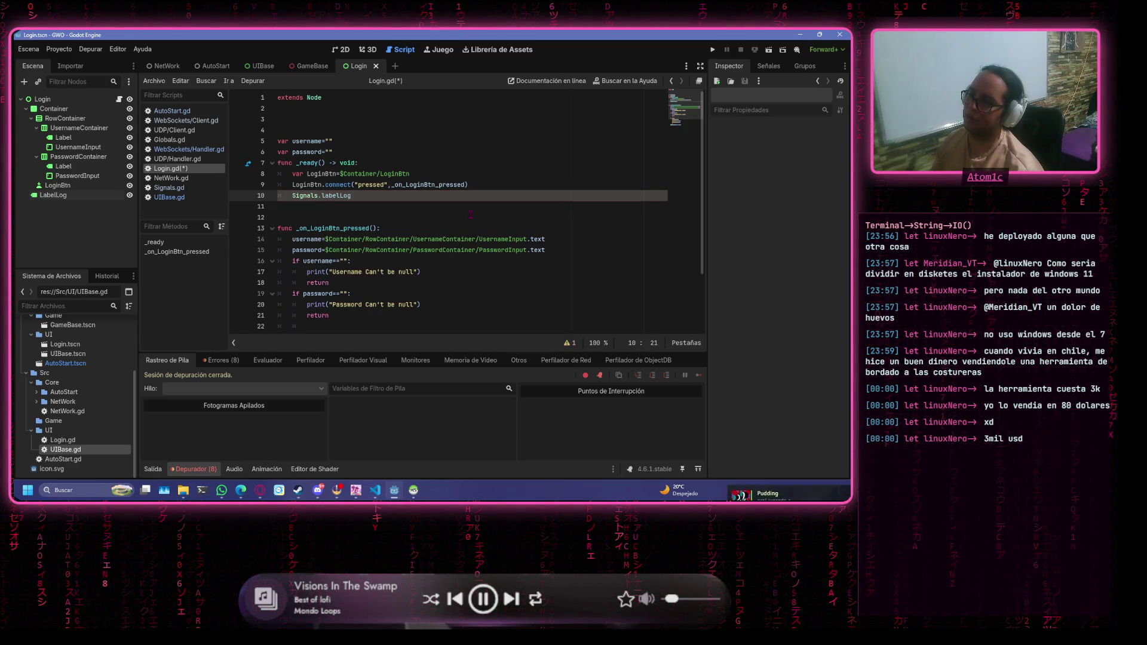
type(".con")
key("Return")
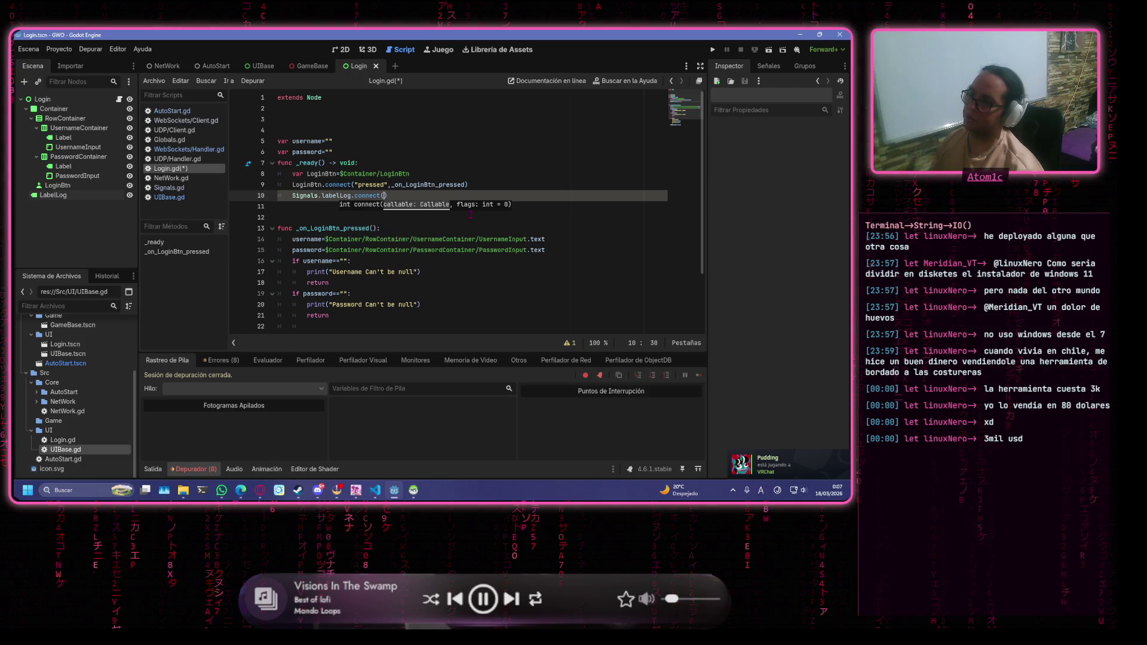
- Define _labelLog(msg: String) that sets $LabelLog.text = msg, and save
left_click(326, 210)
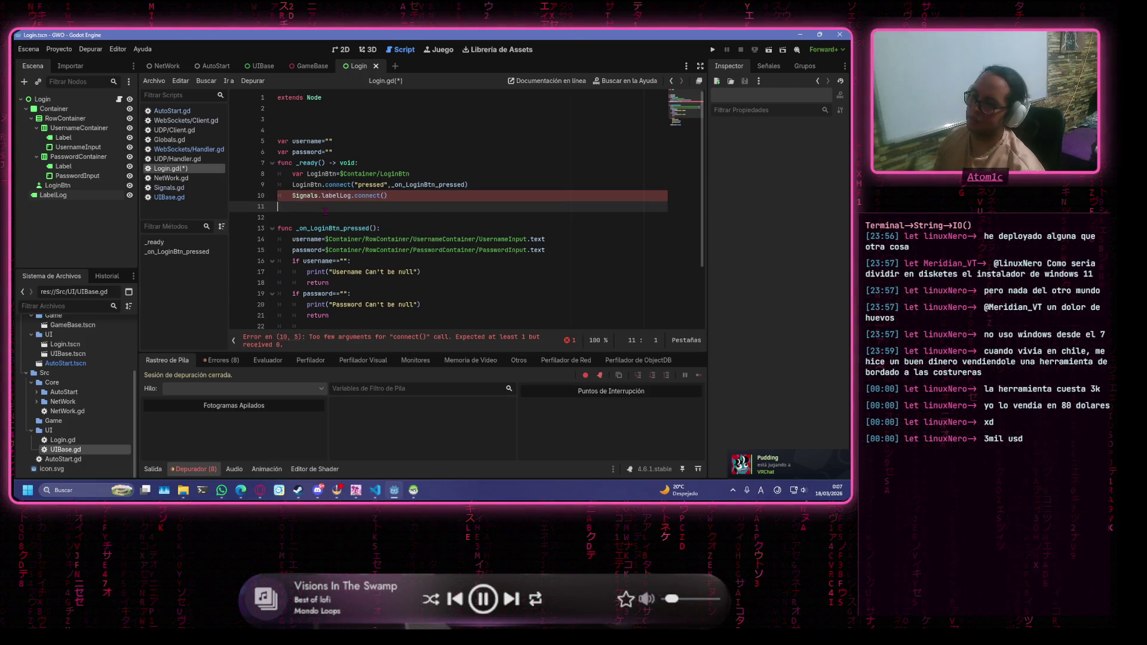
key("Return")
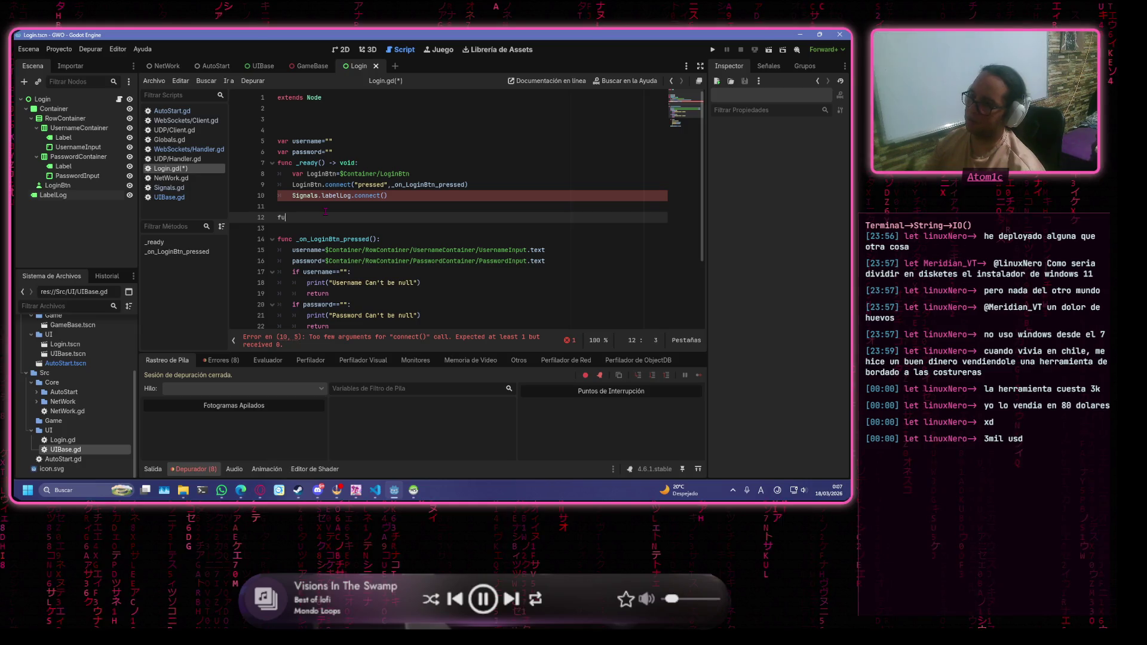
type("_")
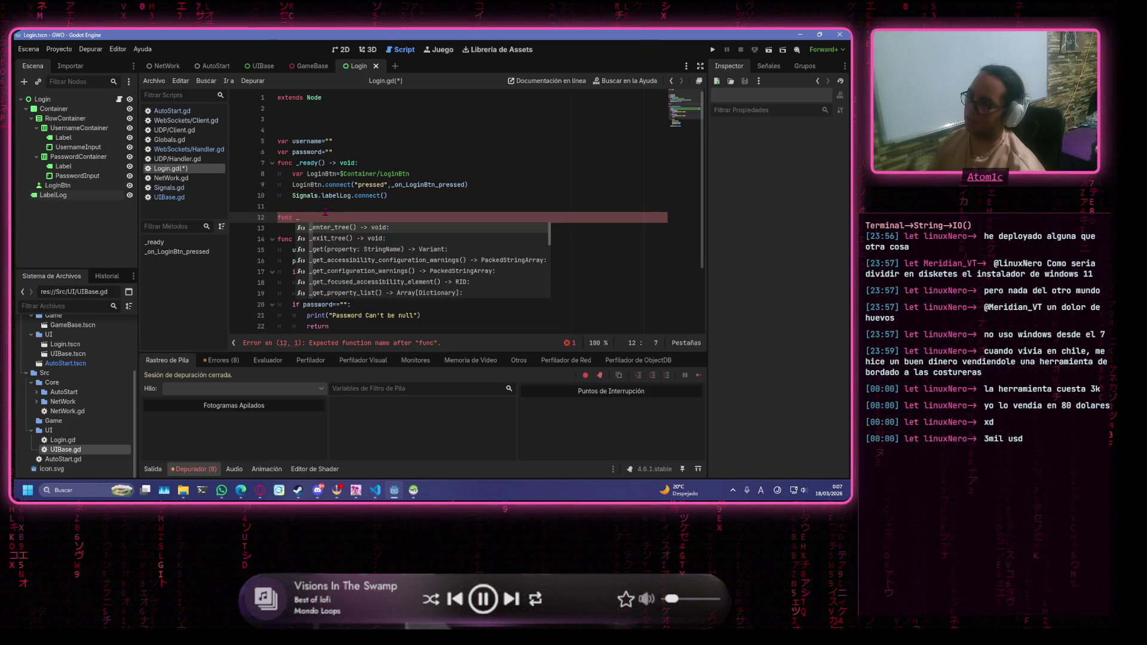
type("labelL")
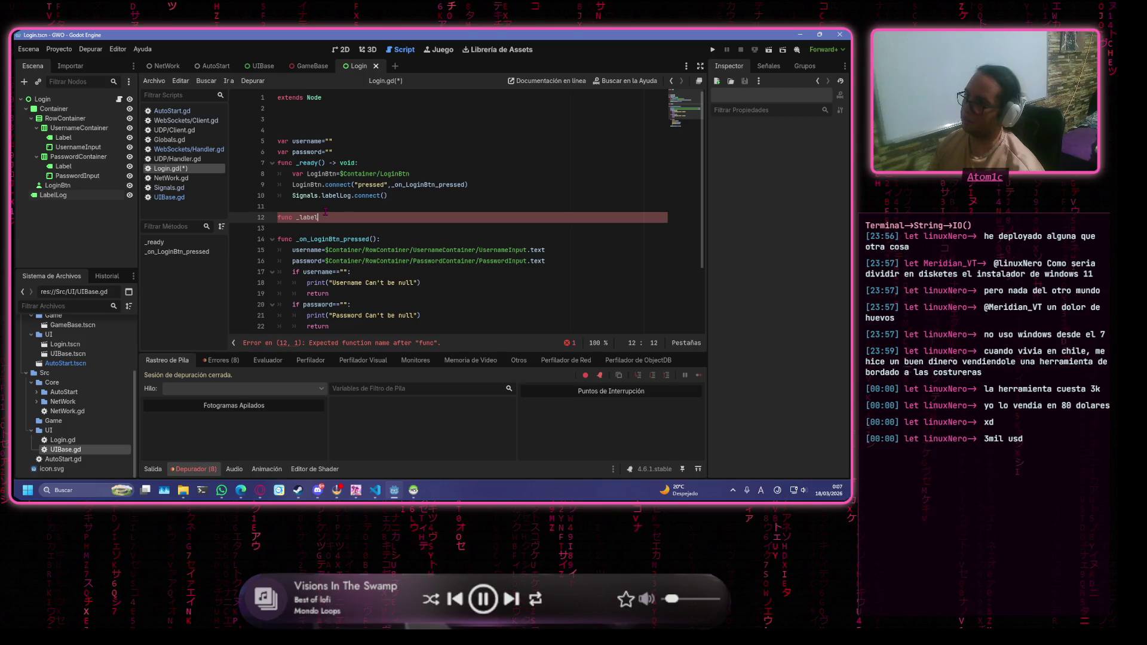
type("og(msg:")
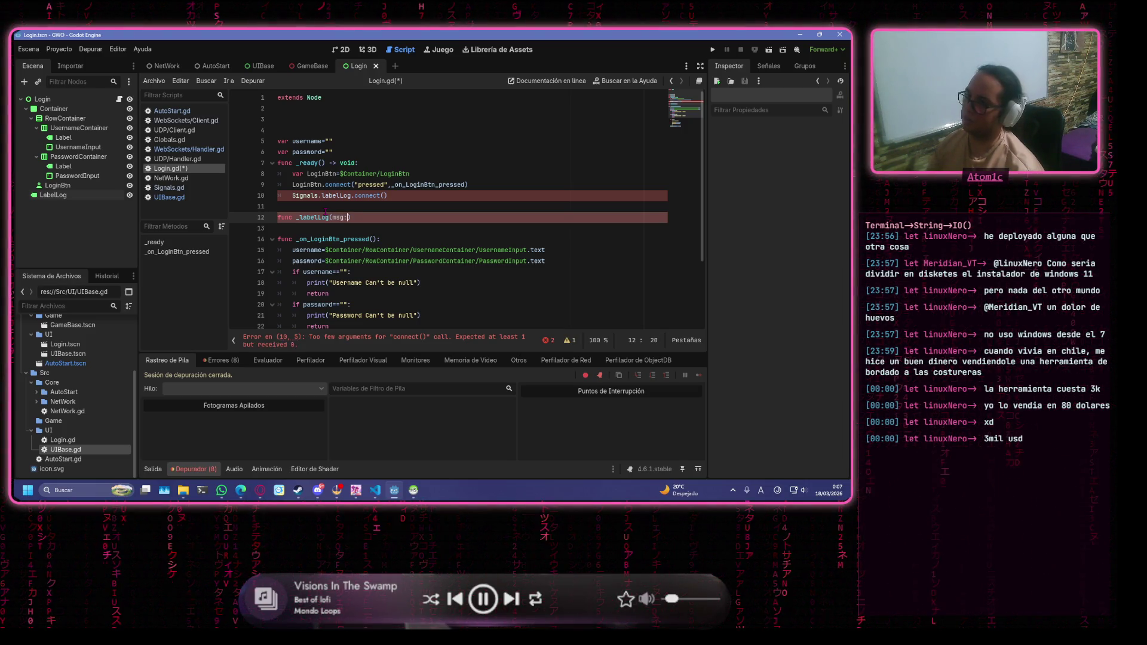
type("String)")
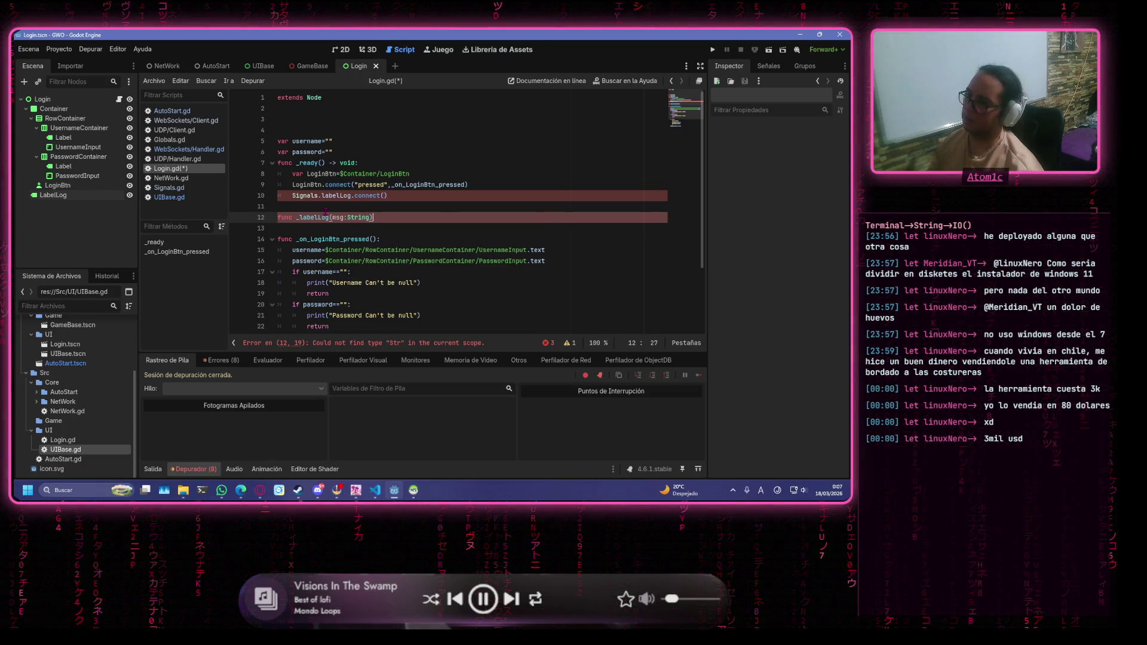
type(":")
key("Return")
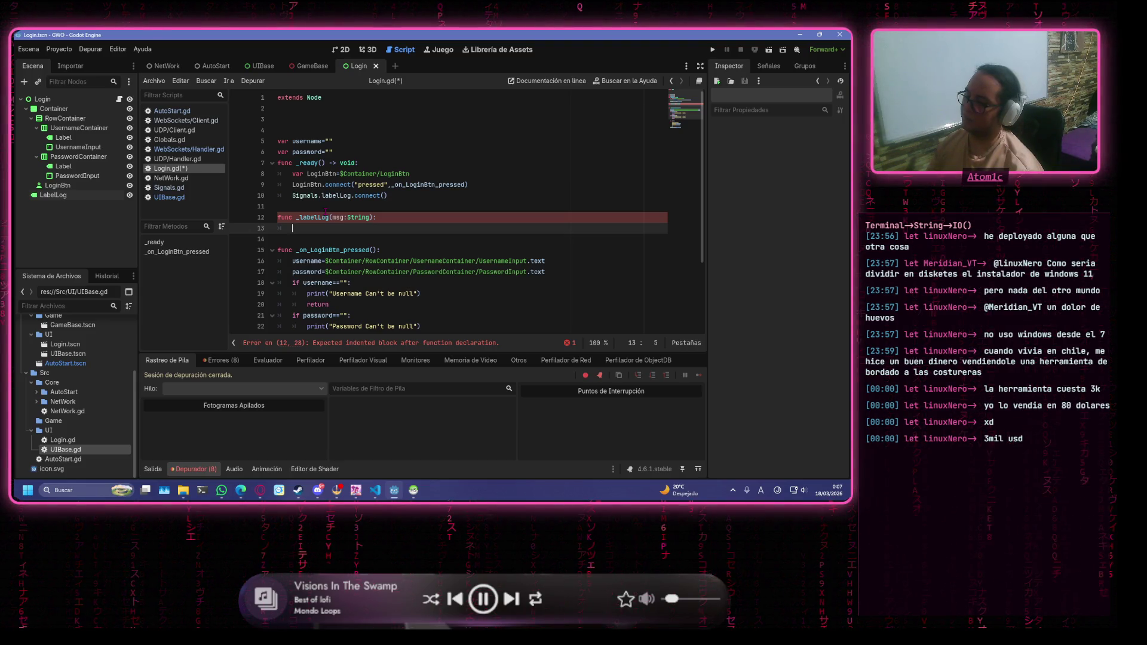
type("$LabelLog")
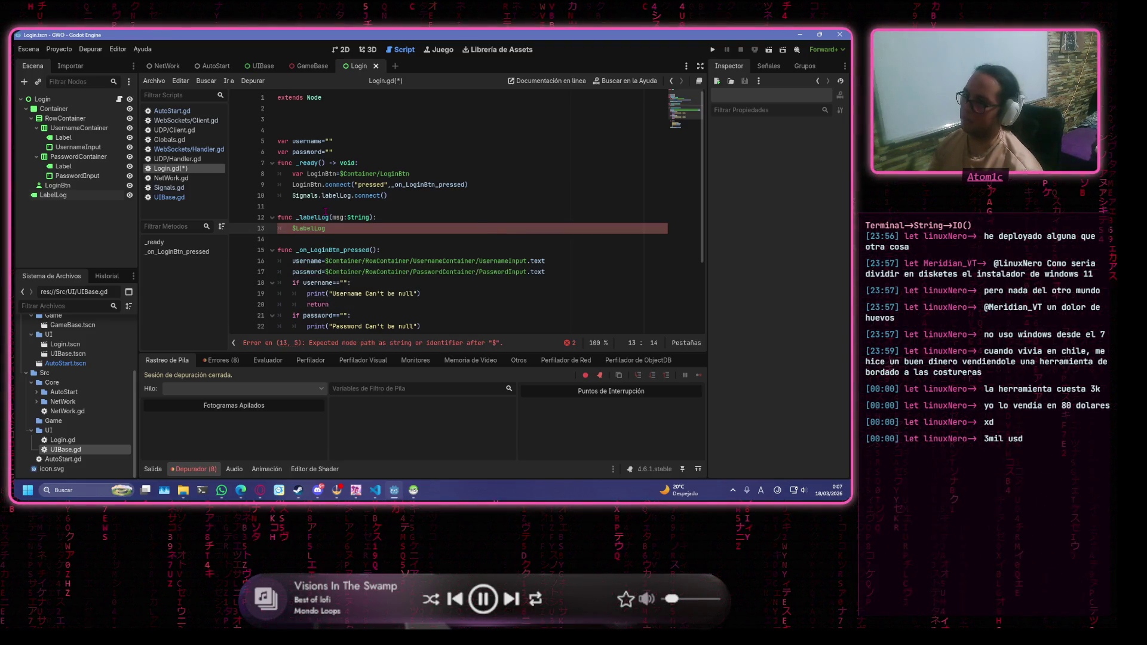
type(".text=")
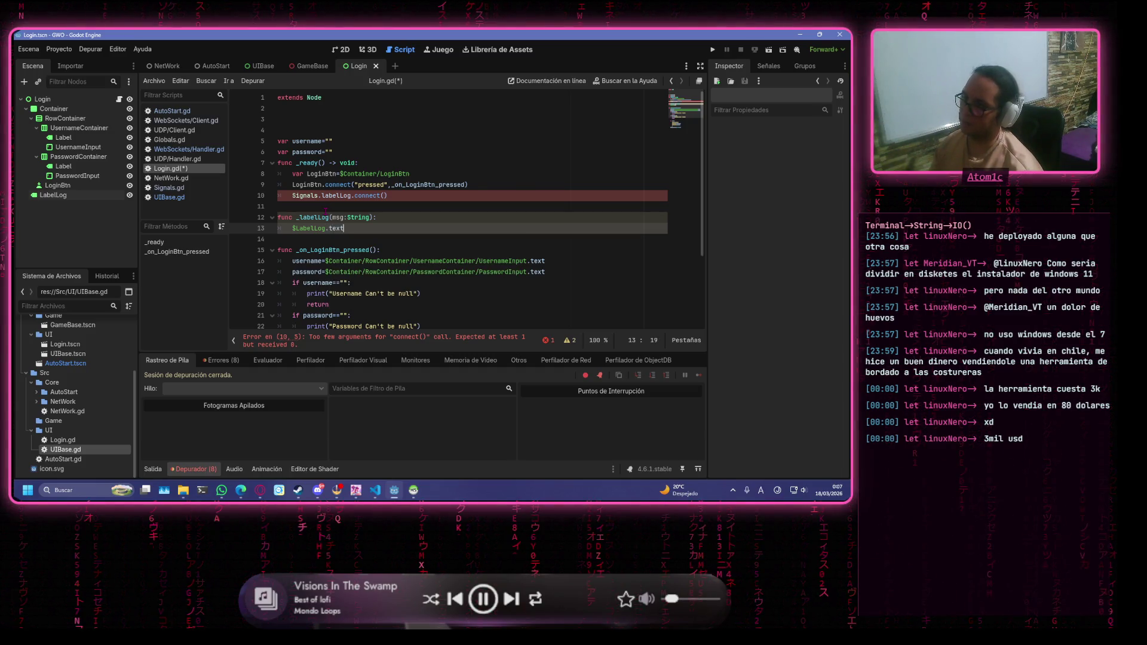
type("msg")
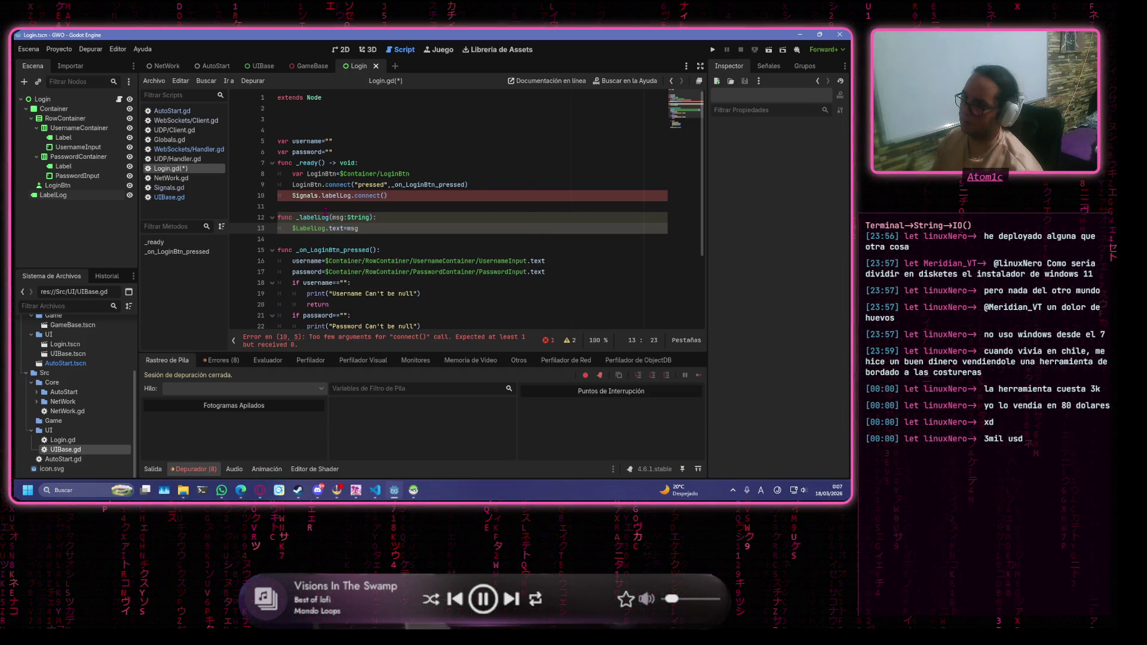
key("ctrl+s")
- Pass _labelLog as the connect() callback on line 10 and run the project
left_click(383, 195)
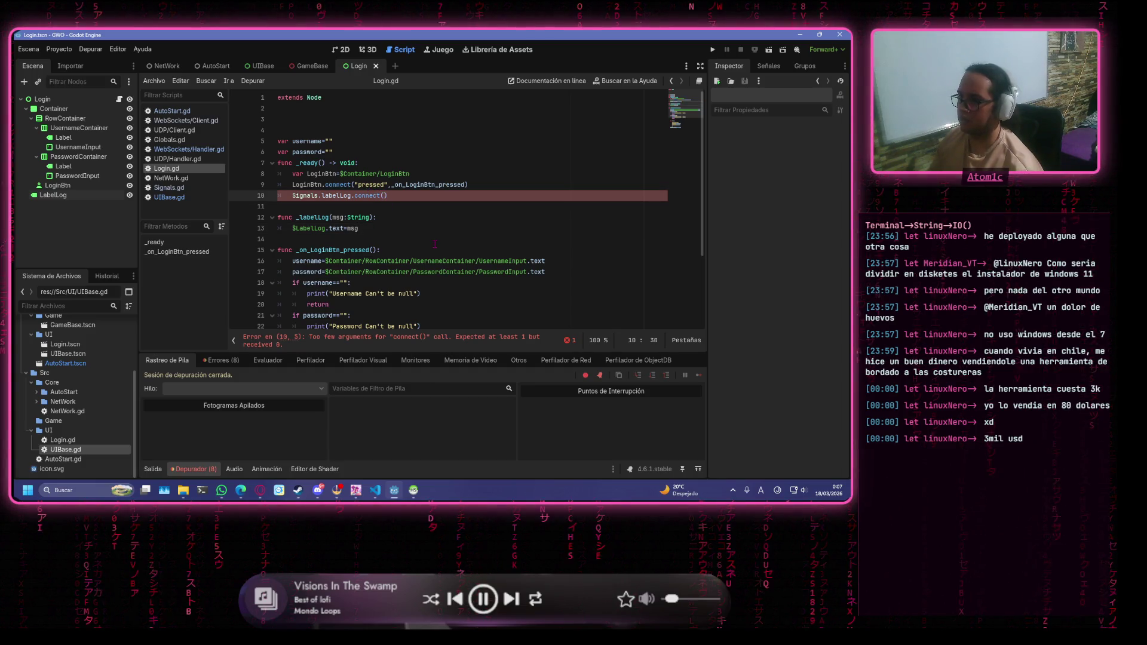
key("Return")
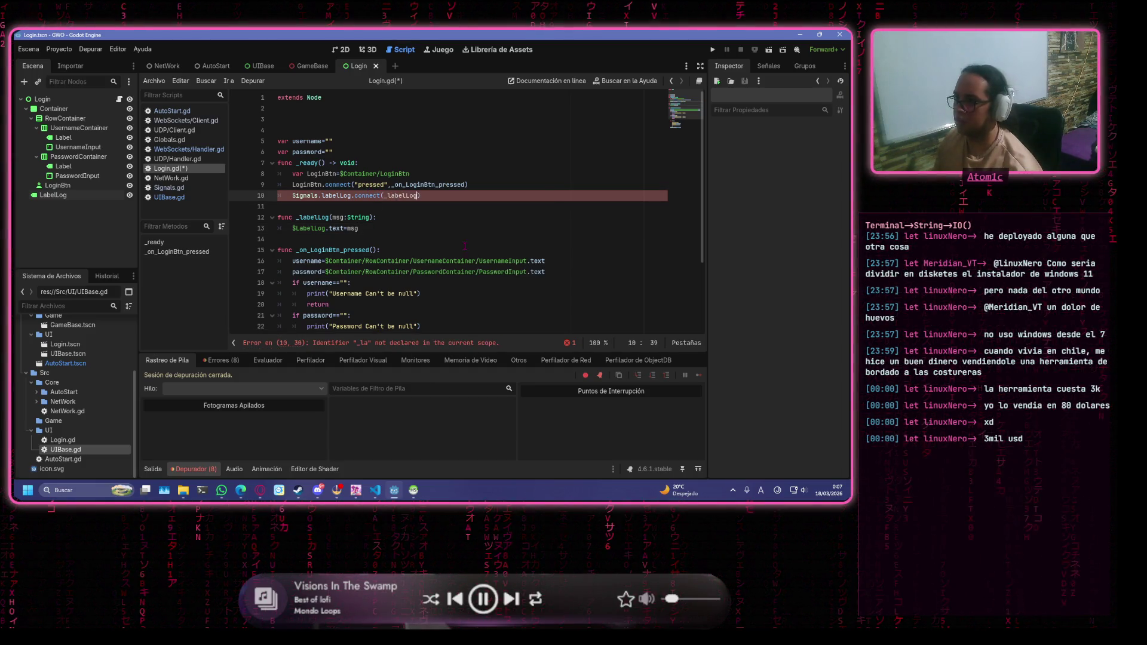
key("Down")
key("Down")
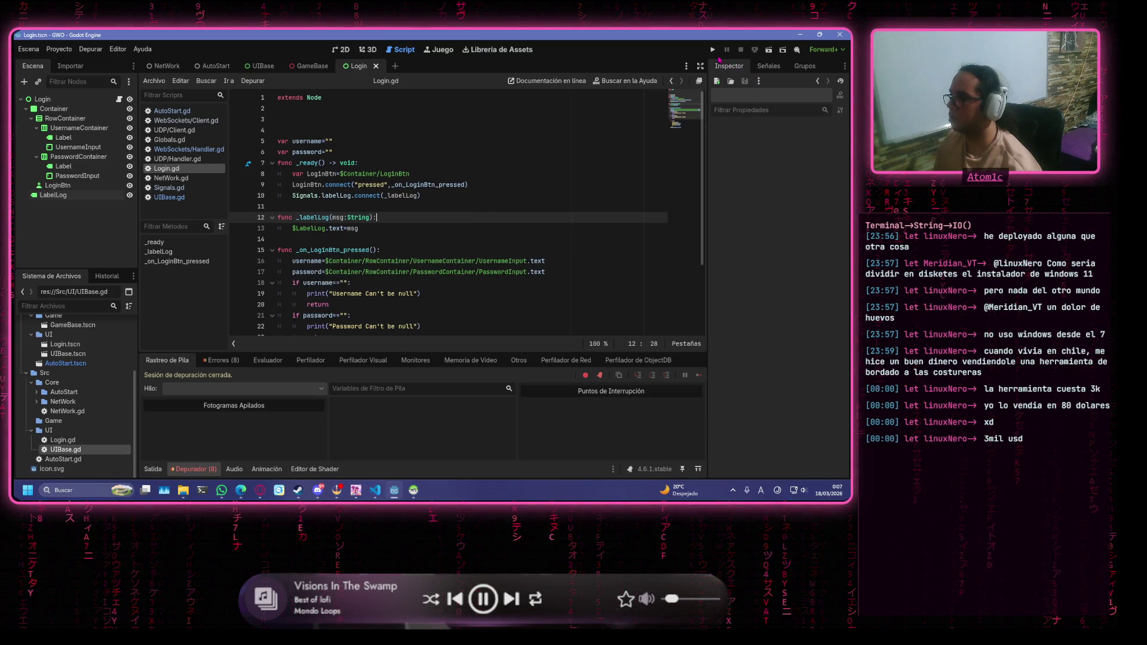
left_click(712, 50)
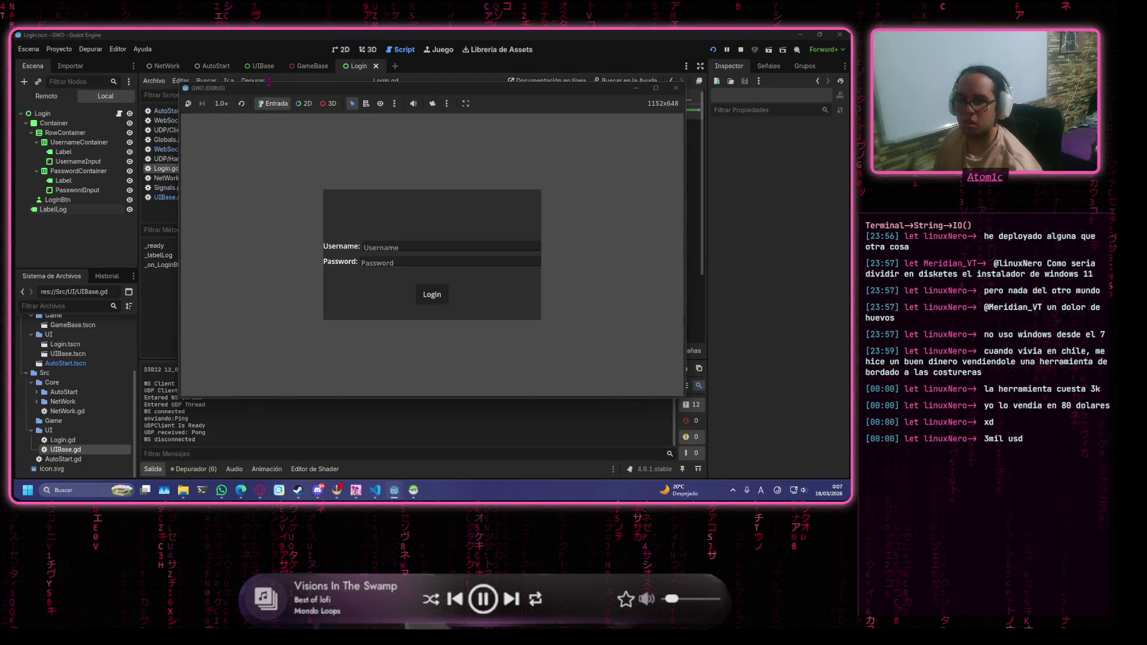
- Submit test credentials in the game's login form, getting 'WS not connected', then bring up login.go
left_click(429, 247)
type("wea")
key("Tab")
type("wea")
left_click(434, 293)
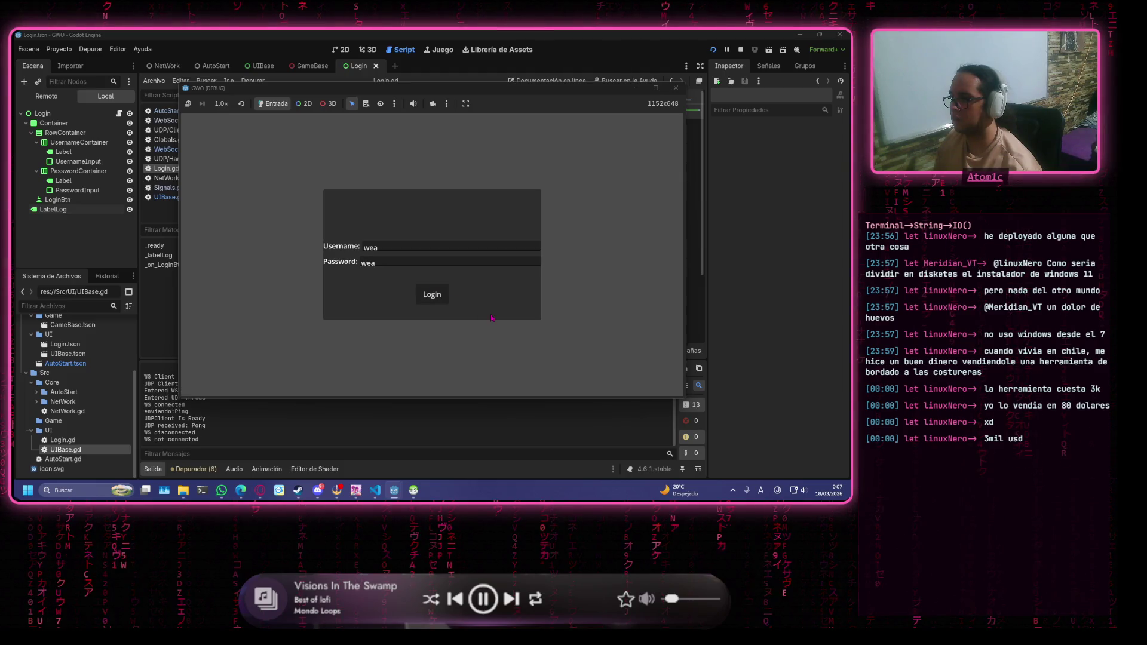
left_click(432, 294)
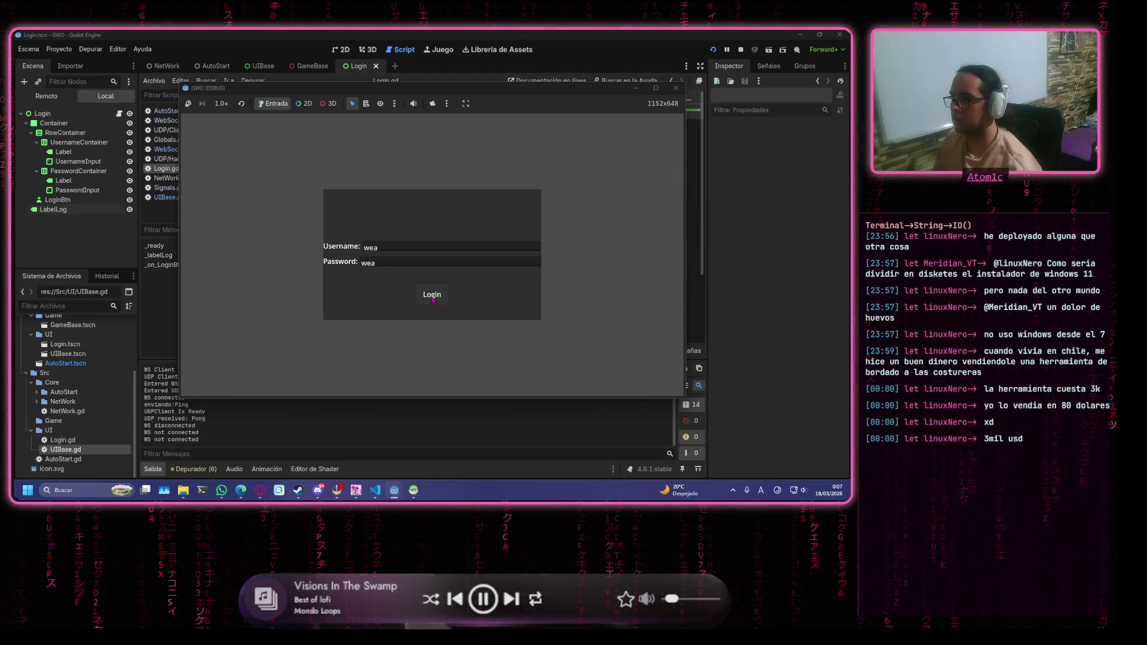
mouse_move(375, 490)
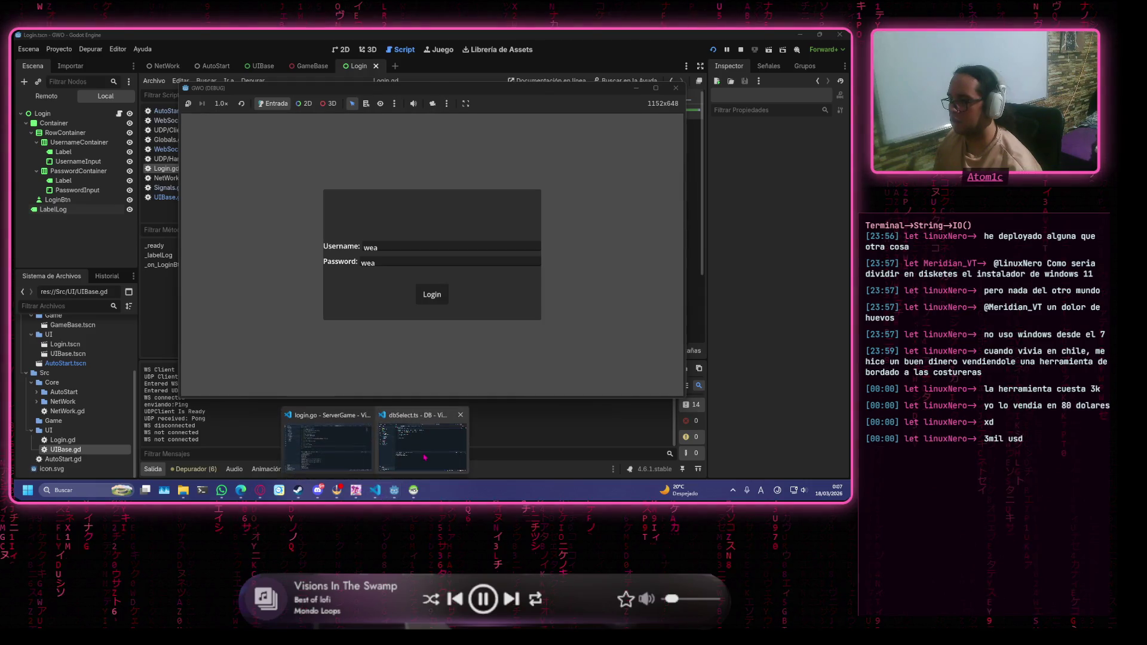
left_click(352, 454)
- Restart the Go server in the VS Code terminal with go run
key("ctrl+c")
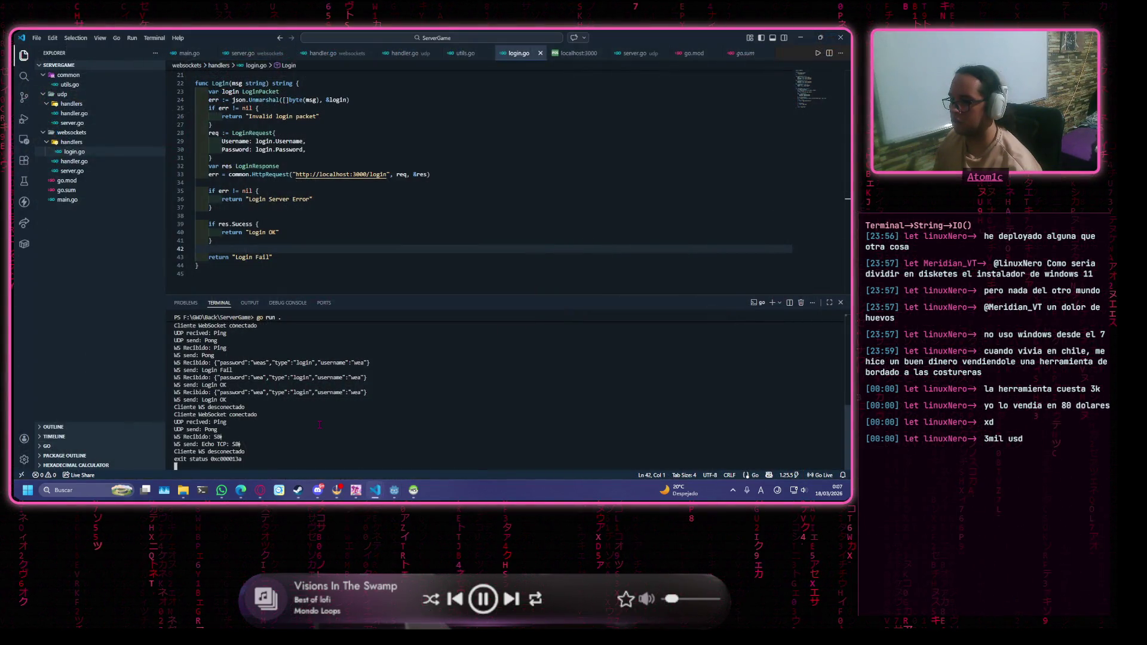
key("Up")
key("Return")
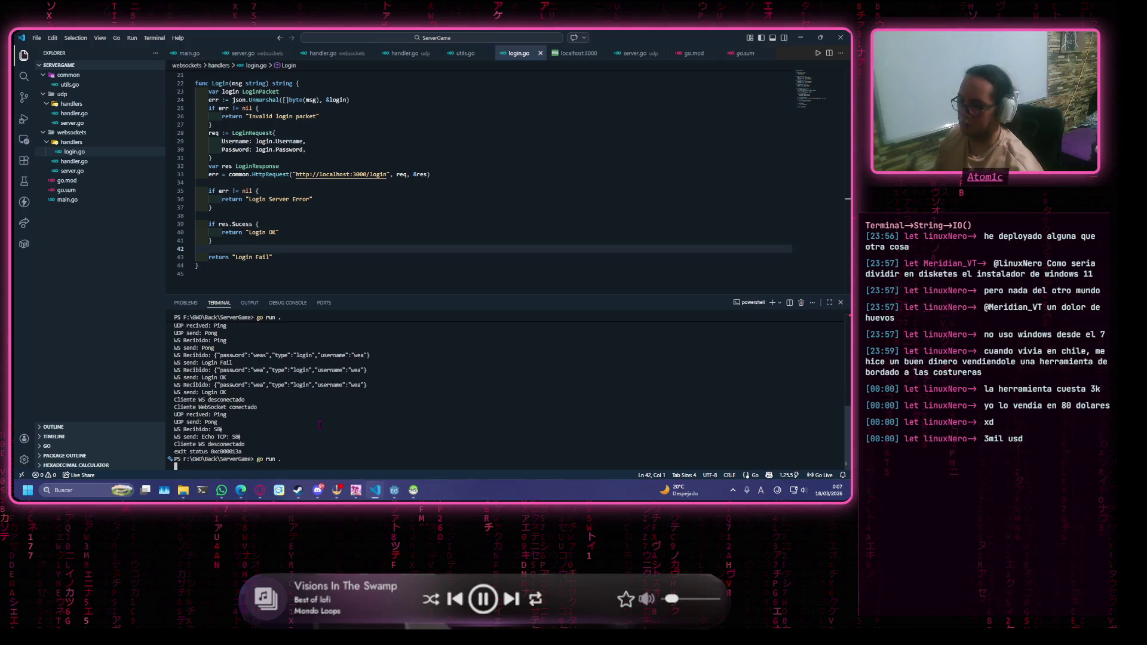
- Find the stale GWO (DEBUG) game window and close it
mouse_move(375, 489)
left_click(413, 458)
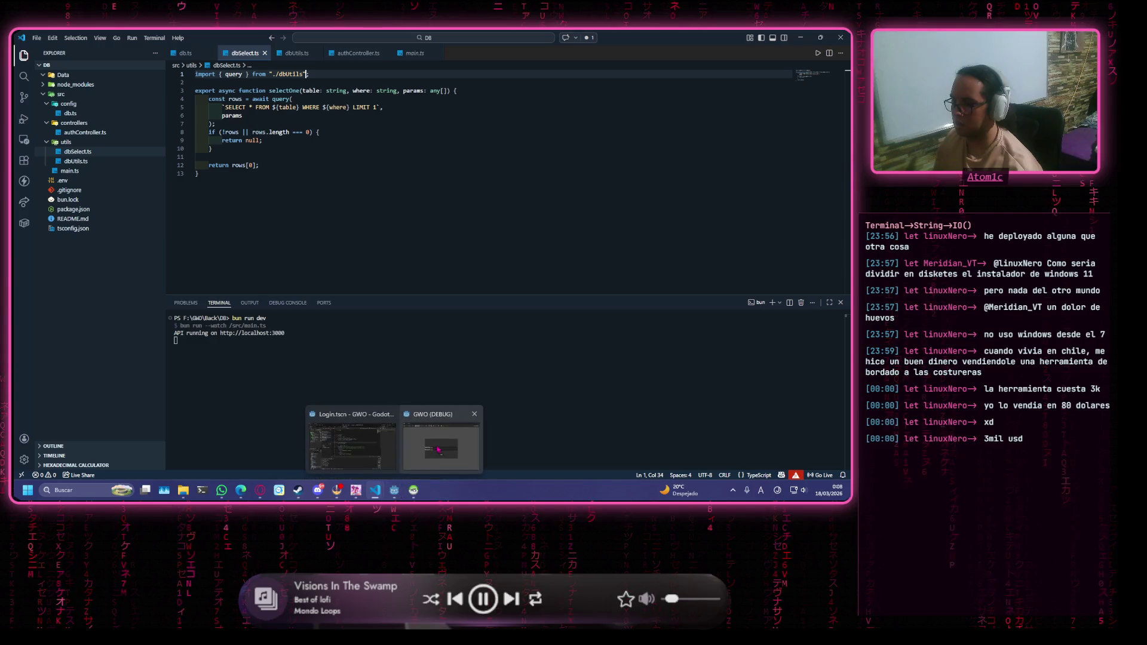
left_click(394, 439)
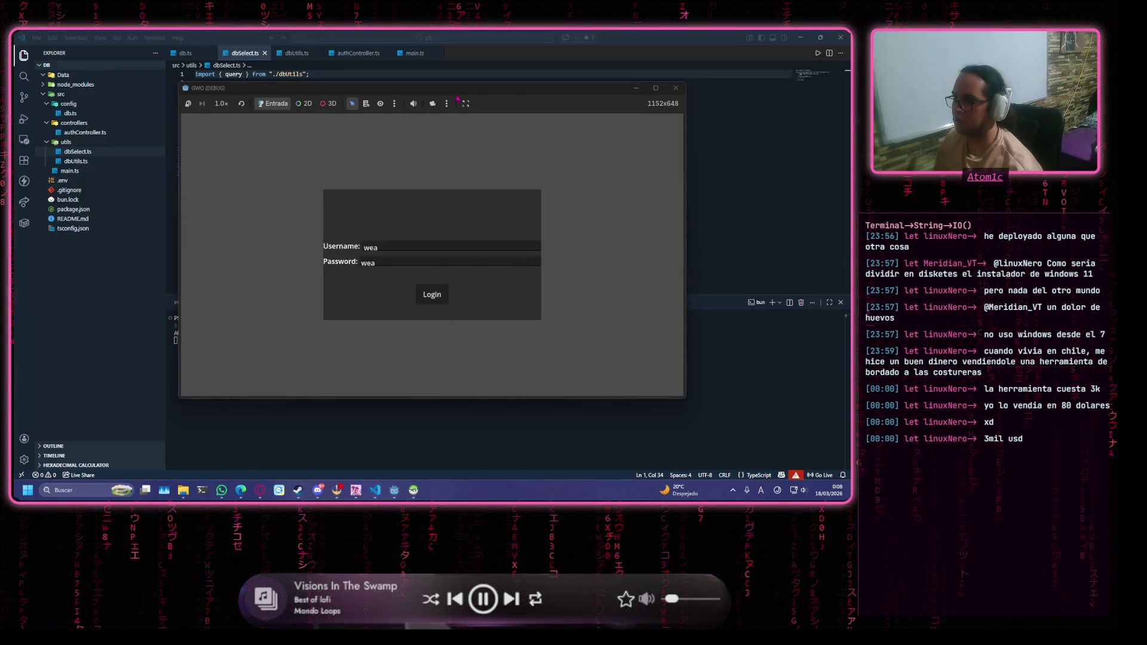
mouse_move(460, 92)
left_mouse_down()
mouse_move(641, 80)
mouse_move(525, 80)
left_mouse_up()
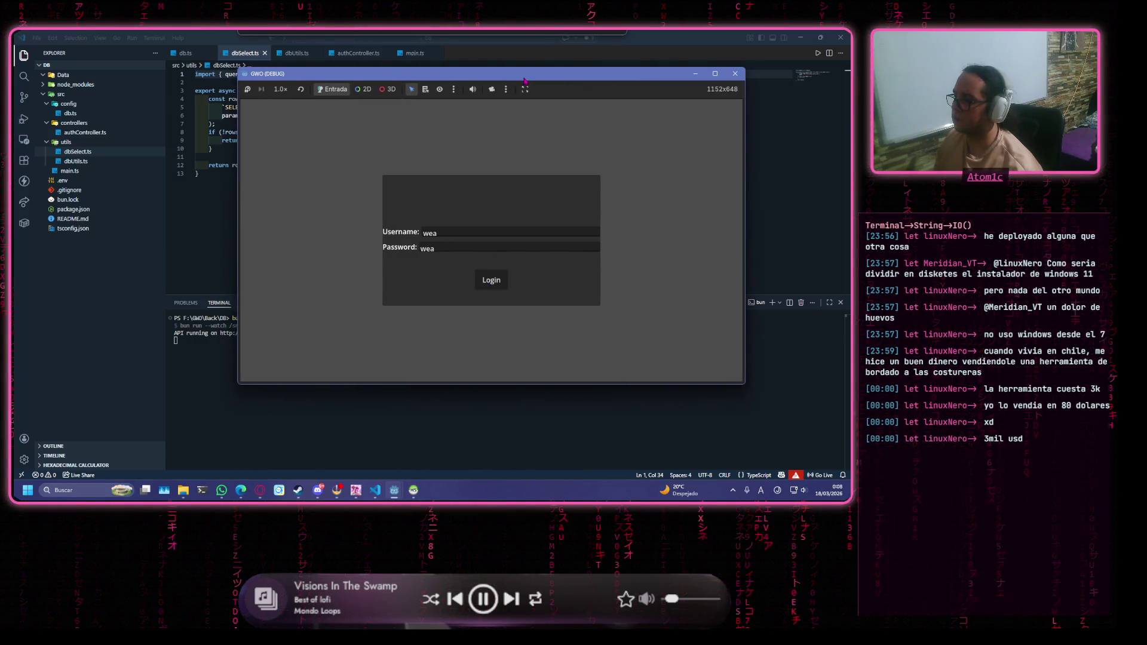
mouse_move(395, 490)
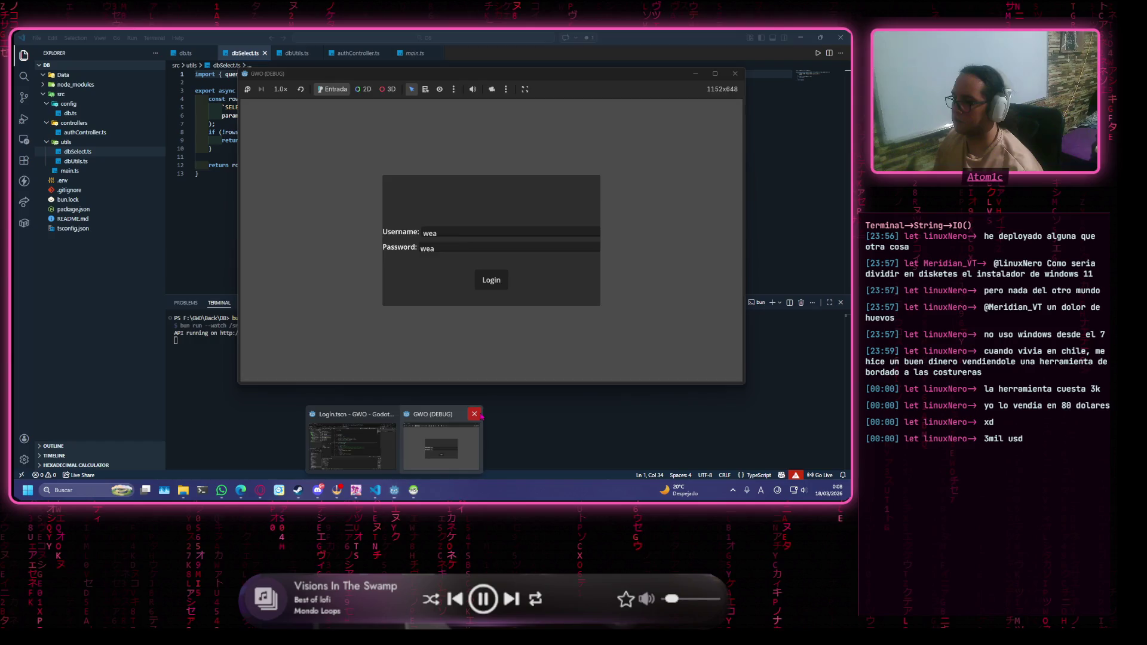
left_click(478, 416)
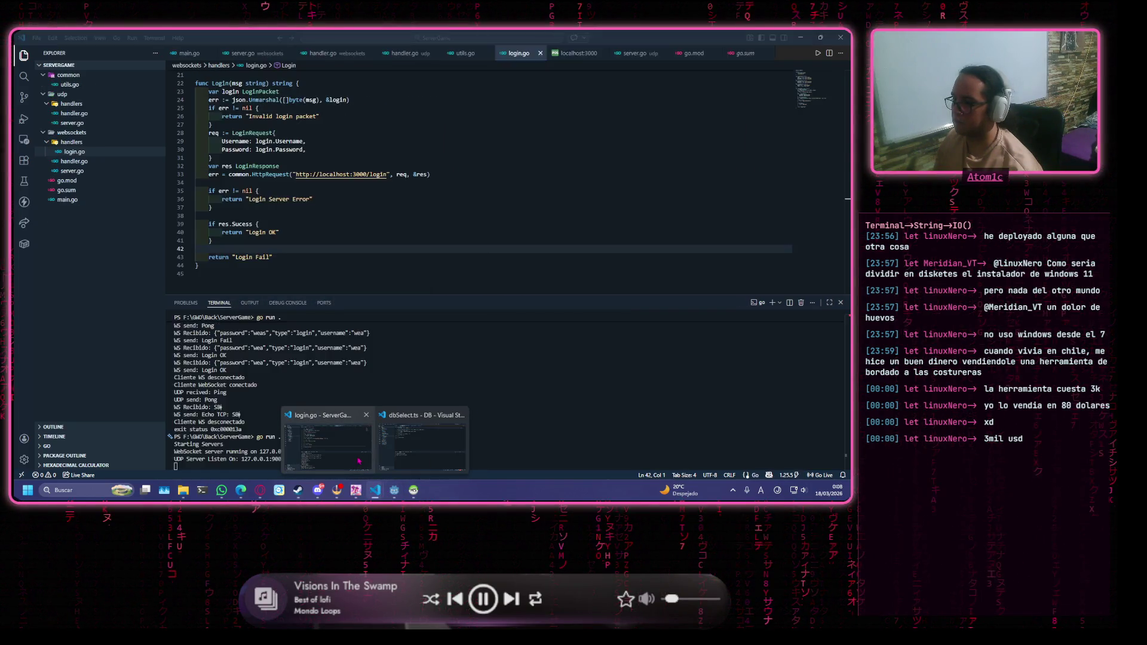
- Return to the Godot editor and launch the game again
left_click(390, 456)
mouse_move(376, 490)
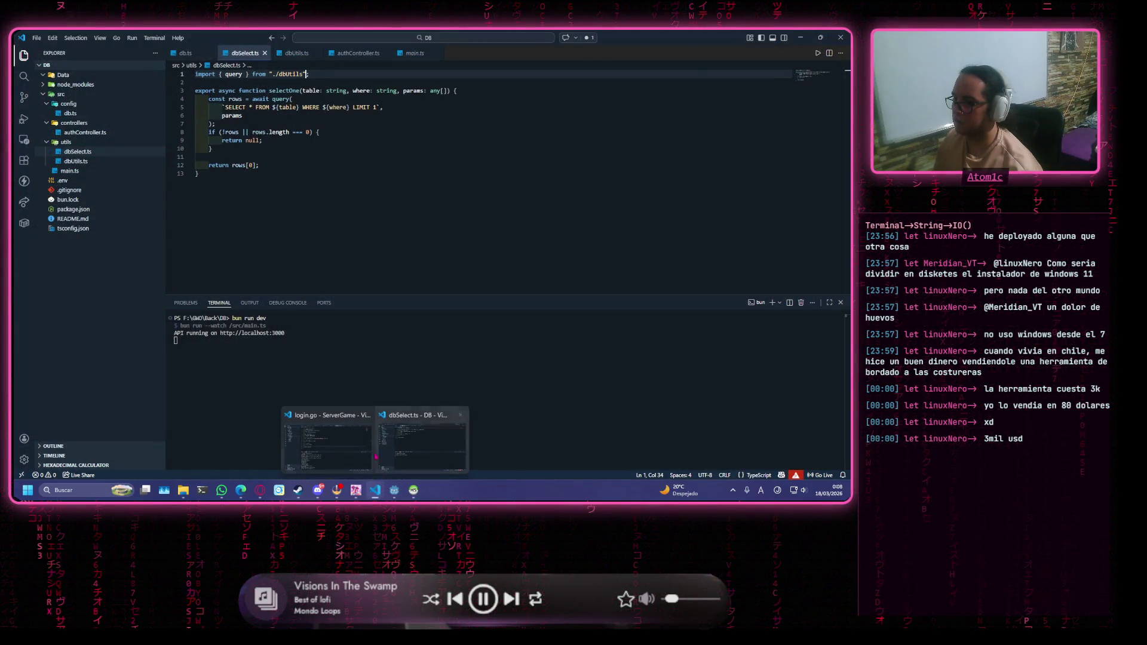
left_click(325, 445)
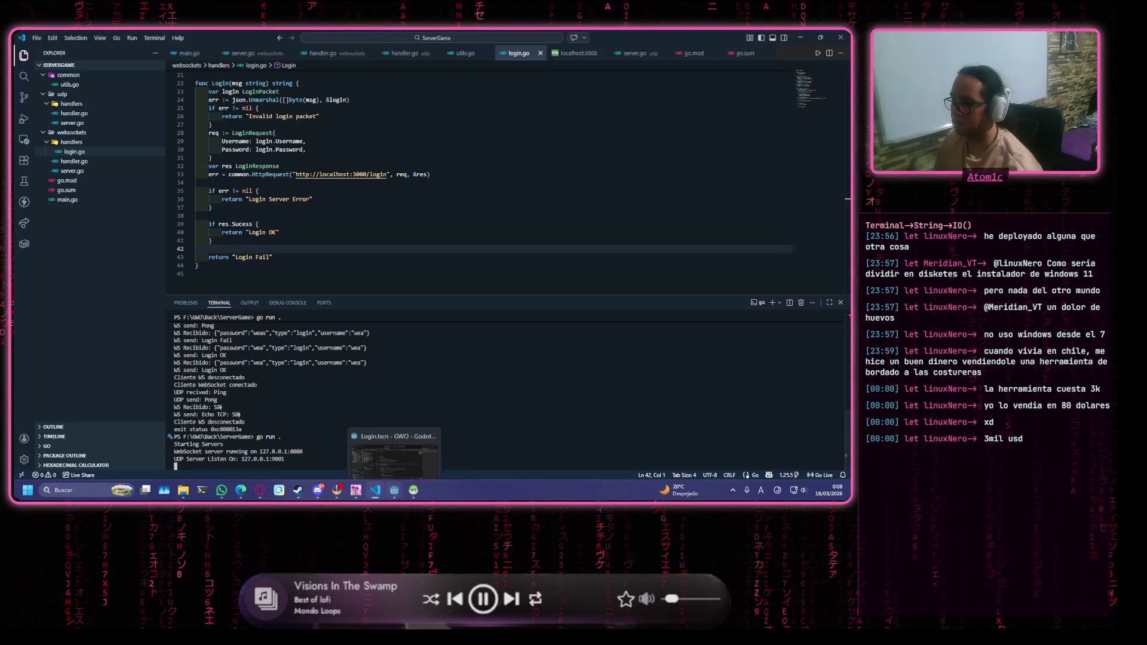
left_click(394, 454)
left_click(714, 52)
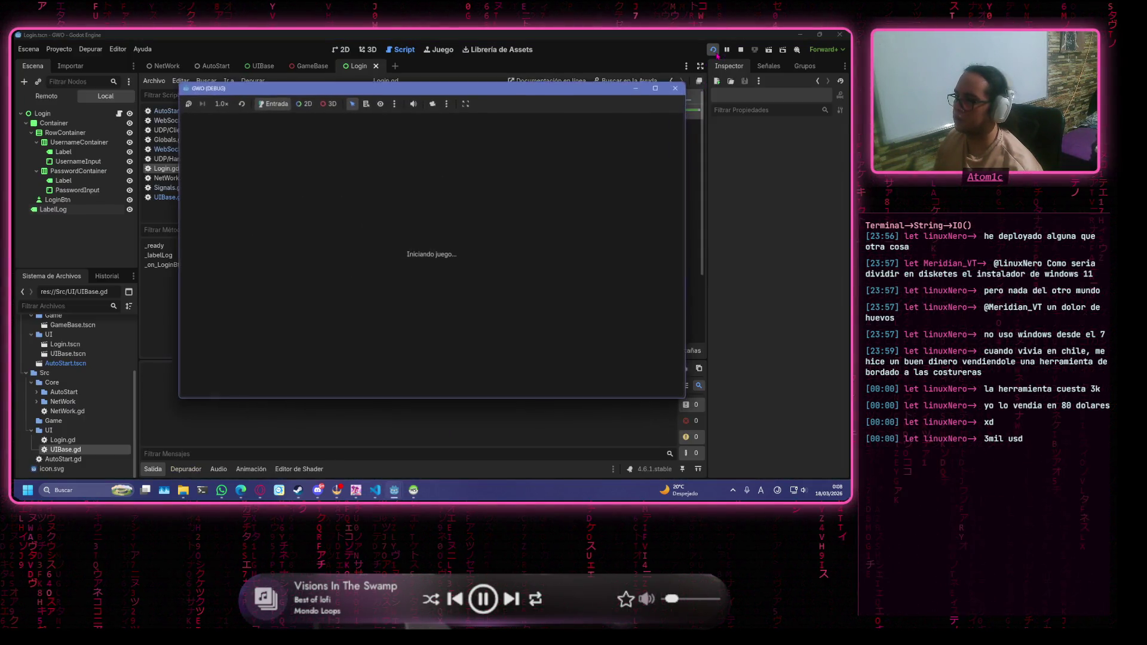
- Log in through the game form with the test username and password
key("Tab")
type("wea")
key("Tab")
type("w")
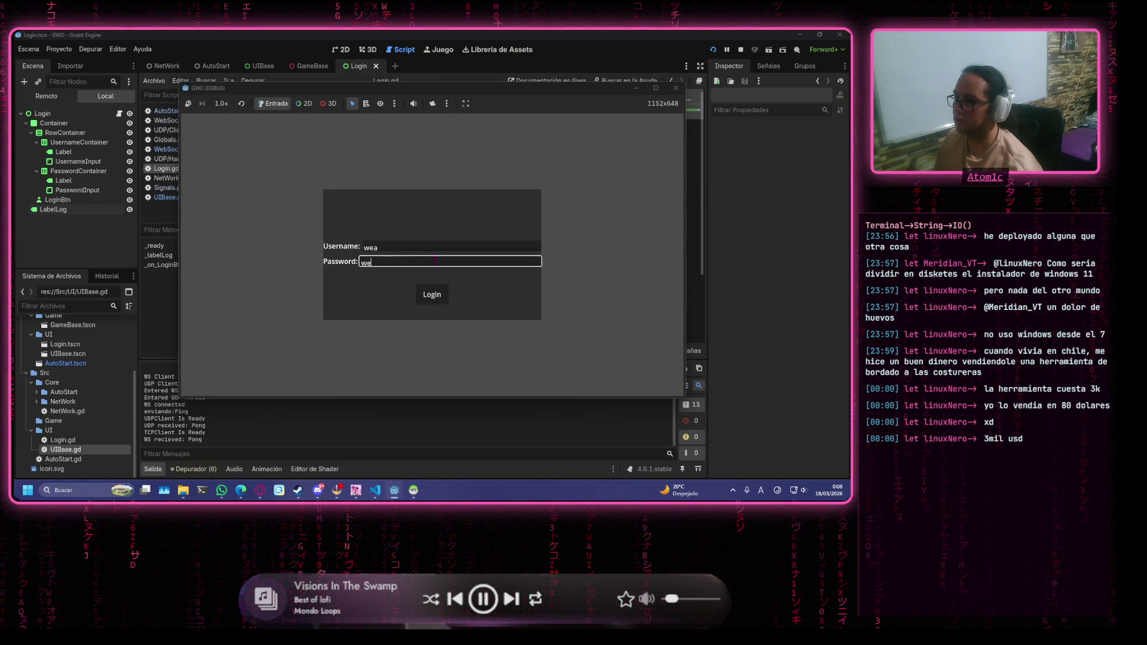
type("ea")
left_click(432, 295)
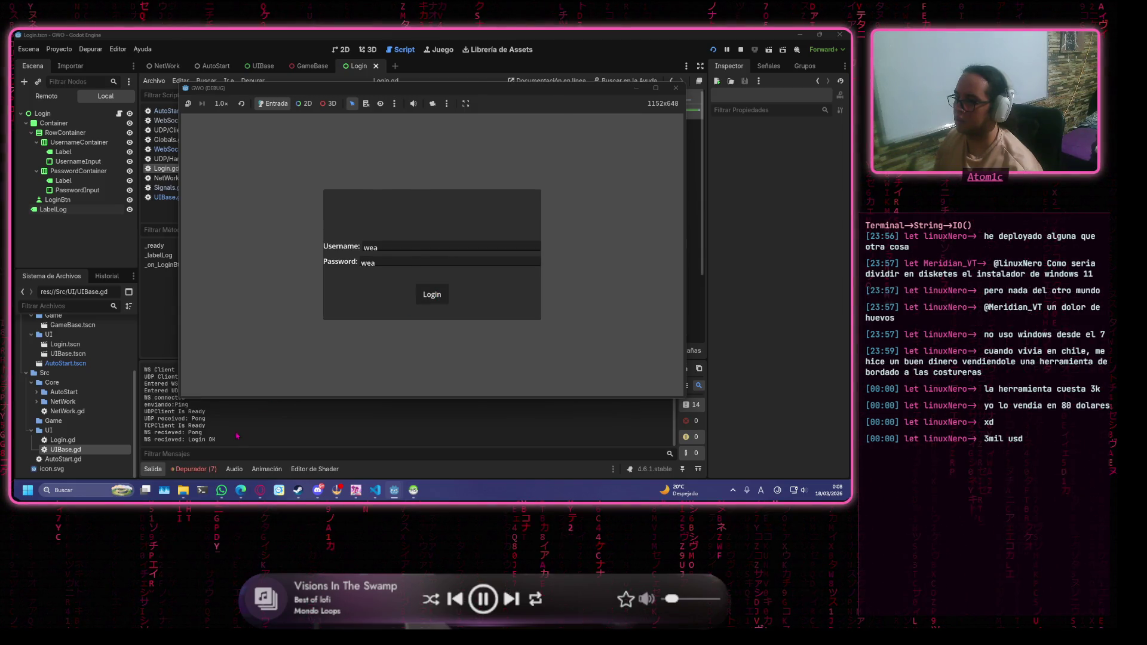
- Open the debugger's Errors list and jump to the Handler.gd:10 non-main-thread emit error
left_click(192, 469)
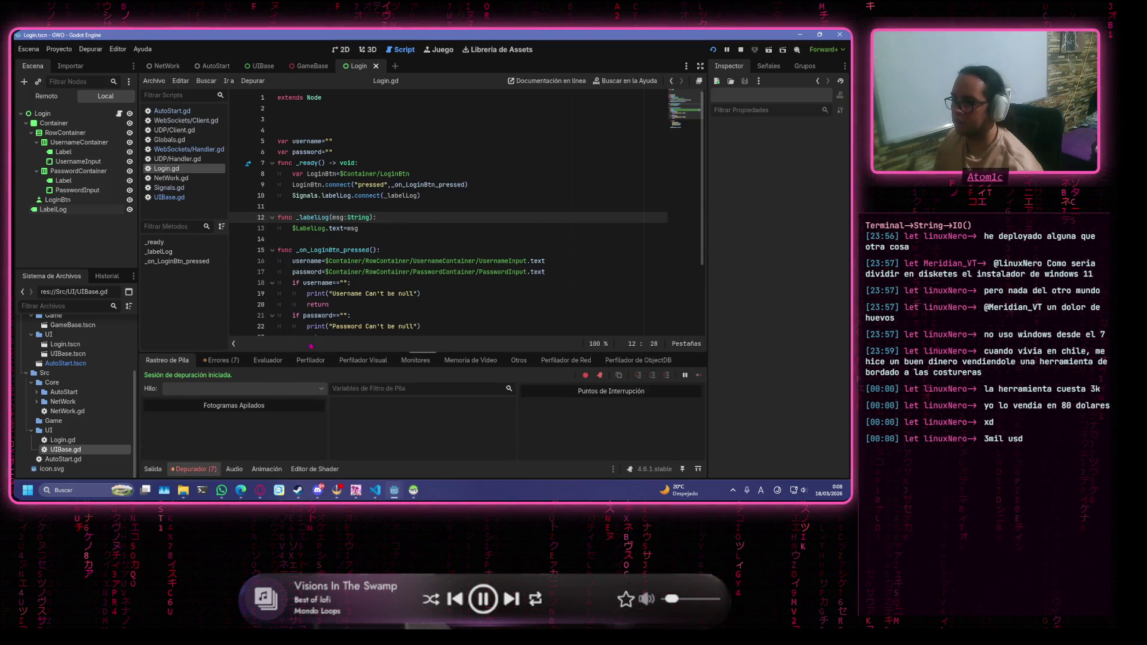
left_click(221, 361)
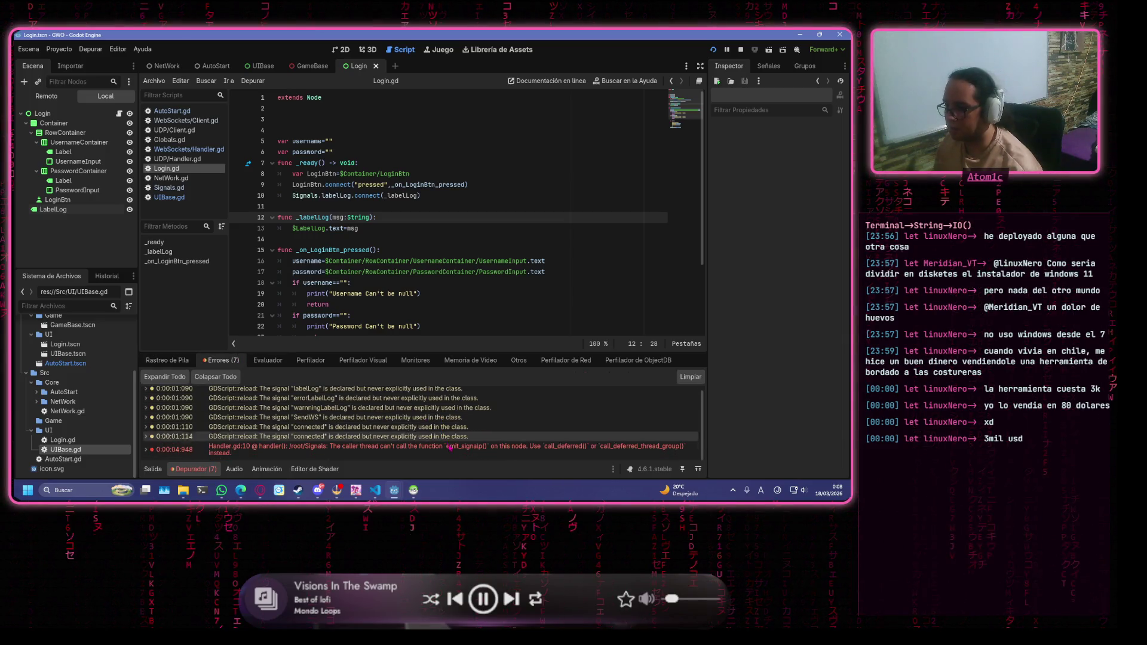
left_click(447, 447)
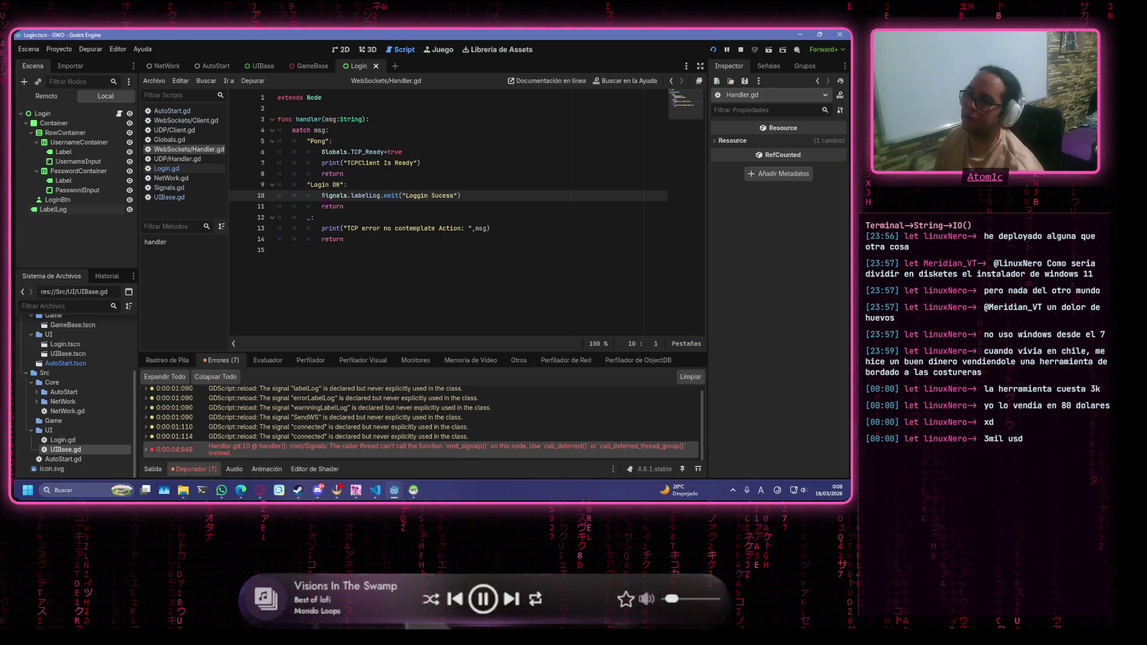
left_click(322, 195)
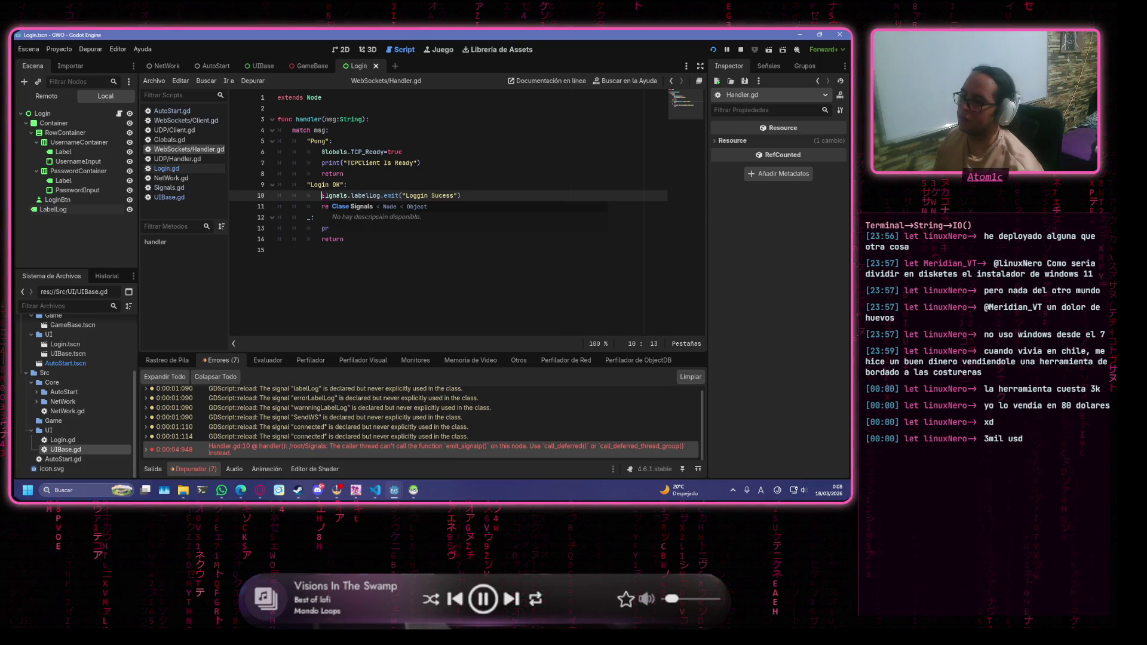
left_click(484, 195)
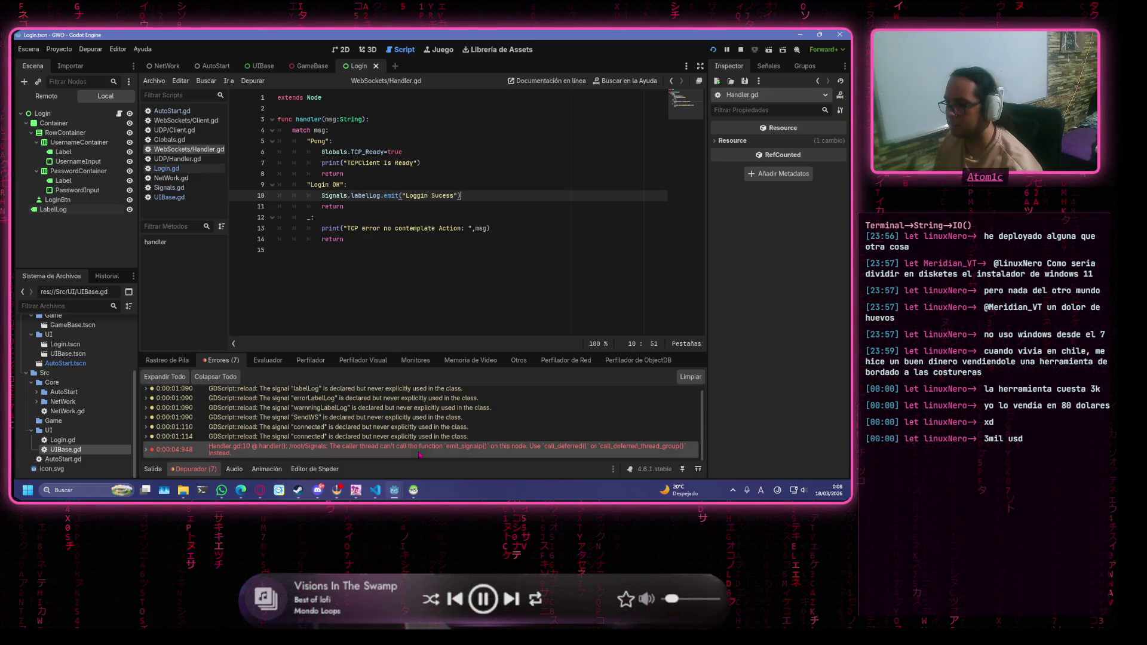
mouse_move(260, 490)
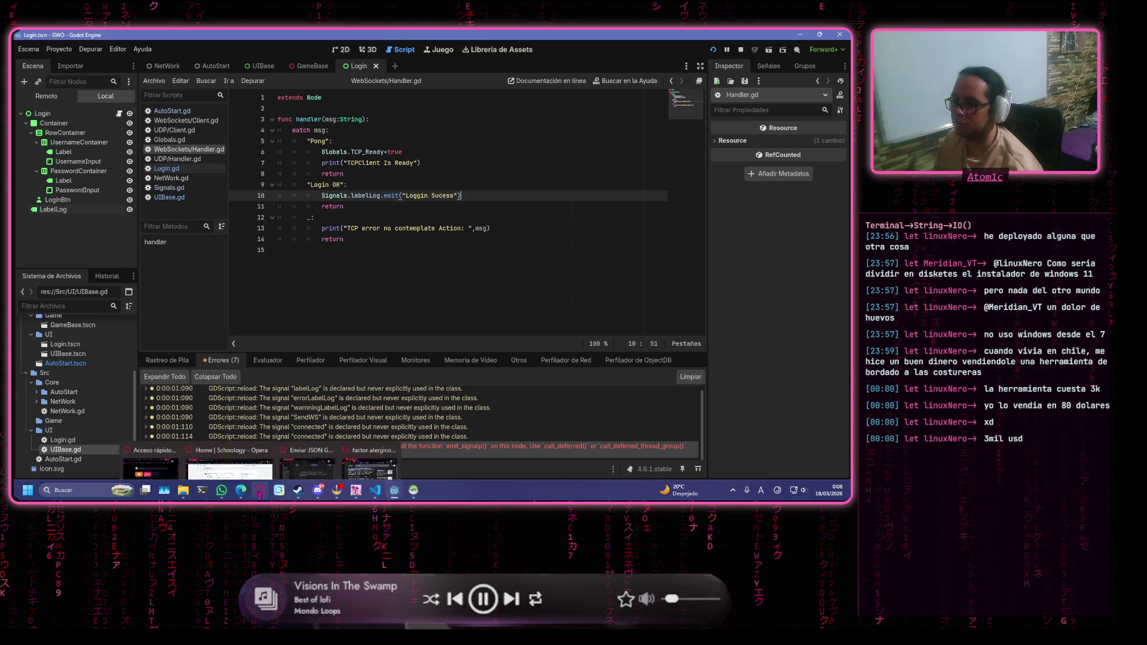
mouse_move(368, 446)
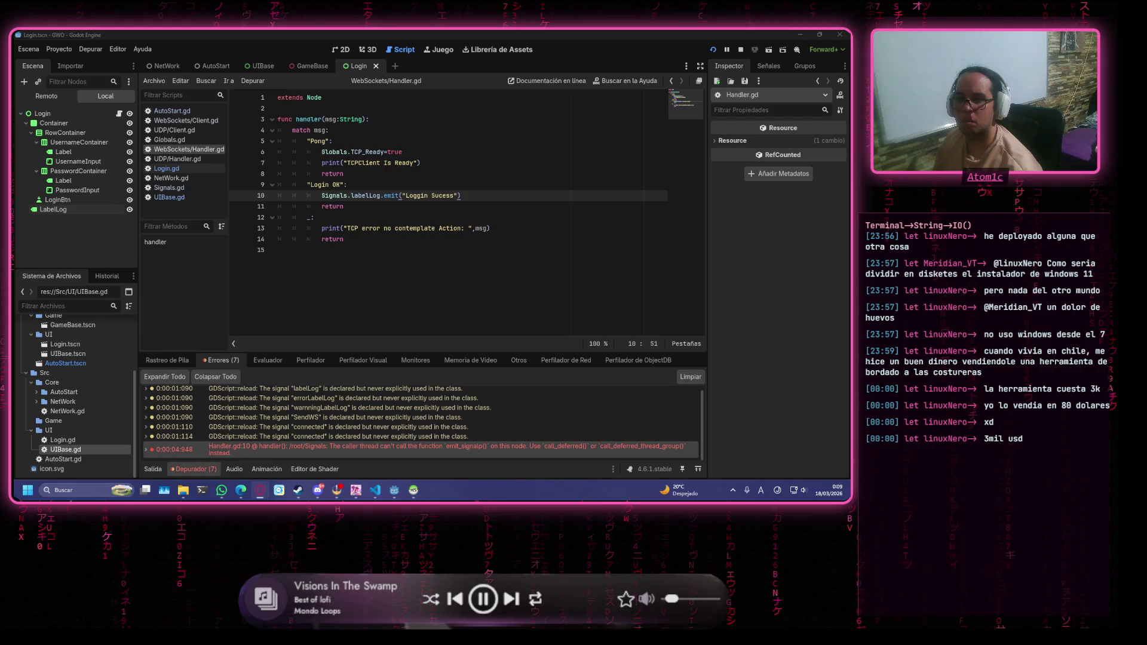
mouse_move(460, 196)
left_mouse_down()
mouse_move(321, 196)
mouse_move(352, 196)
left_mouse_up()
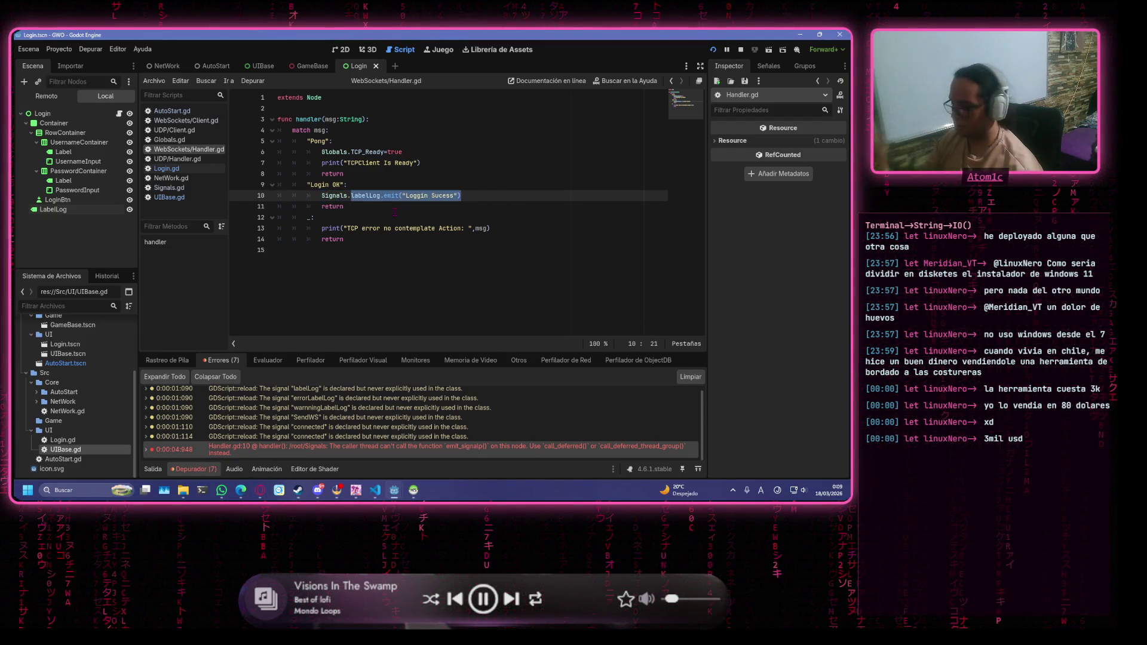
- Replace the emit on line 10 with Signals.call_deferred("emit_signal", ...)
key("BackSpace")
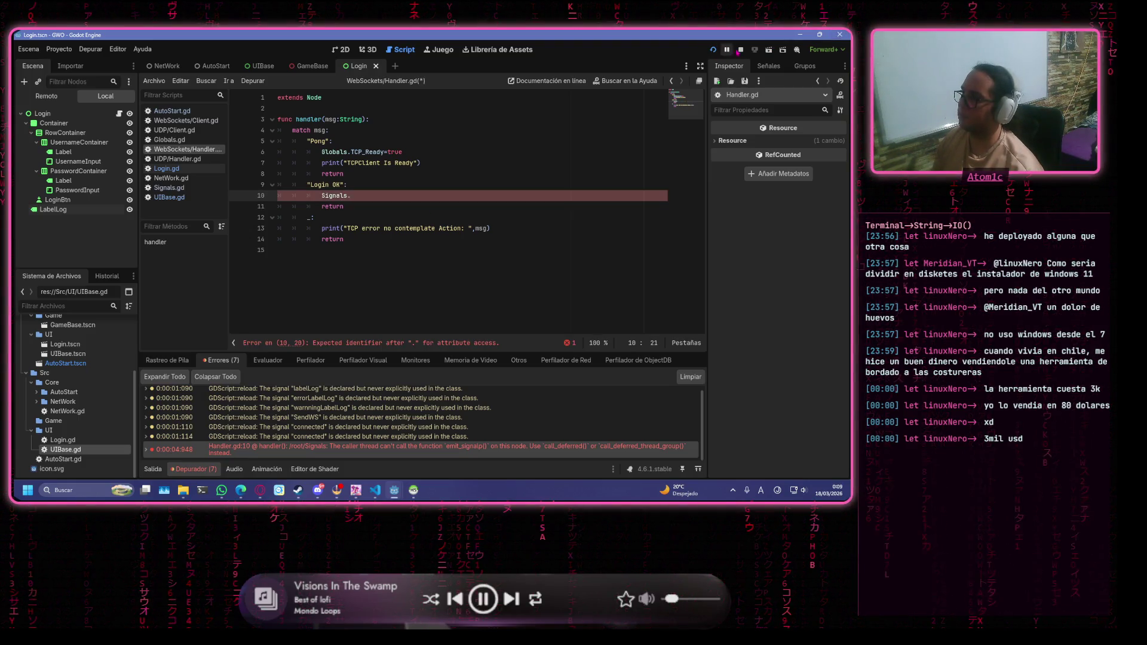
type("ca")
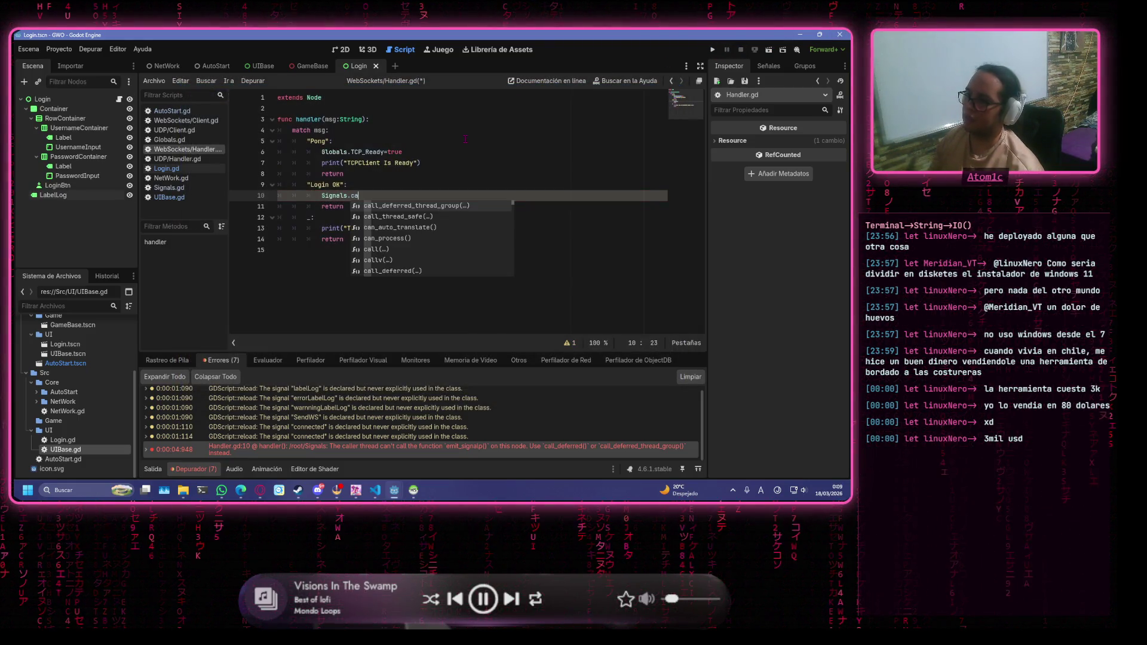
key("Down")
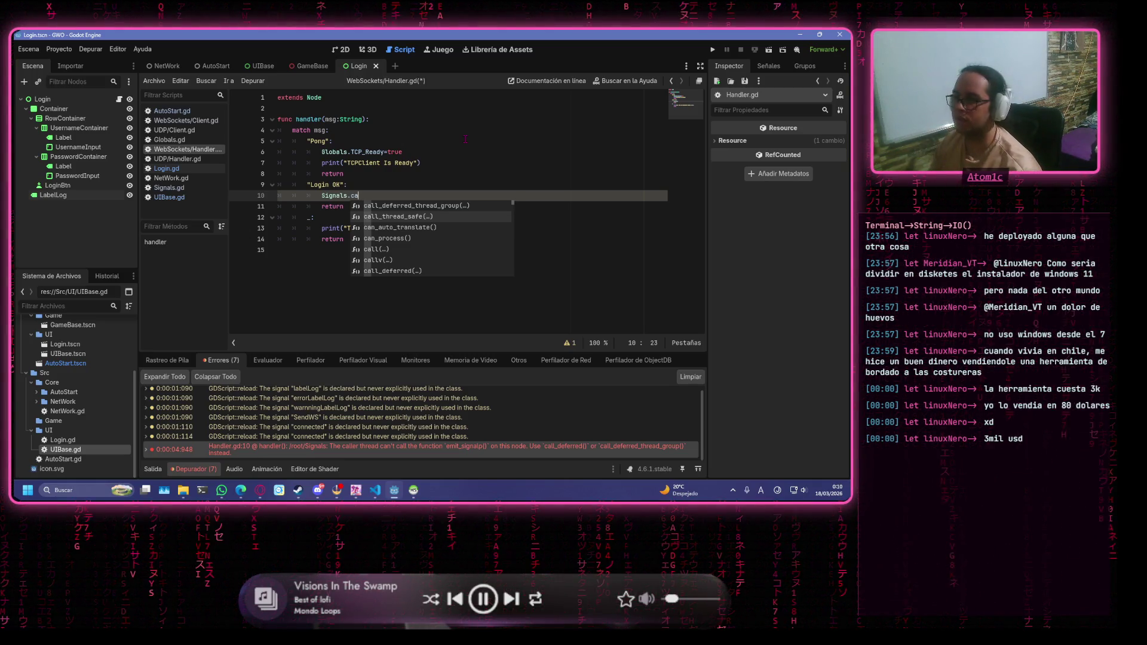
key("Down")
key("Down")
key("Down")
key("Return")
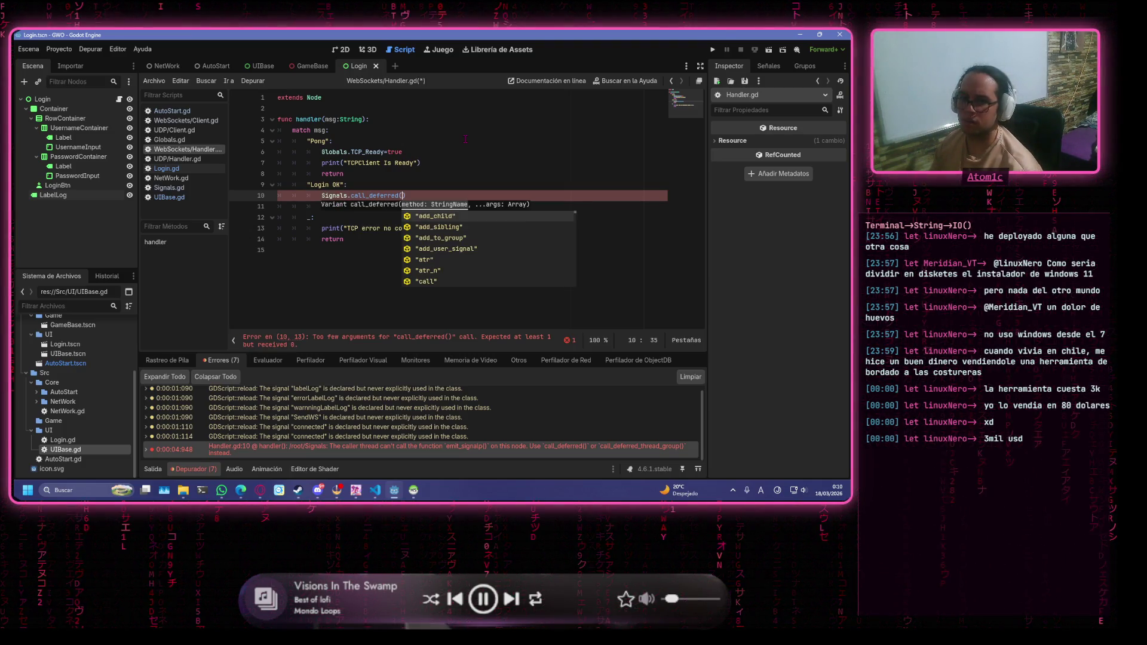
key("Down")
key("Down")
key("Down")
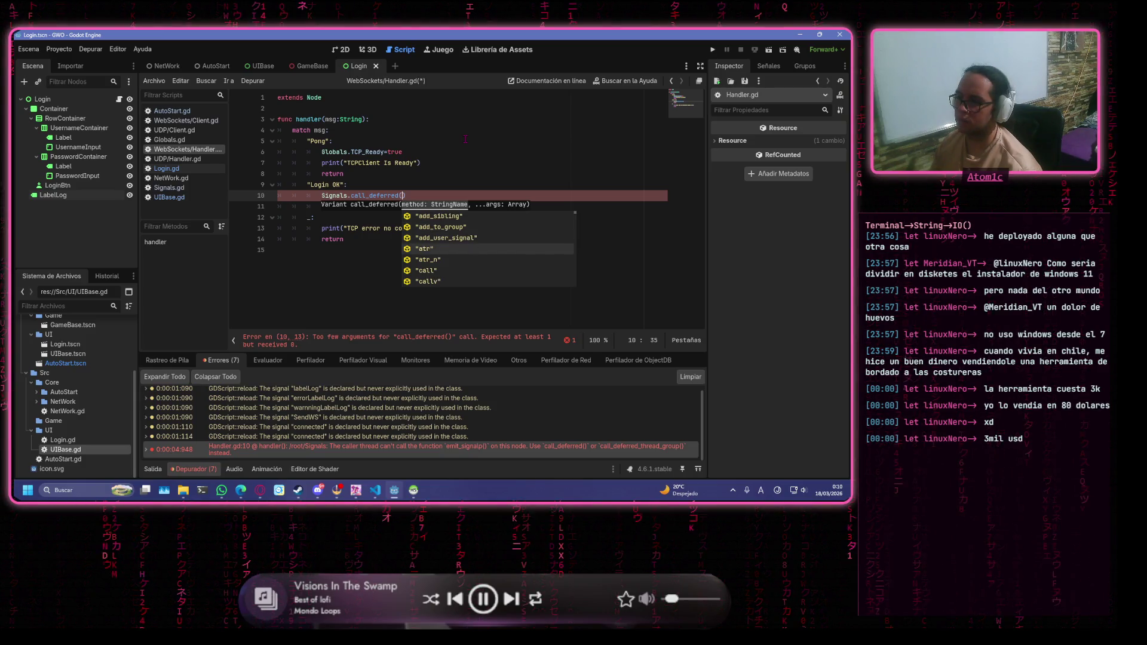
type("emit")
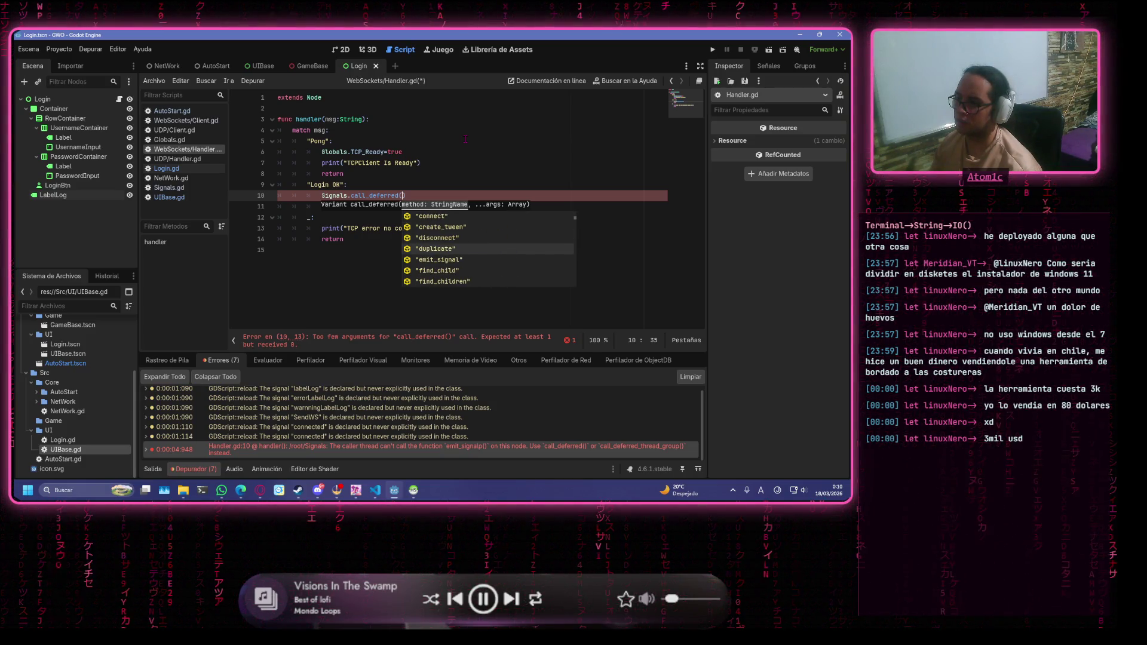
key("Return")
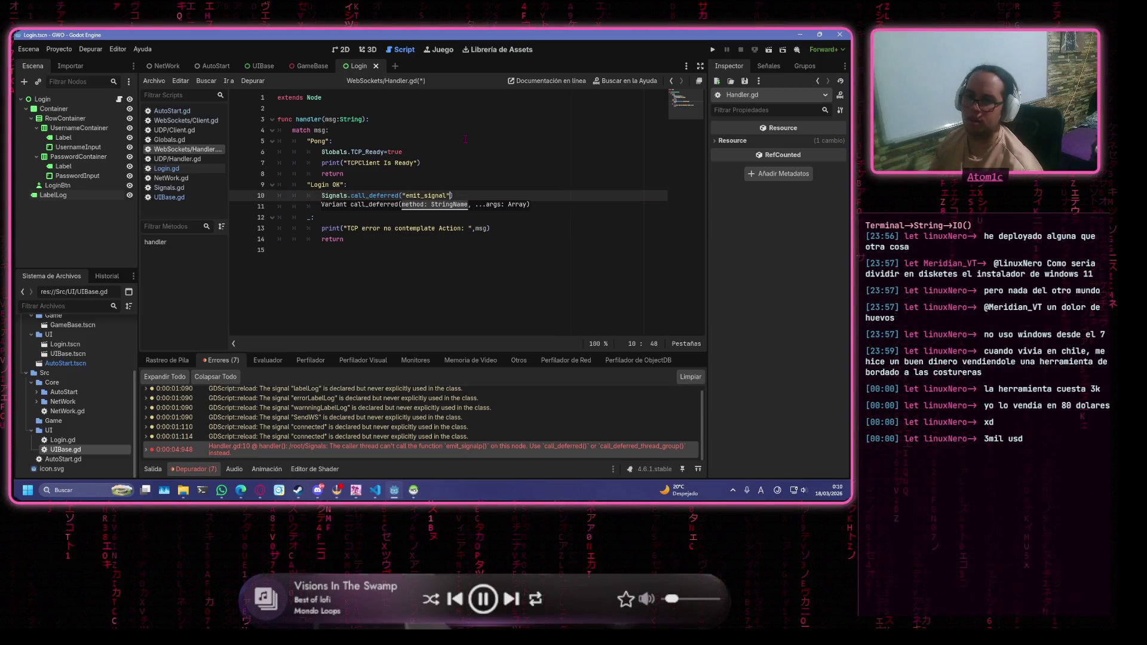
type(",")
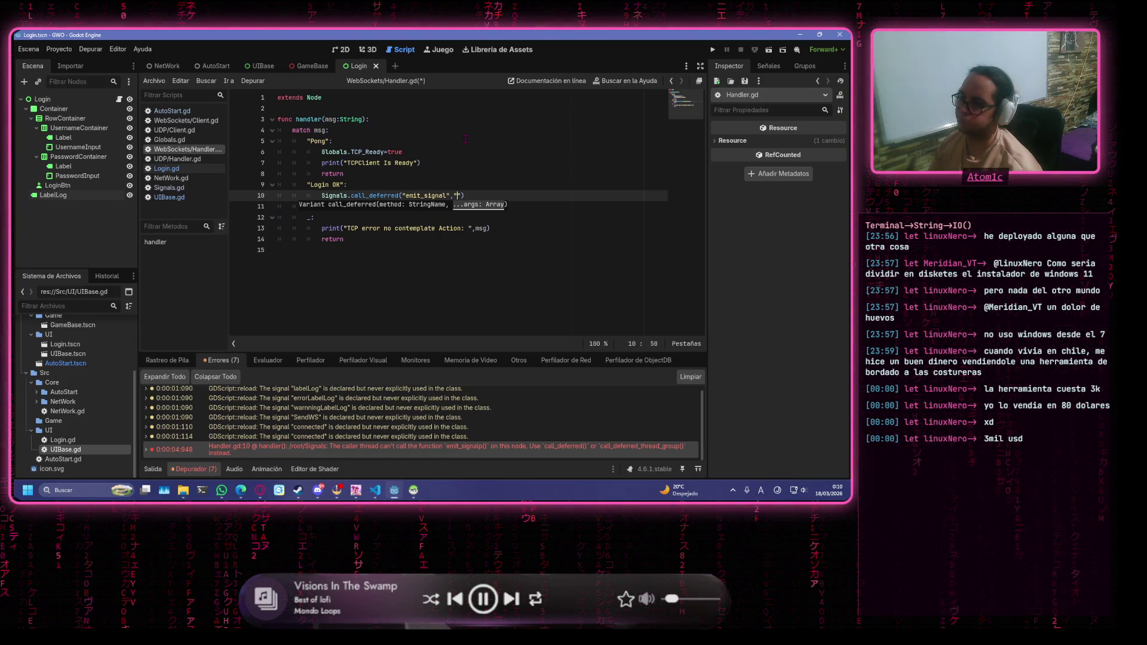
- Copy the labelLog signal name from the Signals script and paste it as the argument
left_click(180, 189)
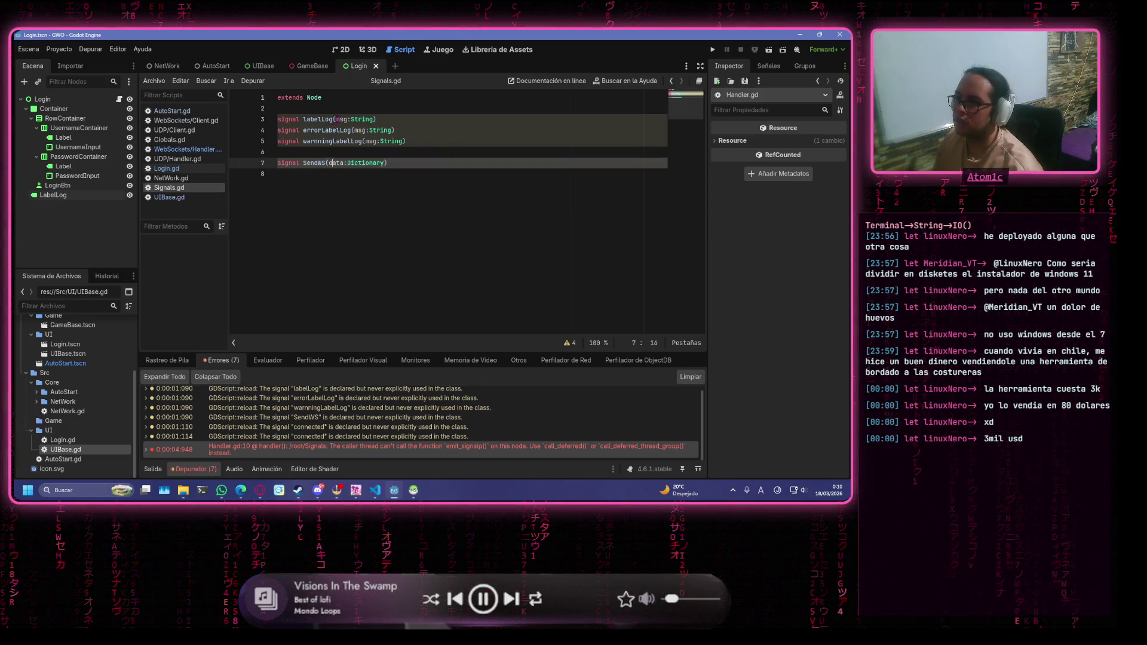
left_click_drag(332, 120, 304, 120)
key("ctrl+c")
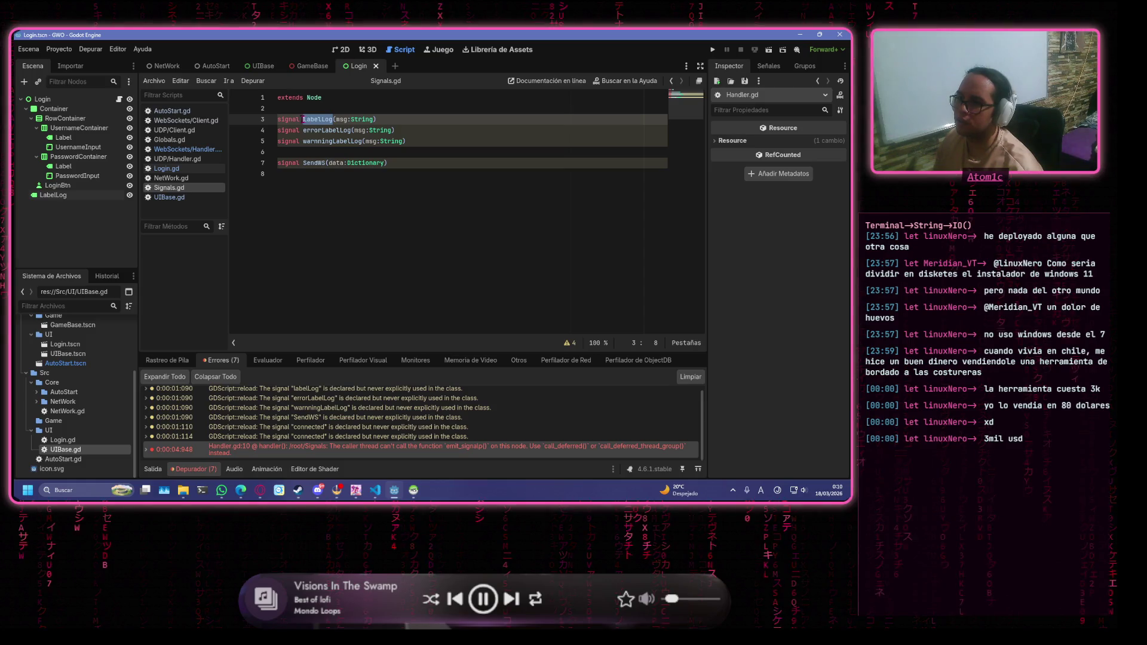
left_click(166, 169)
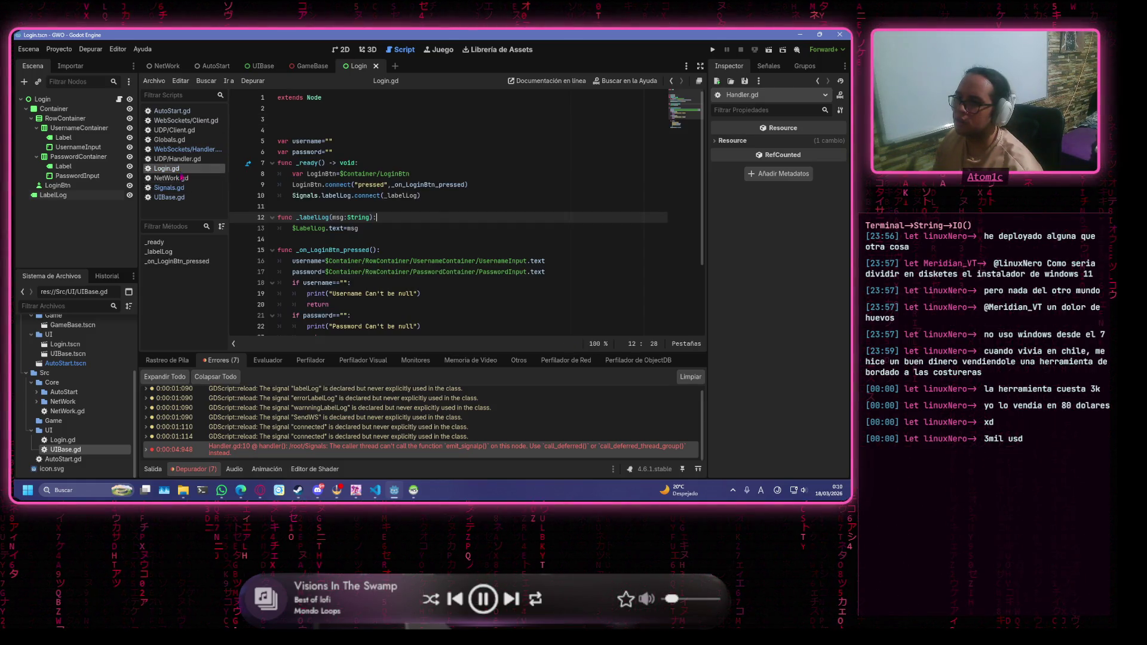
left_click(179, 148)
key("ctrl+v")
key("Right")
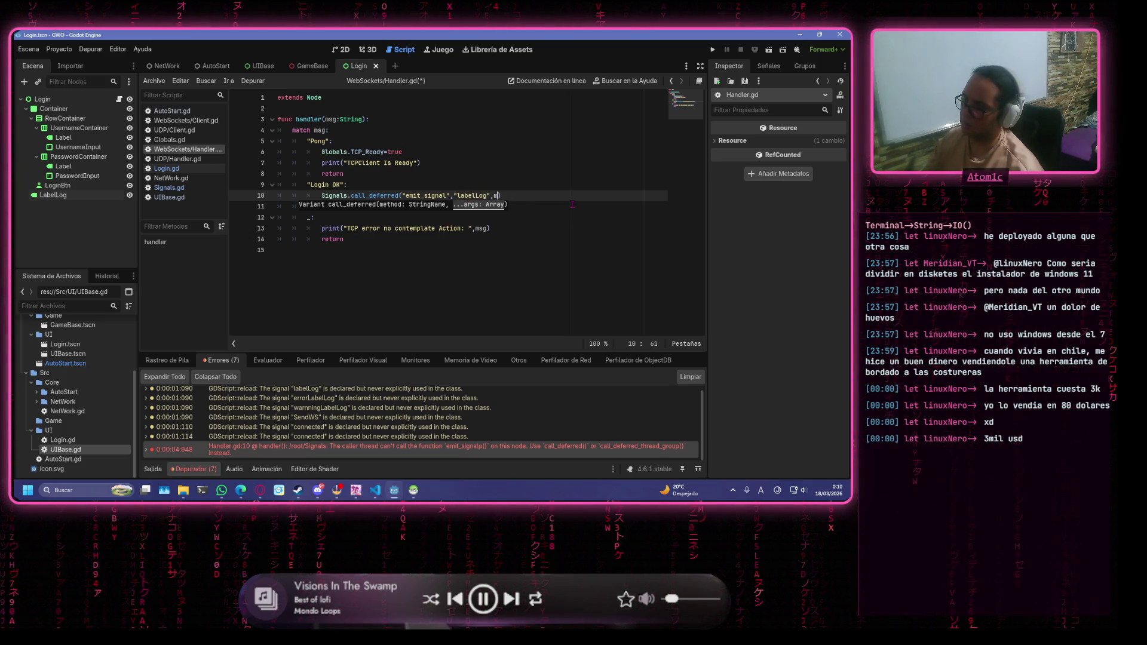
key("Right")
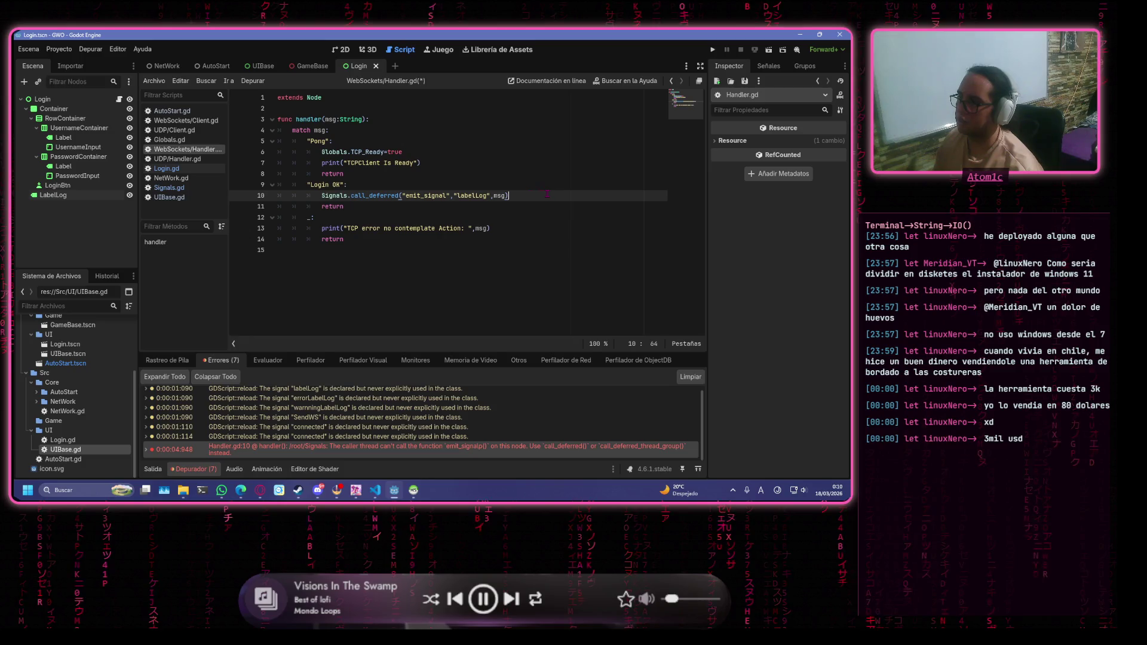
- Set the message argument to "Login Success" and save Handler.gd
left_click_drag(506, 195, 494, 195)
type("\"")
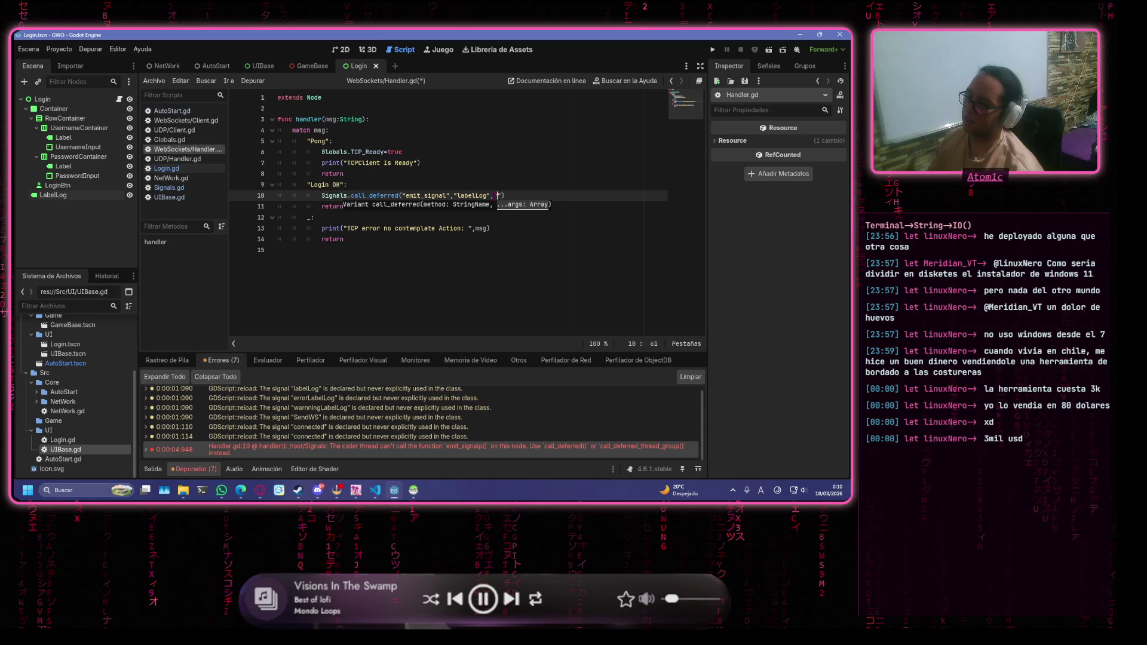
type("Log")
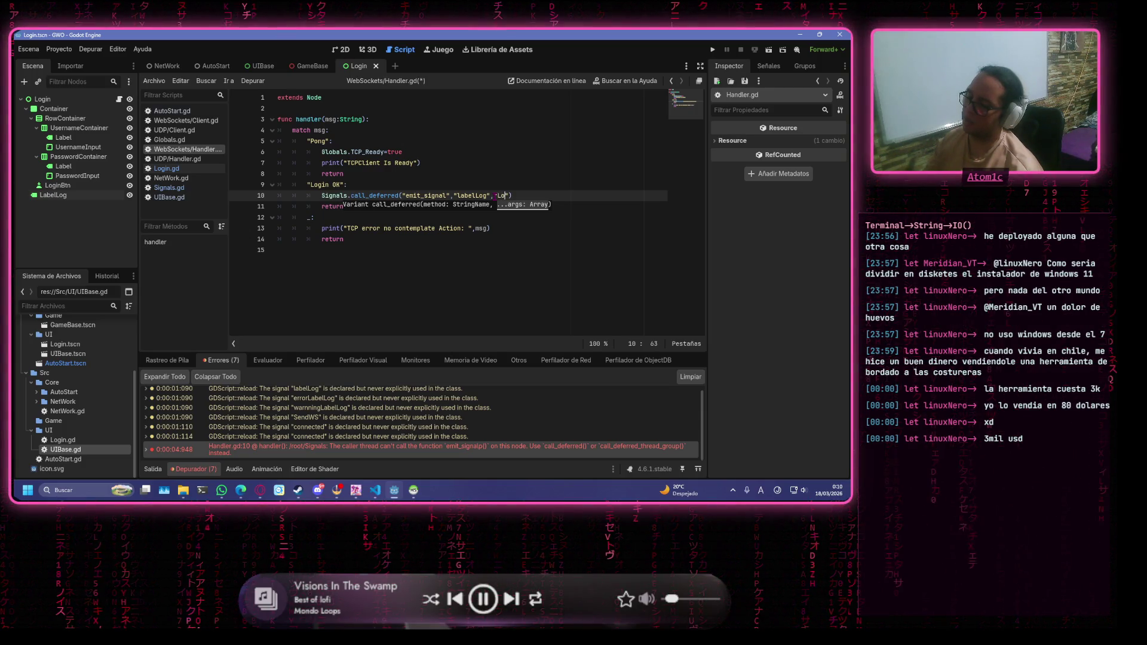
type("in success")
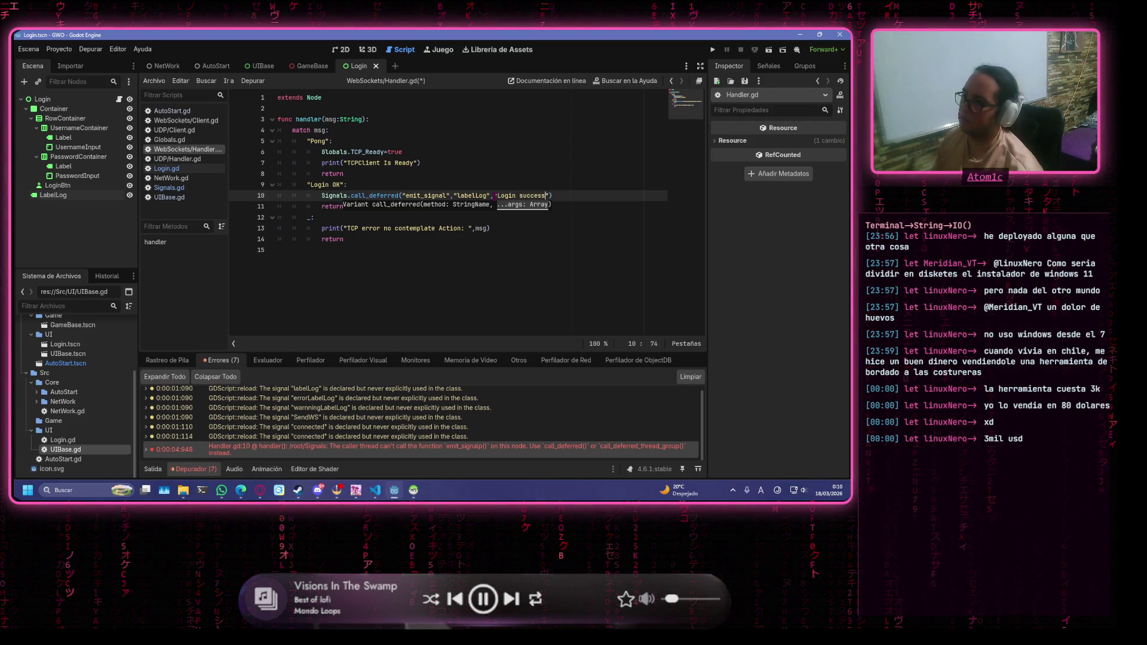
key("ctrl+s")
left_click(520, 196)
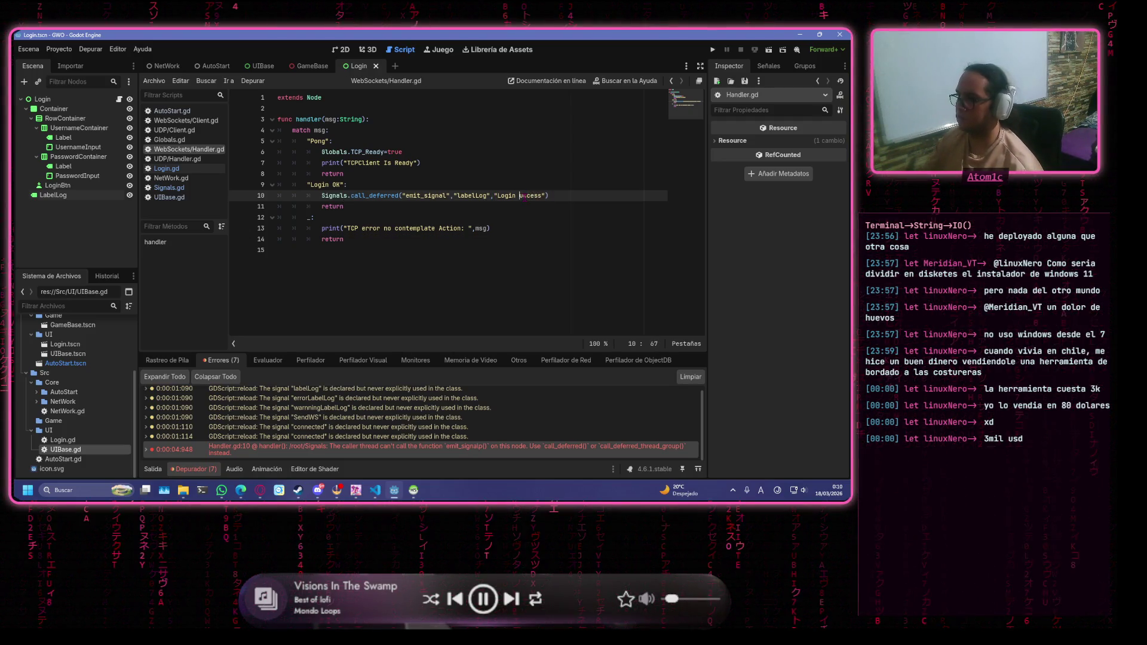
type("S")
left_click(442, 163)
- Run the project and enter the test username in the login form
left_click(712, 49)
left_click(381, 248)
type("wea")
key("Tab")
- Enter the password, submit the login, and close the game window
type("wea")
left_click(430, 298)
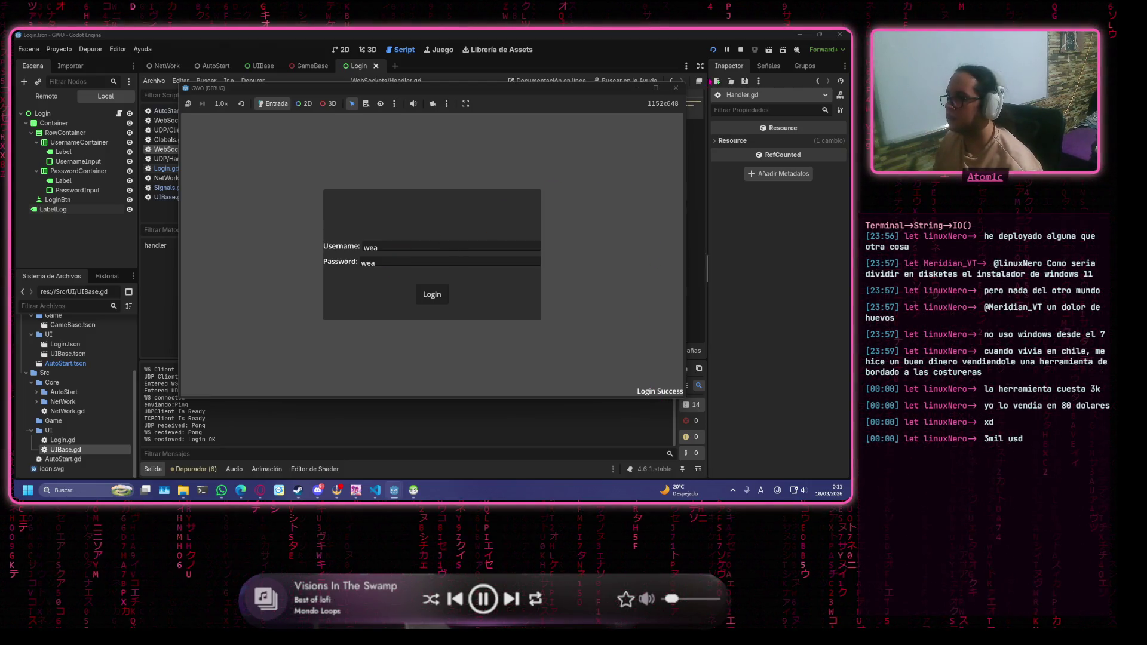
left_click(675, 88)
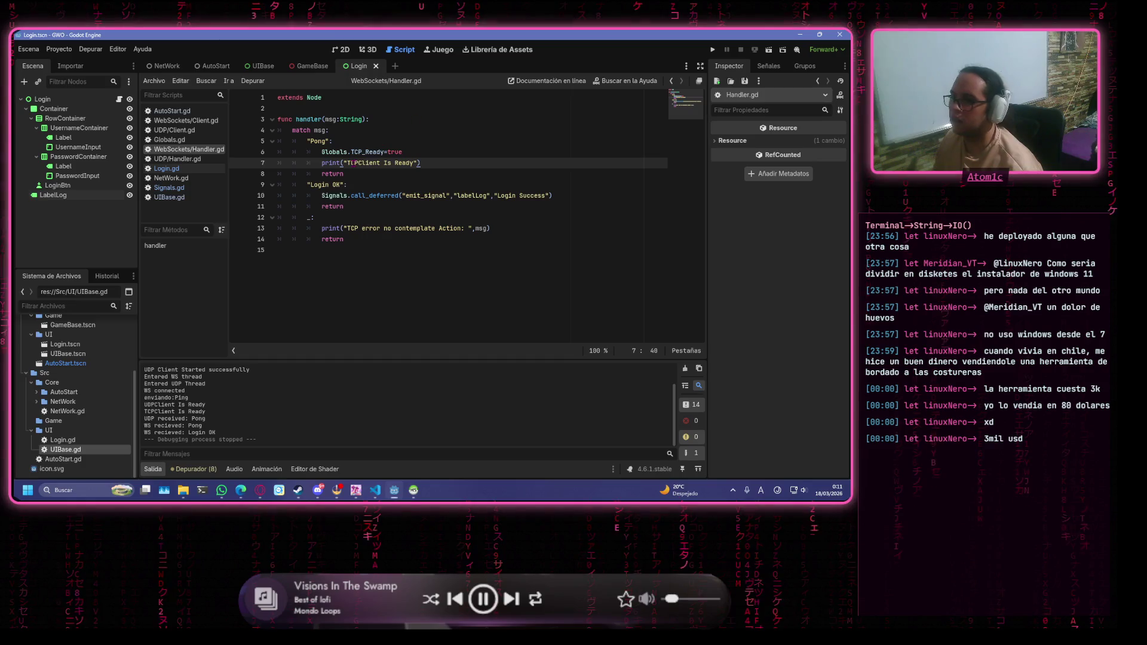
- Add a new "Login Fail": case below the Login OK case in Handler.gd
left_click(350, 206)
key("Return")
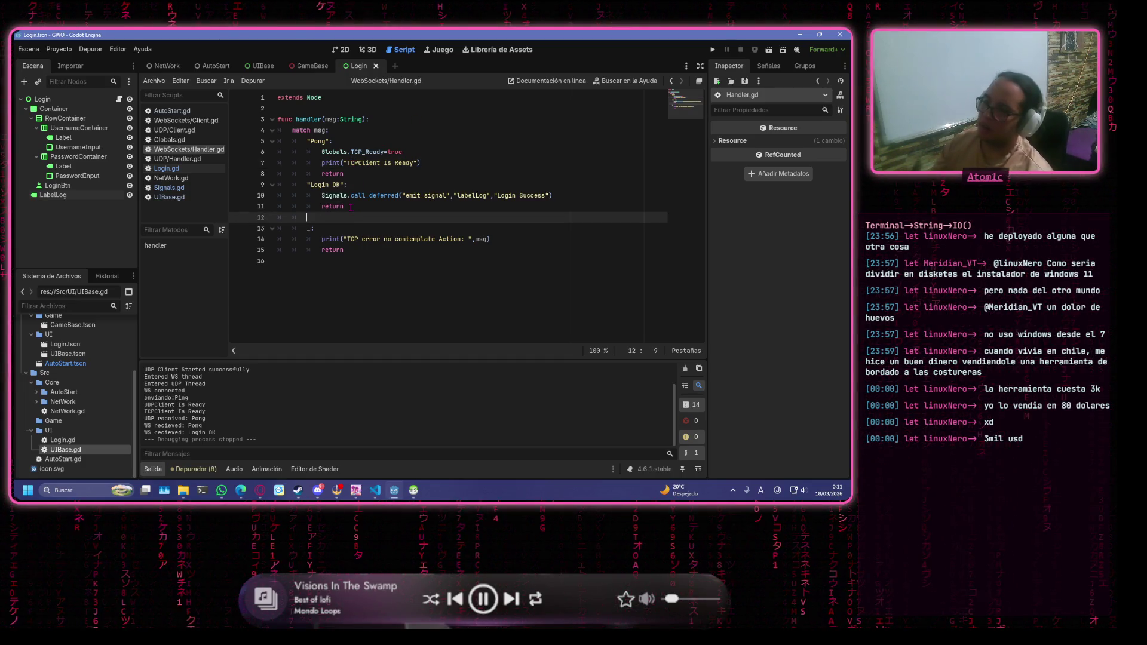
key("BackSpace")
type("Login")
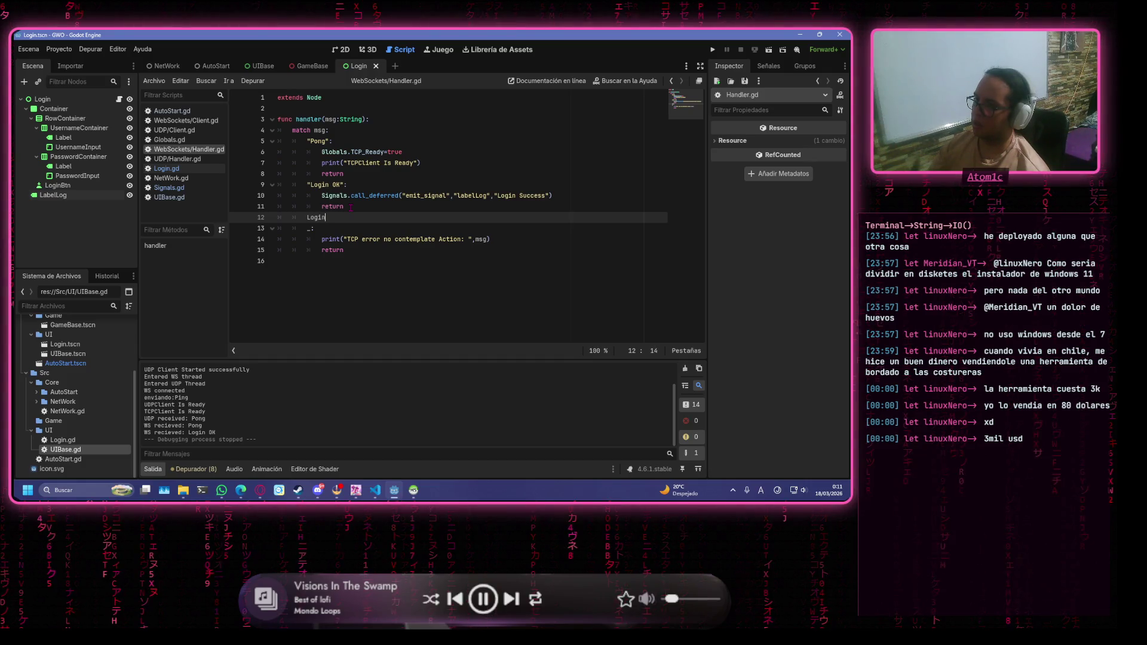
key("BackSpace")
key("BackSpace")
key("BackSpace")
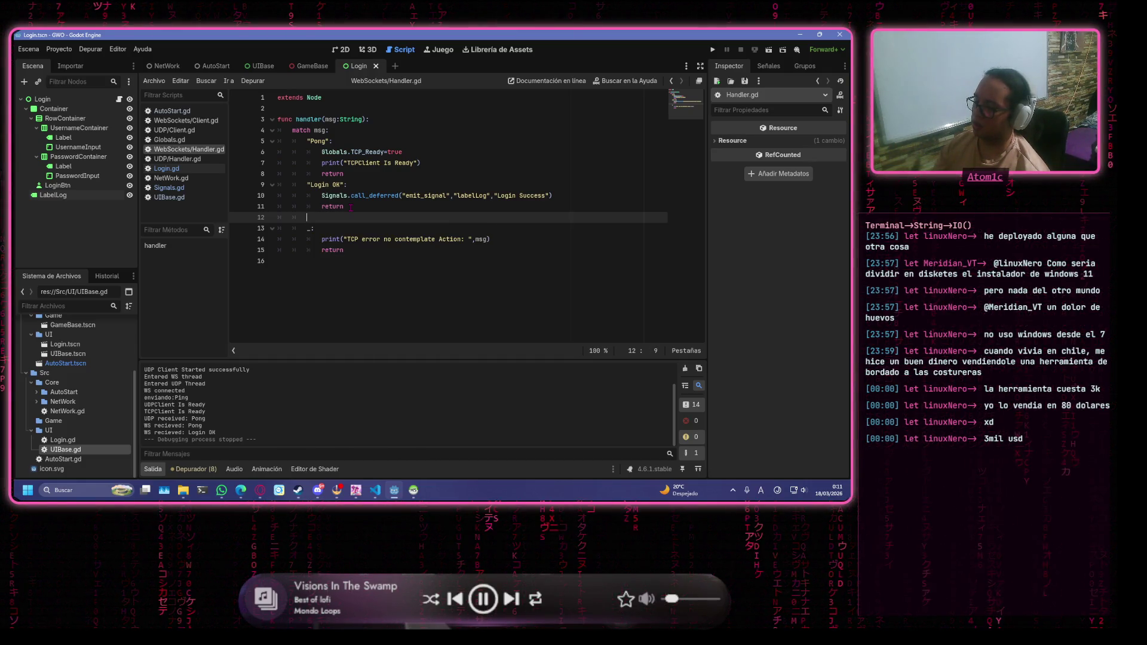
type("Login E\"")
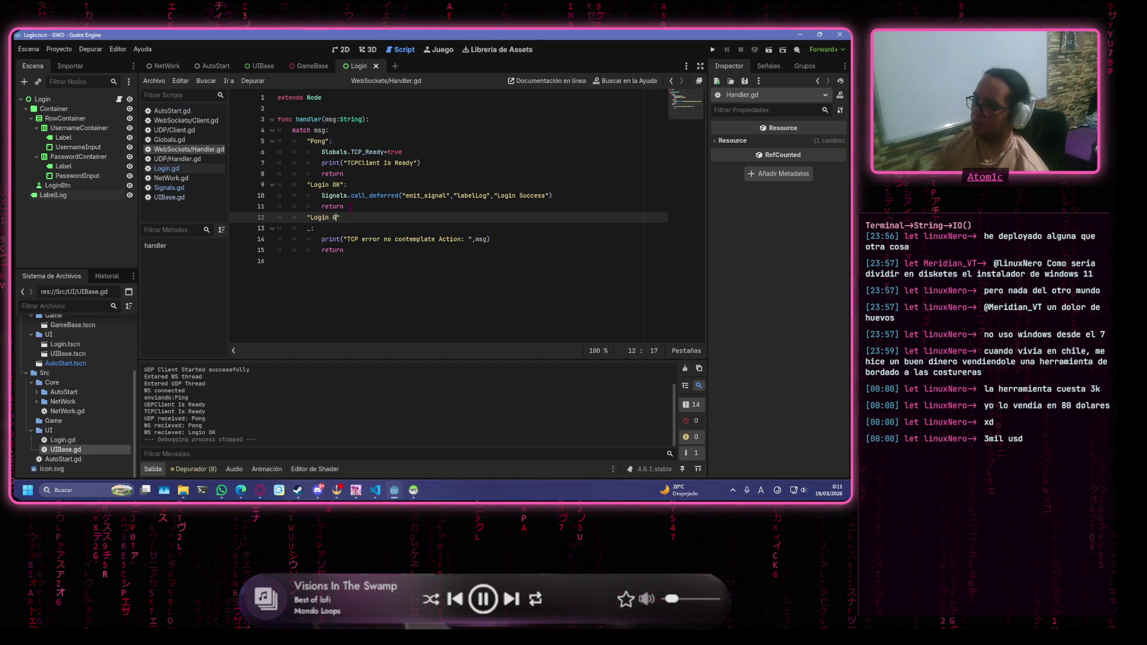
key("BackSpace")
type("Fai")
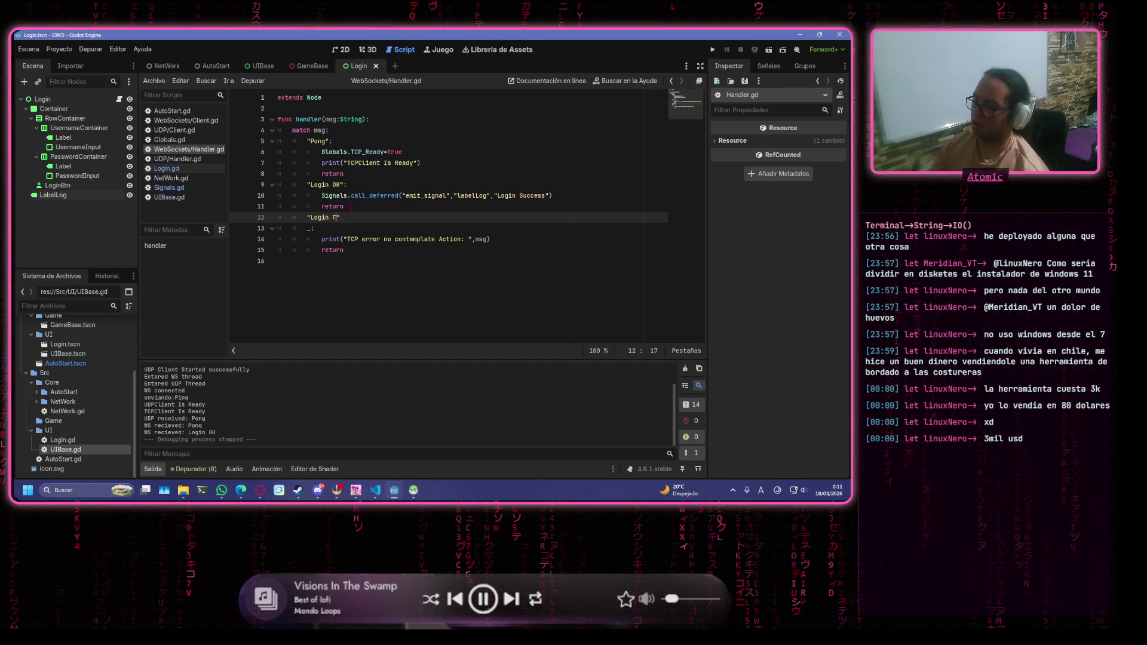
type("l\"")
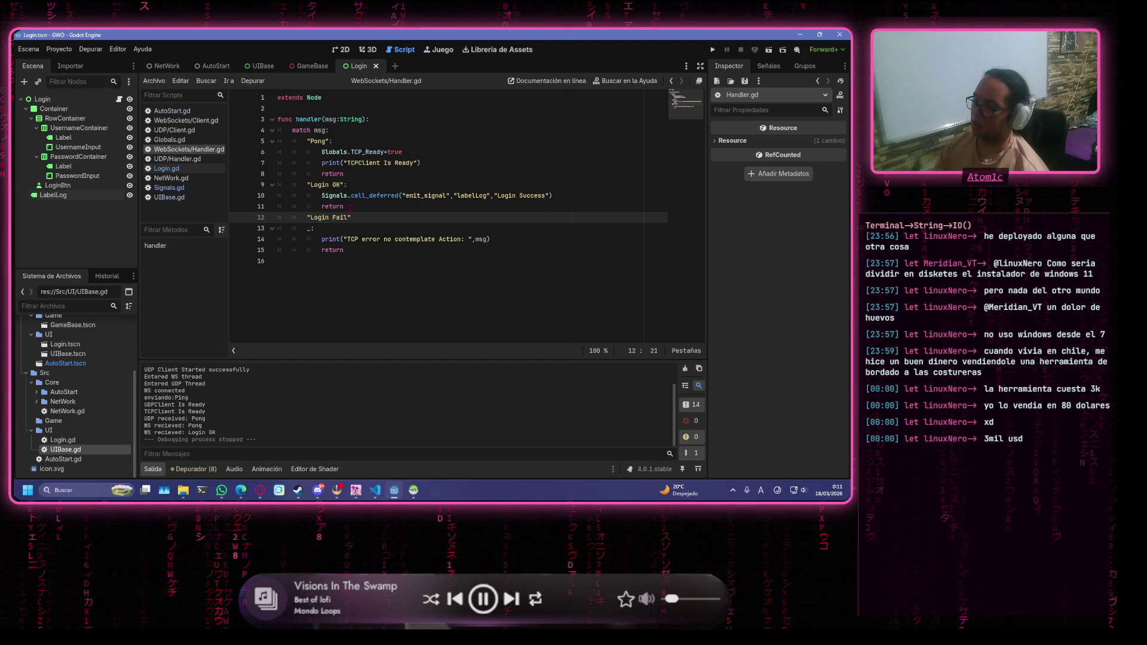
type(":")
- Copy the Login OK body under Login Fail, change the message to 'Login failed', and save
mouse_move(352, 202)
left_mouse_down()
mouse_move(281, 206)
mouse_move(325, 196)
left_mouse_up()
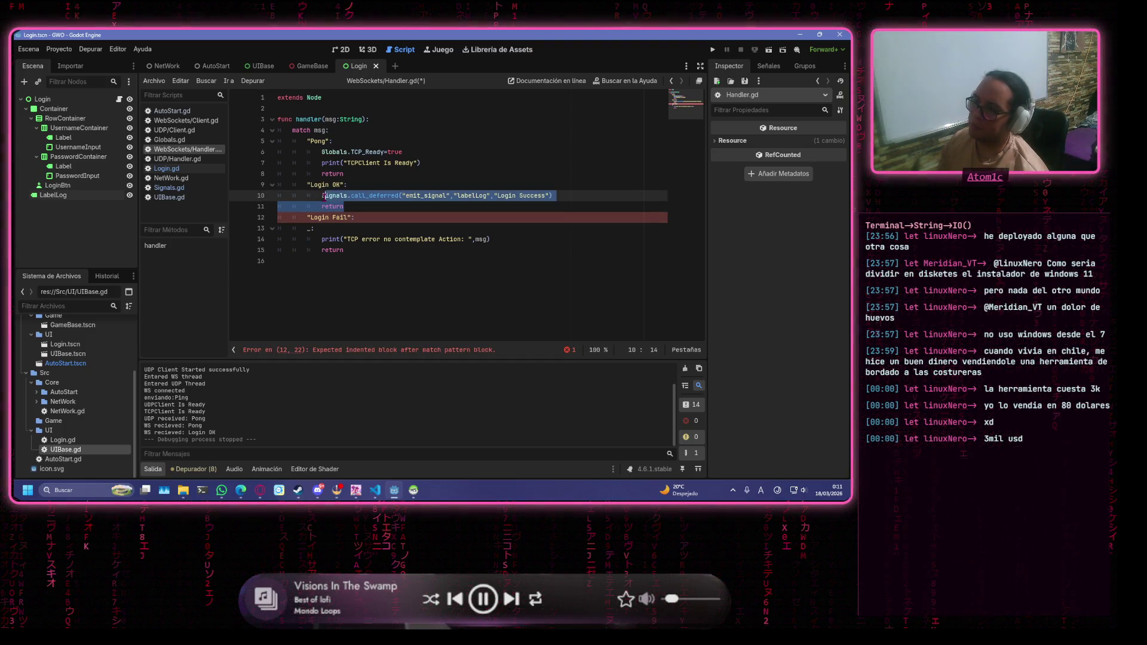
key("ctrl+c")
left_click(372, 218)
key("Return")
key("ctrl+v")
key("End")
key("ctrl+Left")
key("ctrl+Left")
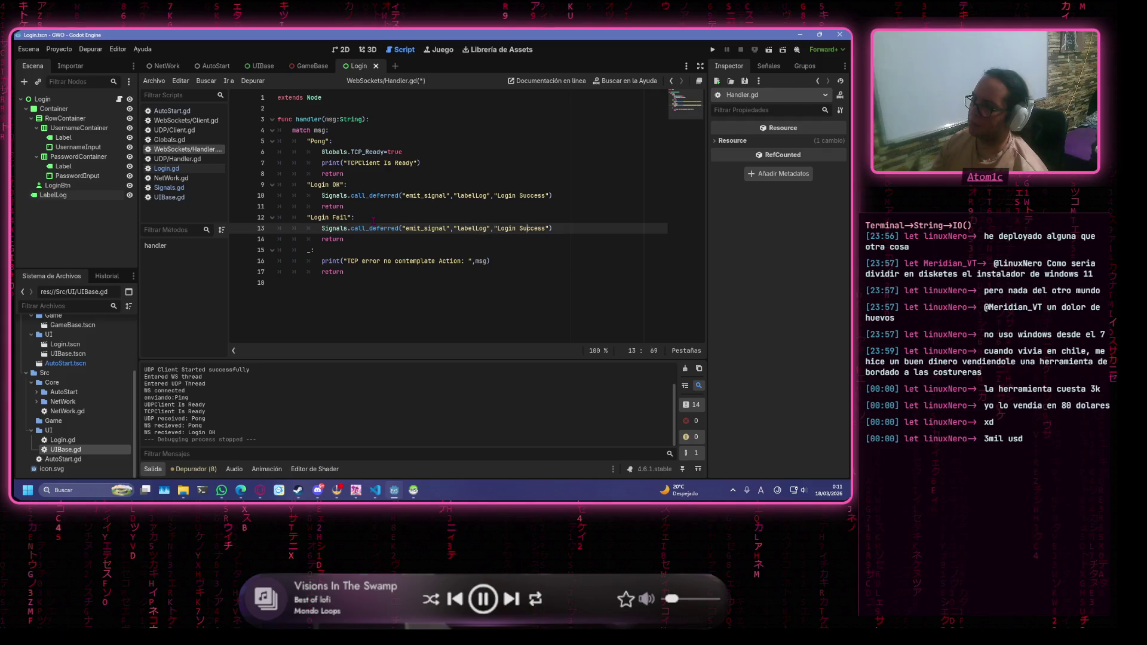
key("BackSpace")
key("BackSpace")
key("BackSpace")
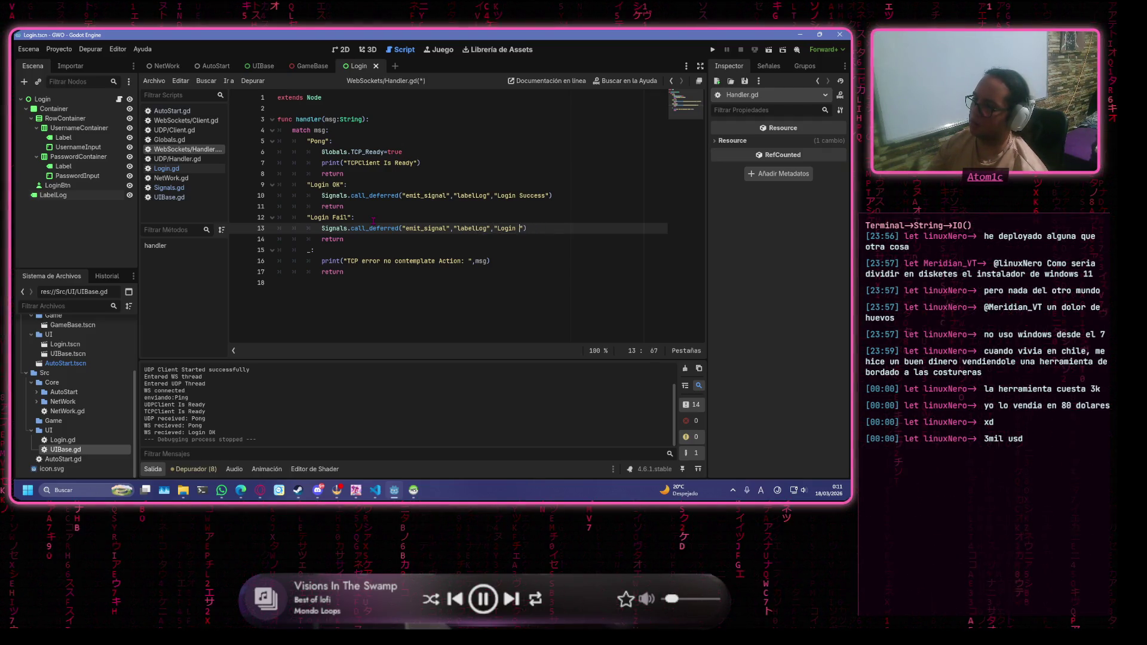
type("fail")
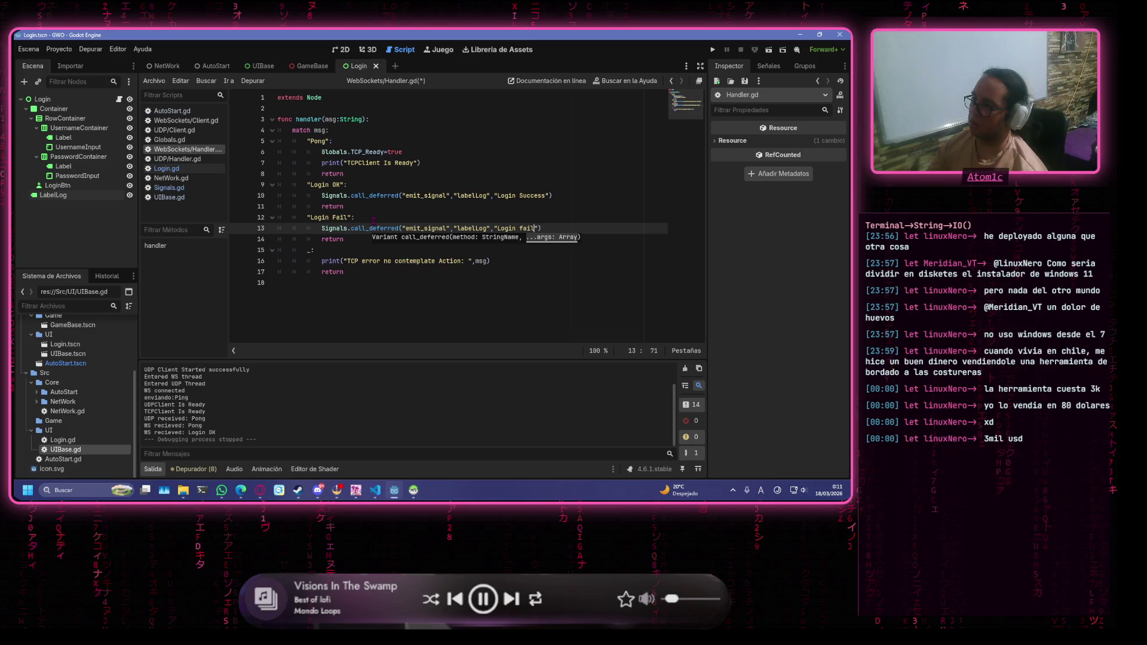
key("Up")
key("Up")
key("ctrl+s")
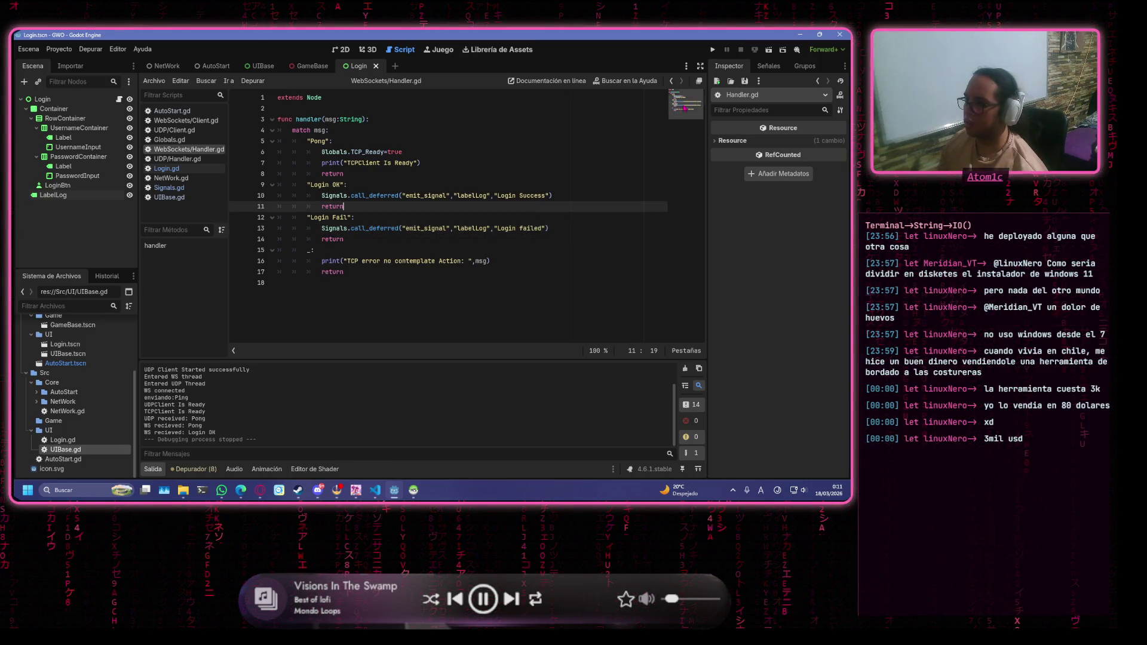
- Run the game, submit test credentials to check the failure case, then stop it
left_click(713, 49)
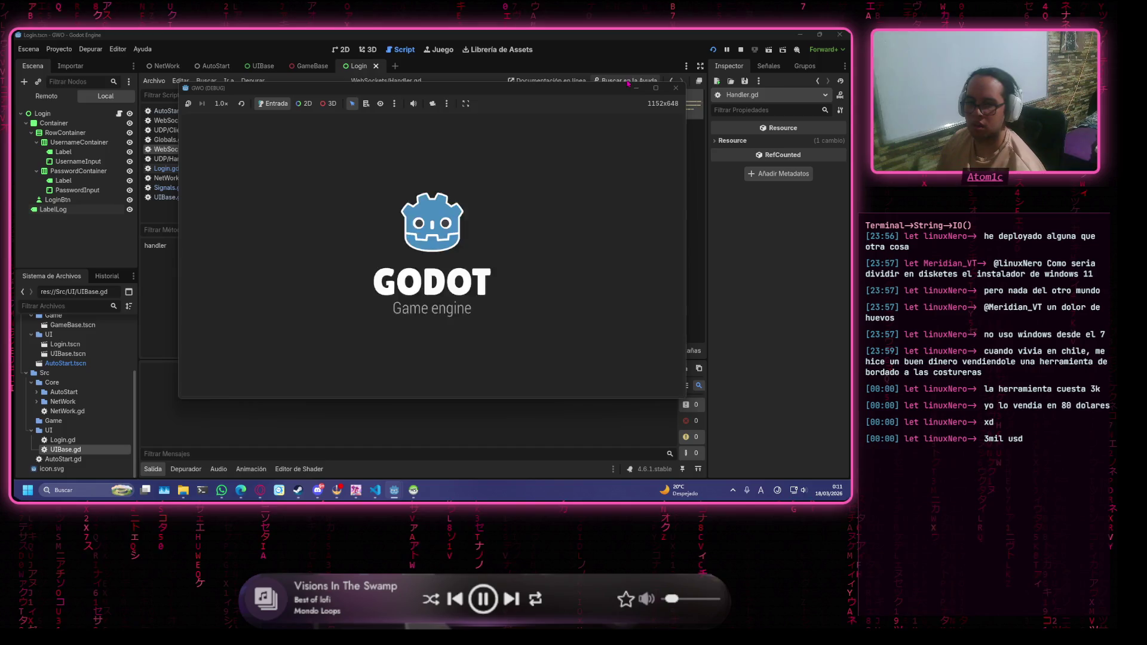
left_click(496, 243)
type("wea")
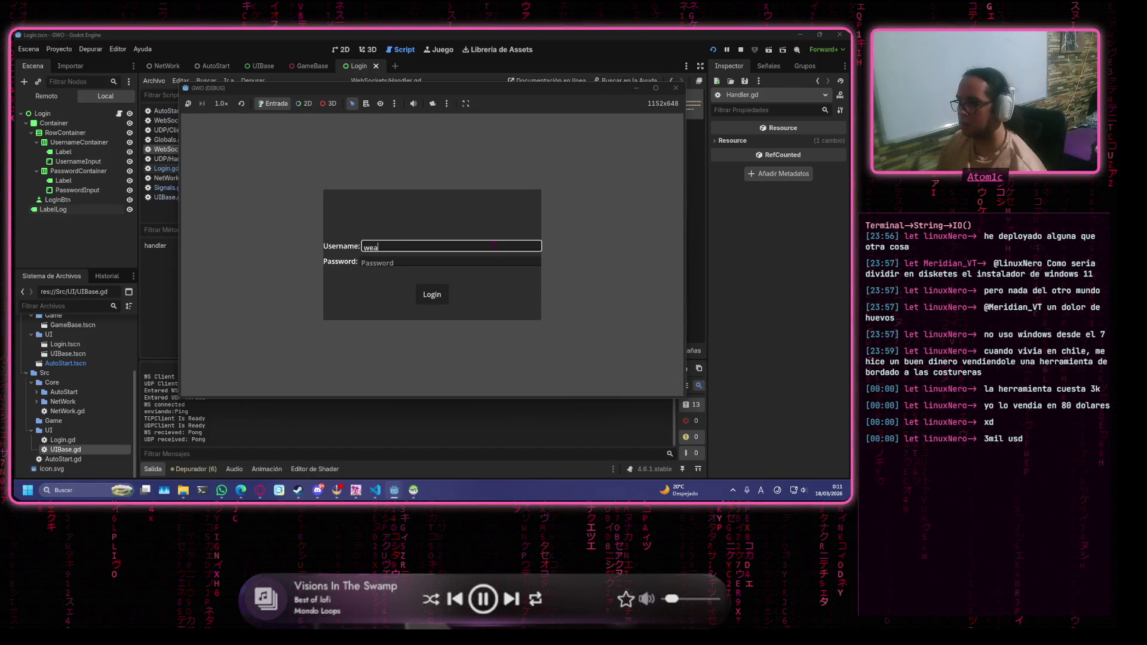
left_click(471, 261)
type("wea")
left_click(444, 295)
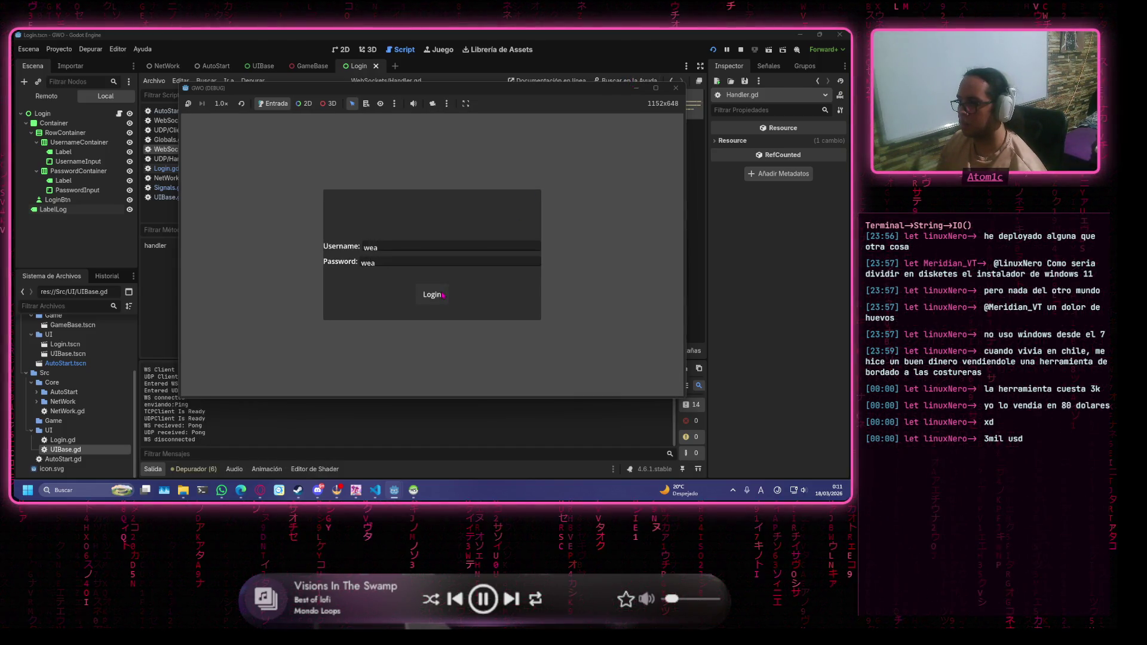
left_click(675, 88)
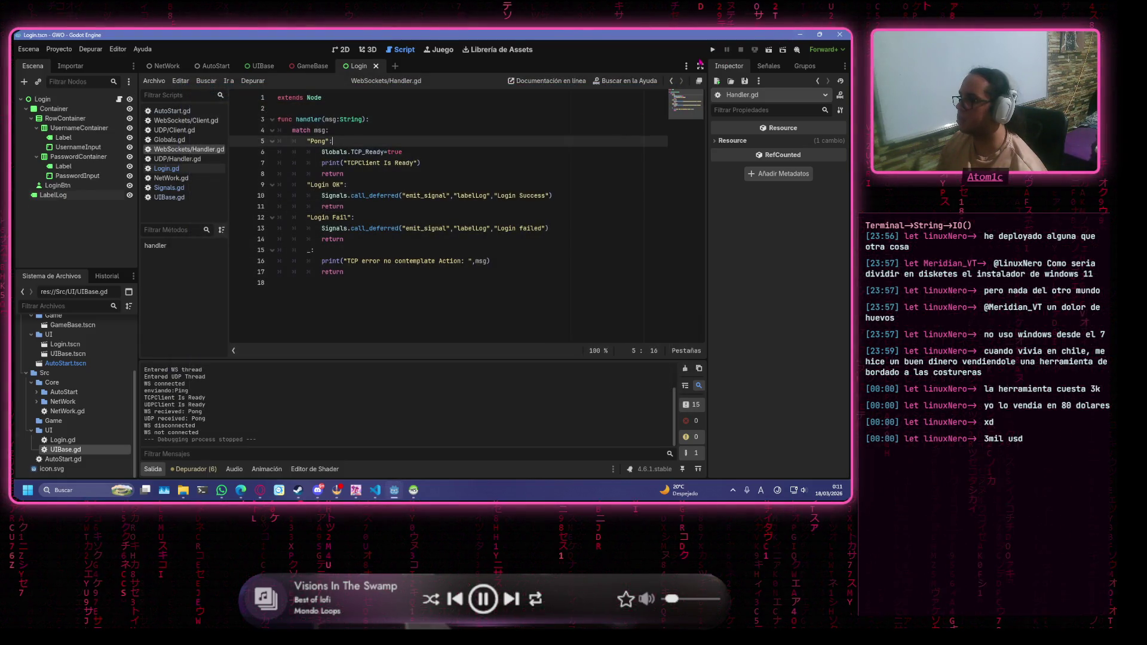
- Restart the ServerGame Go servers on 8080 and 9001, then switch back to Godot
mouse_move(376, 490)
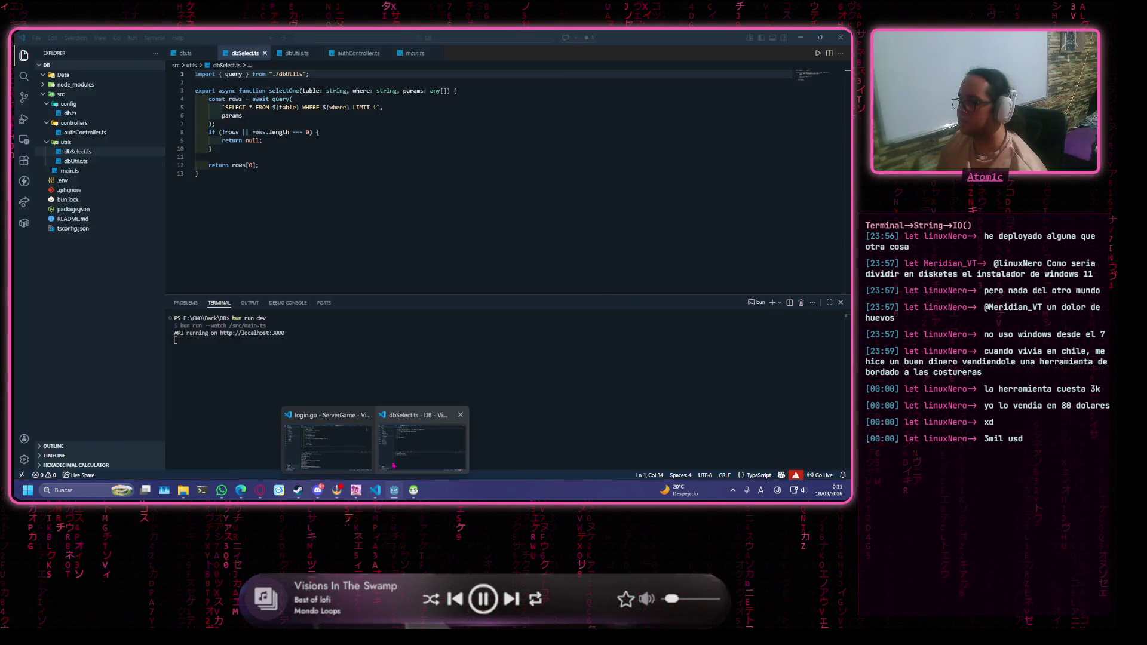
left_click(376, 411)
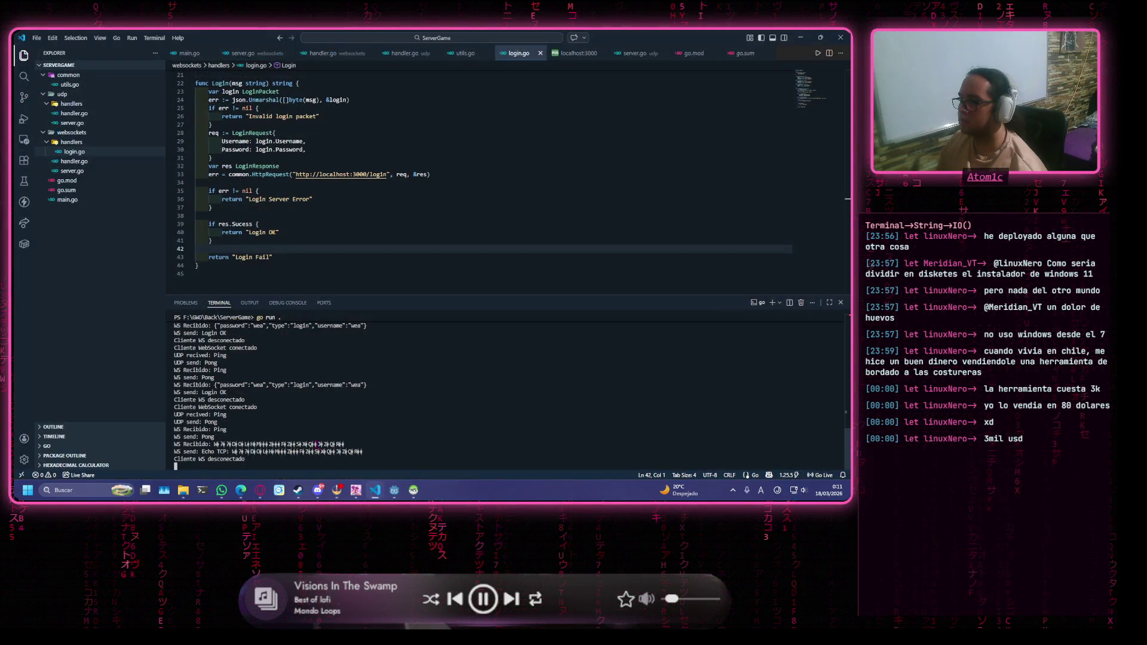
key("ctrl+c")
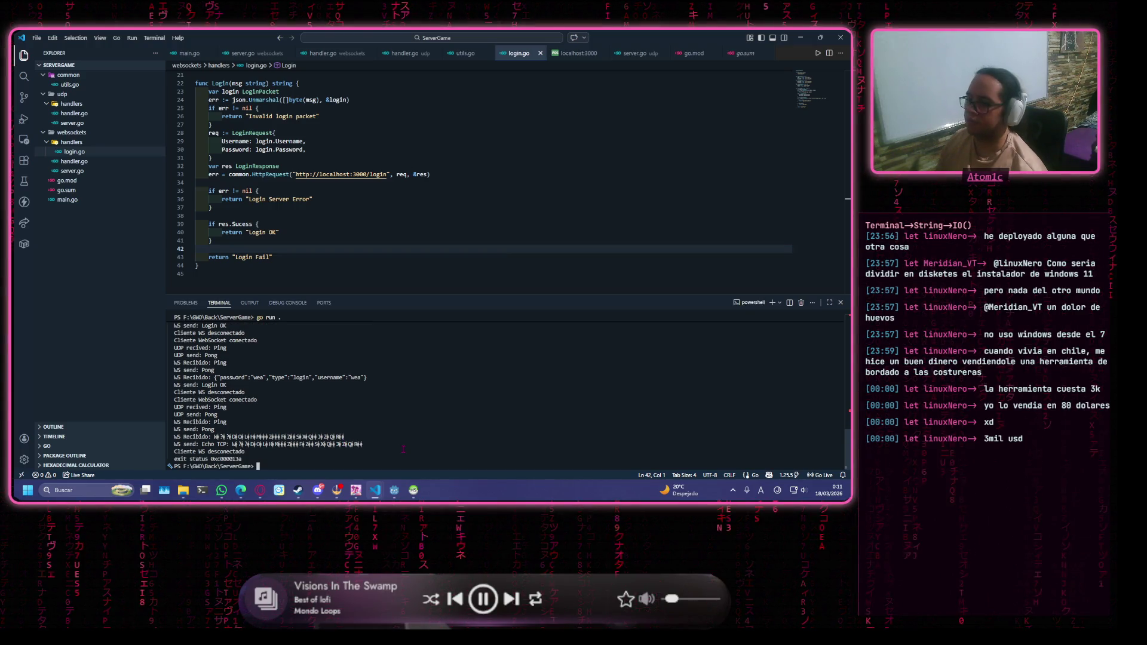
key("Up")
key("Return")
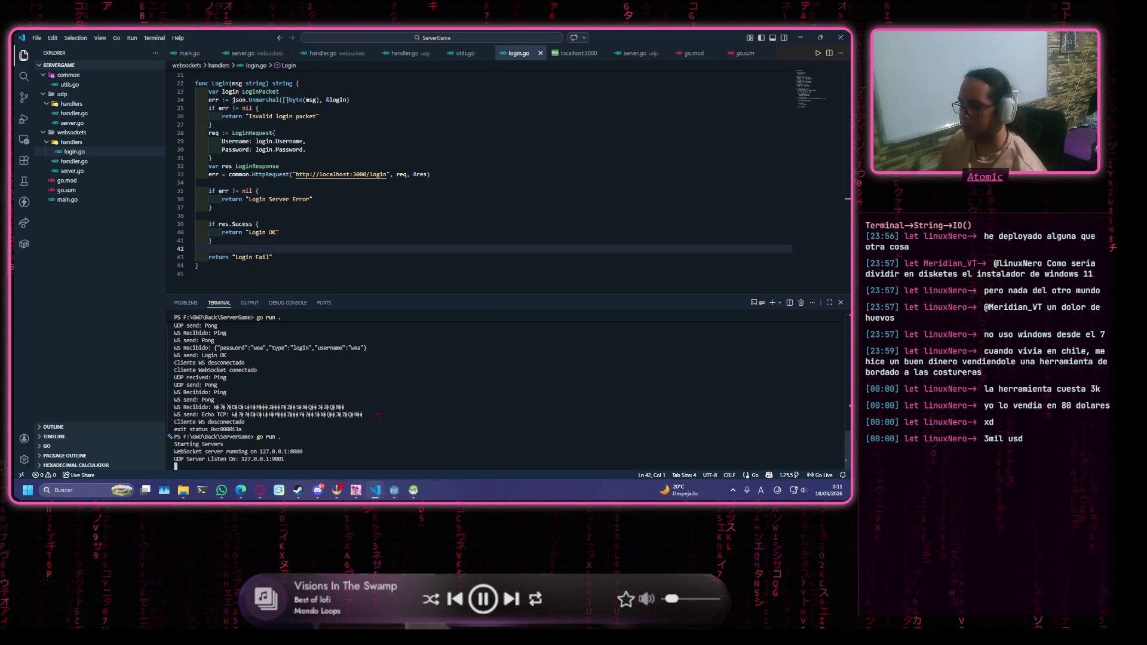
left_click_drag(365, 414, 175, 407)
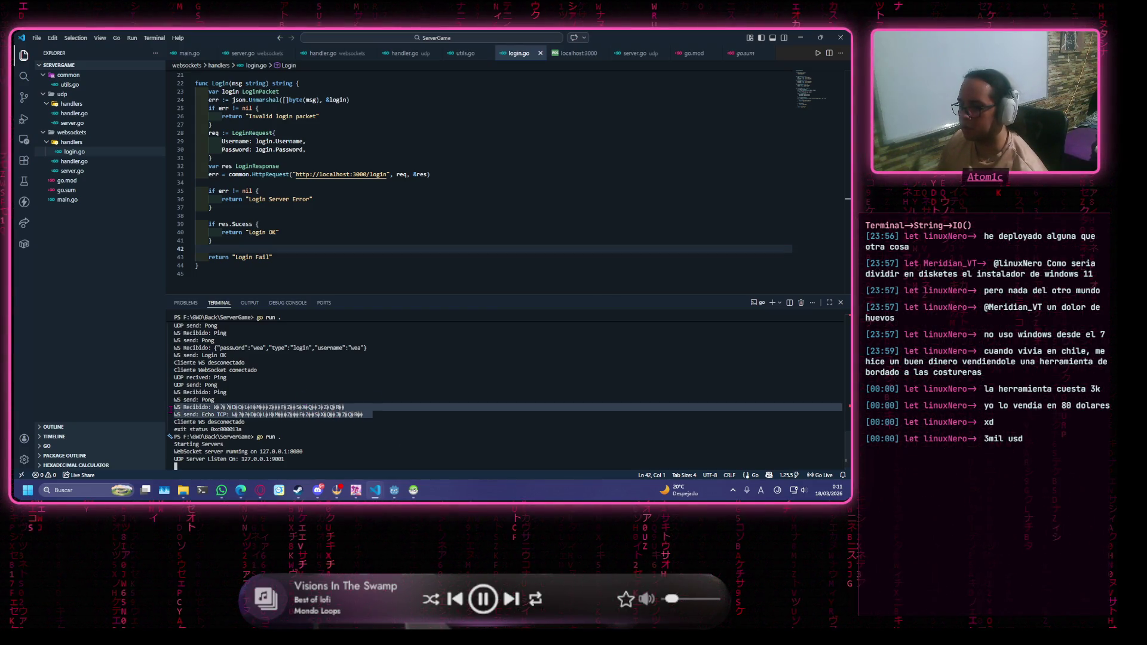
left_click(439, 403)
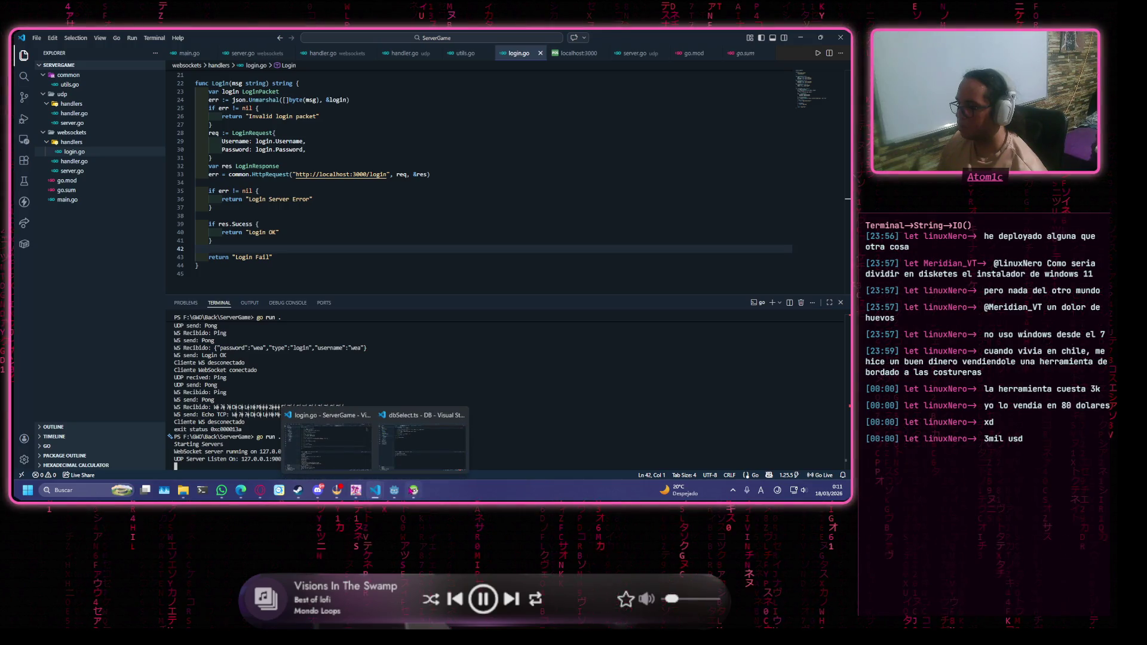
left_click(432, 453)
left_click(432, 452)
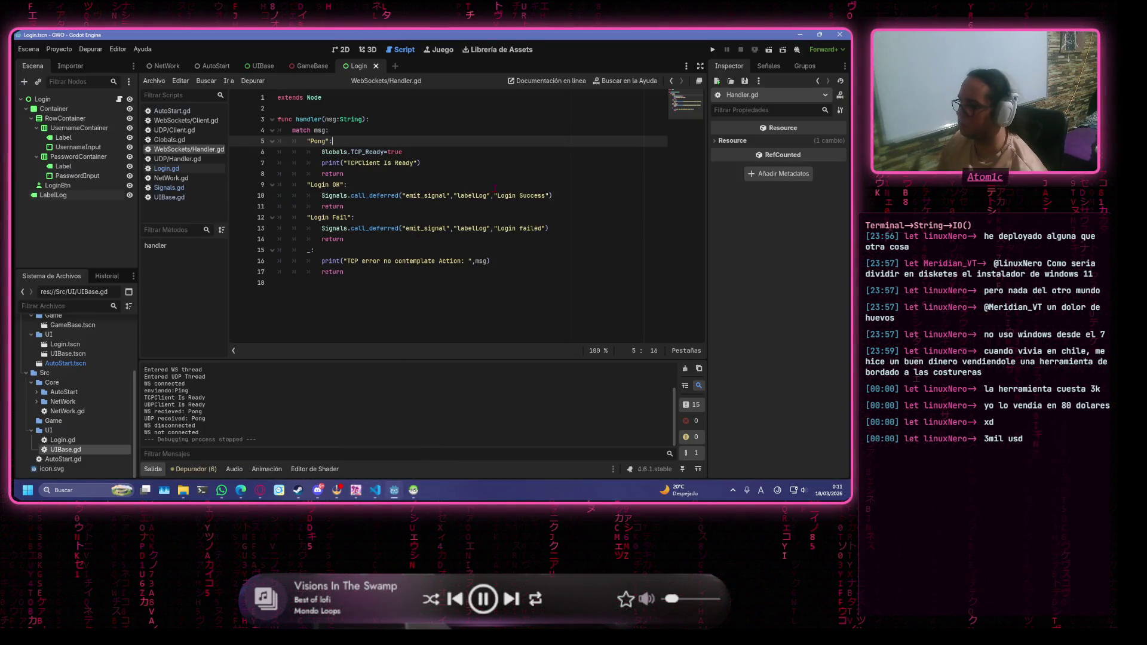
- Run the game and log in with the matching test username and password
key("F5")
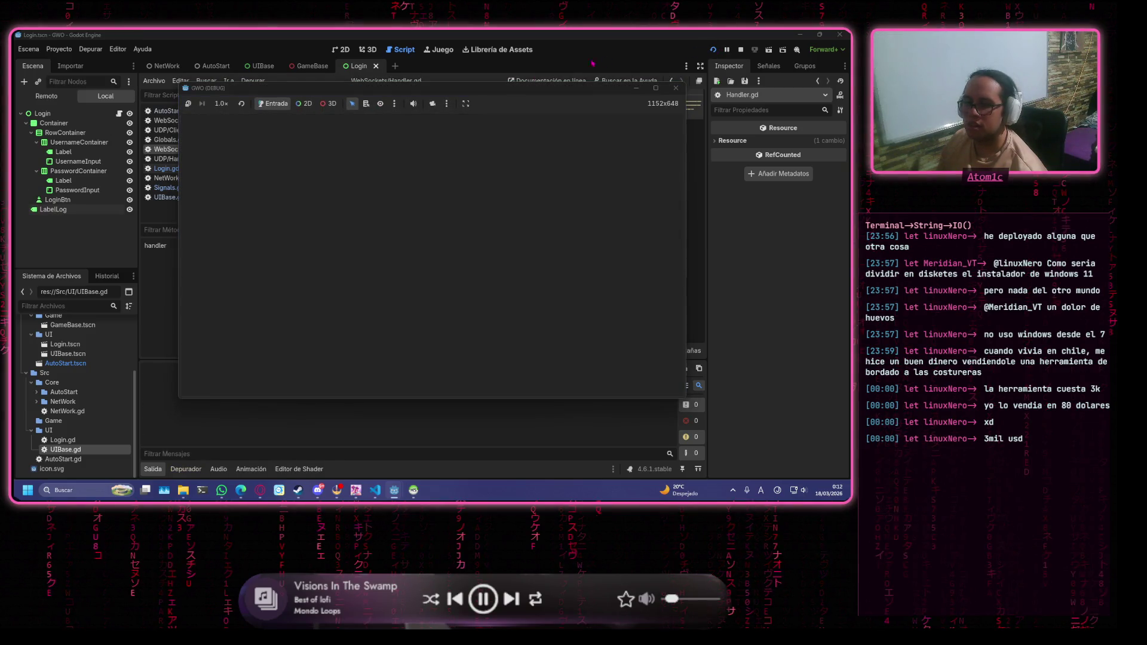
left_click(459, 242)
type("wea")
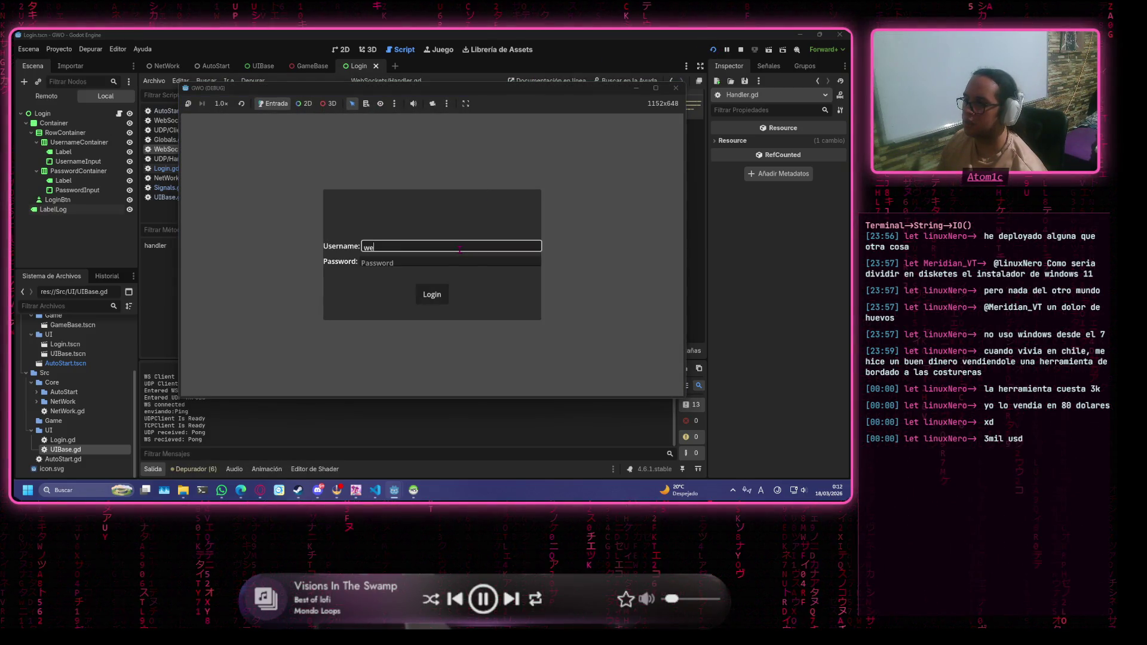
left_click(451, 263)
type("wea")
left_click(432, 294)
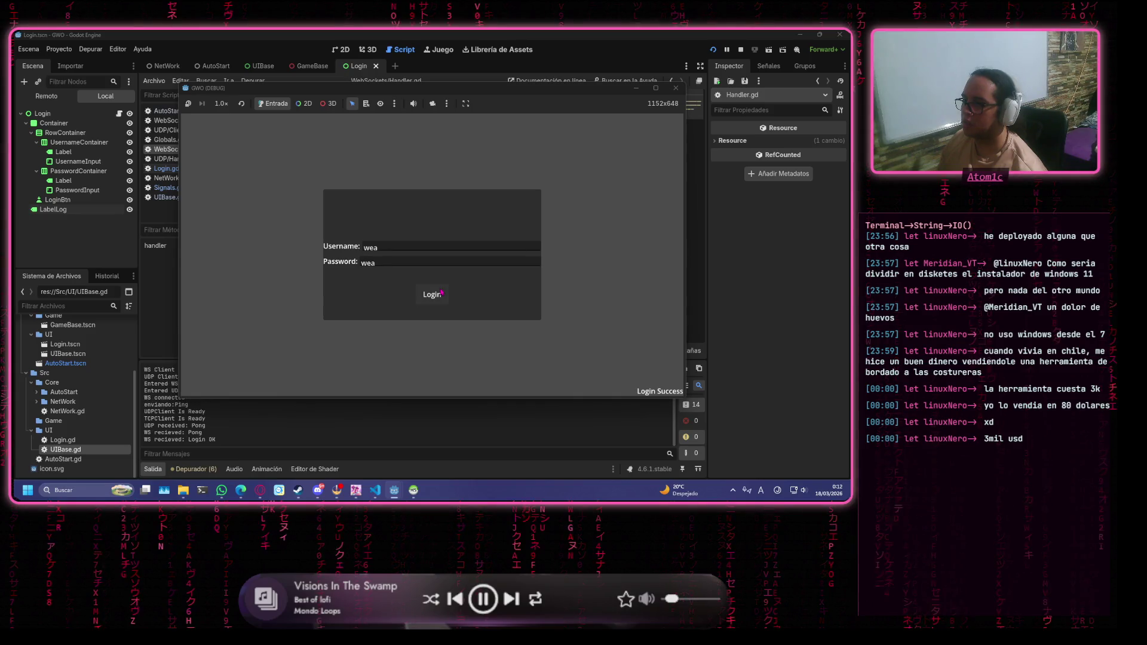
- Try logging in with an extra letter on the username, then restore it and log in again
left_click(442, 246)
type("a")
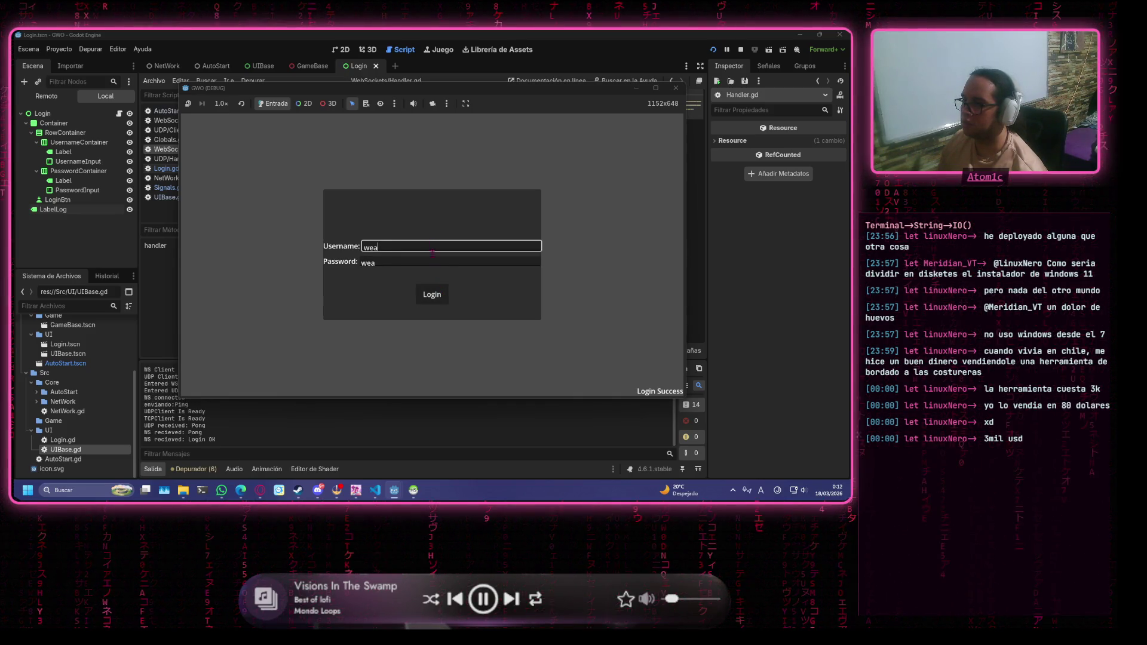
left_click(436, 295)
left_click(445, 248)
key("BackSpace")
left_click(443, 295)
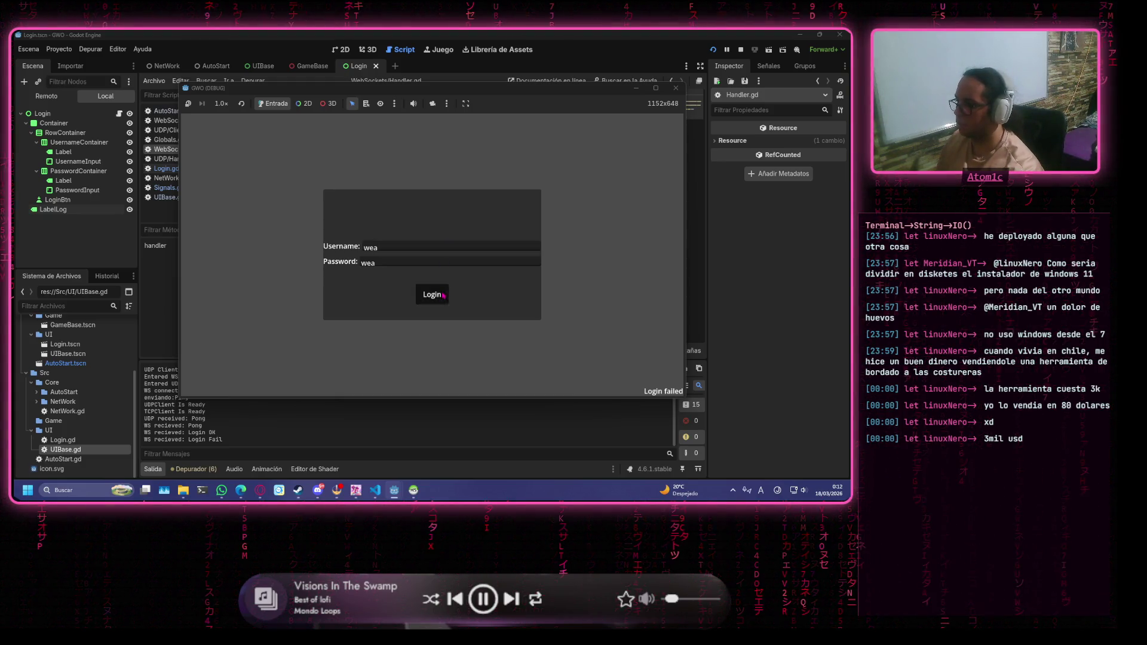
- Log in with an altered password to get Login Fail, then stop the game
left_click(448, 261)
type("s")
key("Return")
left_click(429, 294)
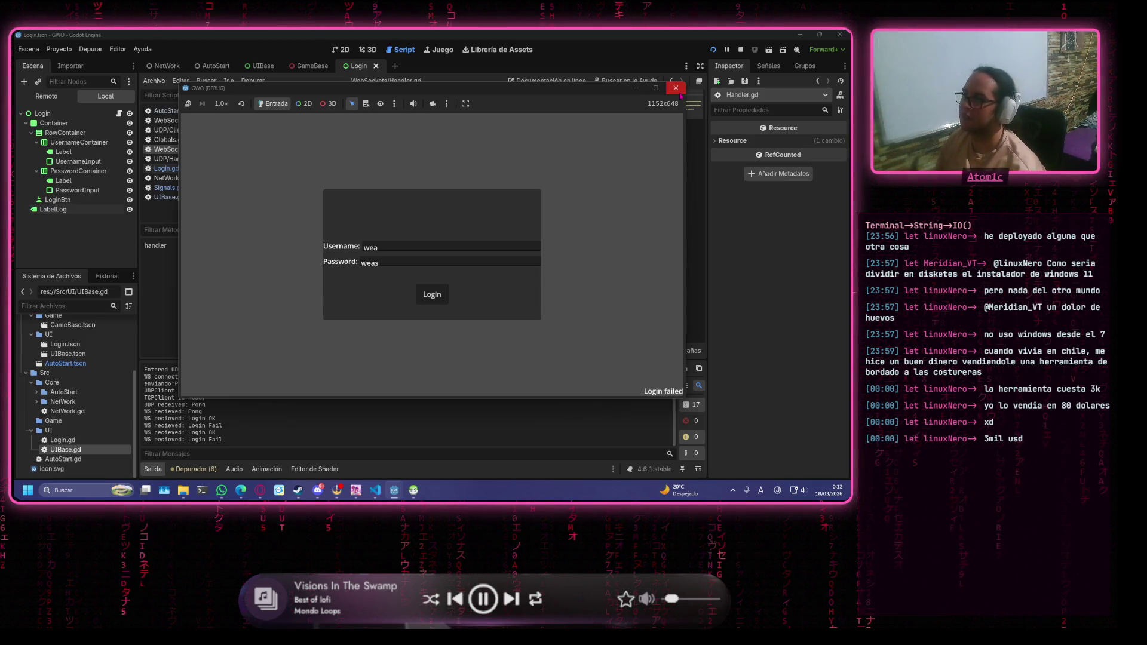
left_click(679, 90)
left_click(558, 163)
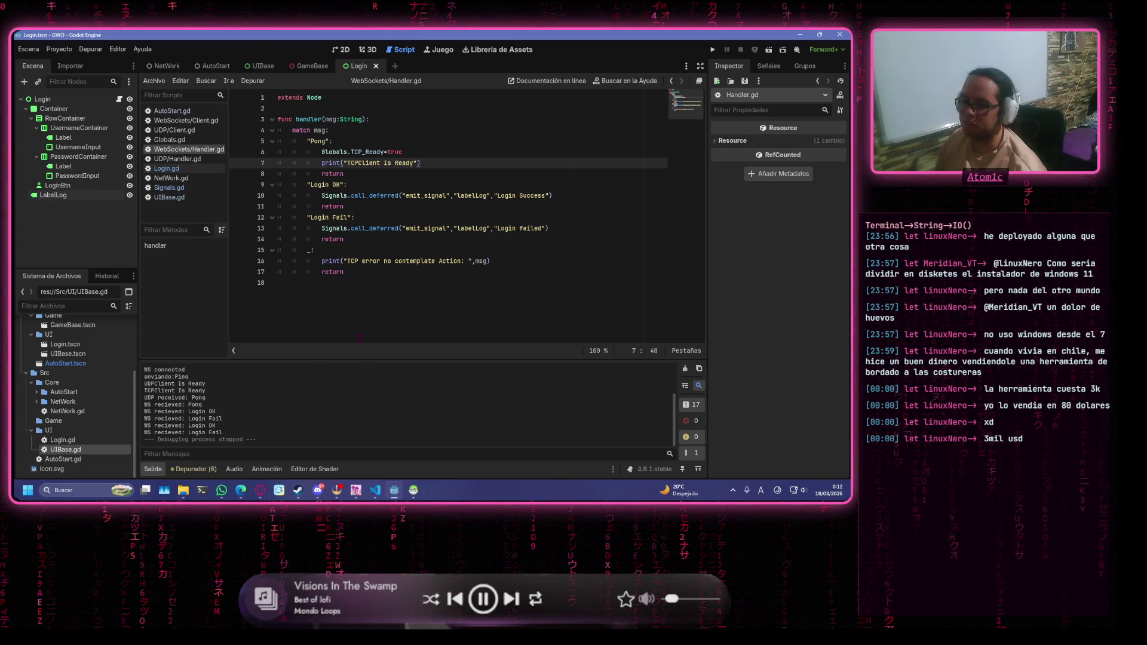
- Remove the Pong case block from the match and open a new line under the function header
left_click(485, 200)
left_click(494, 229)
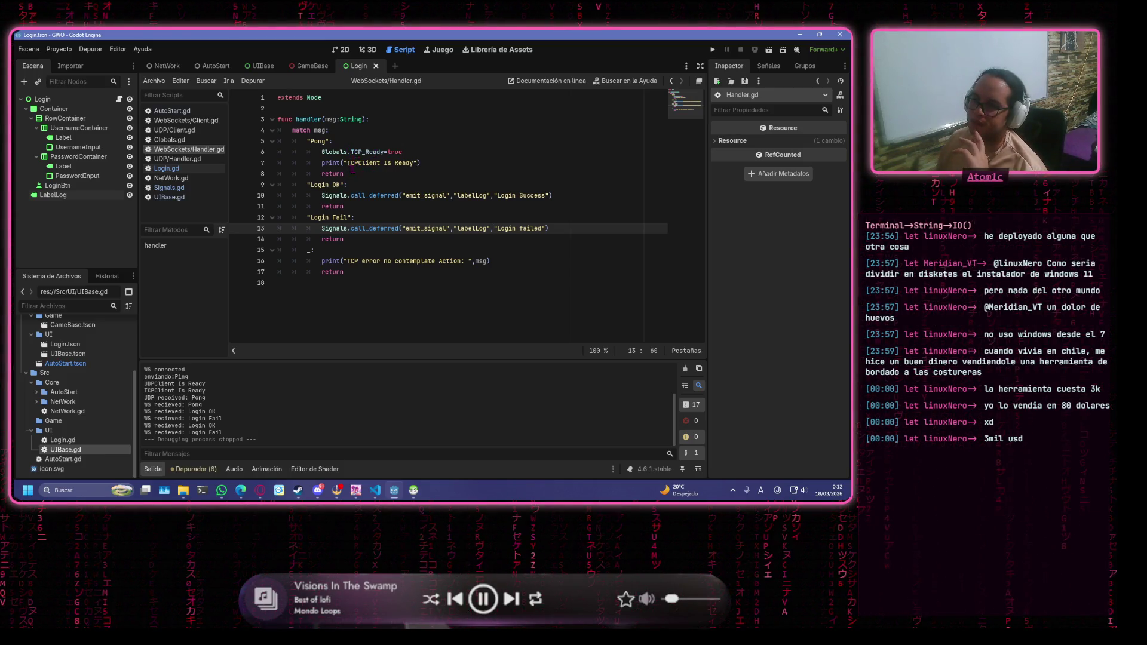
left_click_drag(356, 173, 278, 142)
key("ctrl+c")
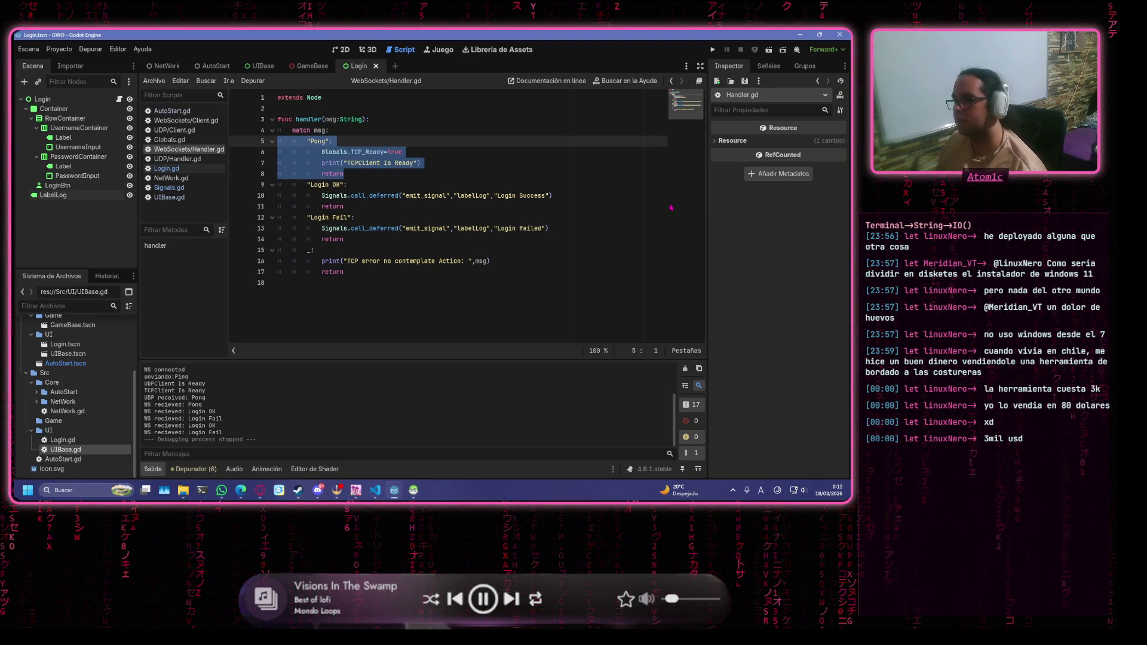
key("BackSpace")
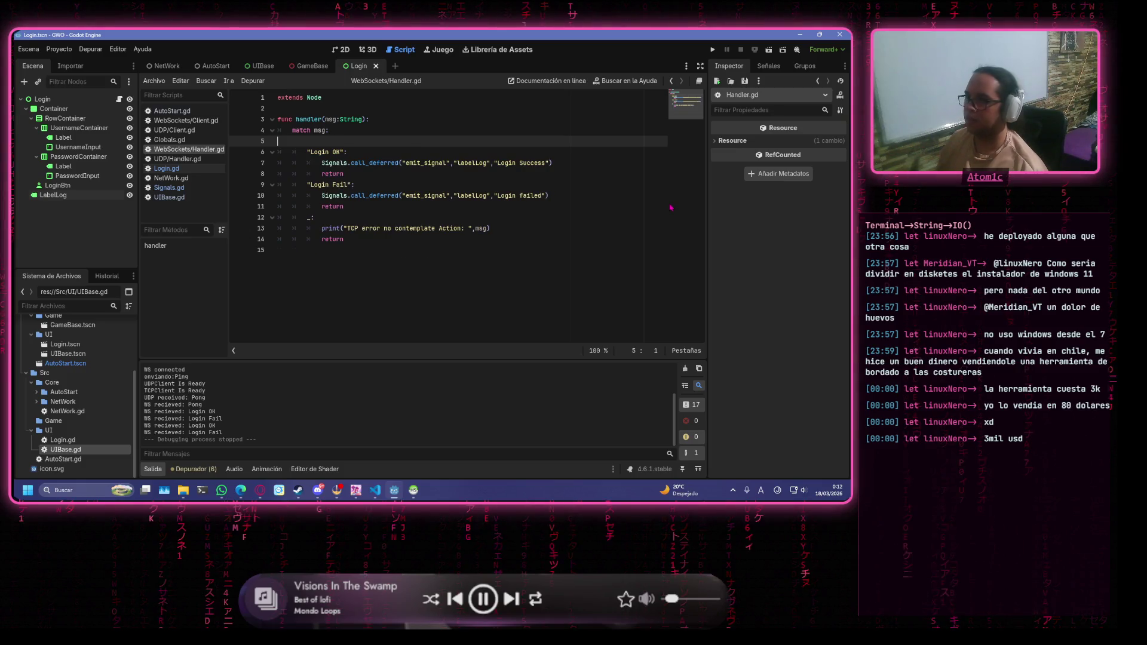
key("BackSpace")
key("Up")
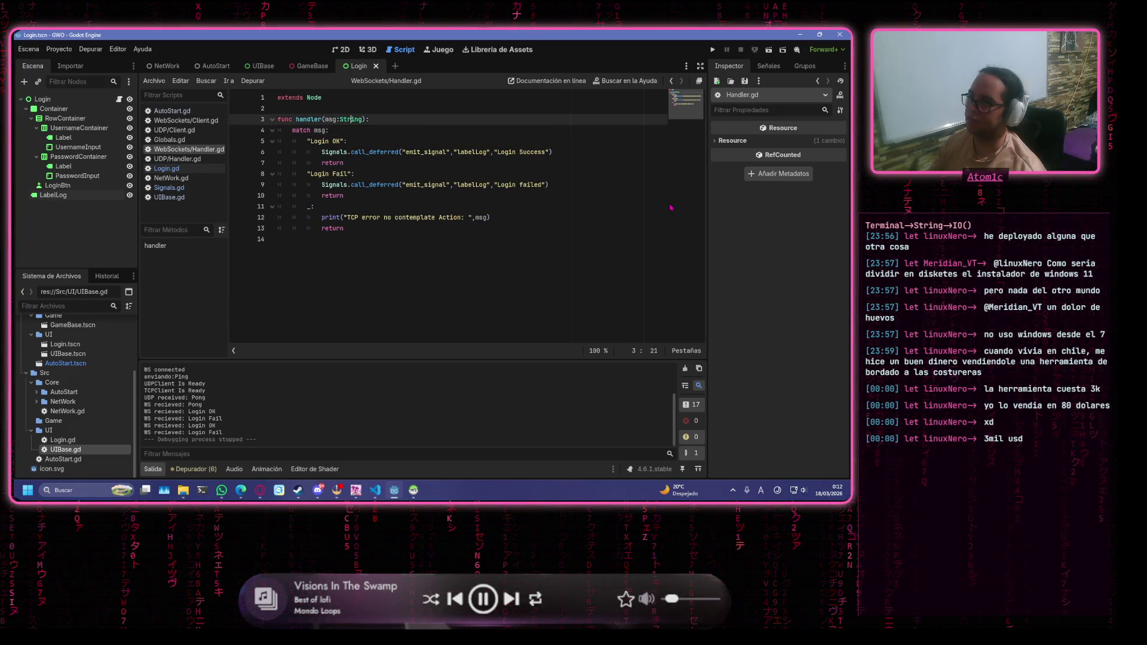
key("End")
key("Return")
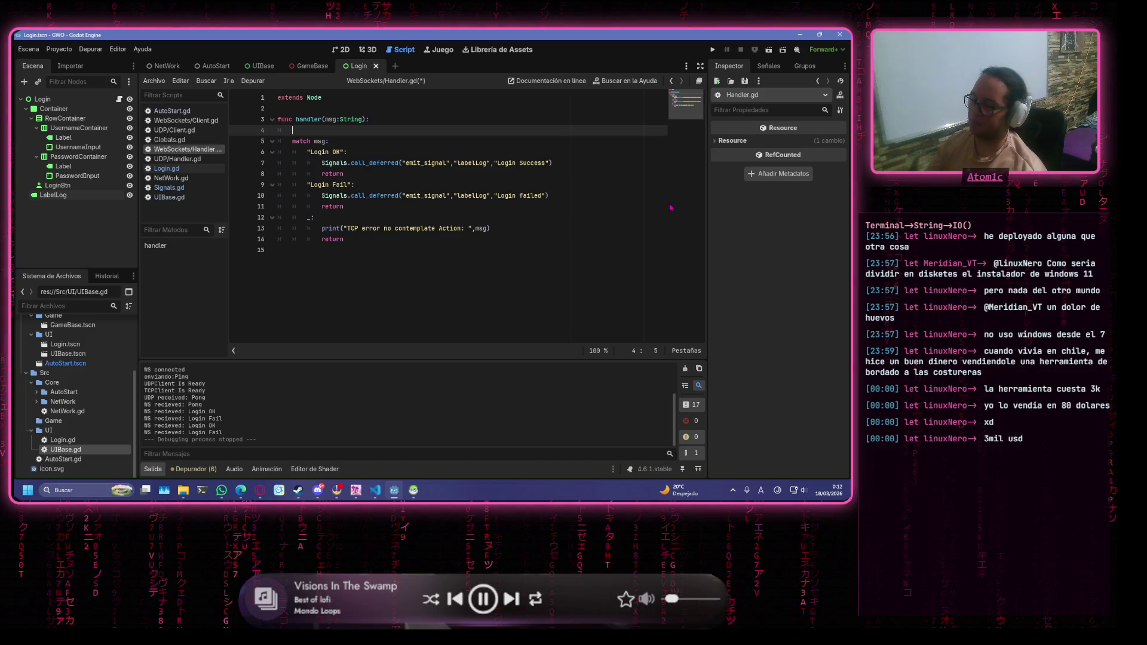
- Add a "Pong": check on msg and paste the removed Pong block beneath it
key("BackSpace")
type("msg==")
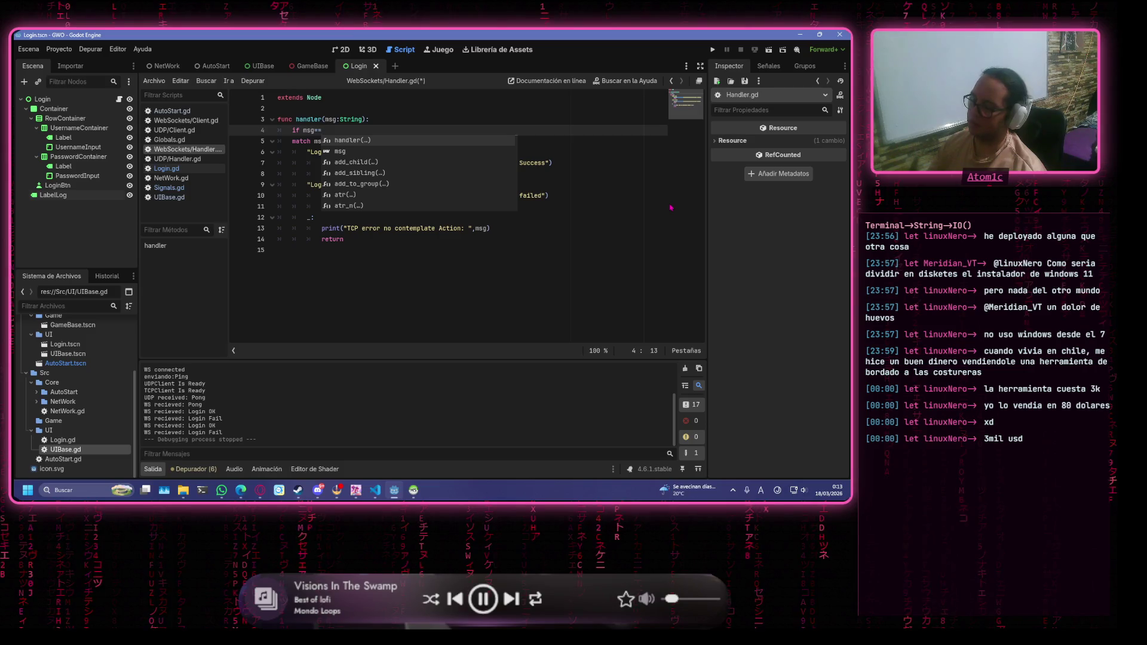
type("\"Pon")
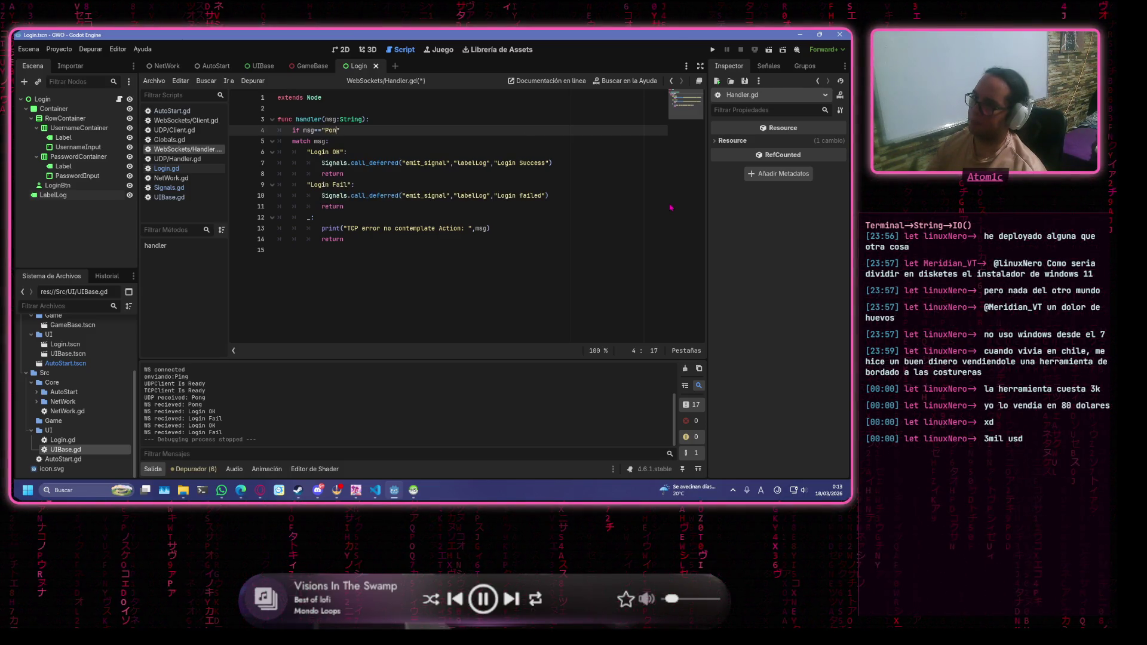
type("g\":")
key("Return")
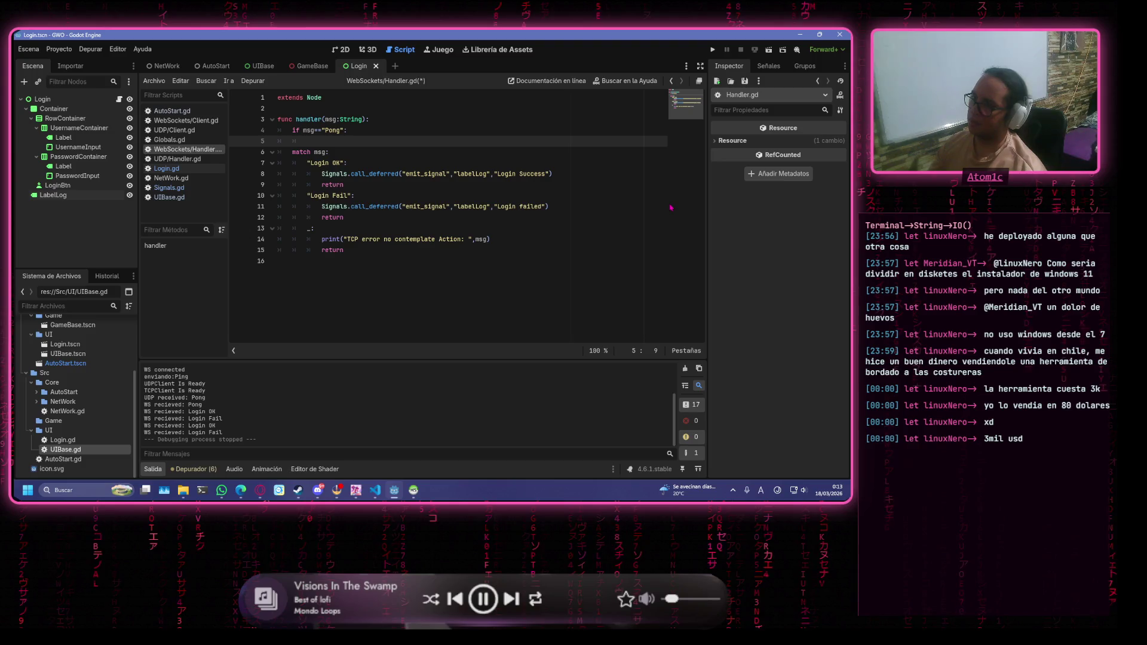
key("ctrl+v")
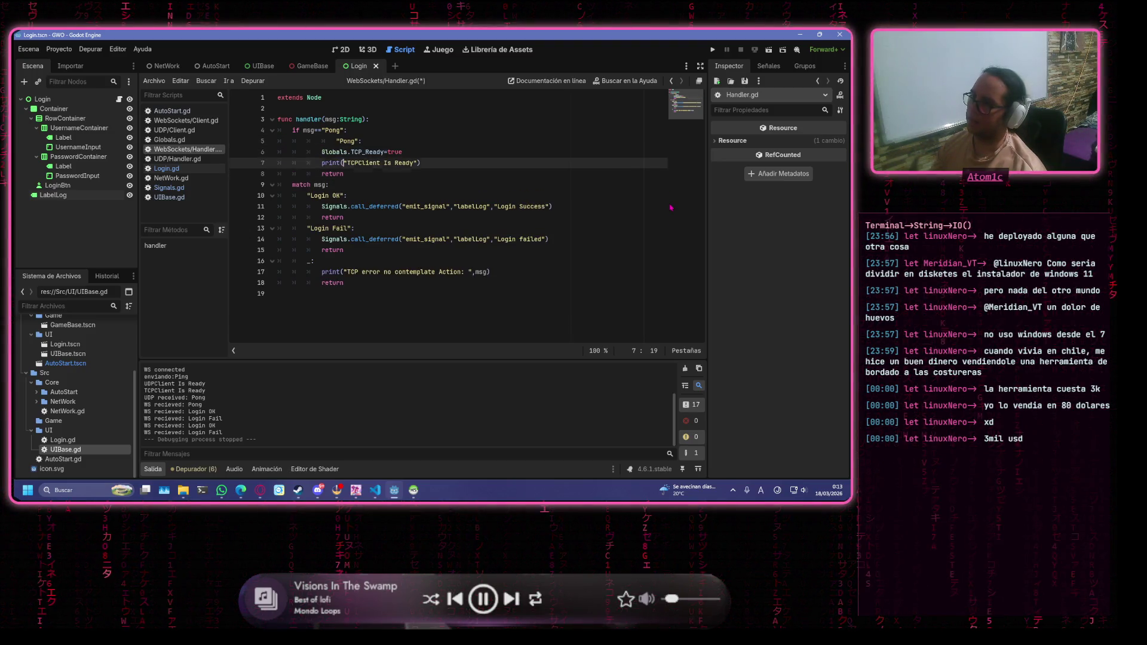
key("BackSpace")
key("BackSpace")
key("BackSpace")
- Unindent the Pong lines so the check sets TCP_Ready and prints, then save
key("Up")
key("Up")
key("Up")
key("BackSpace")
key("BackSpace")
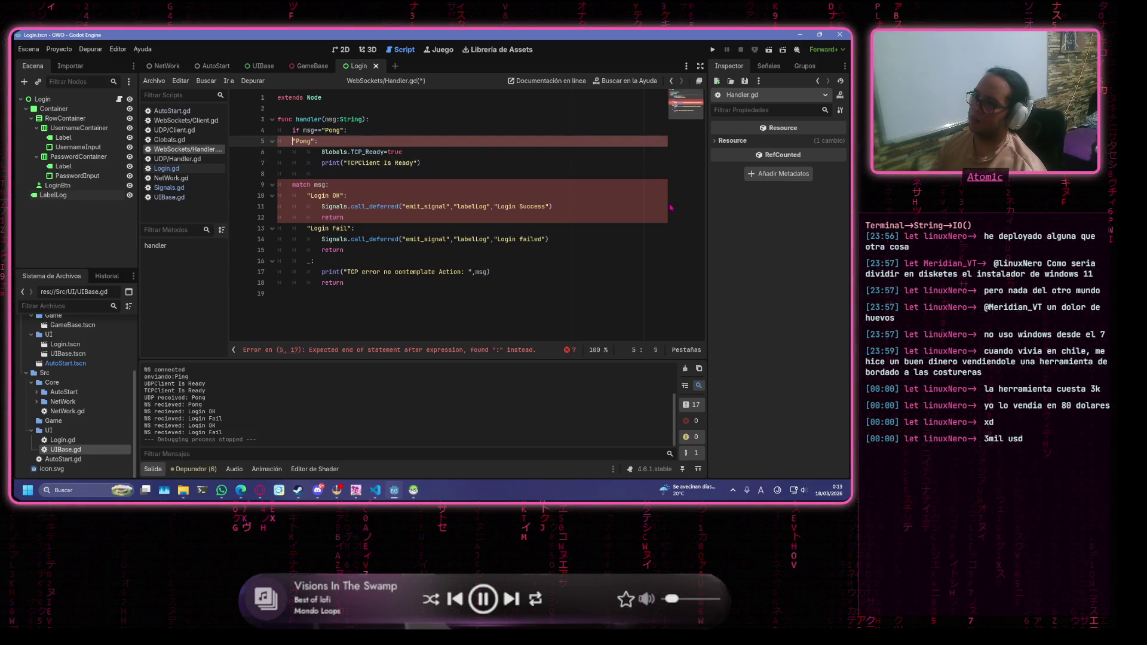
key("Down")
key("Right")
key("Right")
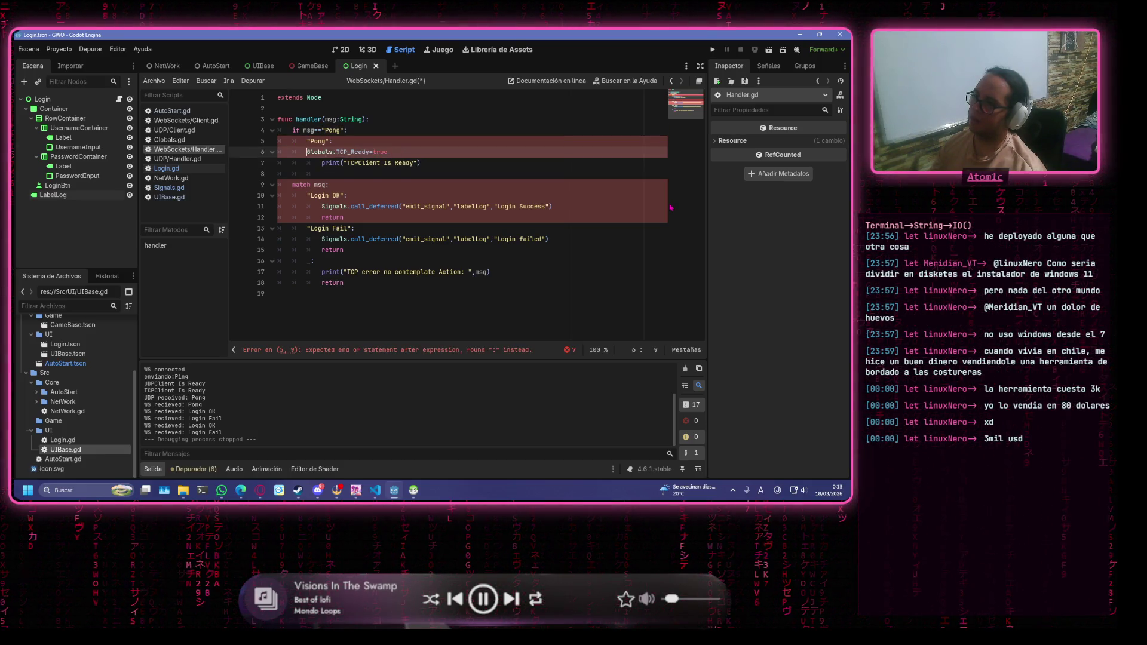
key("BackSpace")
key("Down")
key("BackSpace")
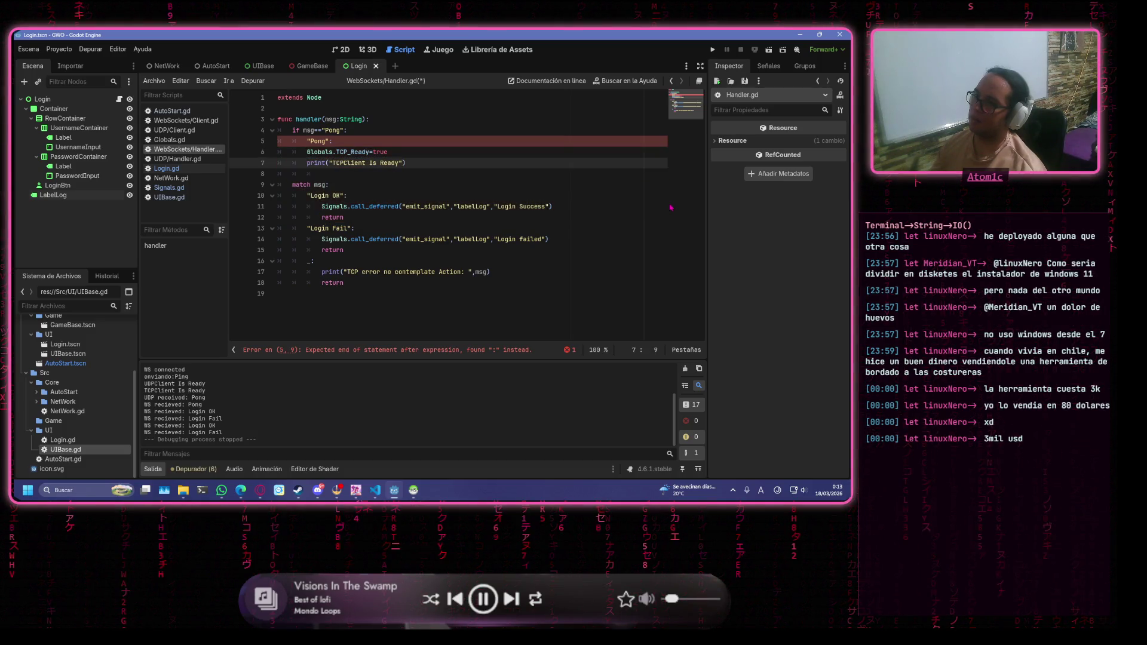
key("ctrl+s")
- Delete the duplicate leftover "Pong": line
key("Up")
key("Up")
key("Right")
key("Right")
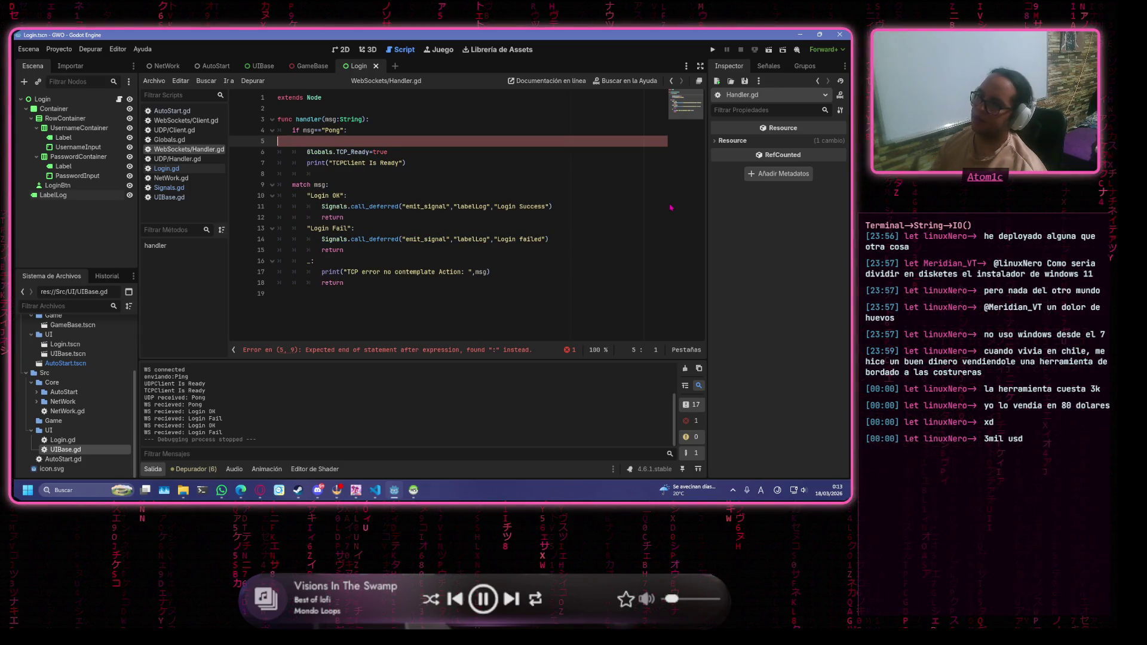
key("ctrl+shift+k")
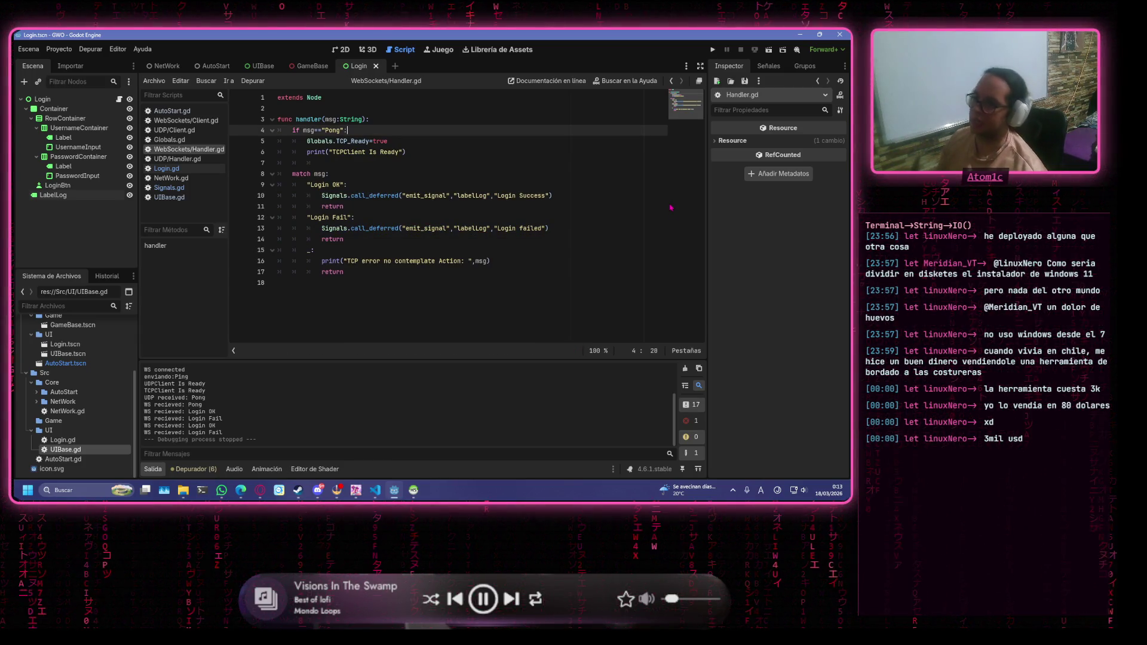
left_click(438, 163)
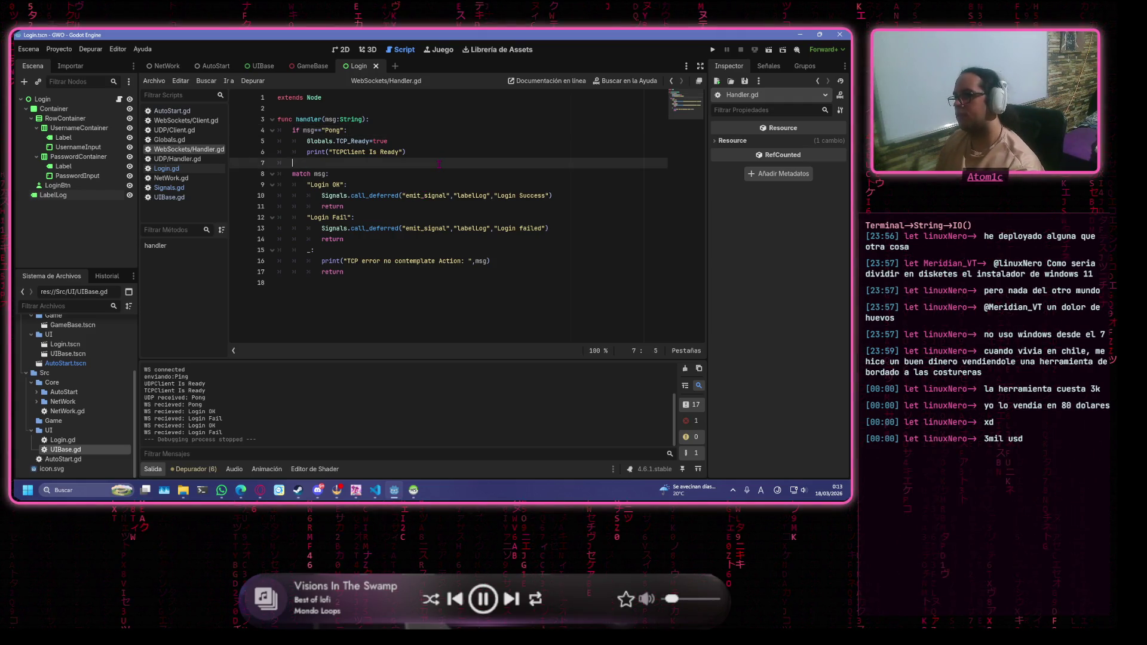
- Remove the blank line above match msg and review the Login OK and Login Fail cases
key("BackSpace")
left_click(380, 173)
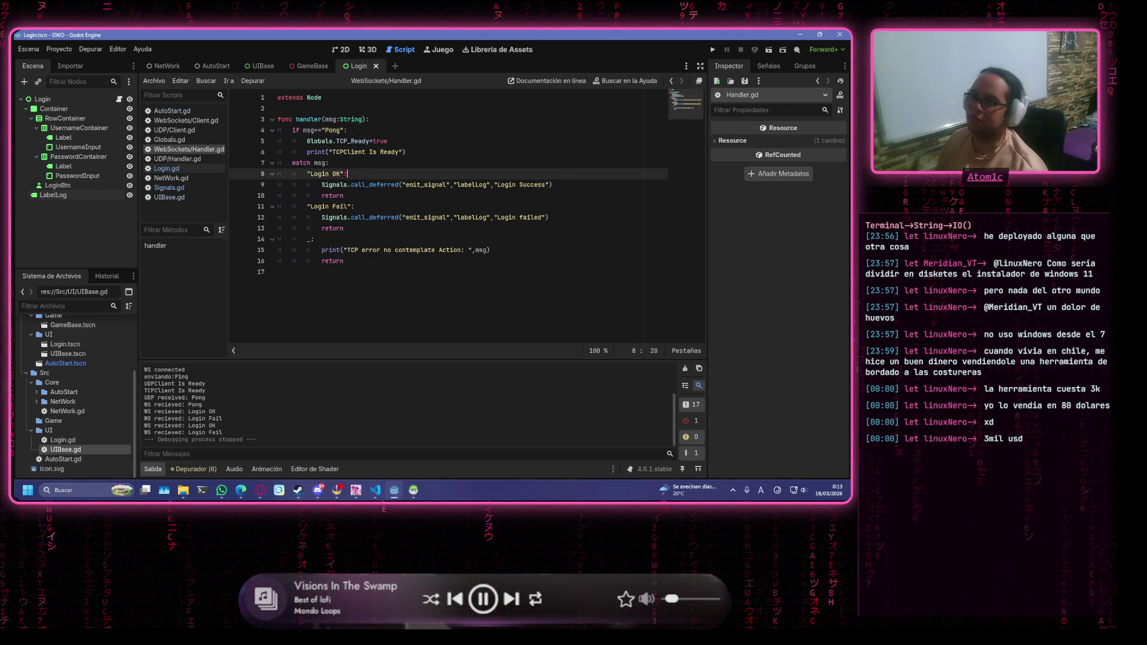
left_click(339, 206)
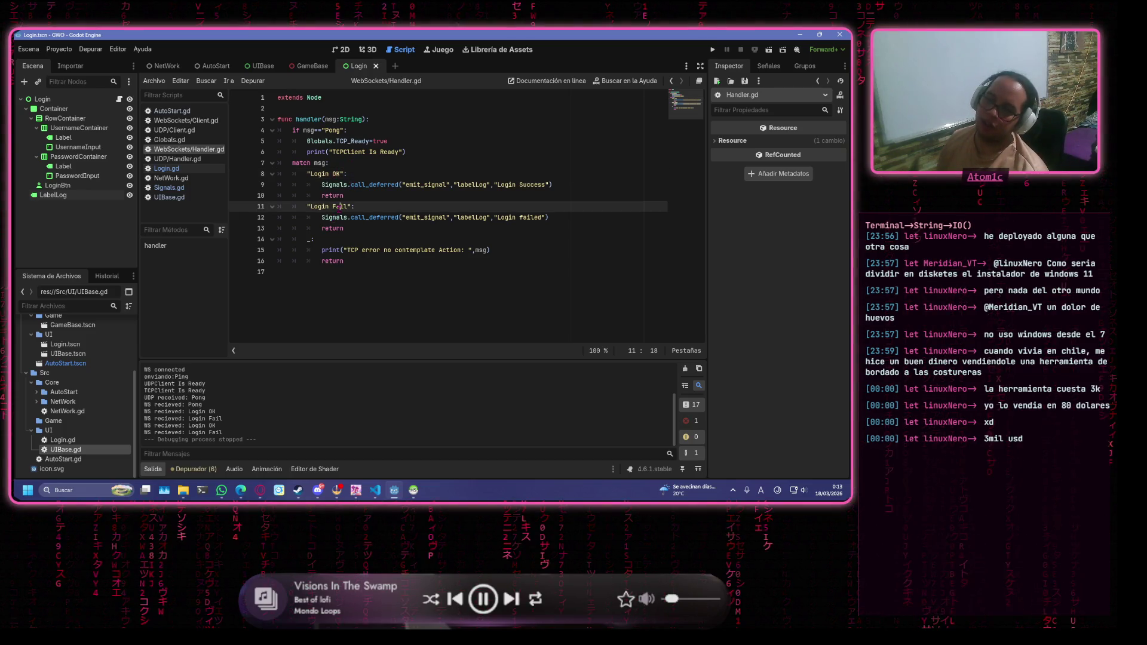
left_click(339, 173)
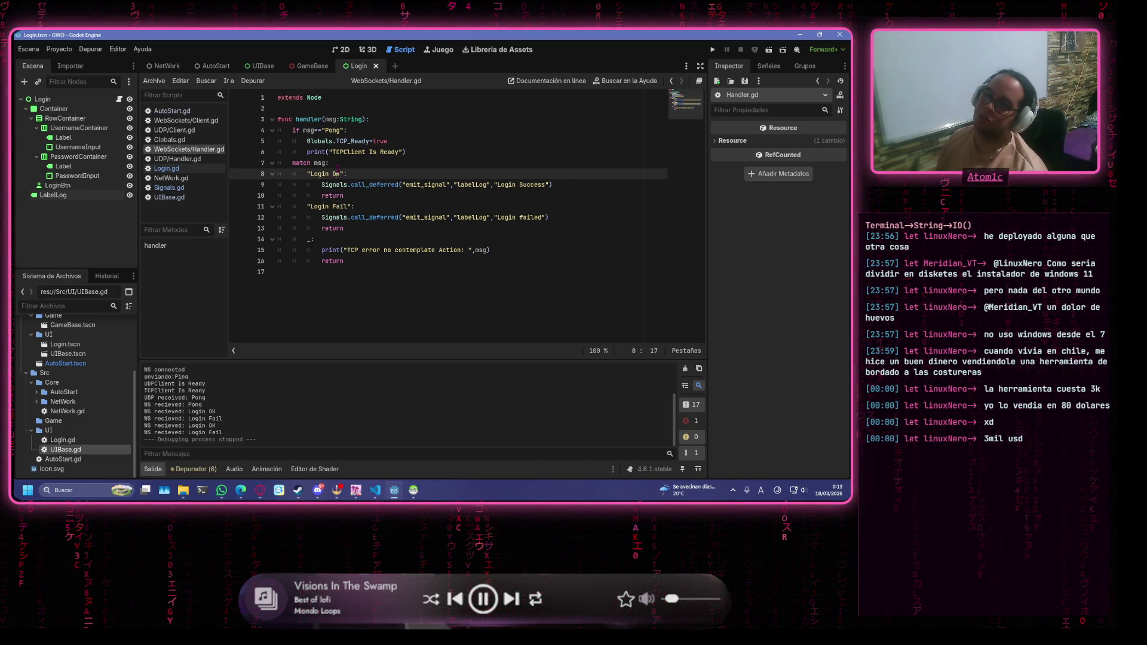
left_click(339, 162)
left_click(479, 228)
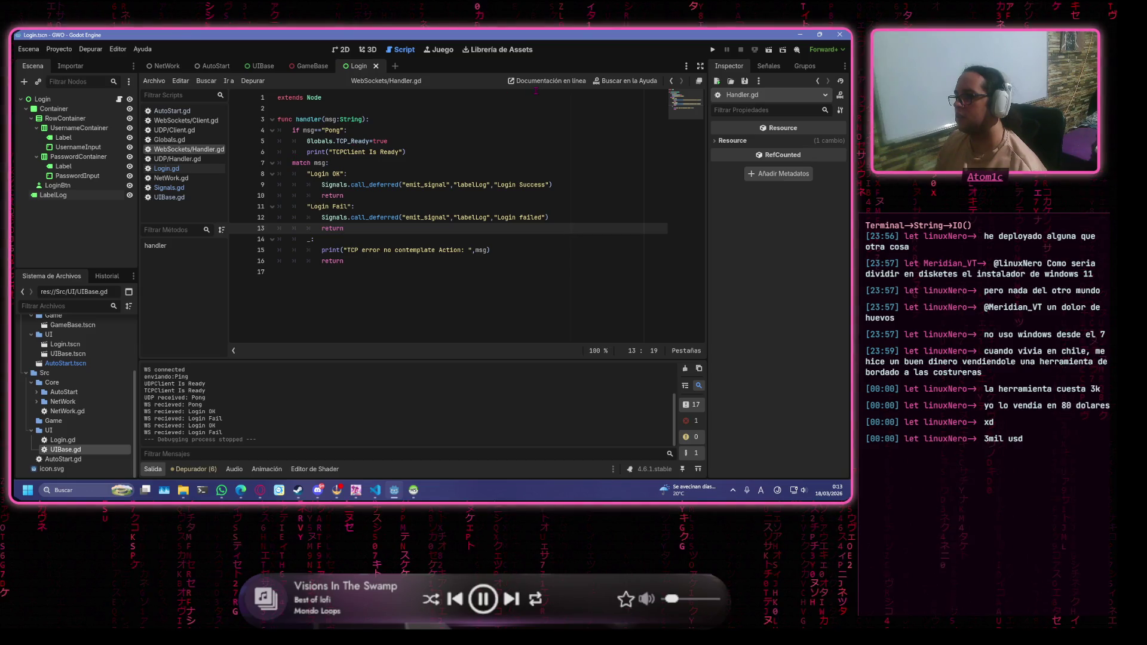
left_click(438, 153)
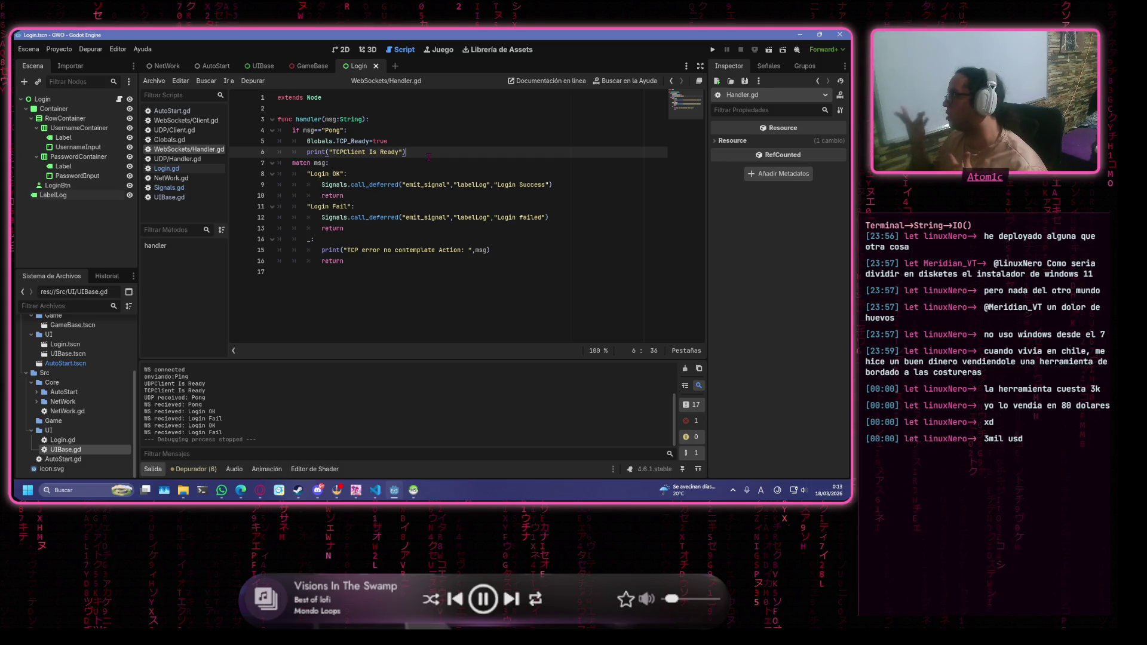
- Add blank lines below extends Node
left_click(466, 130)
left_click(490, 97)
left_click(509, 108)
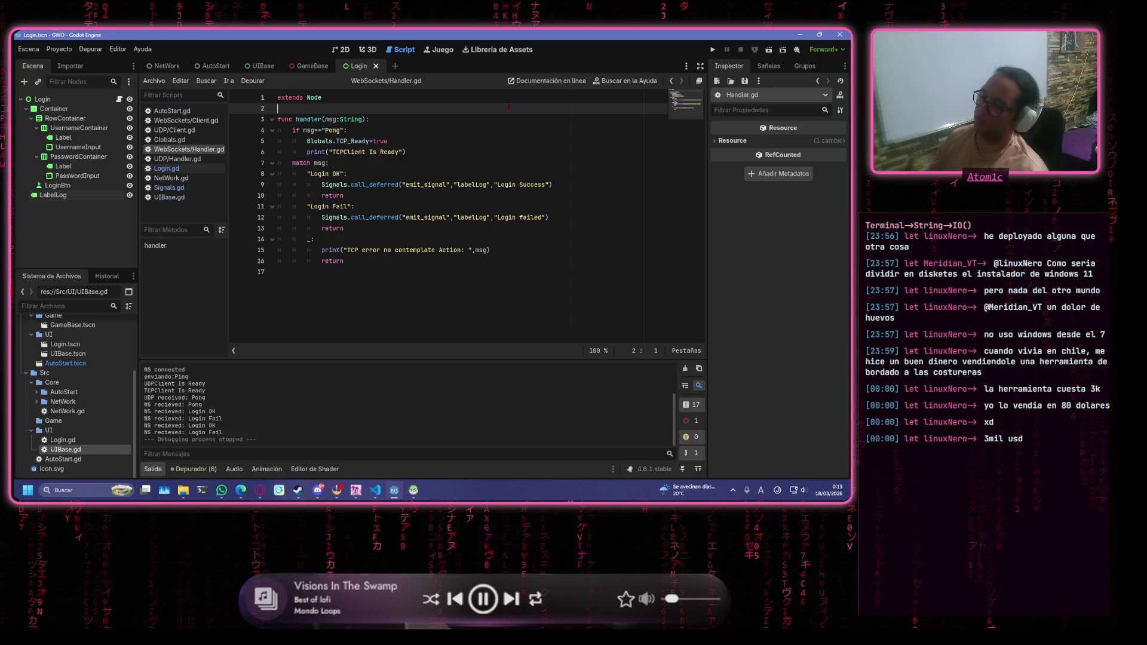
key("Return")
key("Return")
key("Up")
key("Up")
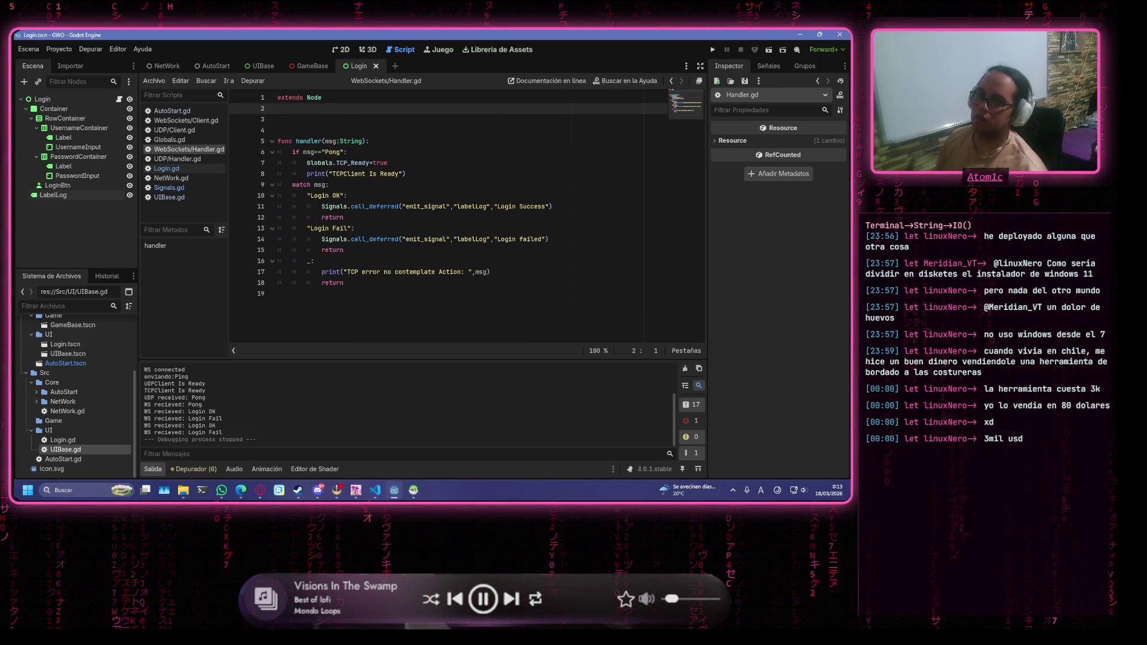
key("alt+Tab")
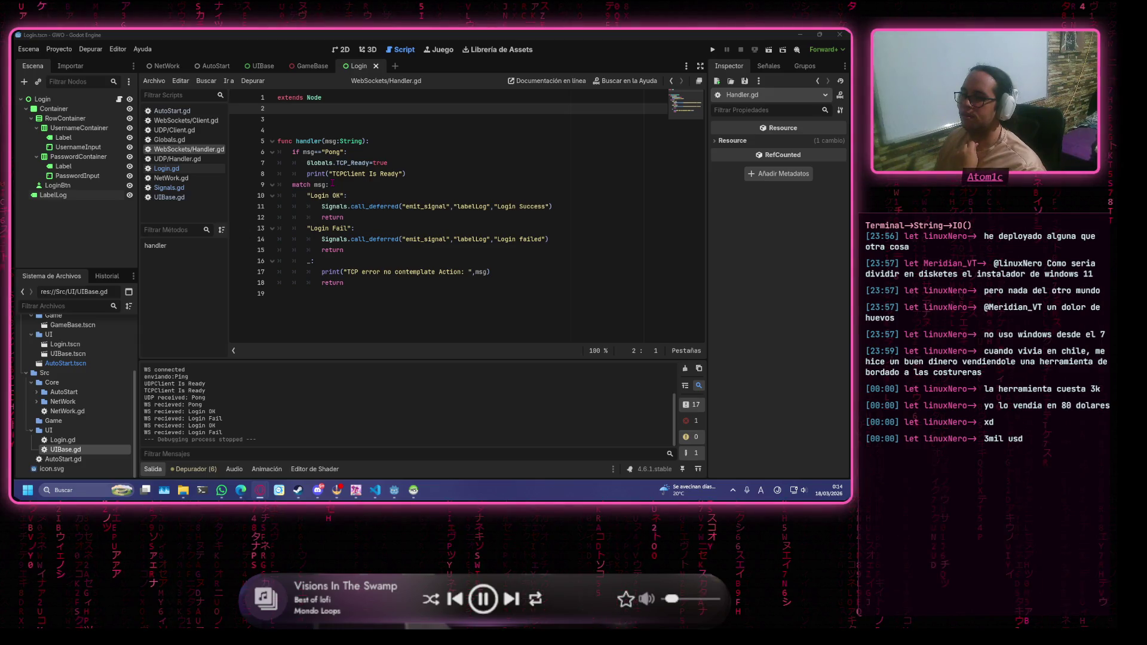
- Add var data = JSON.parse_string(msg) after the ready print line and save
left_click(428, 174)
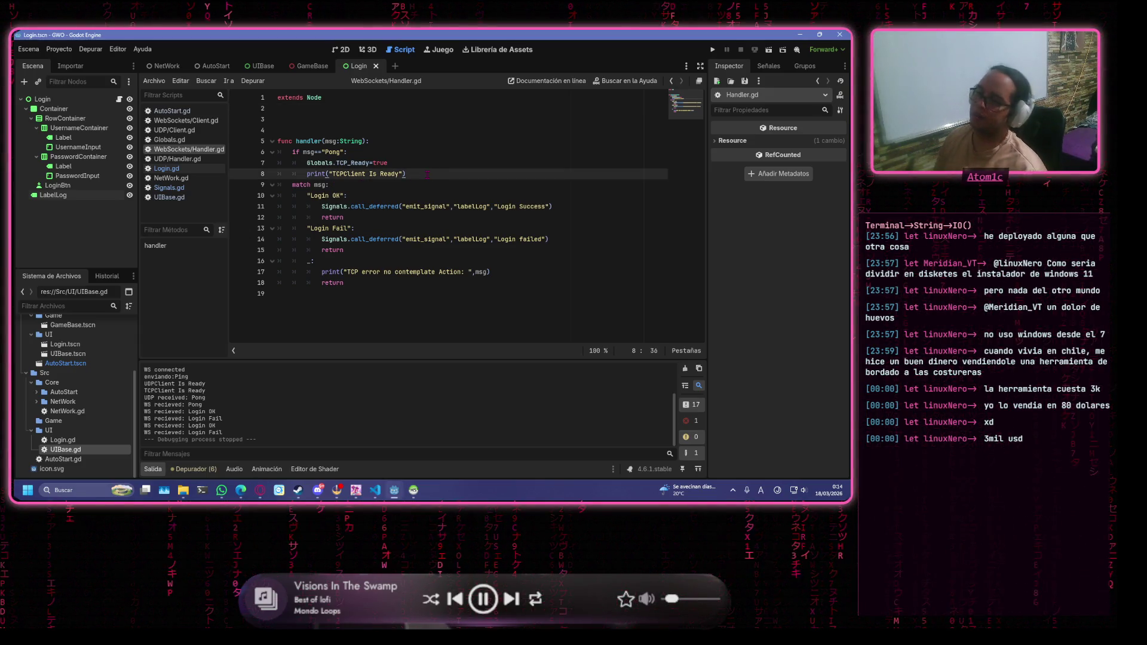
key("Return")
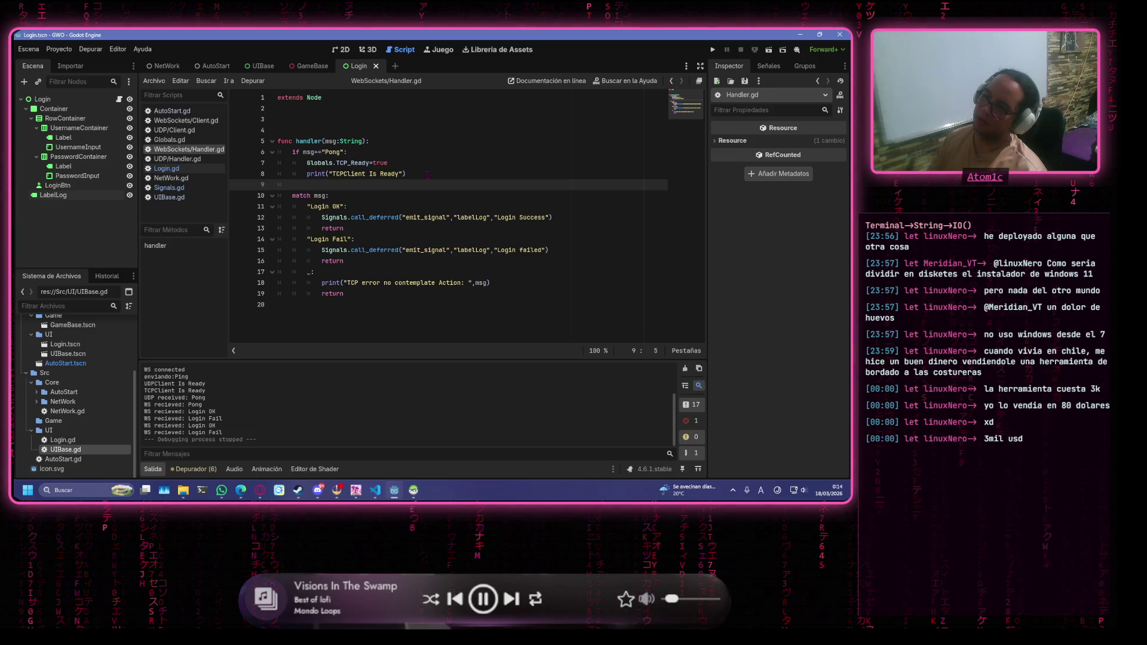
type("data")
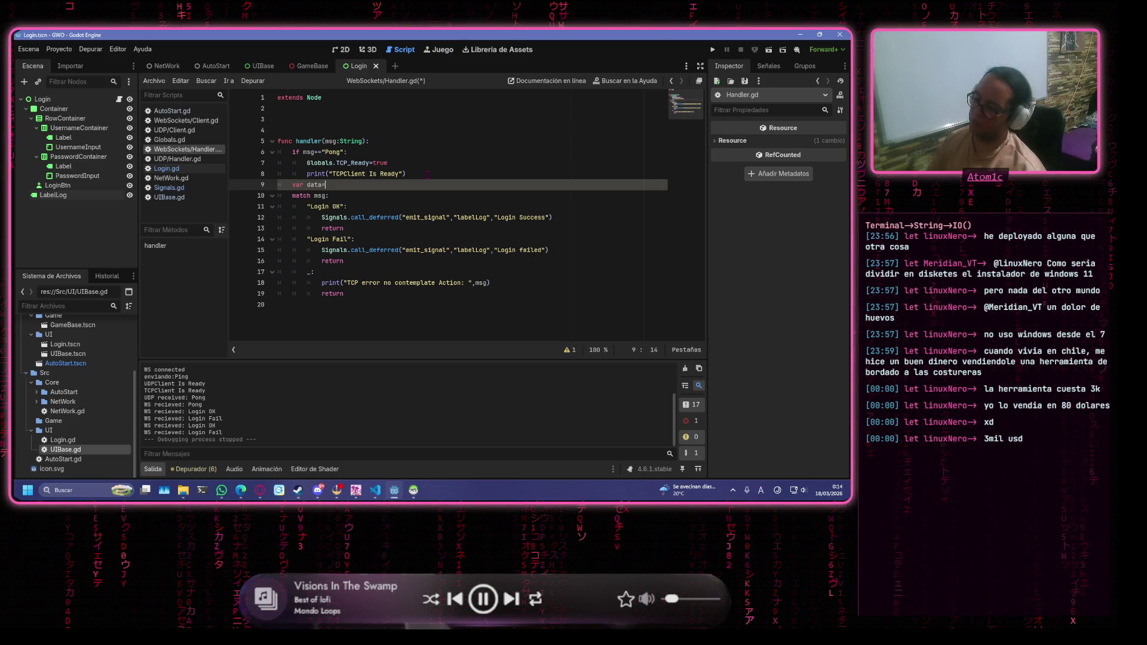
type("=JSON/")
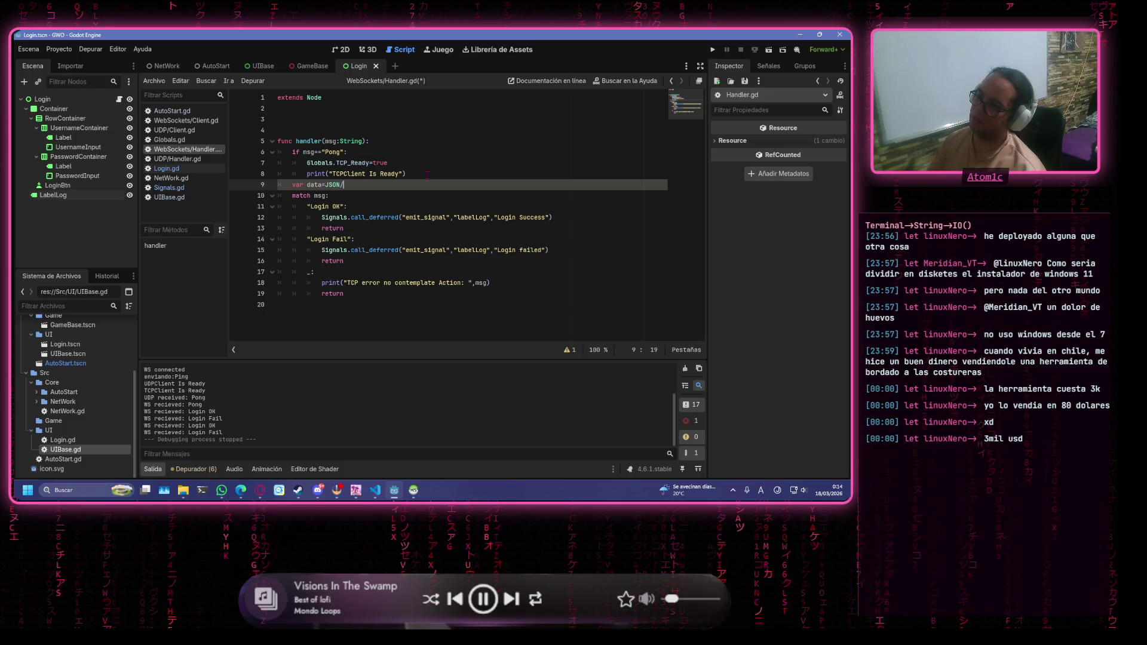
type(".pa")
key("Return")
type("msg")
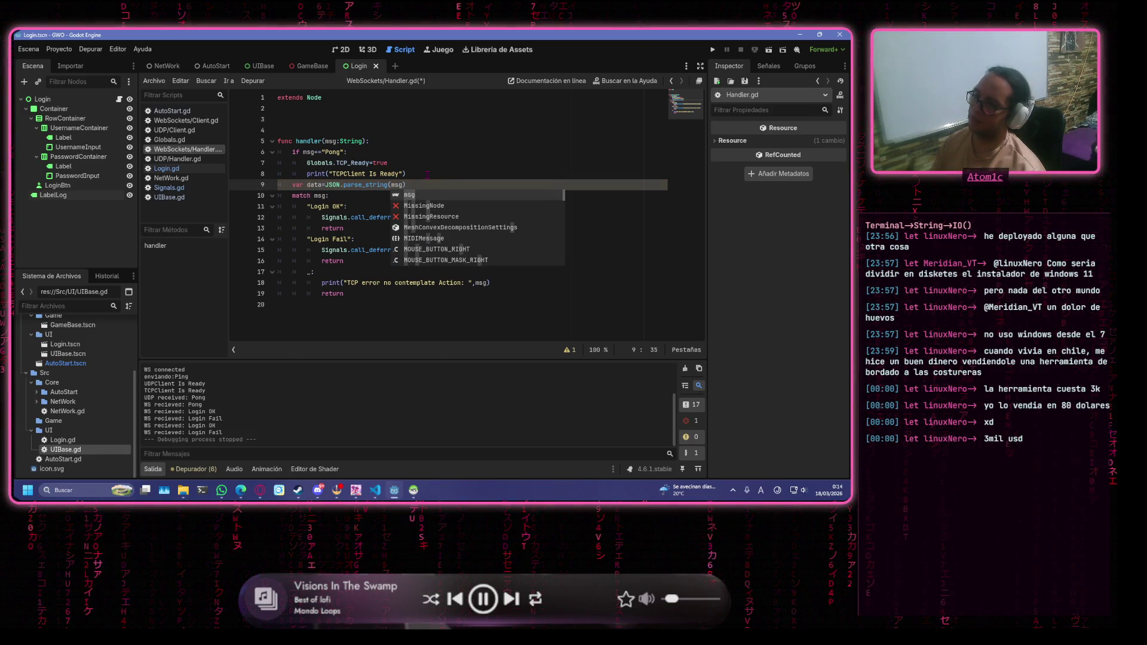
type(")")
key("ctrl+s")
- Change the match statement to match data["type"]: and save
key("Down")
key("Left")
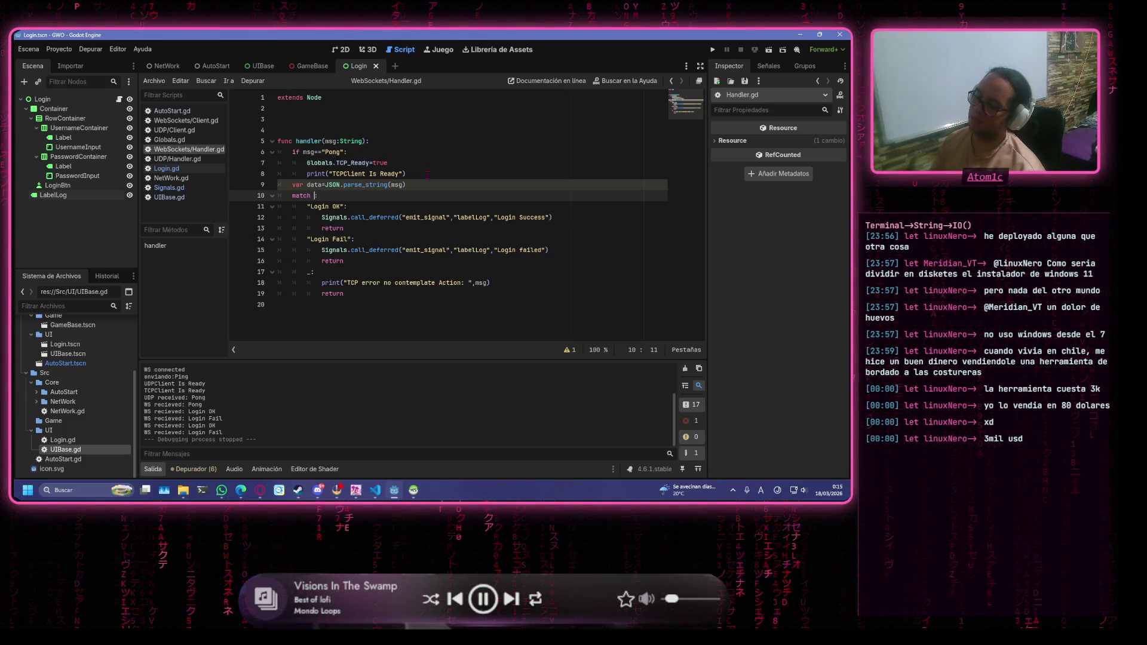
key("BackSpace")
key("BackSpace")
key("BackSpace")
type("data")
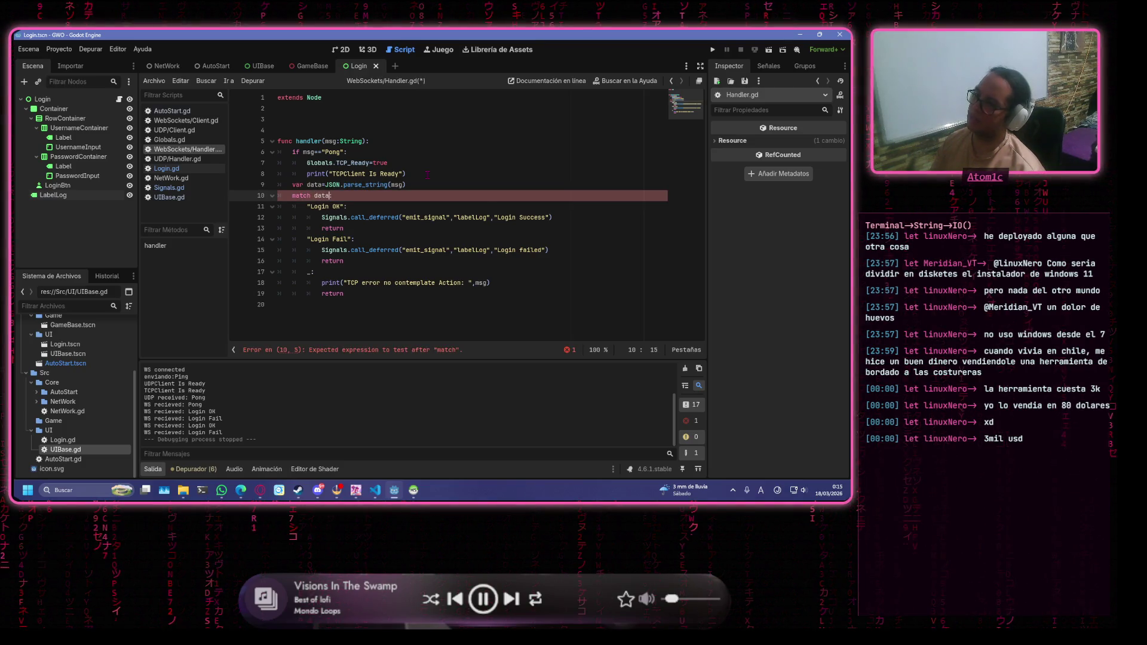
type("[\"type\"]:")
key("ctrl+s")
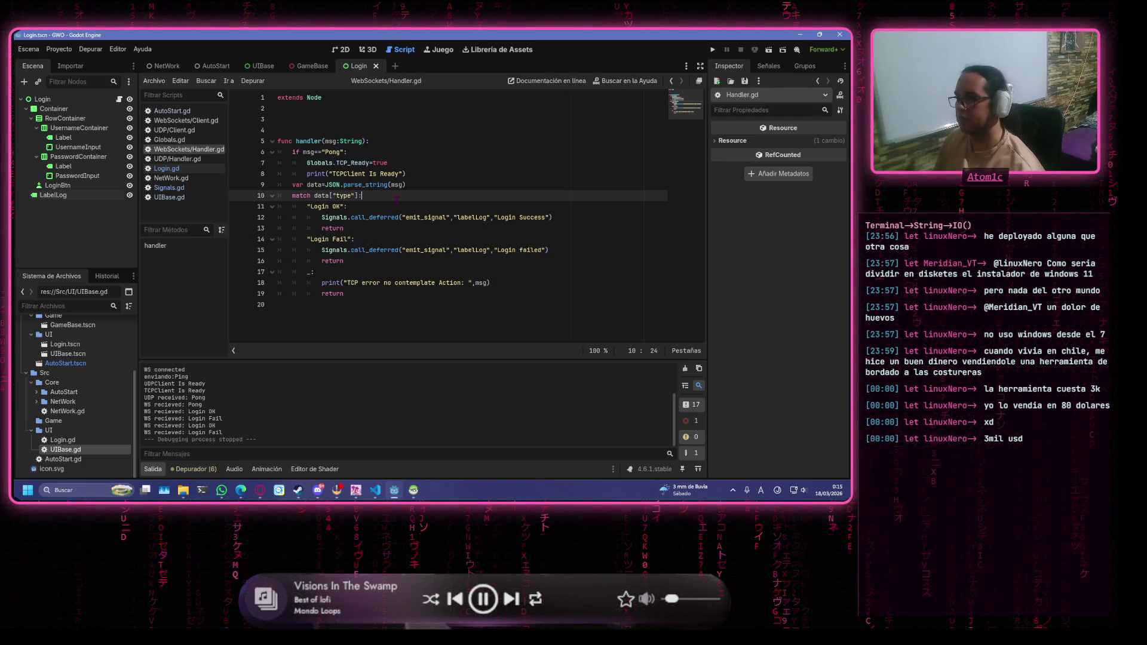
left_click(406, 218)
left_click(389, 239)
left_click(395, 262)
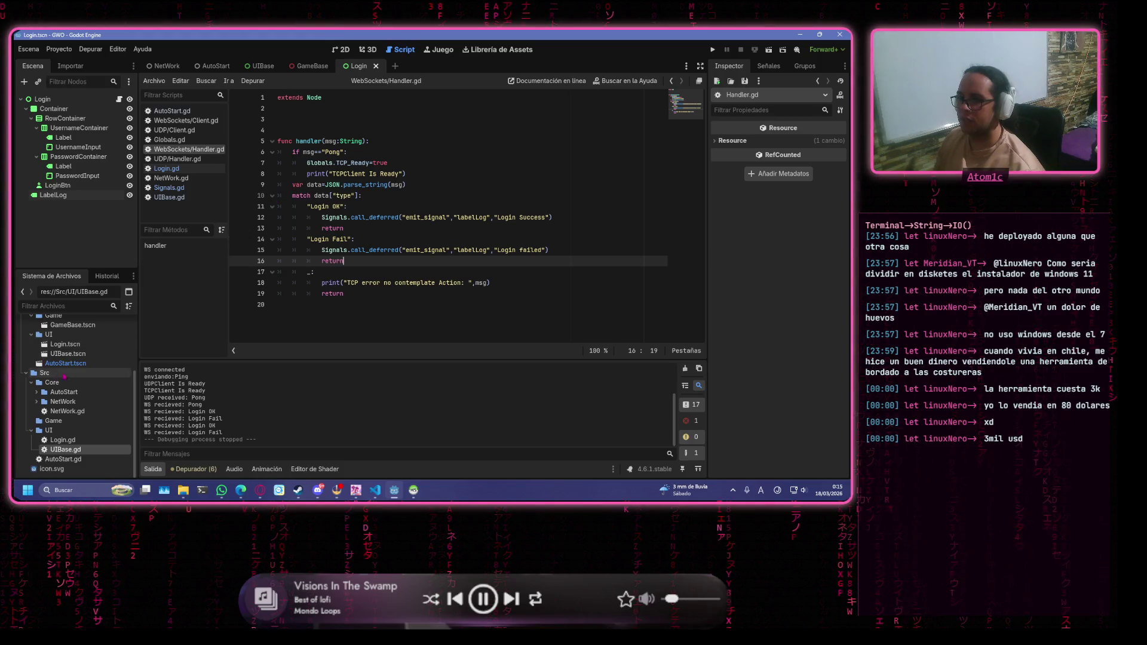
- Create a new script named Login in the WebSockets Handlers folder
left_click(306, 152)
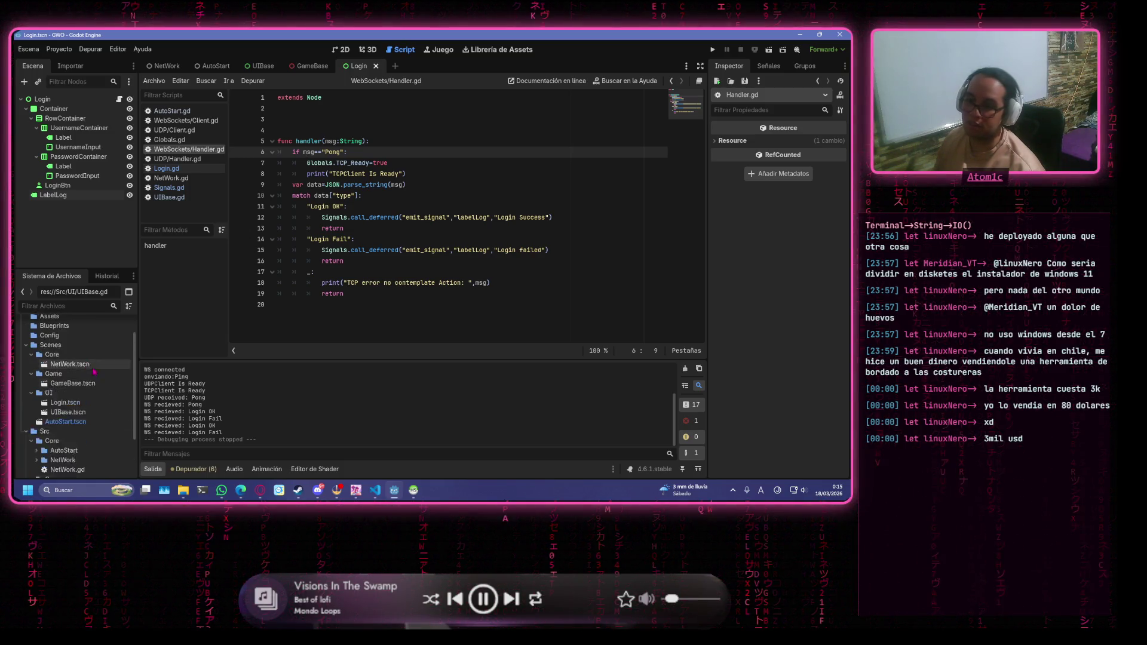
left_click(35, 404)
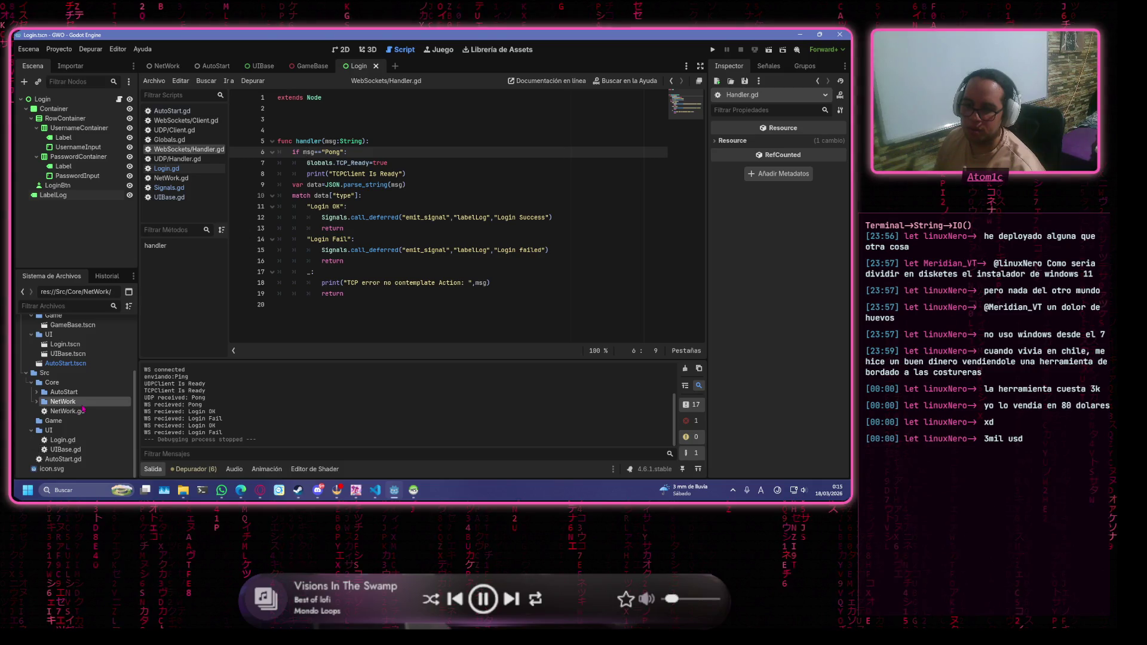
left_click(37, 402)
scroll(60, 406, "down", 2)
left_click(65, 401)
right_click(65, 404)
mouse_move(155, 325)
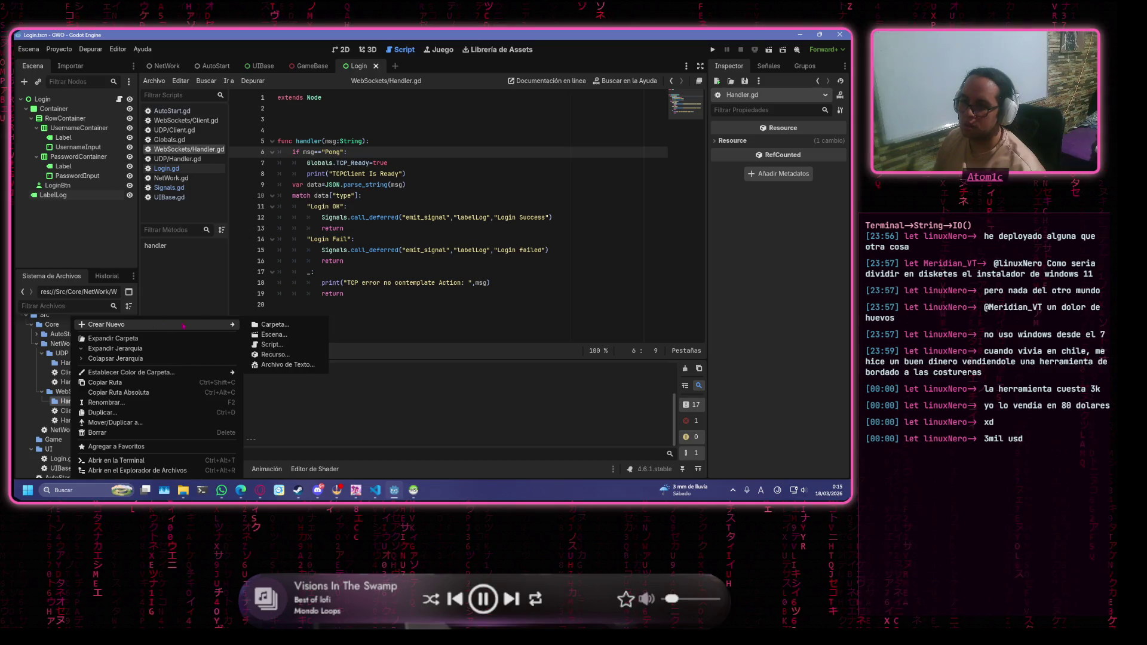
left_click(272, 345)
type("Login")
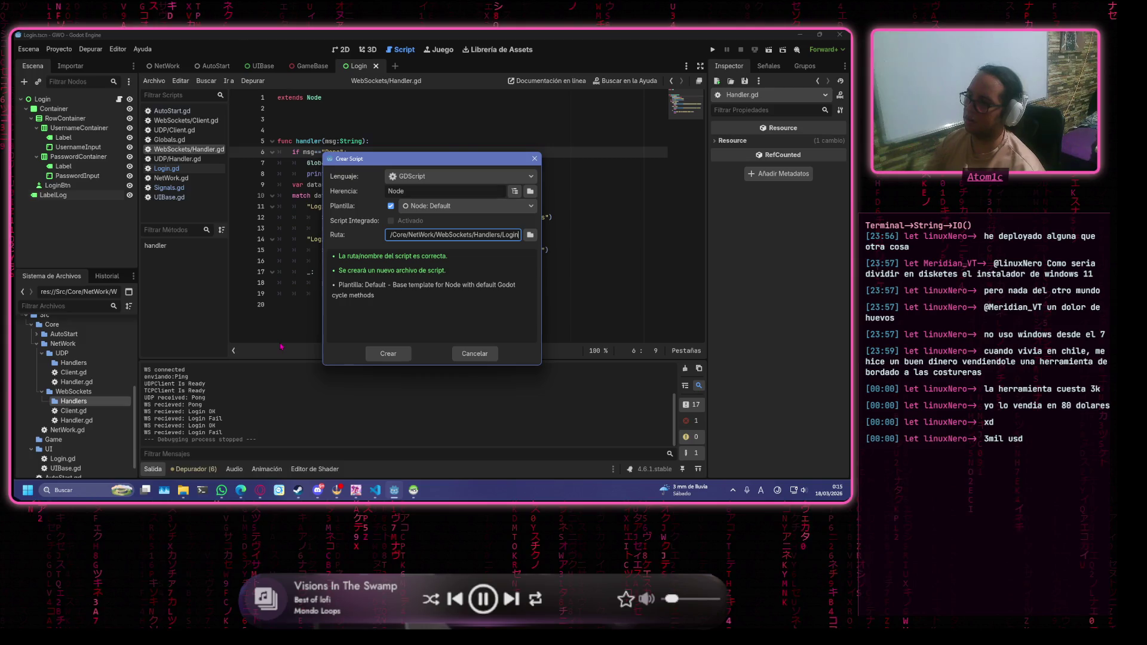
key("Return")
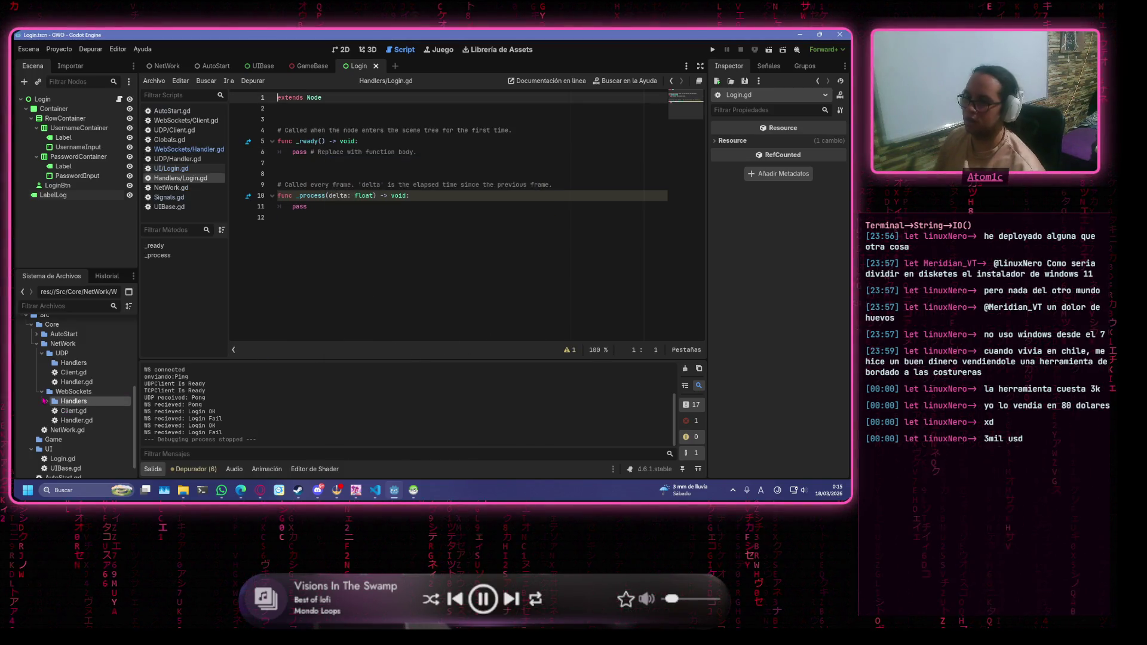
- Check the new Login.gd, then select WebSockets Handler.gd in the FileSystem
left_click(408, 219)
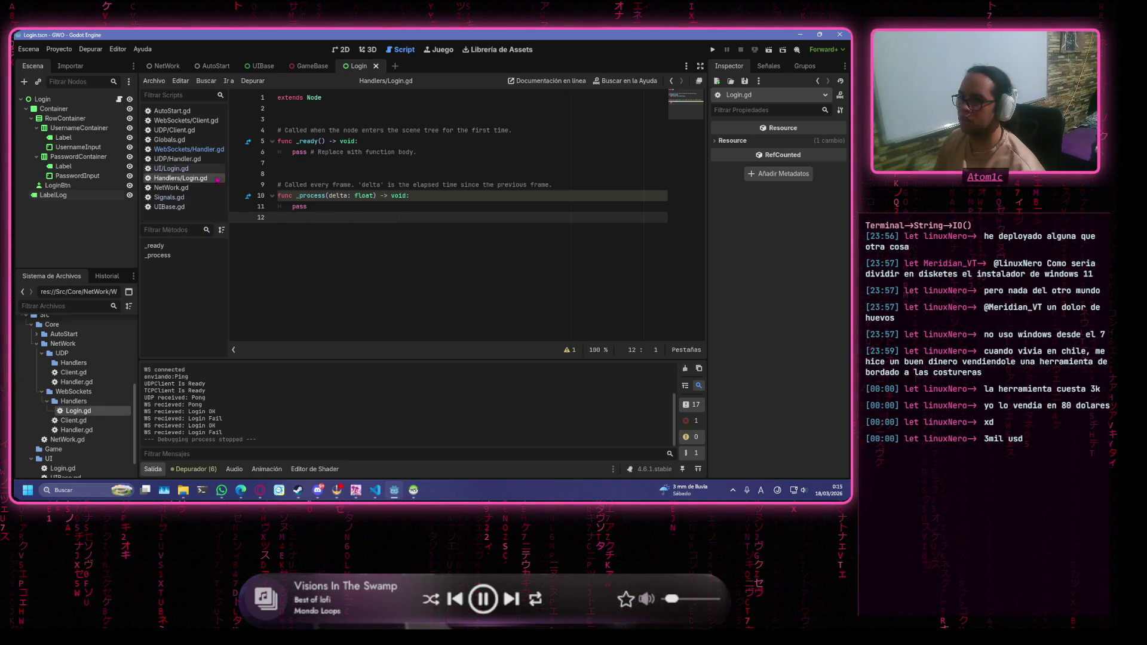
left_click(104, 401)
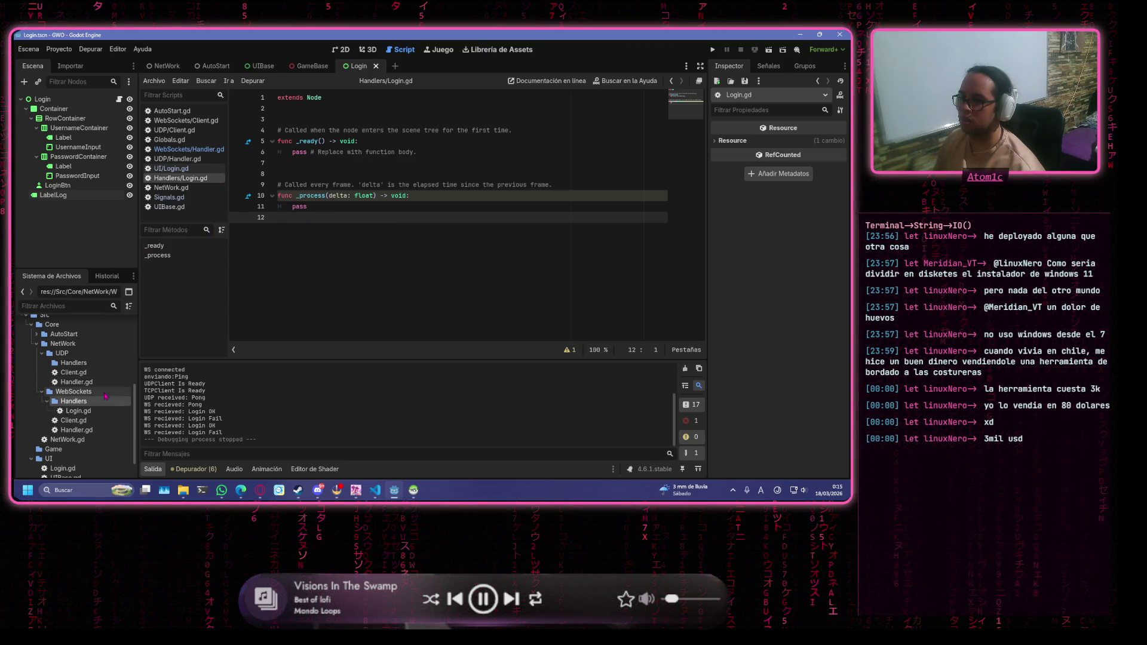
left_click(106, 420)
left_click(89, 429)
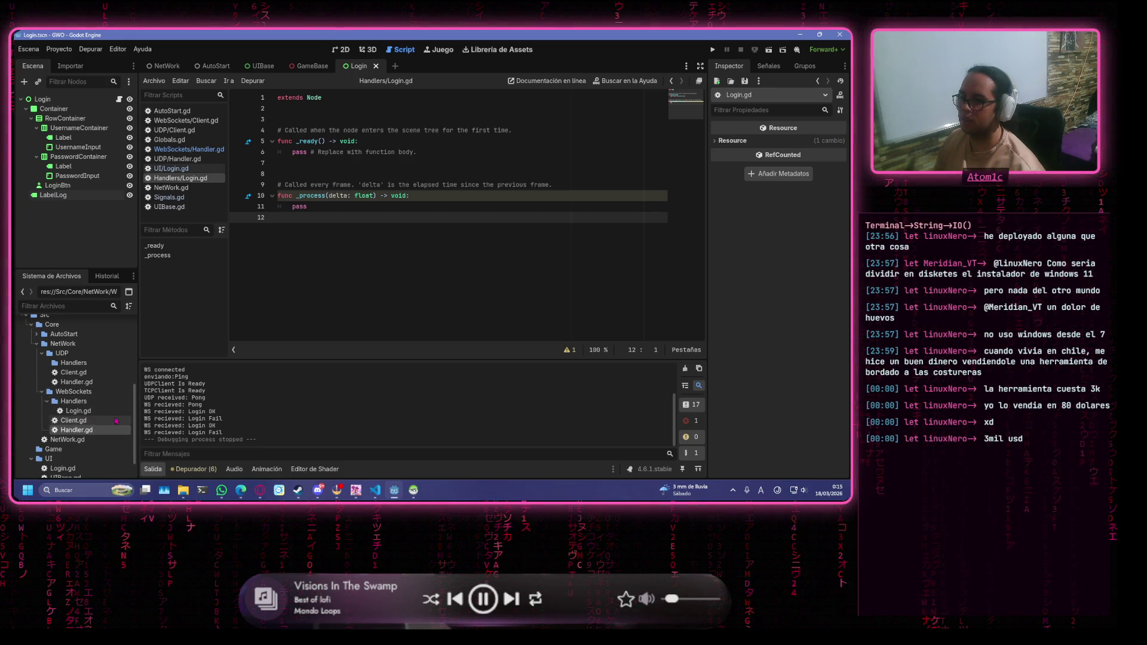
left_click(357, 151)
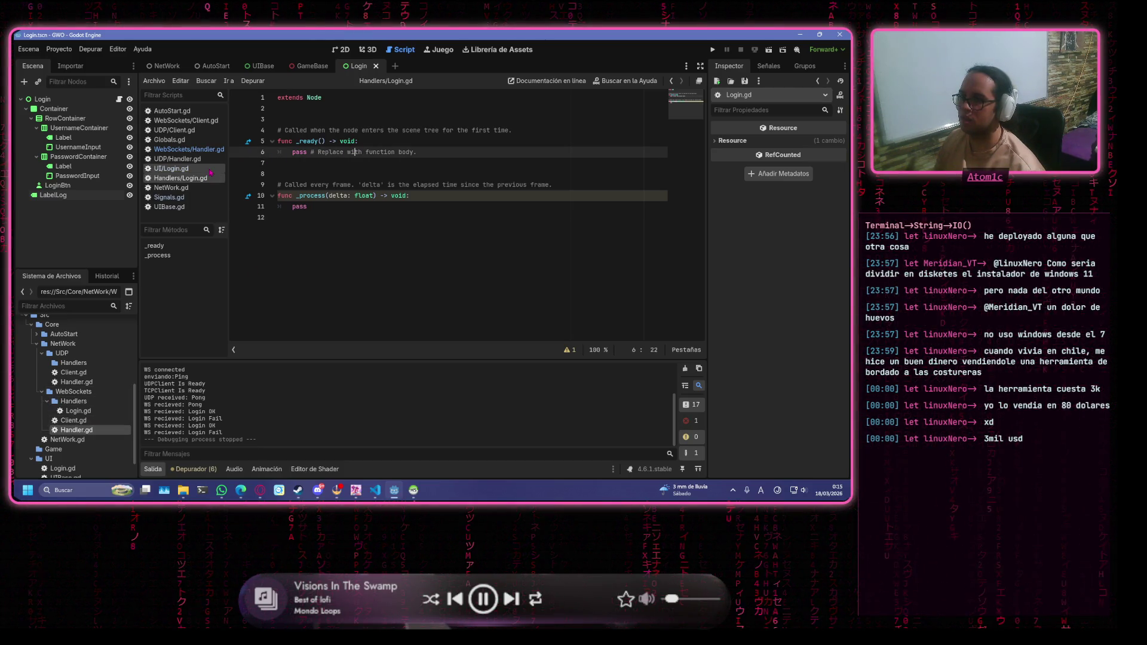
left_click(177, 159)
left_click(188, 149)
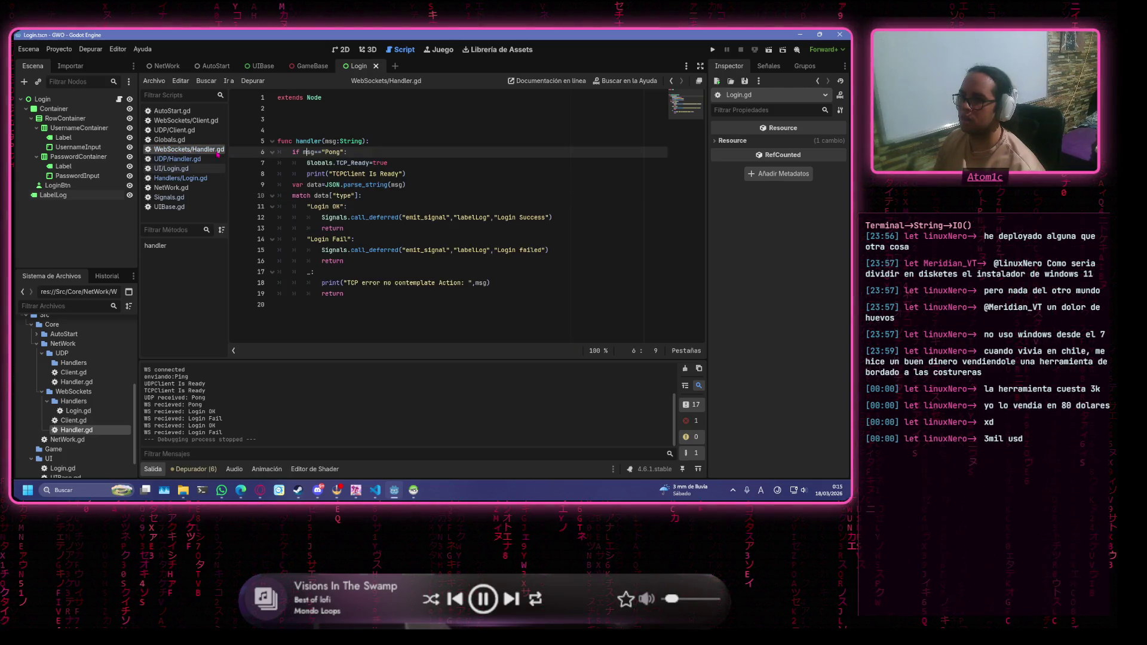
left_click(388, 130)
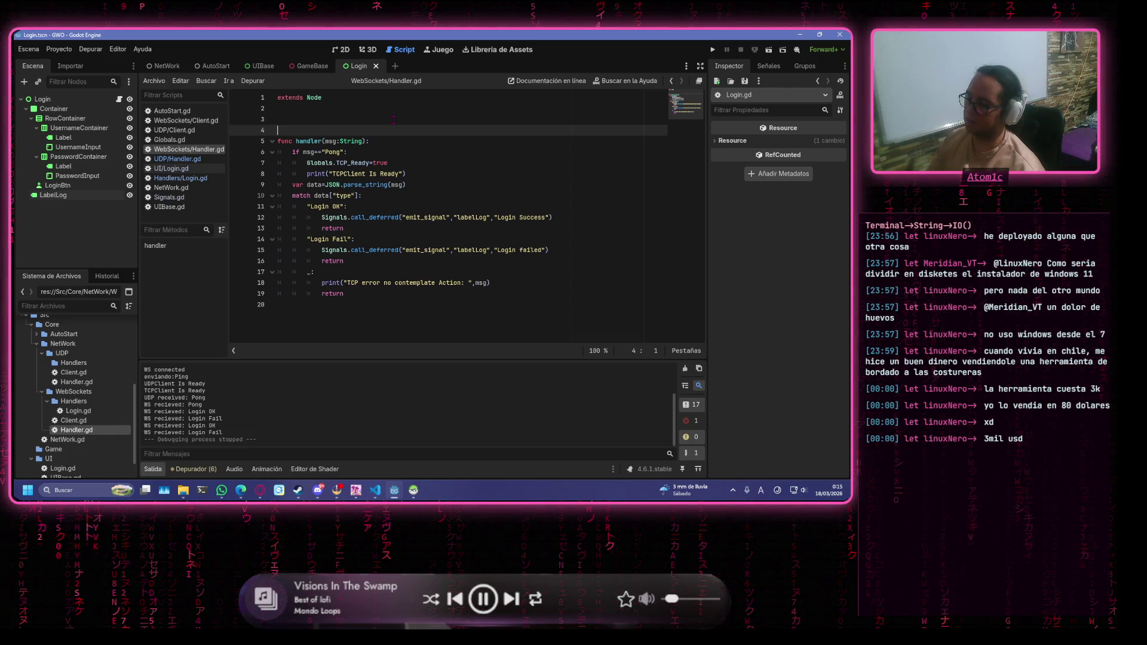
type("@onready ")
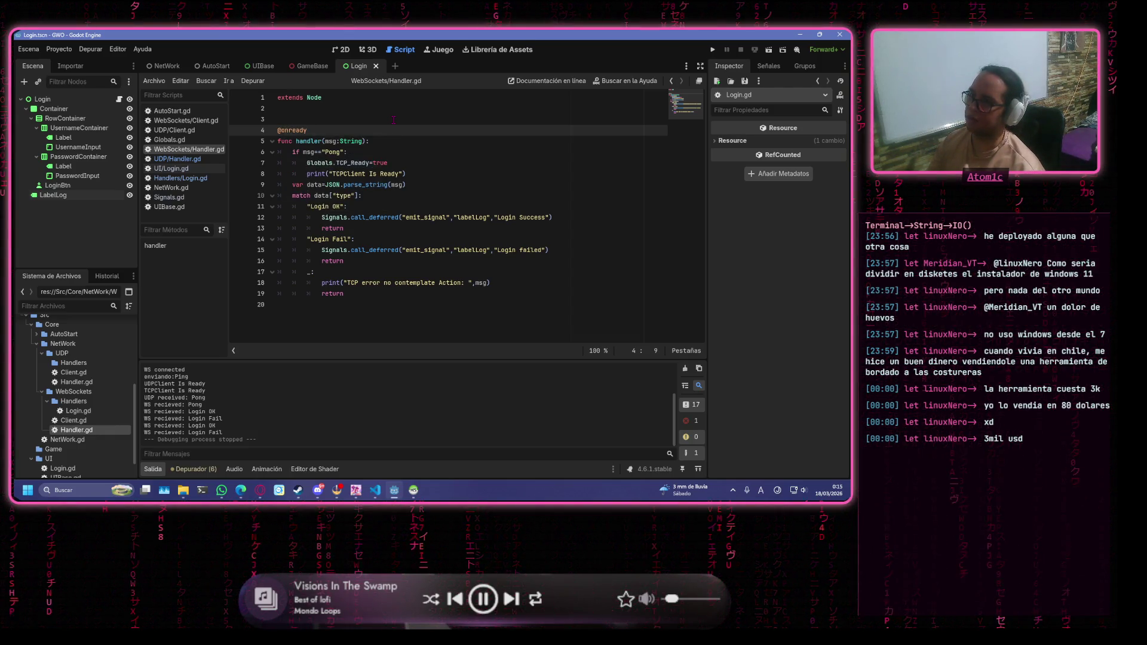
type("var ")
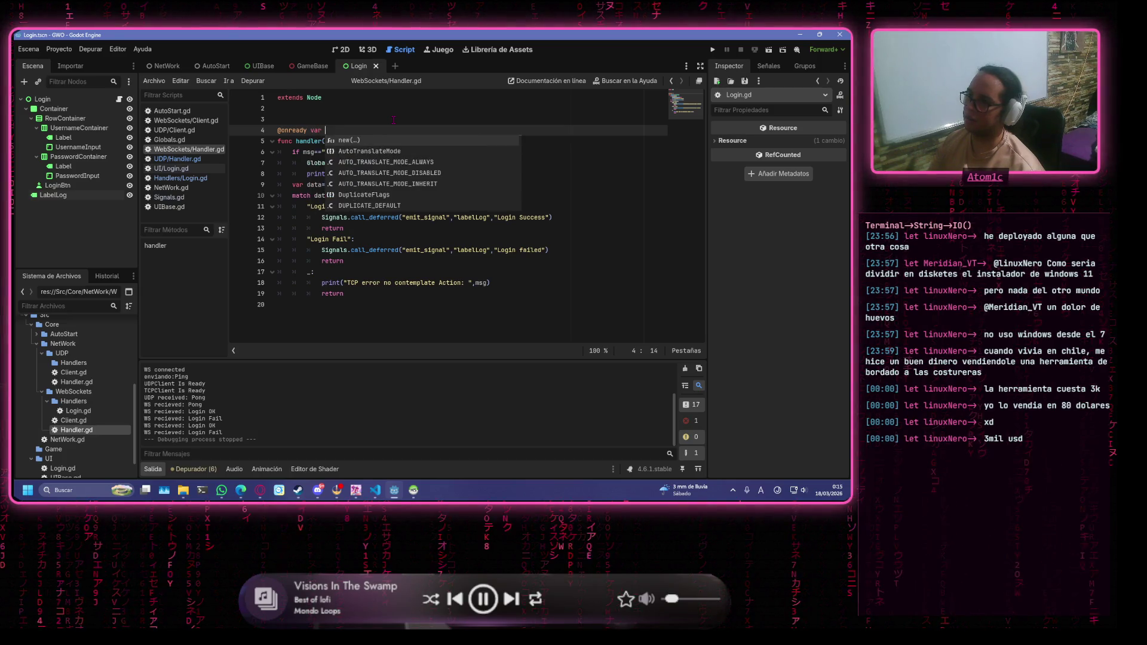
type("login=")
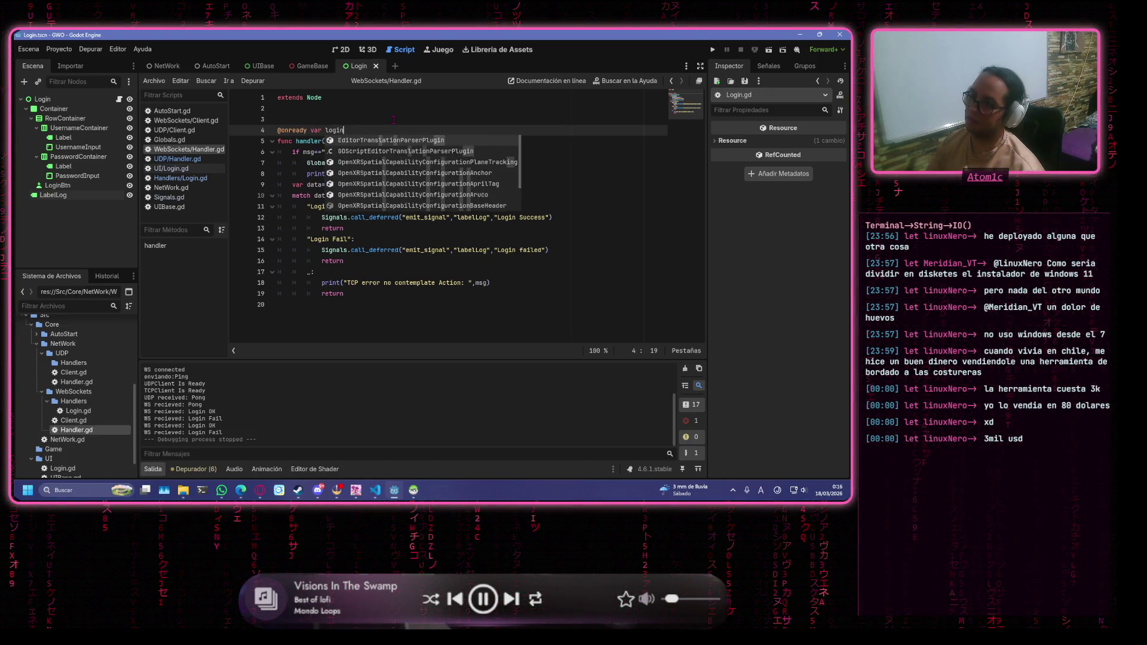
type("preload(")
key("Down")
key("Down")
key("Down")
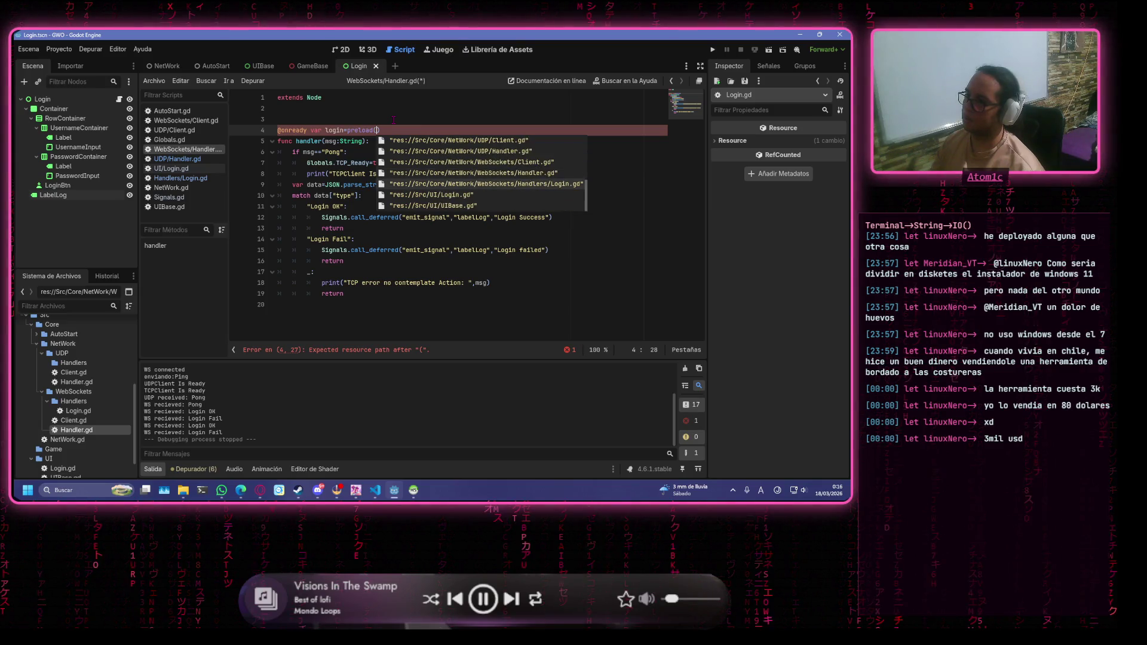
key("Return")
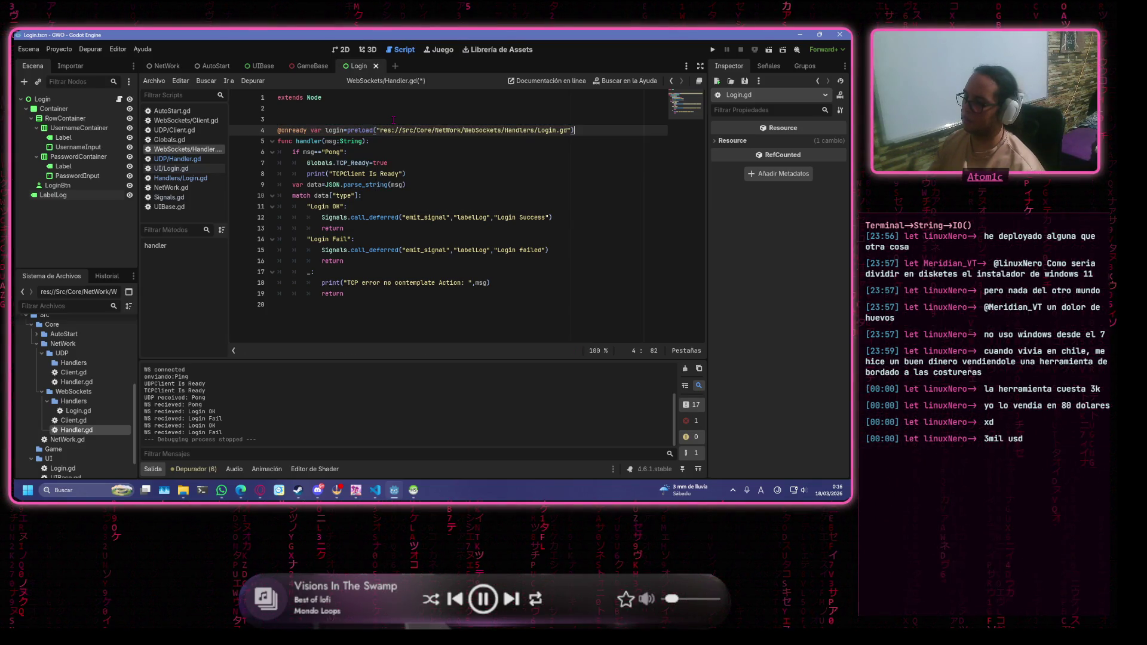
type("new(")
key("ctrl+s")
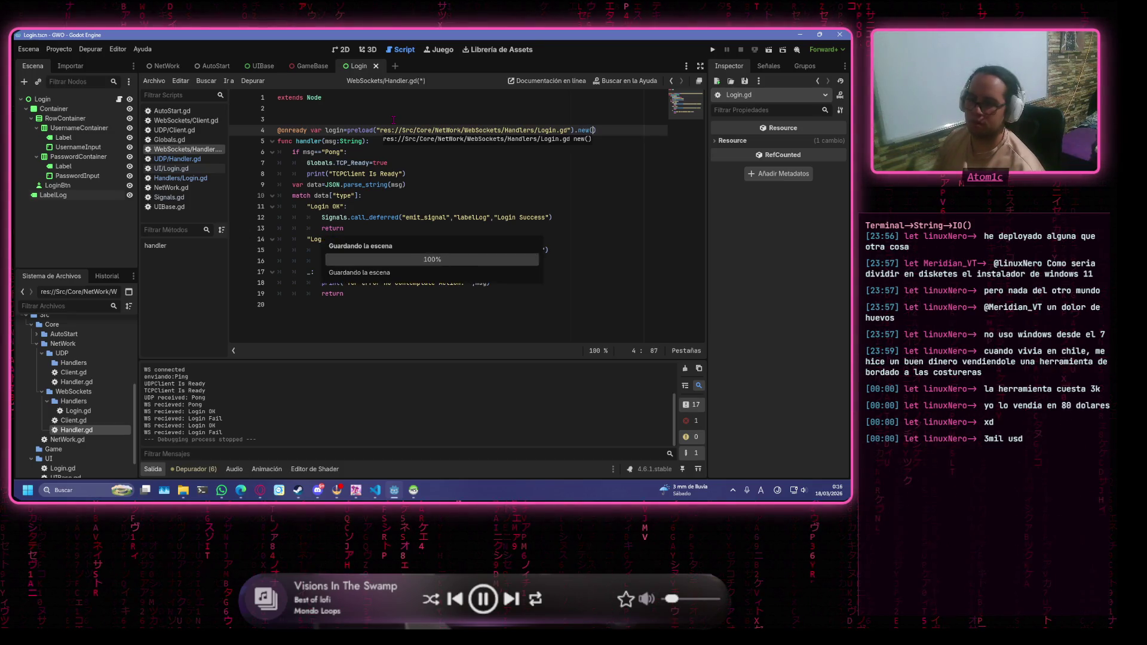
left_click(535, 173)
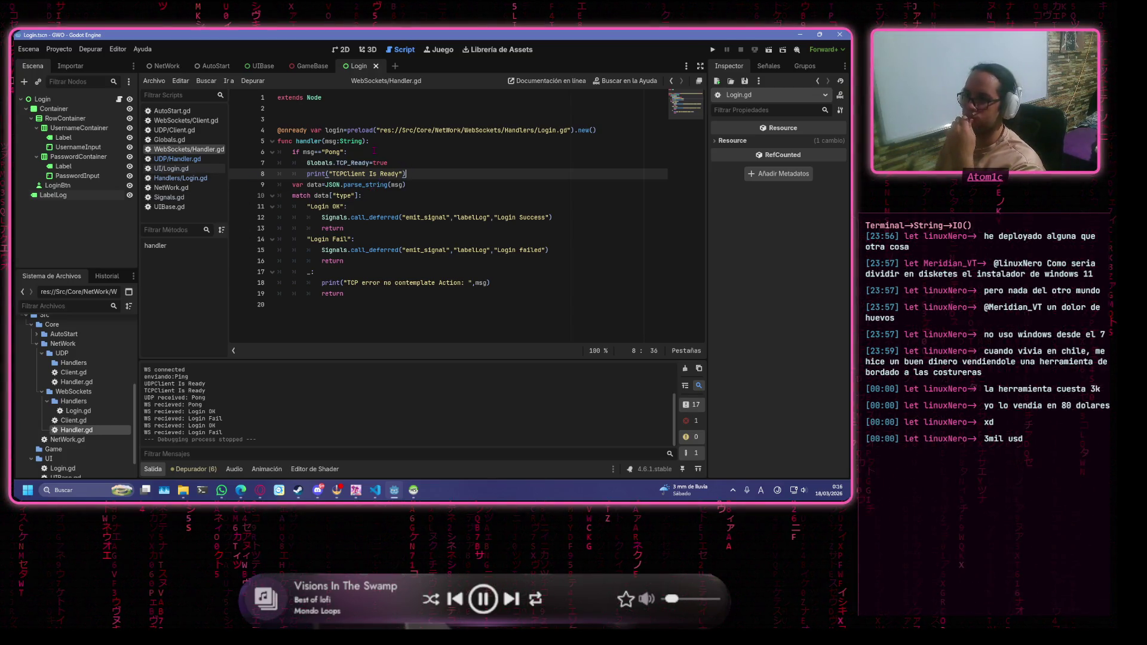
- Delete the _ready and _process template code from Handlers/Login.gd
left_click(203, 179)
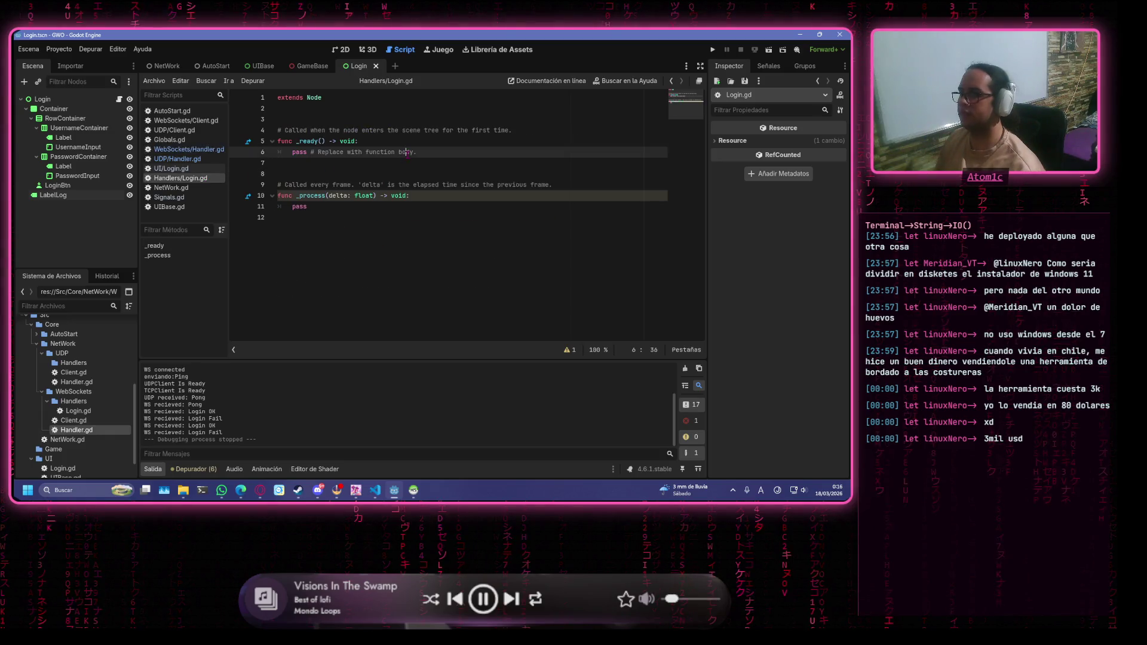
mouse_move(356, 239)
left_mouse_down()
mouse_move(298, 141)
mouse_move(503, 130)
left_mouse_up()
key("BackSpace")
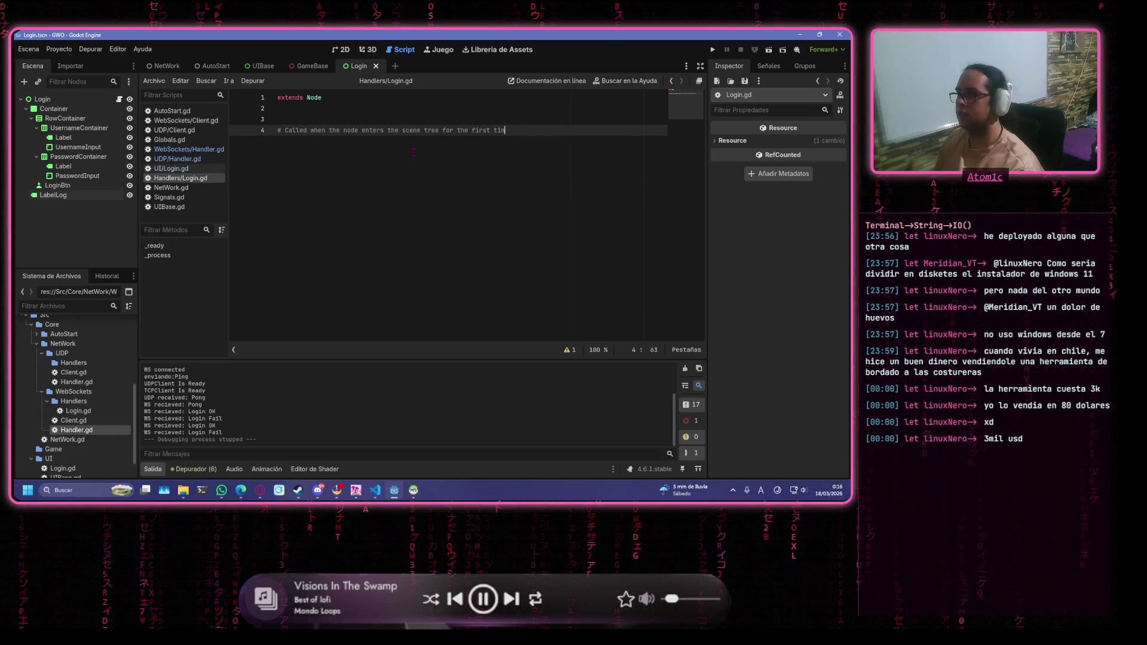
key("BackSpace")
key("BackSpace")
key("BackSpace")
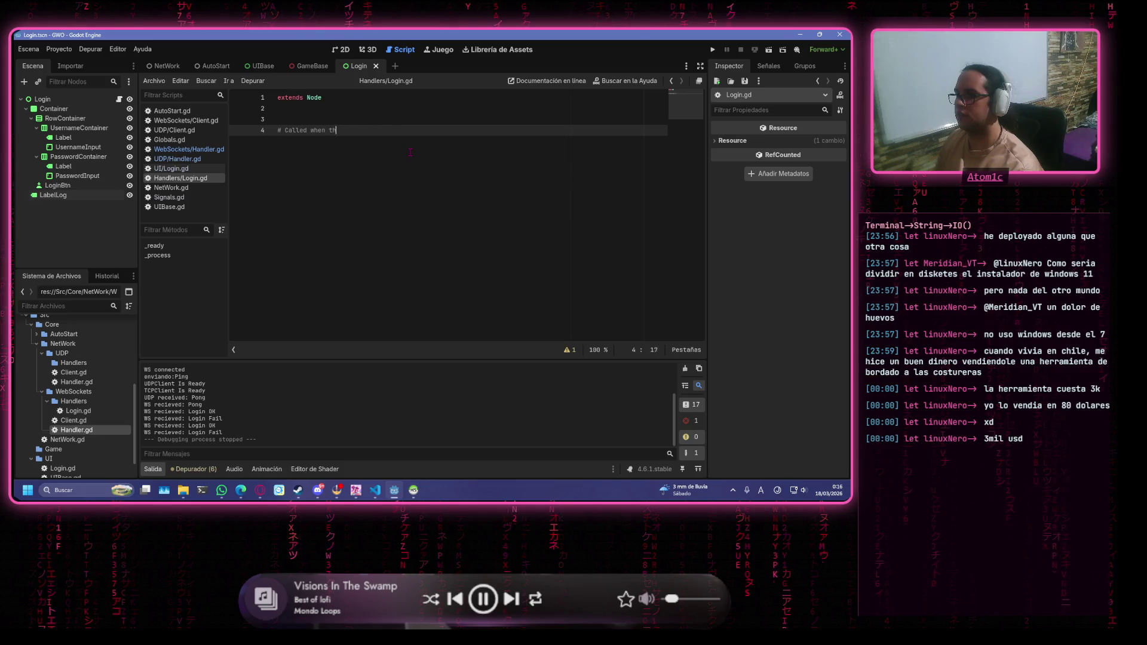
key("BackSpace")
key("BackSpace")
key("BackSpace")
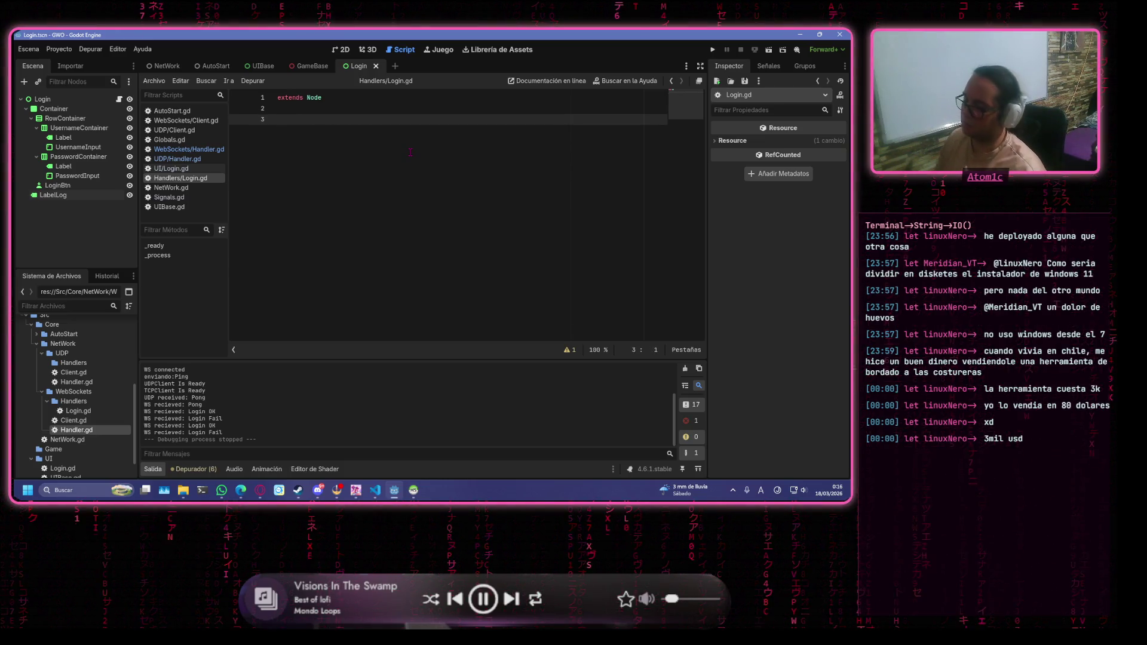
- Write func login(msg: String): with a pass body and save
type("func log")
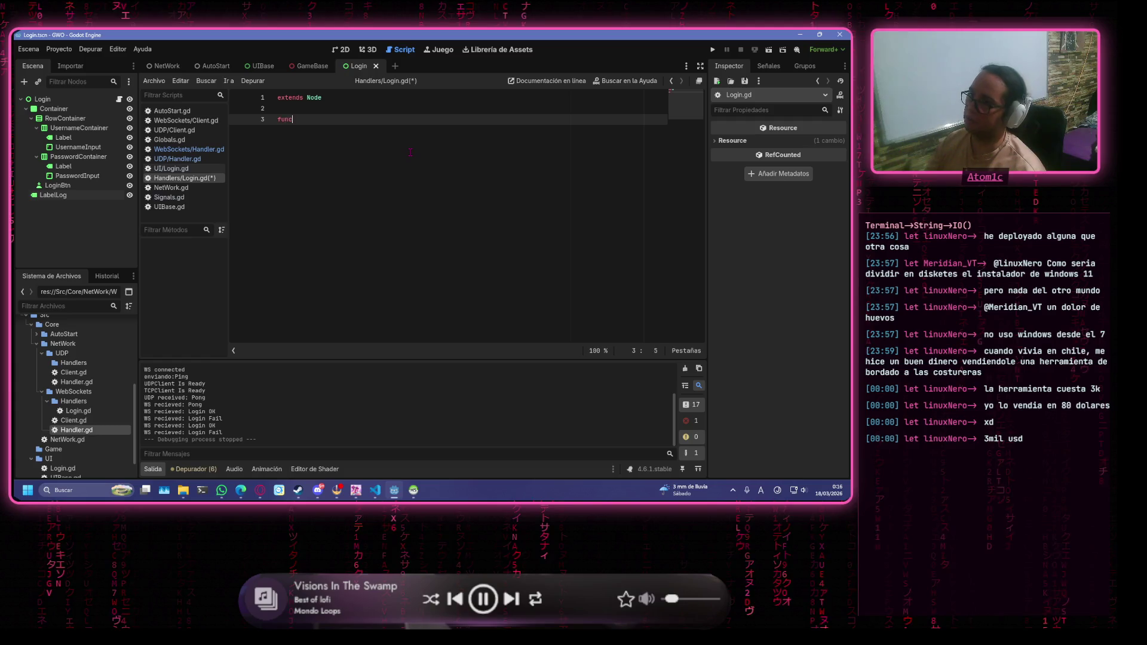
type("in(msg)")
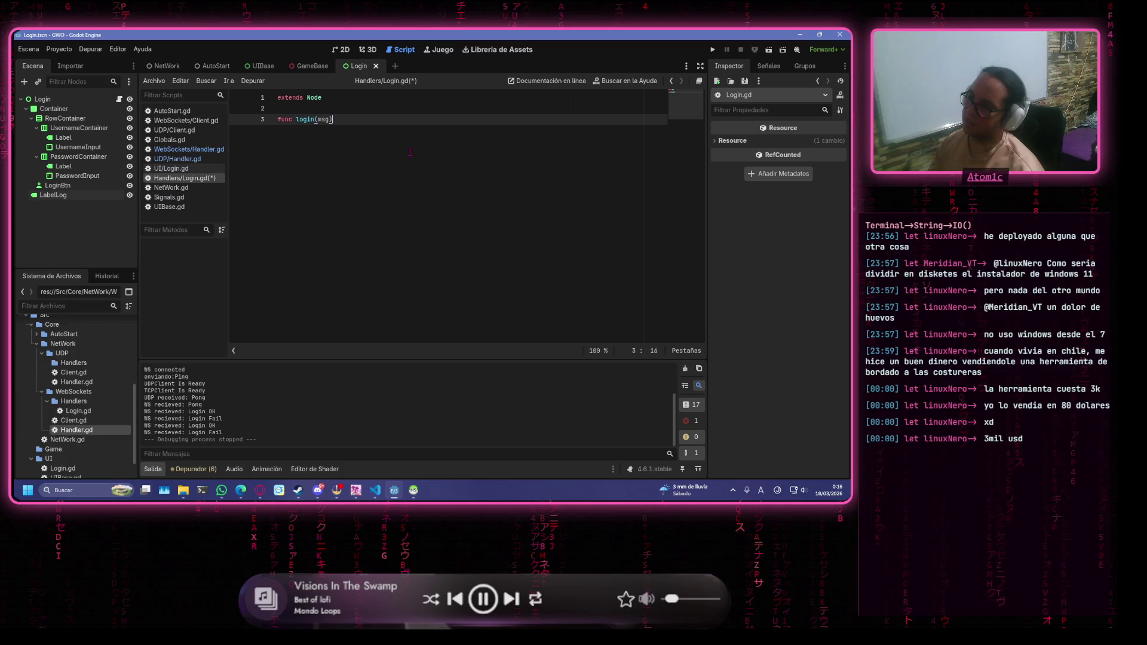
type(":")
key("Return")
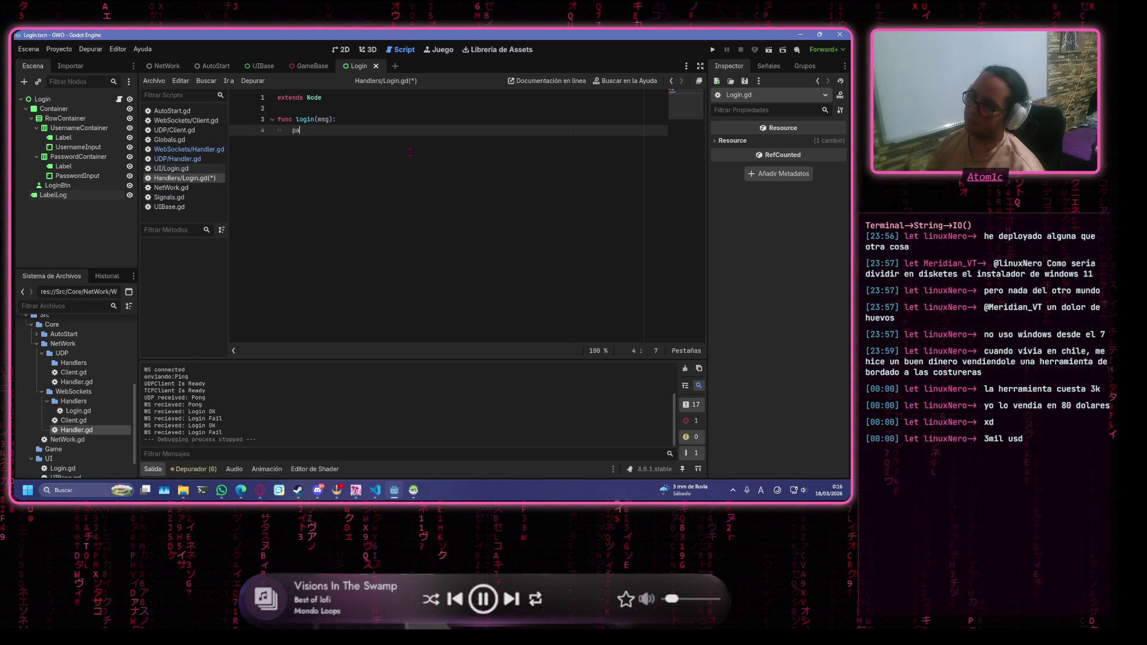
key("Up")
key("Right")
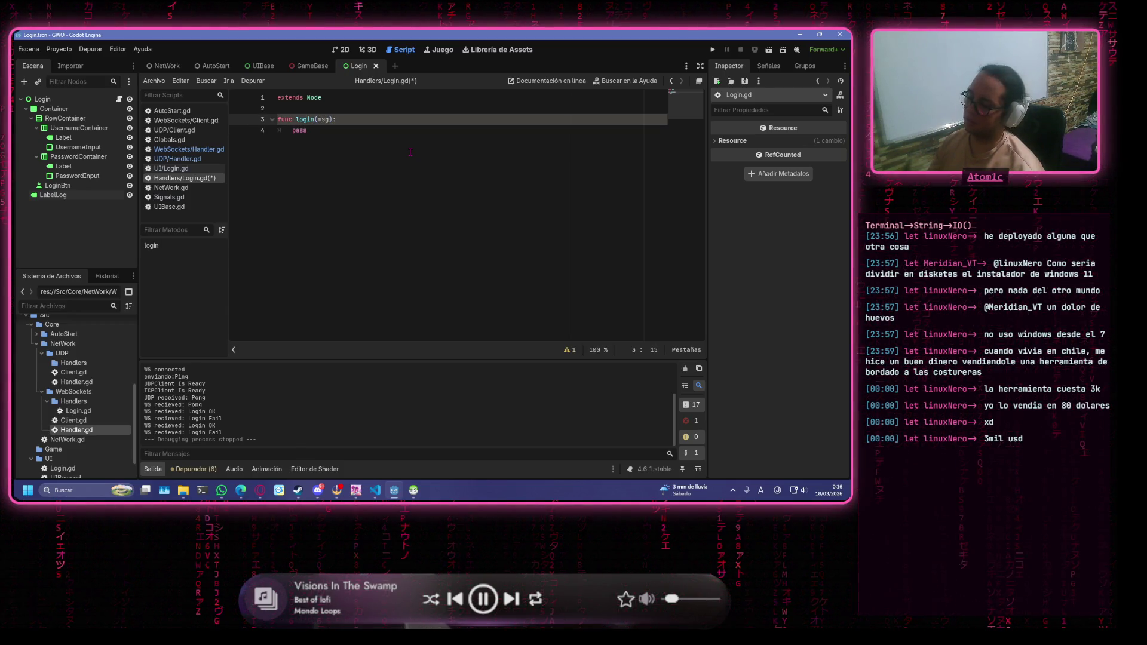
type("String")
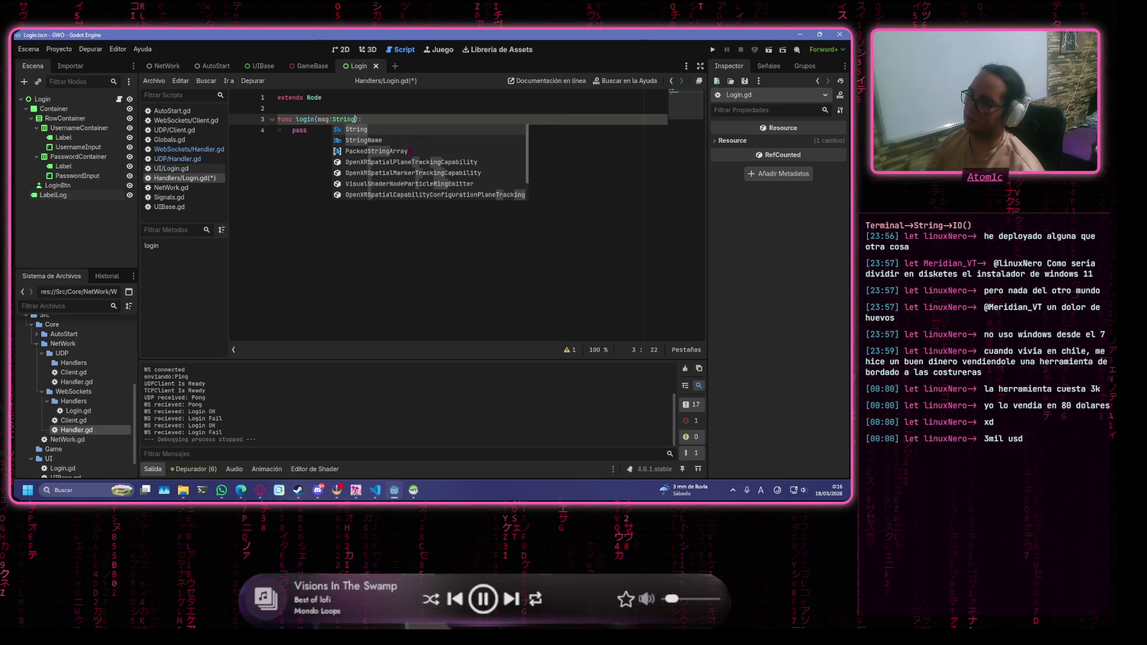
key("Escape")
key("Down")
key("ctrl+s")
- Delete the old Login OK and Login Fail cases in WebSockets Handler.gd
left_click(197, 159)
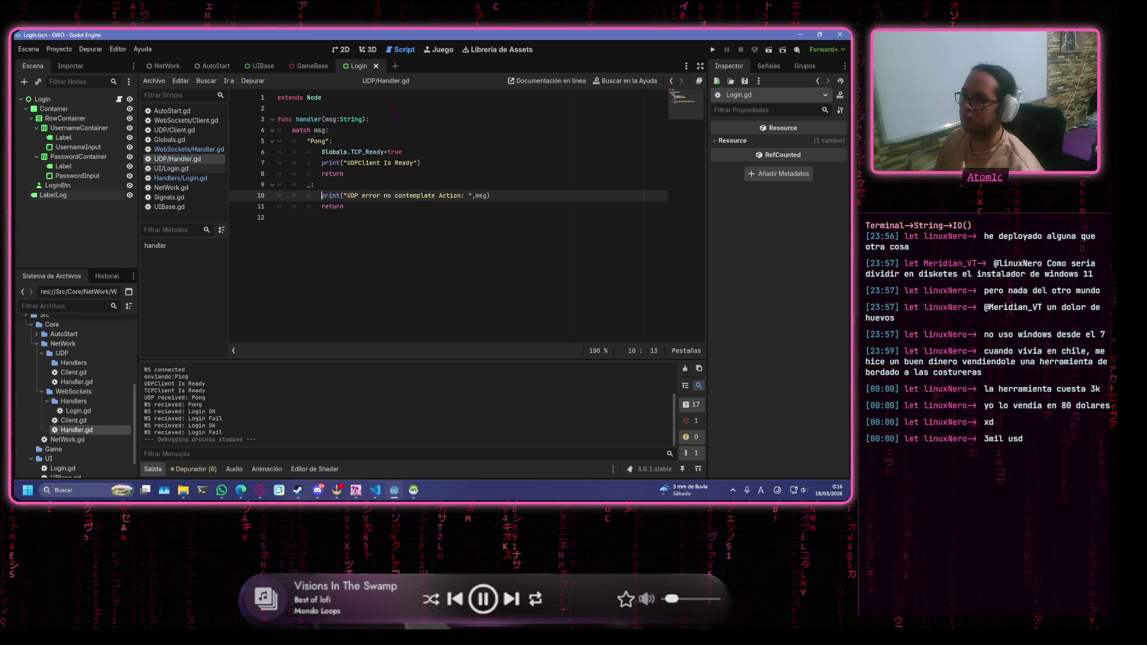
left_click(188, 150)
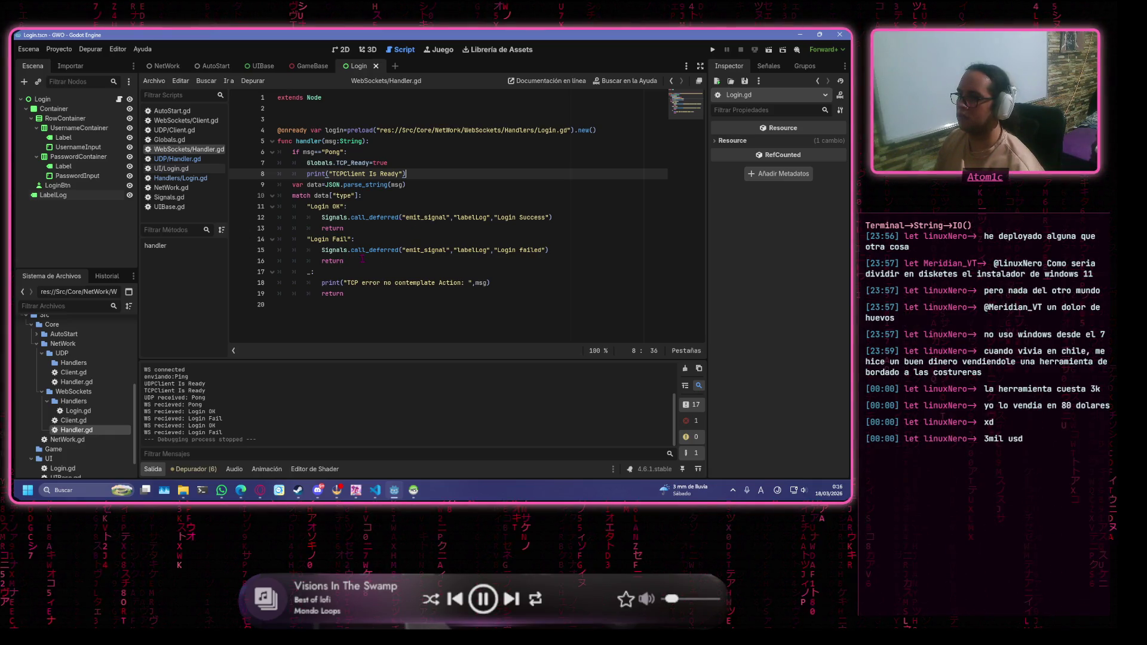
left_click_drag(363, 261, 342, 206)
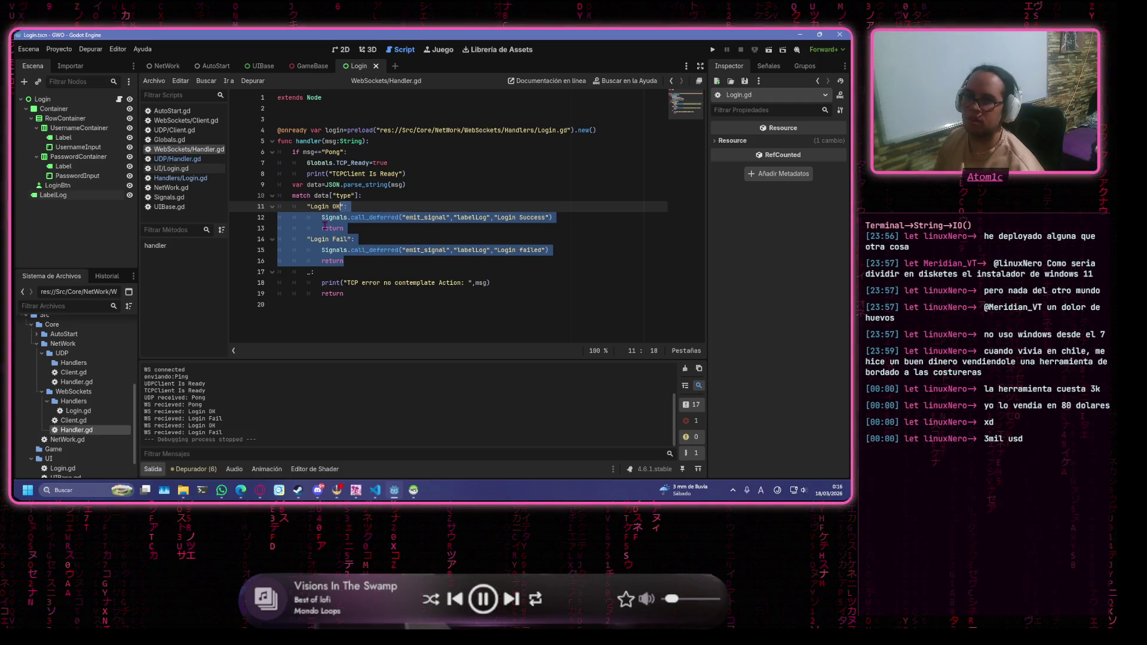
key("BackSpace")
key("BackSpace")
key("BackSpace")
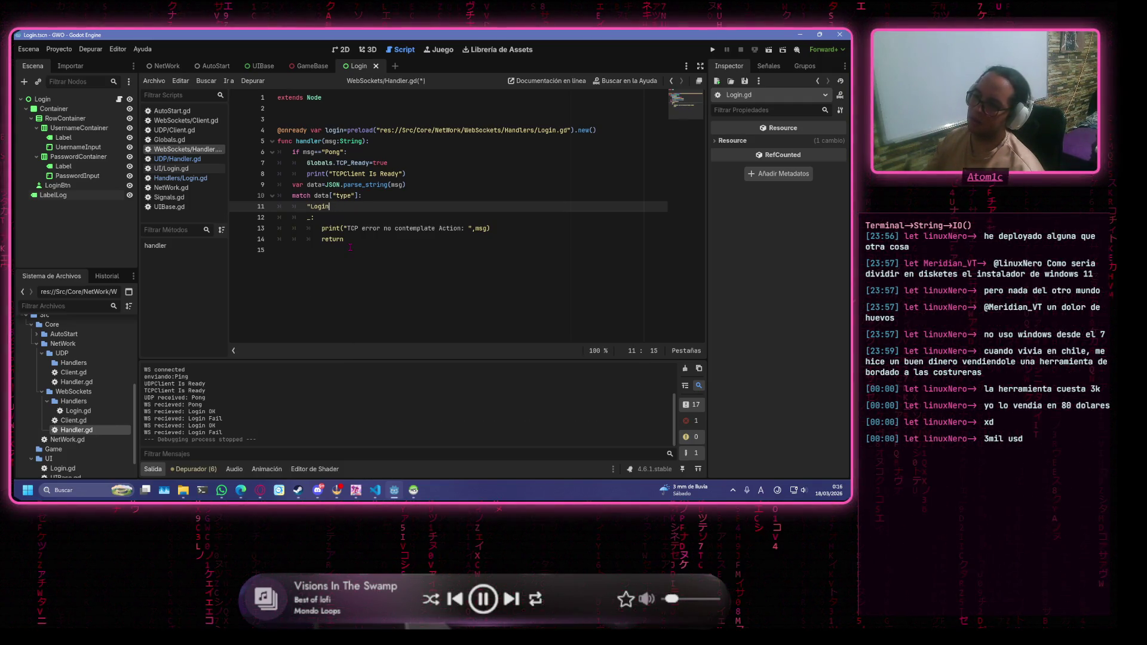
- Add a lowercase "login": case that calls login.login(msg) and save
type("::")
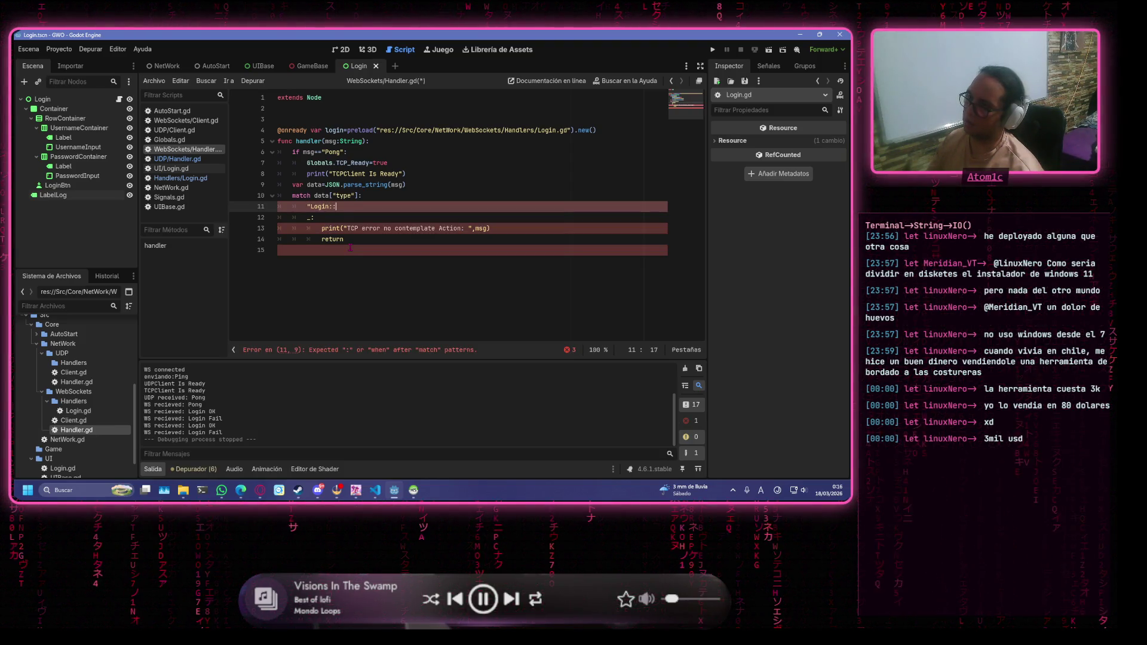
type("\"")
key("Left")
key("Left")
key("Left")
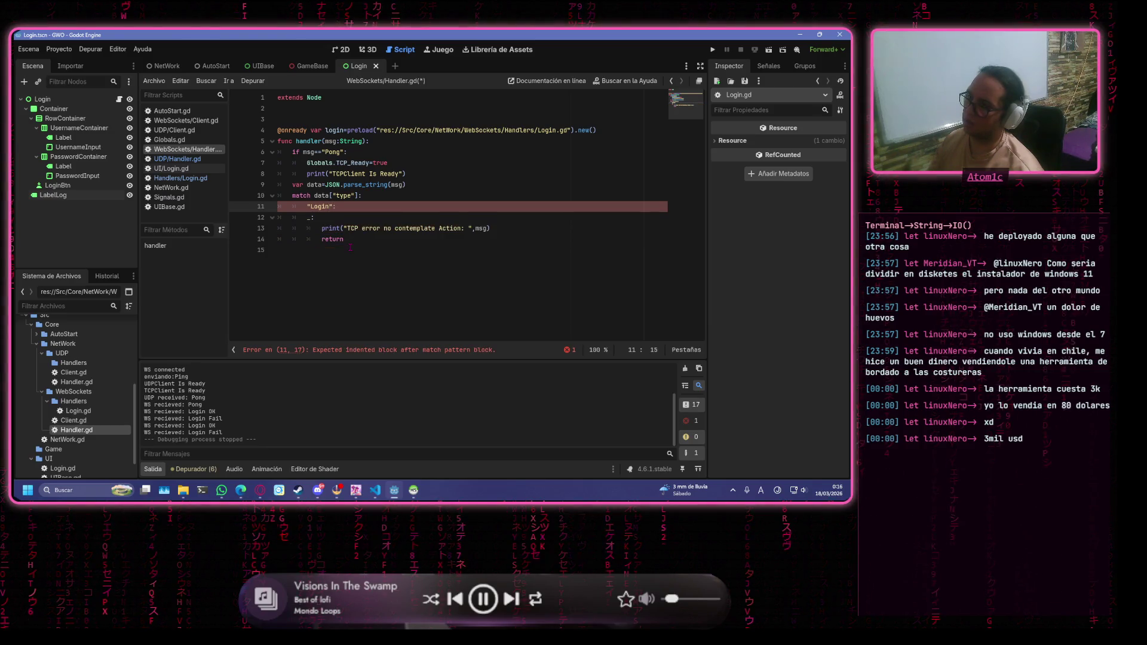
key("BackSpace")
type("l")
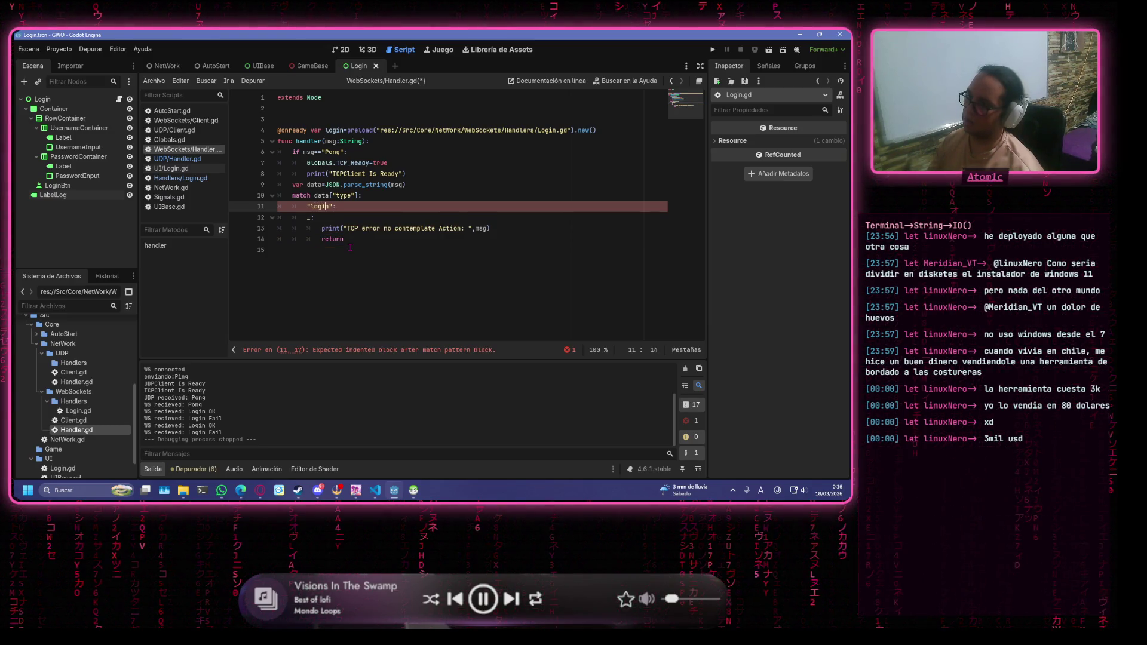
key("End")
key("Return")
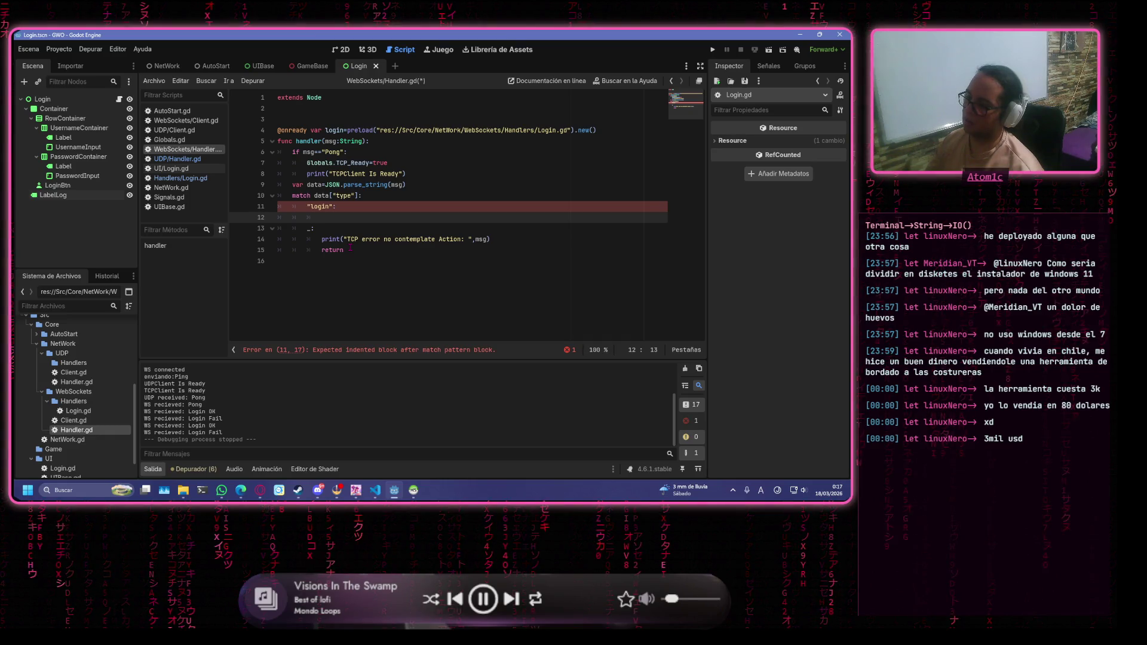
key("BackSpace")
key("BackSpace")
key("BackSpace")
type("login.login(")
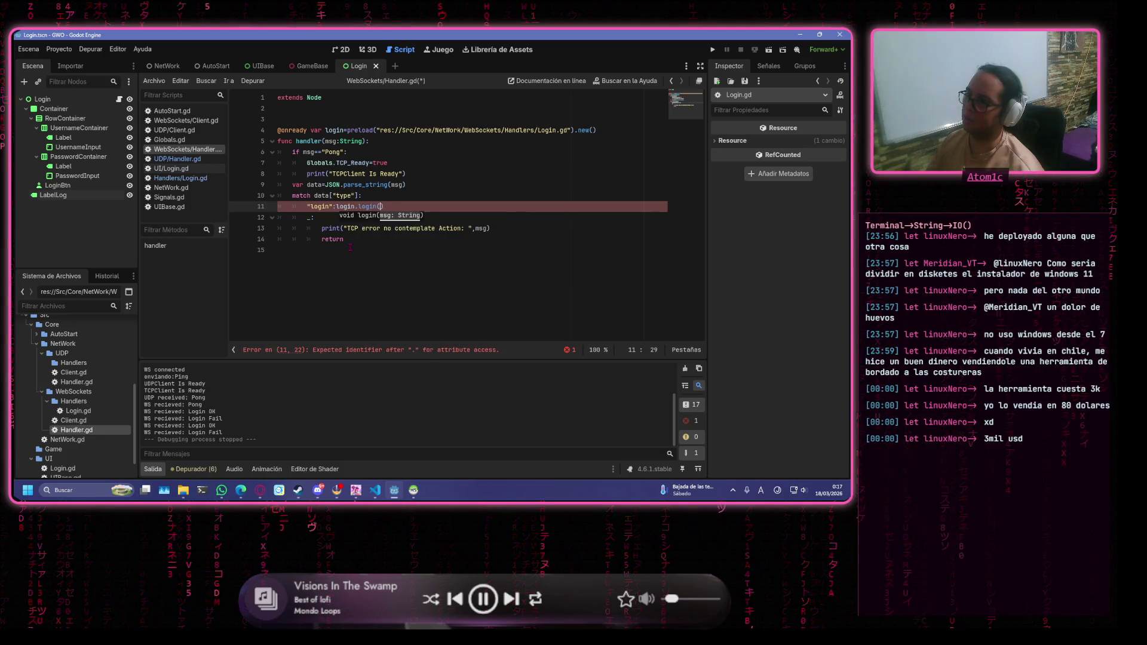
type("msg")
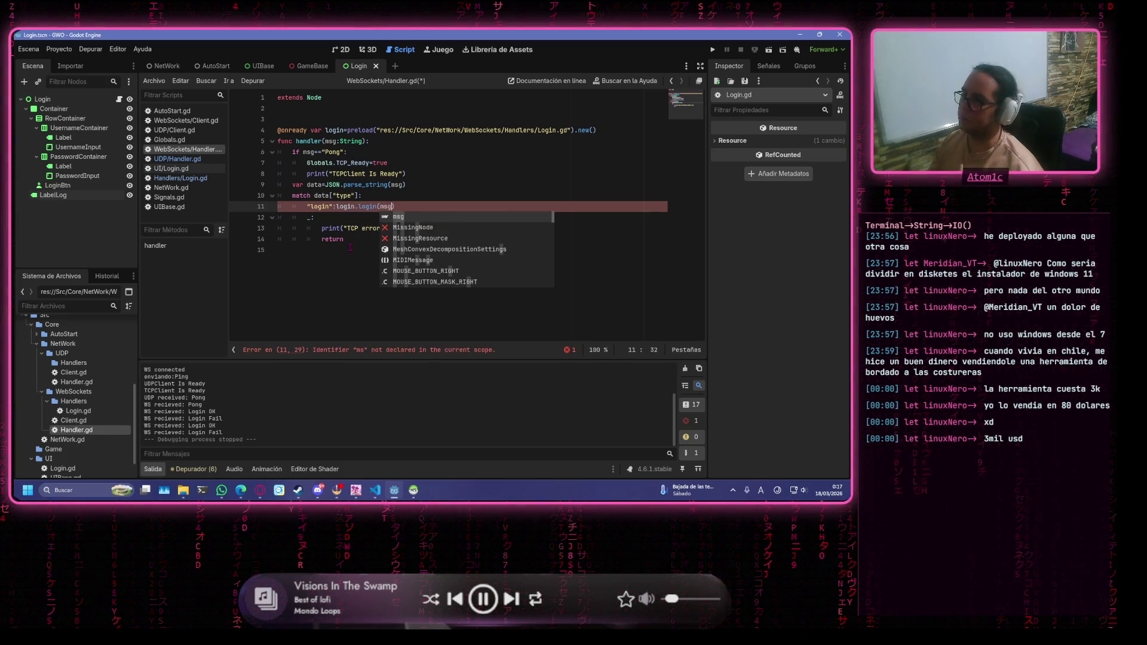
type(")")
key("ctrl+s")
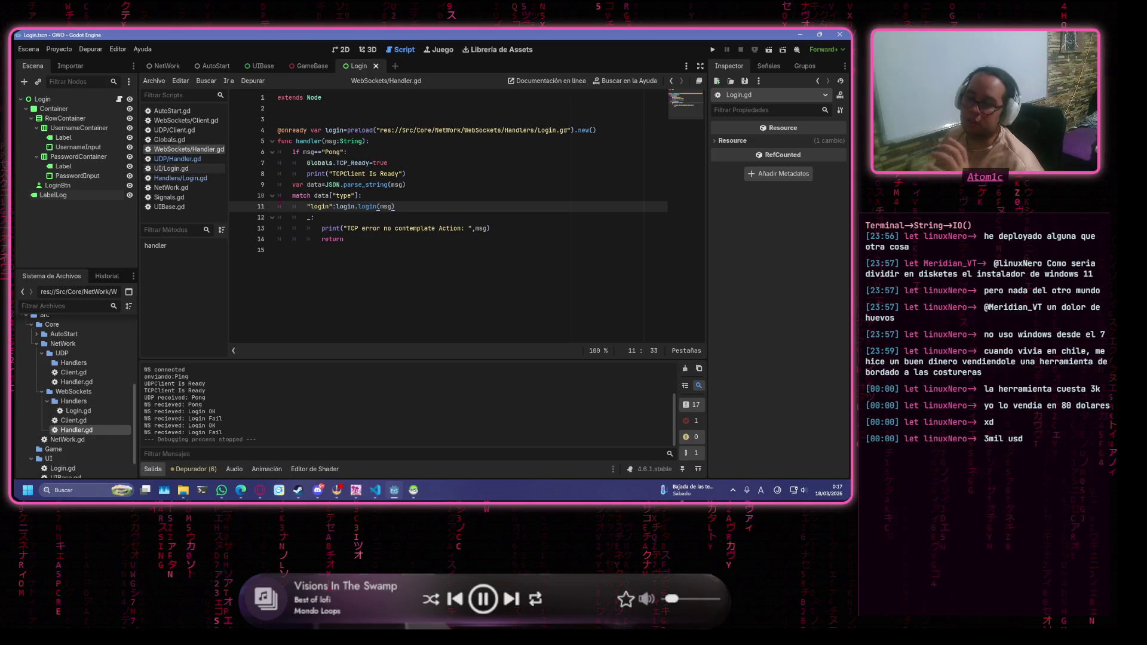
- Bring up Handlers/Login.gd with the cursor at the login signature
left_click(215, 179)
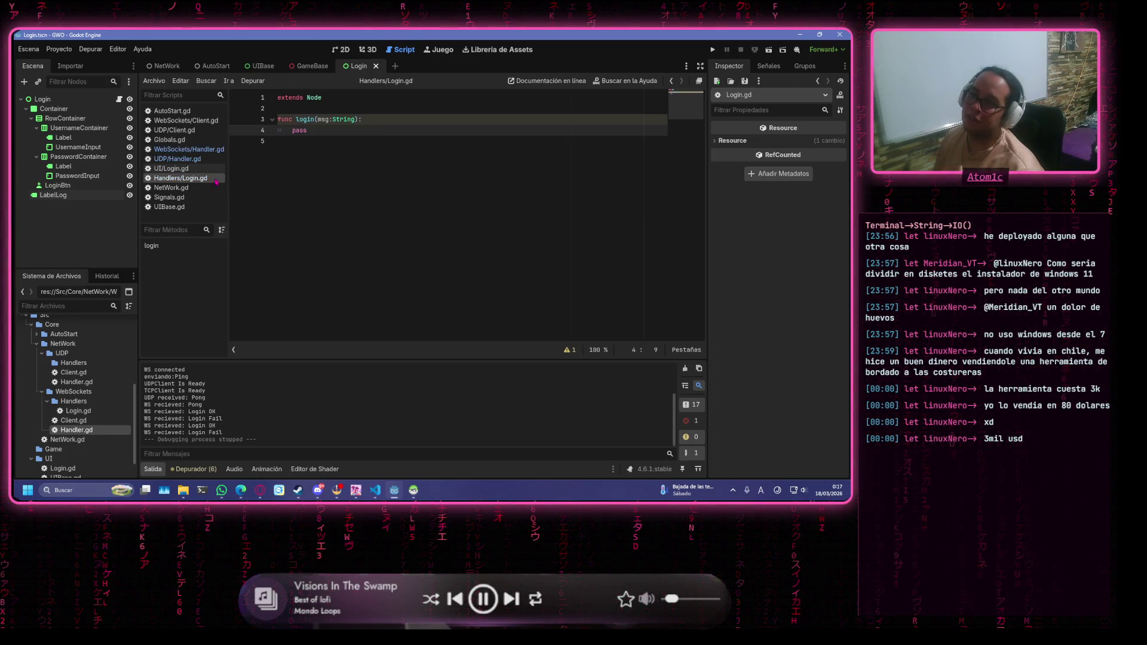
left_click(379, 138)
left_click(359, 120)
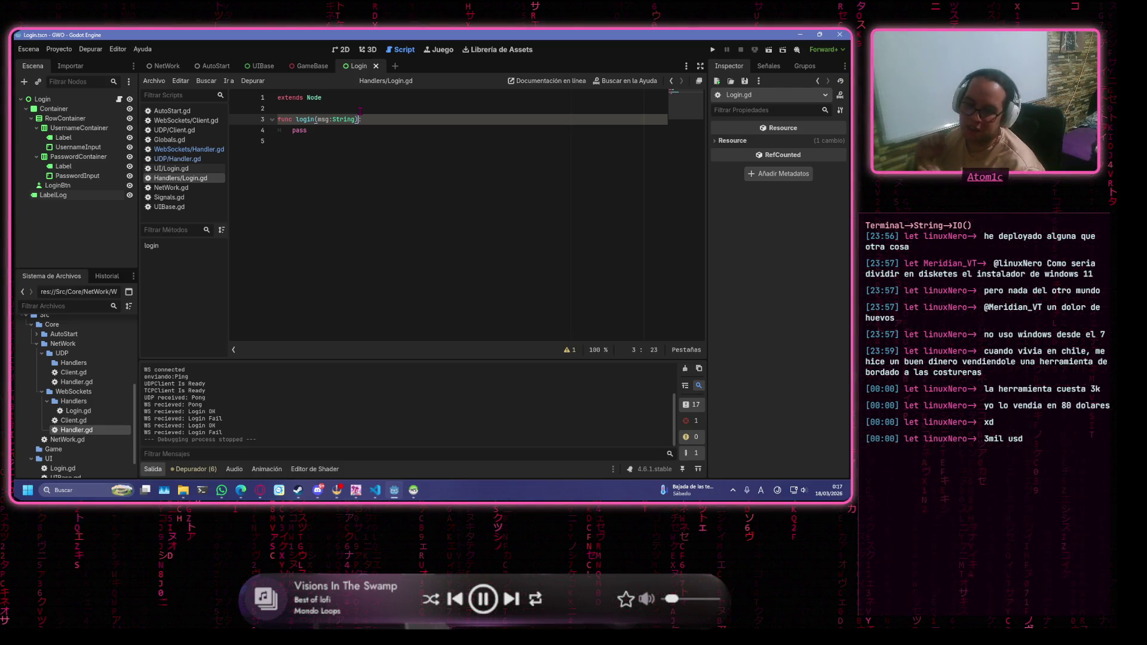
- Glance at UI/Login.gd, then return to Handlers/Login.gd
key("Down")
key("Down")
key("Up")
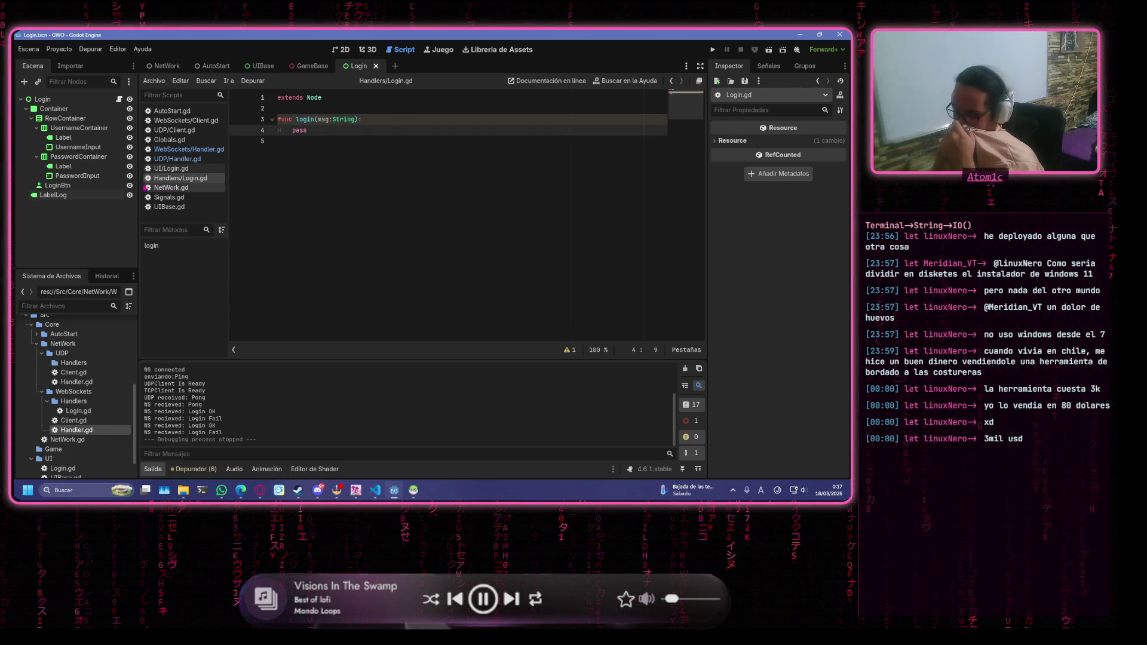
left_click(204, 169)
left_click(222, 176)
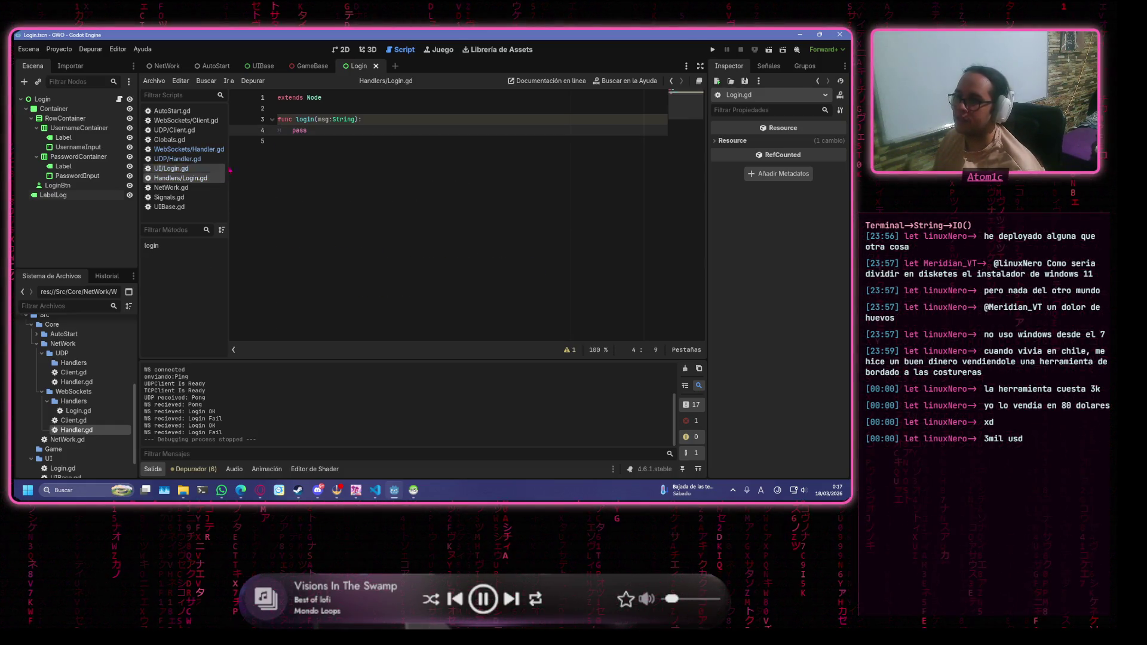
- Change the login parameter to data: Dictionary, save, and switch back to WebSockets Handler.gd
left_click_drag(357, 120, 332, 119)
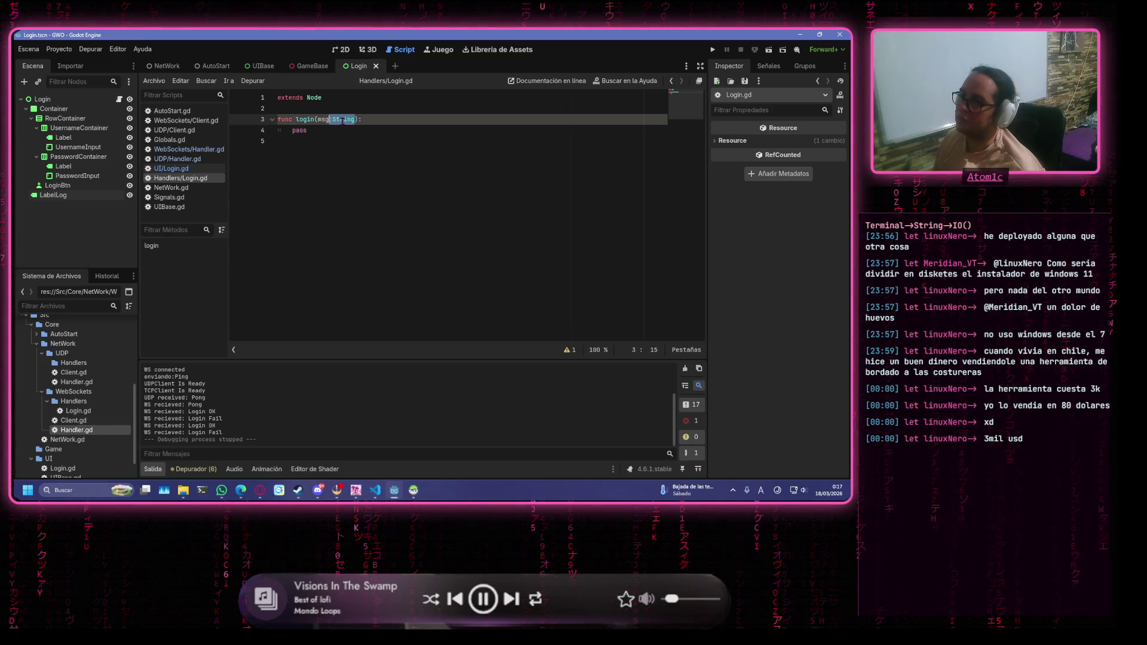
type(":Stri")
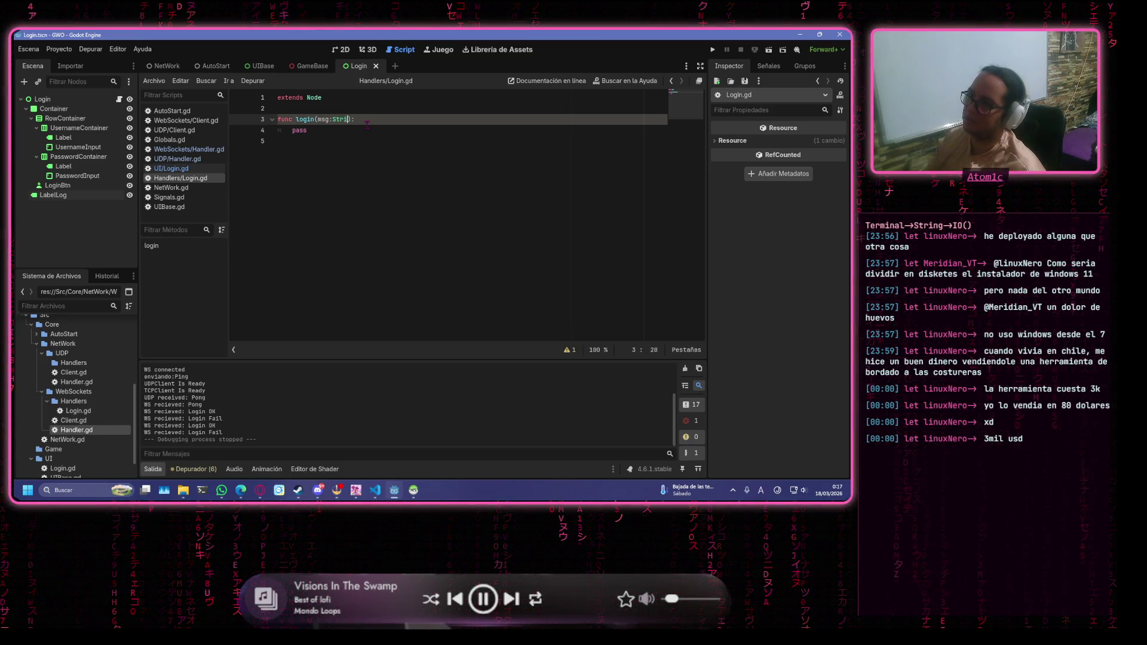
key("BackSpace")
key("BackSpace")
key("BackSpace")
type("data:")
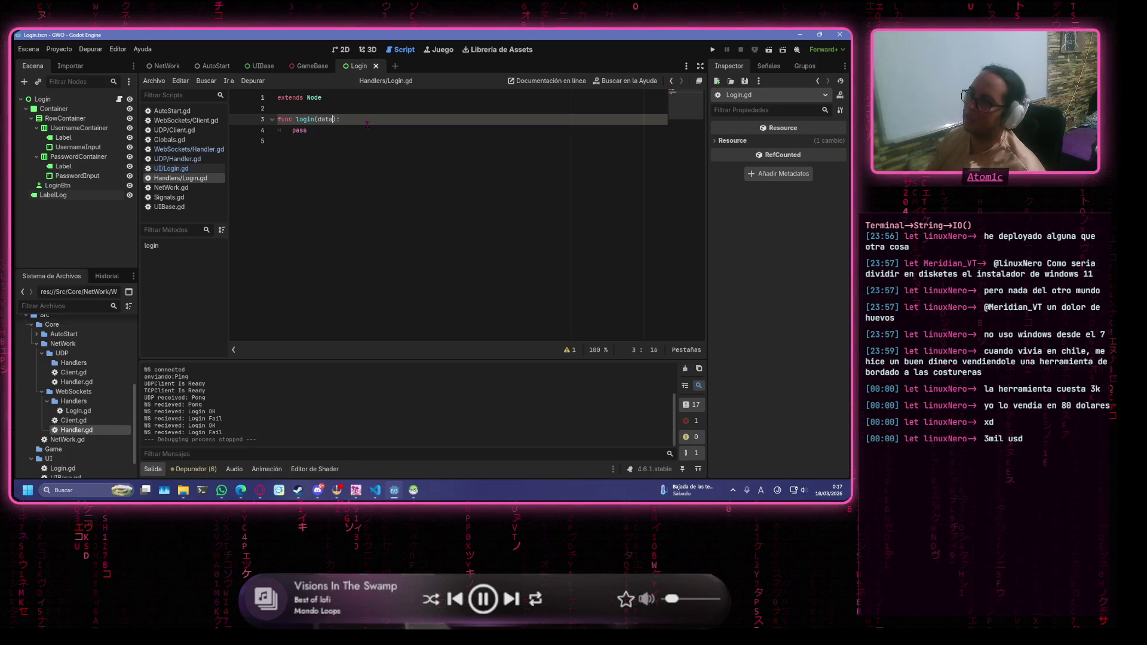
type("Dictionary")
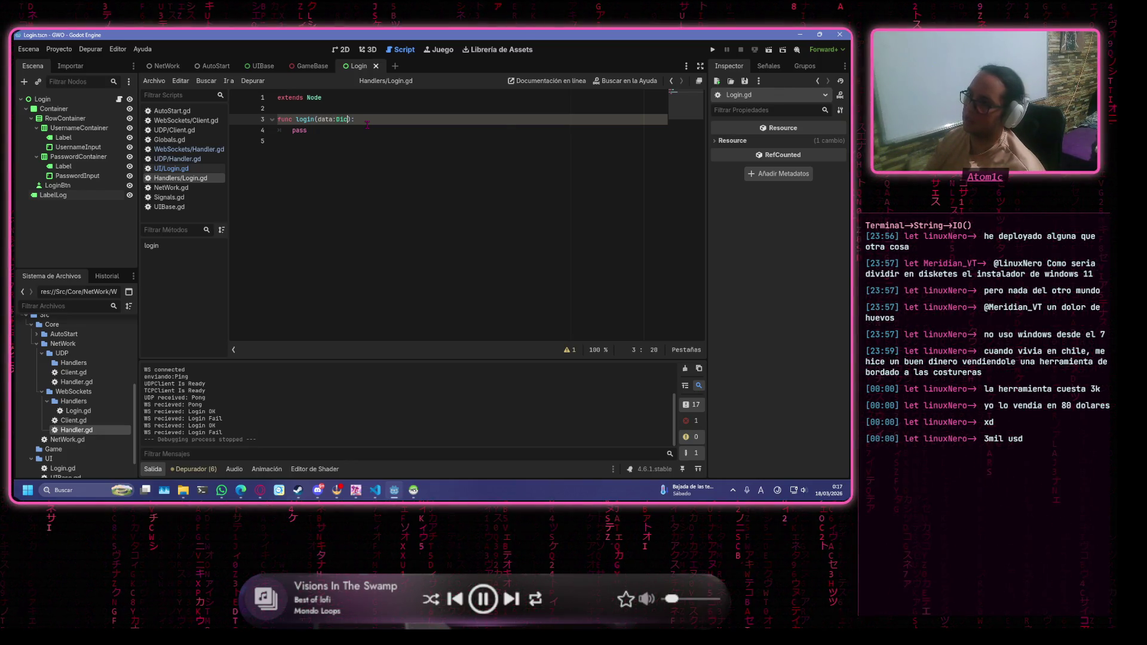
key("ctrl+s")
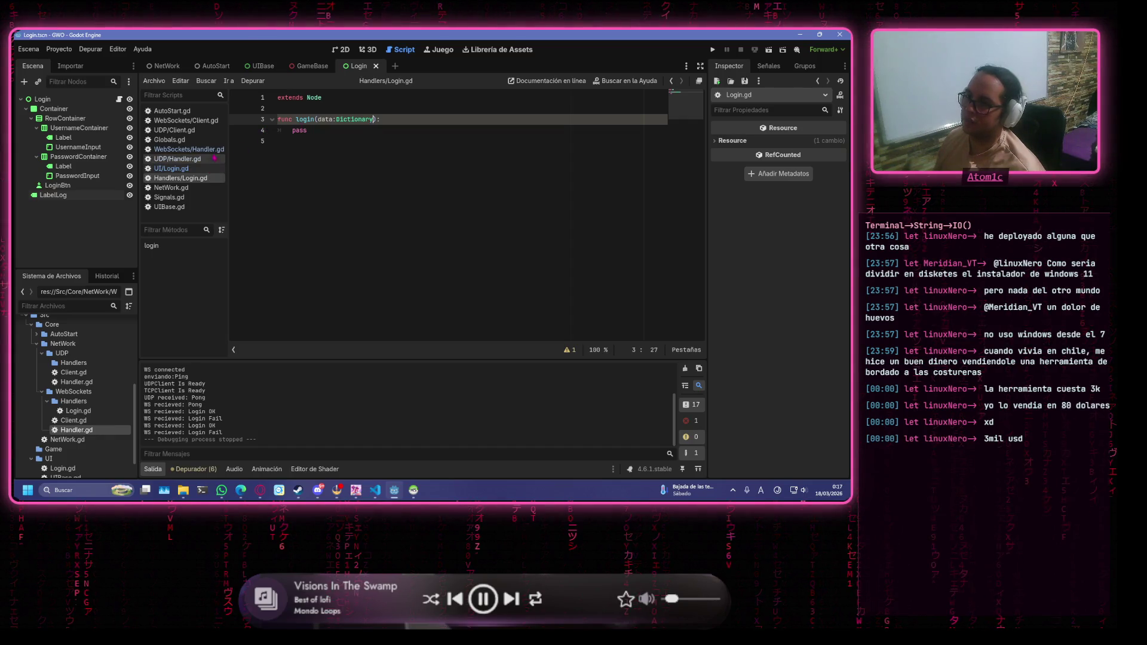
left_click(185, 149)
key("Left")
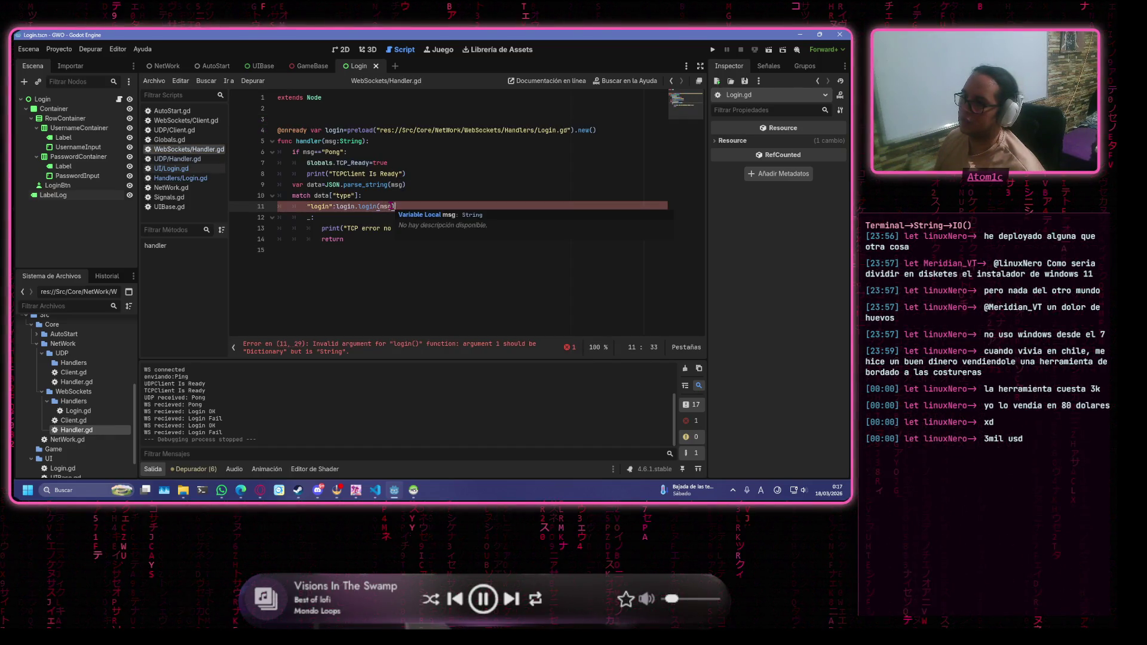
- Under the success check, write Signals.call_deferred("emit_signal","labelLog","LoginSuccess") in Handlers/Login.gd
key("alt+Left")
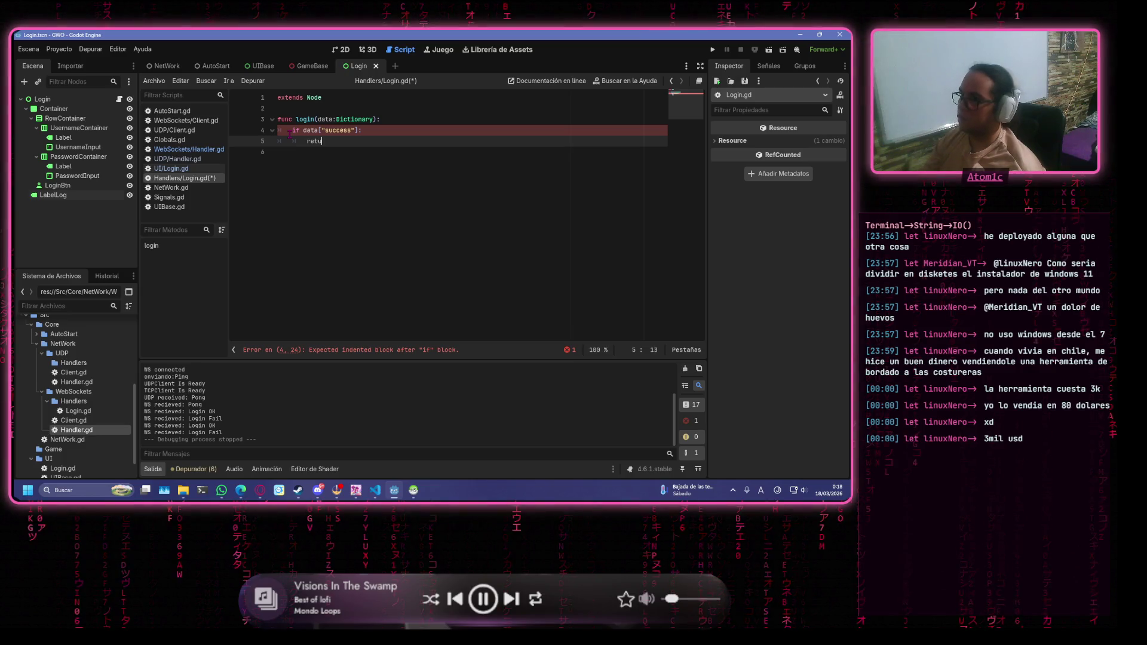
type("\"")
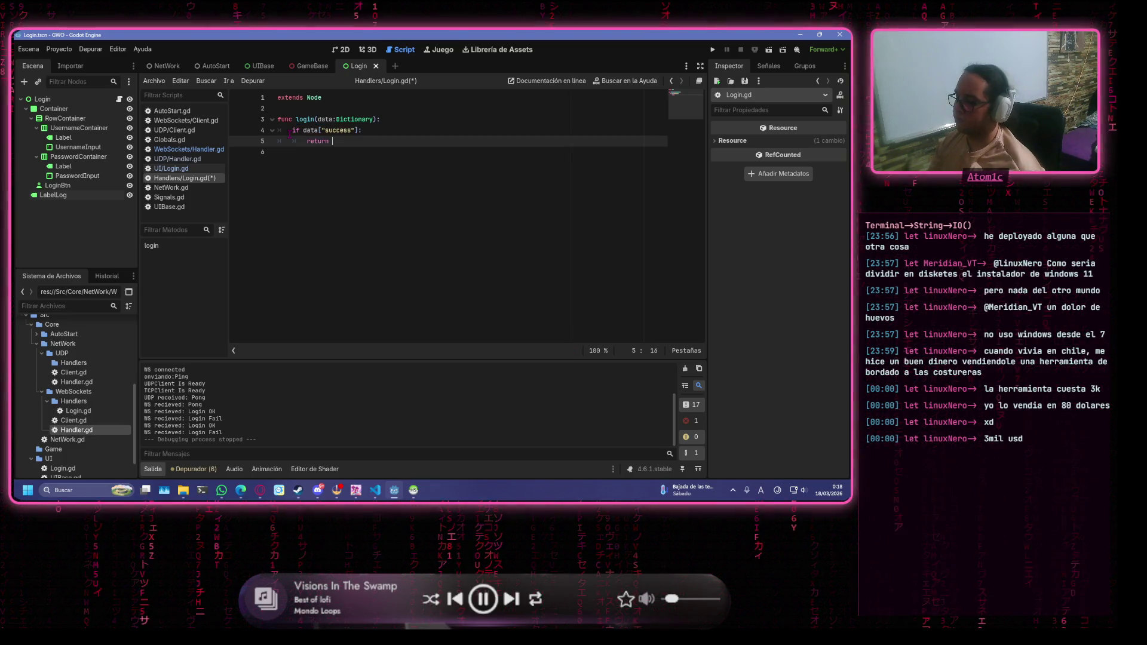
key("BackSpace")
key("BackSpace")
key("BackSpace")
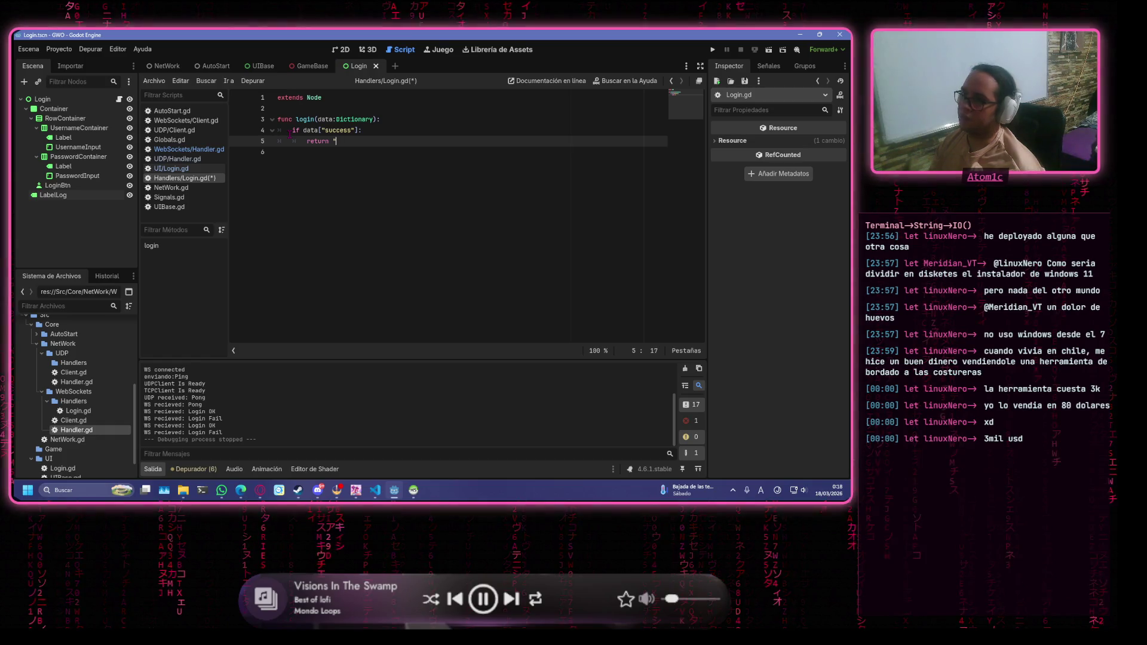
type("gnals.ca")
key("Down")
key("Down")
key("Down")
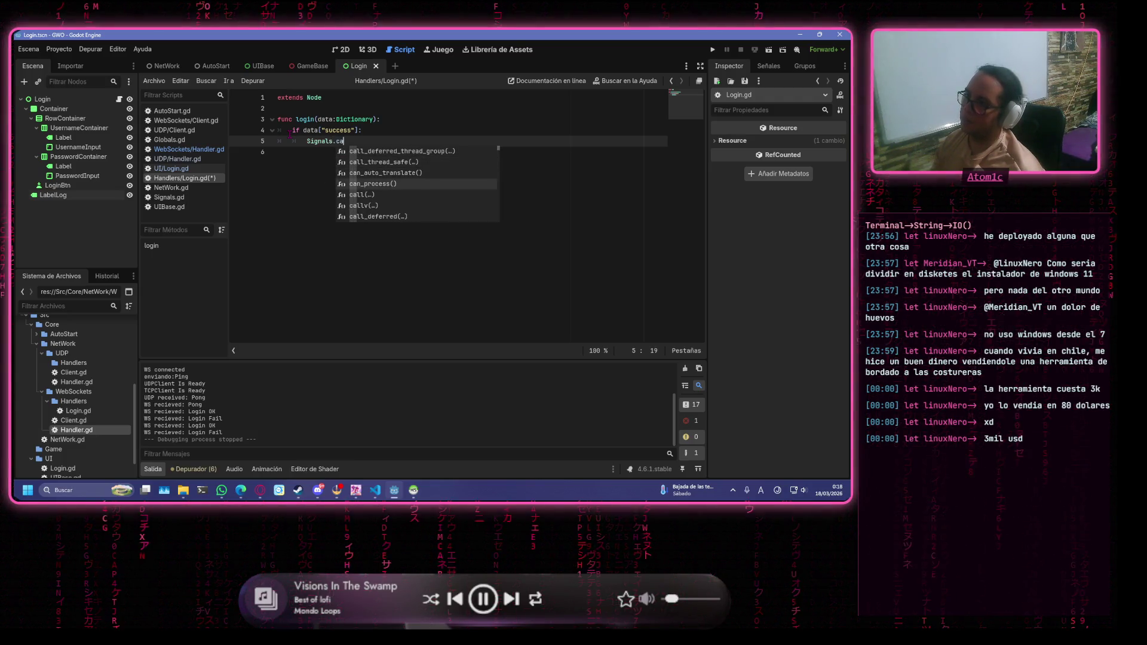
type("l")
key("Return")
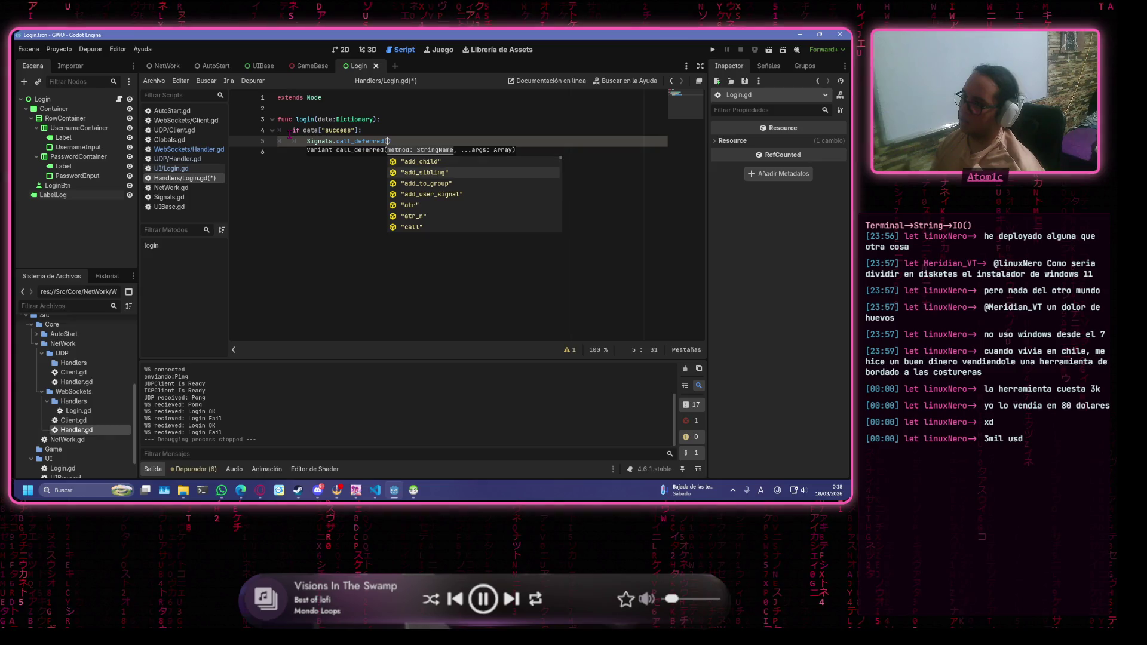
key("Down")
key("Down")
key("Down")
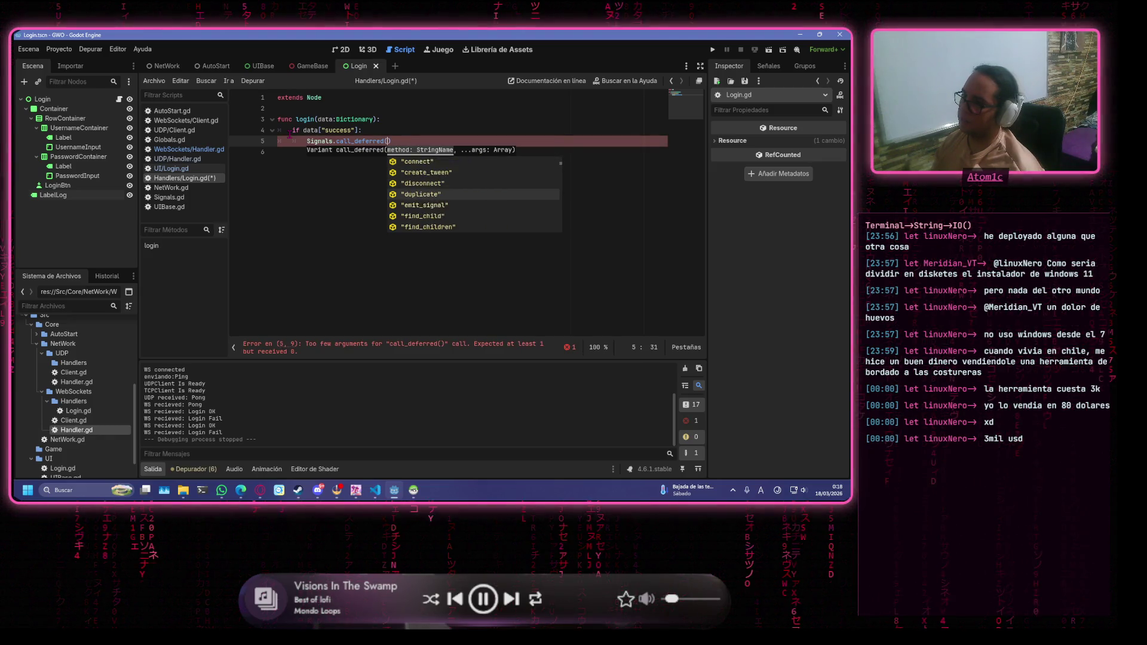
key("Down")
key("Return")
type(",")
type("\"")
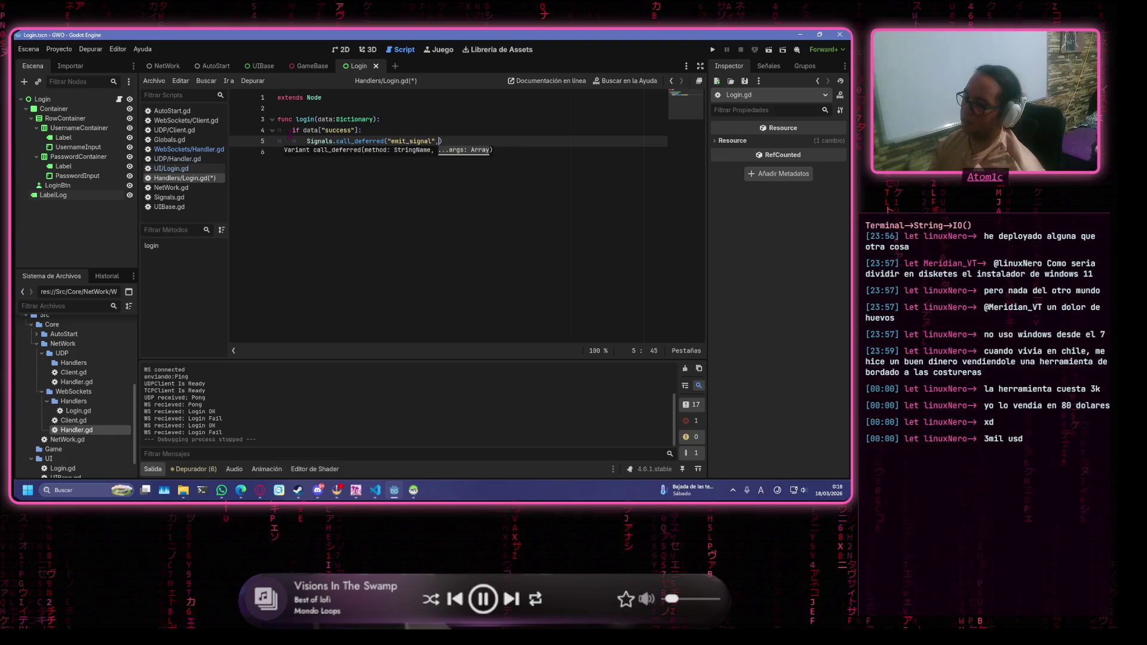
type("\"Pong\": \t\t\tGlobals.TCP_Ready=true \t\t\tprint(\"TCPClient Is Ready\") \t\t\treturn")
key("ctrl+z")
type("labelLog\"")
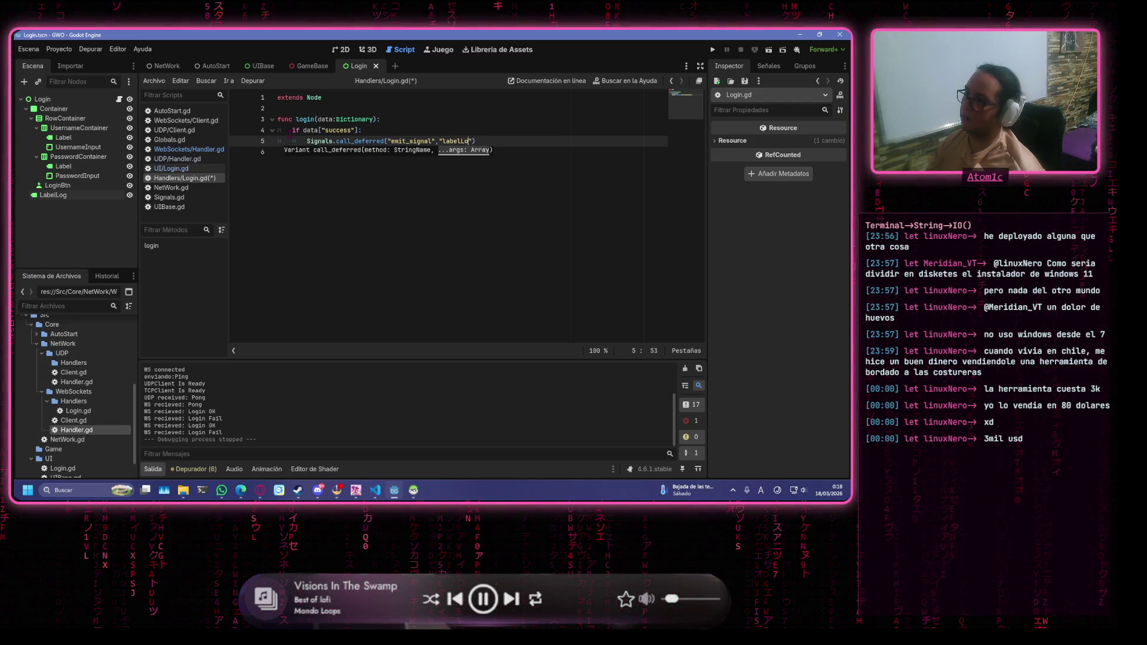
type(",\"")
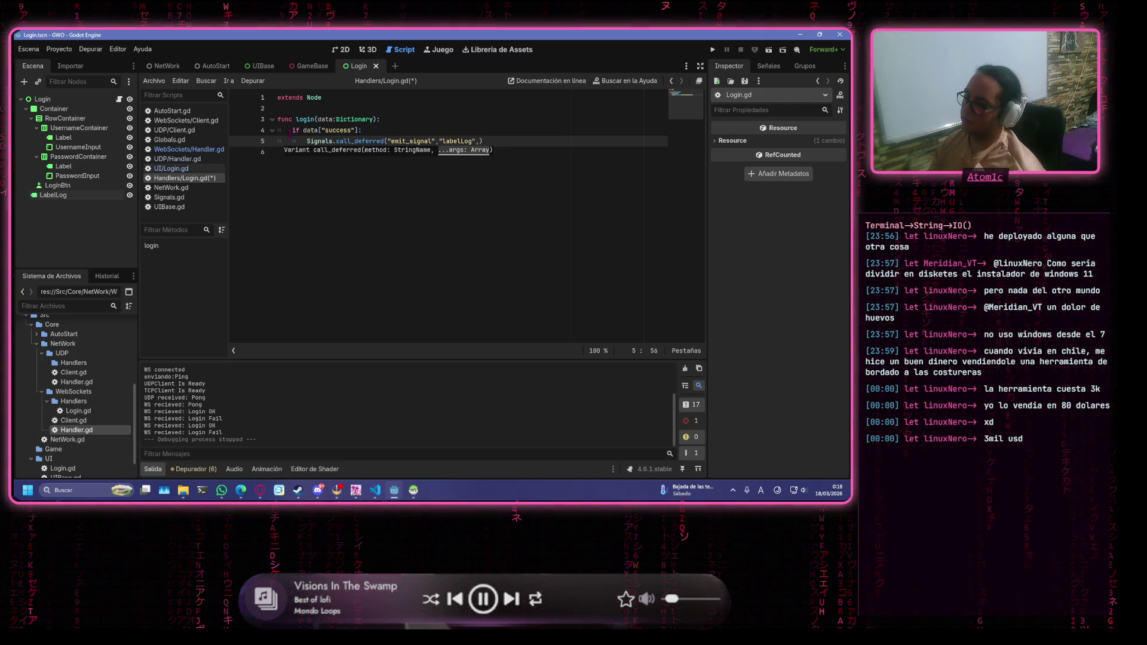
type("LoginS")
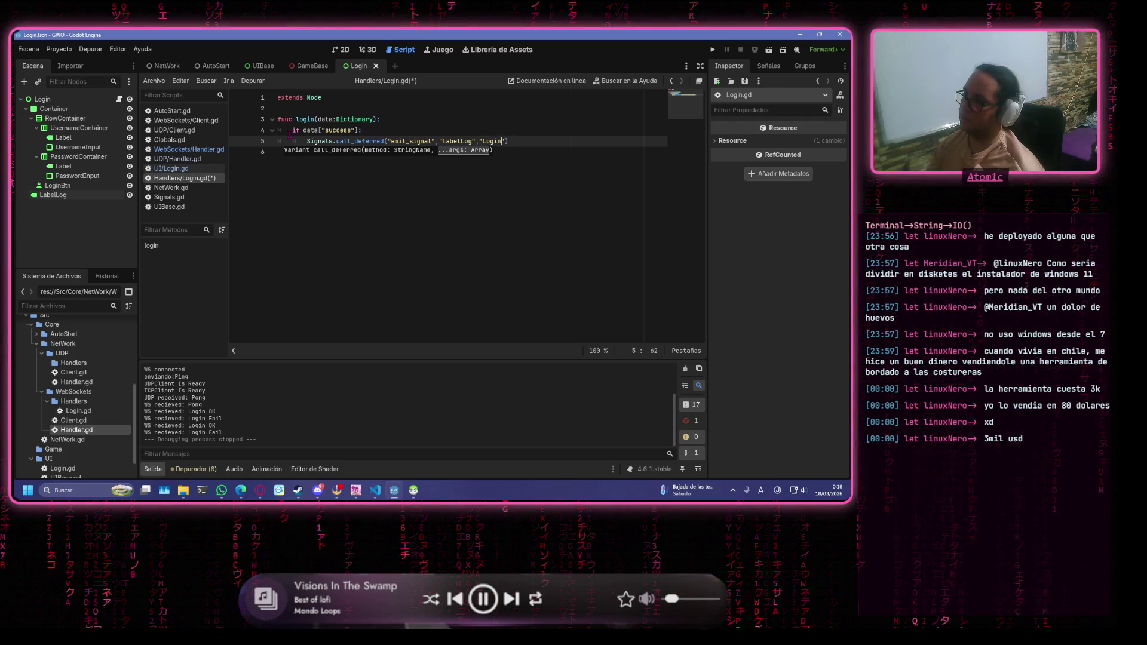
type("uccess")
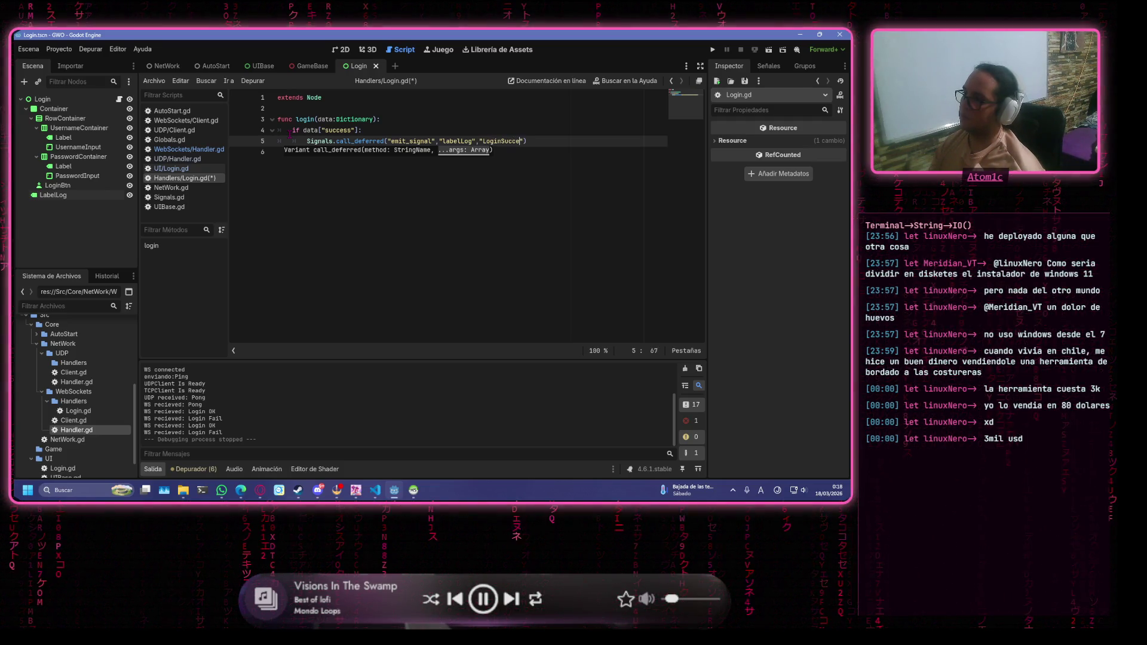
- Save the script and begin an else branch below the success call
key("End")
key("Return")
key("ctrl+s")
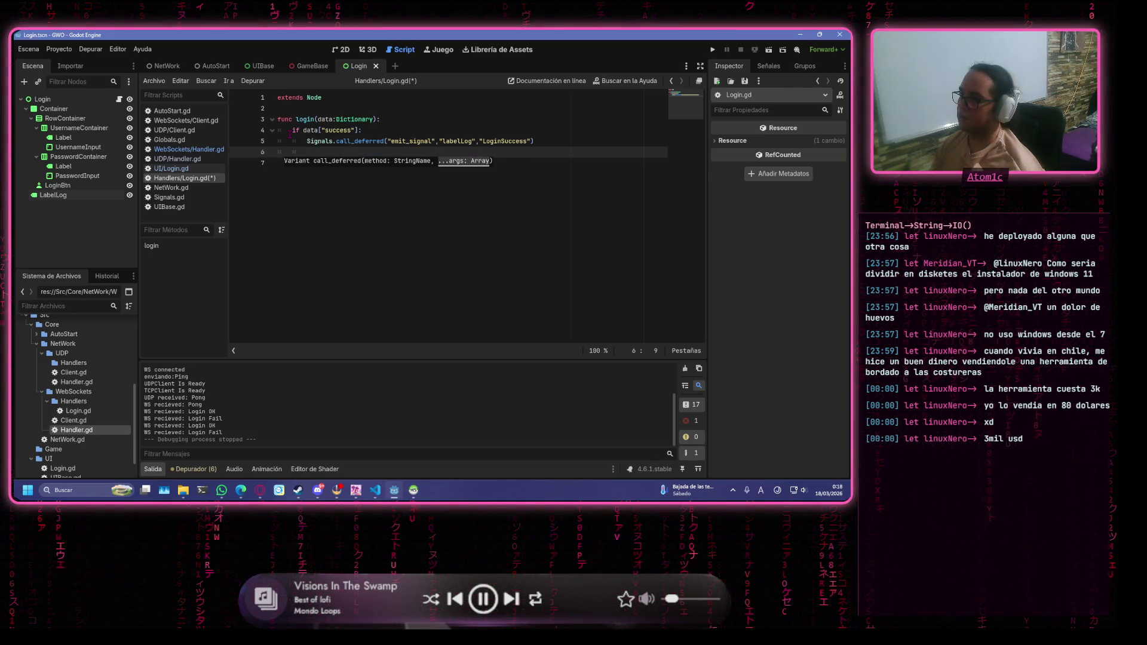
type("e:")
key("Return")
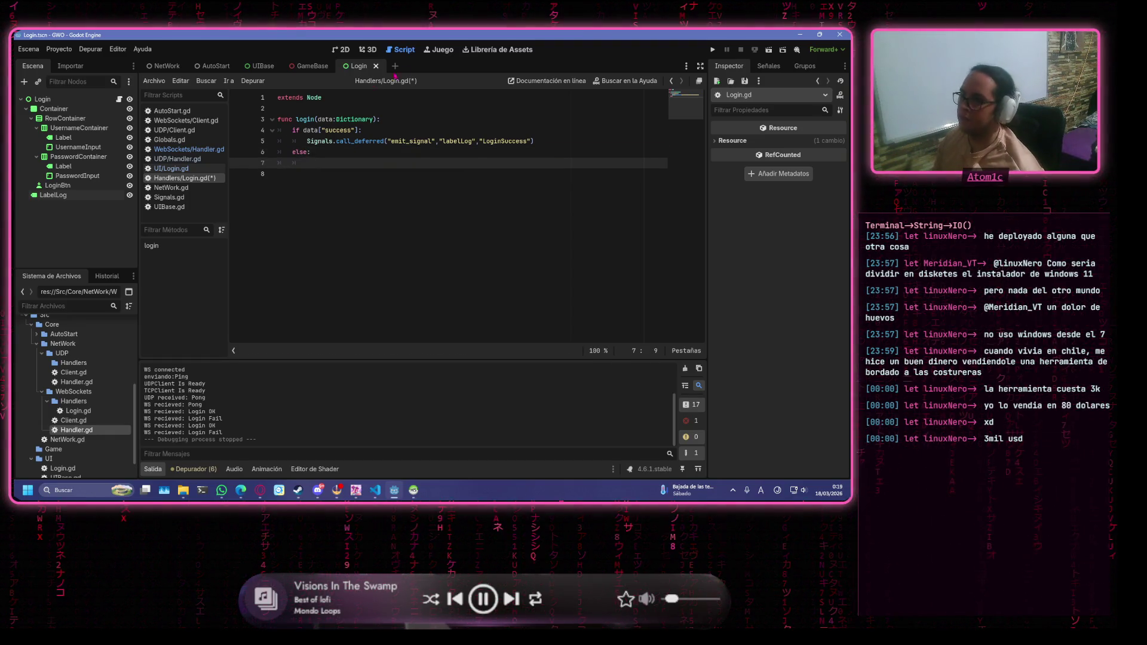
- Copy the LoginSuccess emit into the else branch and change its message to Login Fail
left_click_drag(533, 141, 308, 141)
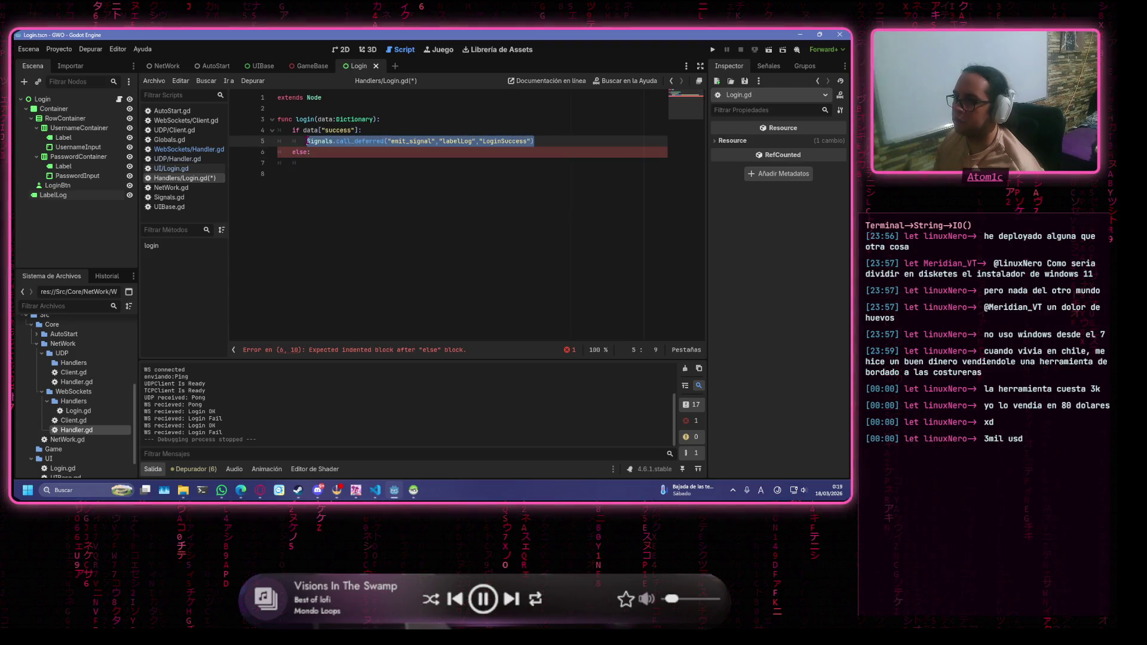
key("ctrl+c")
left_click(311, 162)
key("ctrl+v")
left_click_drag(527, 163, 502, 164)
type("Fail")
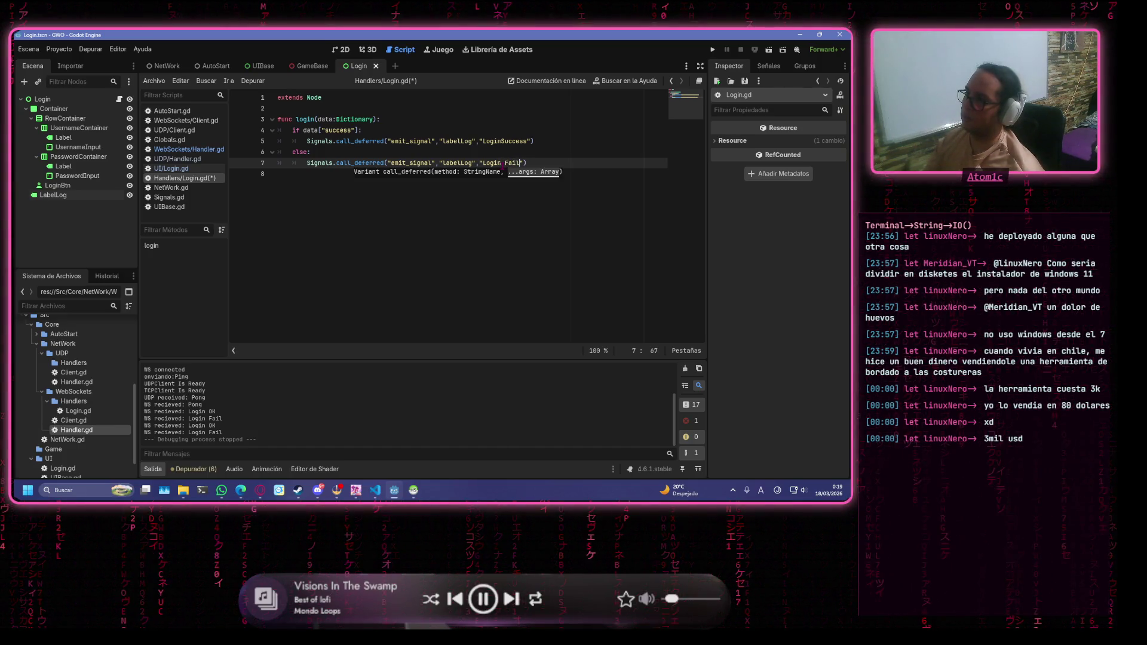
left_click(505, 141)
- Save, delete the else line, and unindent the Login Fail call
key("Down")
key("ctrl+s")
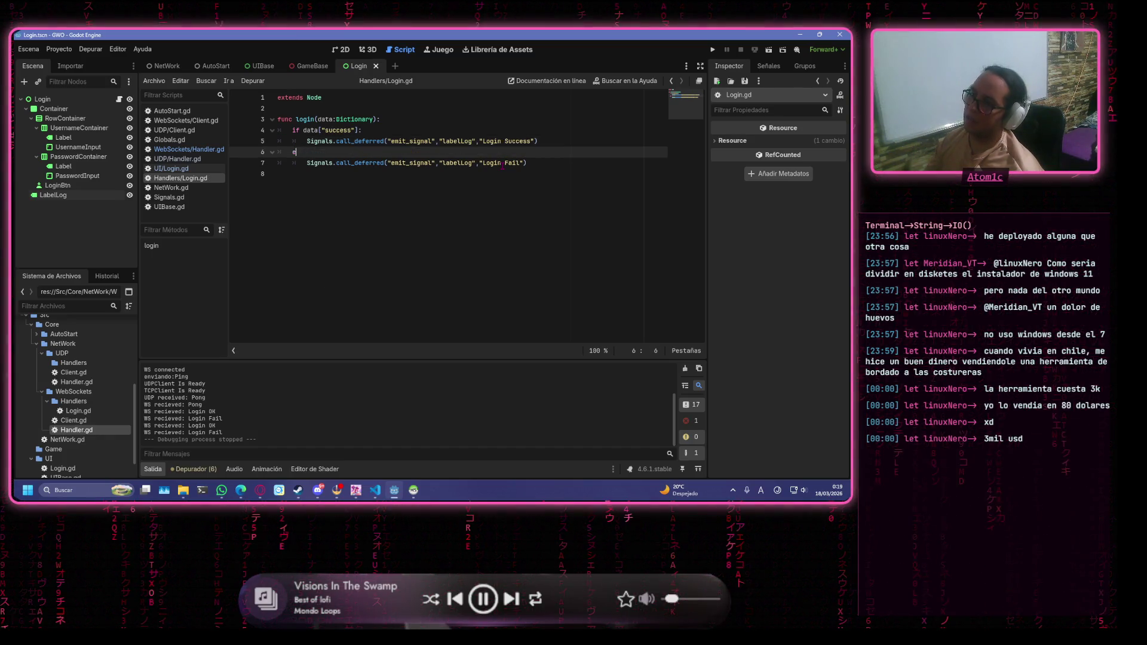
key("ctrl+shift+k")
key("End")
key("ctrl+Left")
key("ctrl+Left")
key("ctrl+Left")
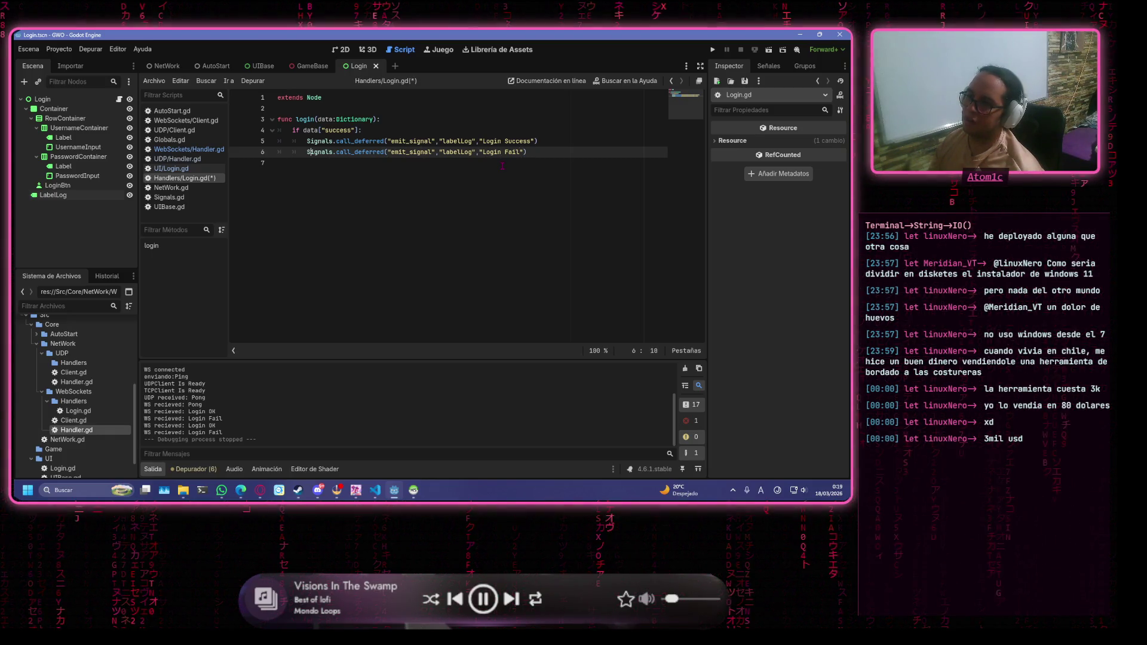
key("shift+Tab")
- Add a return statement on a new line after the success call
key("Up")
key("Right")
key("Right")
key("Right")
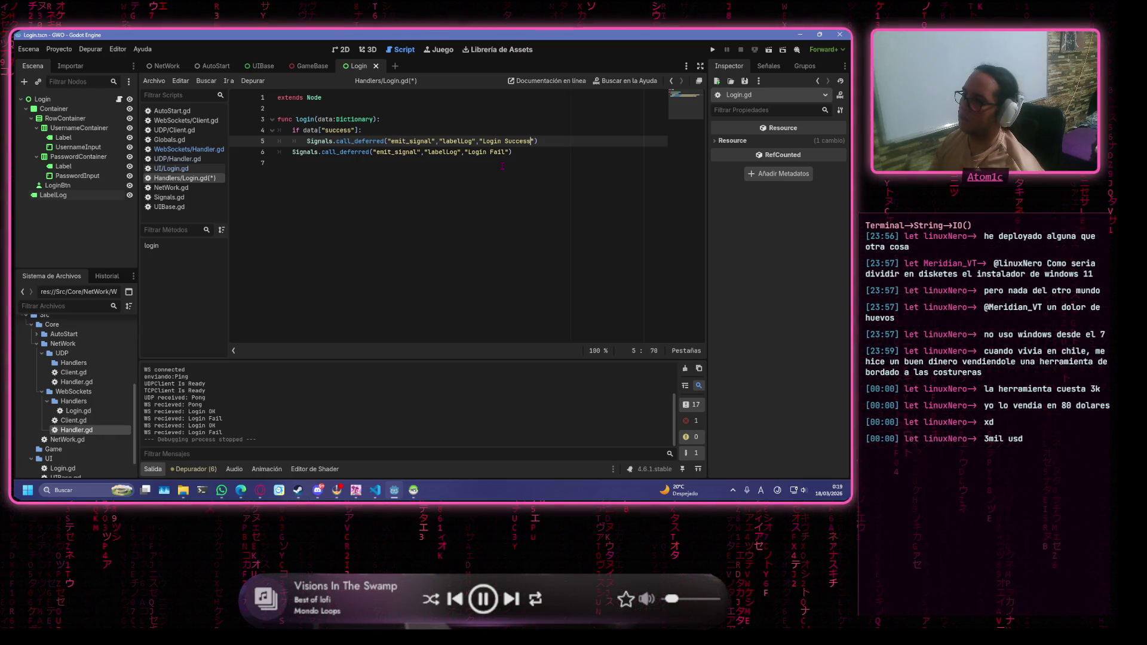
key("End")
key("Return")
type("turn")
key("ctrl+s")
key("Up")
key("Up")
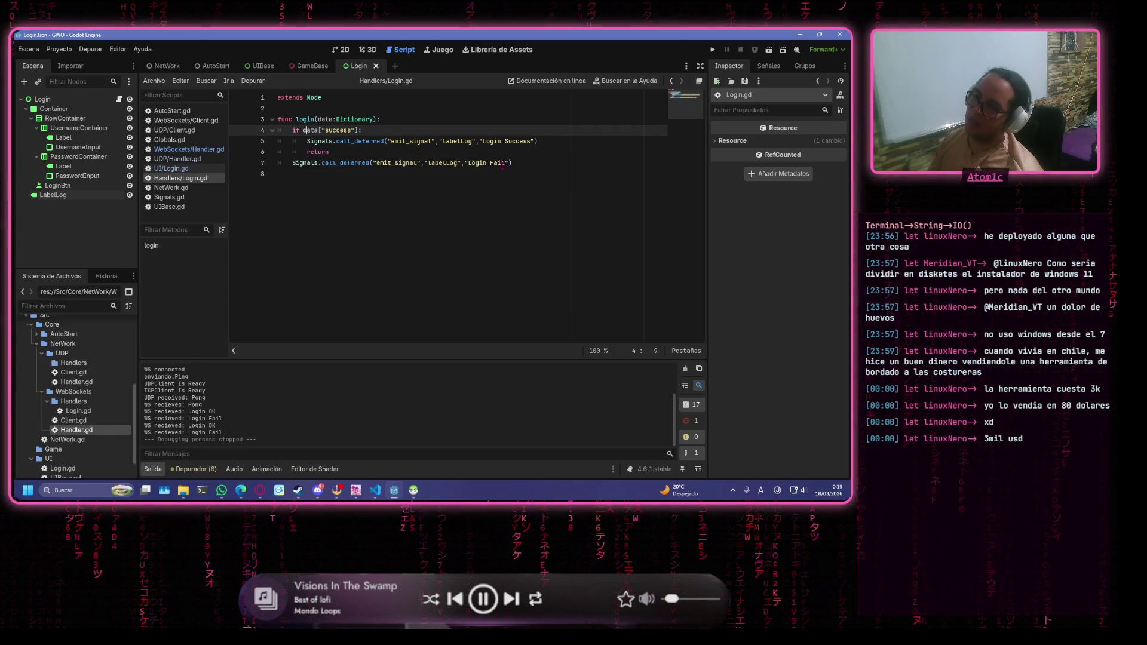
- Reorder lines so Login Fail and return sit under the if, with Login Success after it
key("Down")
key("Home")
key("alt+Down")
key("alt+Down")
key("shift+Tab")
key("Up")
key("alt+Up")
key("Tab")
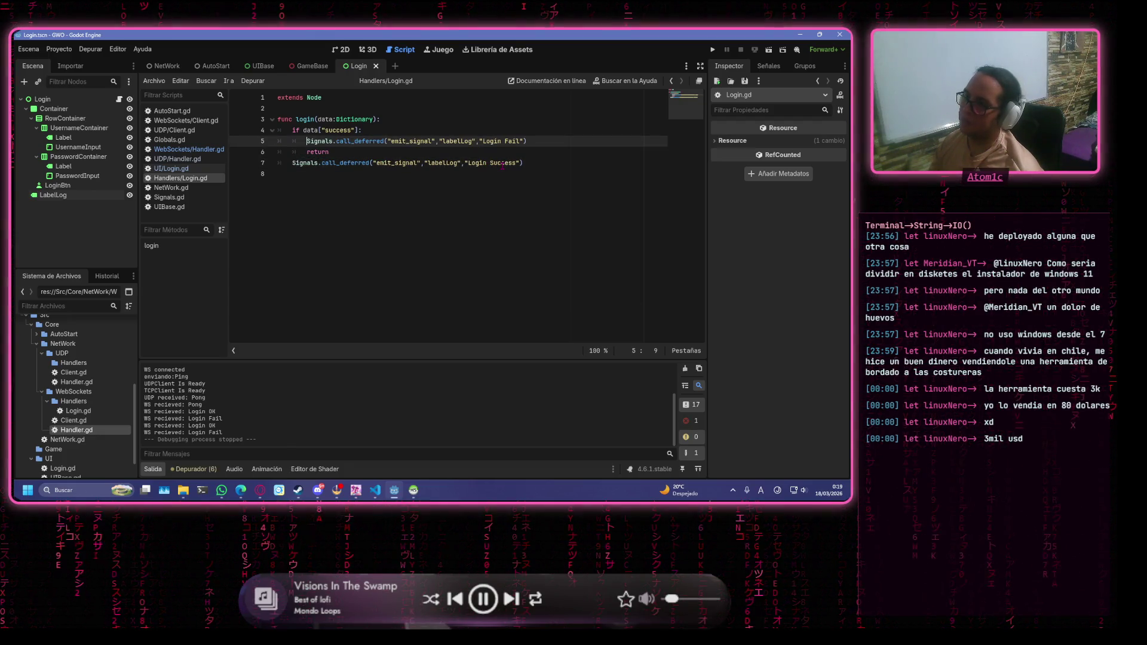
key("Up")
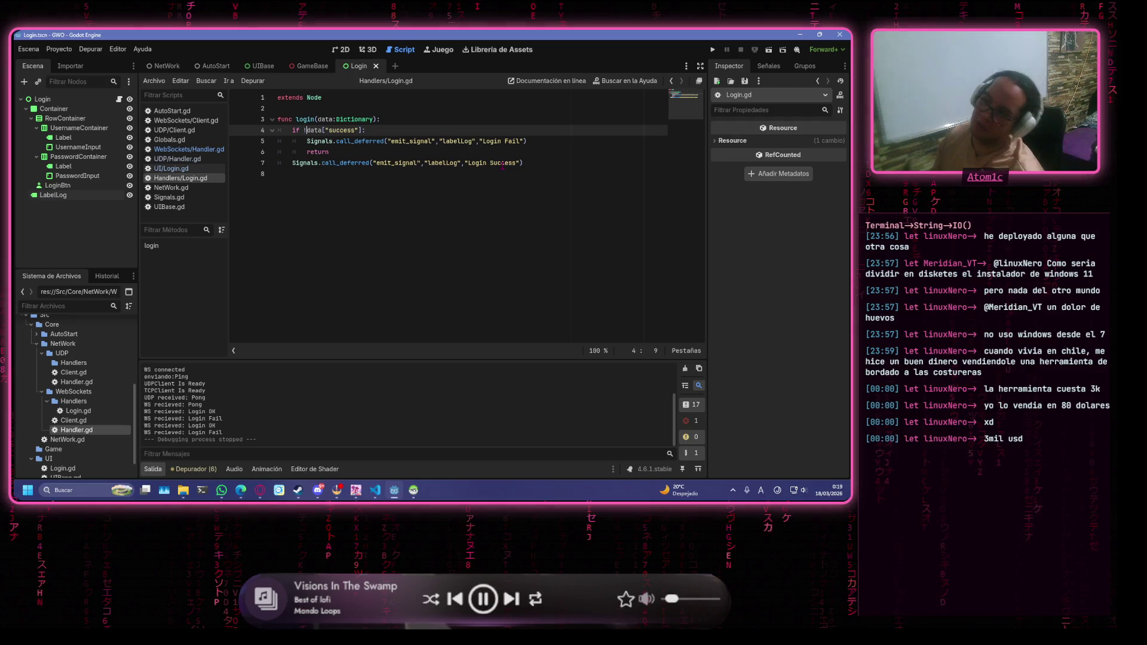
- Negate the condition to if !data["success"]: and save the script
type("!")
key("End")
key("ctrl+s")
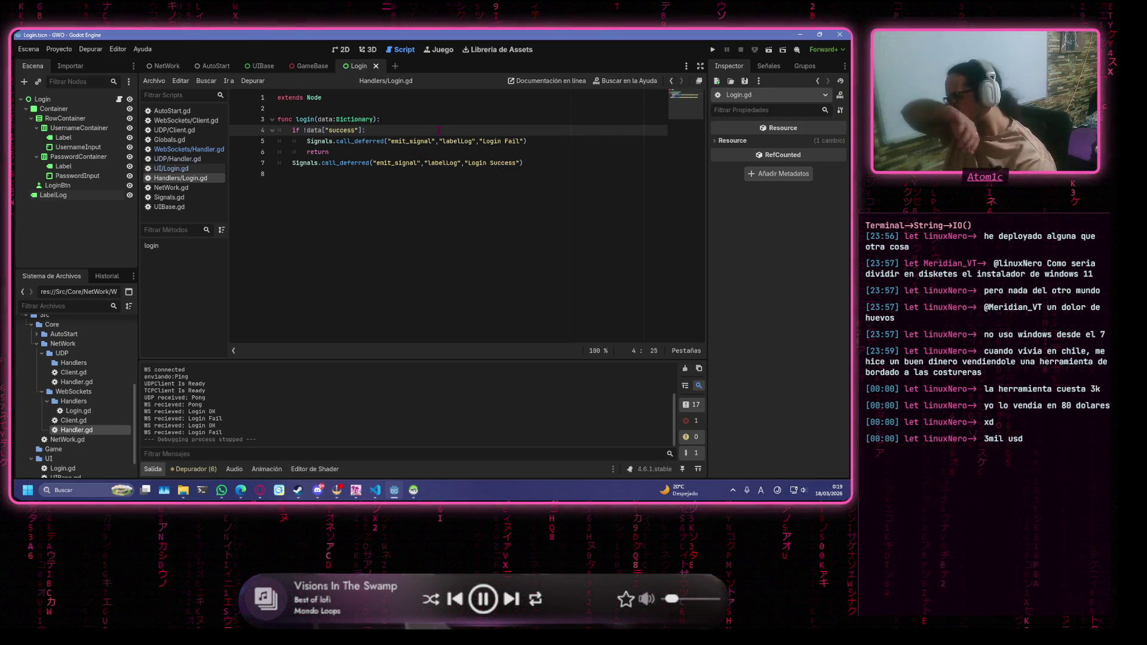
left_click(561, 148)
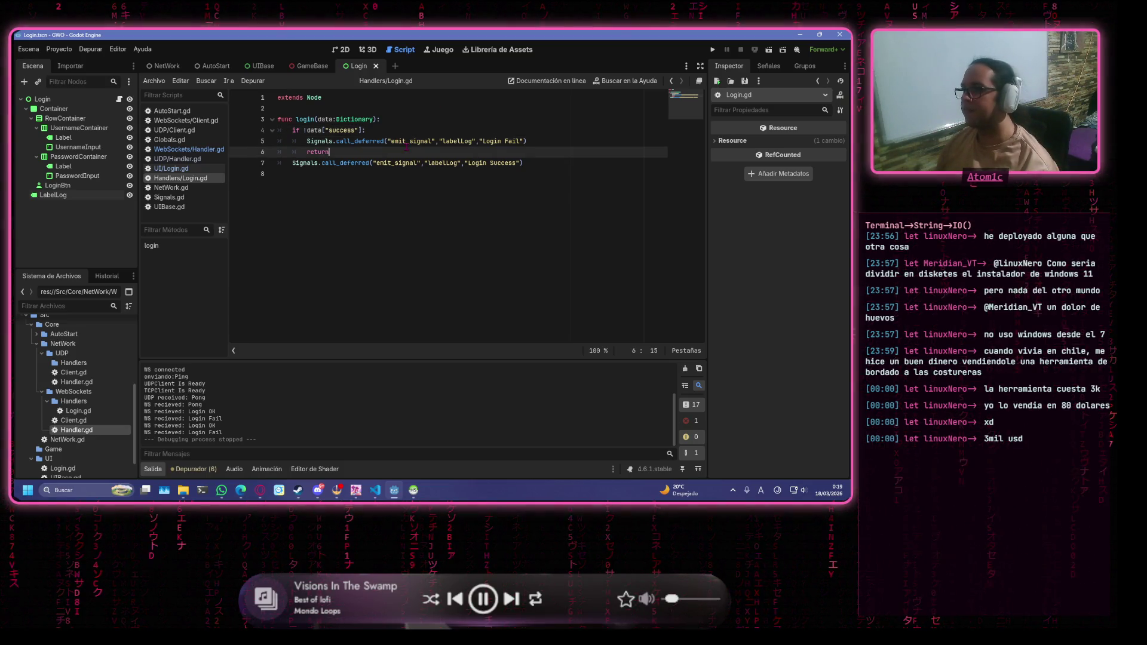
- Browse Signals.gd, the UDP and WebSockets handlers and UI/Login.gd, then save Handlers/Login.gd
left_click(562, 146)
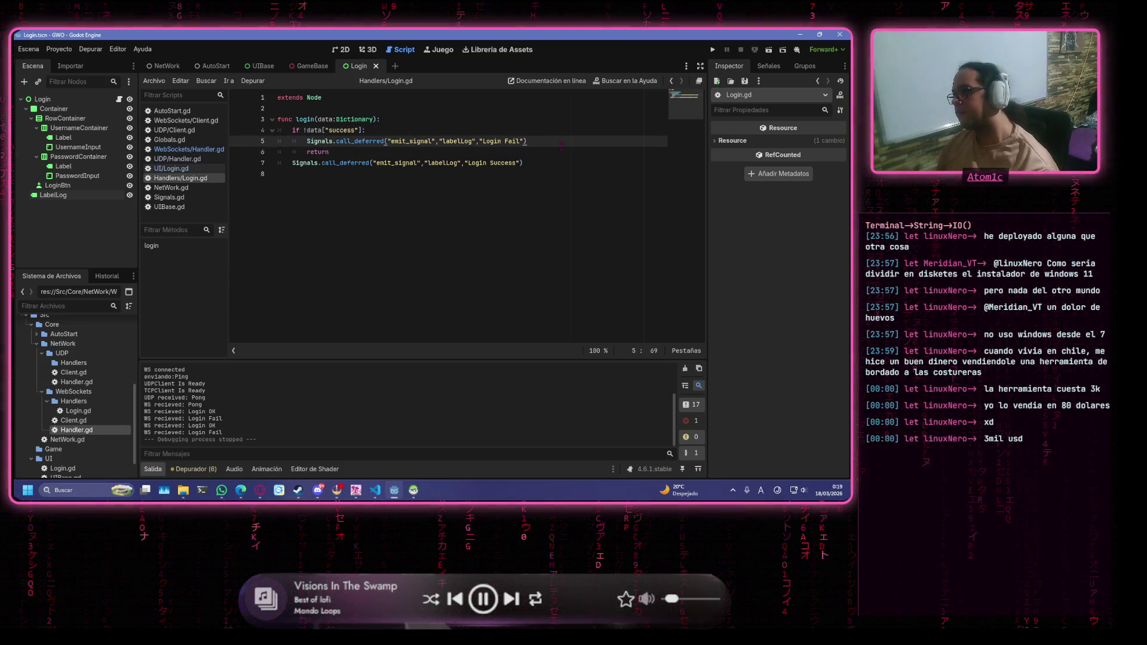
left_click(191, 198)
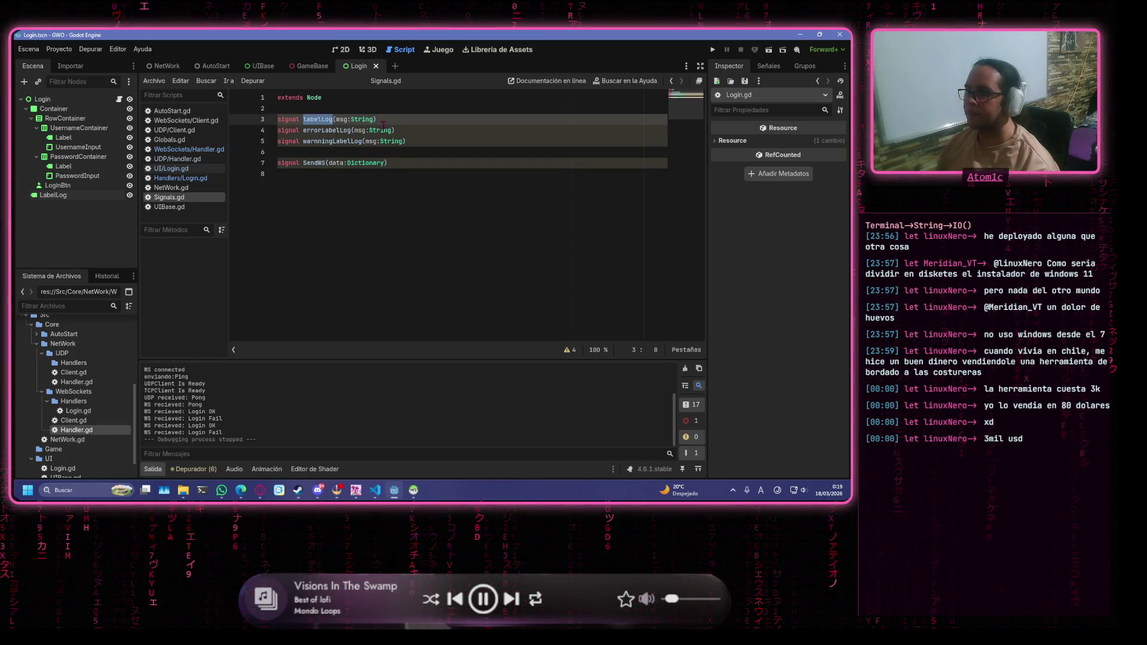
left_click(211, 159)
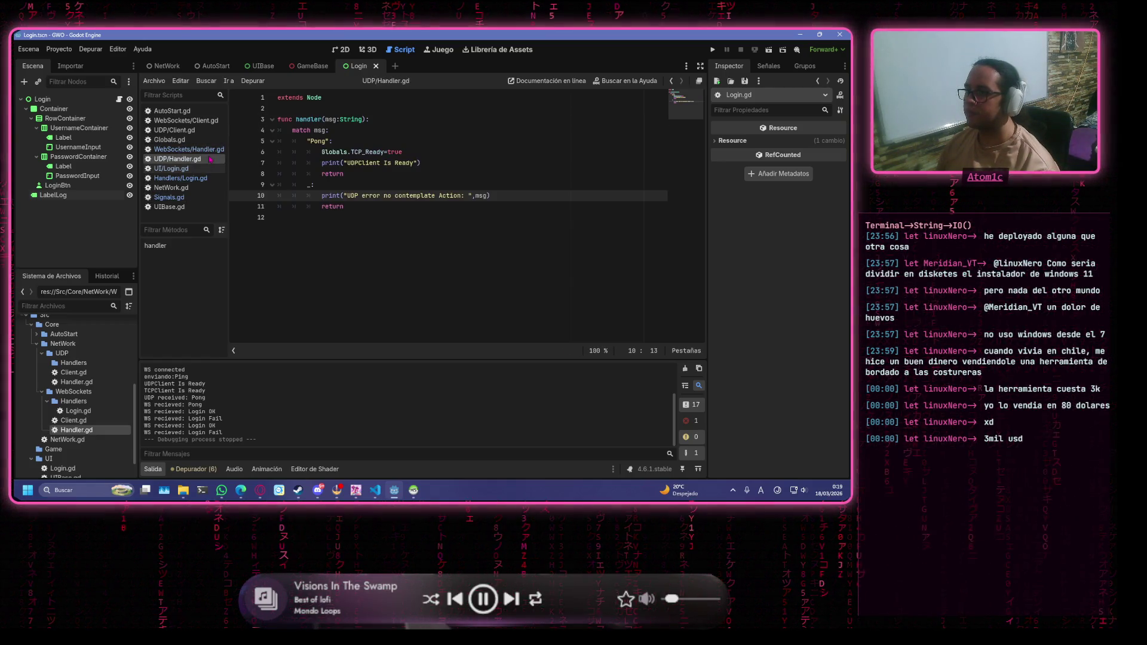
left_click(190, 150)
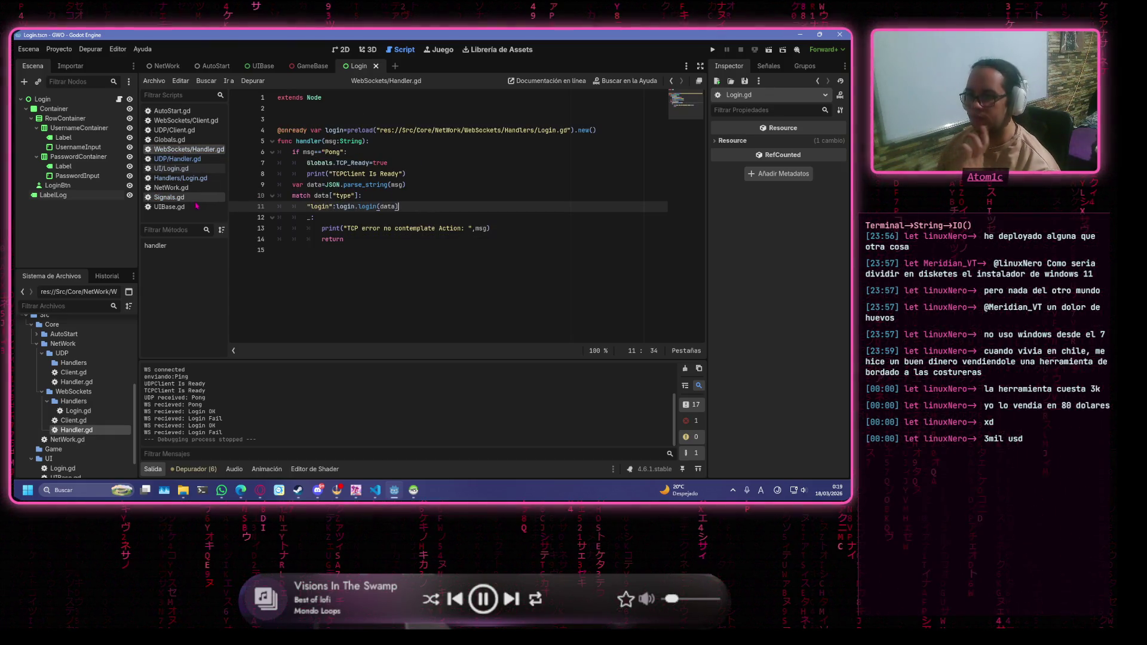
left_click(180, 178)
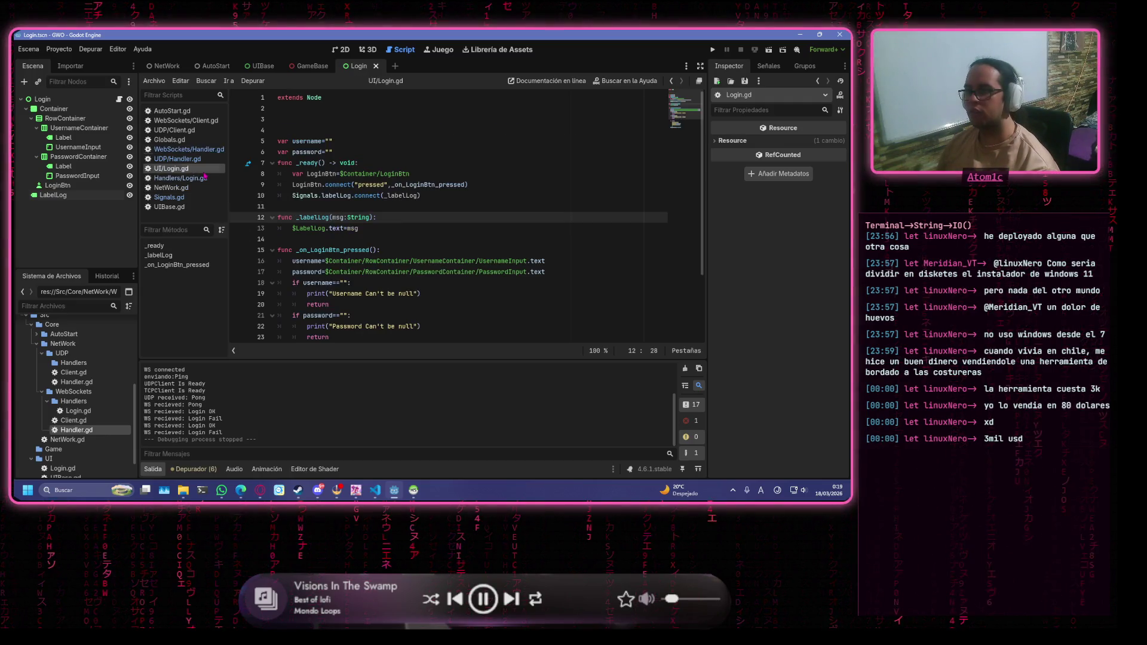
left_click(169, 197)
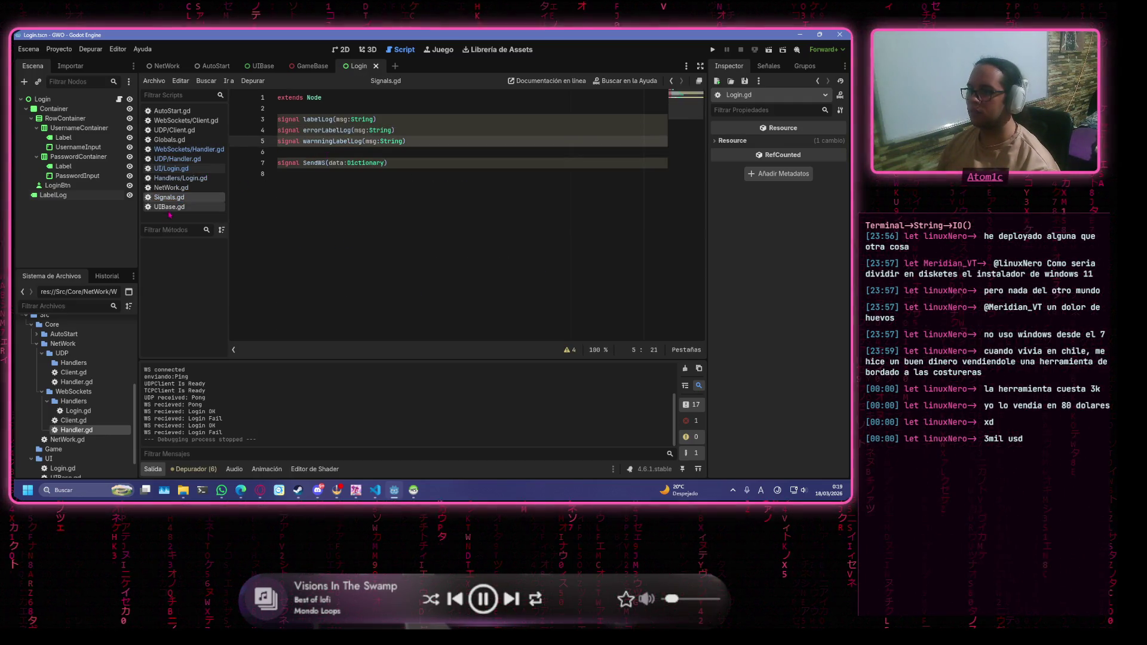
left_click(193, 168)
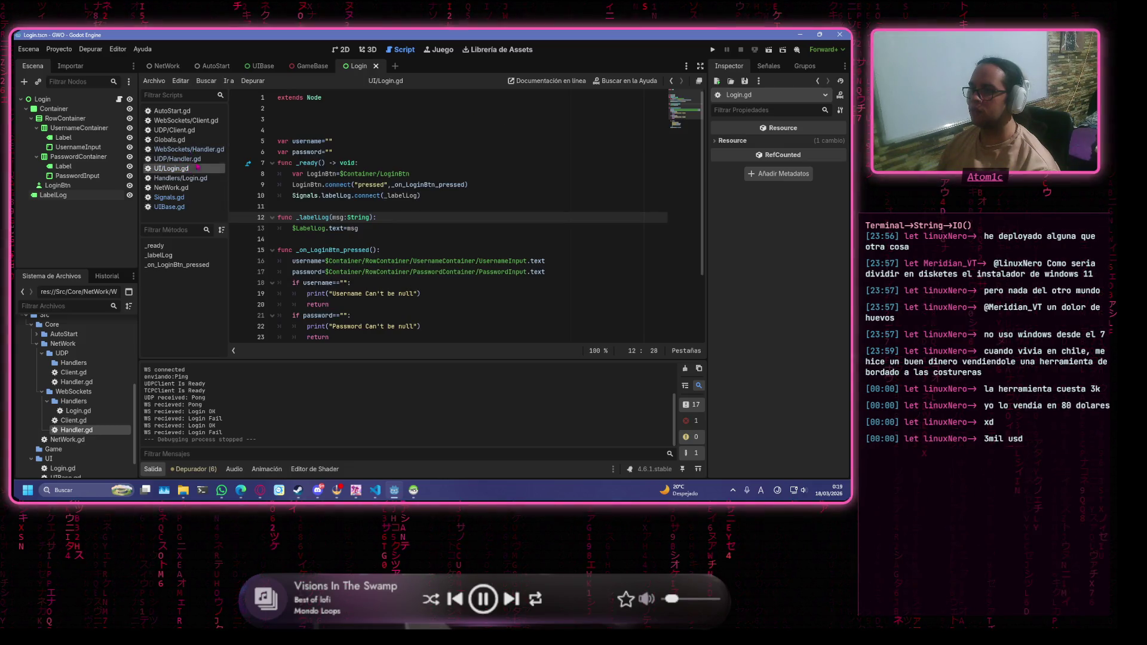
left_click(179, 159)
left_click(180, 178)
key("ctrl+s")
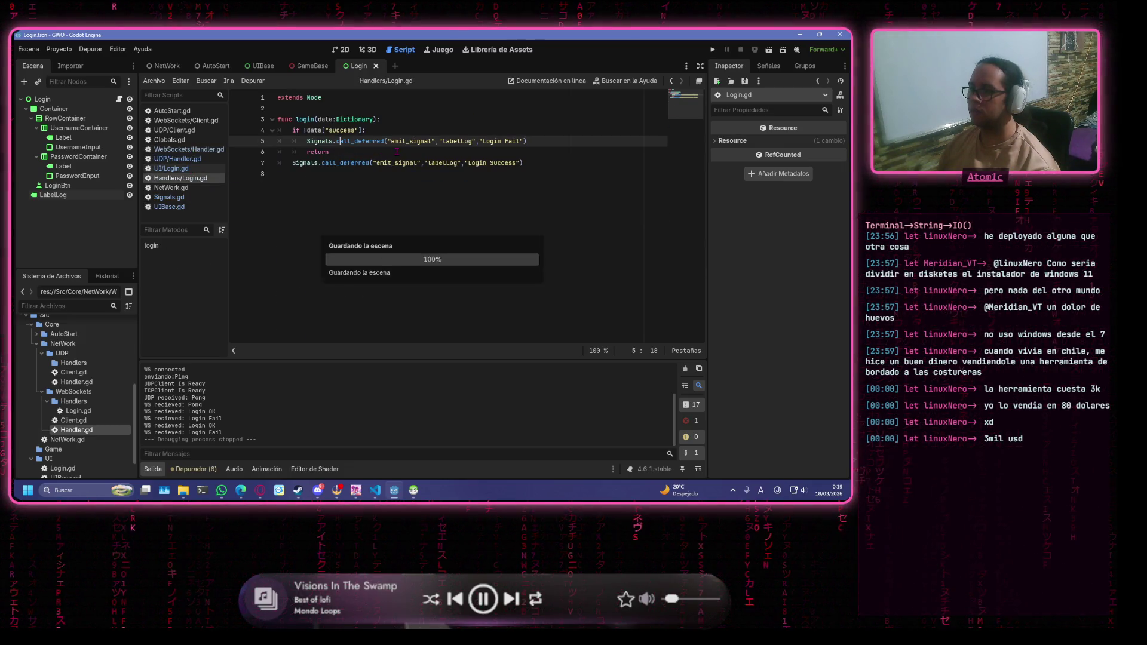
left_click(564, 131)
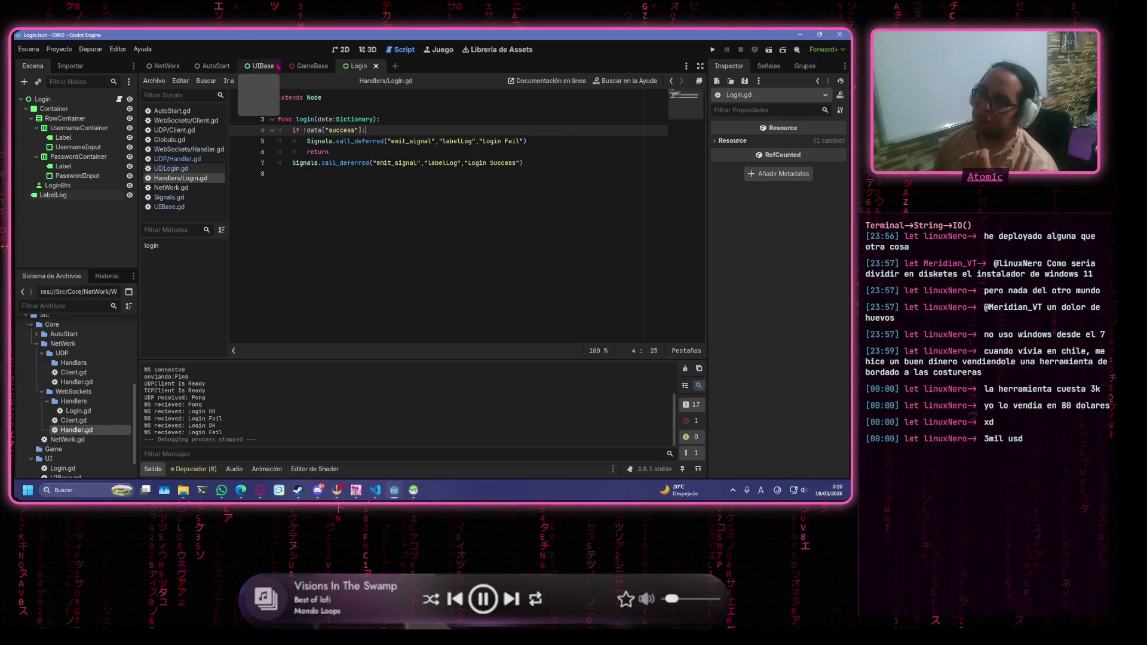
- Review Signals.gd's signal declarations such as SendWS, briefly checking NetWork.gd and UIBase.gd
left_click(169, 197)
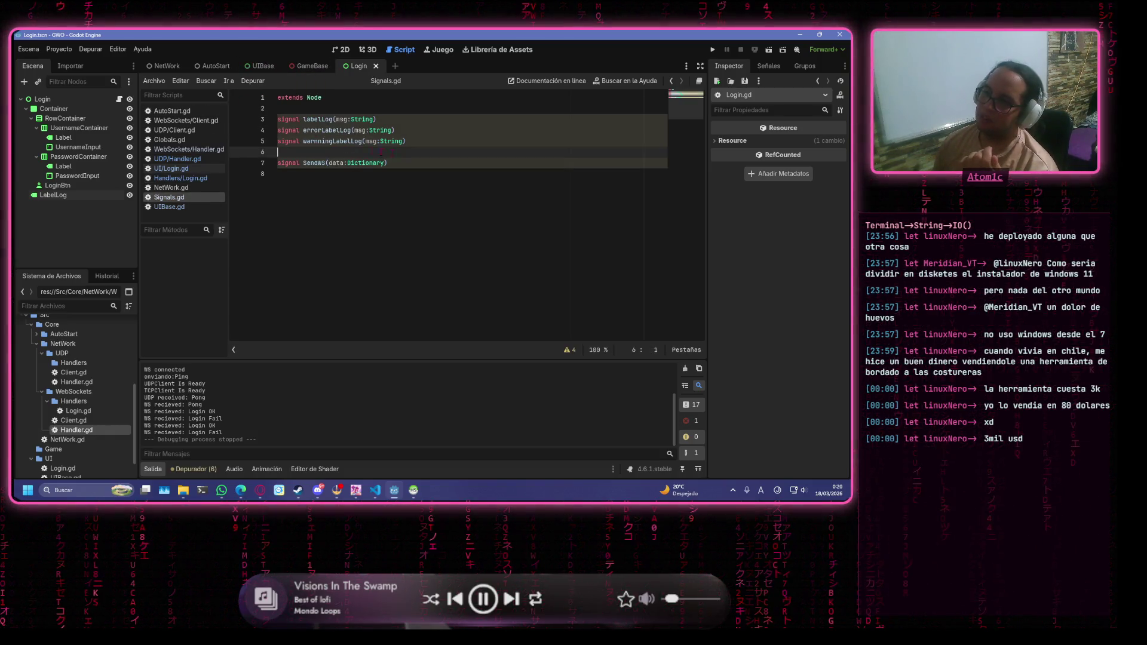
left_click(433, 160)
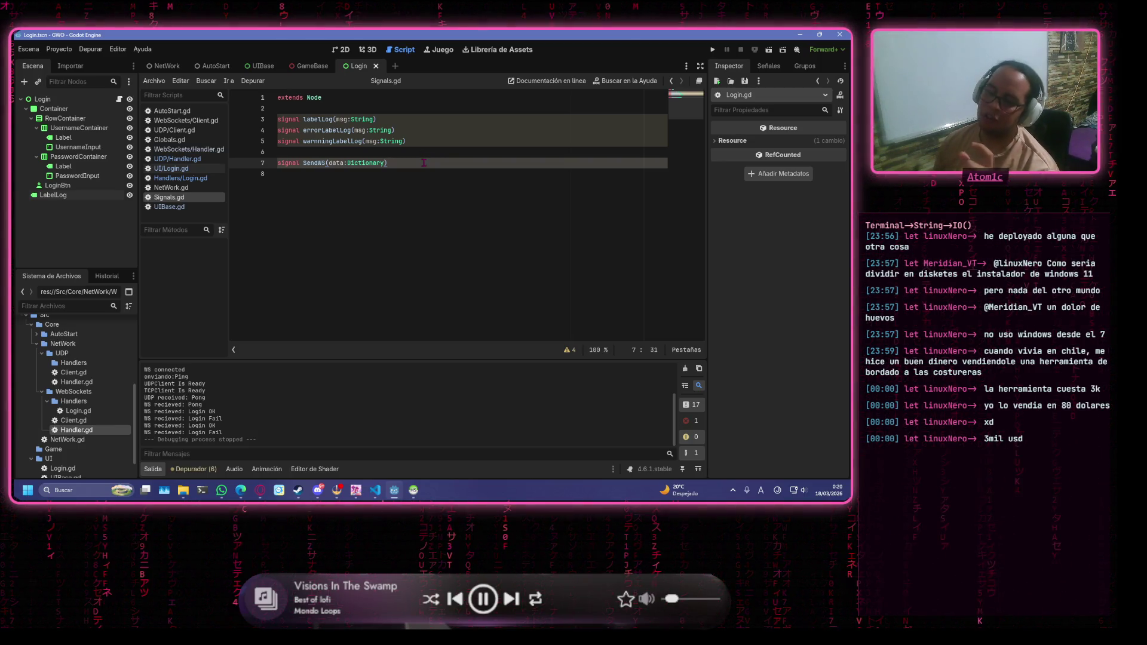
left_click(322, 176)
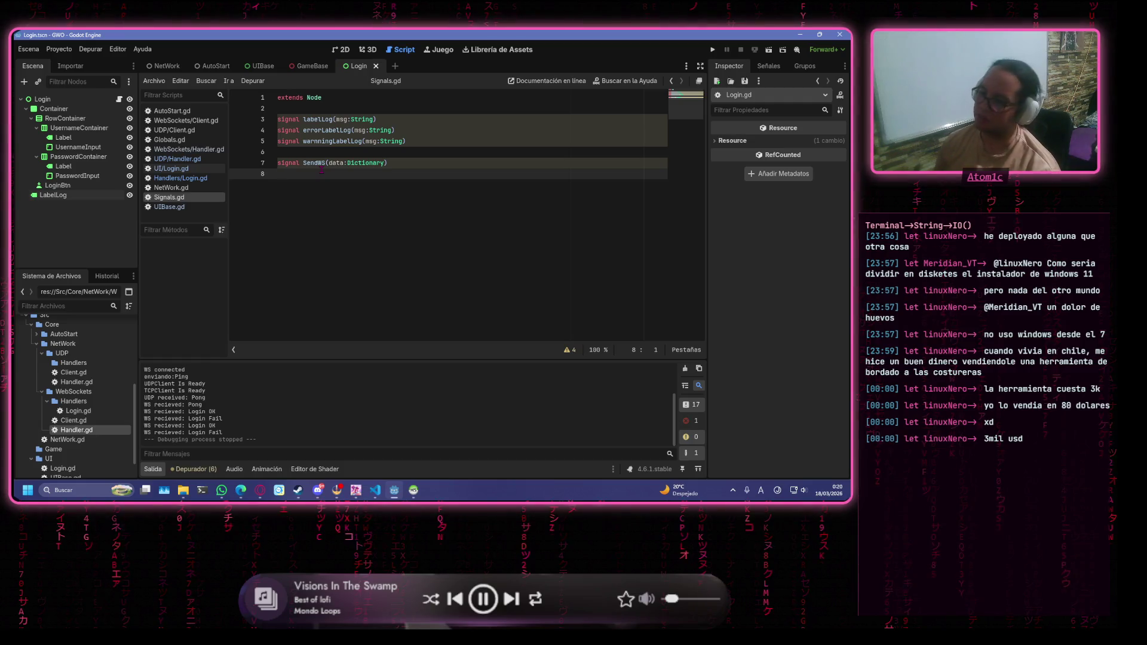
left_click(332, 154)
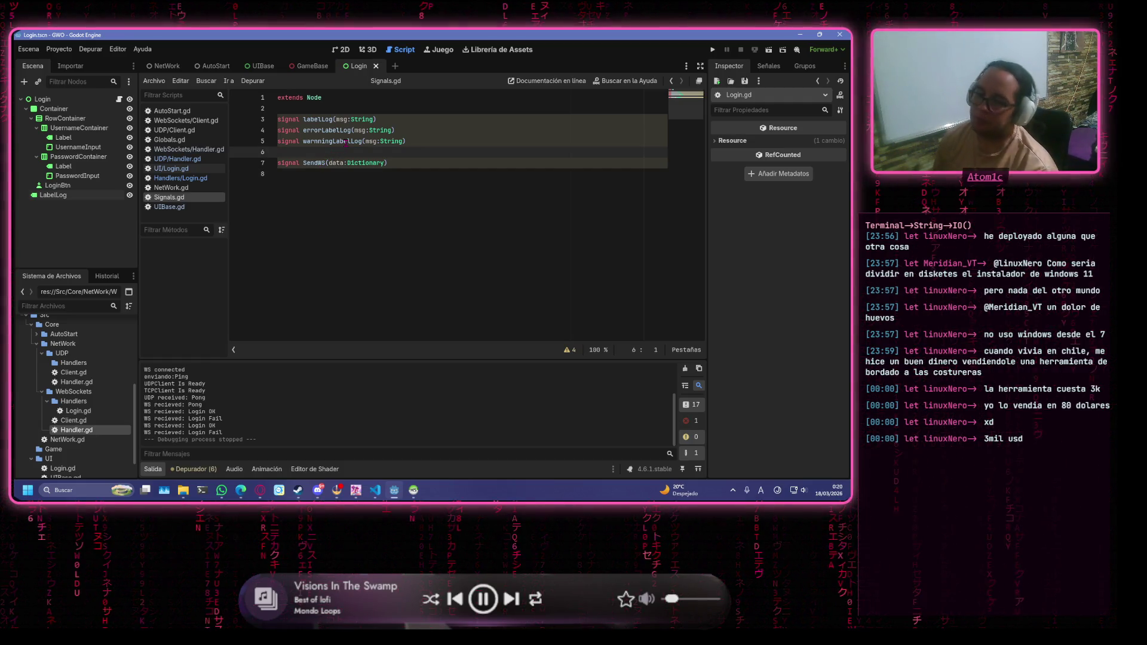
left_click(423, 105)
key("ctrl+s")
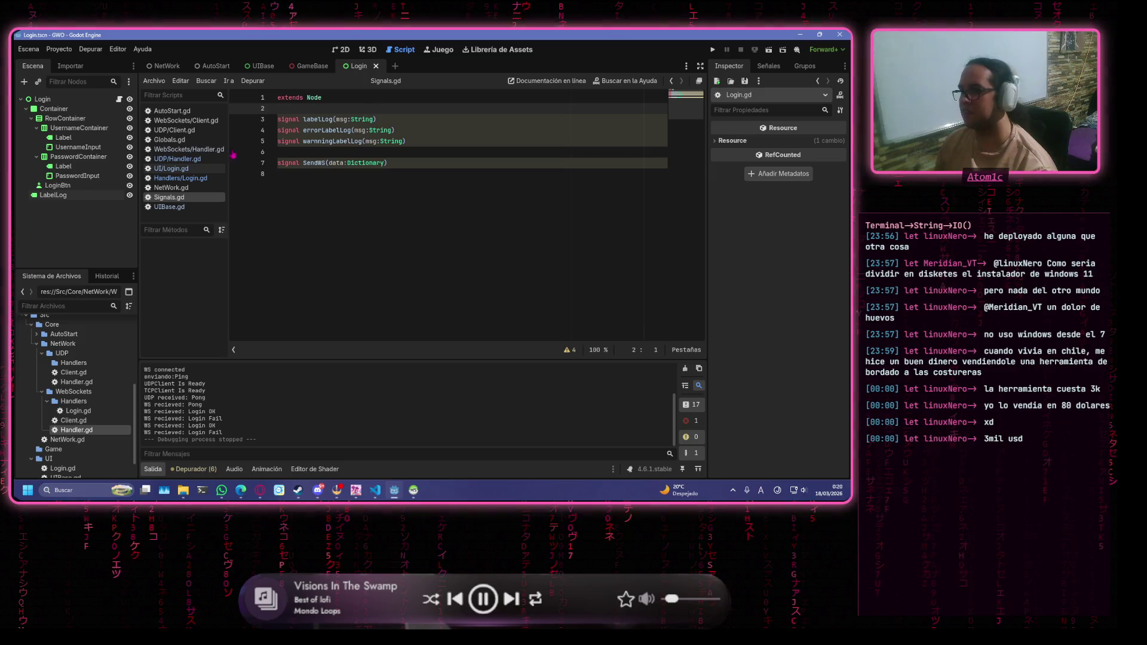
left_click(219, 188)
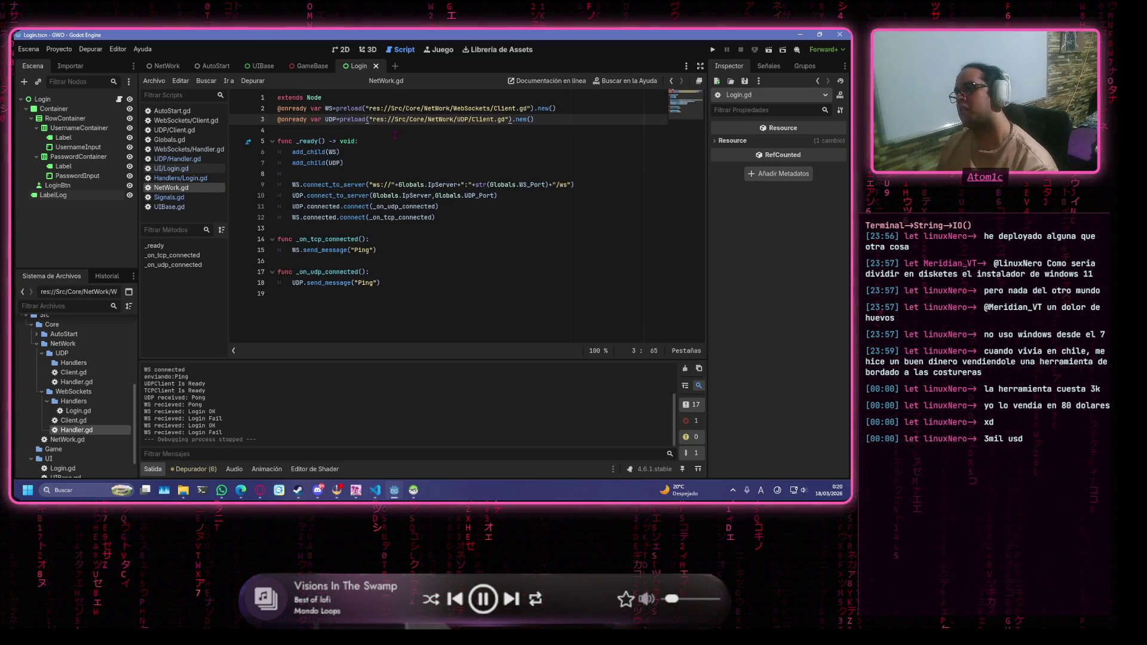
left_click(209, 206)
left_click(179, 197)
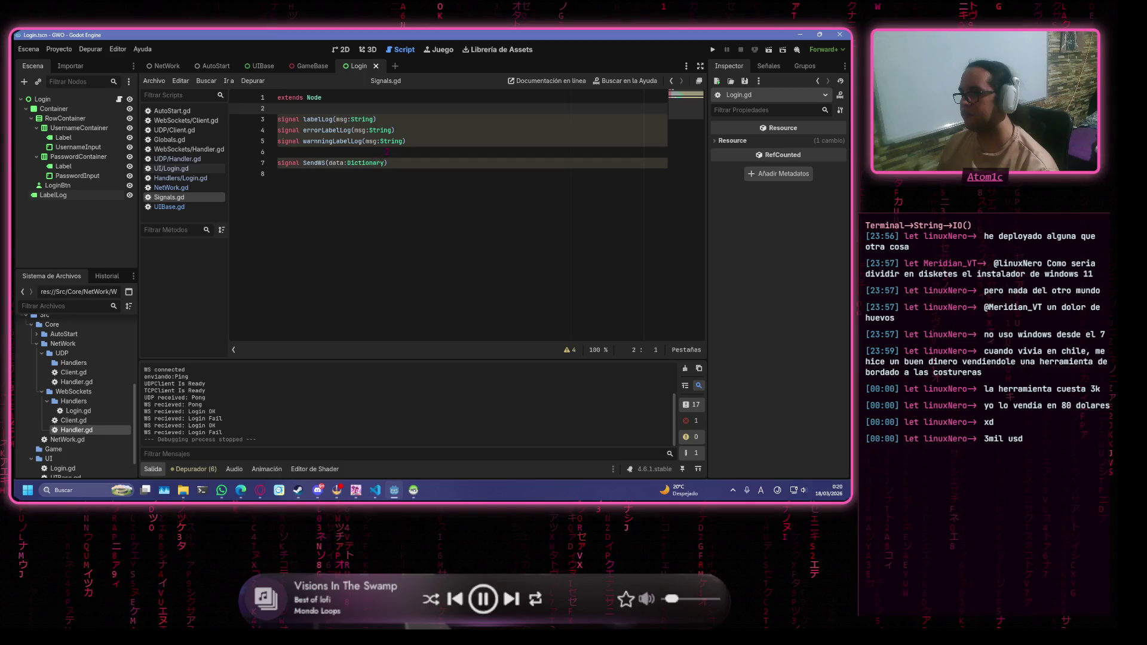
left_click(311, 65)
left_click(361, 66)
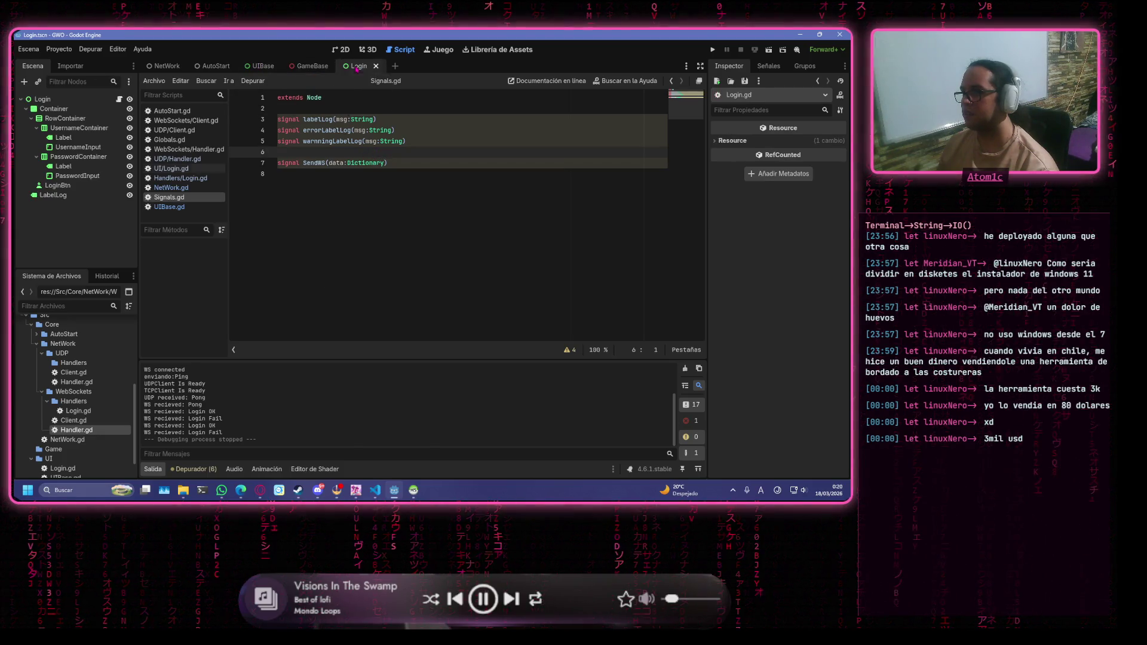
left_click(341, 109)
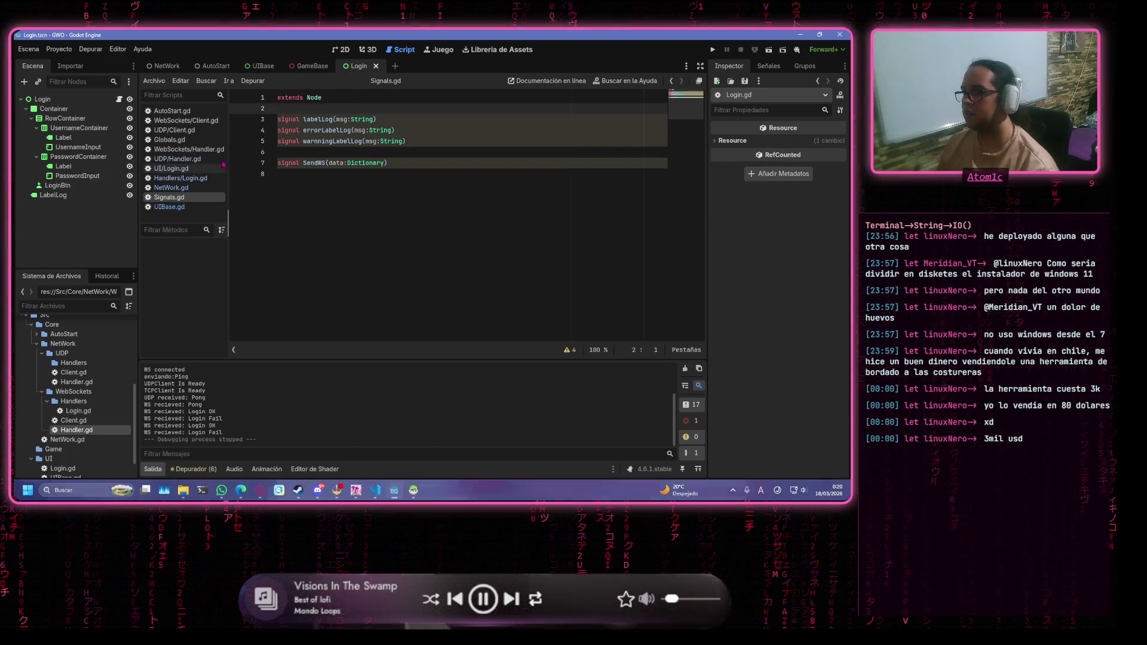
left_click(387, 156)
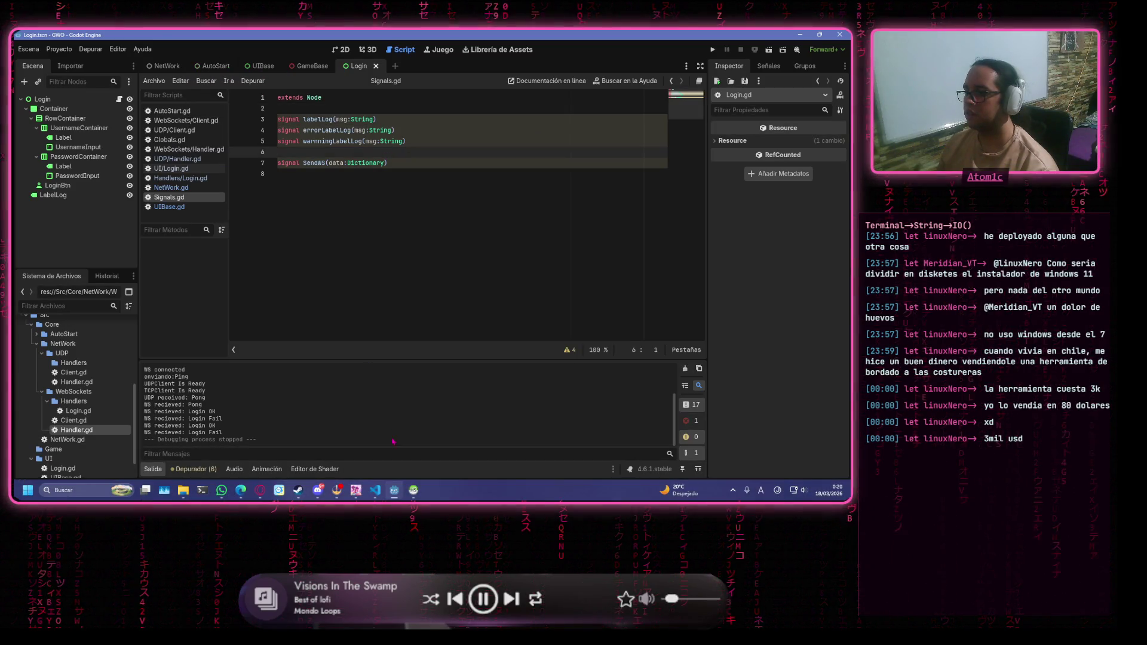
- Stop the running Go server in VS Code and clear the terminal
mouse_move(375, 490)
left_click(322, 445)
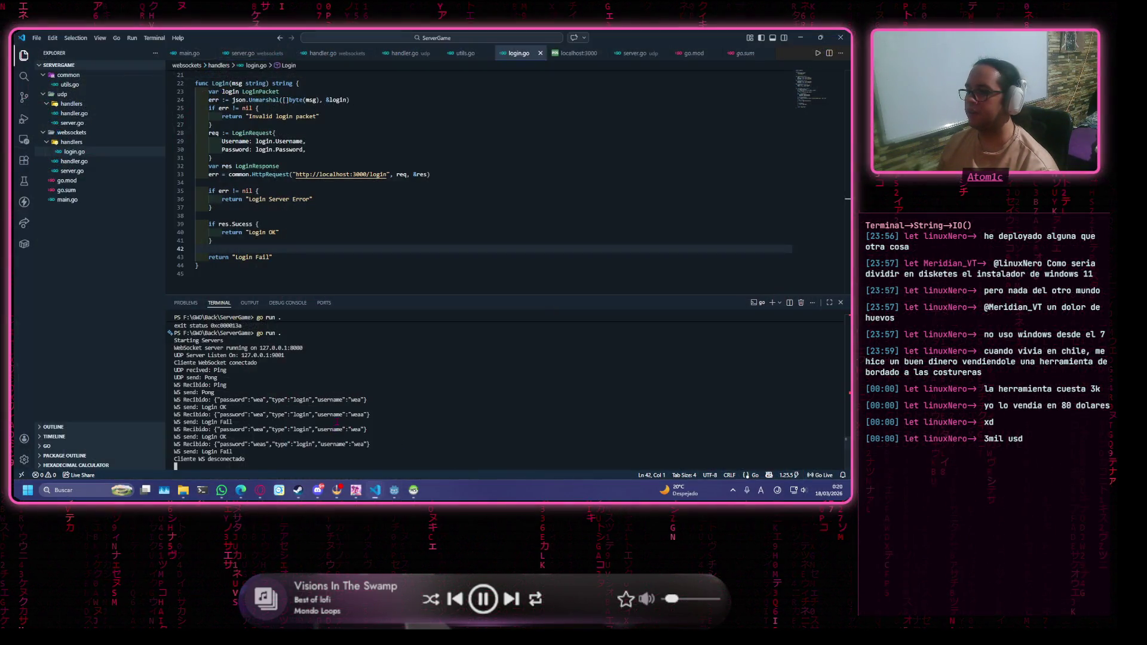
key("ctrl+c")
type("ls")
key("Return")
- Review login.go's Login function and select the "Login OK" return string
left_click(364, 271)
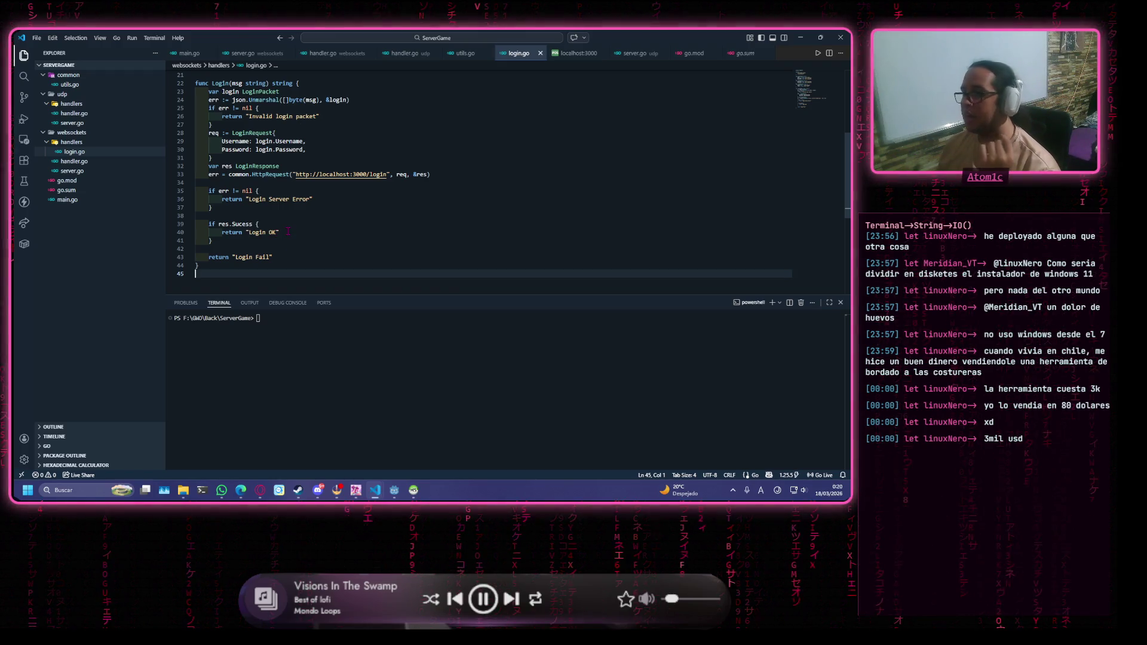
scroll(340, 239, "up", 2)
scroll(340, 239, "up", 1)
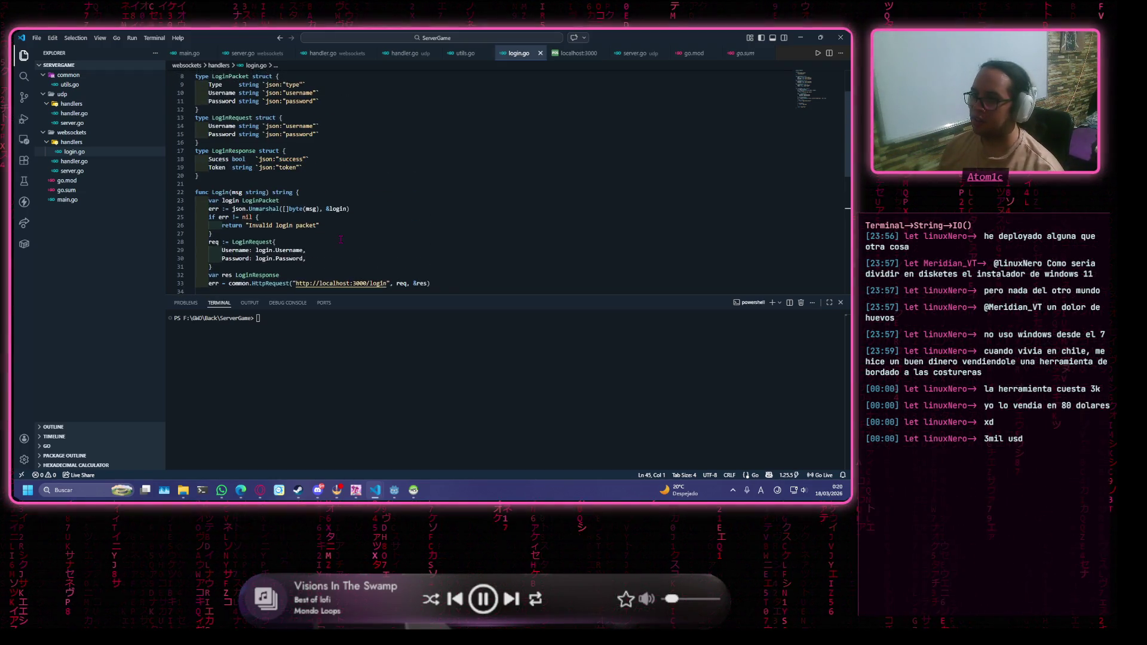
scroll(341, 239, "up", 1)
scroll(341, 239, "down", 3)
scroll(278, 229, "up", 5)
scroll(281, 229, "down", 4)
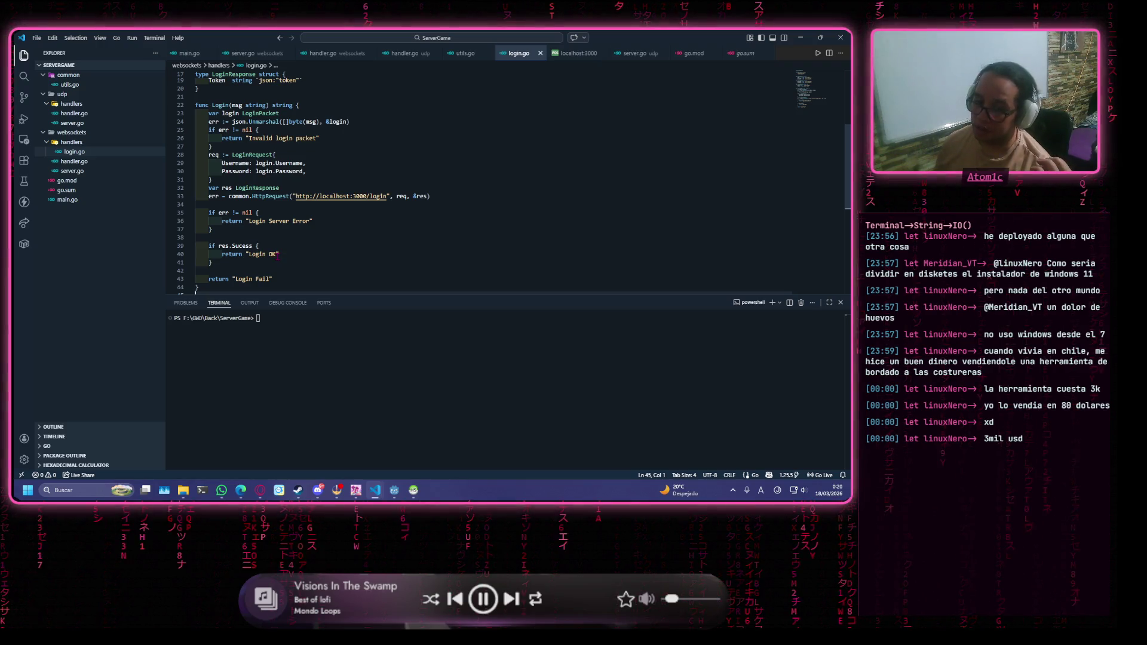
left_click_drag(277, 254, 249, 254)
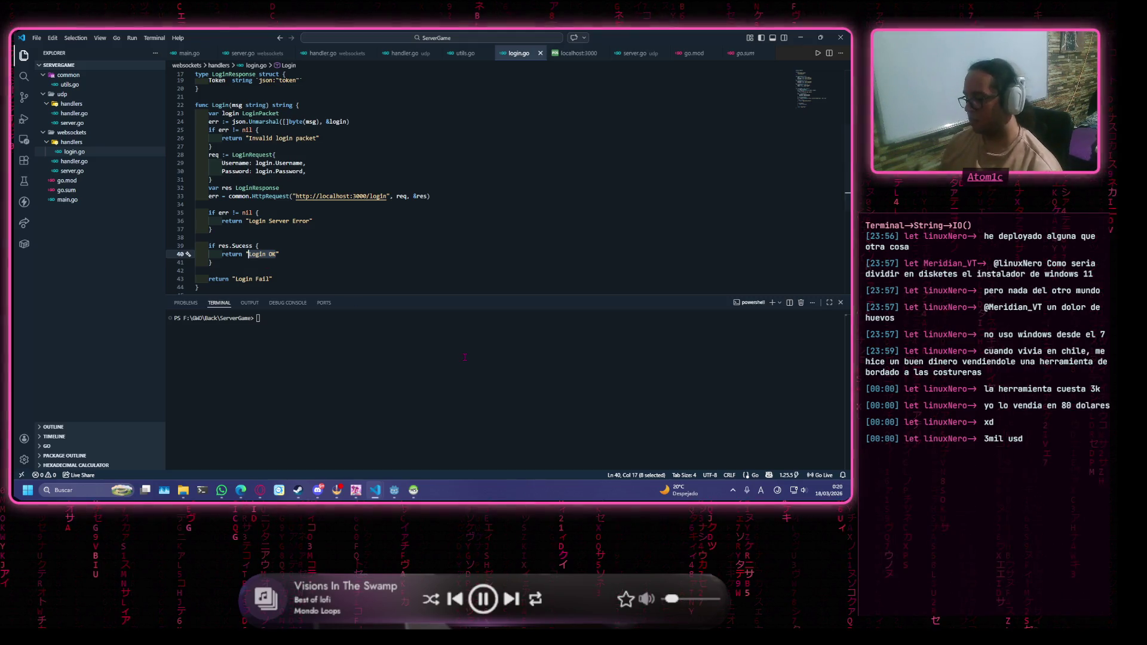
- Clear the Login OK string and set the final fallback return to "{}"
key("BackSpace")
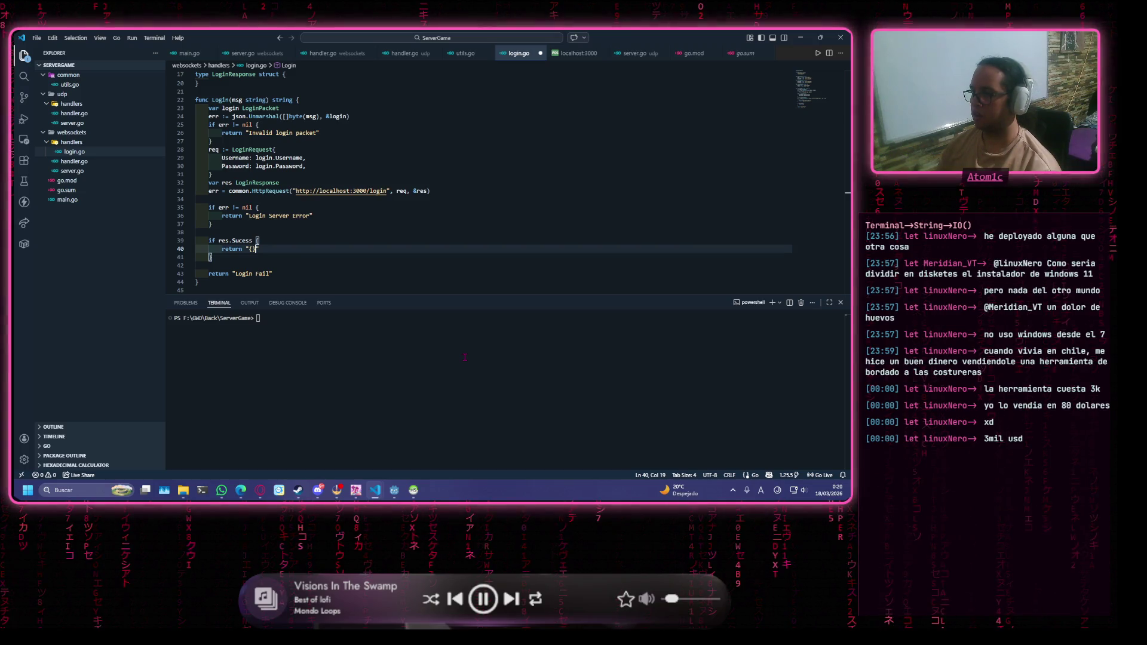
key("Down")
key("Down")
key("Down")
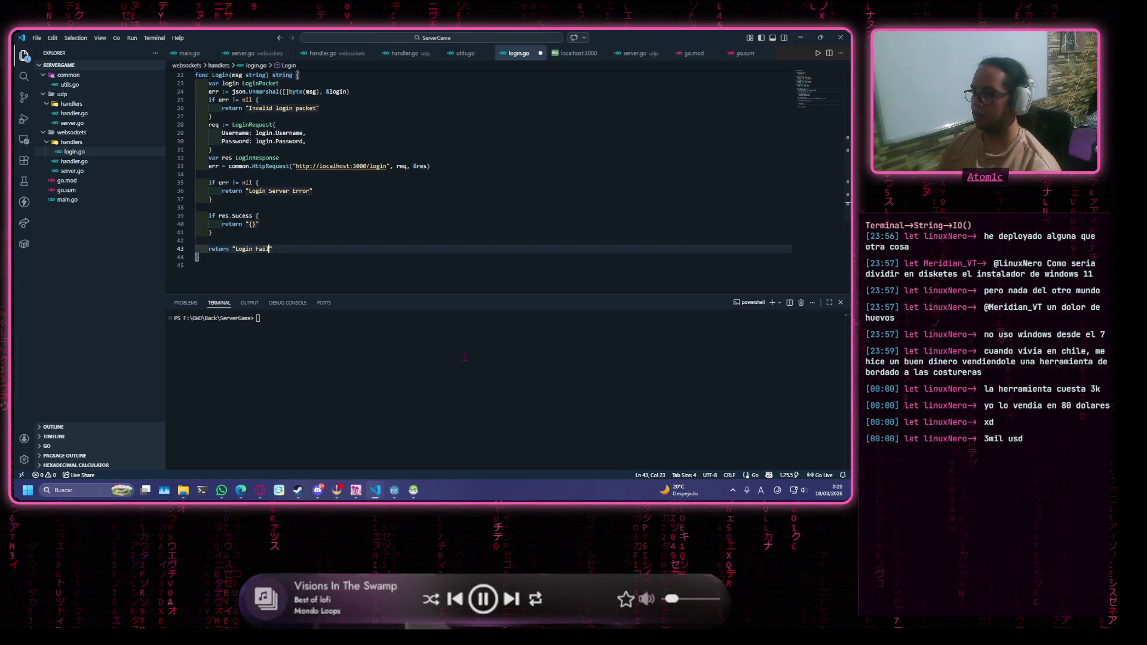
key("BackSpace")
key("BackSpace")
key("BackSpace")
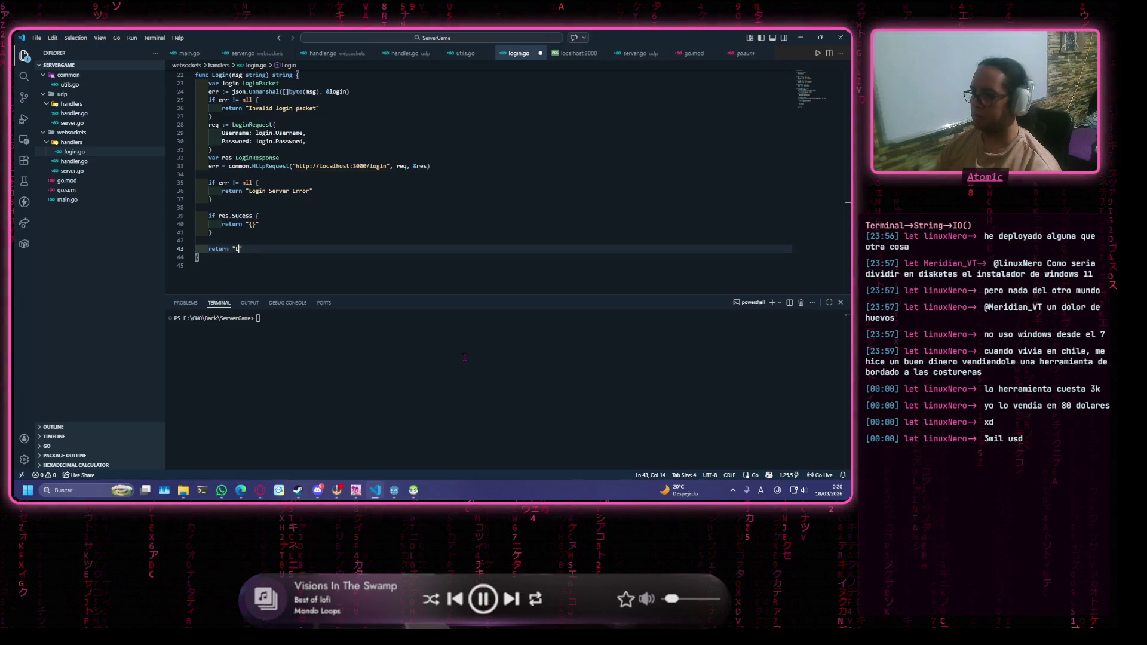
key("BackSpace")
type("\"{}\"")
- Start the success return as a backtick raw string containing "type":"login"
key("Up")
key("Up")
key("Up")
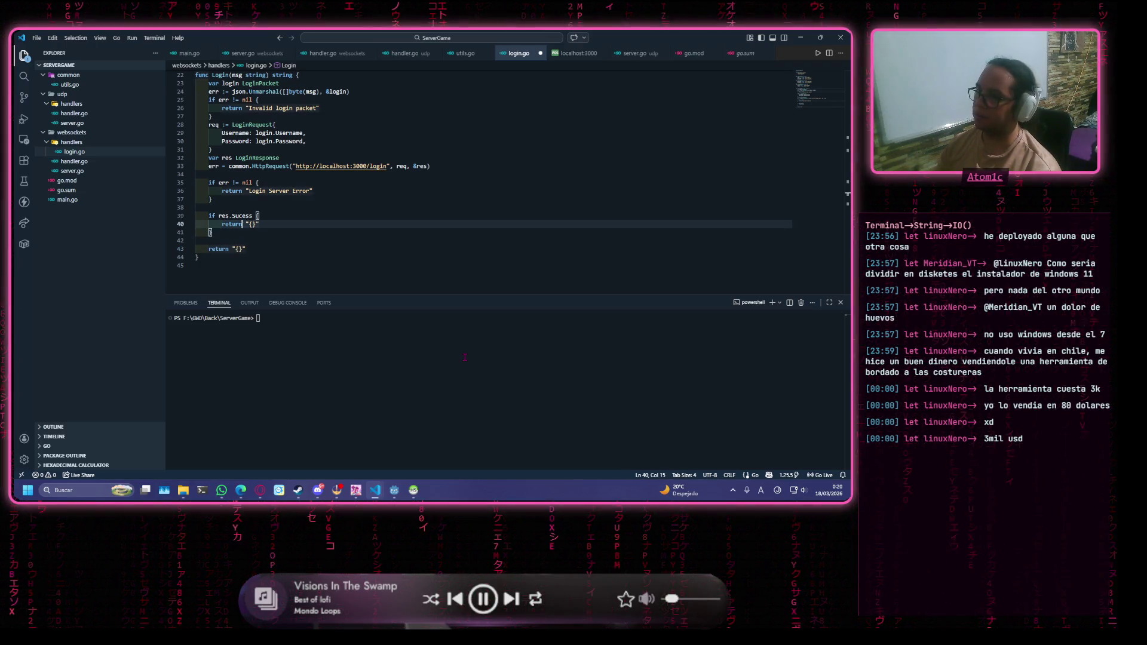
type("type:logi")
key("Left")
type("\"")
key("Left")
key("Left")
key("Left")
type("\"")
key("Left")
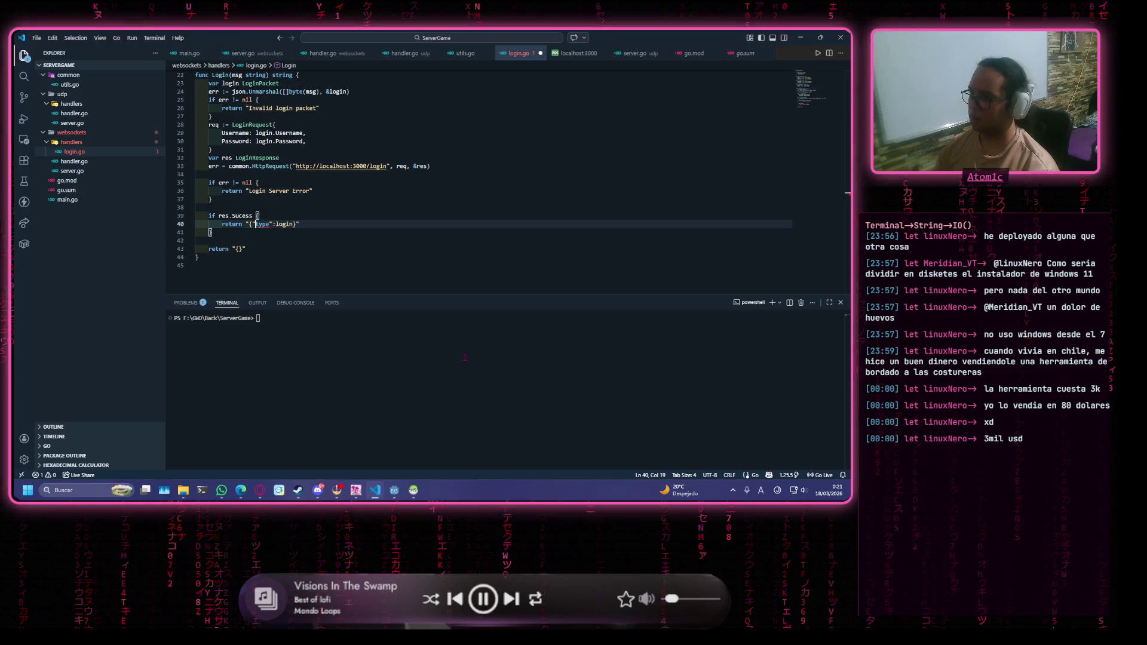
key("BackSpace")
type("`")
key("Right")
key("Right")
key("Right")
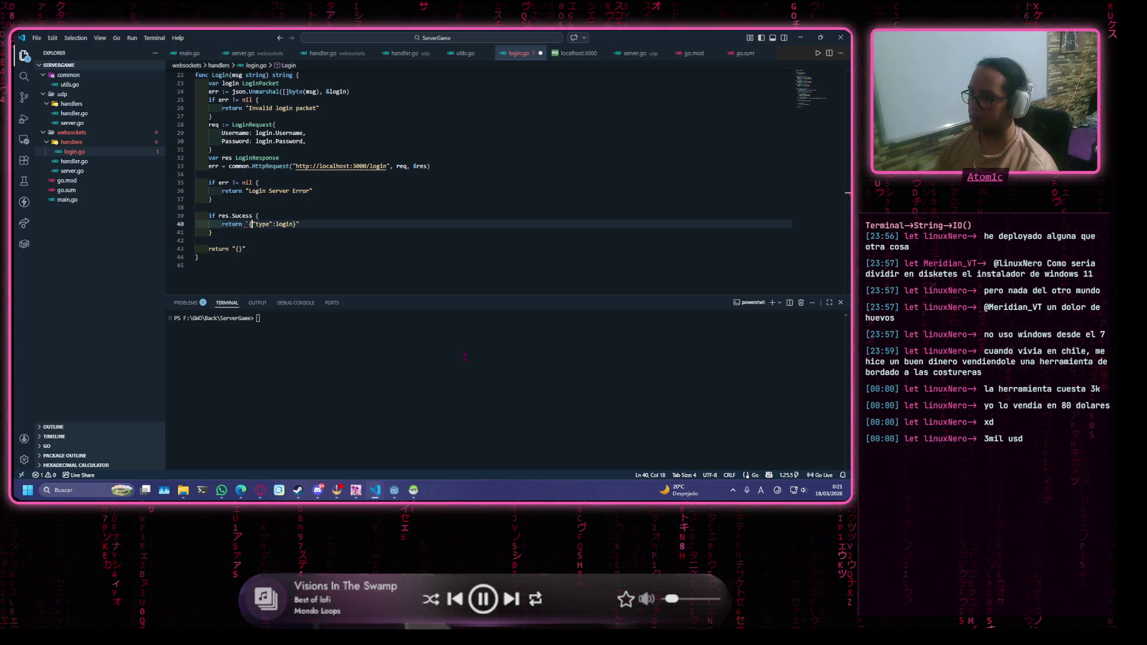
key("Left")
key("Left")
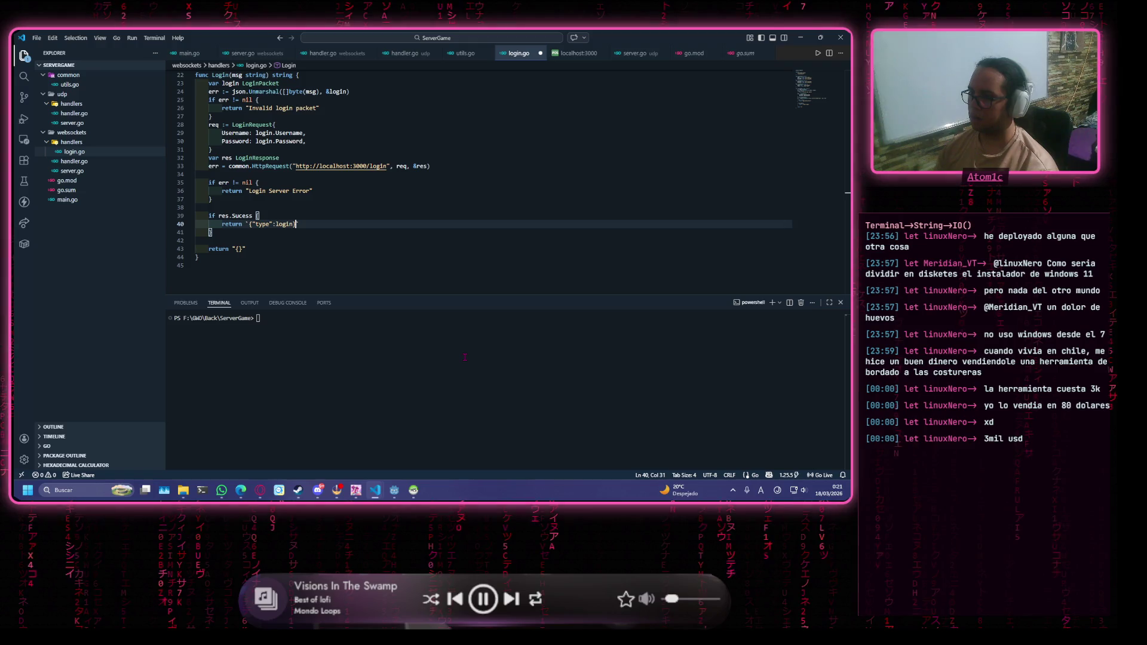
key("Left")
key("Left")
key("Left")
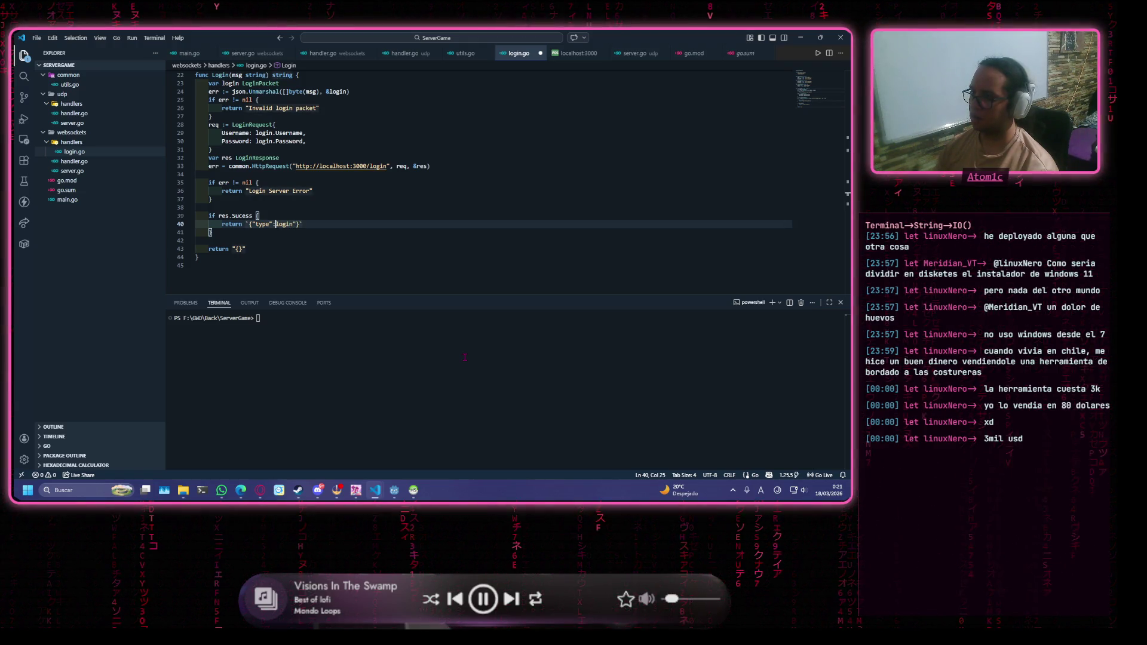
type("\"")
key("Right")
key("Right")
key("Right")
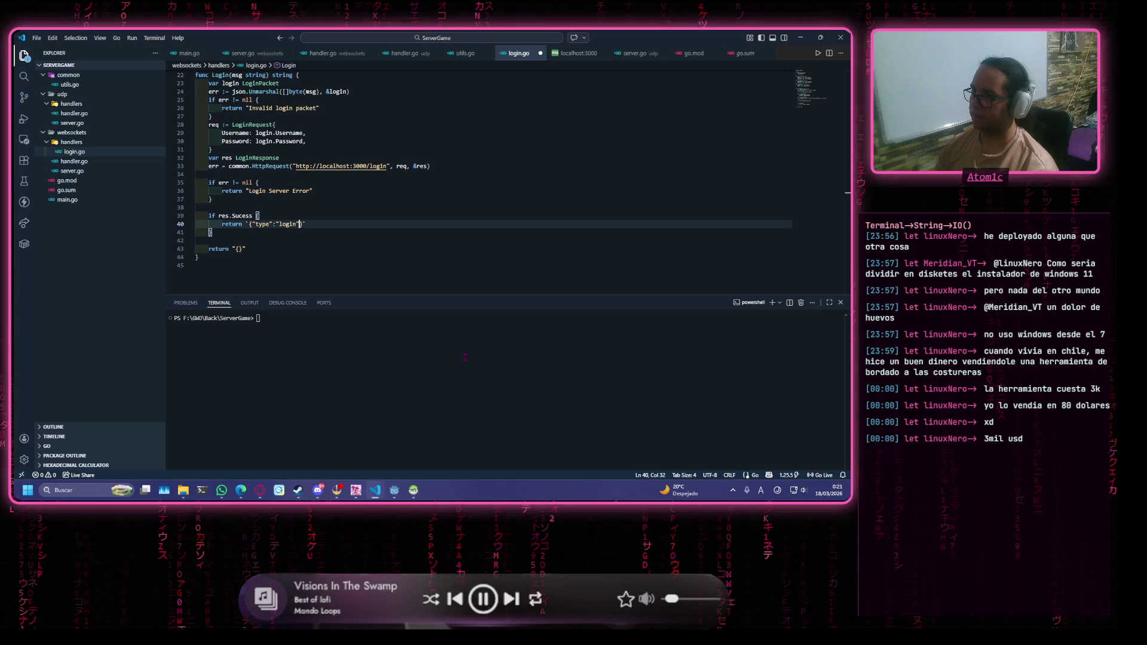
- Add "success":"true" and "data":[] to the success JSON, save, and copy it
type("\"success")
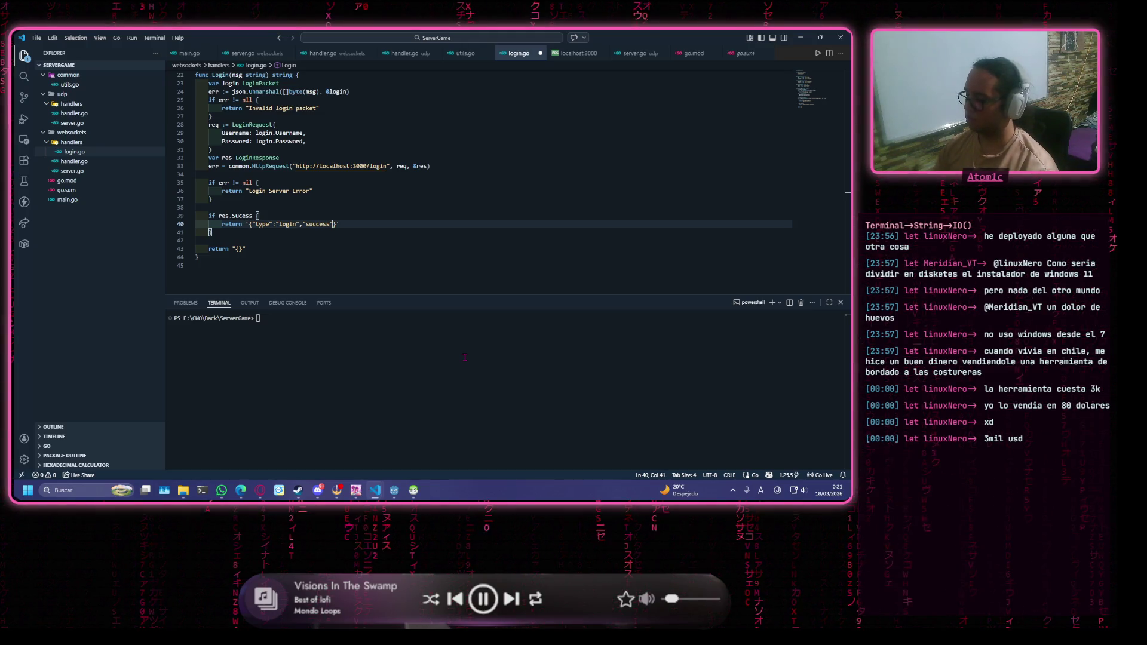
type(": ")
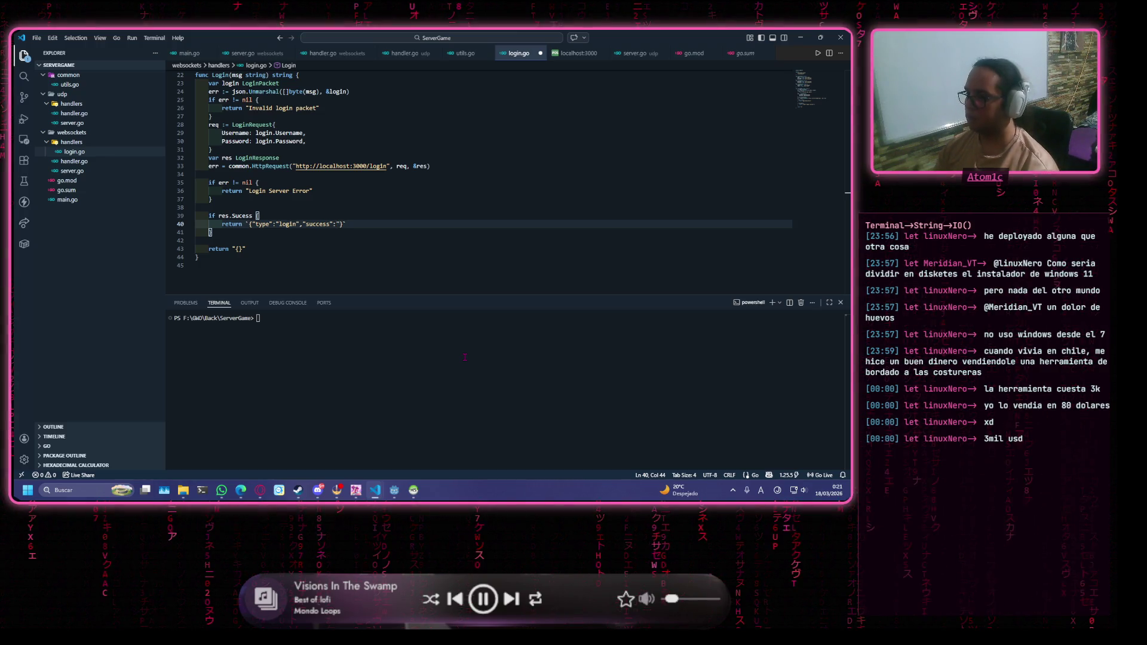
type("true\",")
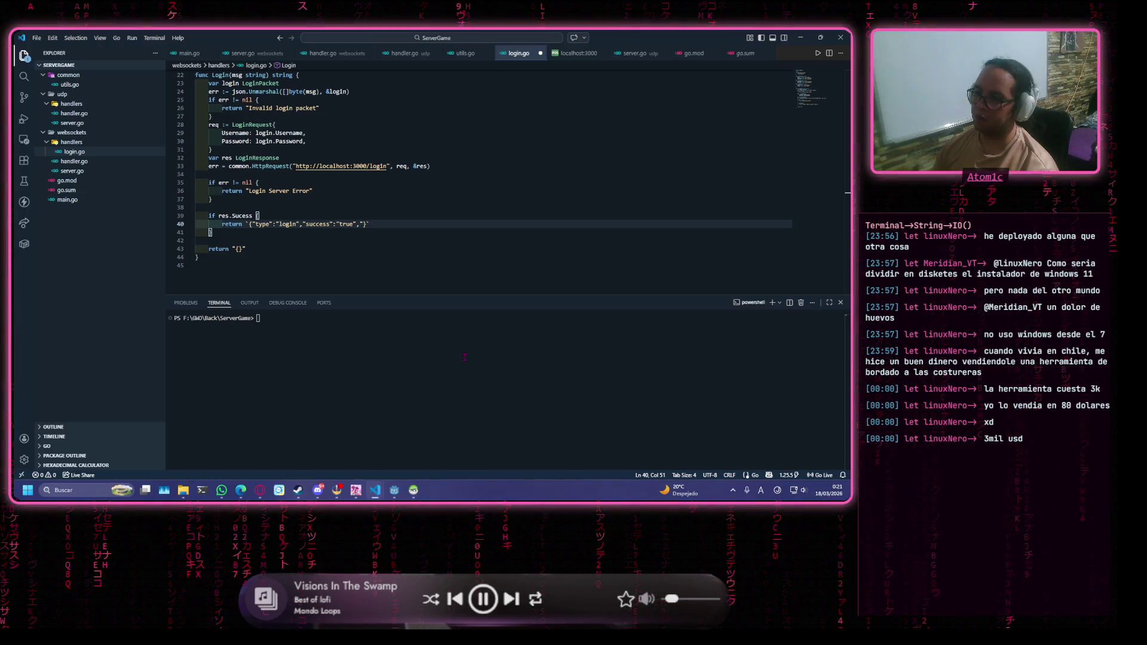
type("ta\"")
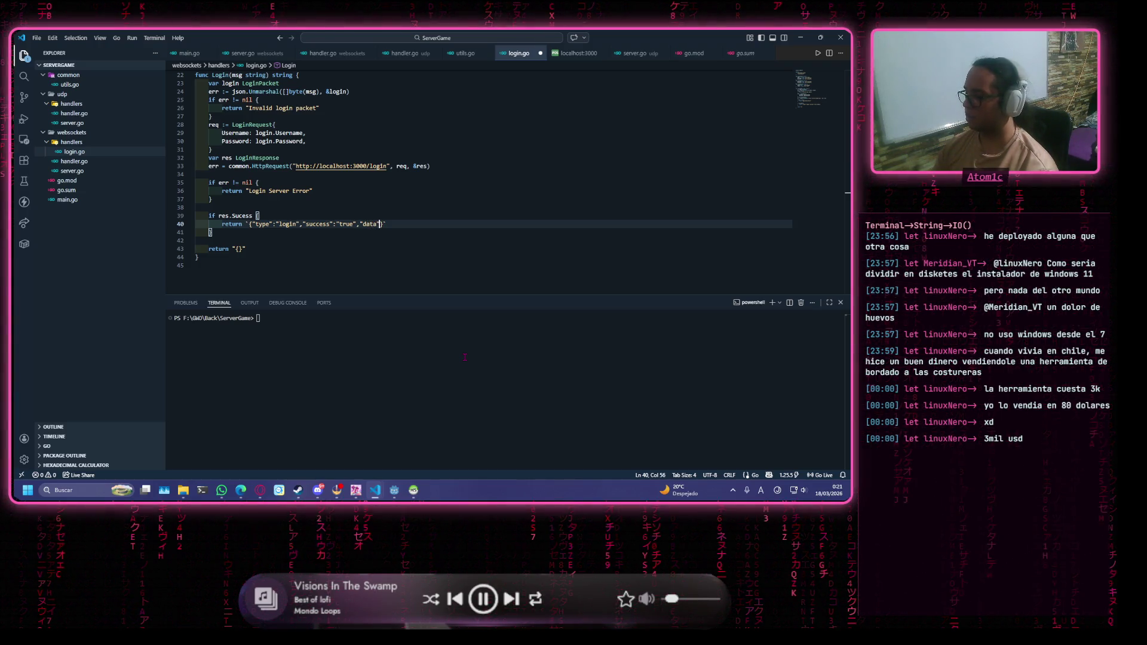
type("[]")
key("ctrl+s")
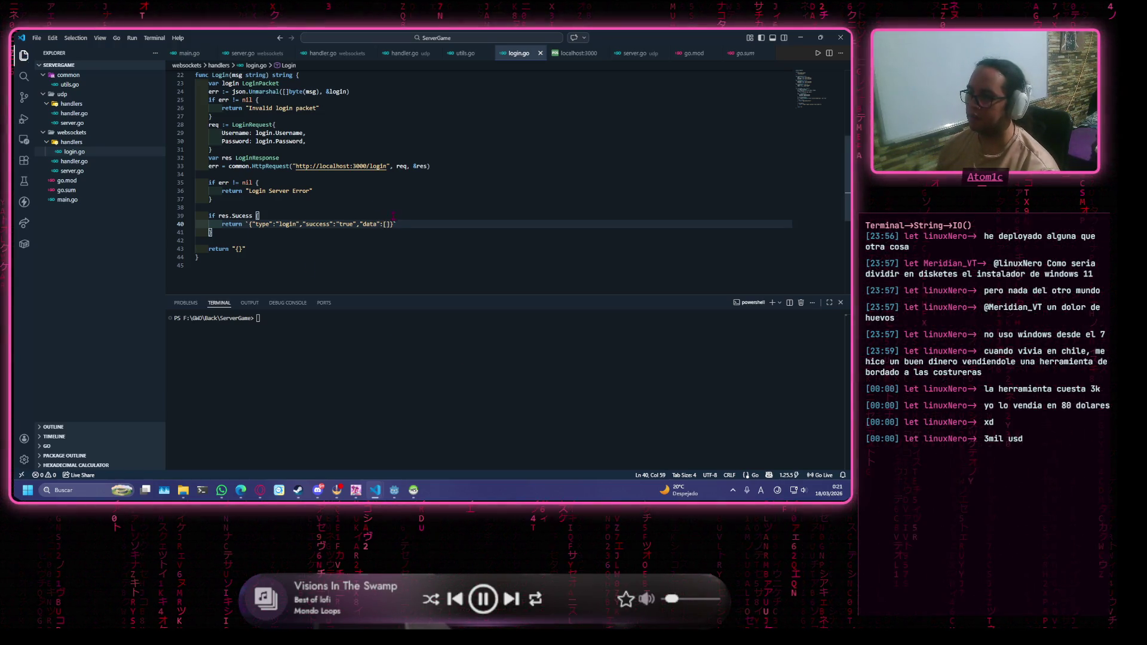
left_click_drag(396, 225, 345, 224)
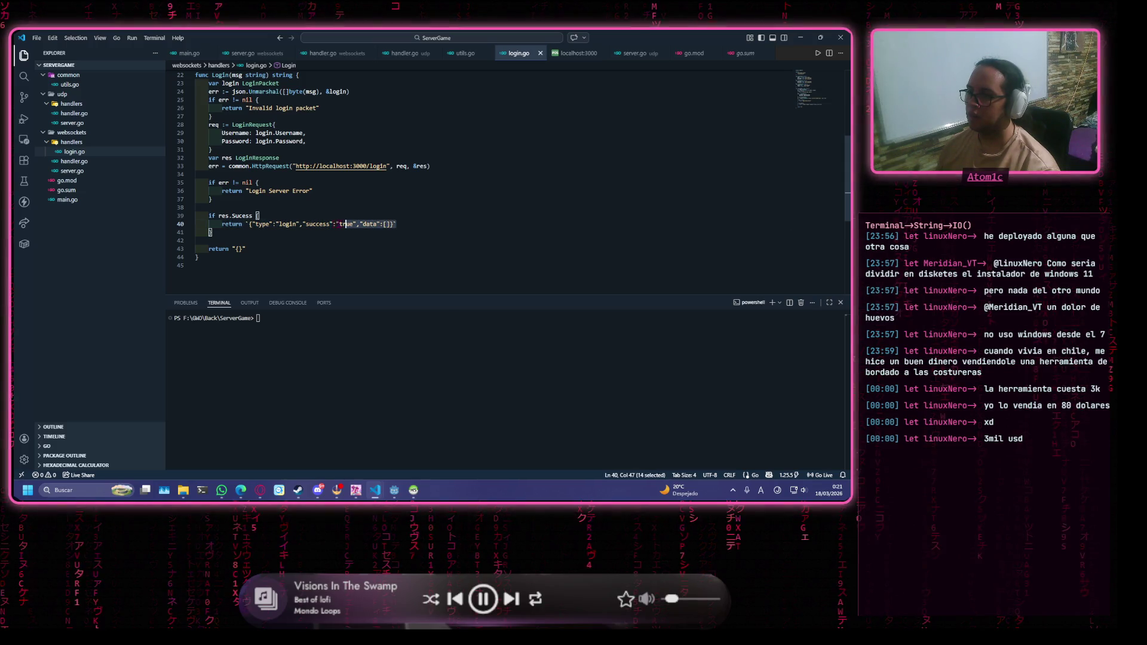
left_click(244, 249)
- Paste the JSON into the fallback return, changing success to "fail" and data to "reason"
key("BackSpace")
key("BackSpace")
key("BackSpace")
type("`{\"type\":\"login\",\"success\":\"true\",\"data\":[]}`")
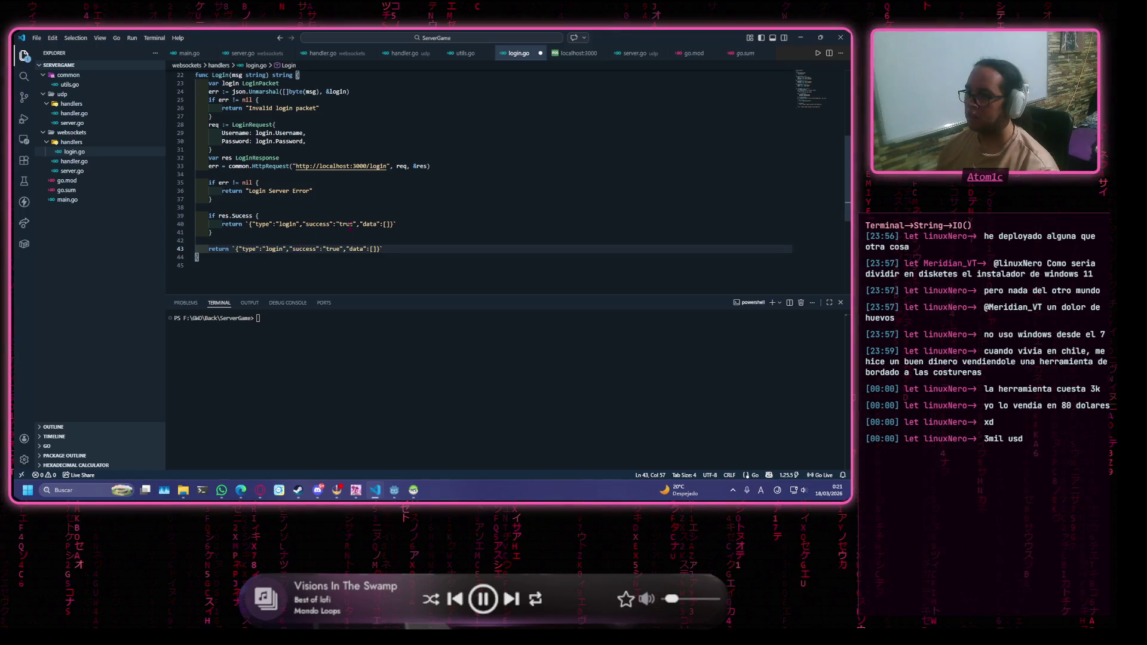
left_click_drag(339, 249, 326, 250)
type("fail")
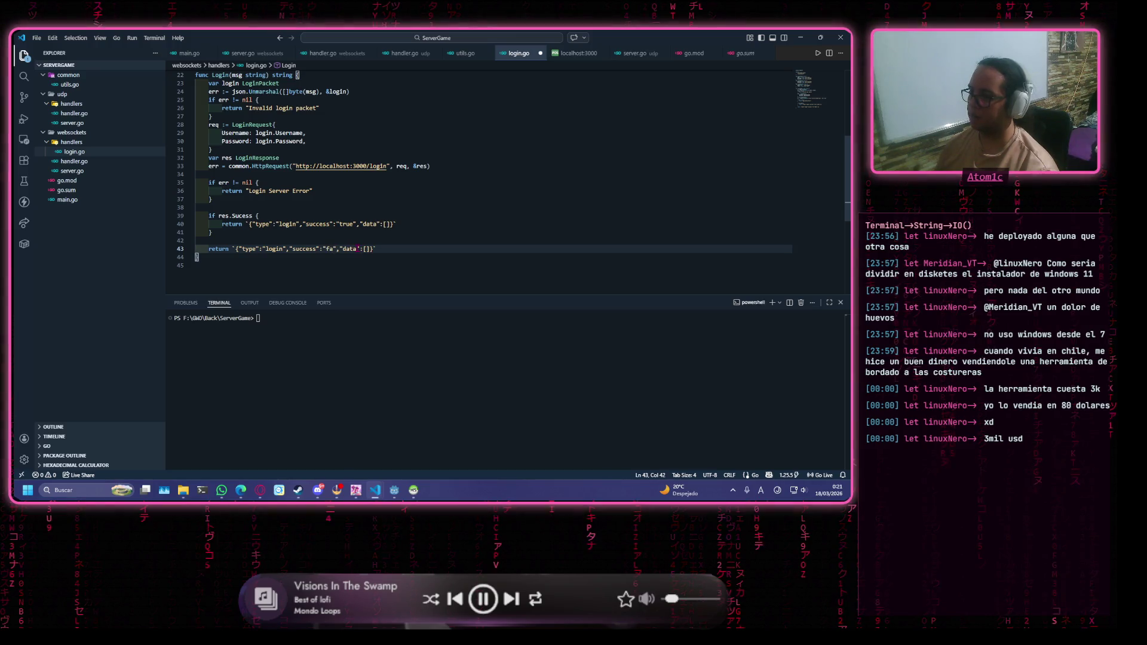
key("ctrl+s")
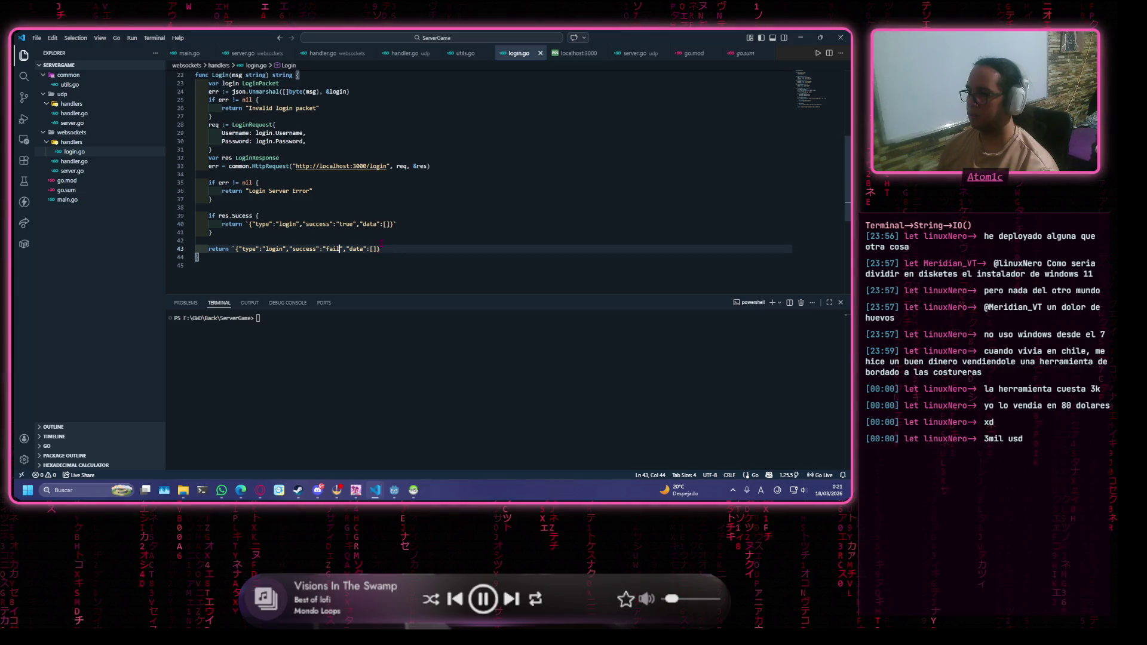
left_click_drag(377, 249, 343, 249)
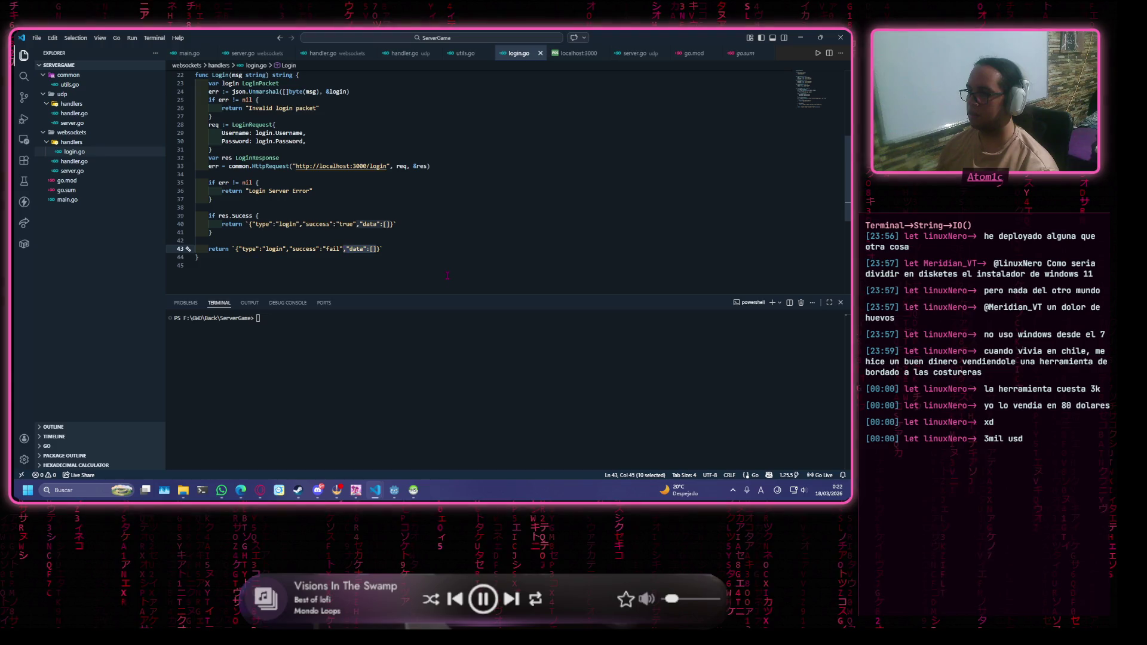
key("BackSpace")
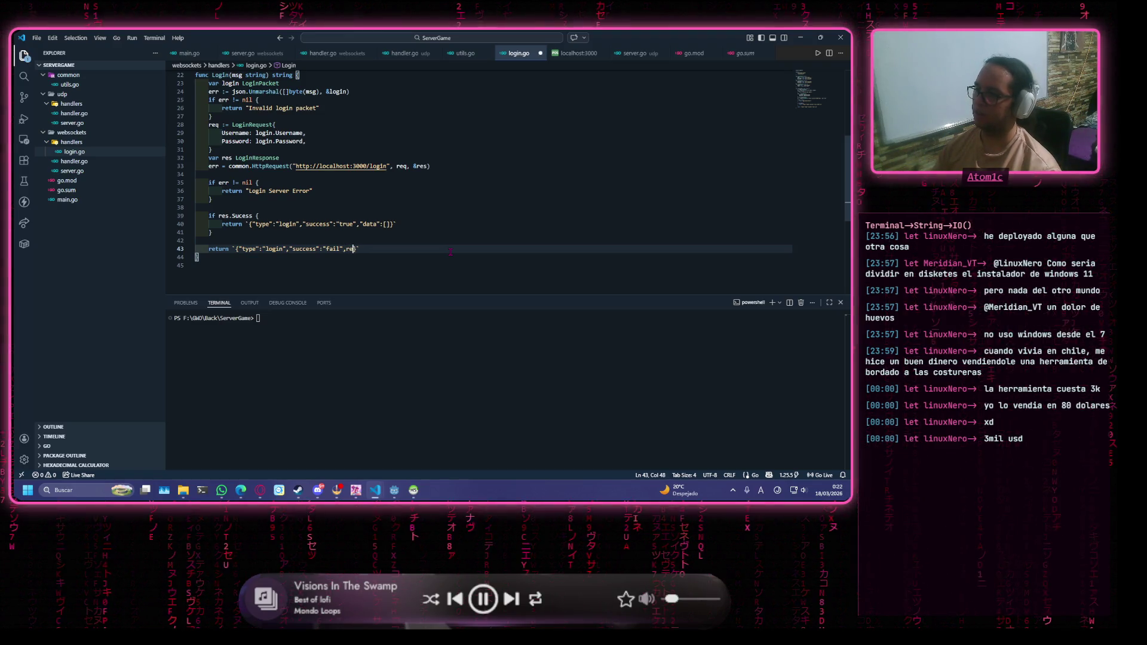
type("\"reason")
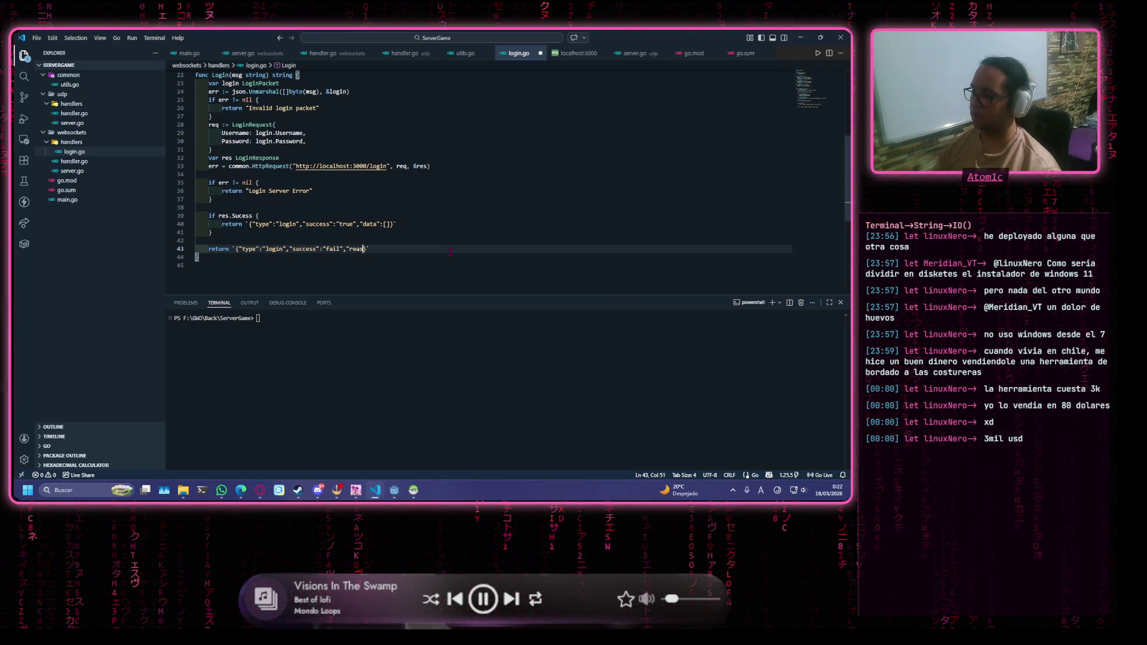
type("\":\"re")
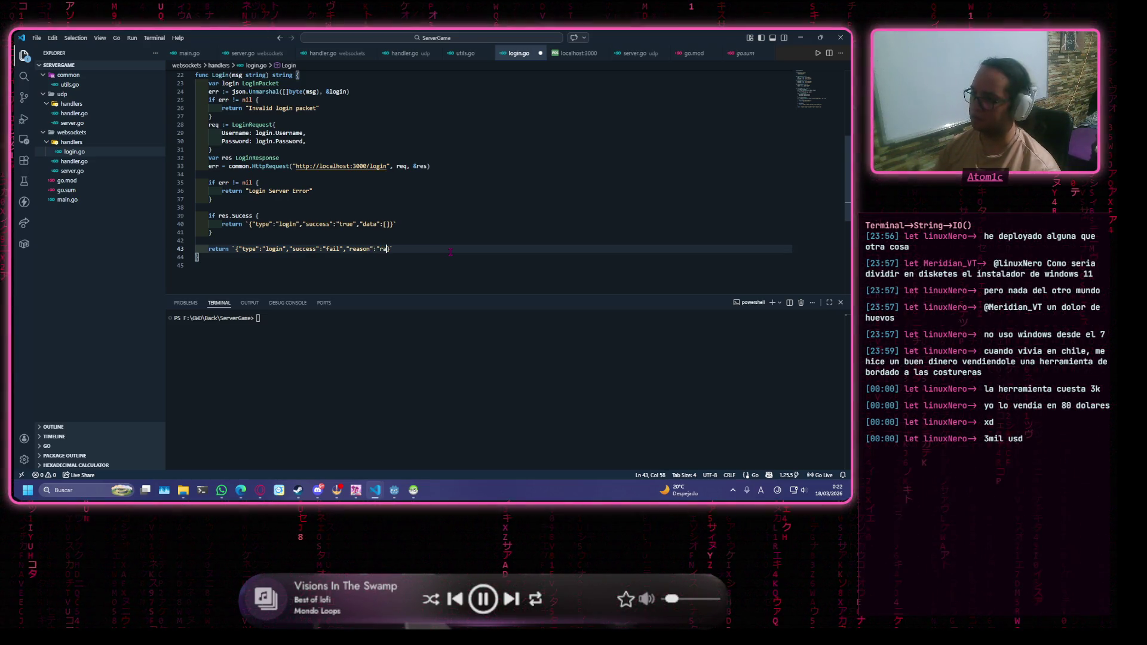
key("BackSpace")
key("BackSpace")
key("BackSpace")
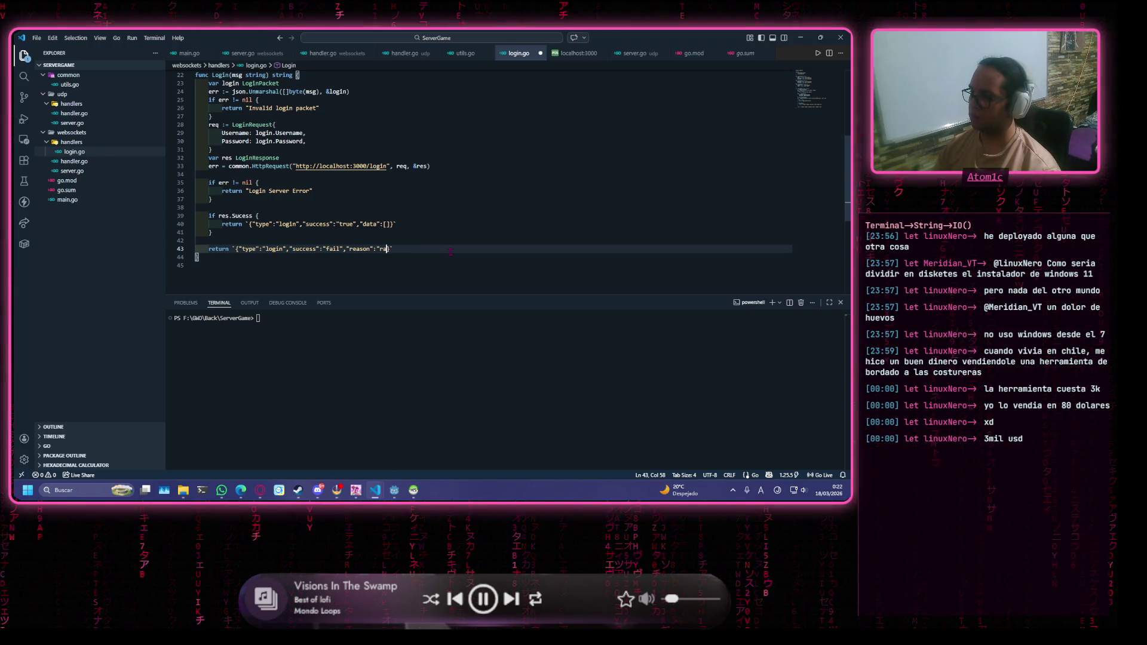
- Close the failure JSON, restart the Go servers with go run ., and play the Godot client
type("\"}")
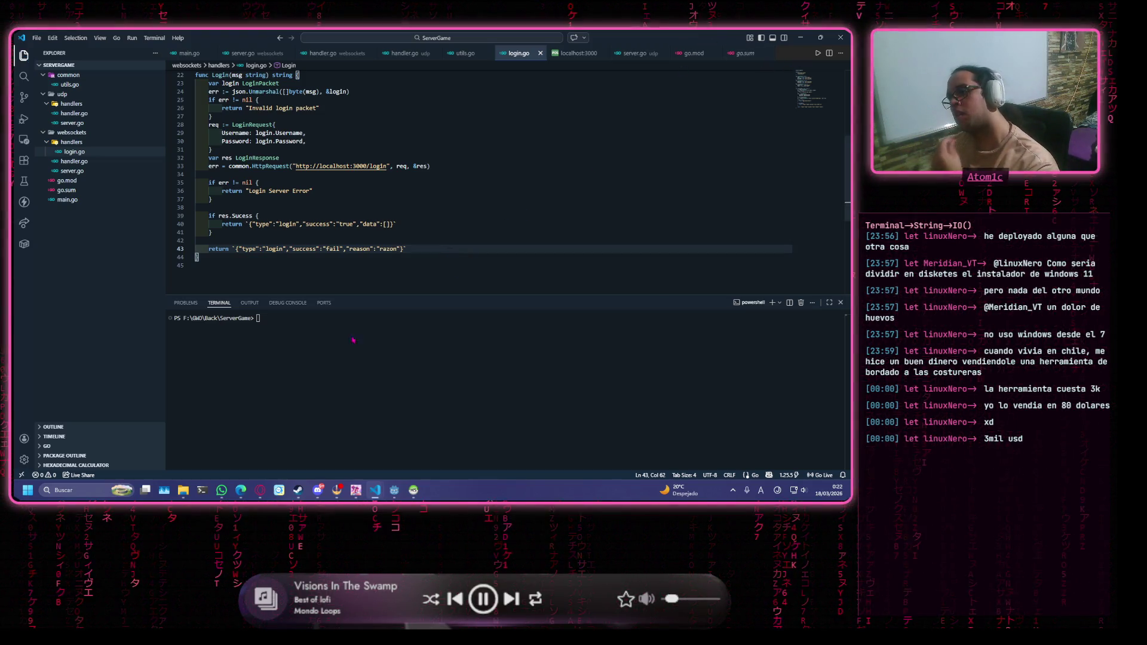
type("go run .")
key("Return")
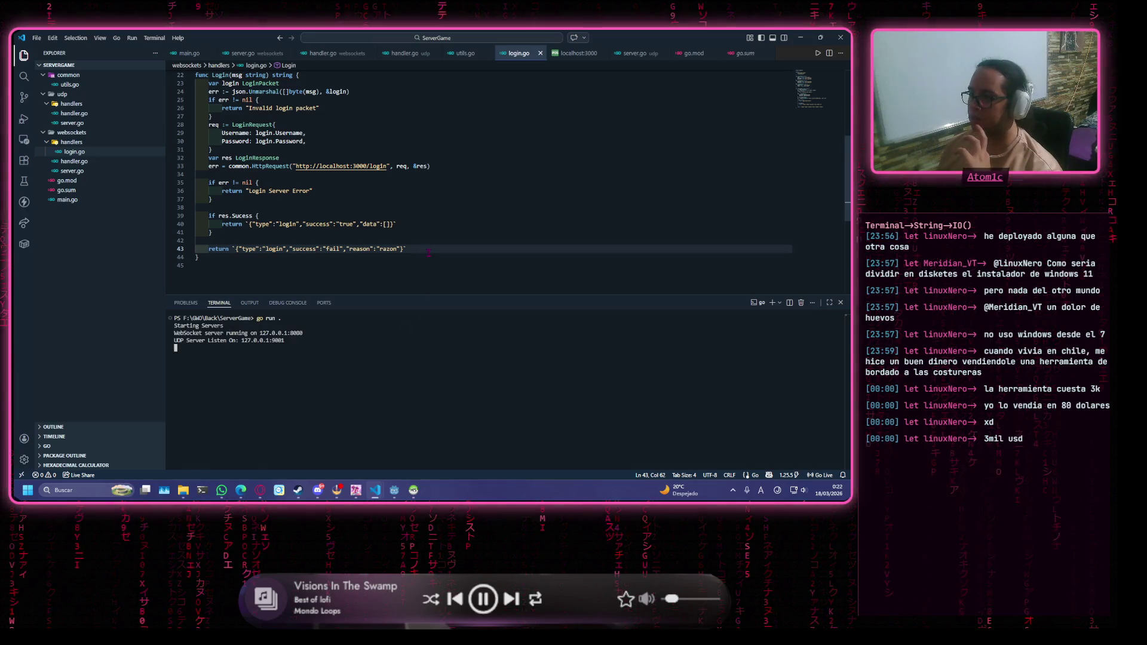
mouse_move(394, 490)
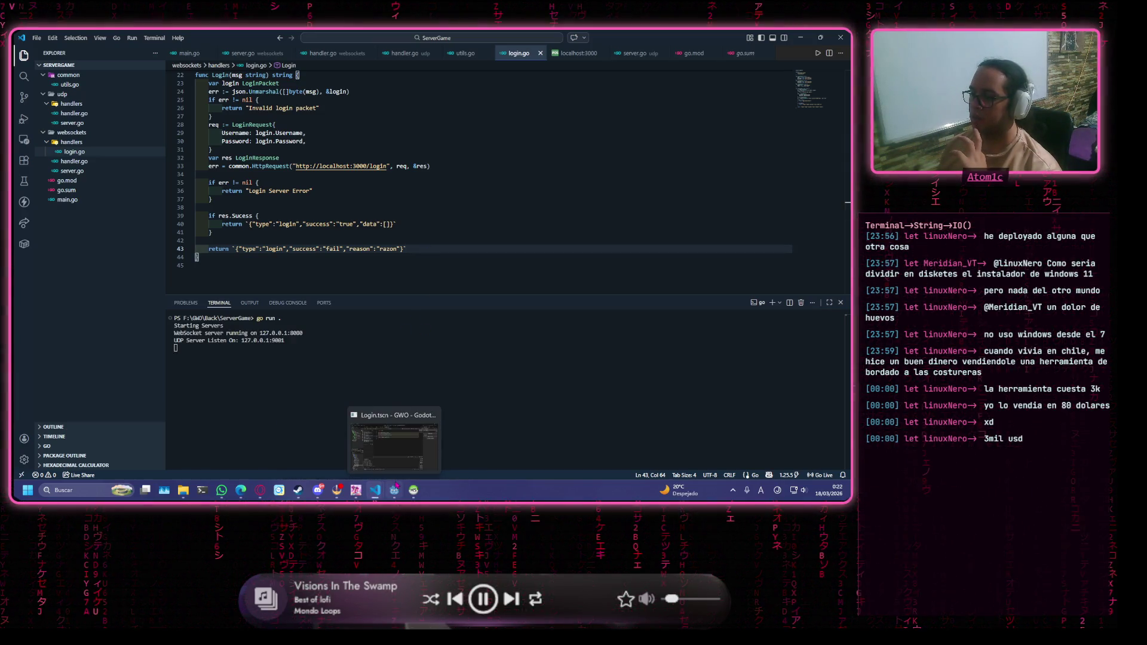
left_click(419, 456)
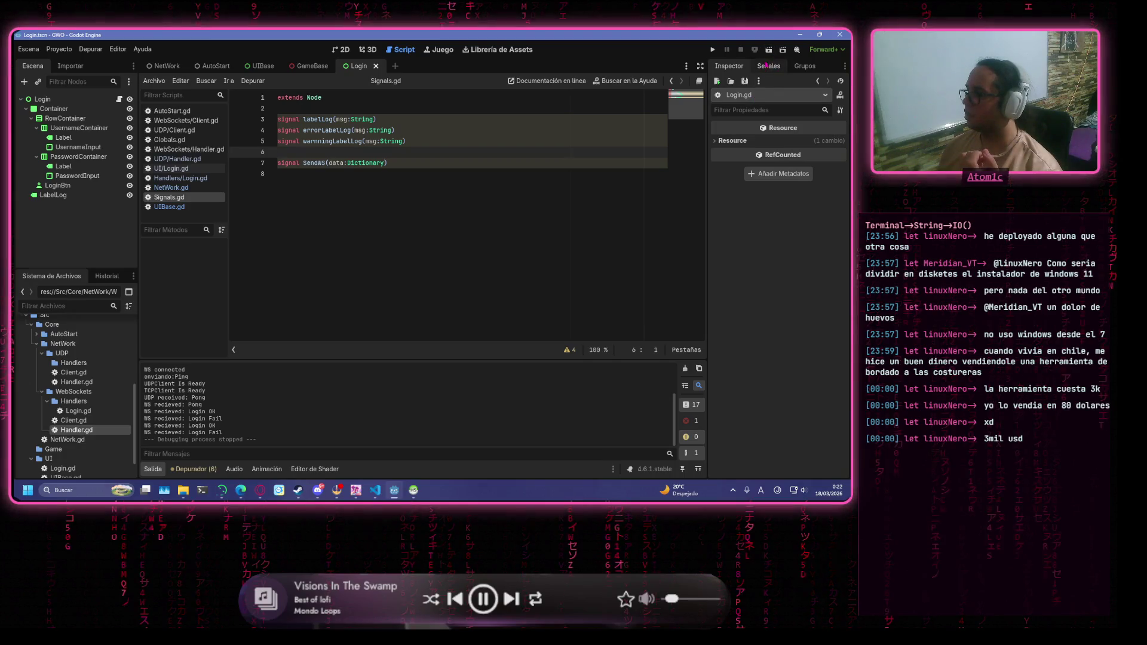
left_click(712, 49)
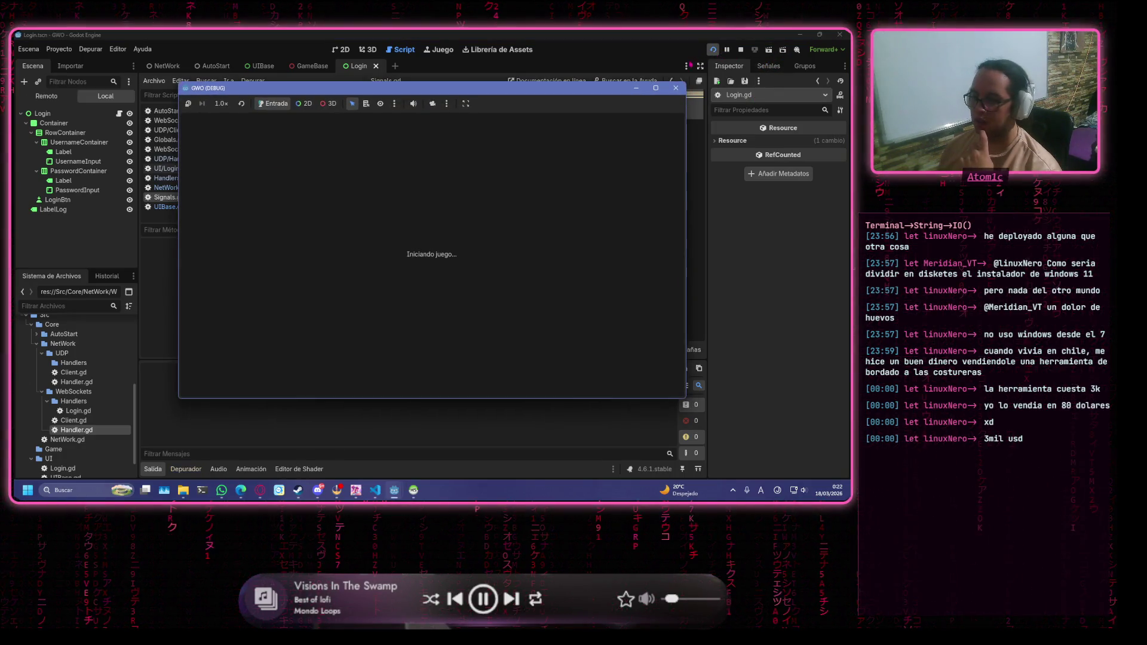
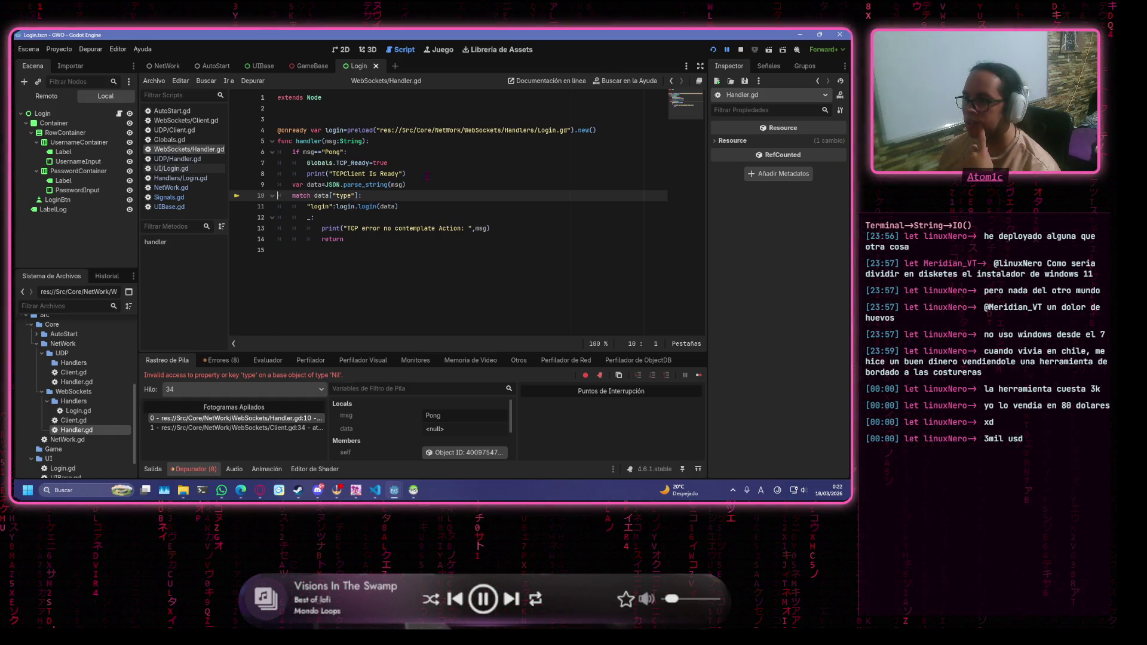
- Add a 'return' line after the TCPClient Is Ready print in Handler.gd
left_click(447, 172)
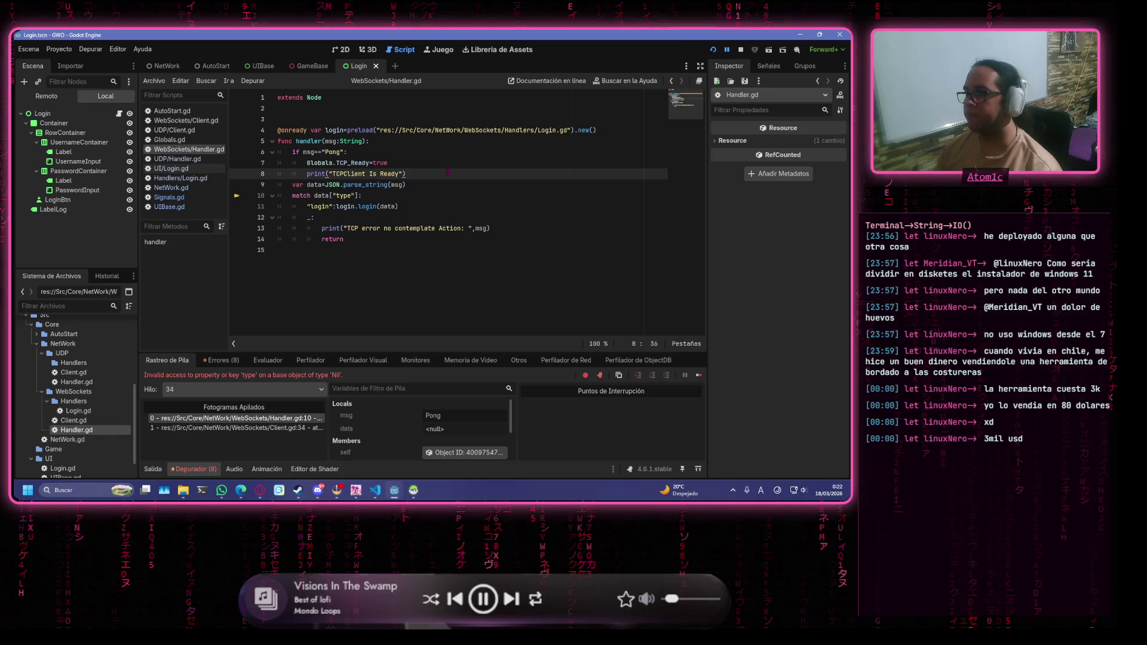
key("Return")
type("urn")
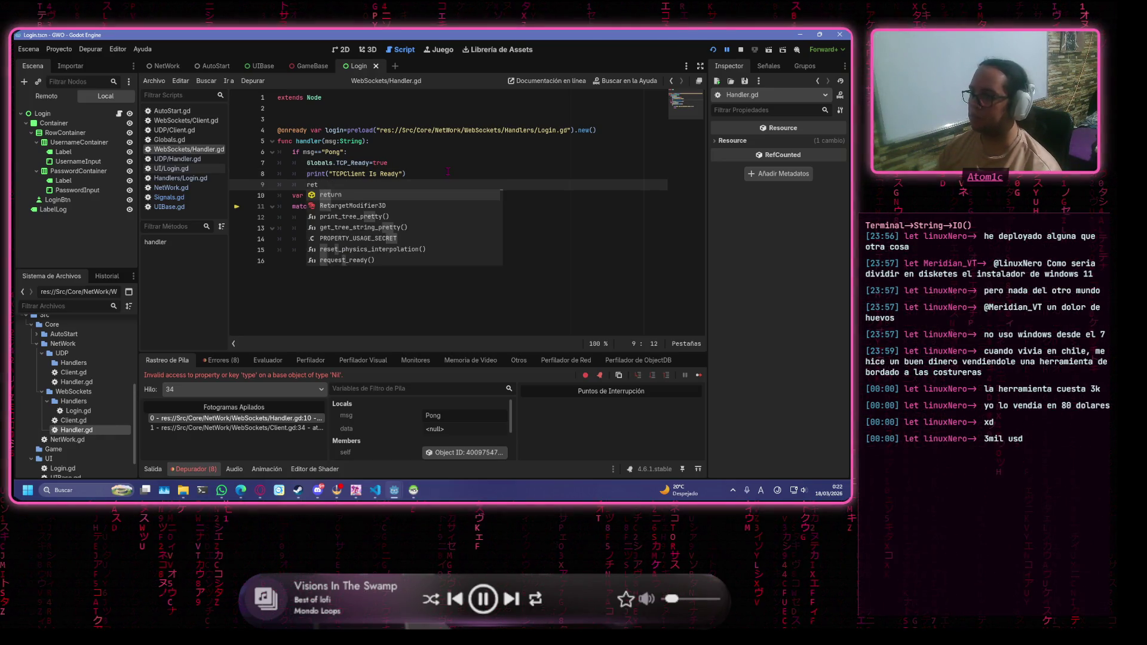
- Restart the game and submit the login form with a test username and password
left_click(741, 49)
left_click(713, 51)
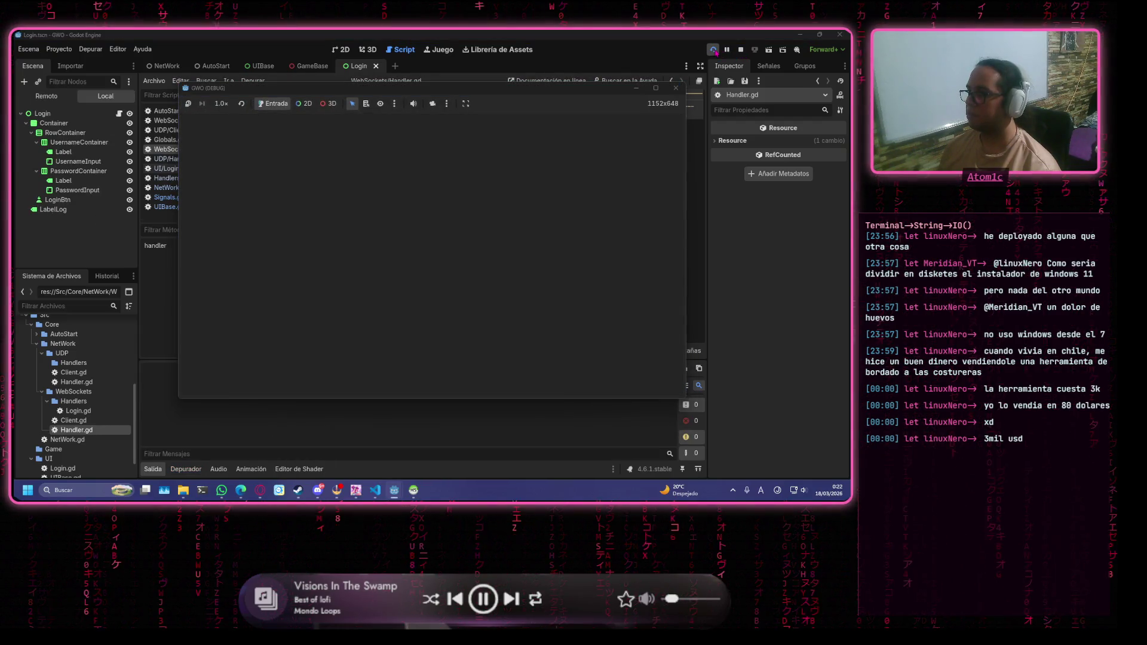
left_click(435, 246)
type("wae")
key("BackSpace")
key("BackSpace")
type("ea")
left_click(424, 262)
type("1234")
left_click(432, 294)
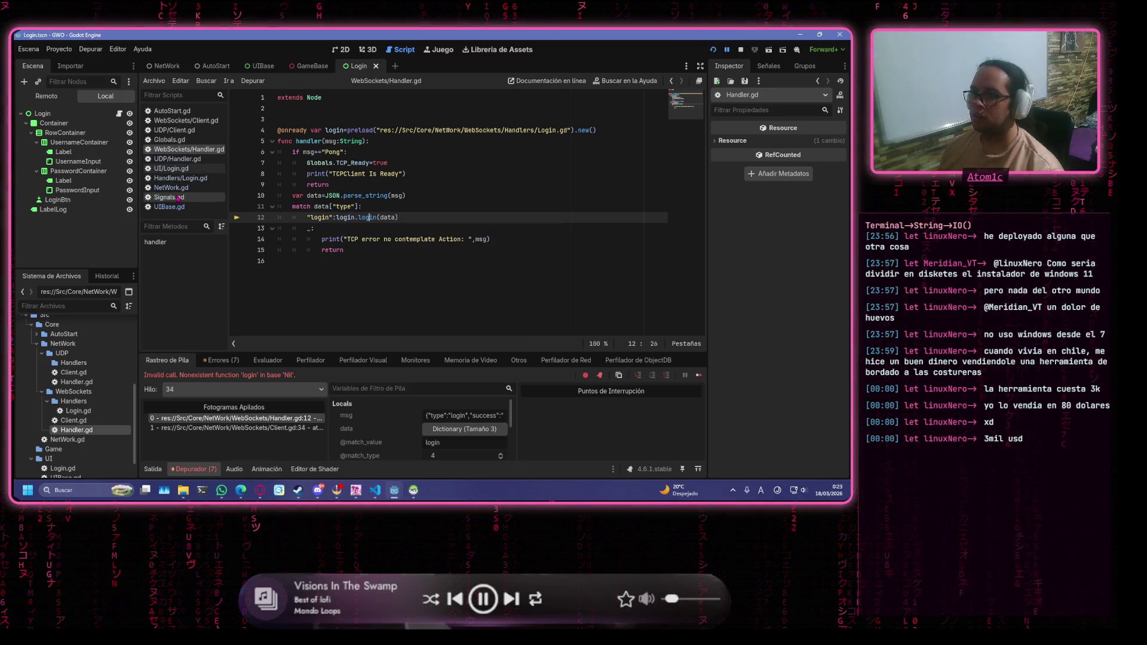
left_click(192, 169)
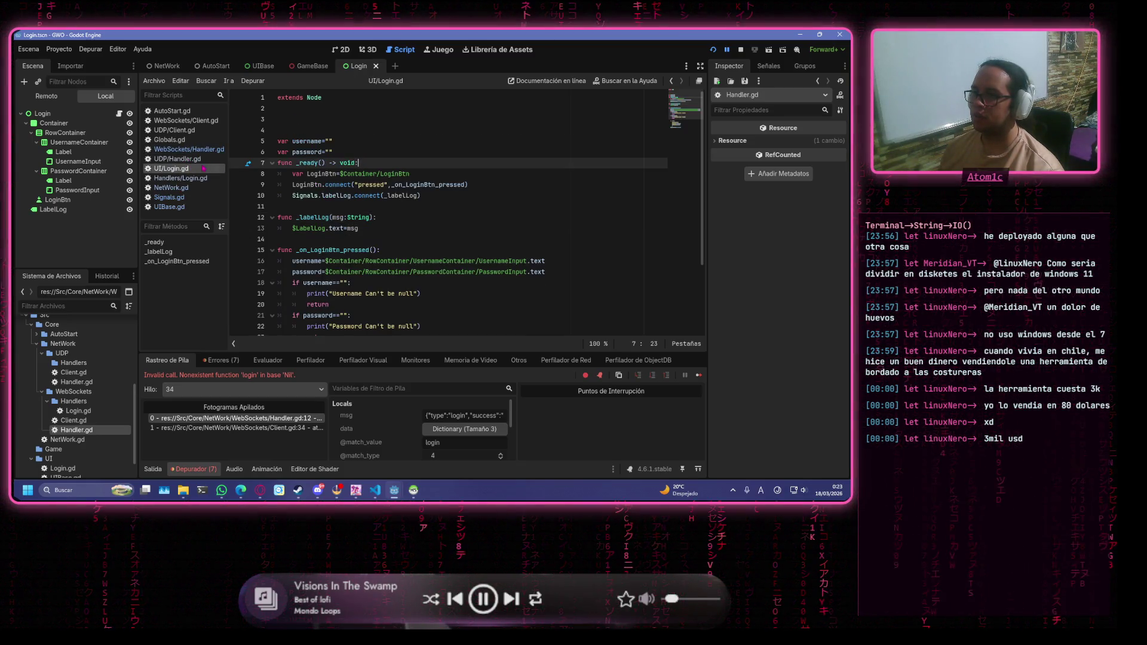
left_click(192, 180)
left_click(404, 162)
left_click(320, 119)
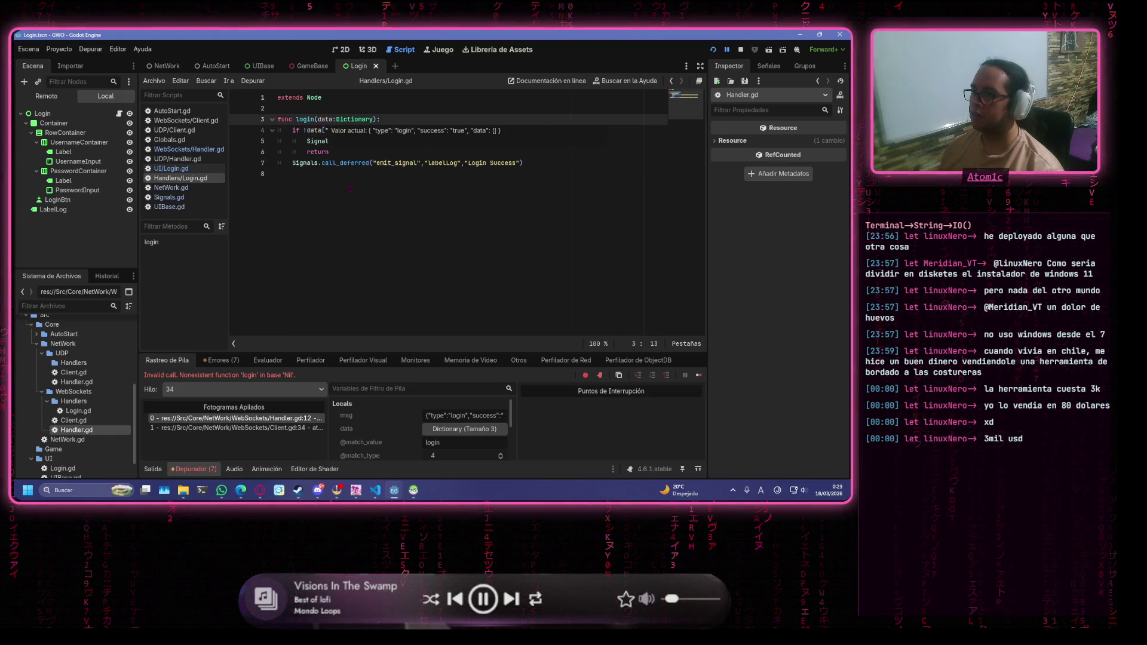
left_click(213, 168)
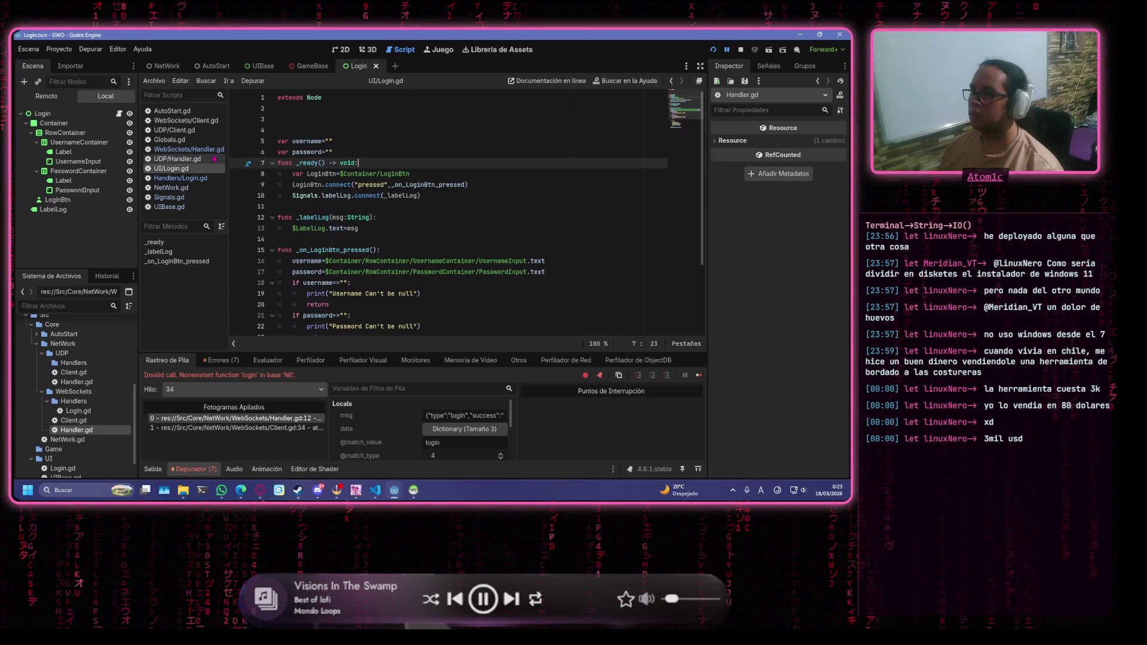
left_click(181, 178)
left_click(370, 111)
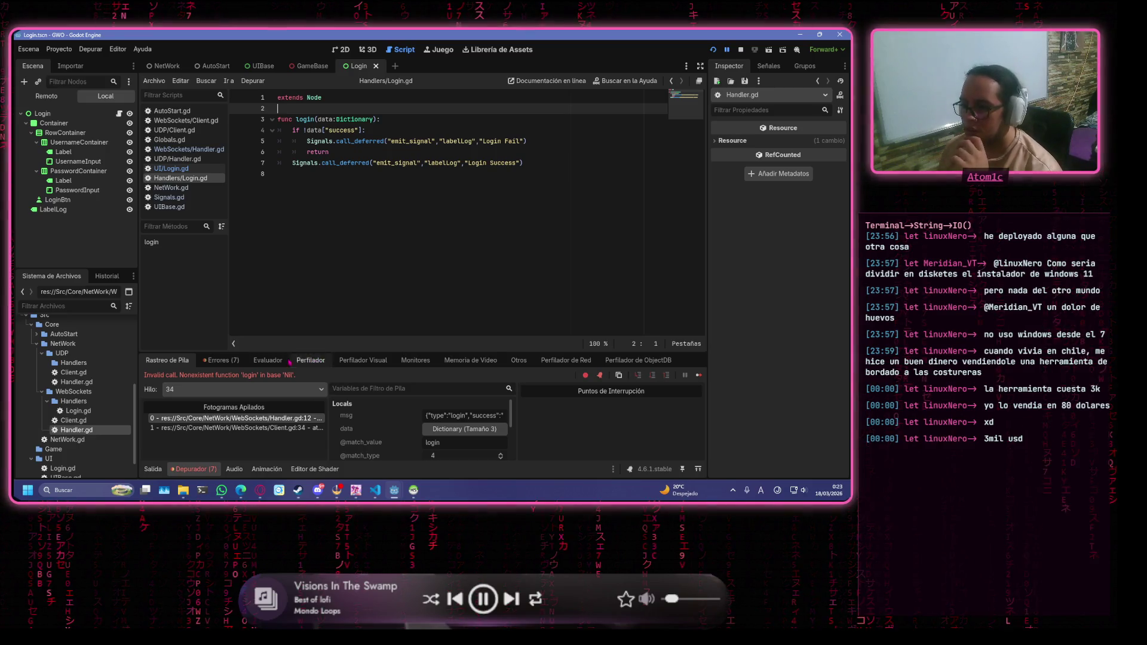
left_click(370, 184)
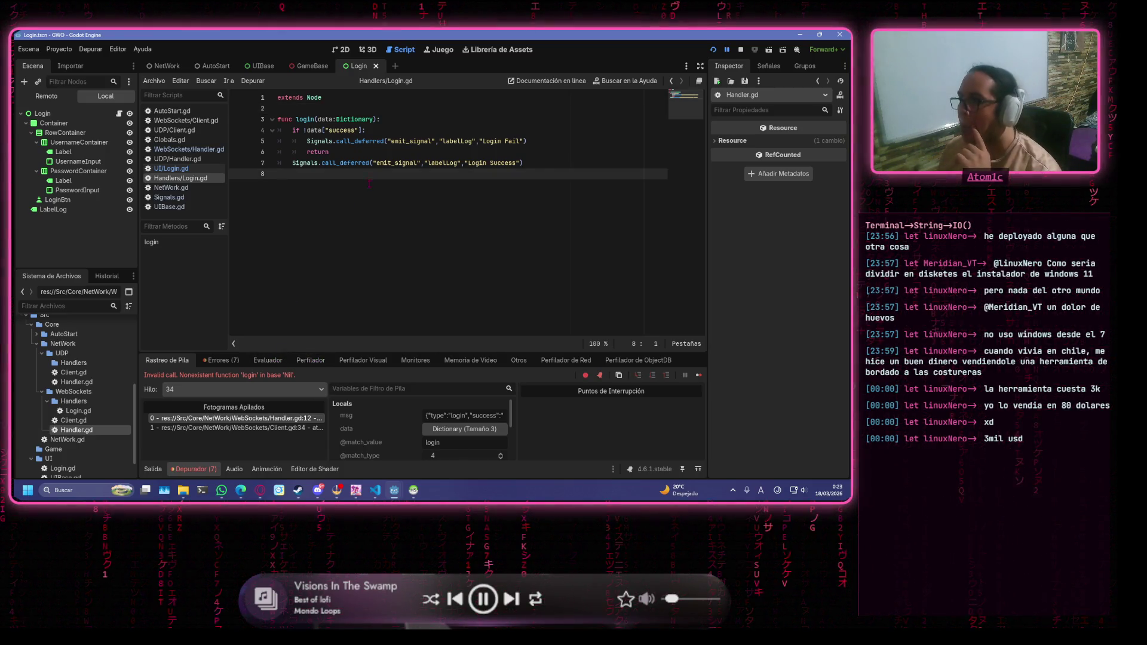
left_click(353, 152)
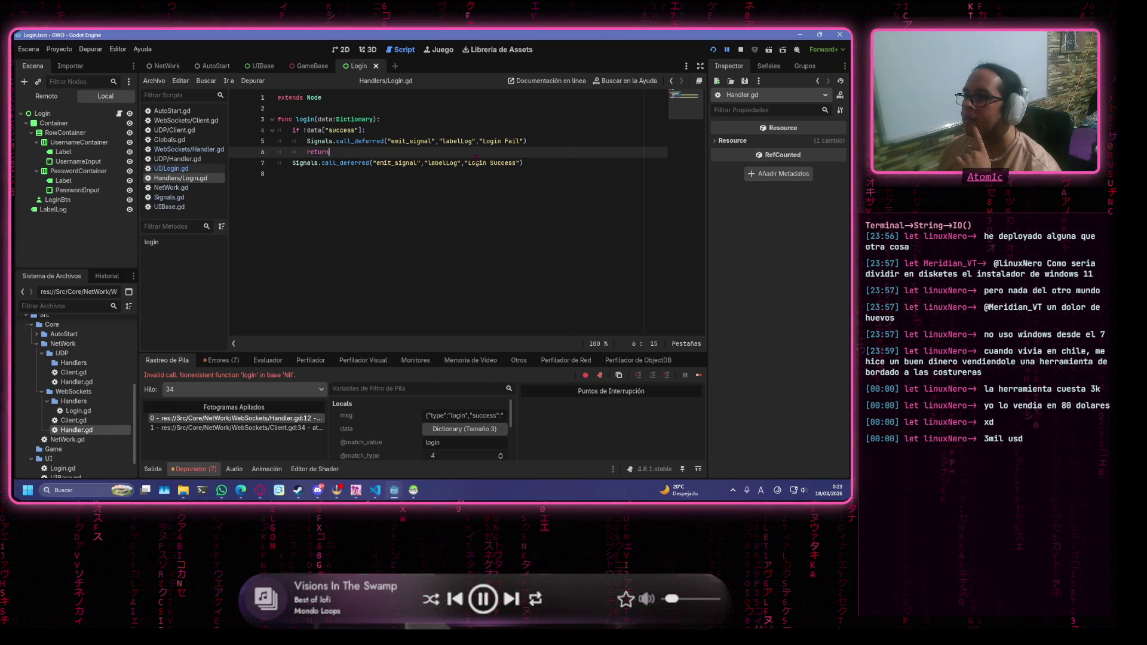
left_click(529, 162)
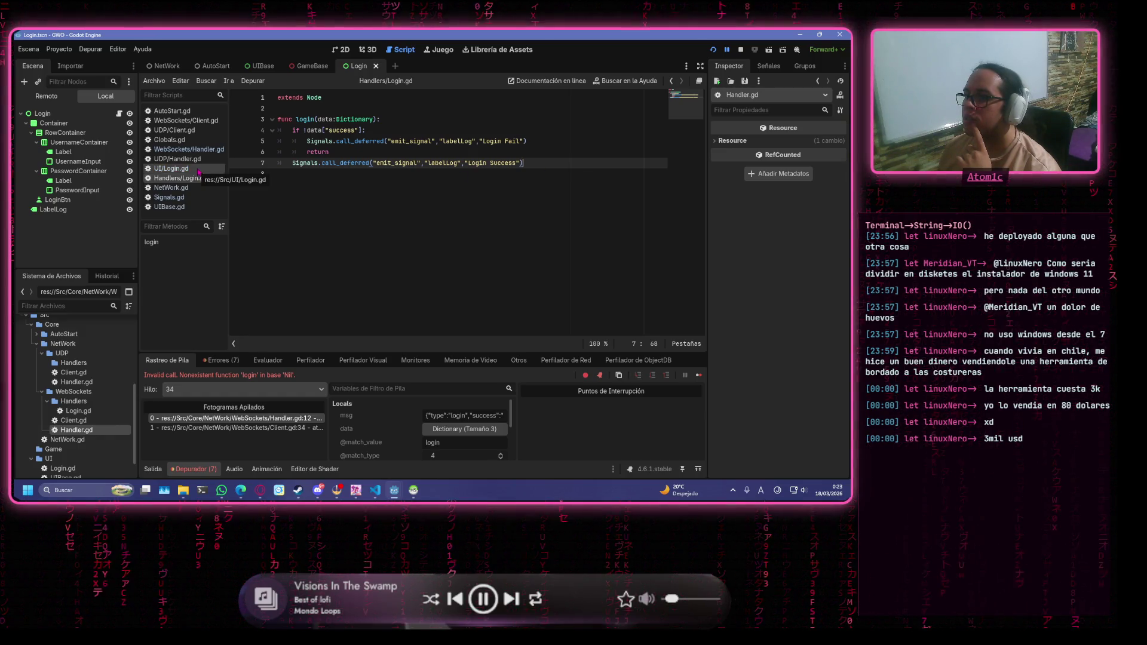
left_click(206, 151)
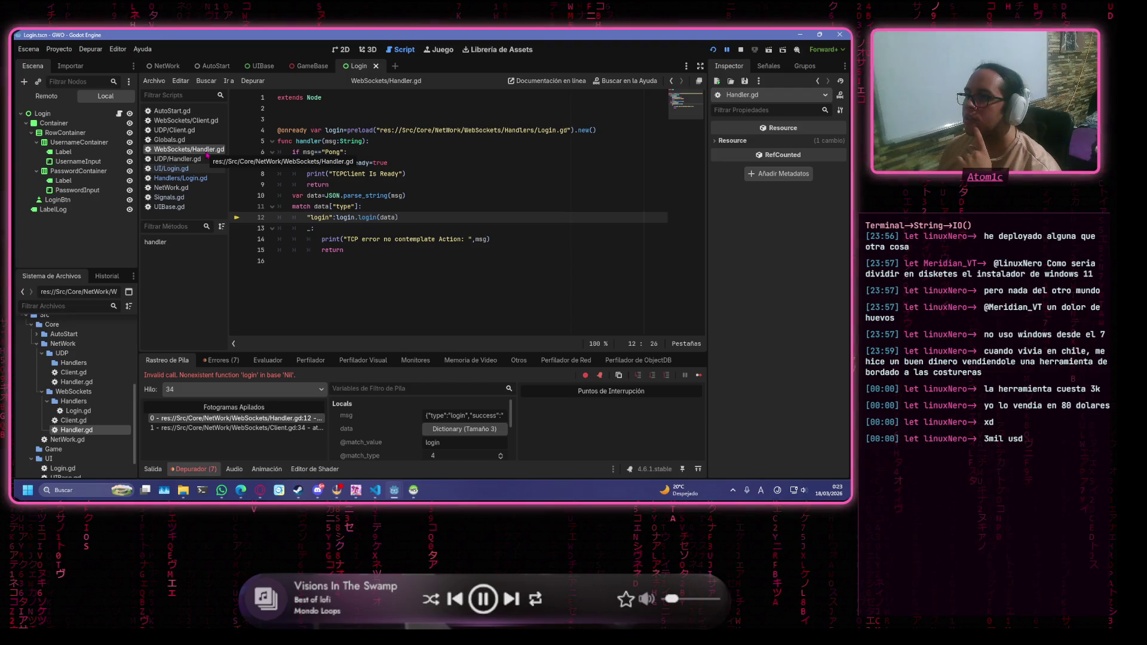
- Put Login.login(data) and 'return' on separate indented lines under the Login case, then save
key("Return")
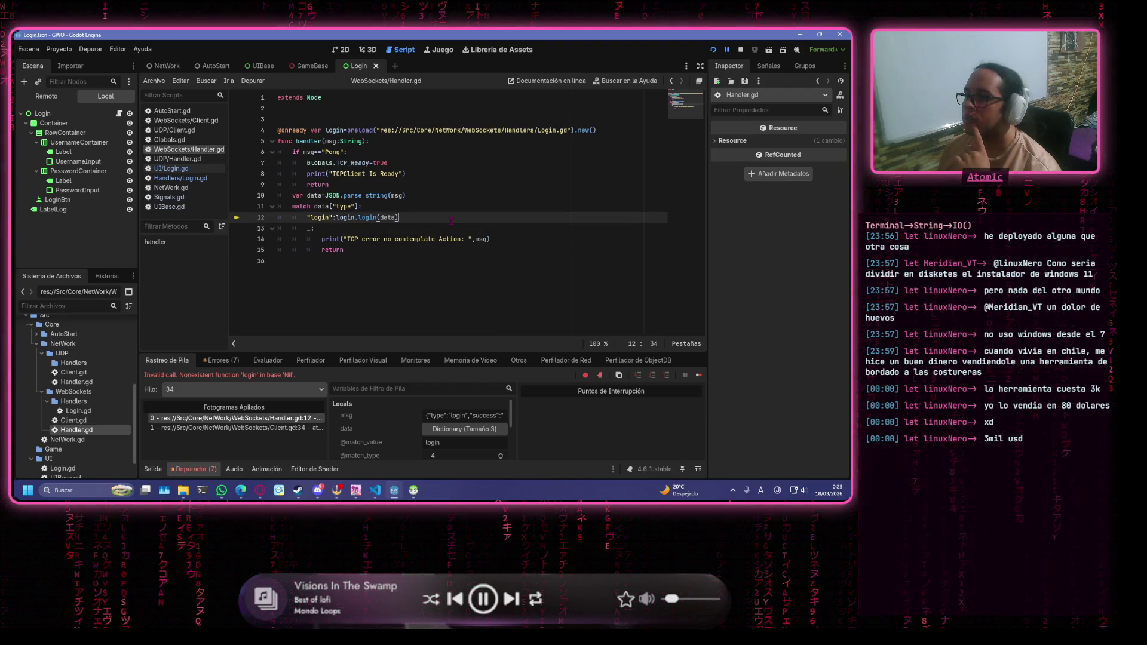
type("re")
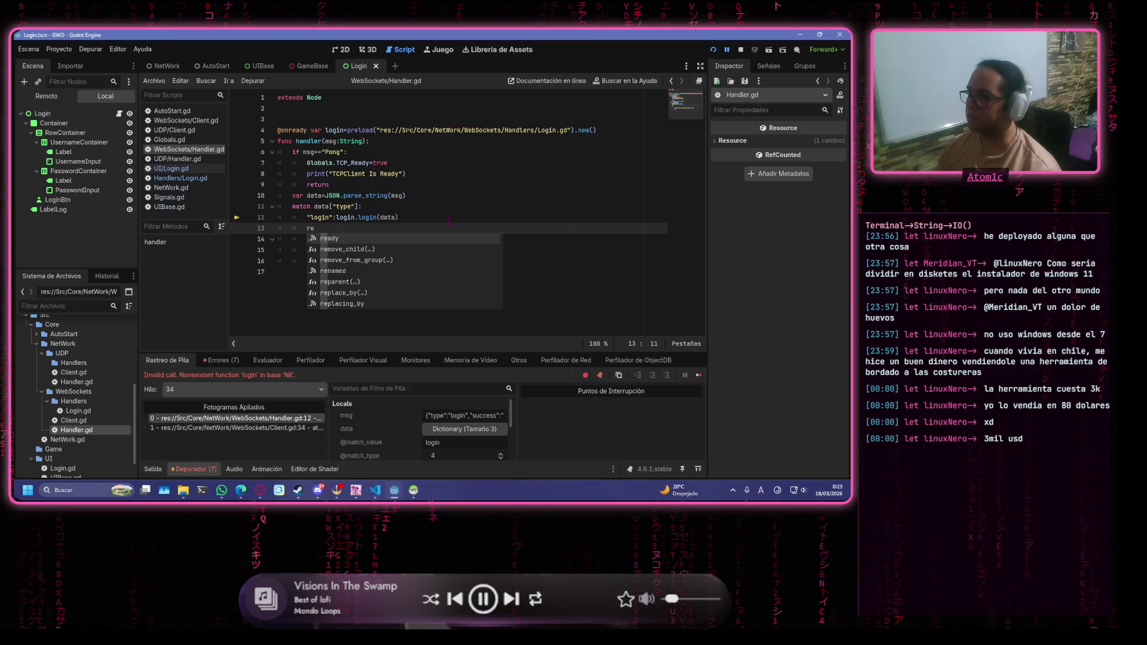
type("turn")
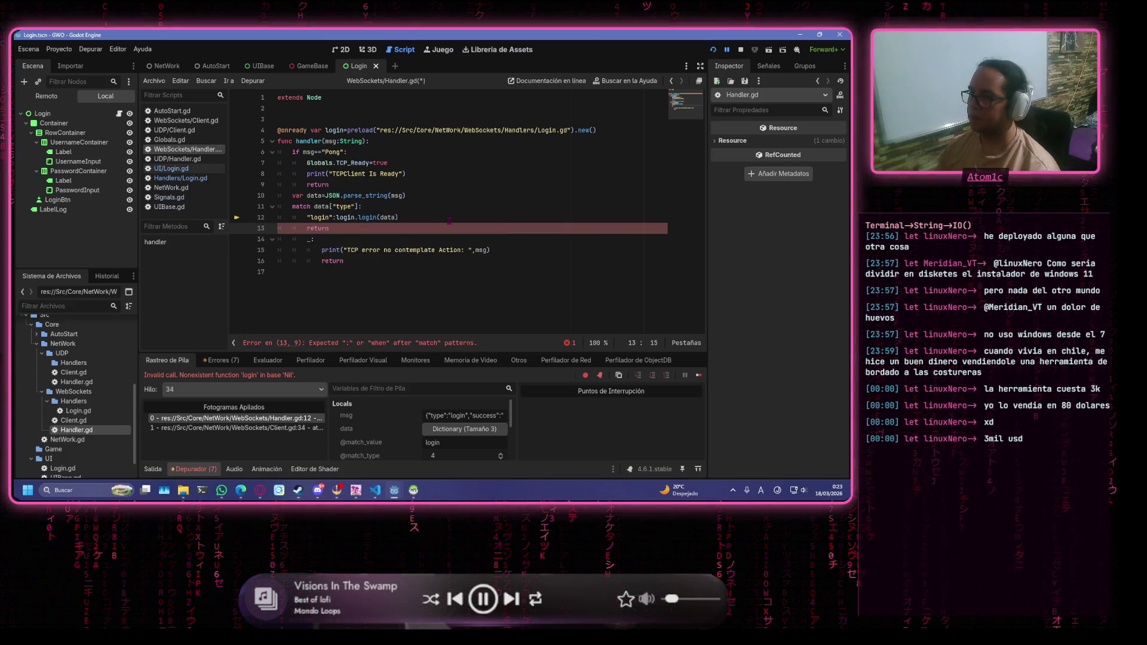
key("Home")
key("Tab")
key("Up")
key("Right")
key("Right")
key("Return")
key("ctrl+s")
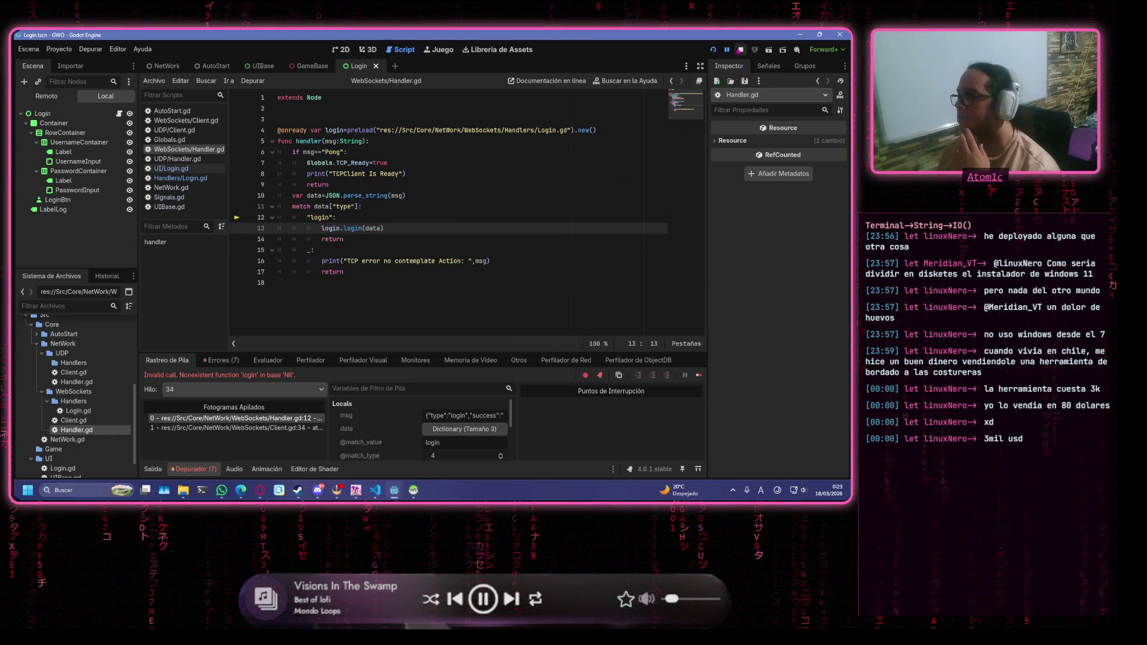
- Run the game again and submit a test username and password
left_click(712, 49)
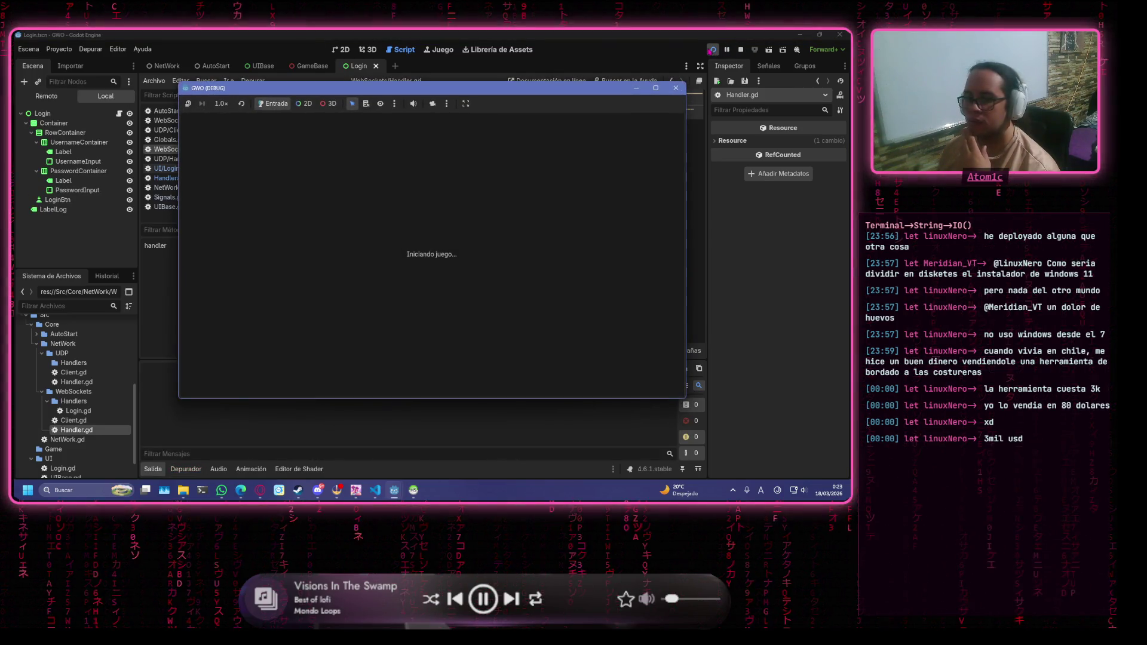
left_click(434, 243)
type("w")
left_click(424, 263)
type("1234")
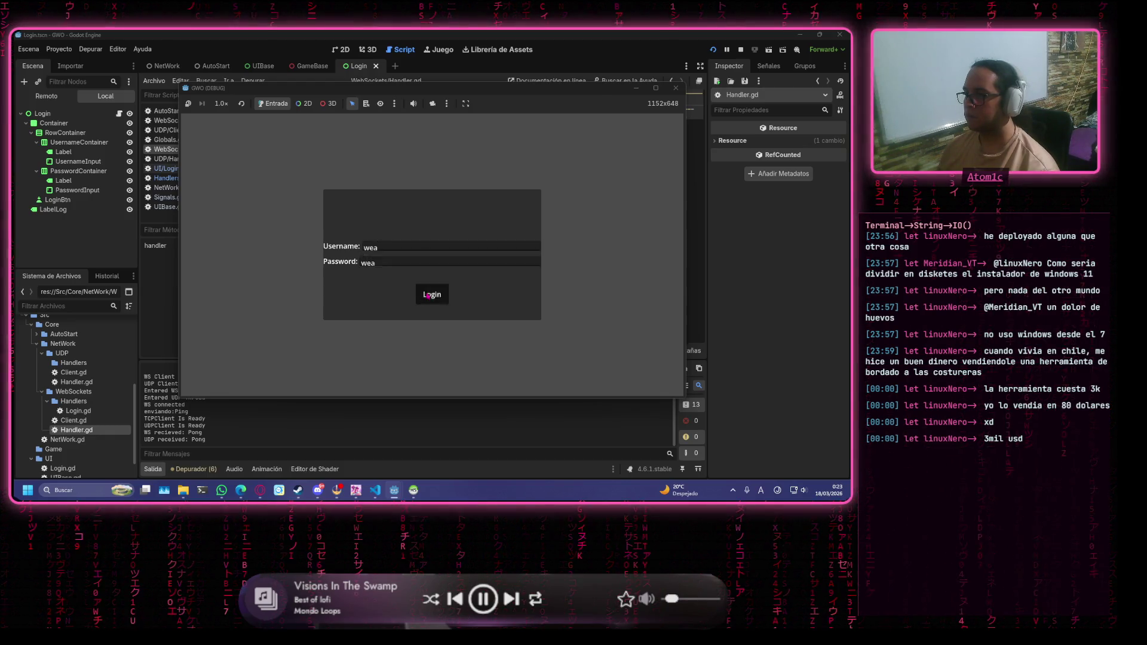
left_click(429, 292)
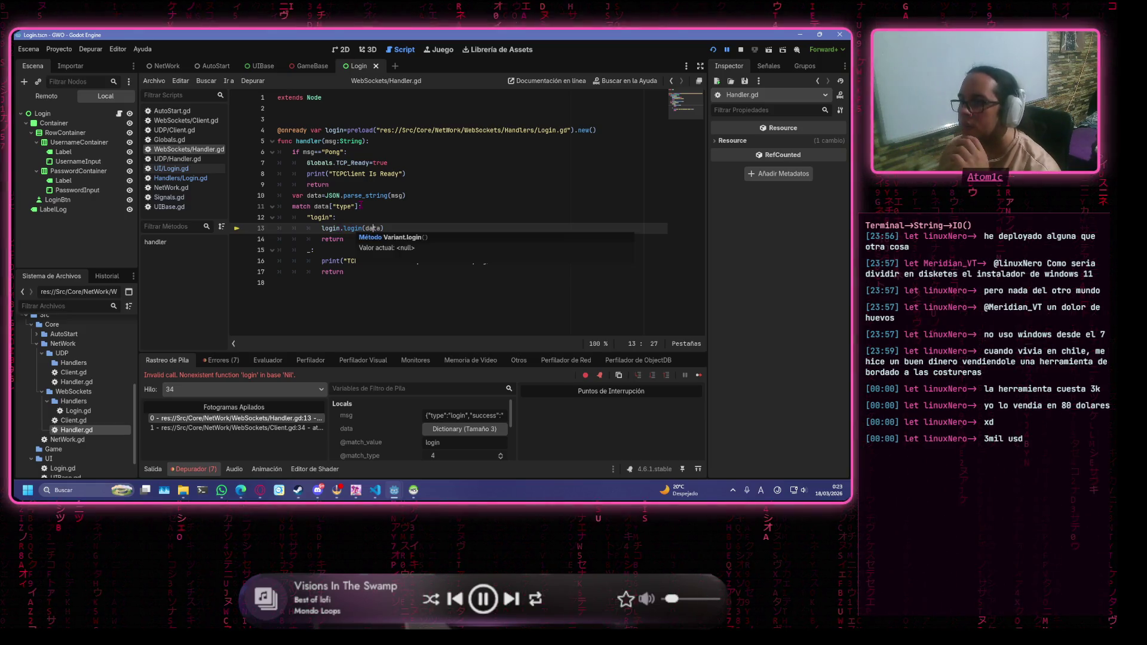
- Show the Errores list with the invalid 'login' call on a Nil base
left_click(369, 173)
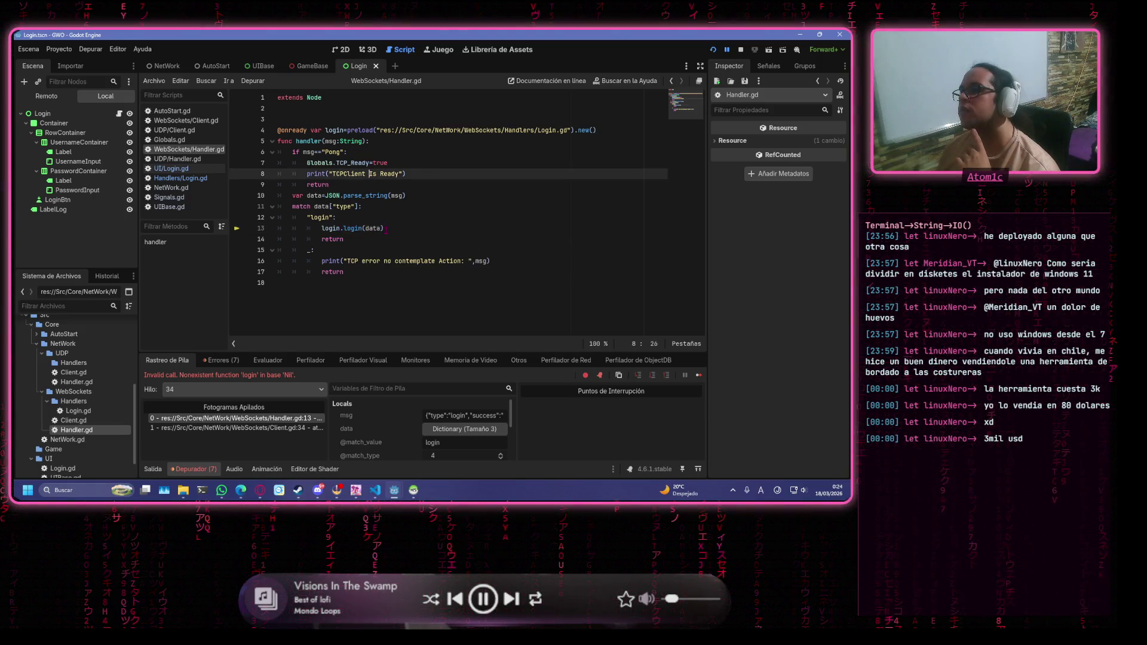
mouse_move(554, 128)
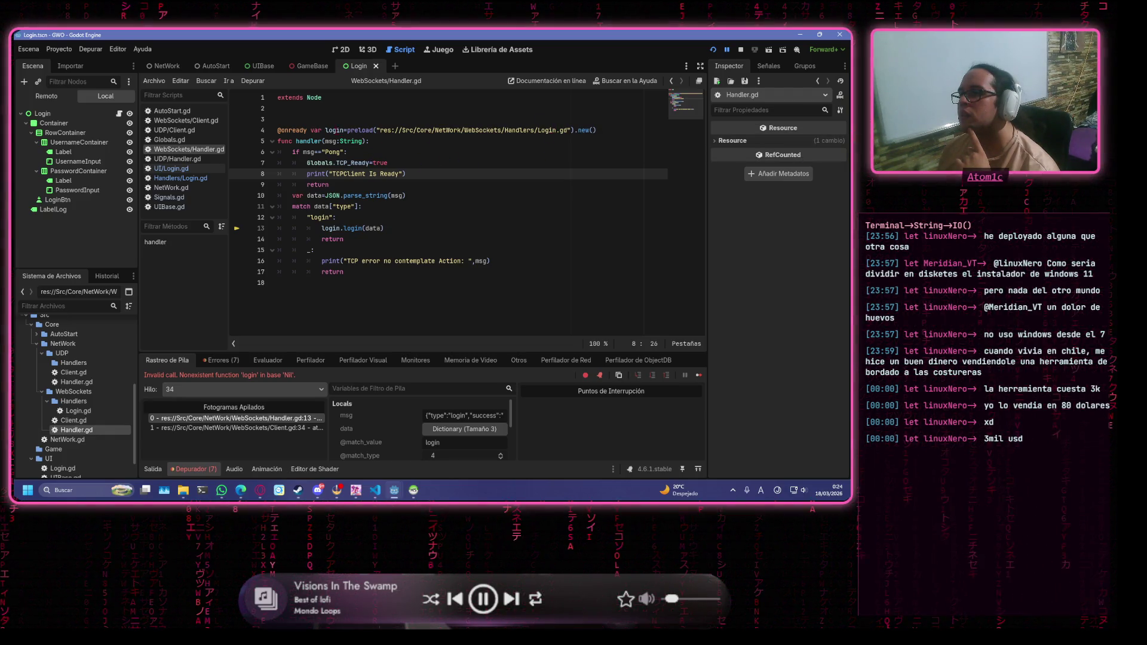
mouse_move(353, 229)
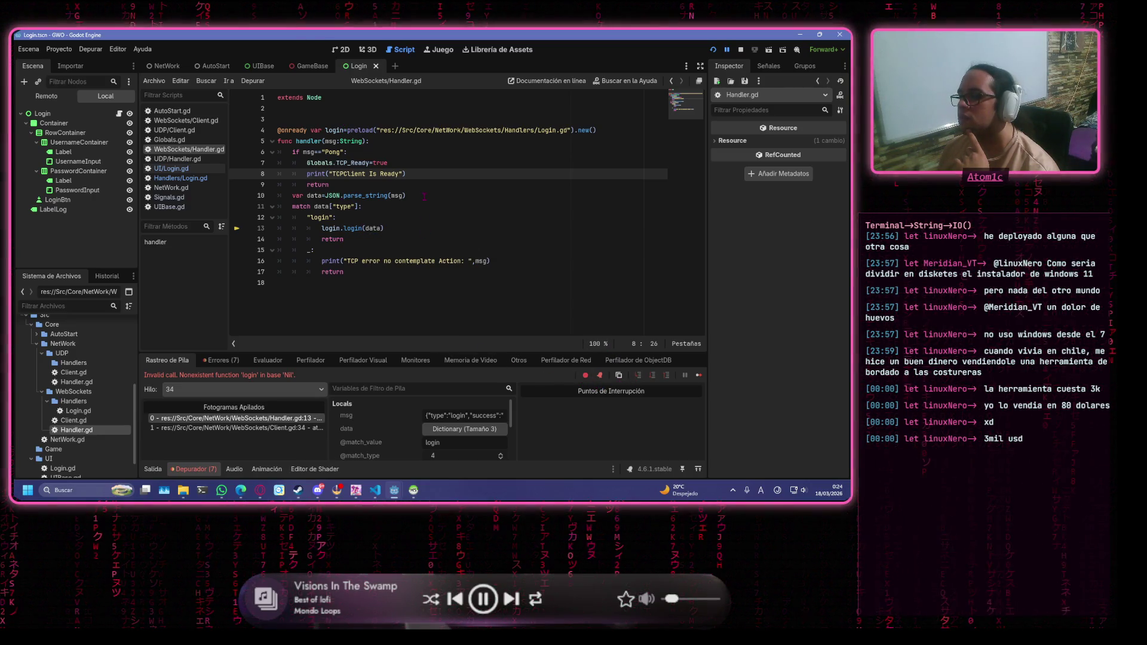
left_click(222, 360)
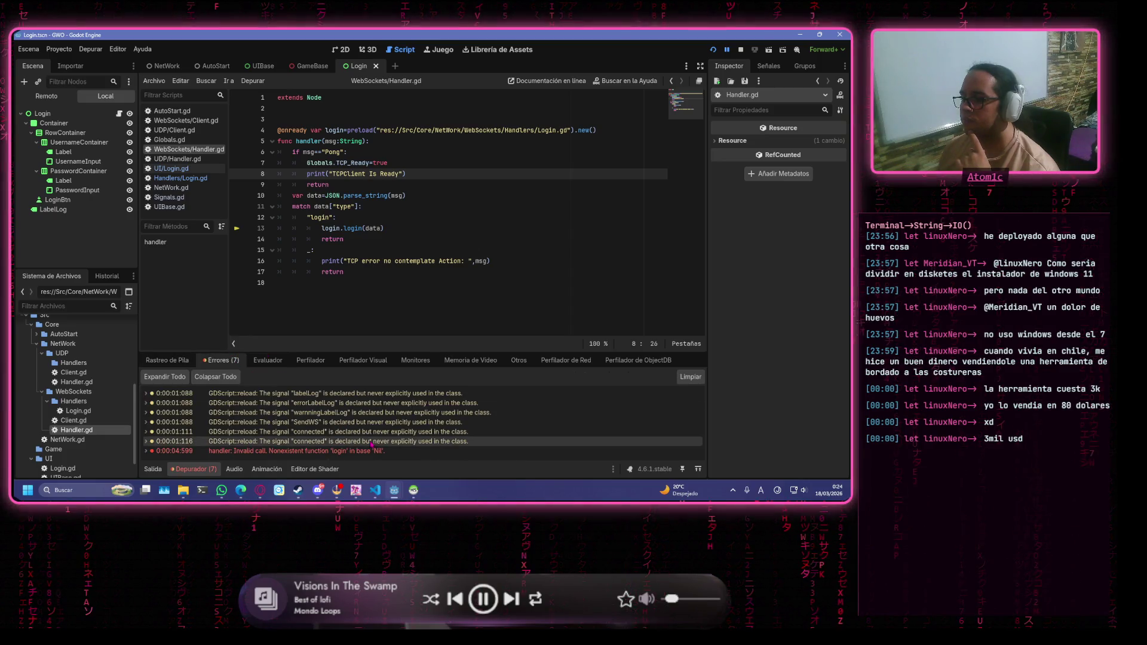
mouse_move(383, 454)
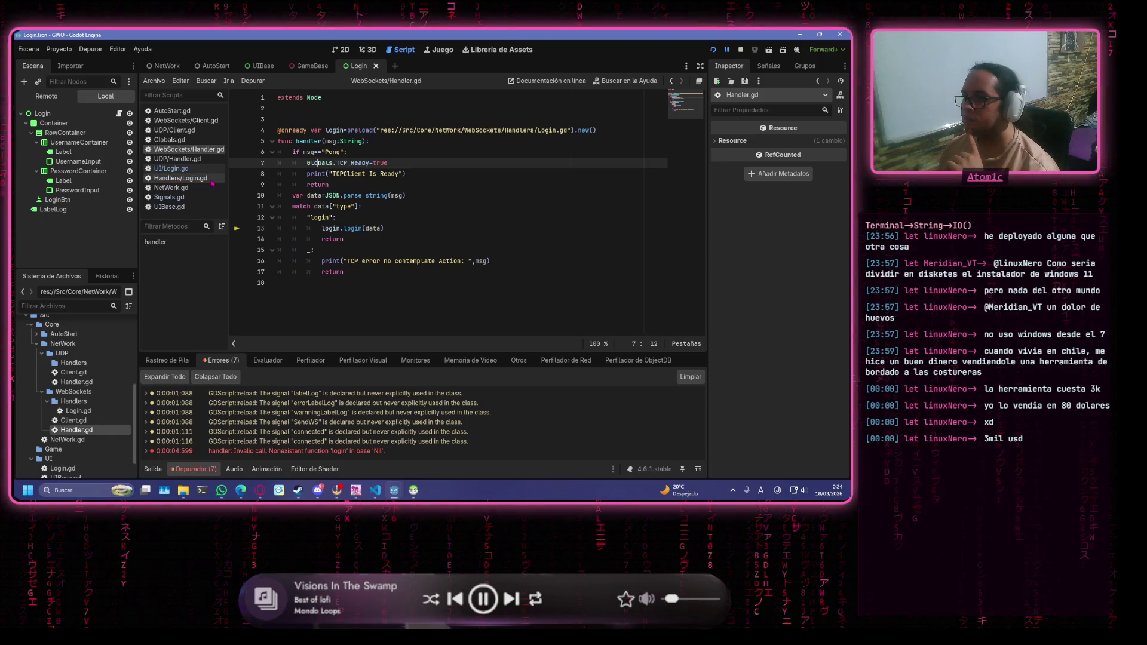
- Inspect Handlers/Login.gd, UI/Login.gd and WebSockets/Handler.gd to trace the Nil login error
left_click(180, 178)
left_click(394, 130)
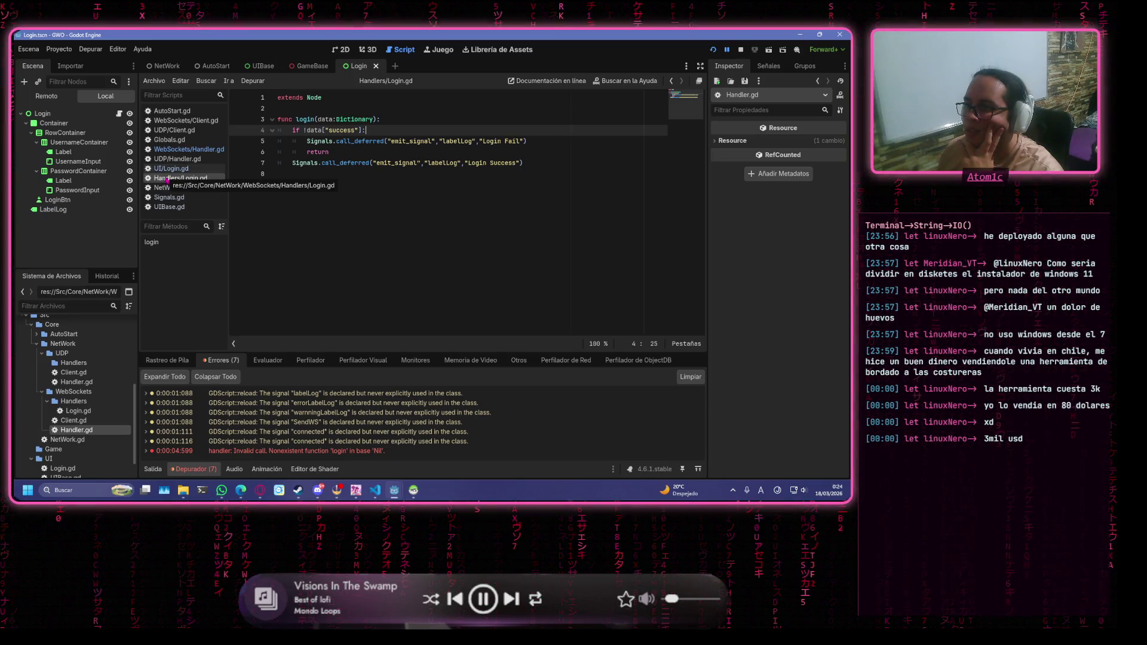
left_click(207, 170)
left_click(213, 151)
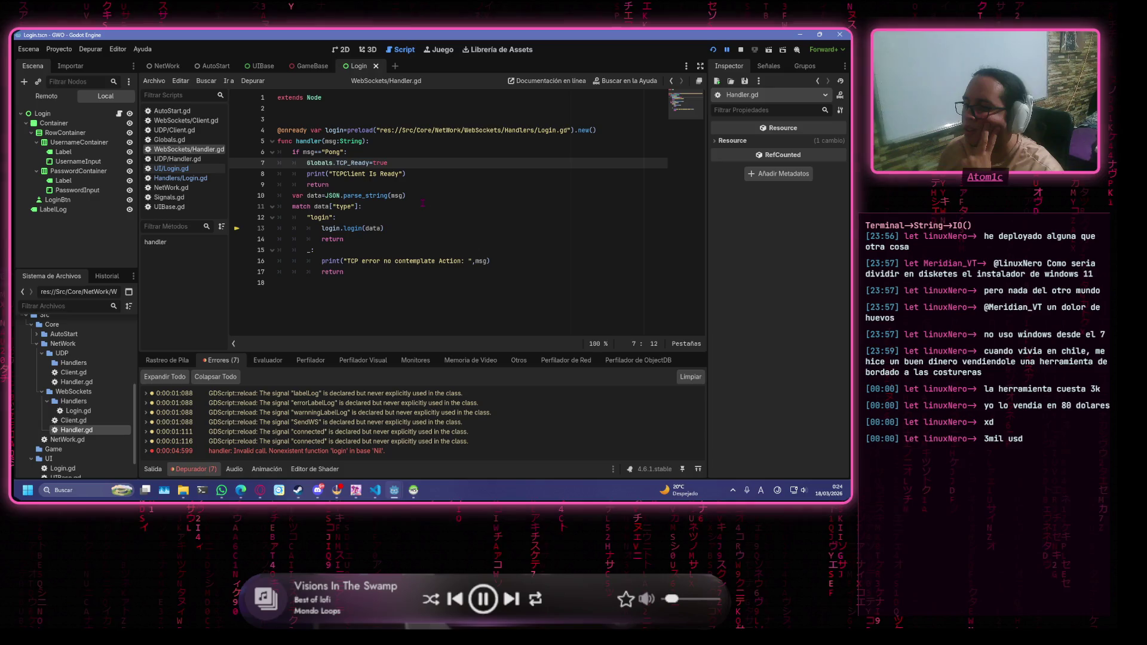
mouse_move(422, 453)
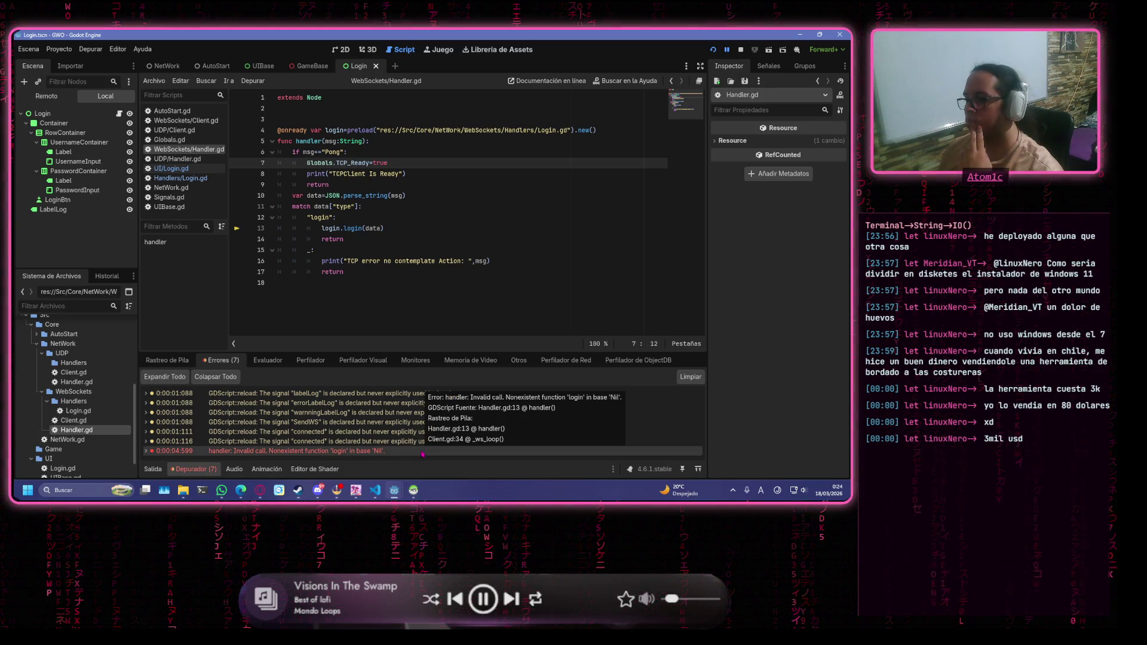
left_click(561, 163)
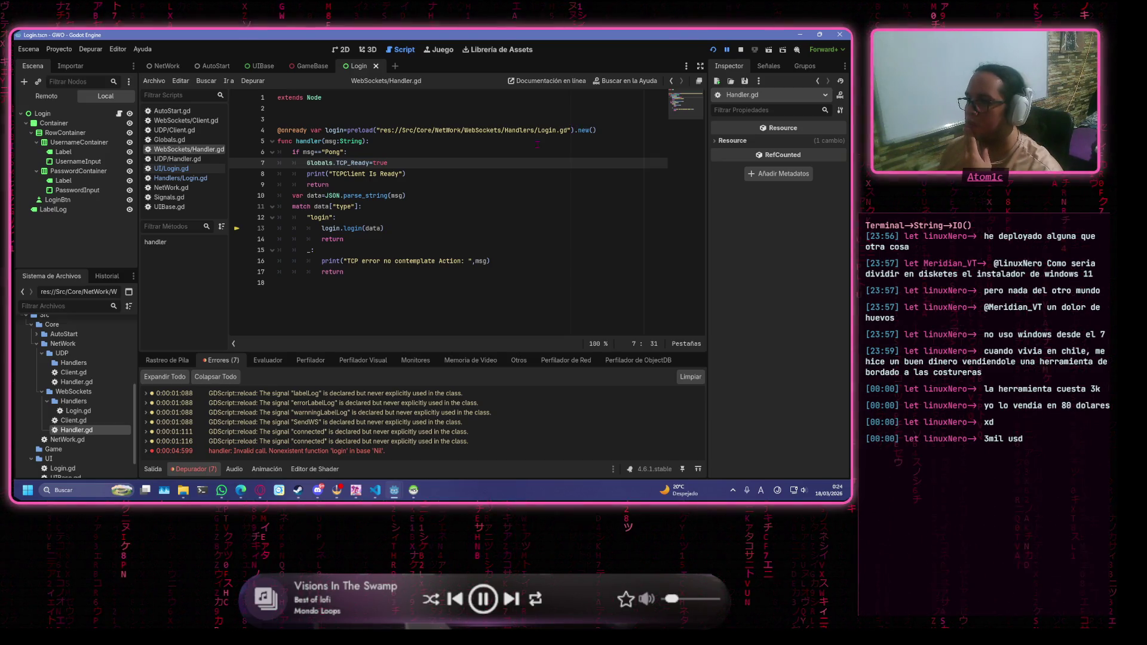
left_click(634, 129)
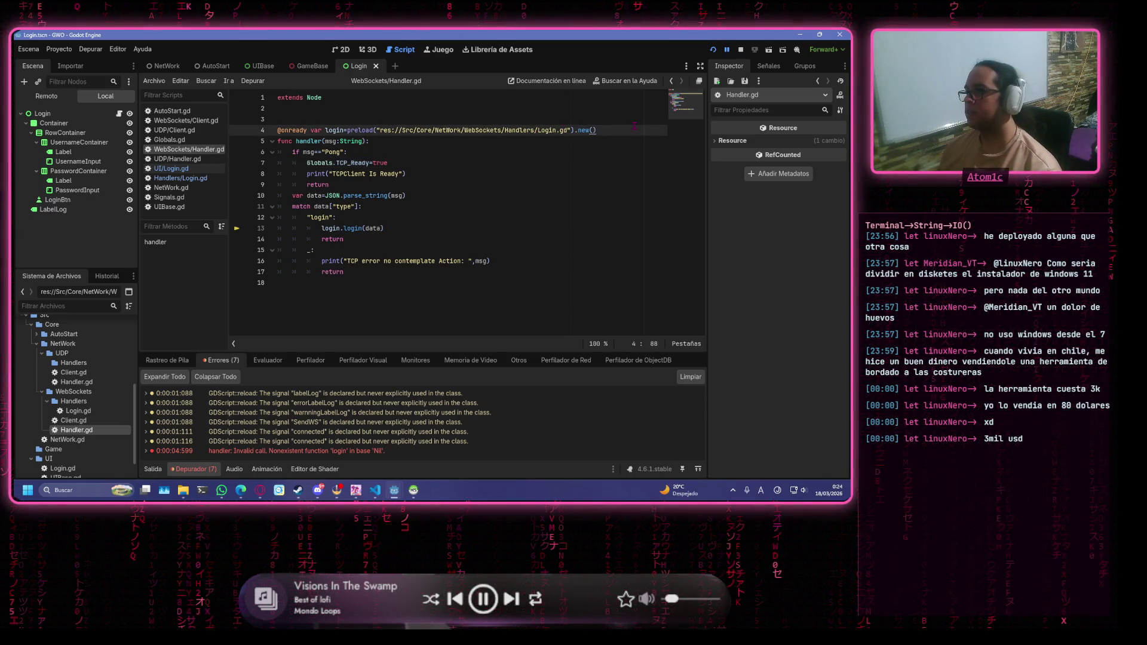
- Insert add_child(login) under the "login": case in Handler.gd
left_click(637, 144)
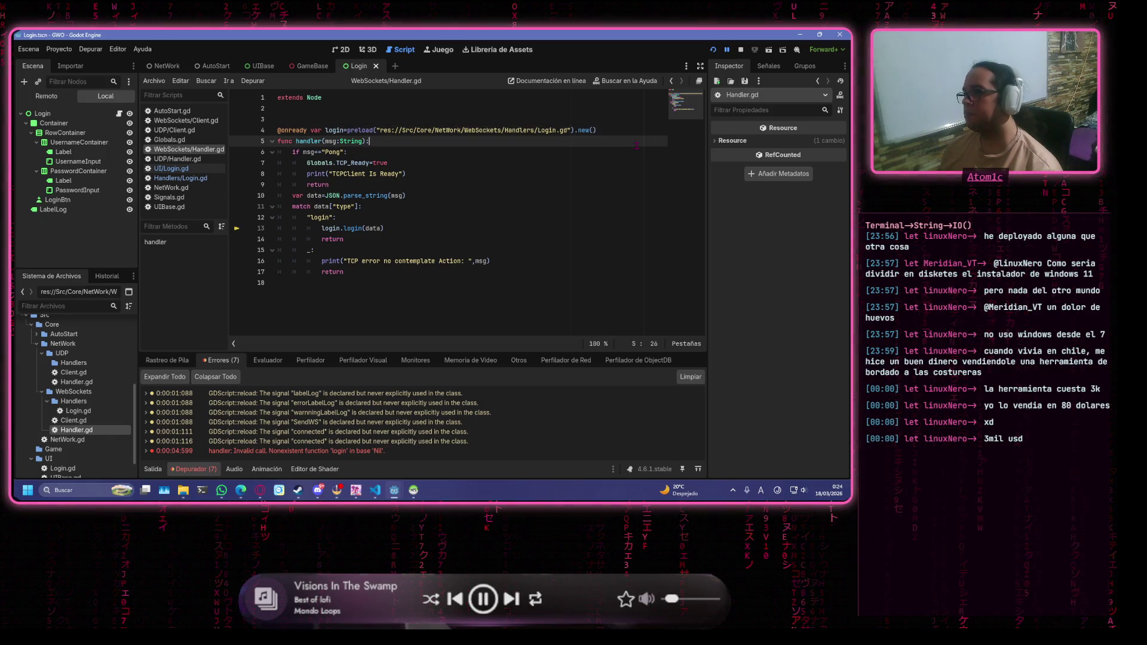
key("Return")
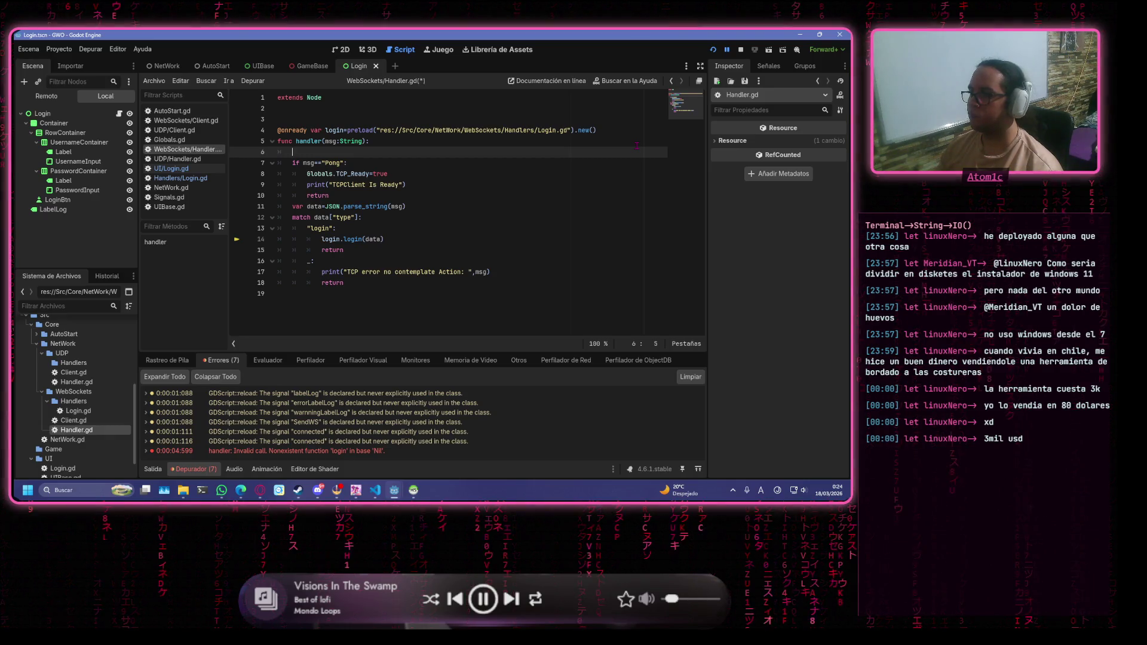
key("BackSpace")
key("BackSpace")
key("BackSpace")
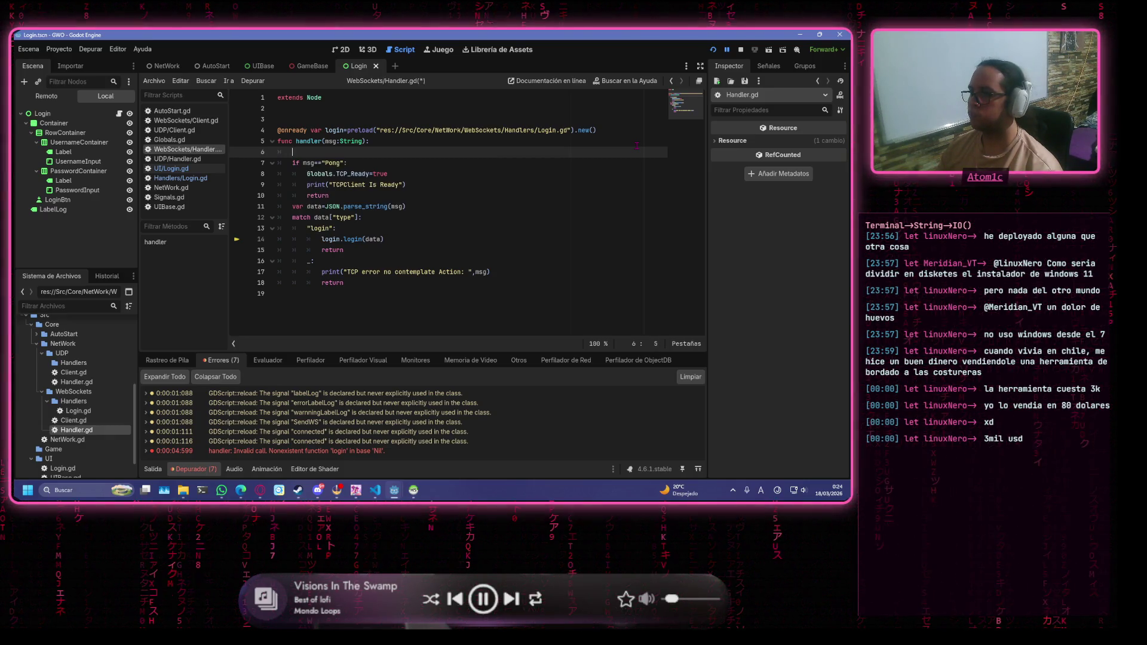
key("BackSpace")
key("Down")
key("Down")
key("Down")
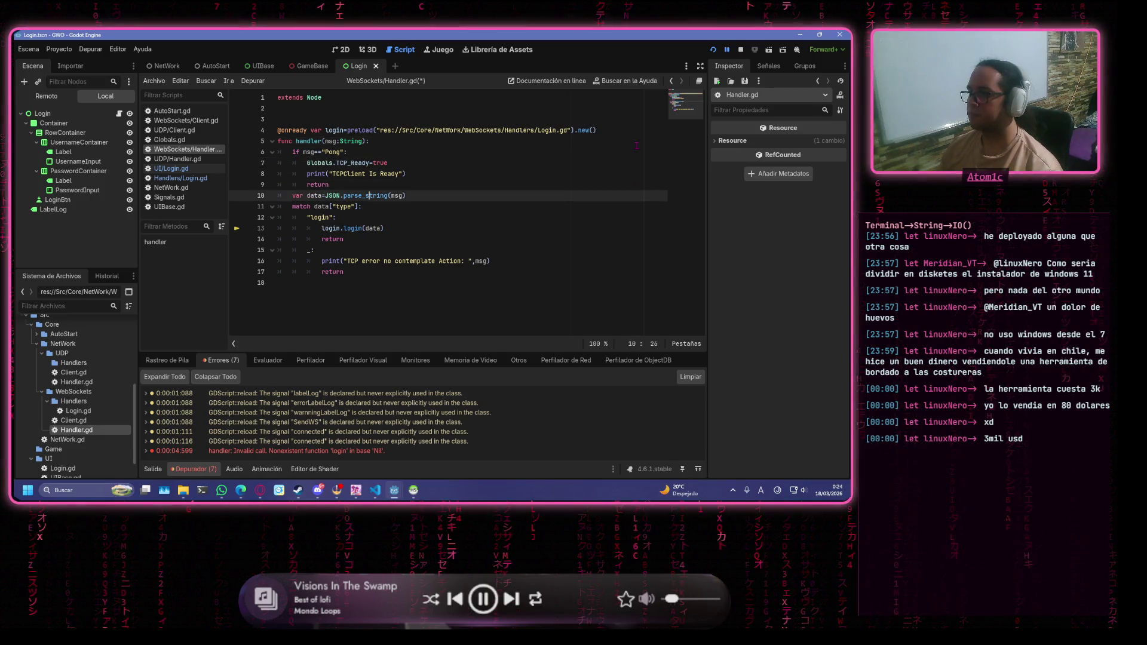
key("Return")
key("BackSpace")
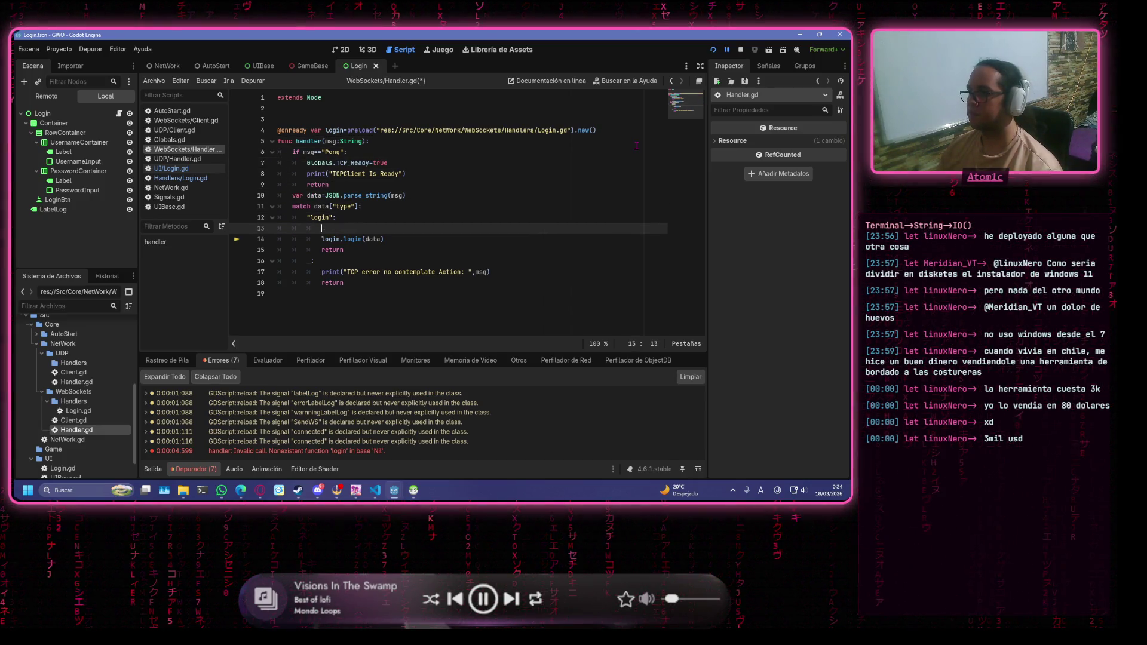
key("Return")
type("login")
- Save Handler.gd and run the game, focusing the Username field
key("ctrl+s")
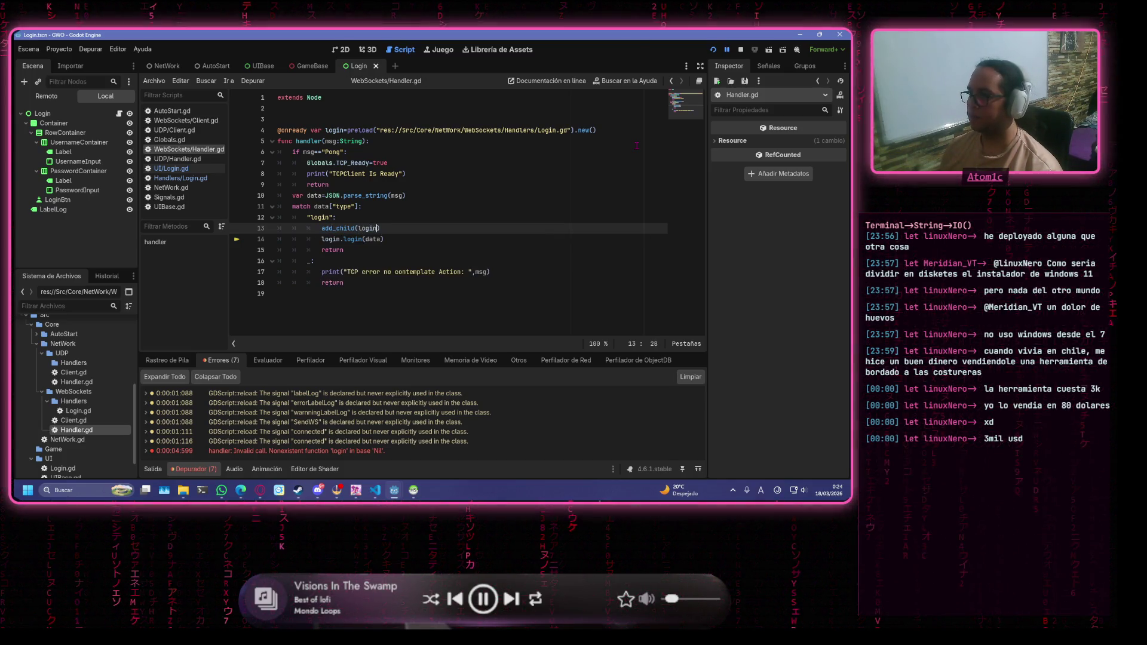
left_click(713, 49)
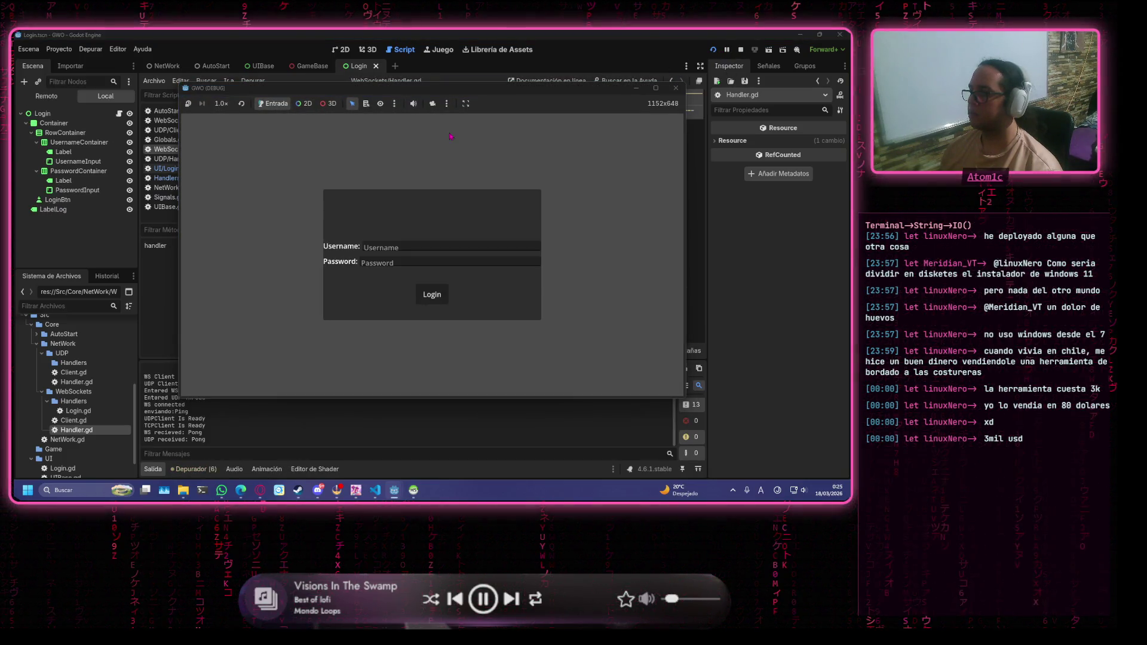
left_click(411, 243)
- Submit the login form with a test password, triggering the Nil login error
left_click(416, 263)
type("123")
left_click(432, 294)
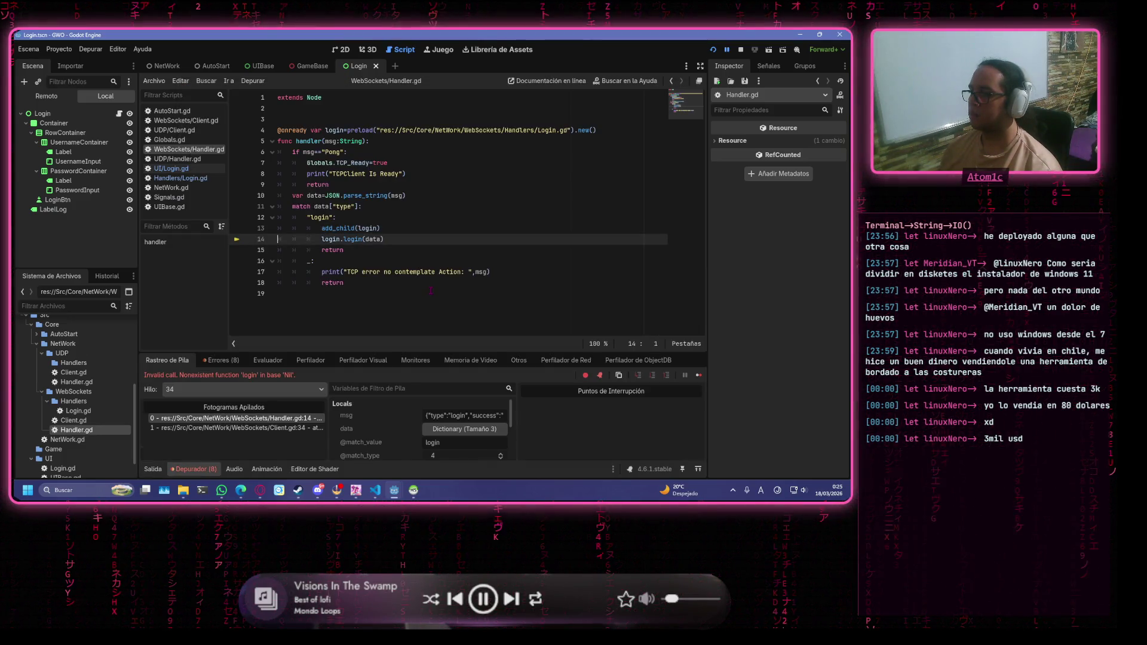
- Move add_child(login) to the top of handler() with one indentation level and save
left_click_drag(383, 229, 277, 228)
key("ctrl+c")
key("BackSpace")
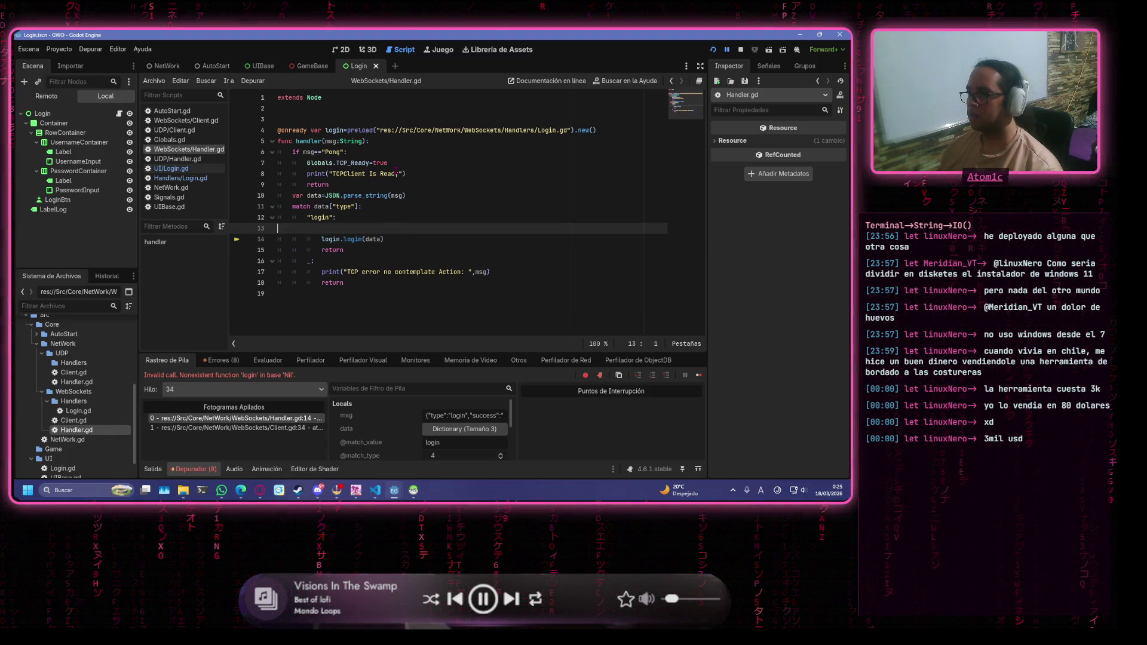
left_click(407, 145)
key("Return")
key("ctrl+v")
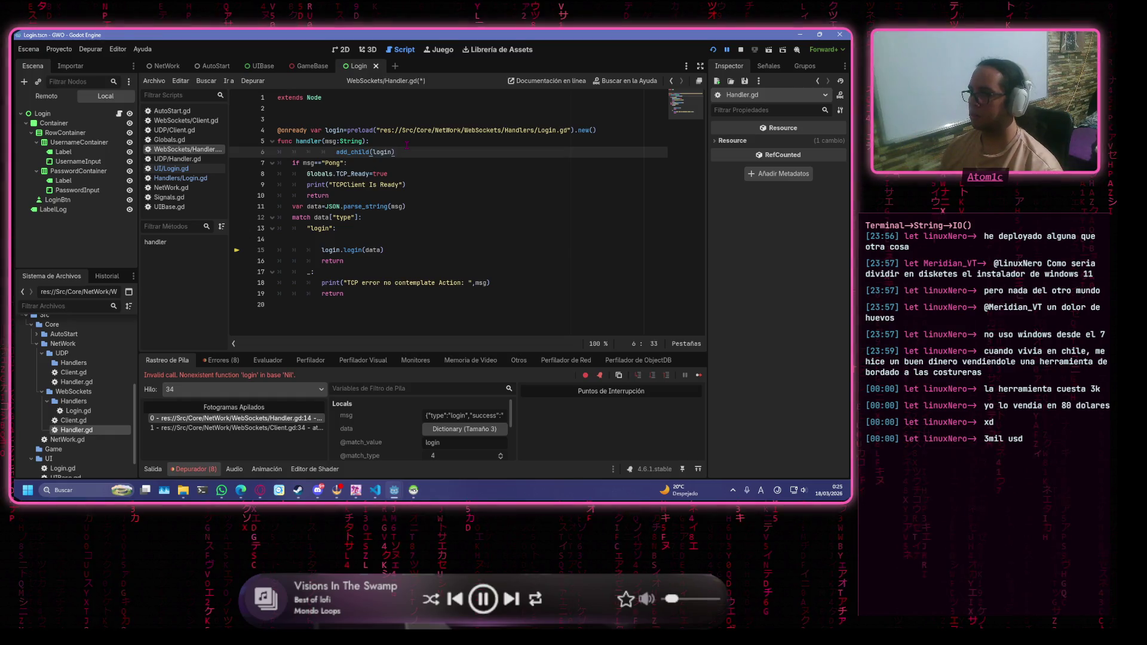
key("Left")
key("Home")
key("BackSpace")
key("ctrl+s")
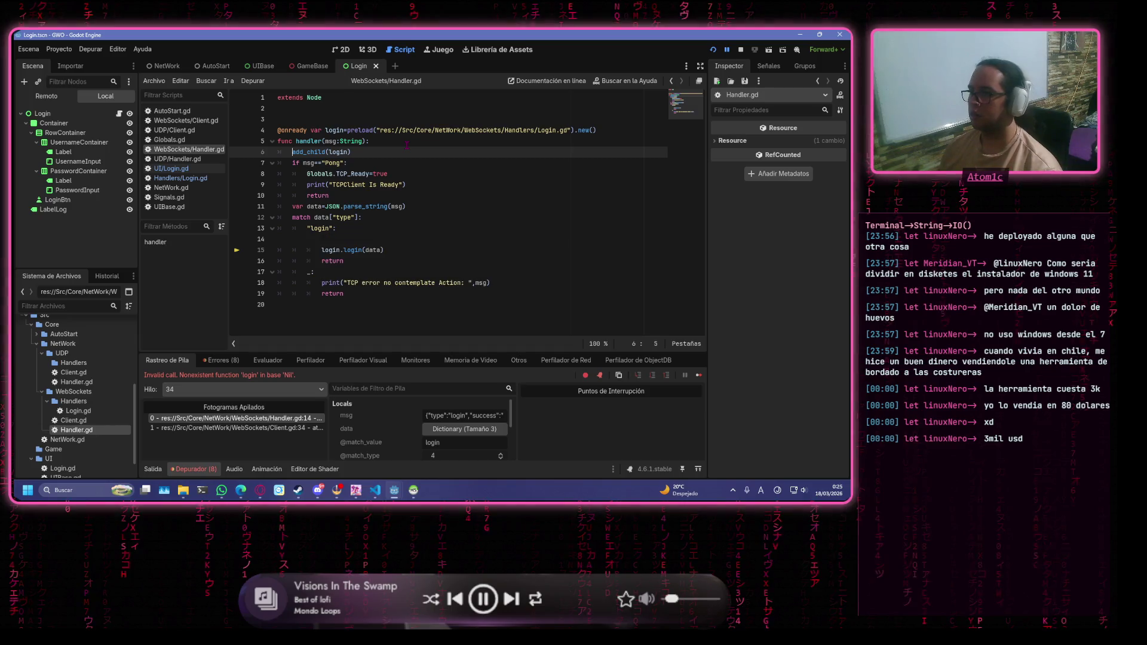
- Delete the leftover empty line in the login case and relaunch the game
left_click(466, 239)
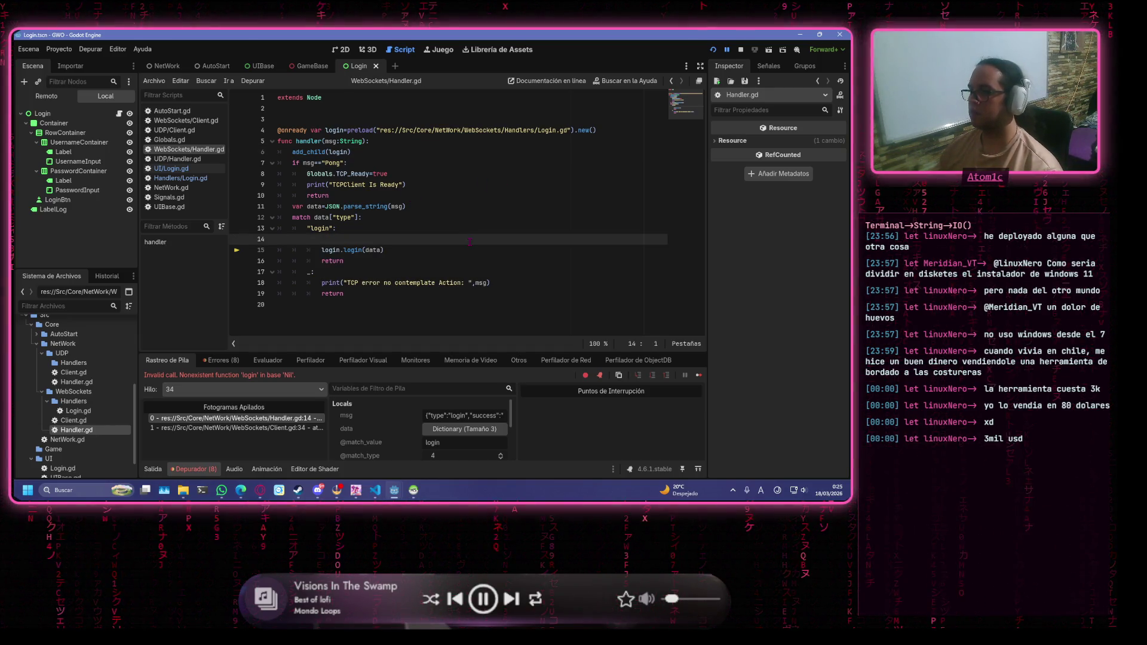
key("BackSpace")
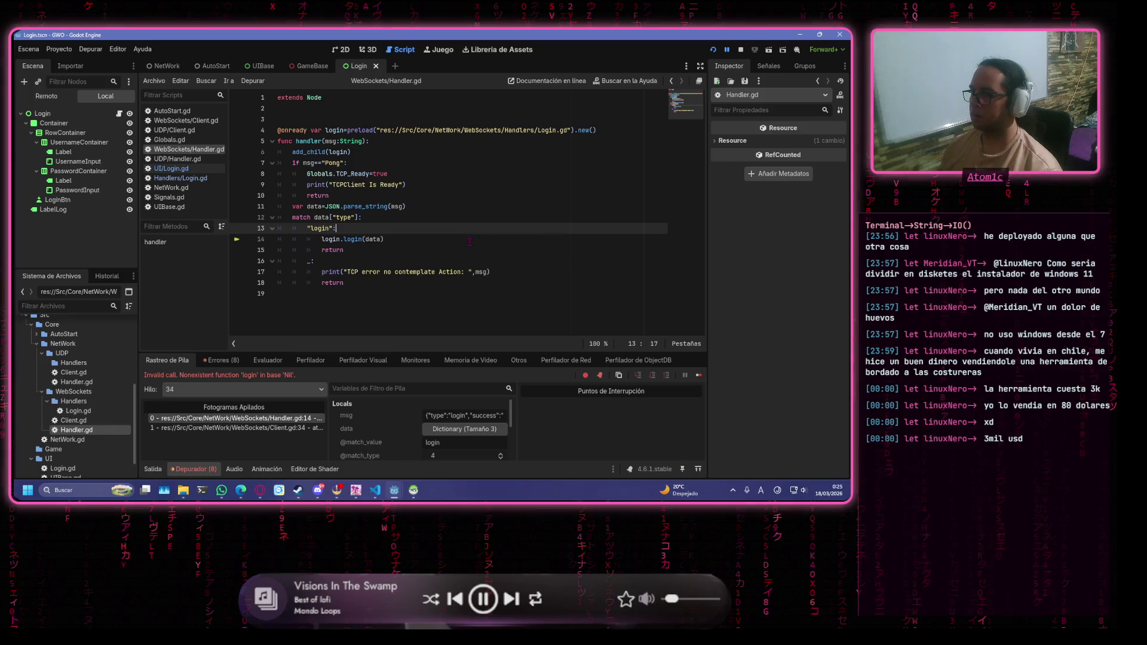
left_click(713, 50)
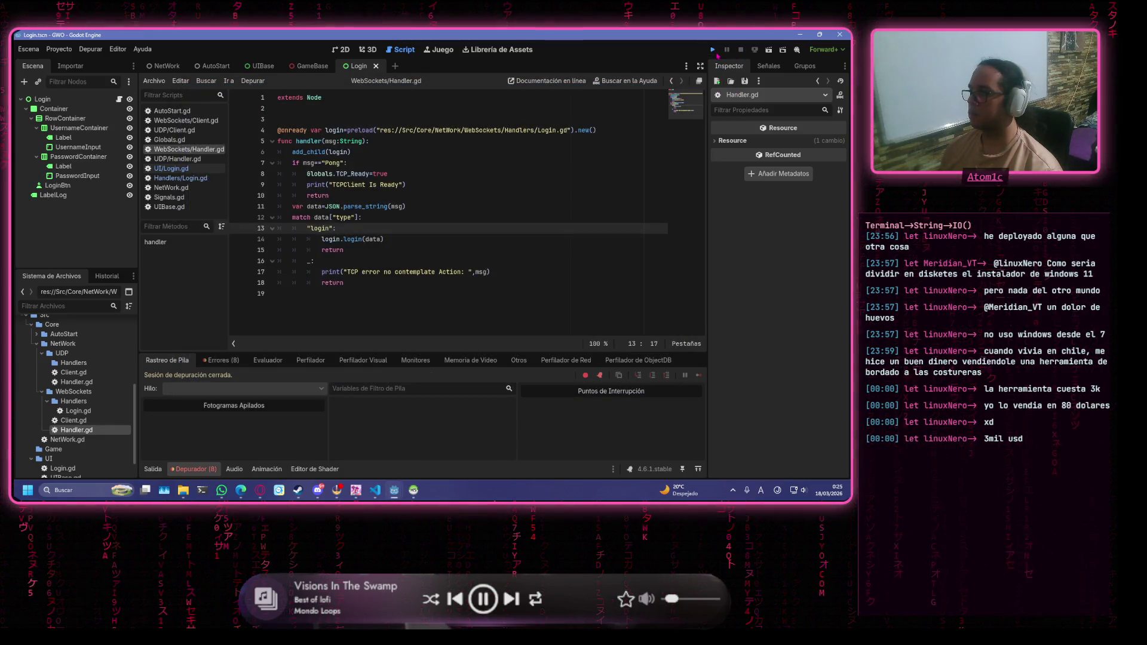
- Submit the in-game login form with test username and password values
left_click(389, 246)
type("wea")
left_click(389, 261)
type("wea")
left_click(442, 295)
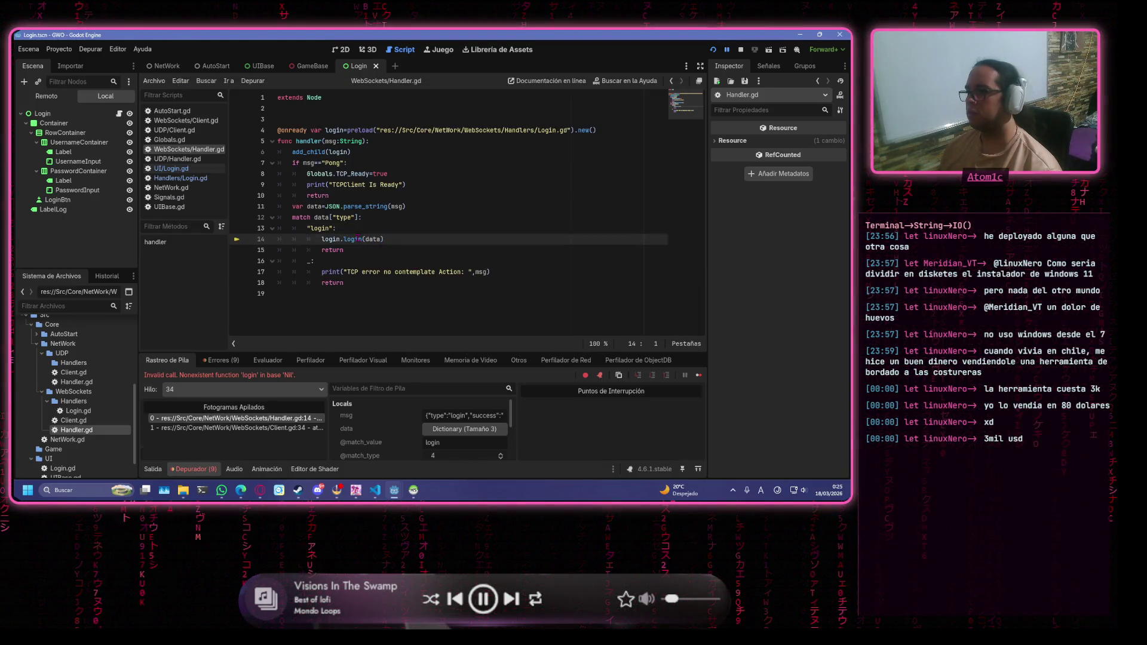
- Stop the failed debug session, select the Handler.gd code, and open the Errores list
left_click(741, 50)
left_click(442, 163)
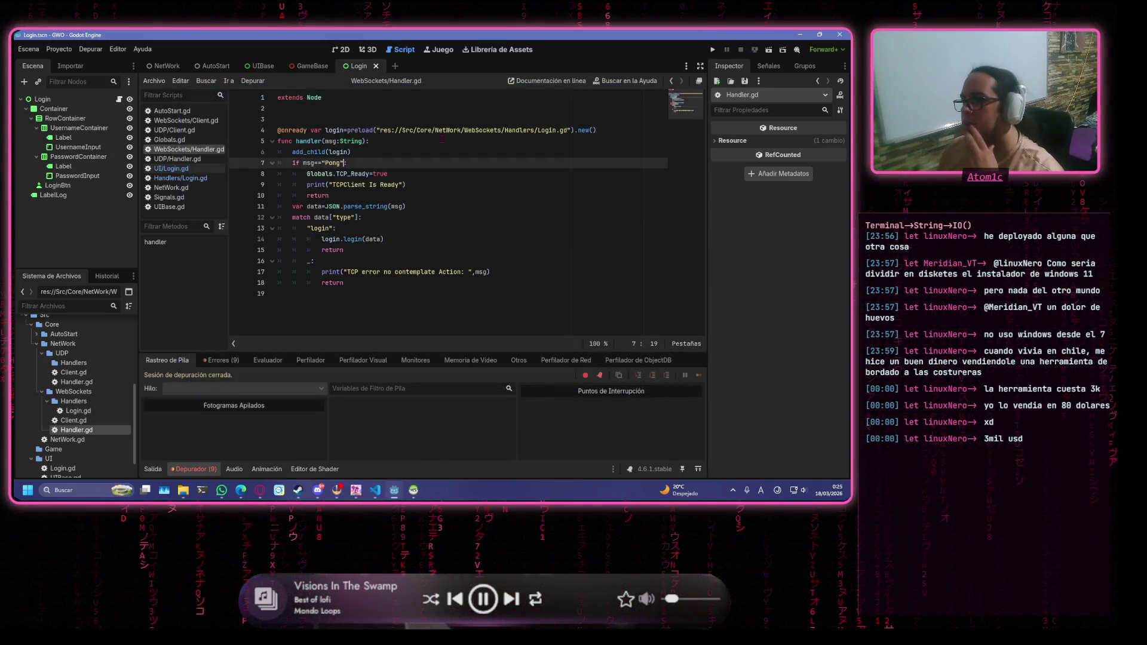
mouse_move(362, 131)
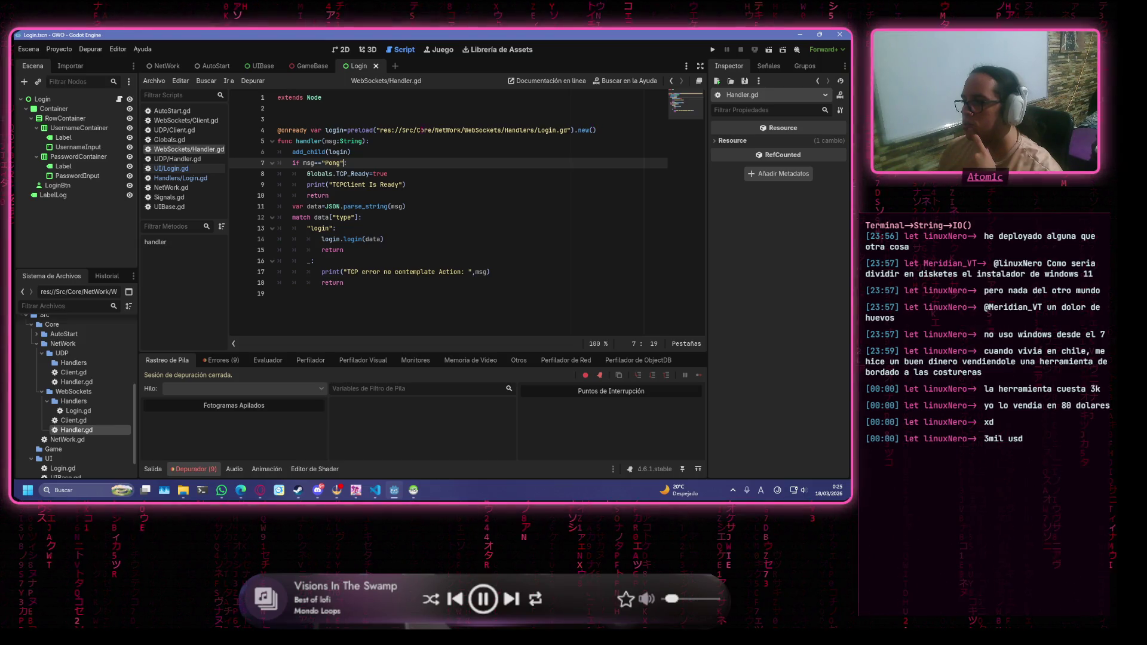
mouse_move(383, 295)
left_mouse_down()
mouse_move(335, 239)
mouse_move(261, 95)
left_mouse_up()
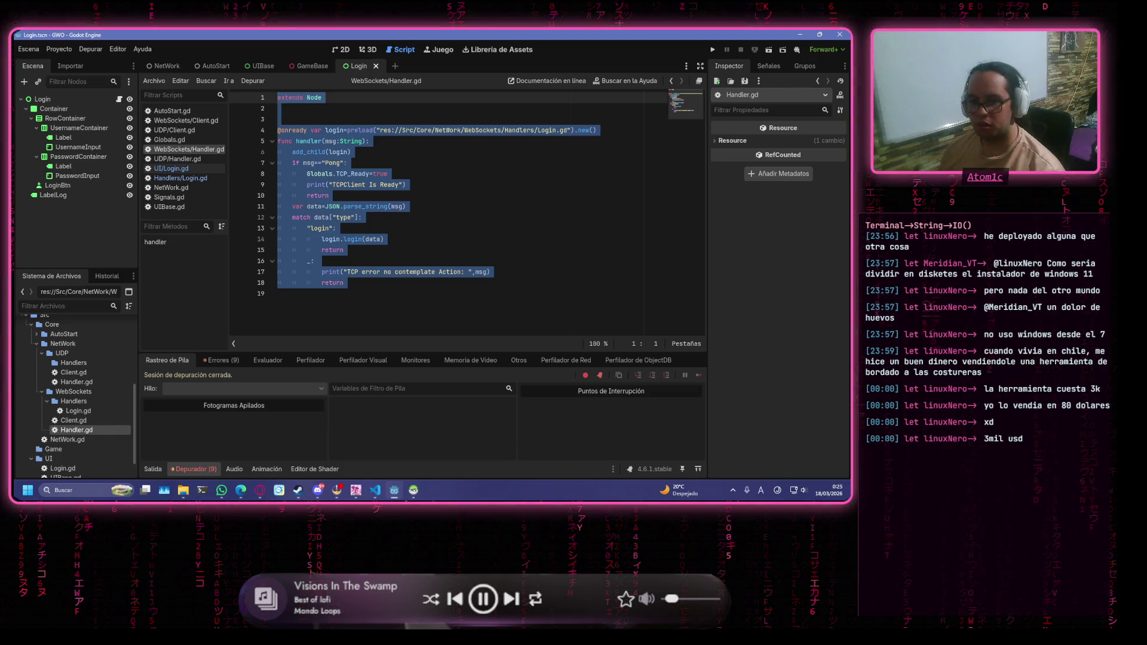
key("alt+Tab")
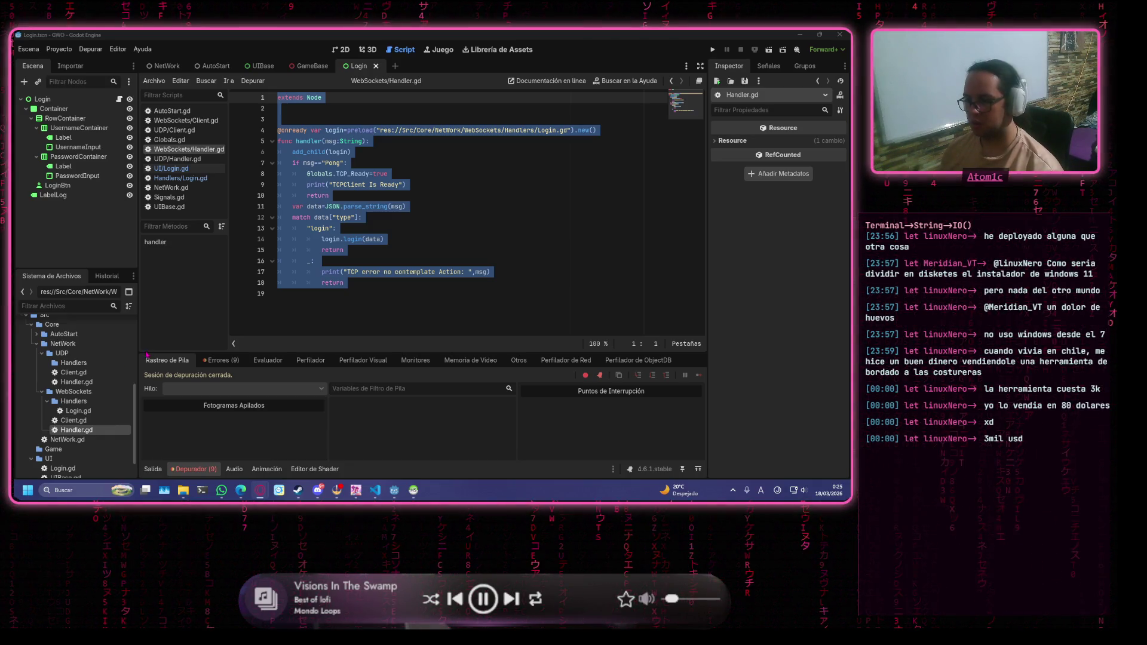
left_click(221, 361)
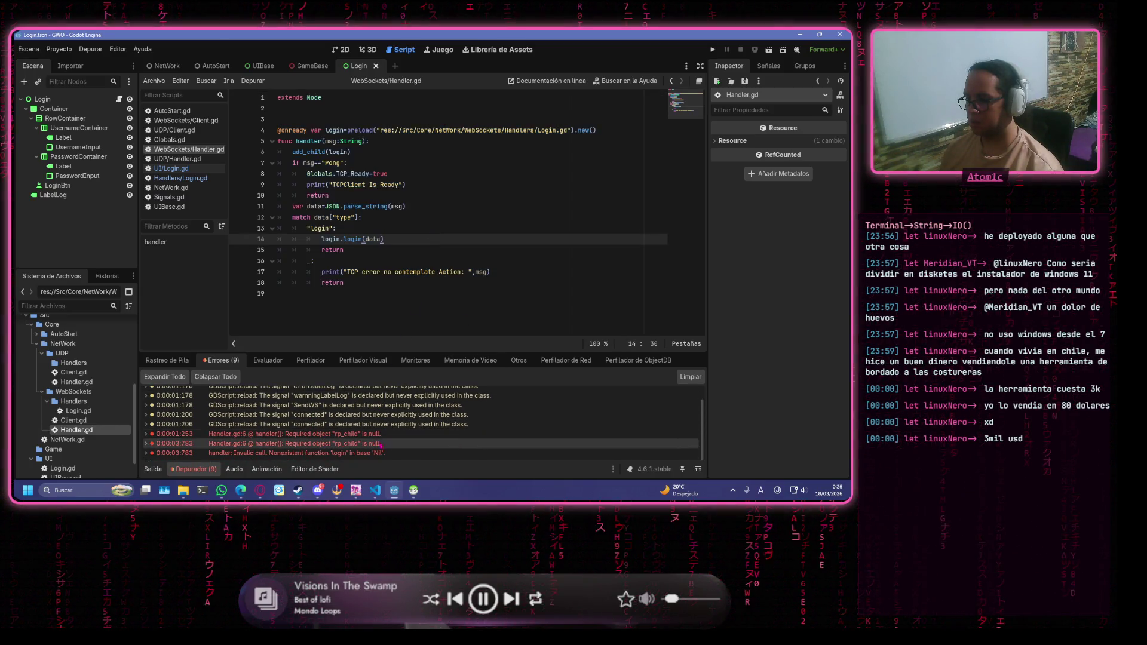
- Select the invalid 'login' call error, view its stack trace, and copy it via Copiar Error
left_click(390, 453)
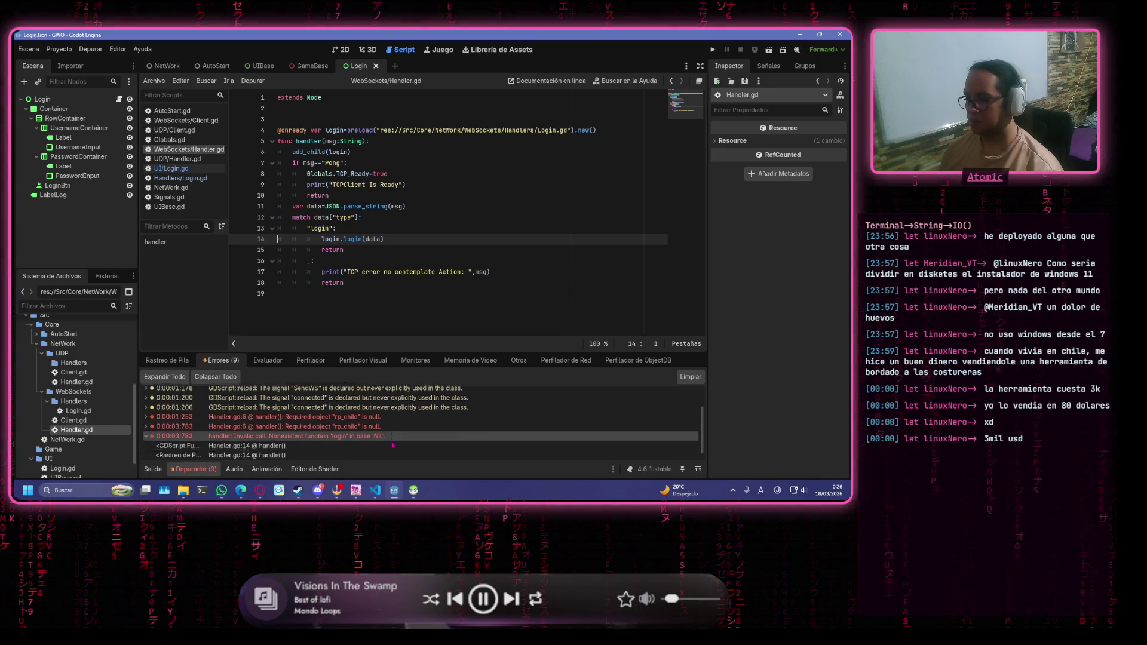
scroll(391, 442, "down", 3)
right_click(398, 425)
left_click(430, 431)
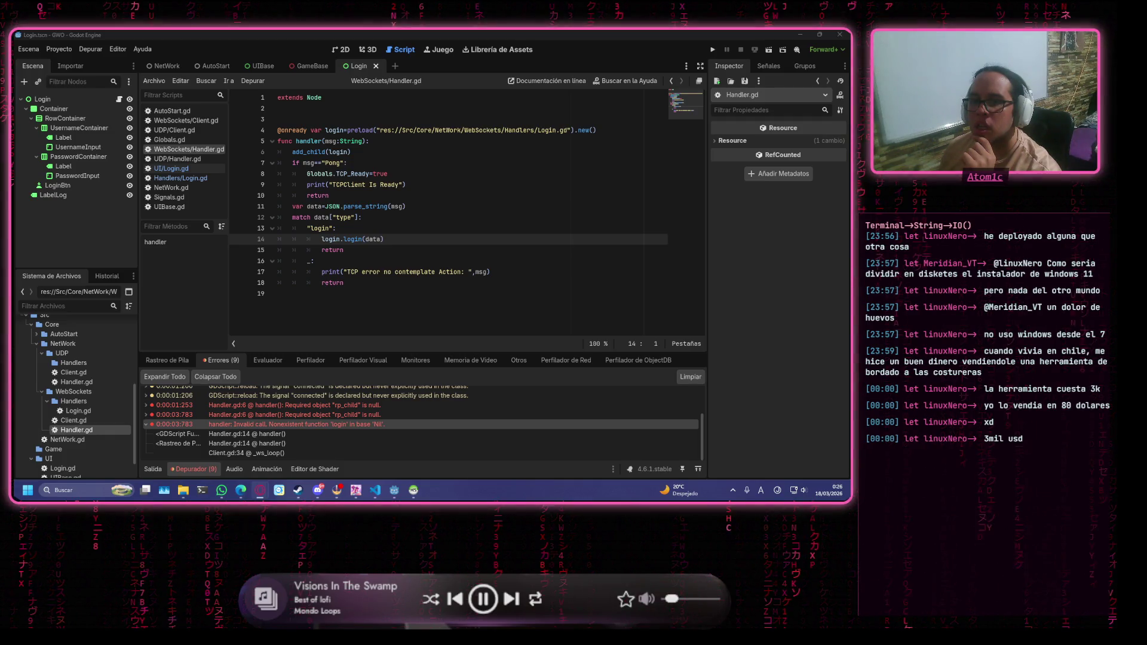
left_click(307, 130)
key("shift+Home")
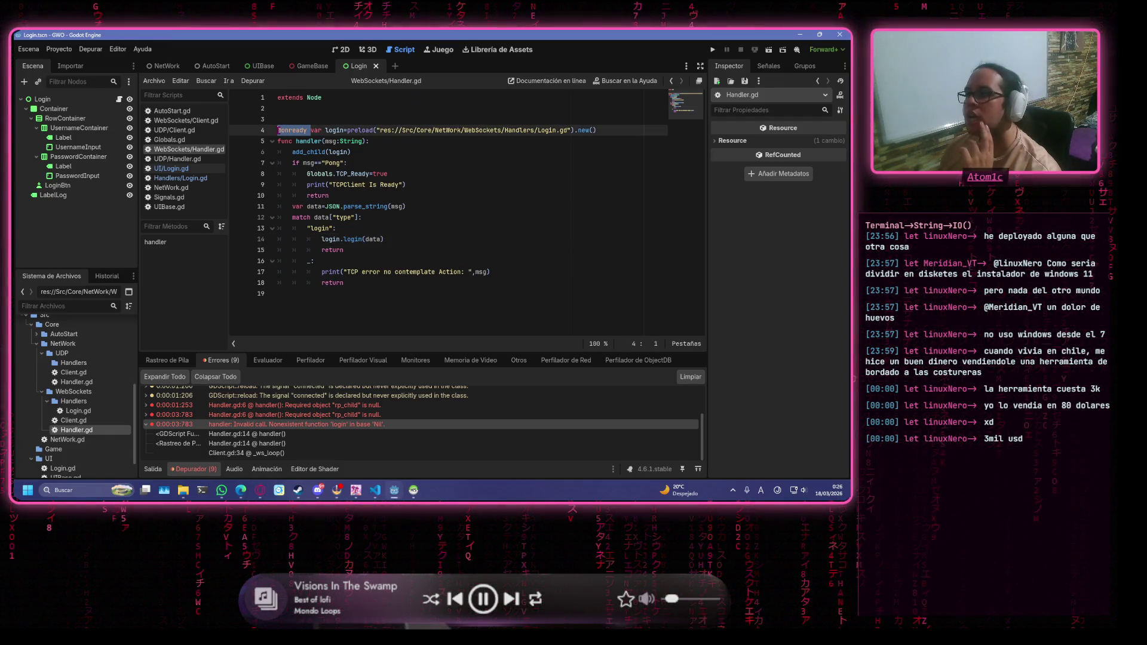
key("BackSpace")
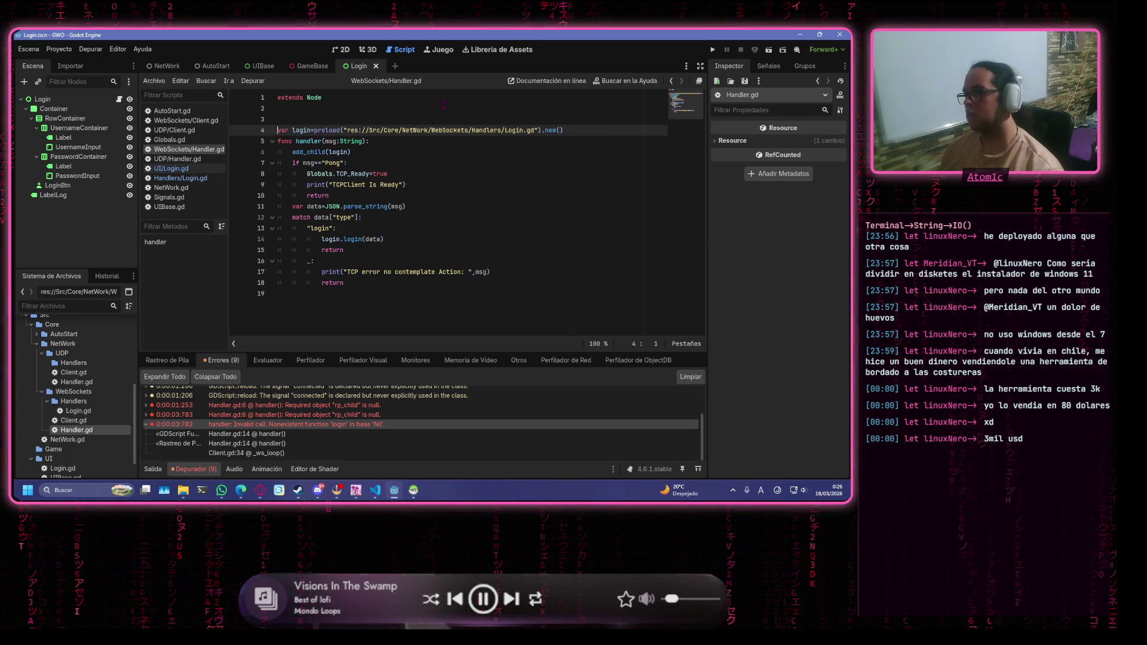
left_click(413, 154)
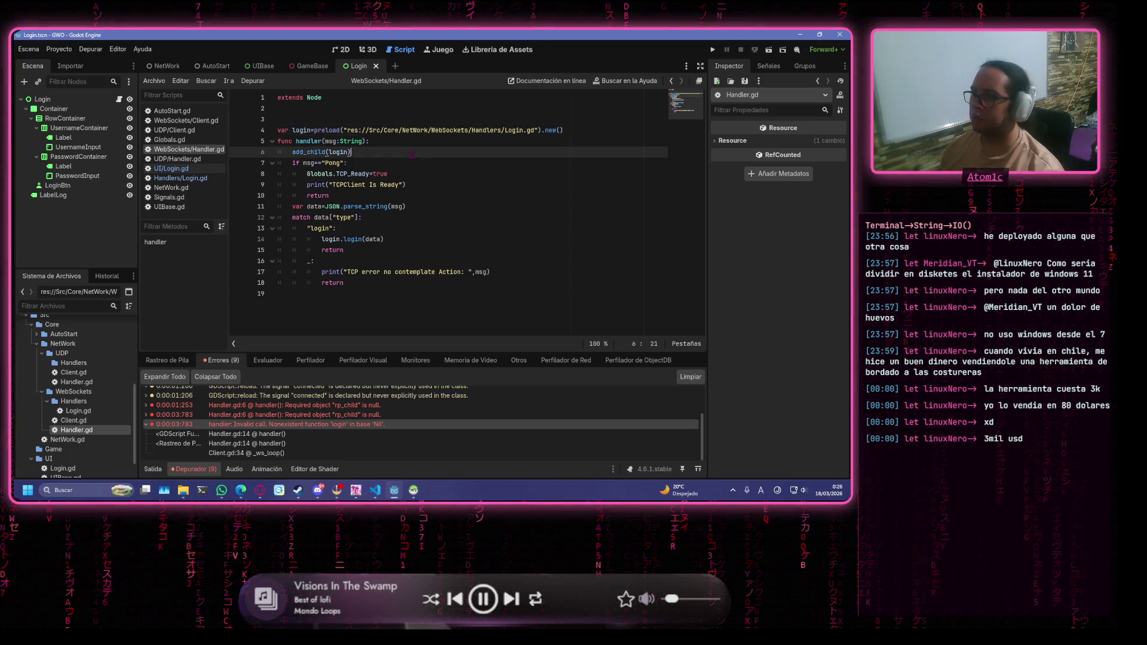
left_click_drag(417, 154, 262, 154)
key("BackSpace")
key("BackSpace")
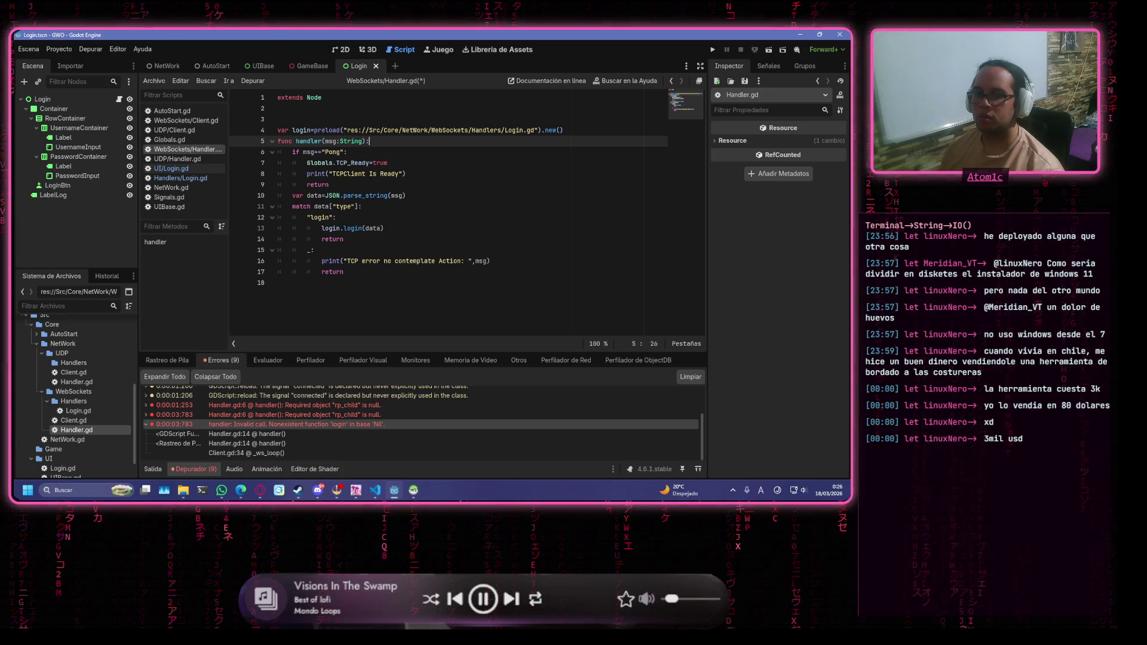
- Save Handler.gd and launch the game to its login screen
left_click(564, 130)
key("ctrl+s")
left_click(712, 50)
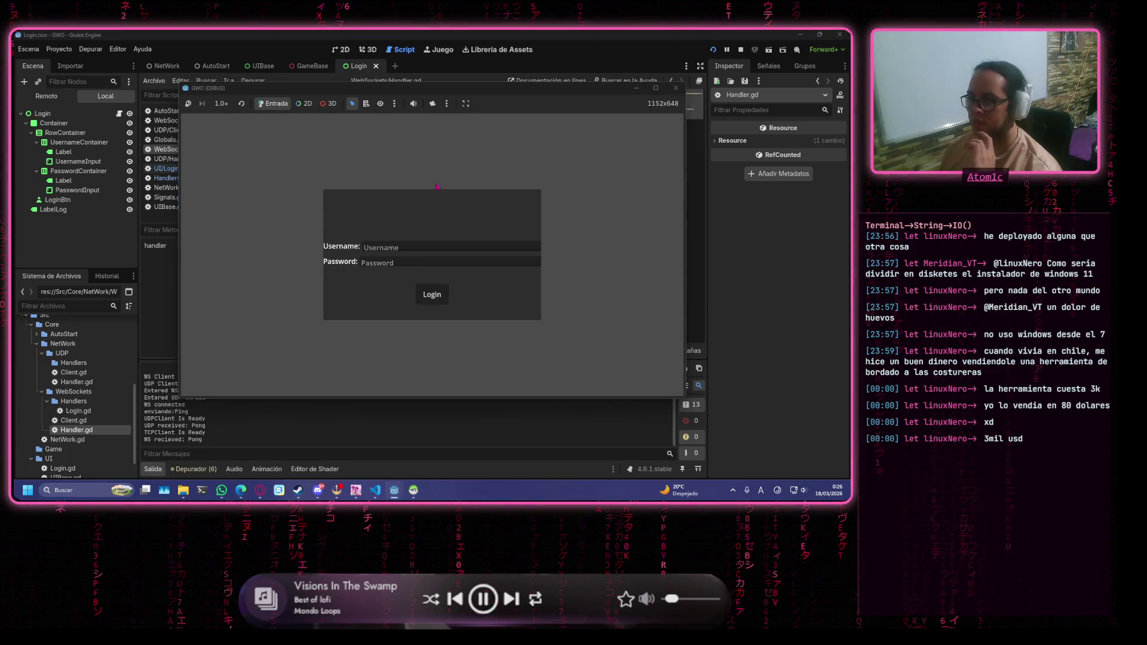
- Submit the login form with test username and password values
left_click(404, 247)
type("wea")
left_click(404, 260)
type("wea")
left_click(432, 295)
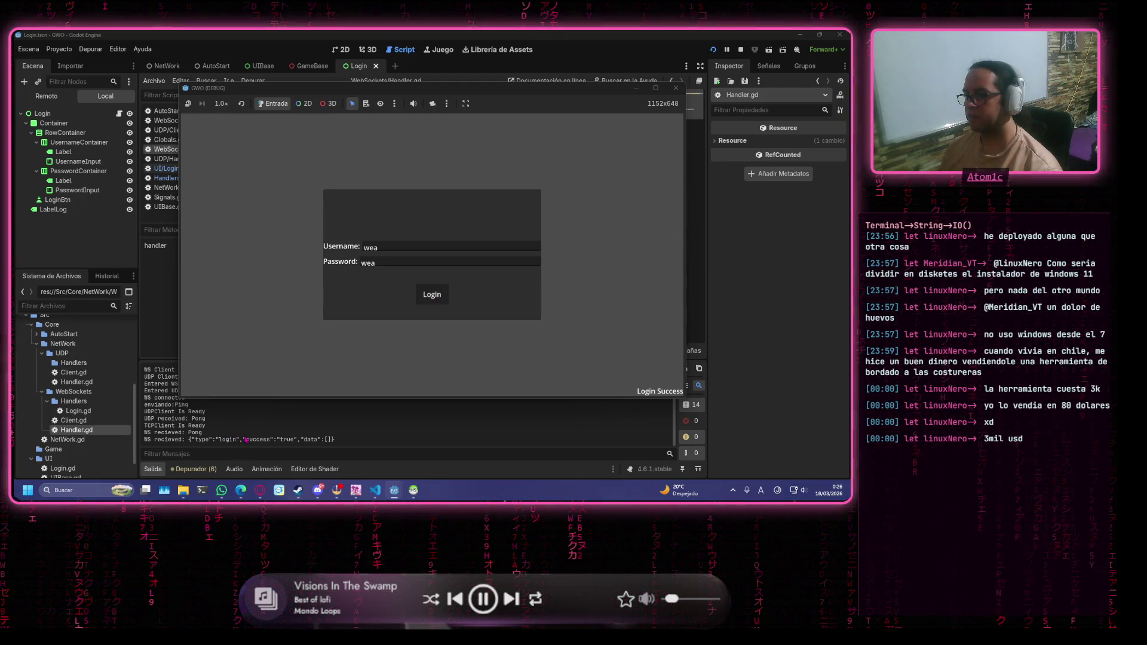
- Retry with a changed password, then close the game with F8 and open Handlers/Login.gd
left_click(418, 261)
type("s")
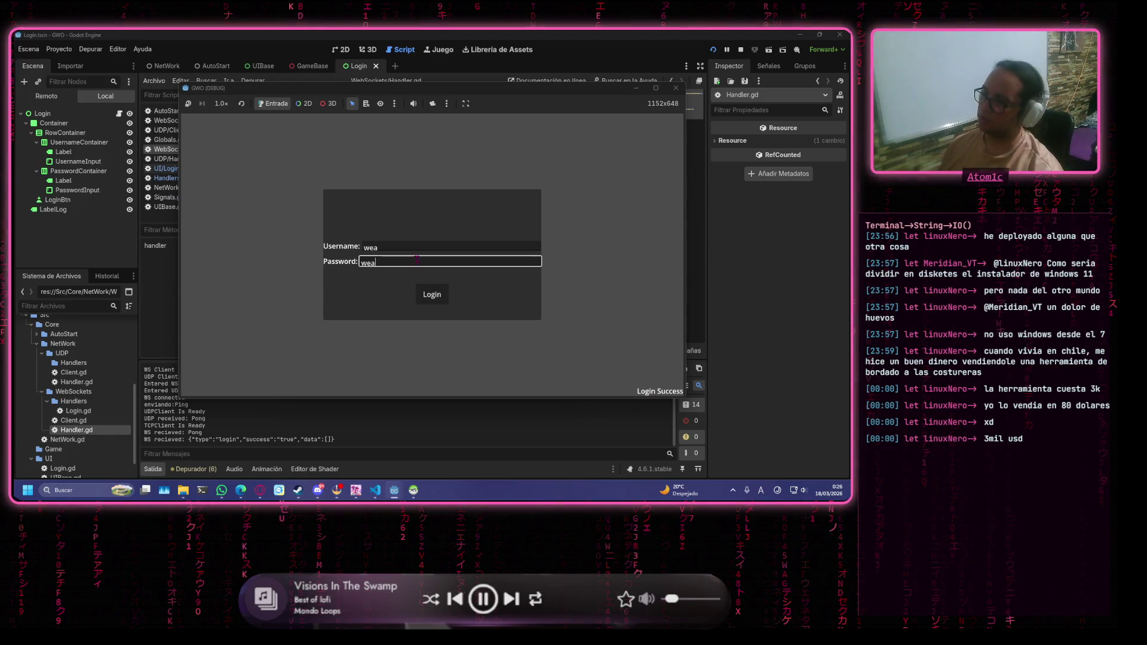
left_click(445, 300)
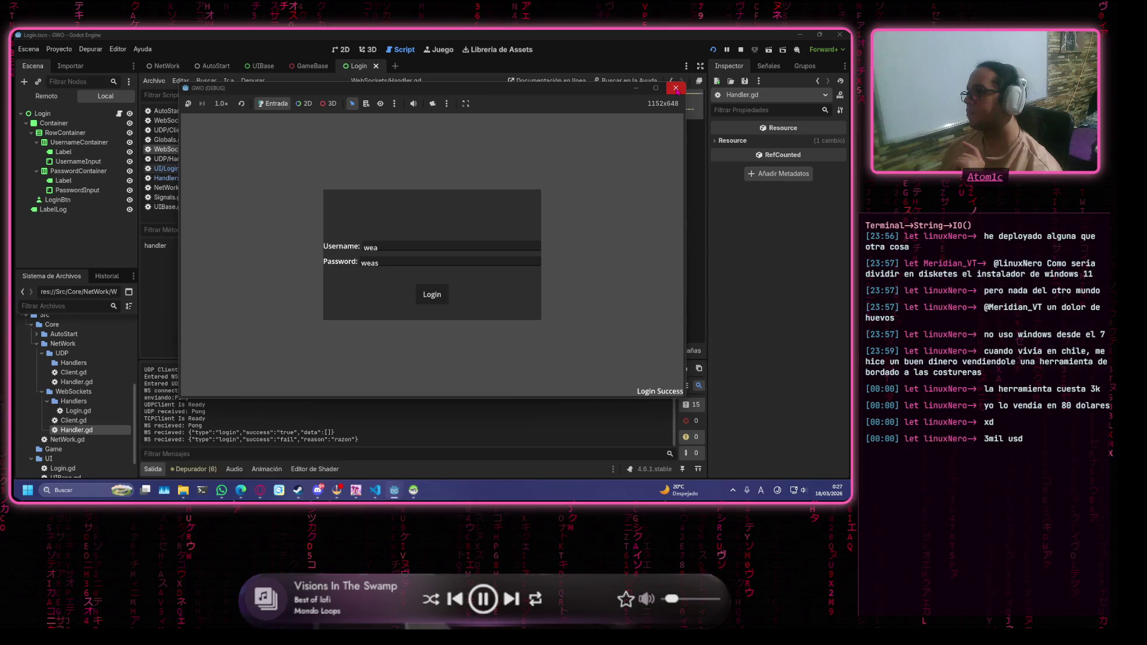
key("F8")
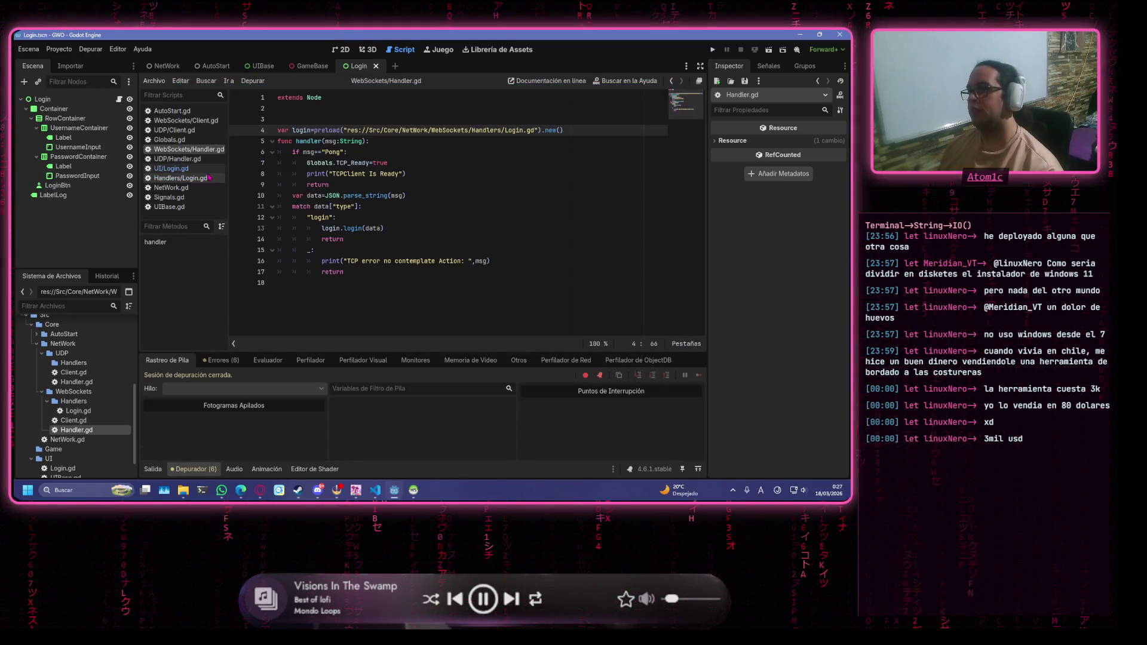
left_click(179, 178)
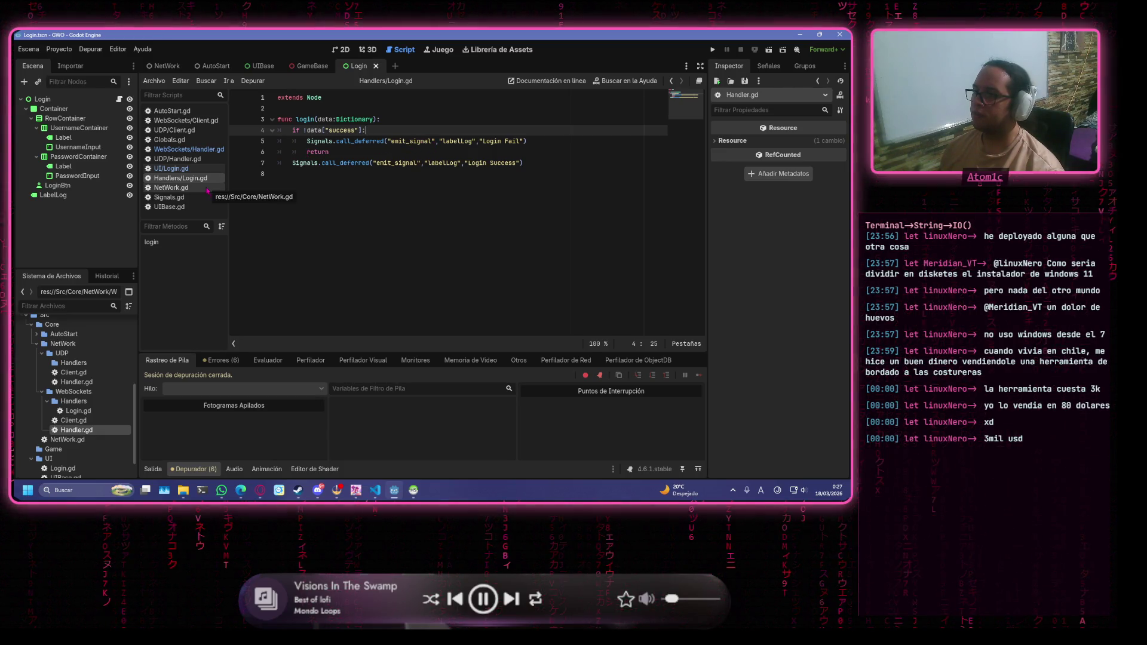
- In login.go, unquote true and change "fail" to unquoted false, then save
mouse_move(376, 490)
left_click(328, 439)
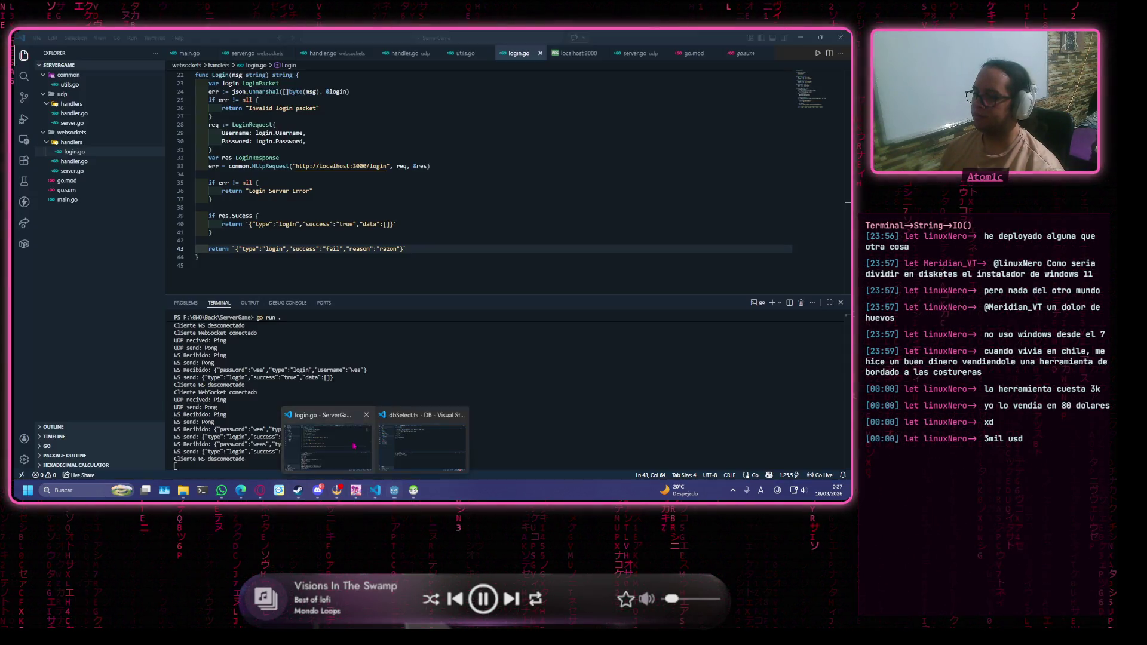
left_click(339, 224)
key("BackSpace")
key("Right")
key("Right")
key("Right")
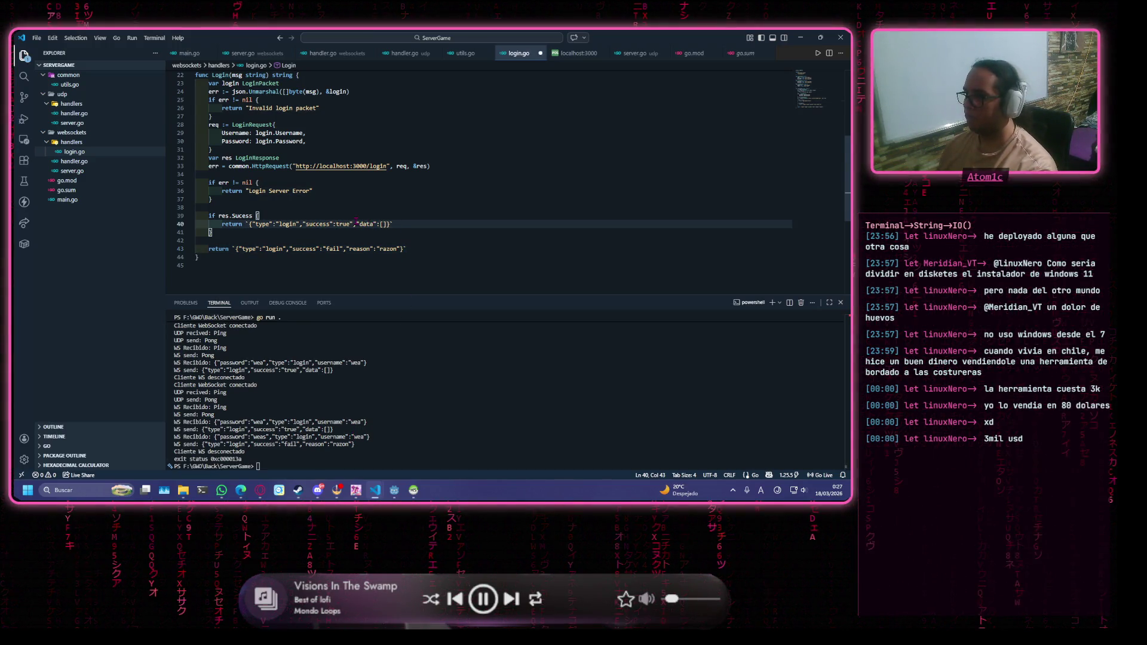
key("Delete")
left_click(326, 248)
key("BackSpace")
key("BackSpace")
key("BackSpace")
key("BackSpace")
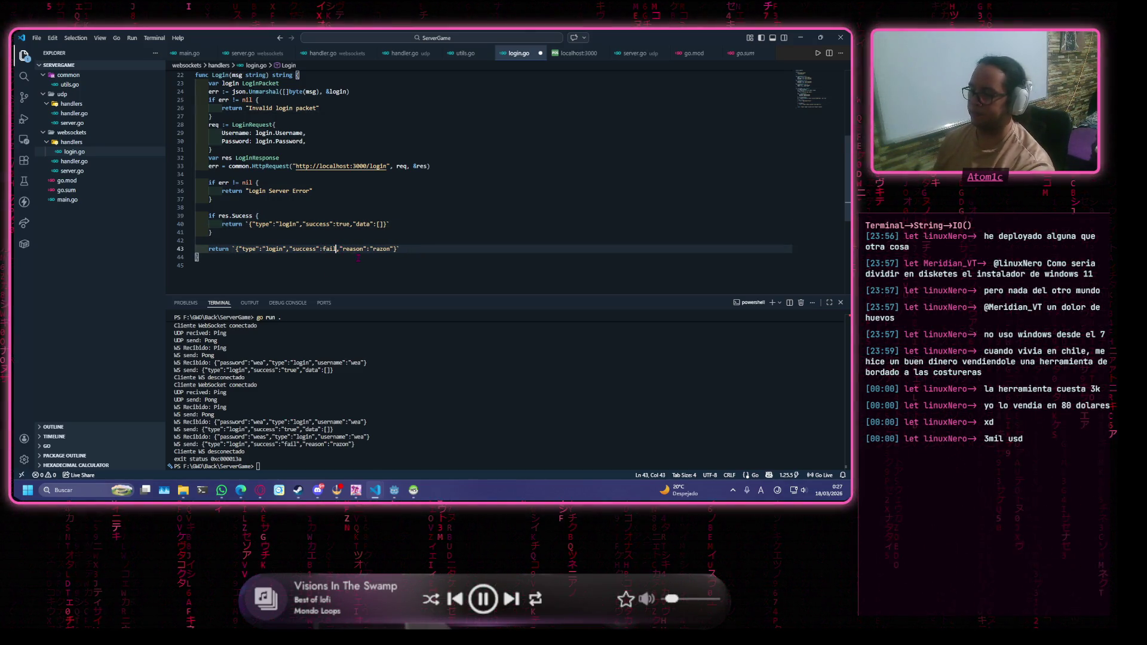
type("lse")
key("ctrl+s")
- Restart the Go server with go run . and return to Godot
left_click(412, 224)
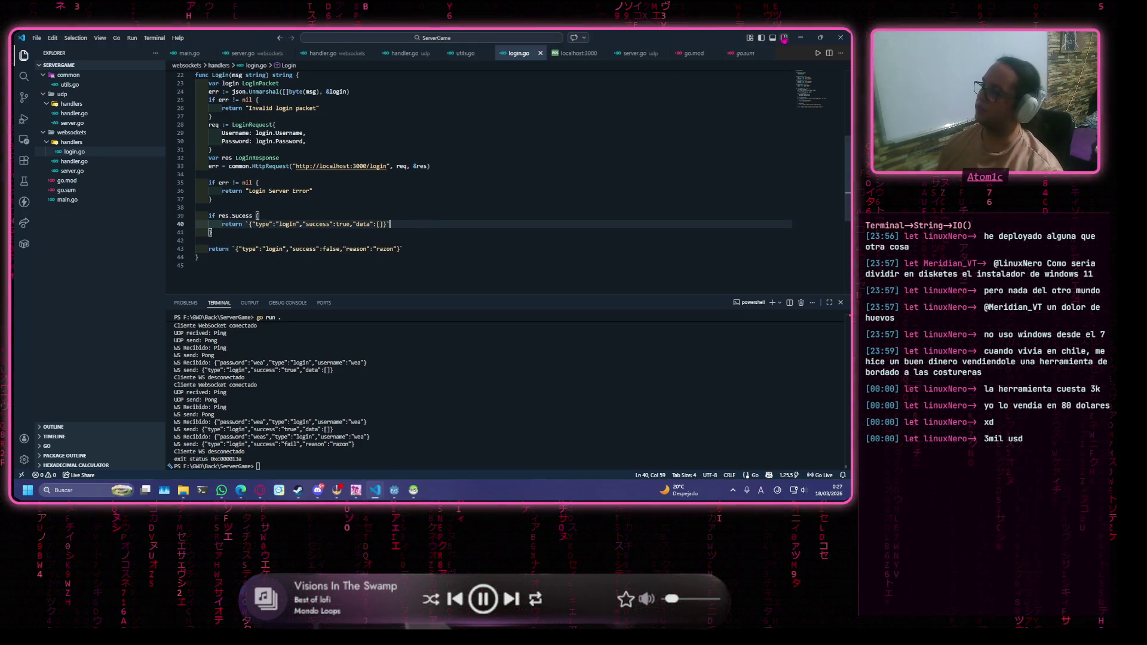
left_click(816, 53)
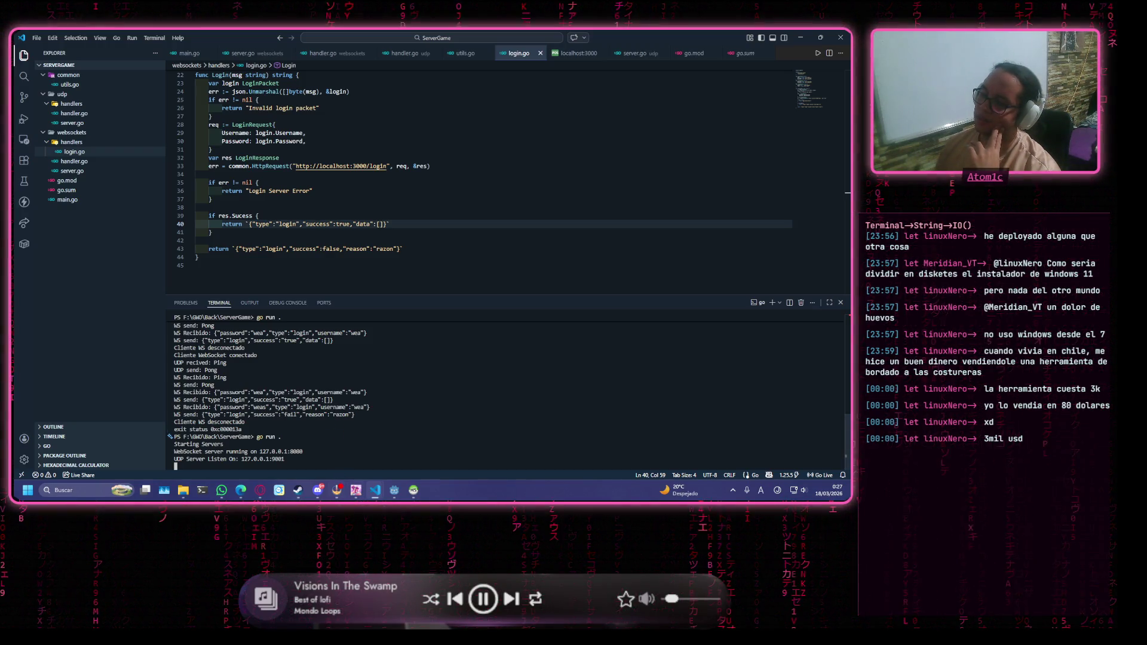
left_click(393, 490)
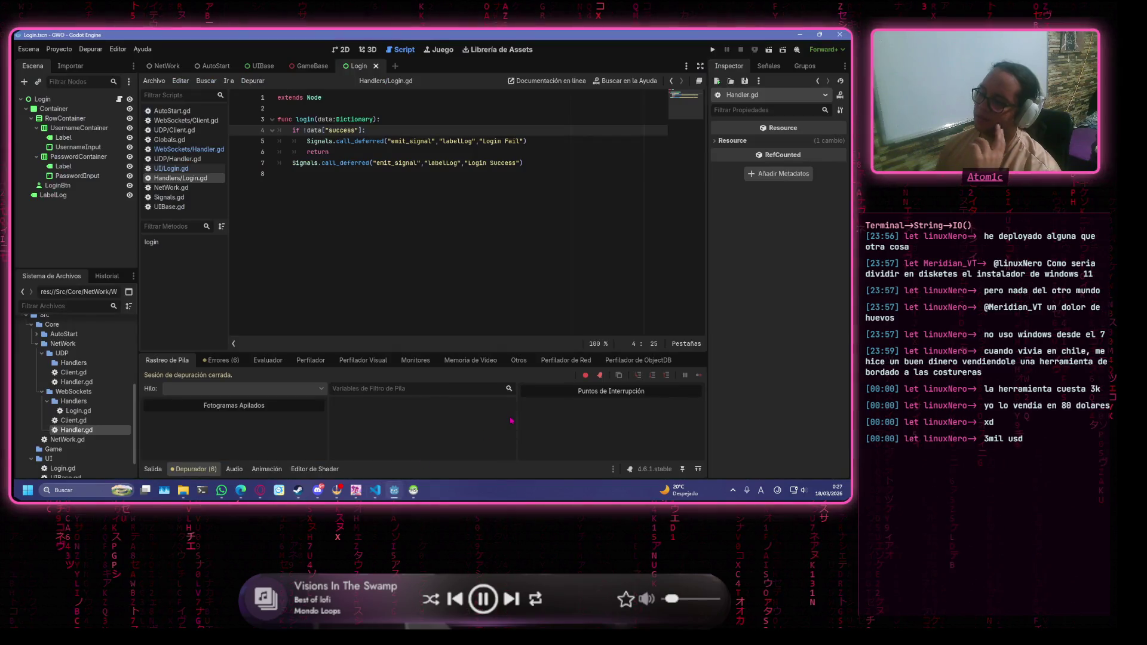
- Run the game with F5 and log in with the correct username and password to get Login Success
key("F5")
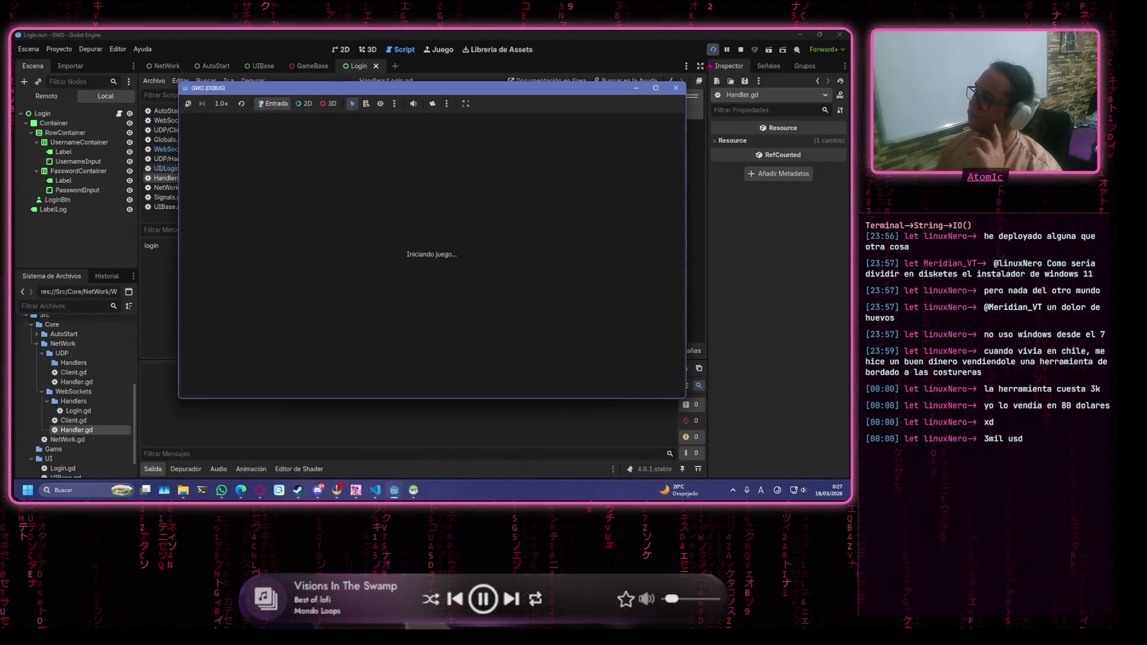
left_click(471, 246)
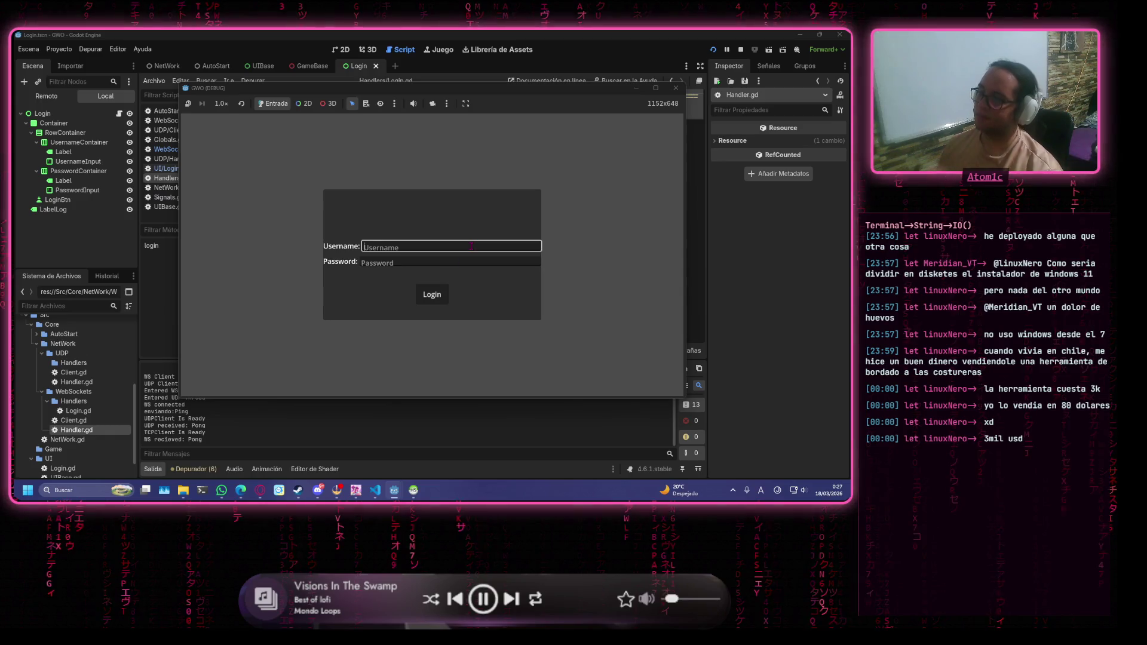
left_click(434, 263)
type("wea")
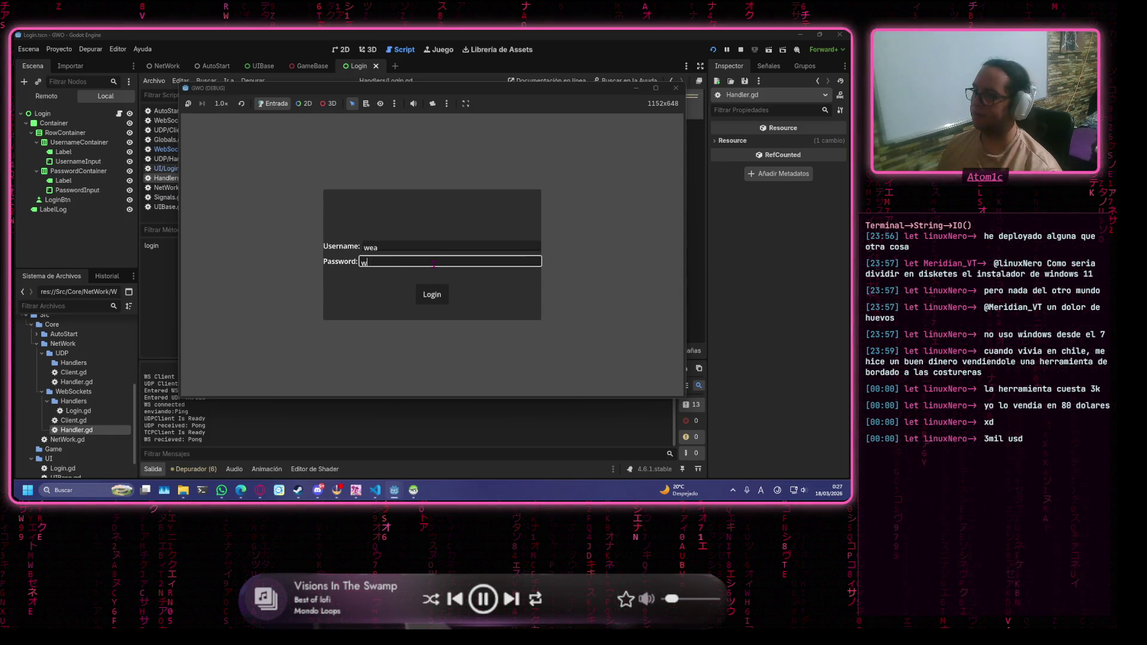
left_click(428, 292)
- Add an extra 's' to the password for Login Fail, then remove it and log in successfully again
left_click(435, 263)
type("s")
left_click(430, 294)
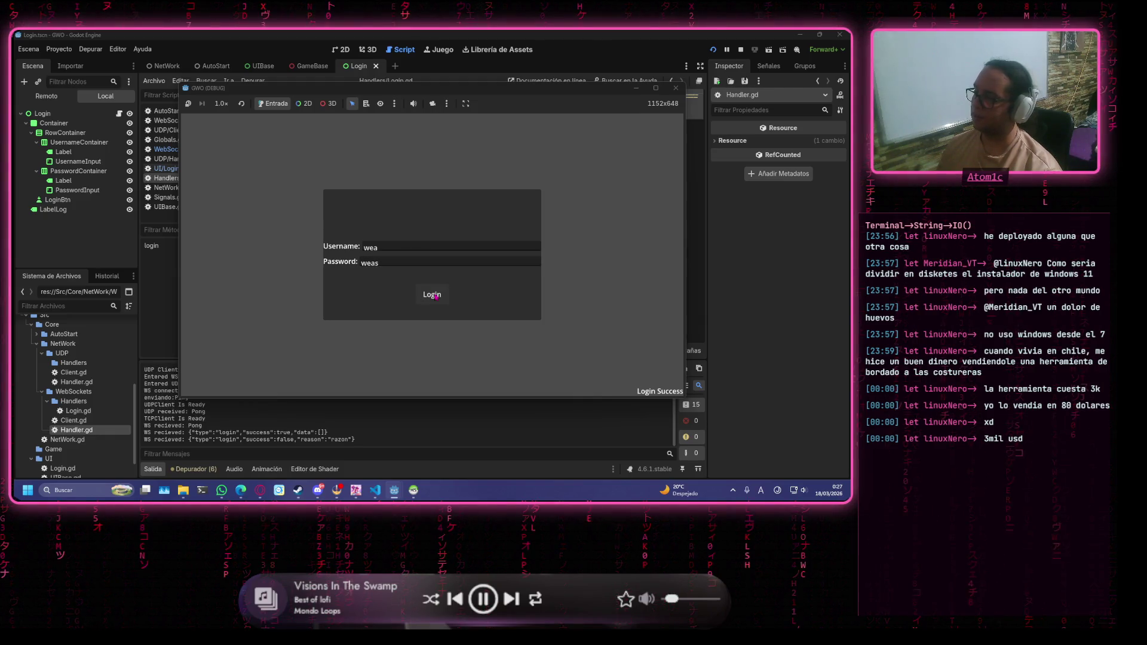
left_click(454, 257)
key("BackSpace")
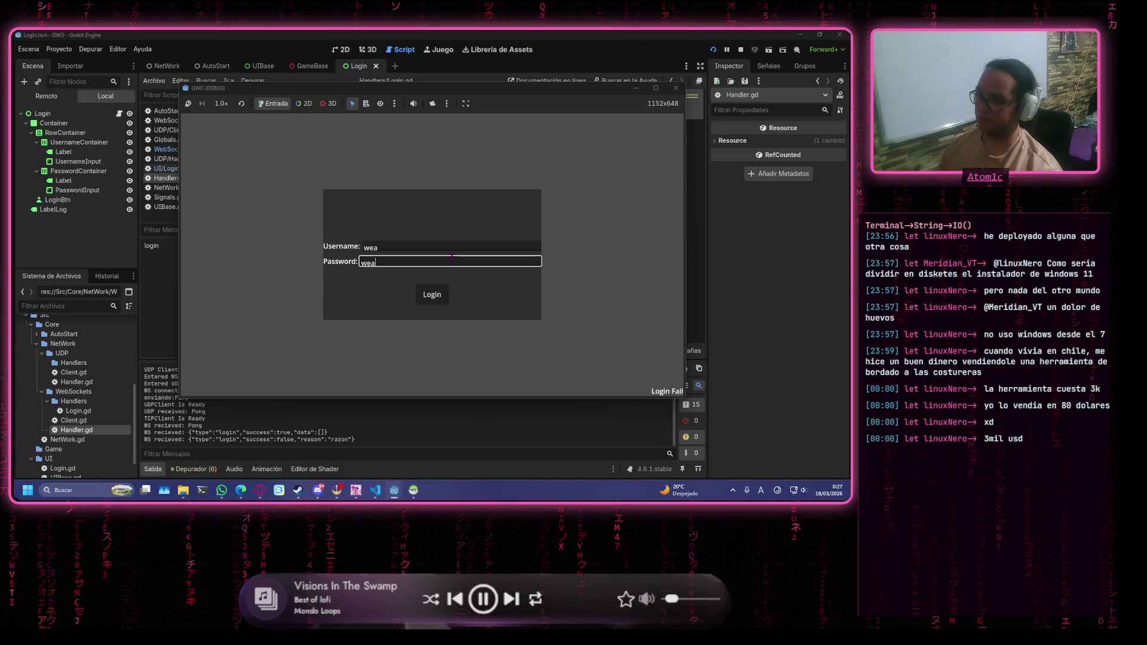
left_click(432, 294)
- Append 's' to the password again and submit to confirm Login Fail
left_click(451, 260)
type("s")
left_click(434, 298)
left_click(435, 299)
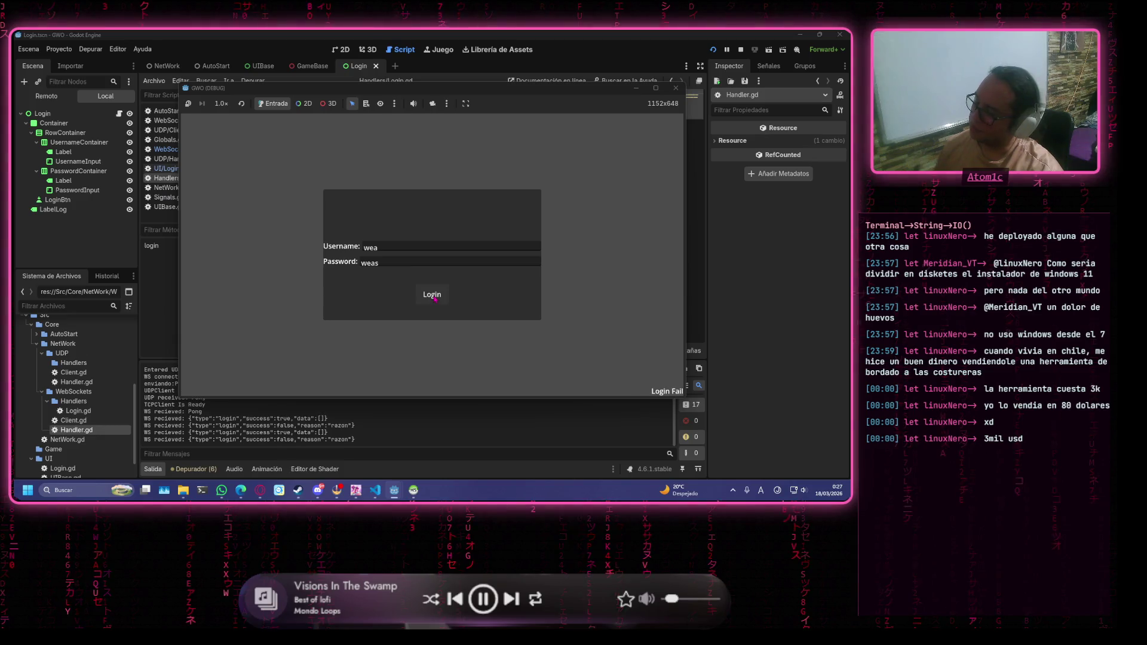
- Close the running game, select the UsernameInput node and return to the 2D view
left_click(679, 93)
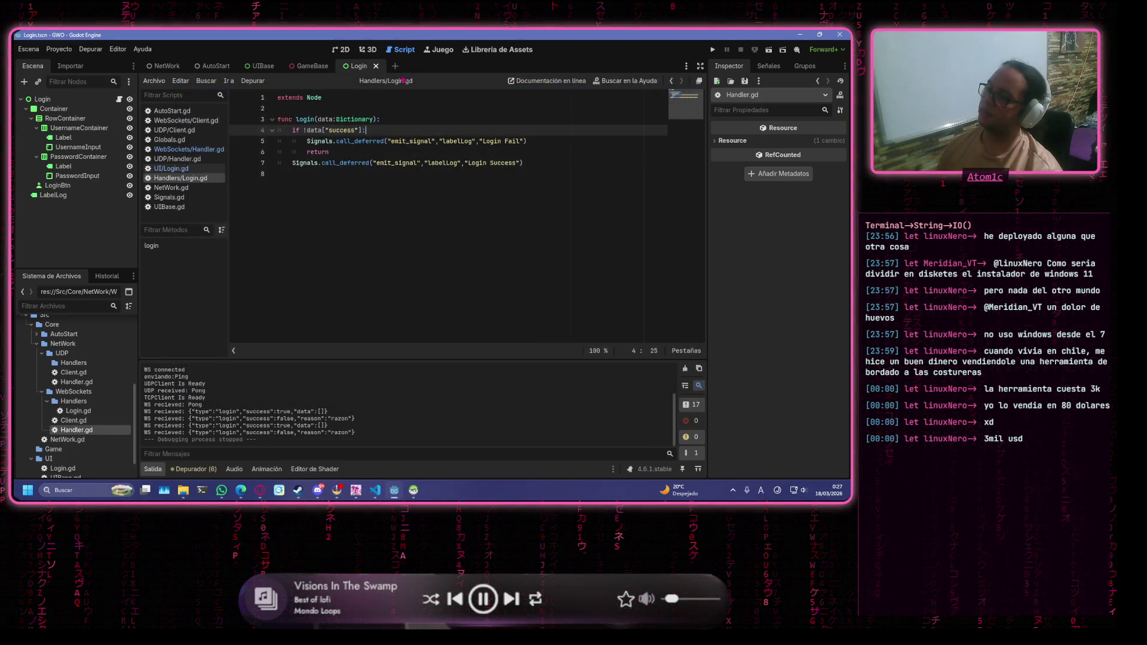
left_click(89, 147)
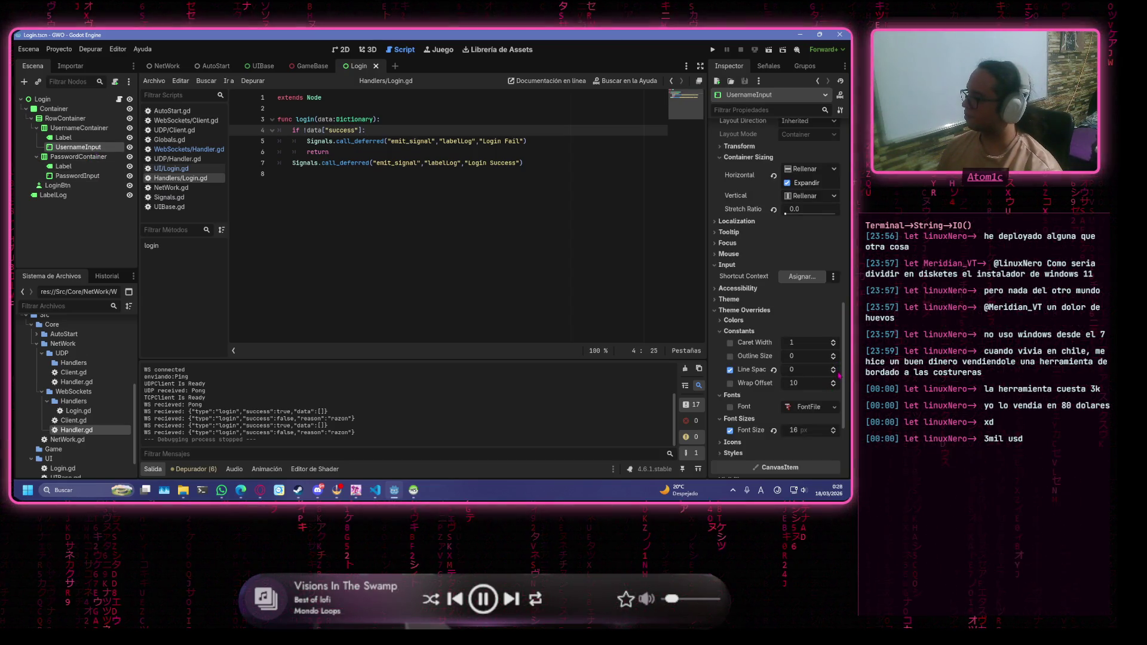
left_click(343, 50)
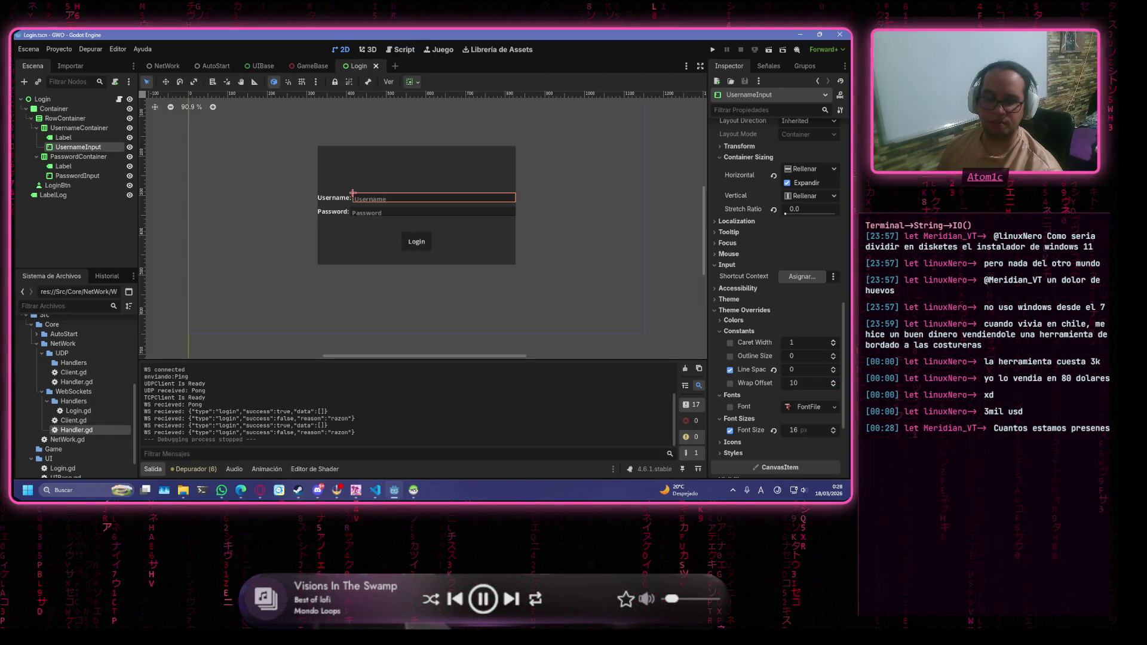
- Set UsernameInput's Line Spacing theme constant override to -2
left_click(600, 265)
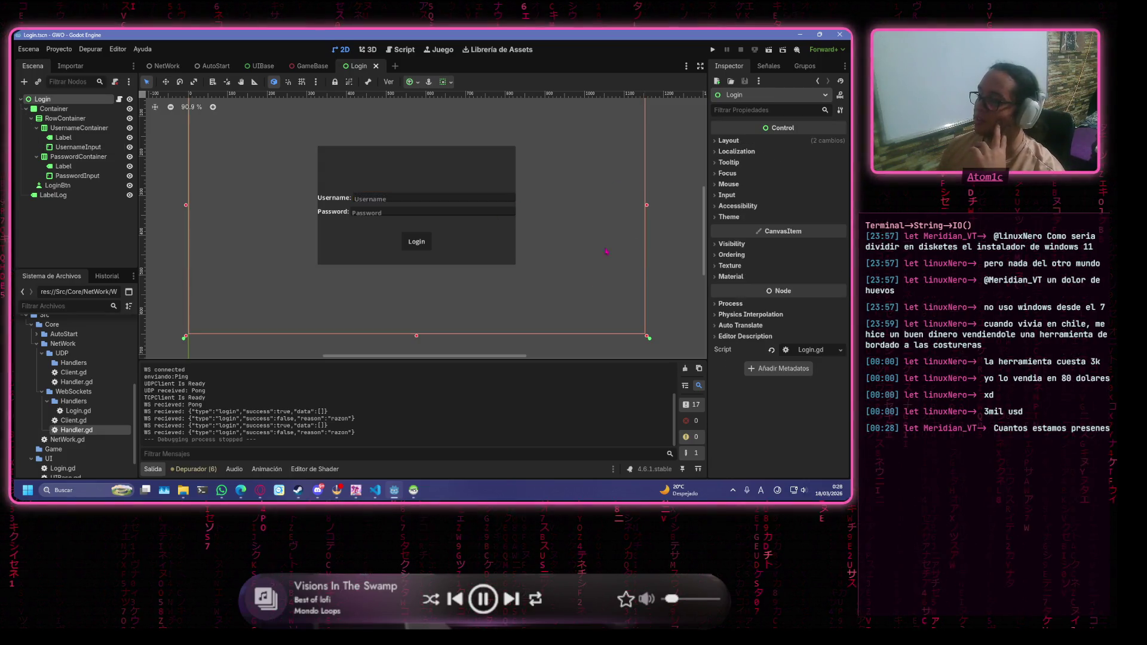
left_click(454, 198)
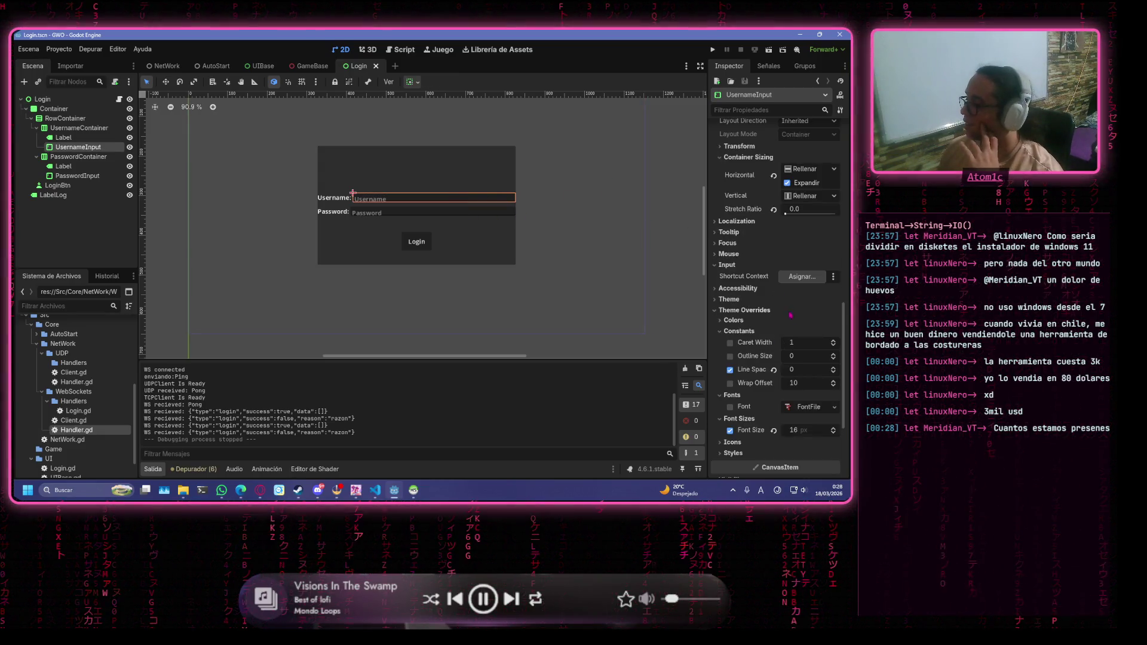
double_click(834, 373)
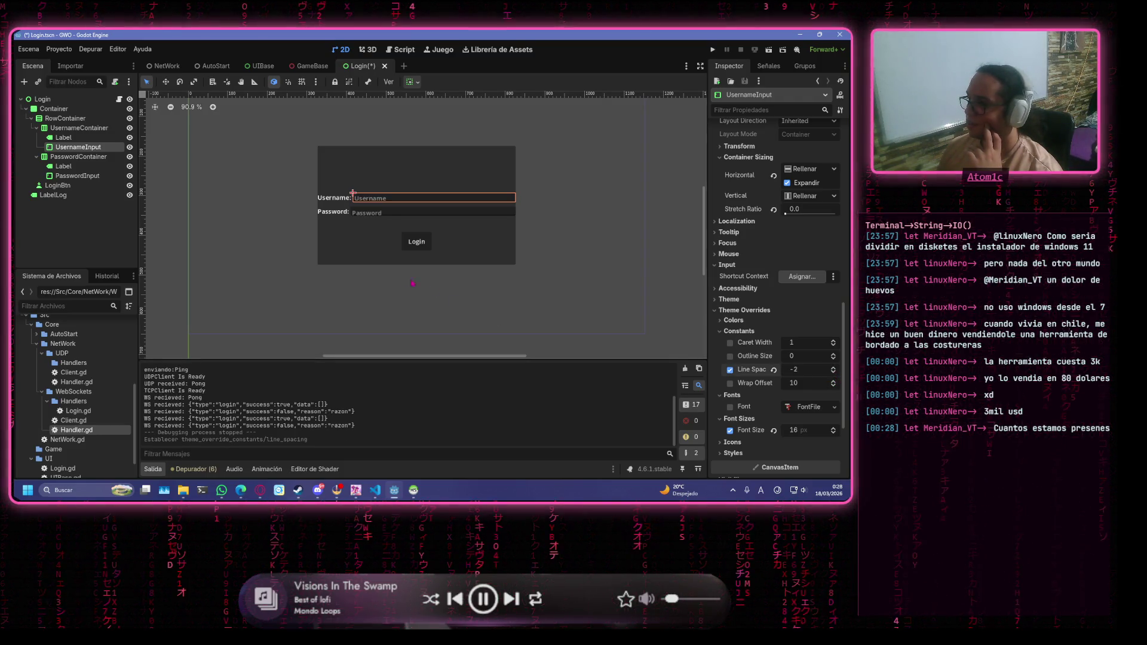
- Set PasswordInput's Line Spacing theme constant override to -2
left_click(418, 211)
double_click(832, 378)
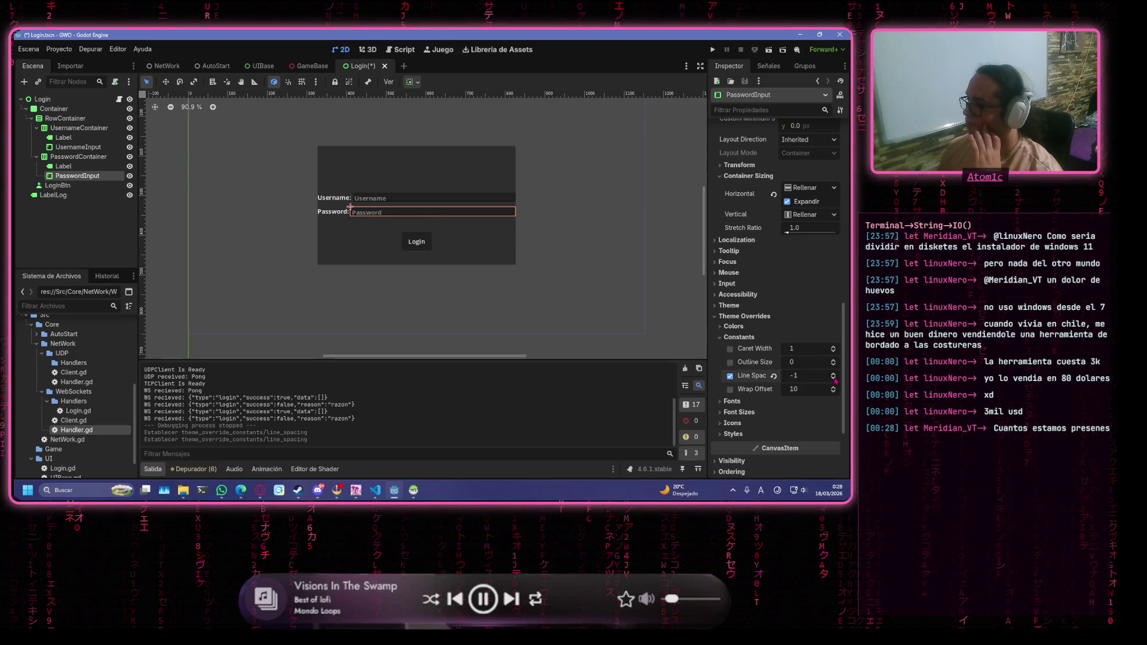
left_click(730, 376)
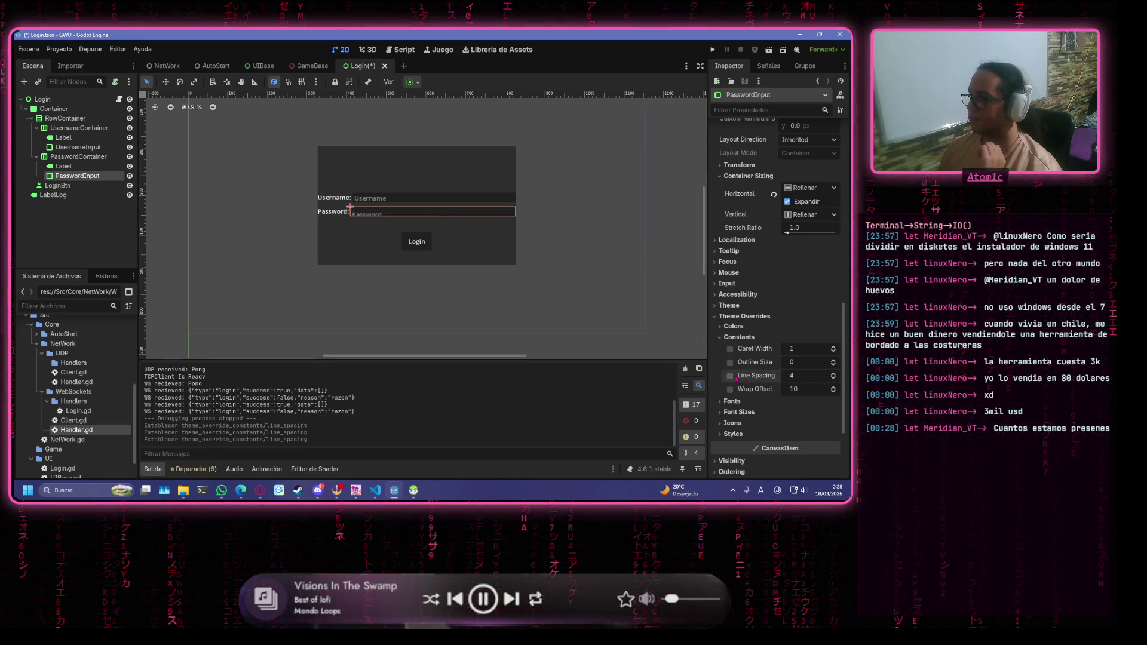
left_click(729, 376)
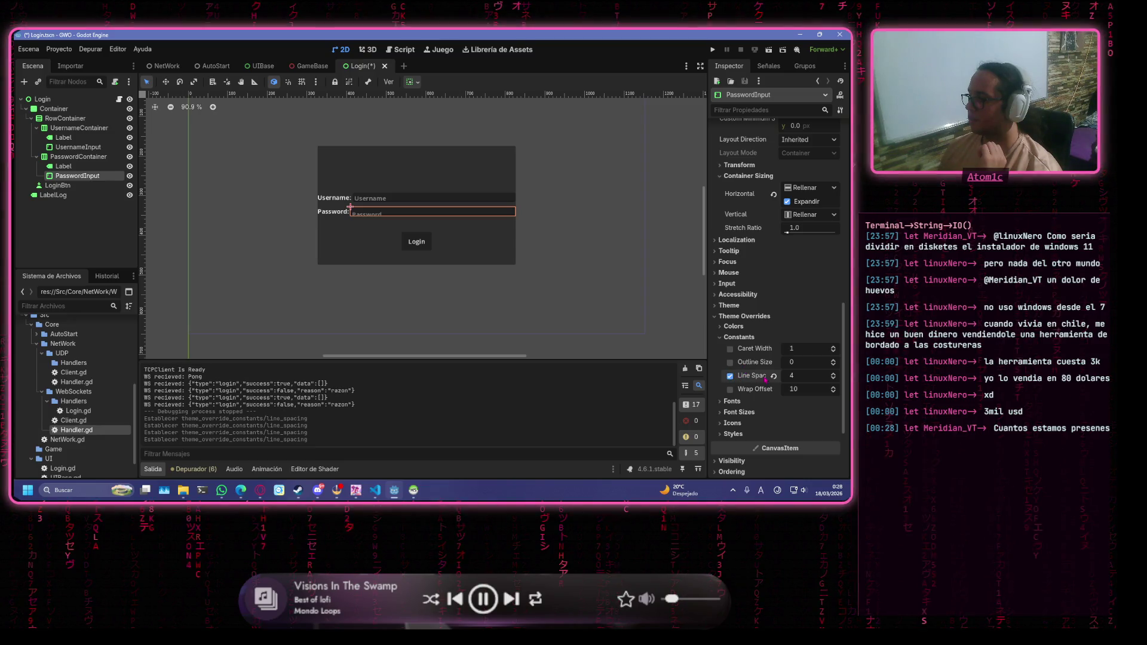
left_click(834, 379)
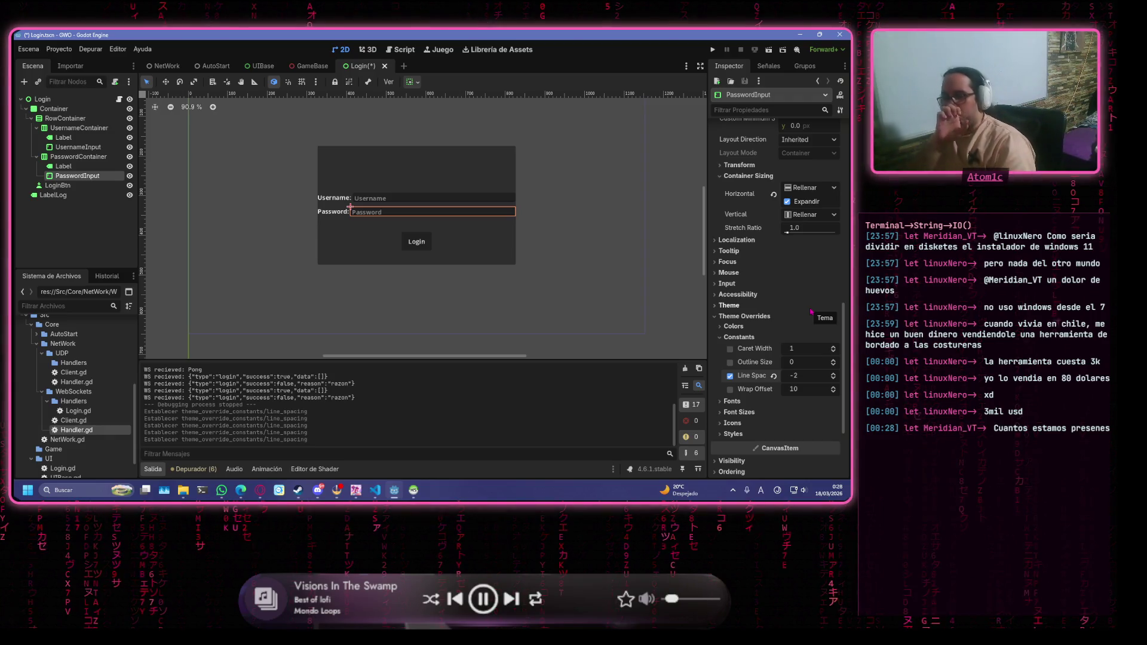
- Save the Login scene with Ctrl+S, check the LabelLog node, then switch to the Go server code
left_click(583, 214)
key("ctrl+s")
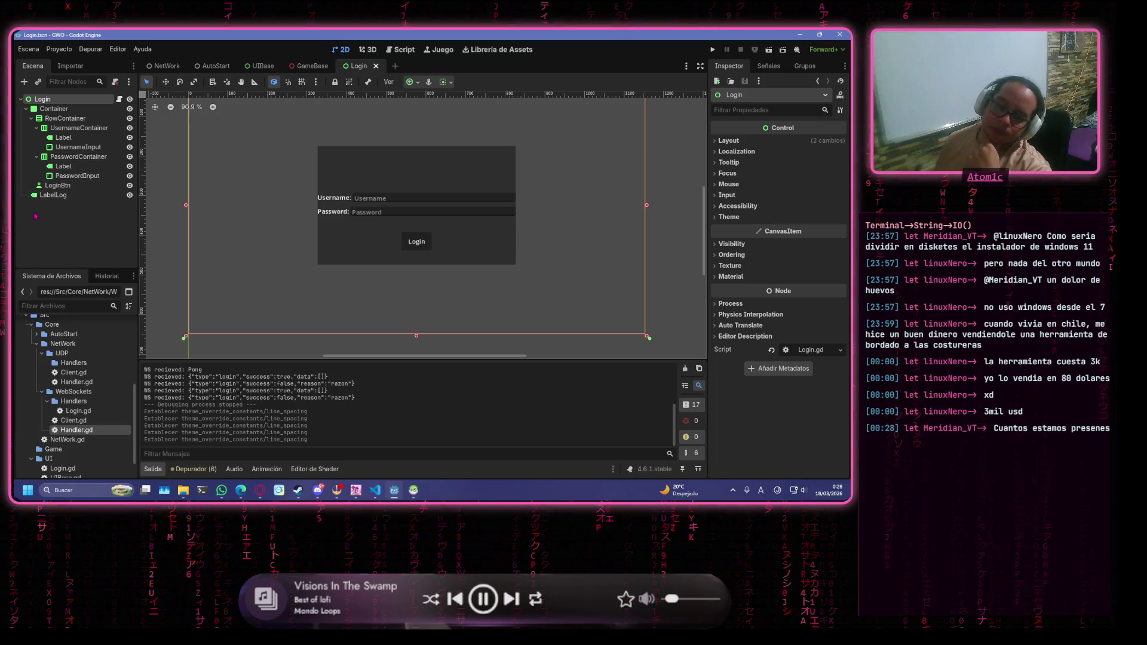
left_click(638, 330)
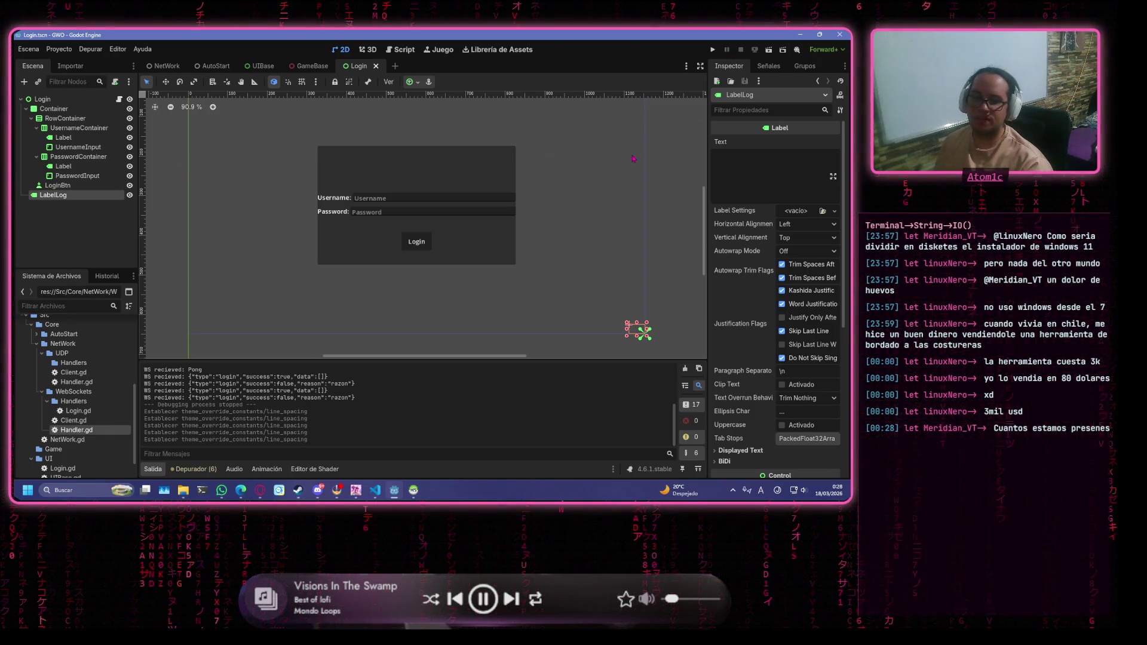
left_click(668, 209)
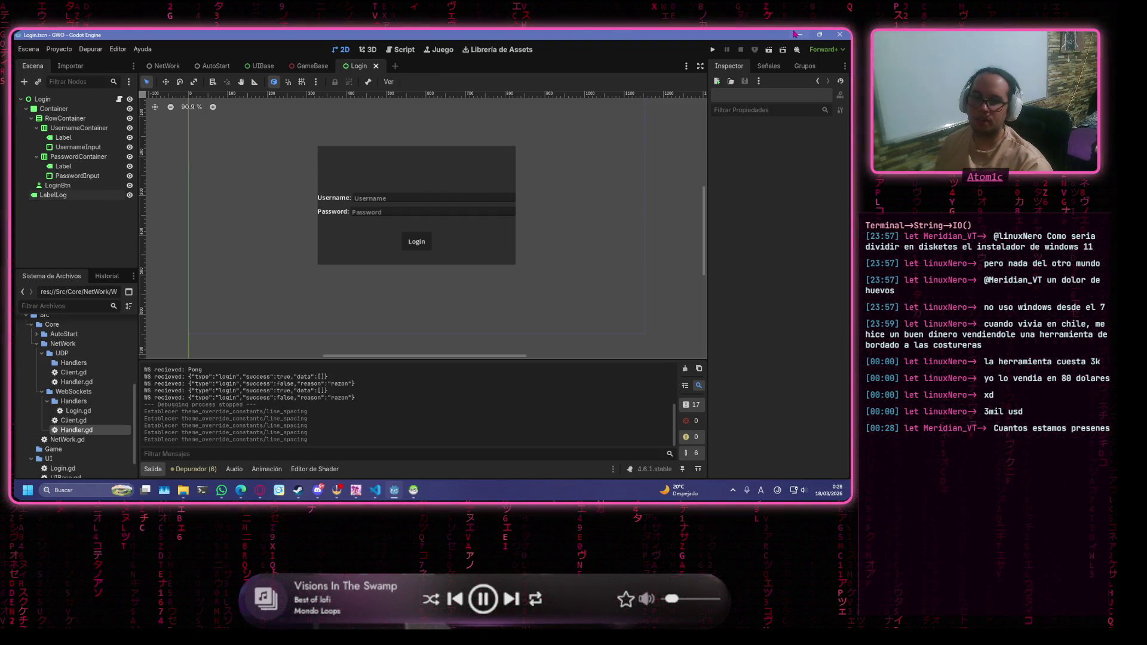
key("alt+Tab")
- Scroll through the whole login.go handler in VS Code, then return to the Godot editor
left_click(452, 183)
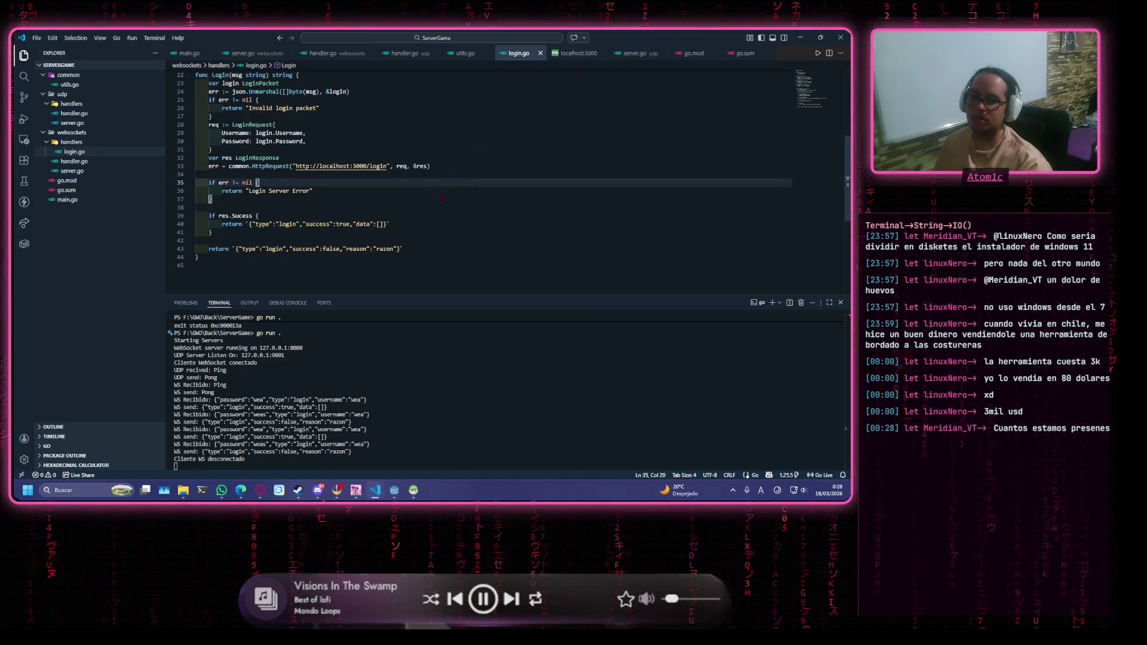
scroll(452, 182, "up", 5)
scroll(435, 220, "down", 4)
key("ctrl+z")
key("ctrl+z")
key("ctrl+z")
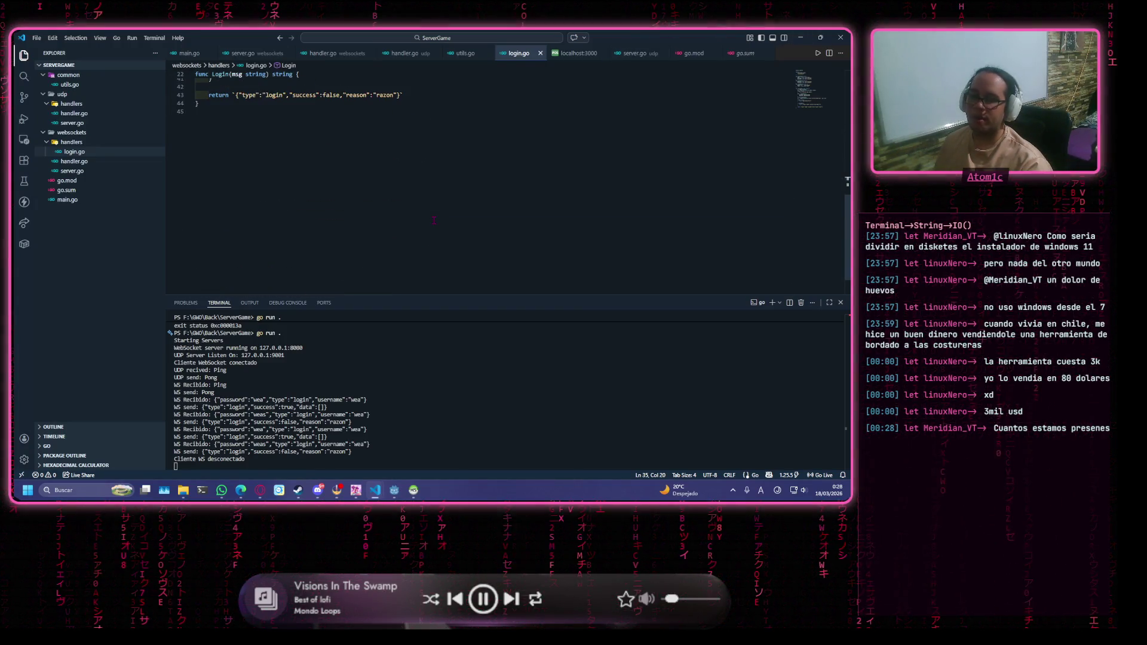
left_click(370, 108)
scroll(393, 127, "down", 12)
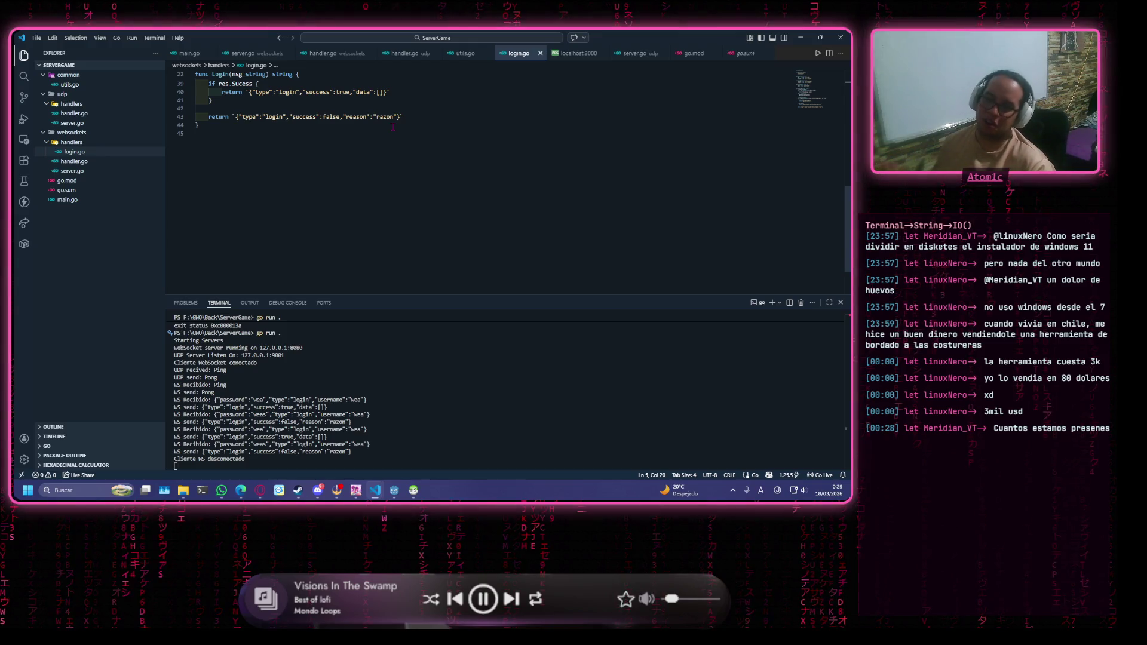
left_click(395, 490)
- Select and deselect the Login root, zoom out the canvas, and switch to the VS Code window
left_click(598, 210)
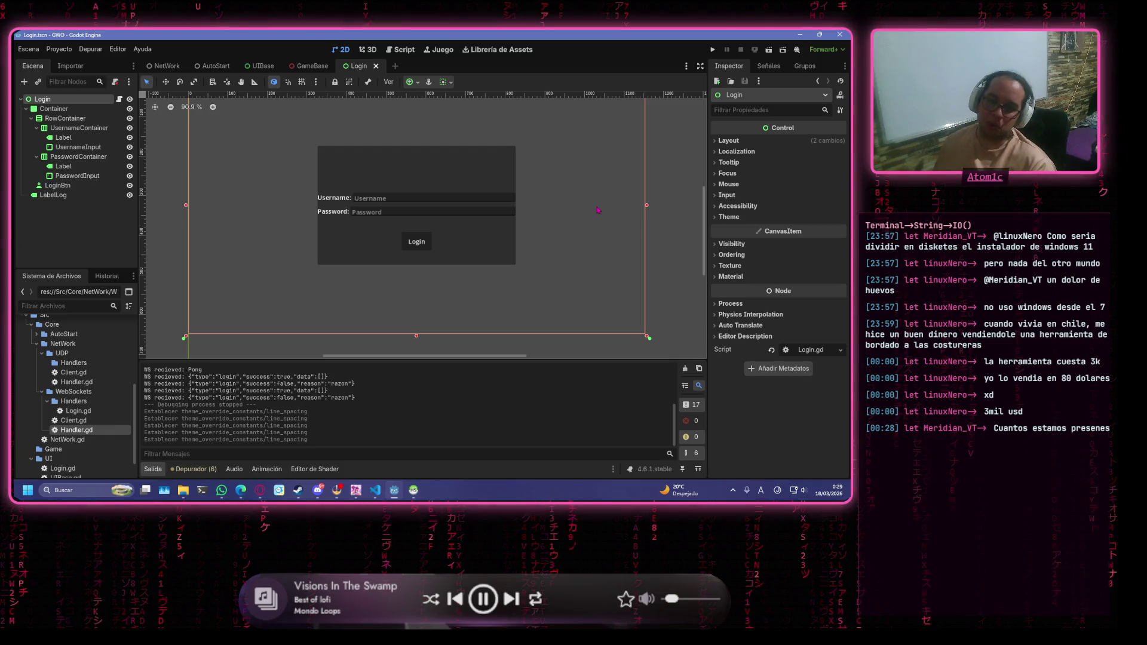
scroll(684, 232, "down", 3)
left_click(684, 232)
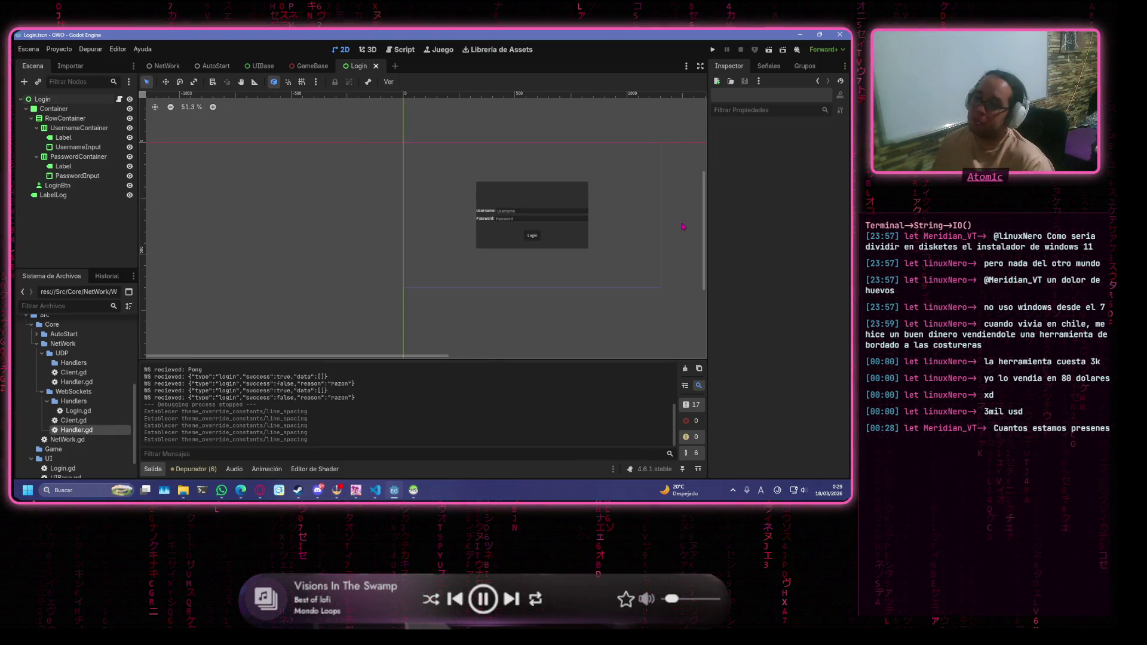
key("alt+Tab")
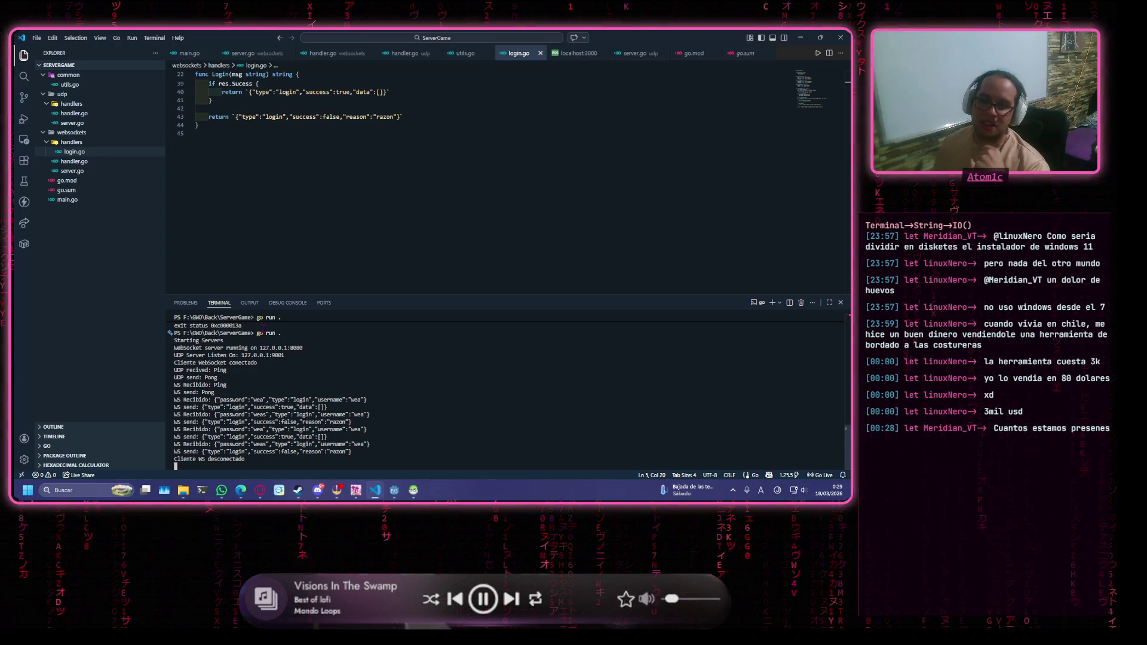
- Select and deselect a code block in login.go and scroll further down
left_click(251, 125)
left_click_drag(200, 125, 176, 65)
left_click(263, 163)
scroll(210, 82, "down", 5)
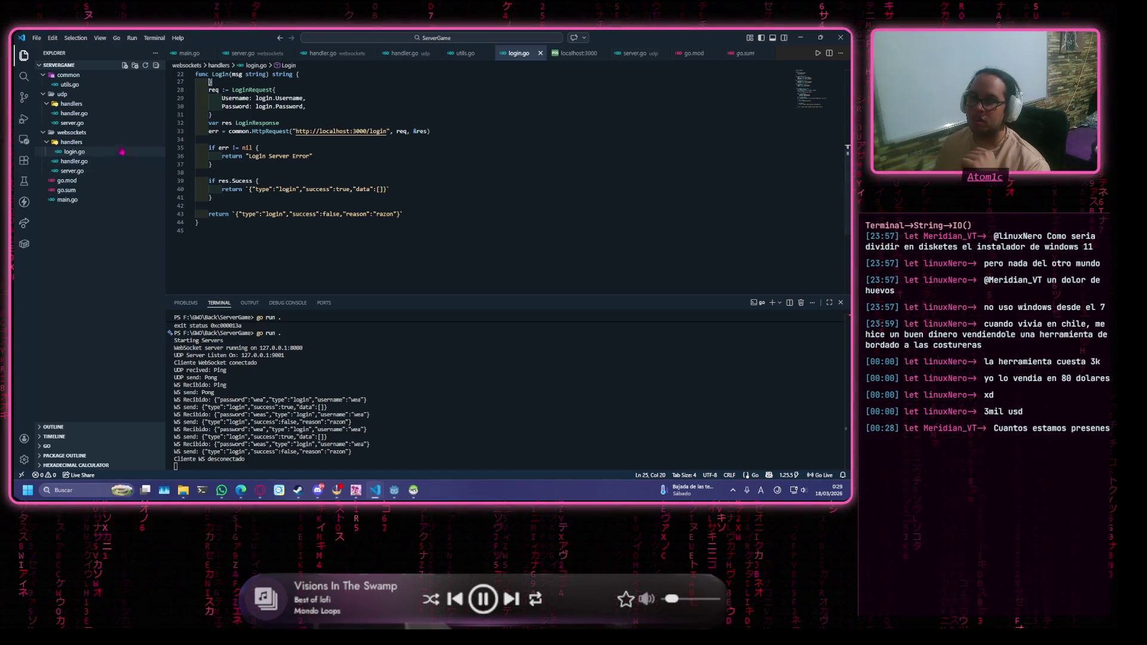
- Open the UDP handler.go file, then reopen login.go from the websockets handlers folder
left_click(84, 142)
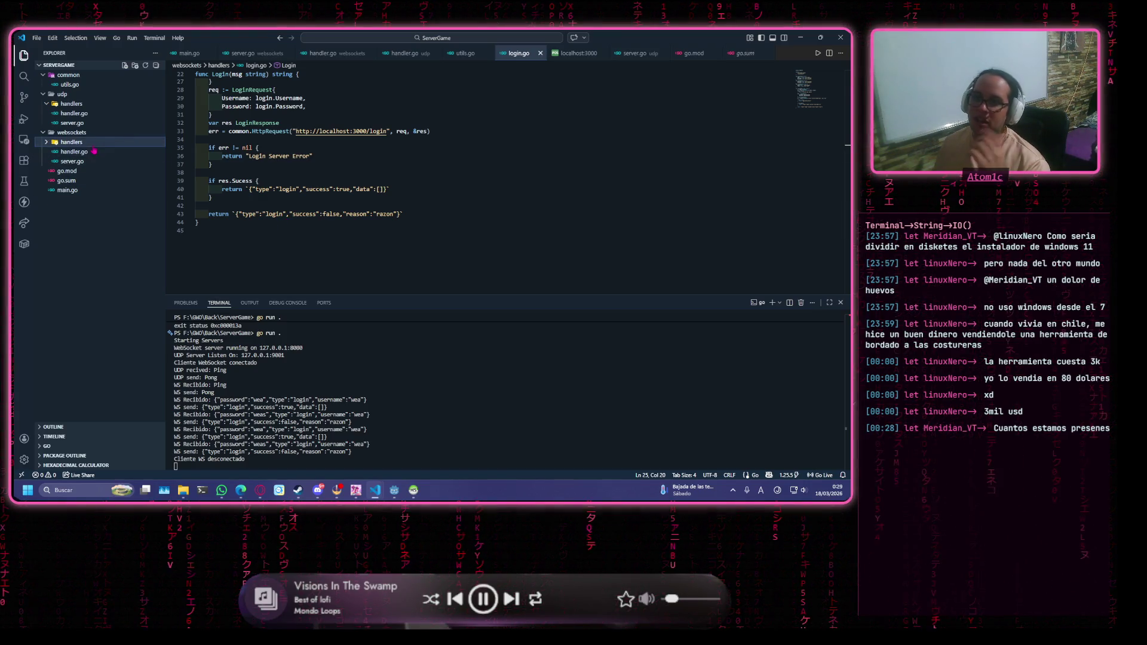
left_click(93, 113)
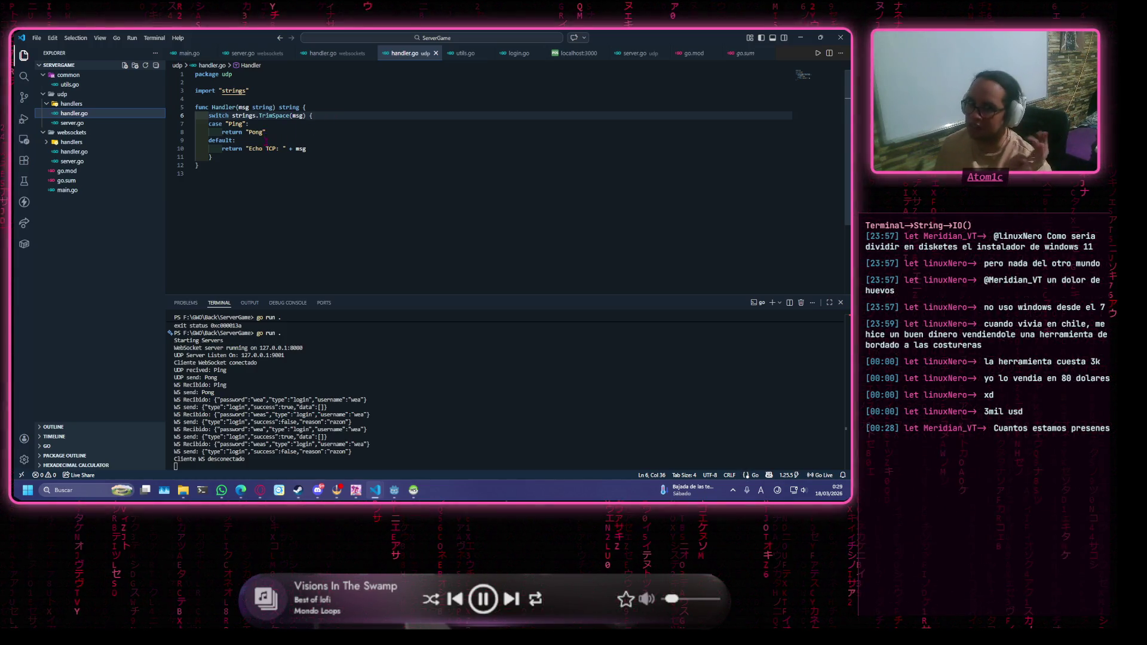
left_click(123, 143)
left_click(135, 153)
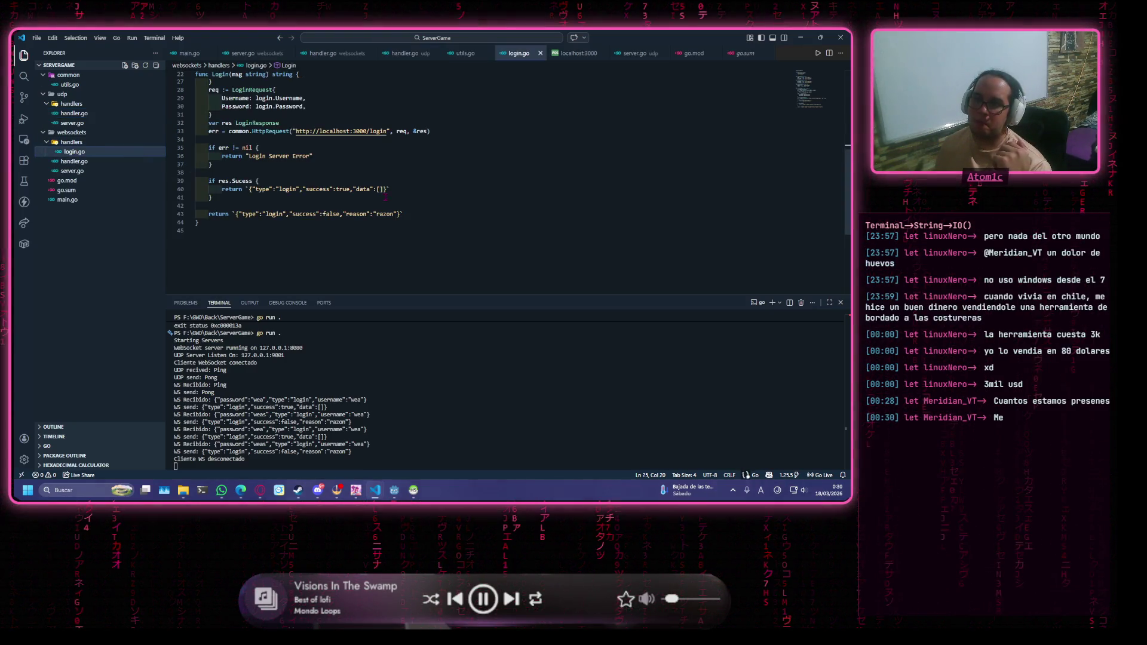
- Read through login.go from the imports and LoginPacket struct to the end of the file
scroll(293, 233, "up", 3)
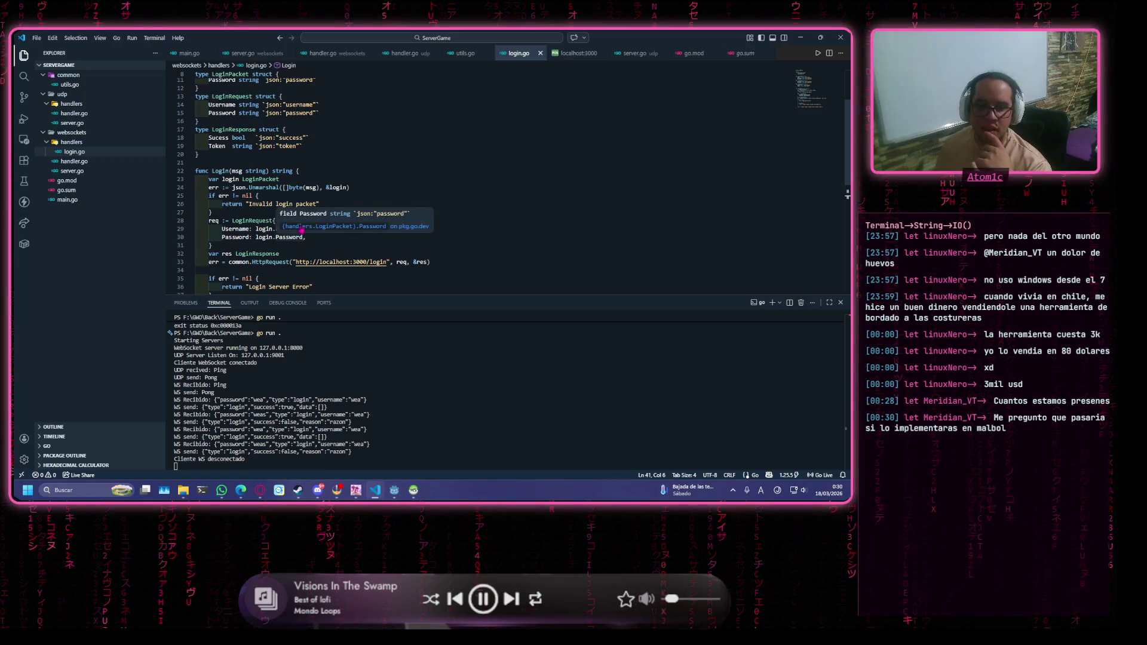
mouse_move(260, 188)
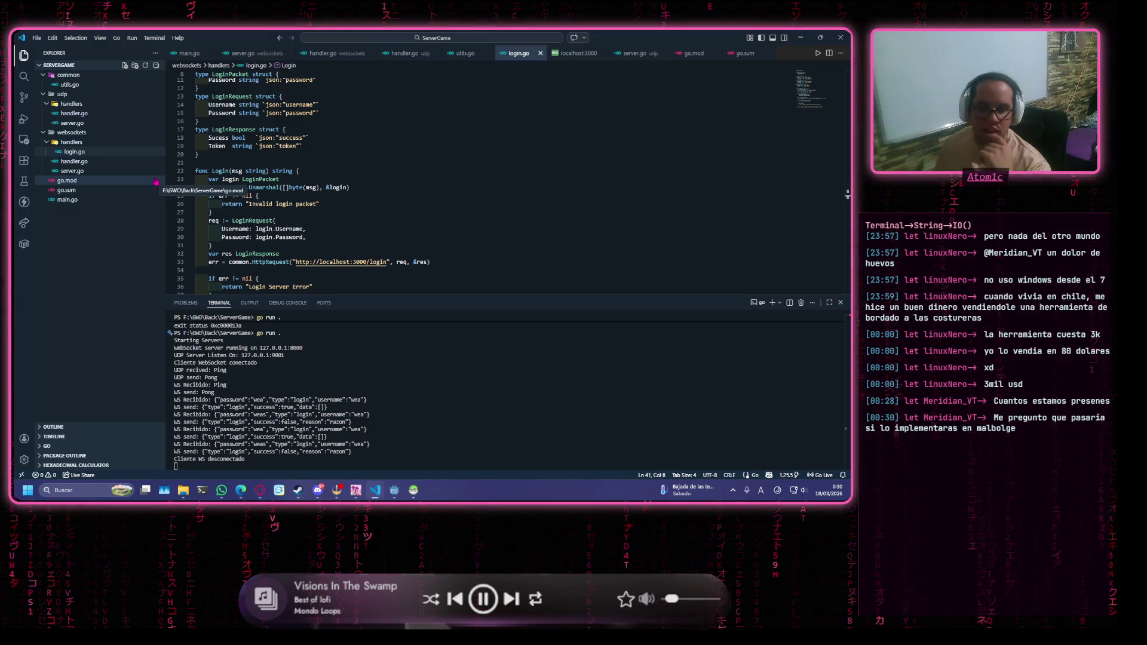
scroll(410, 179, "down", 5)
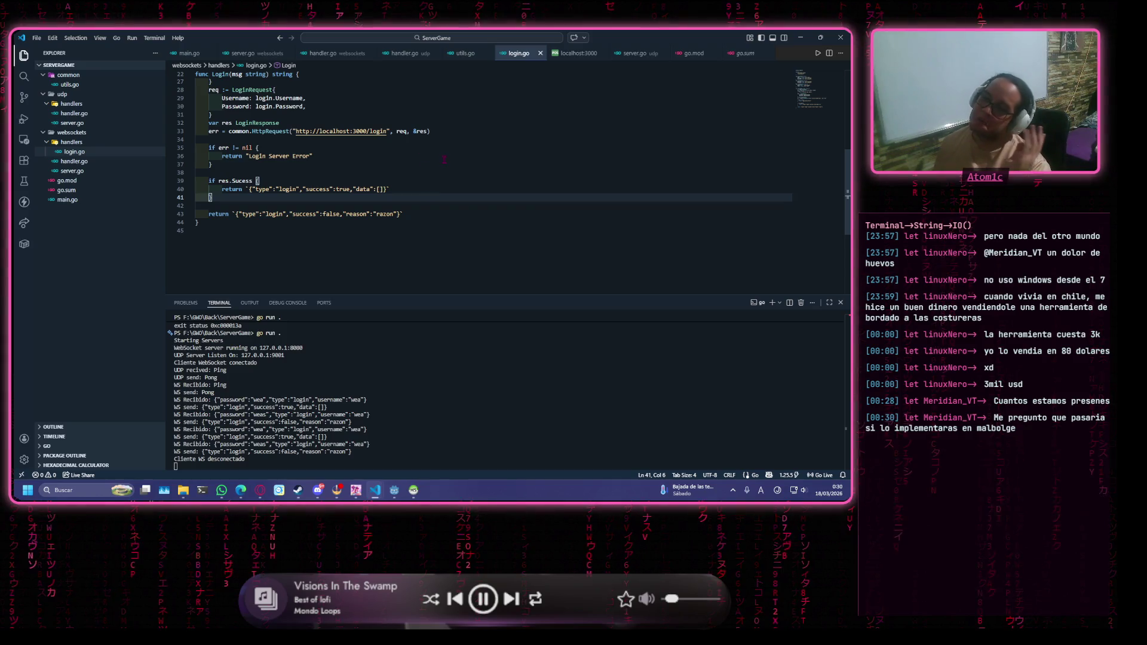
scroll(424, 141, "up", 6)
left_click(432, 134)
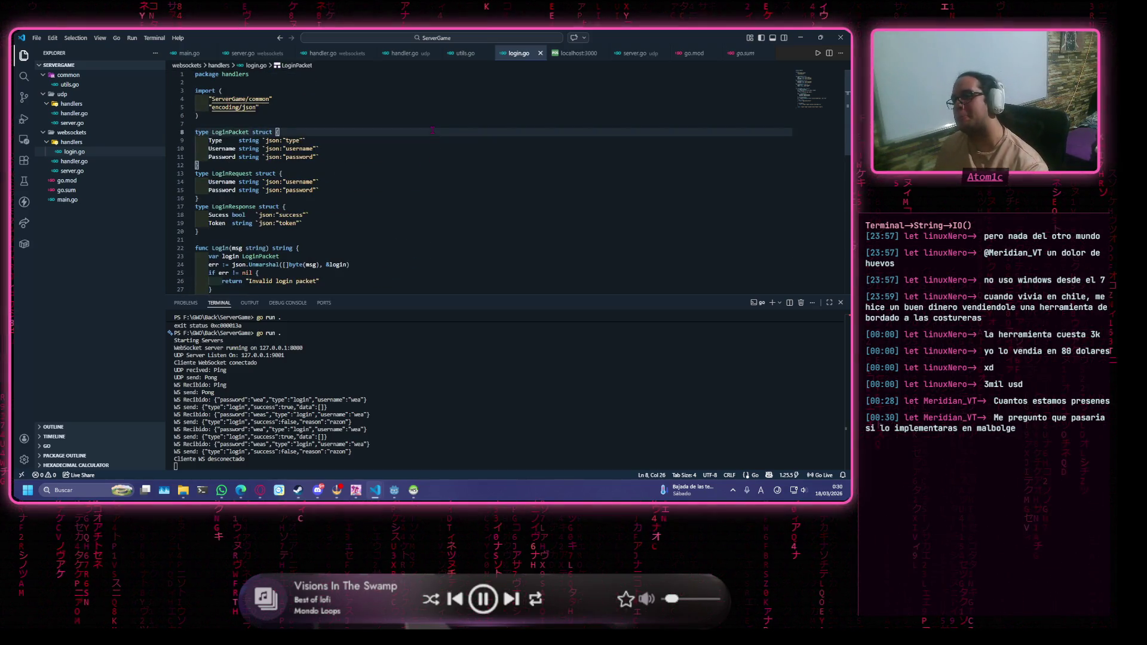
left_click(377, 118)
scroll(292, 216, "down", 10)
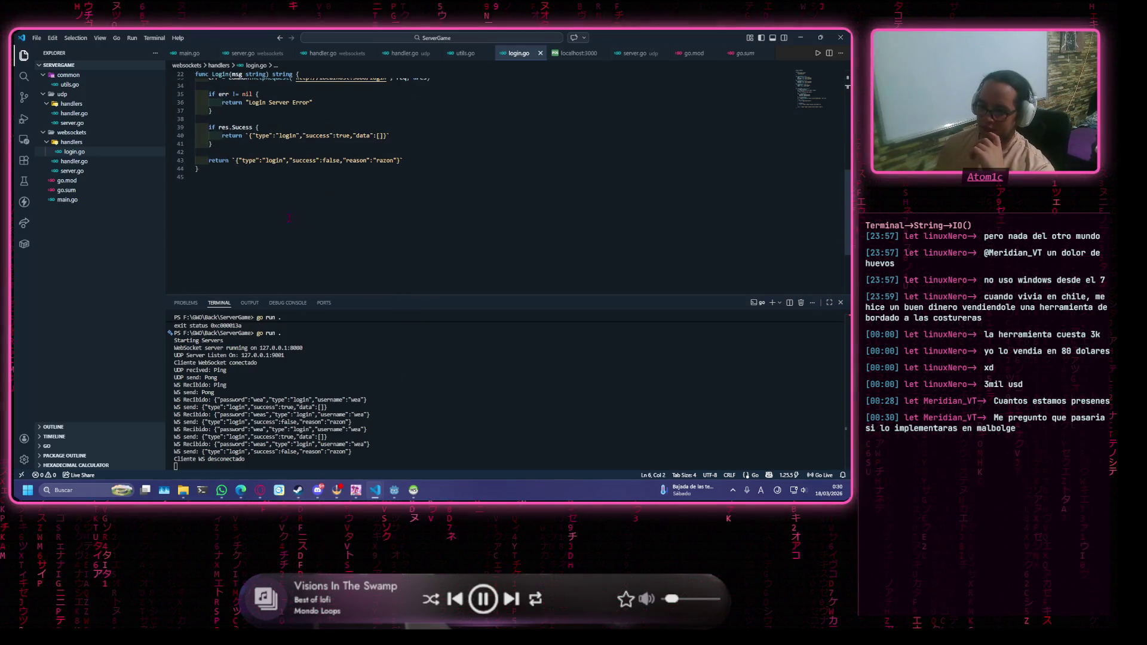
left_click(266, 208)
scroll(266, 208, "up", 4)
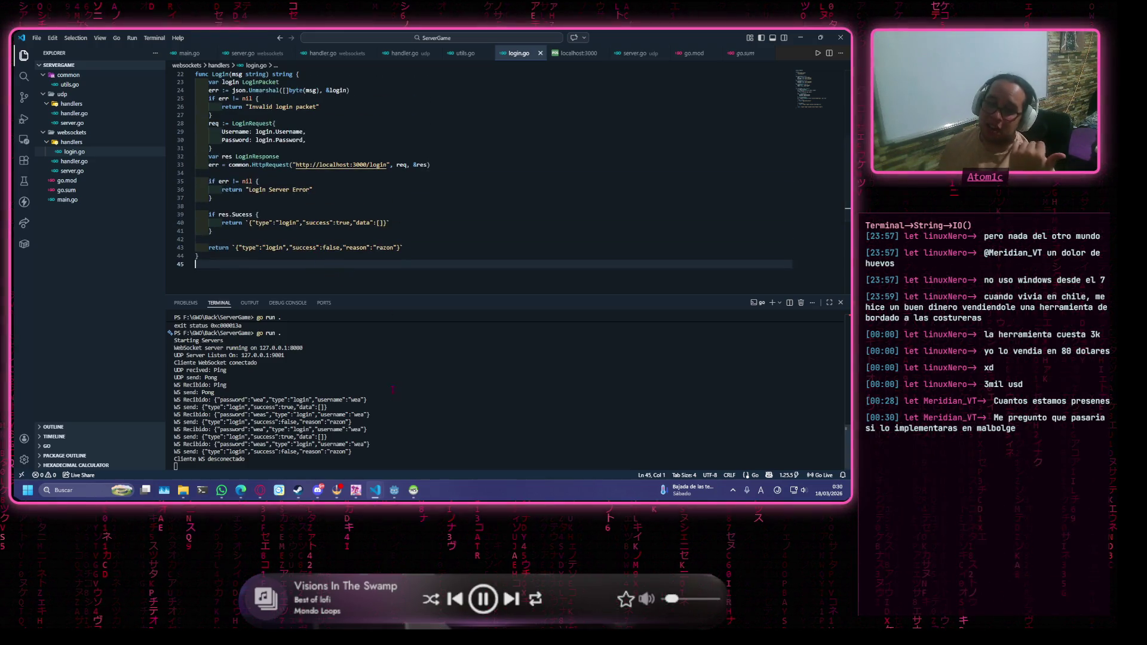
- Select the successful login response in the server log, then switch to the DB project window
mouse_move(394, 492)
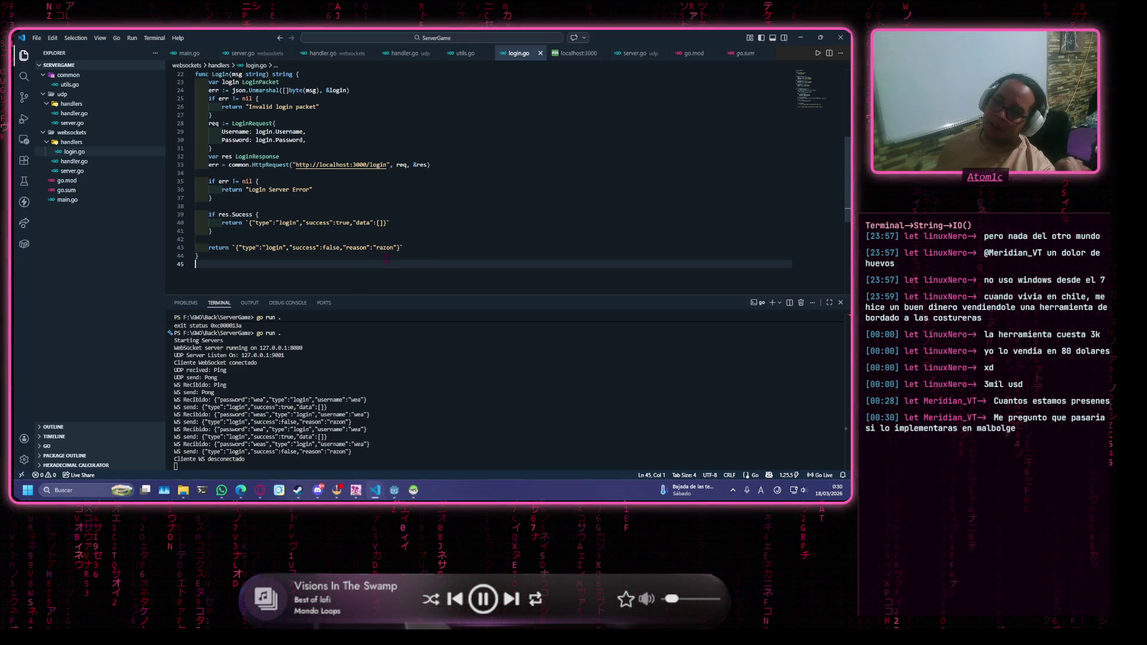
left_click(227, 198)
left_click_drag(328, 437, 176, 437)
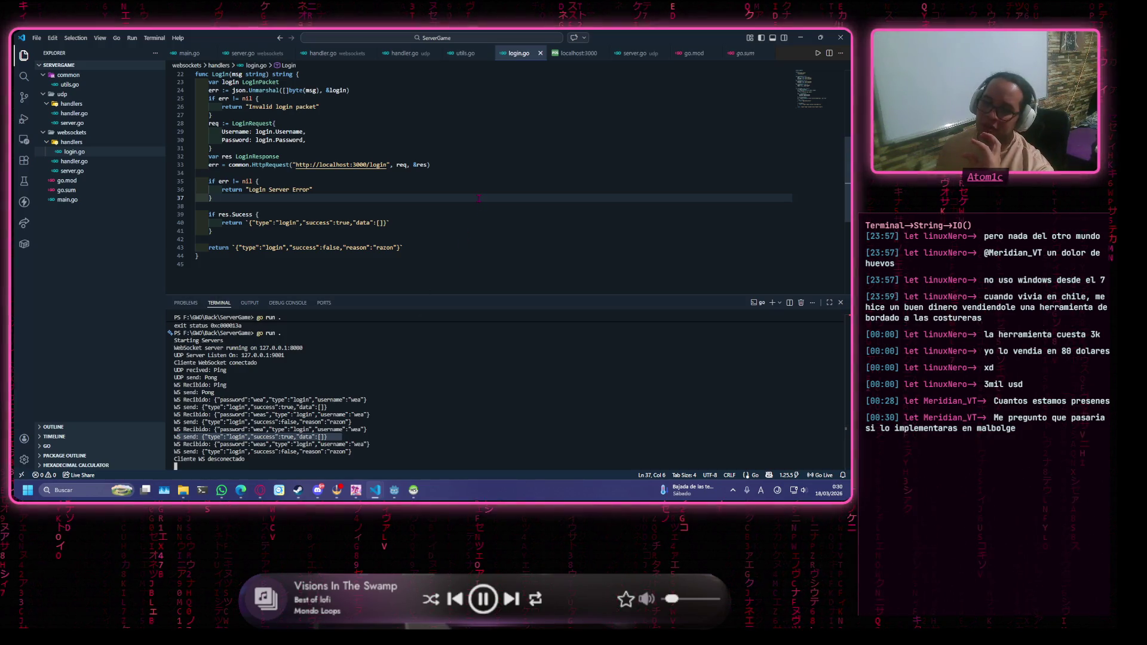
left_click(847, 182)
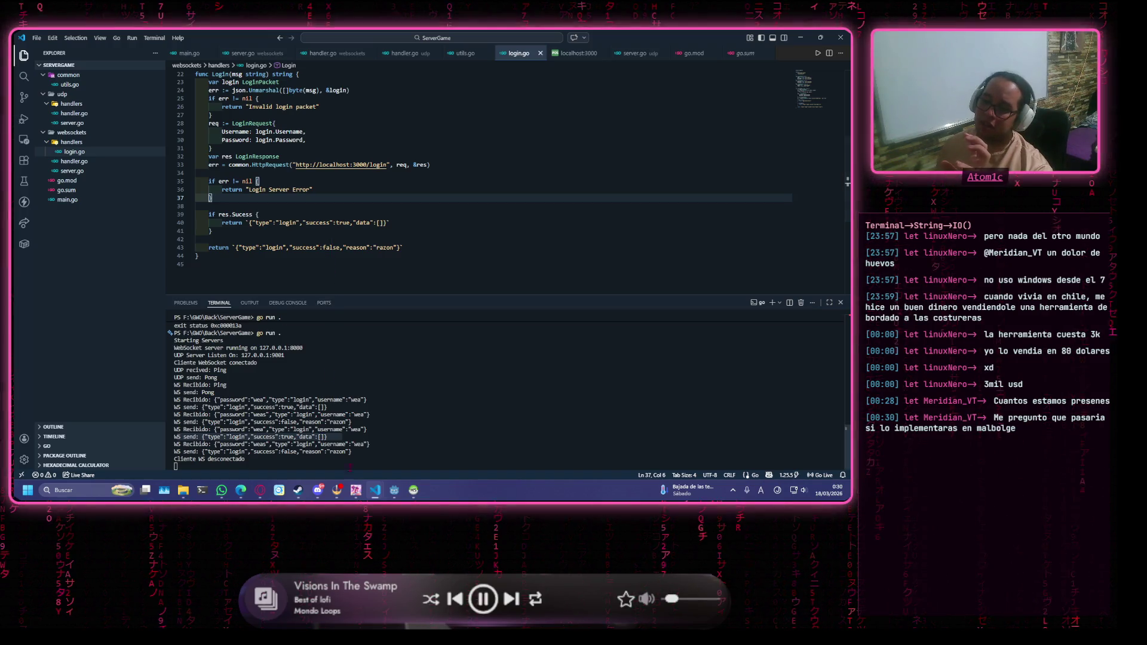
left_click(422, 445)
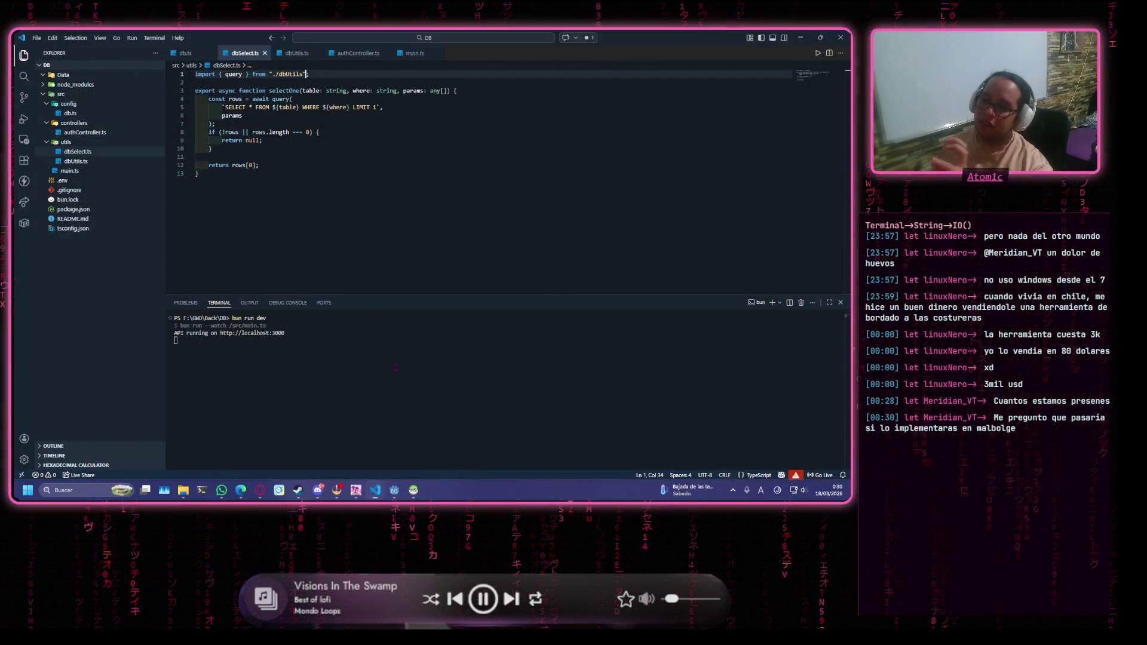
- Inspect selectOne in dbSelect.ts, then return to Godot and select then deselect the Login root
left_click(453, 183)
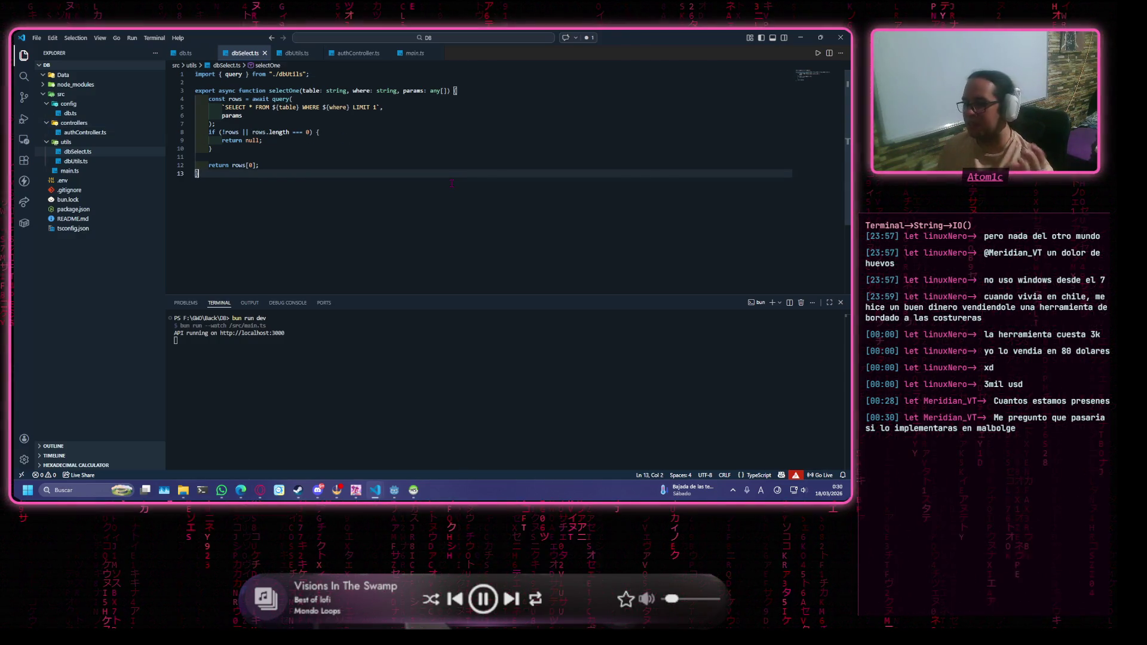
left_click(394, 154)
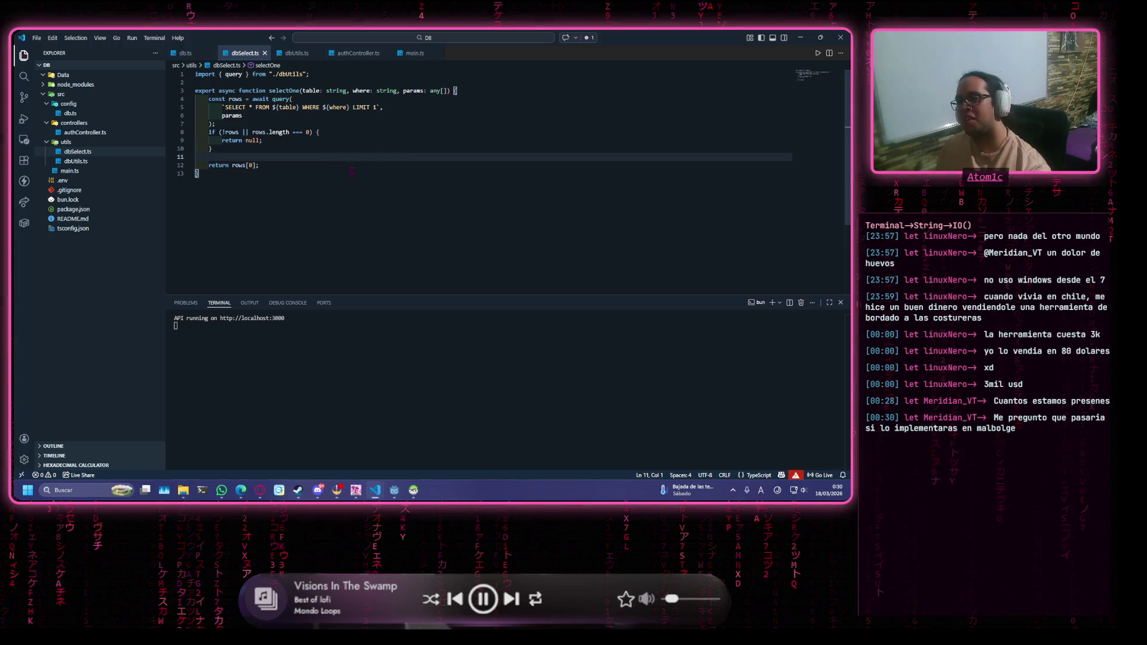
mouse_move(394, 490)
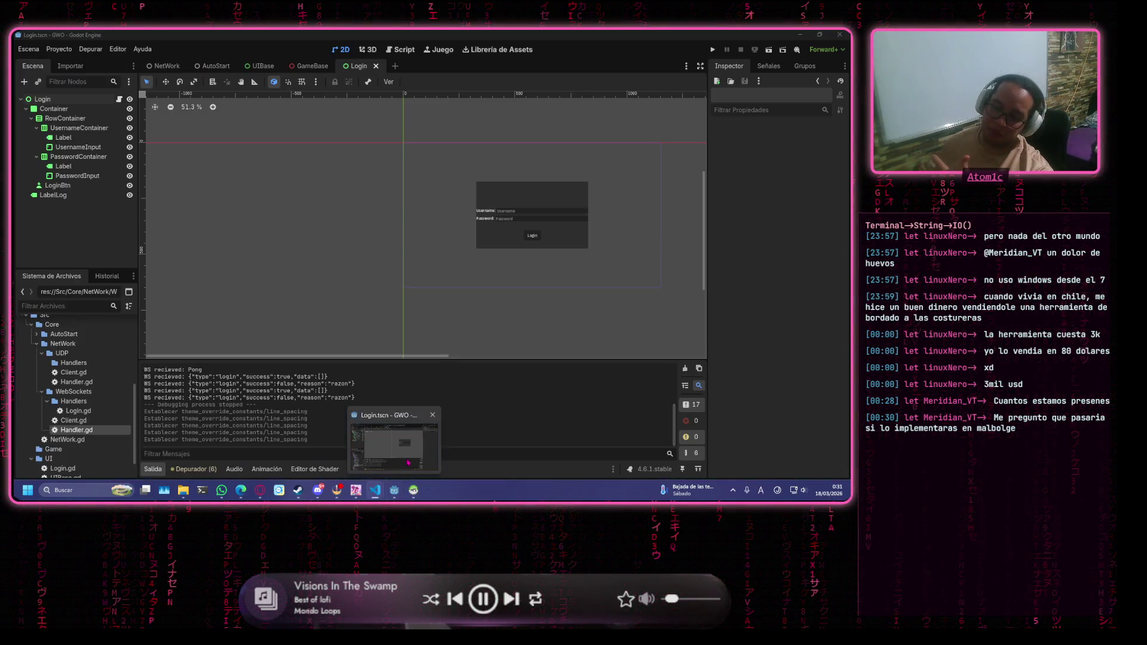
left_click(408, 462)
left_click(440, 179)
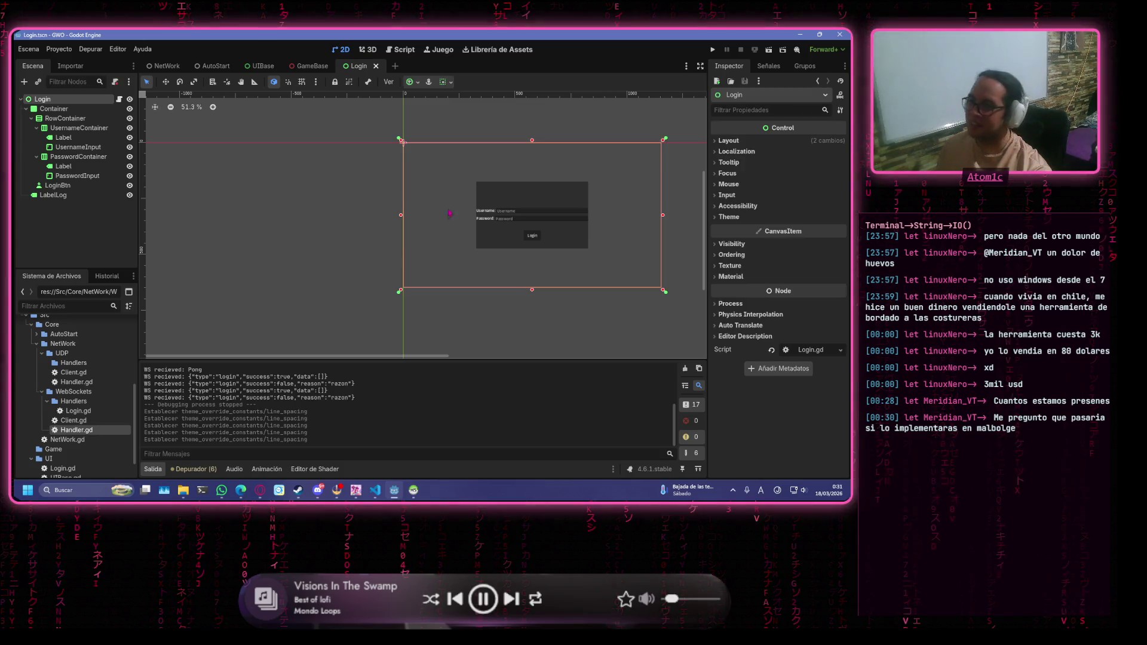
scroll(515, 261, "down", 3)
scroll(515, 262, "up", 3)
left_click(351, 289)
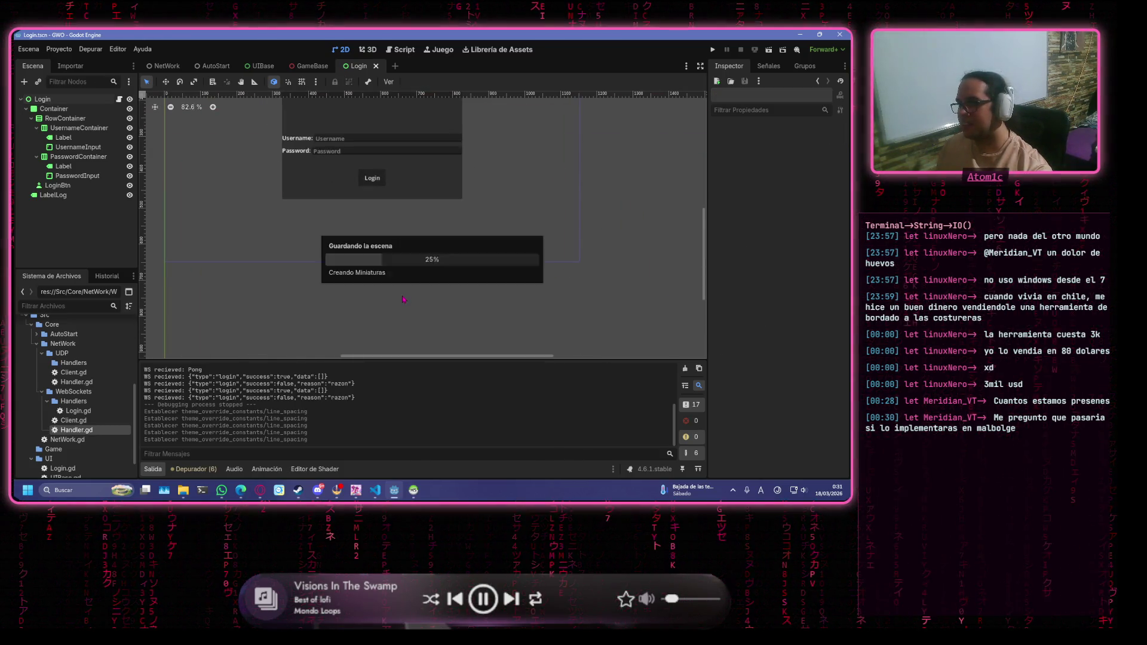
- Zoom the 2D canvas in and out to inspect the centred login form, then open GameBase
scroll(322, 215, "up", 2)
scroll(304, 179, "down", 2)
scroll(294, 152, "up", 2)
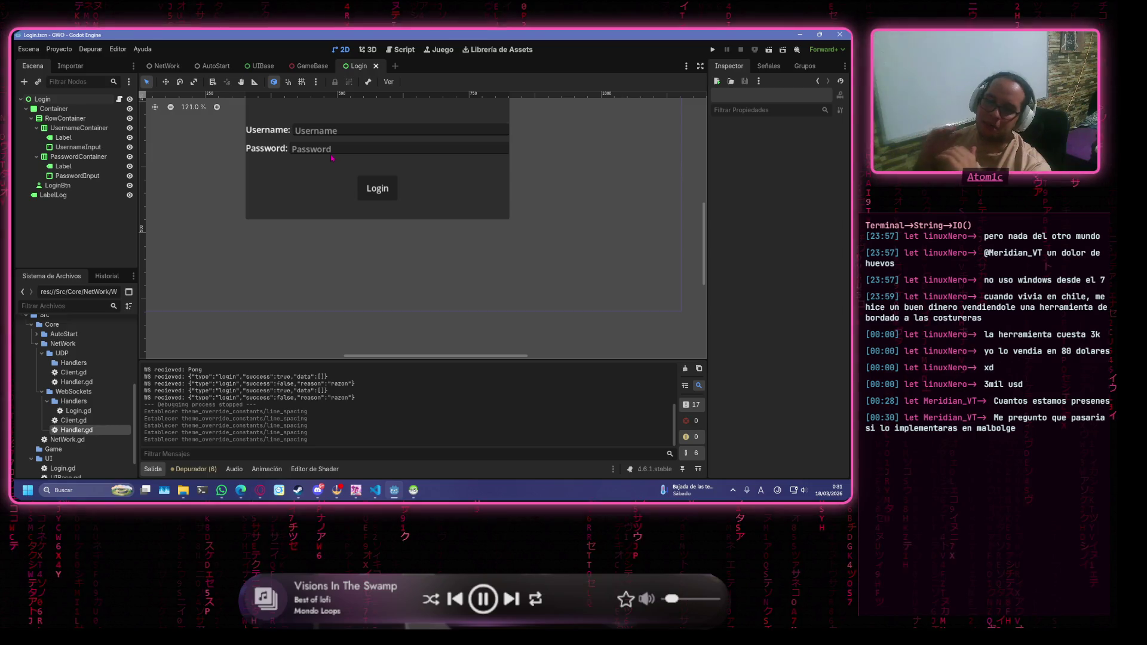
scroll(332, 158, "down", 6)
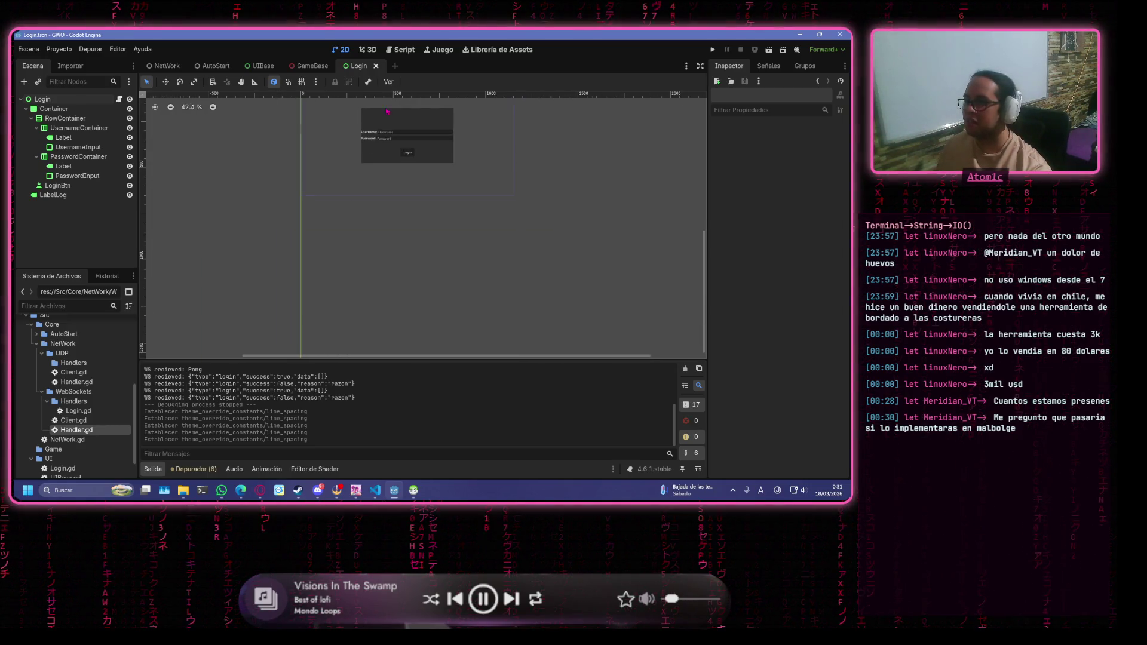
scroll(358, 275, "up", 4)
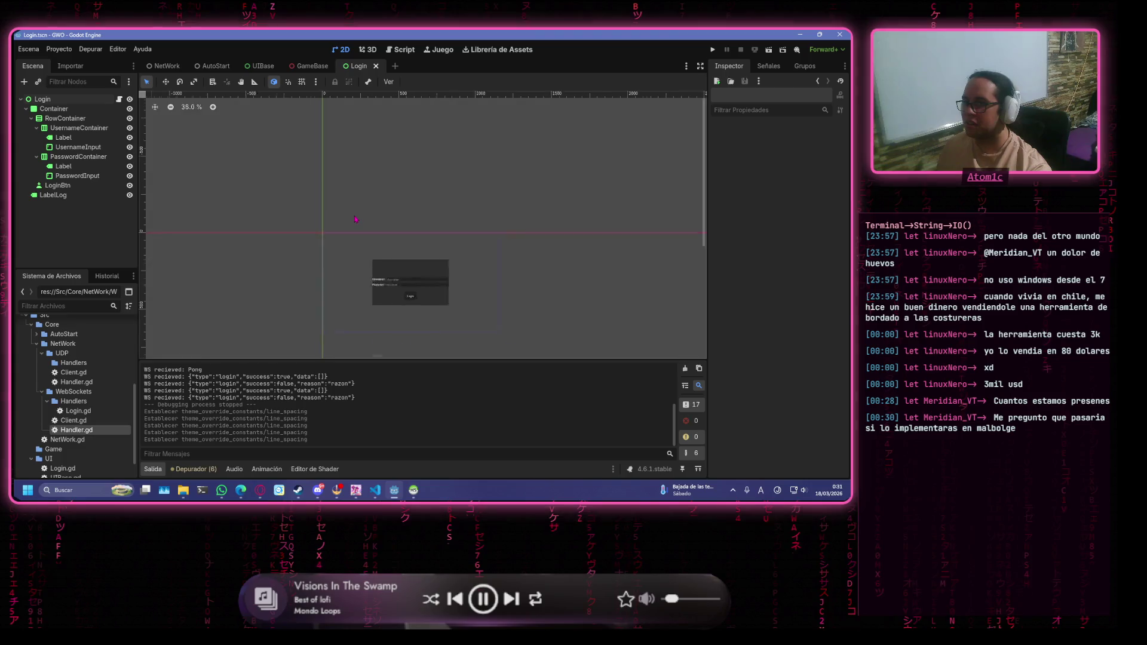
scroll(422, 272, "up", 3)
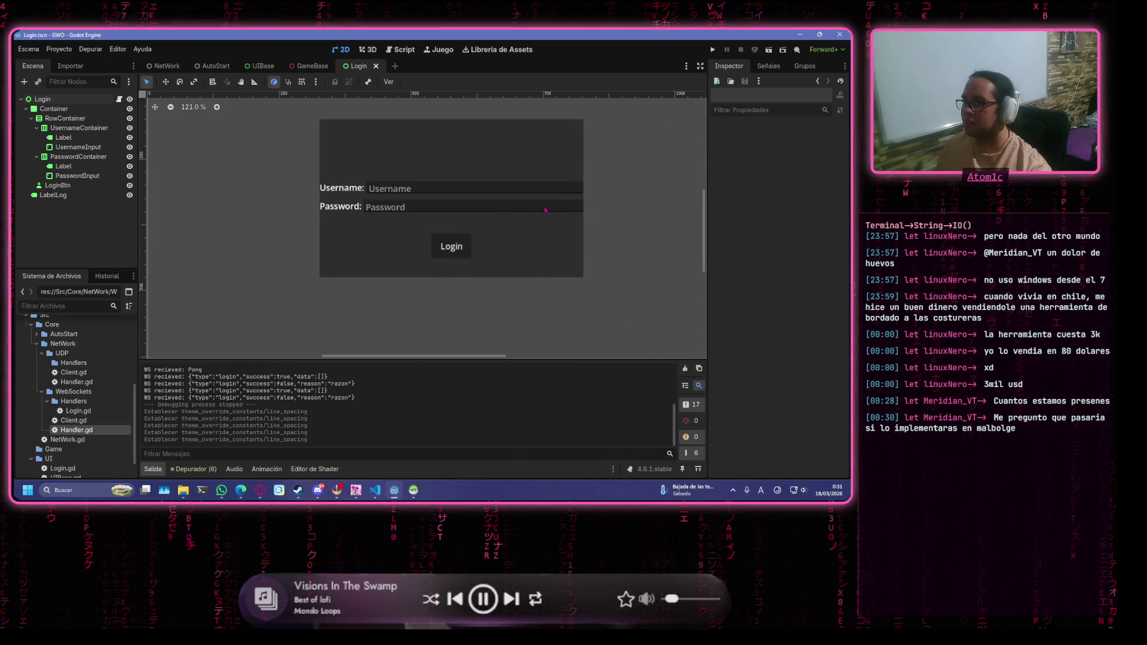
left_click(308, 65)
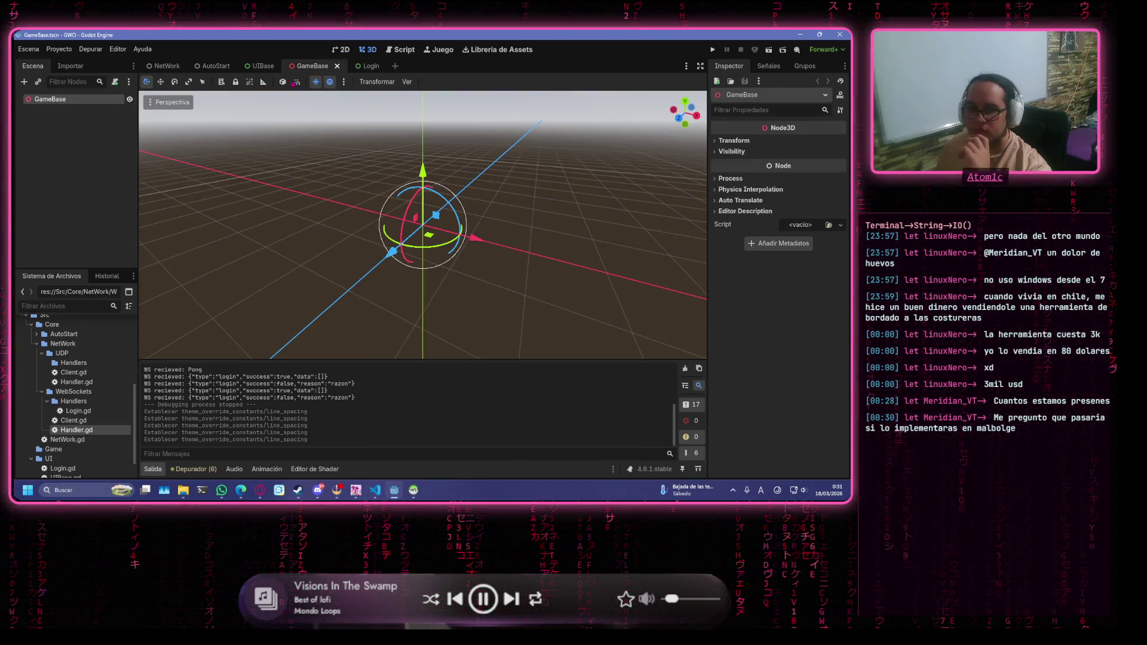
- Deselect the GameBase node, zoom out the empty 3D view, and return to the Login scene
left_click(316, 223)
scroll(448, 246, "down", 5)
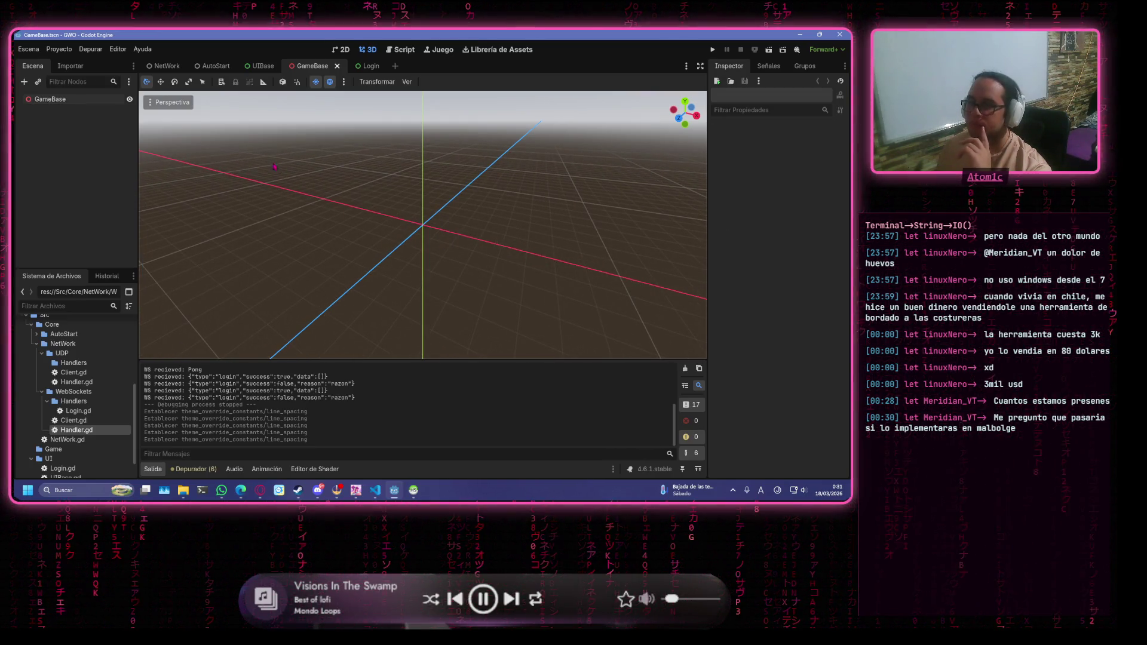
scroll(350, 244, "down", 2)
scroll(382, 221, "down", 2)
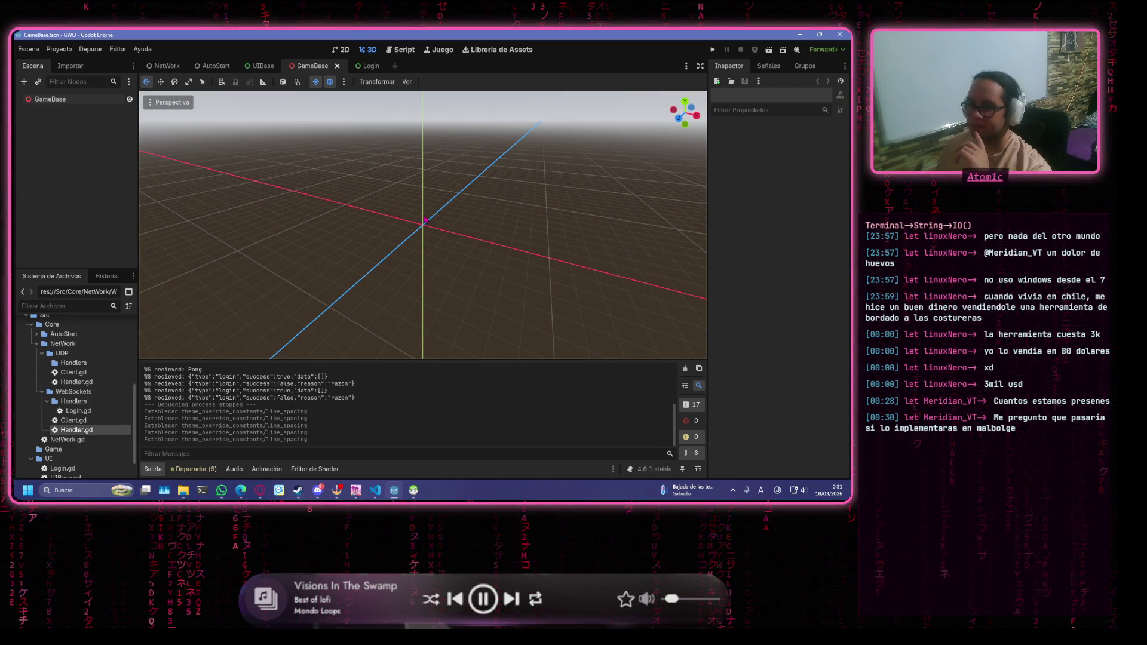
left_click(367, 66)
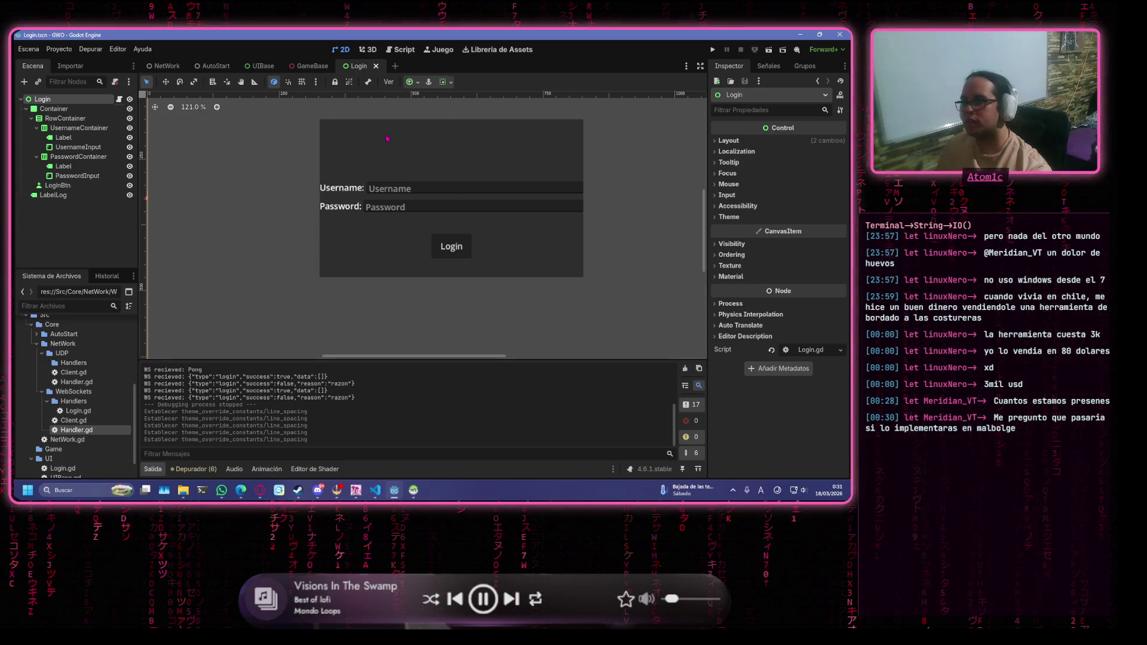
scroll(269, 236, "down", 3)
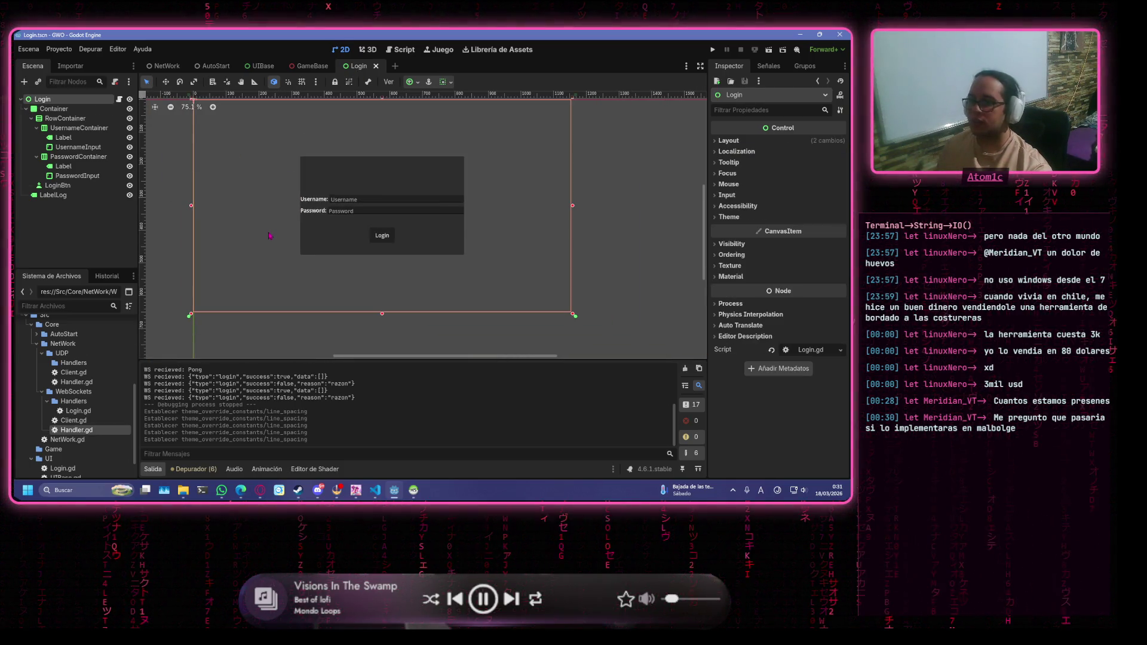
scroll(272, 241, "down", 1)
scroll(272, 241, "up", 1)
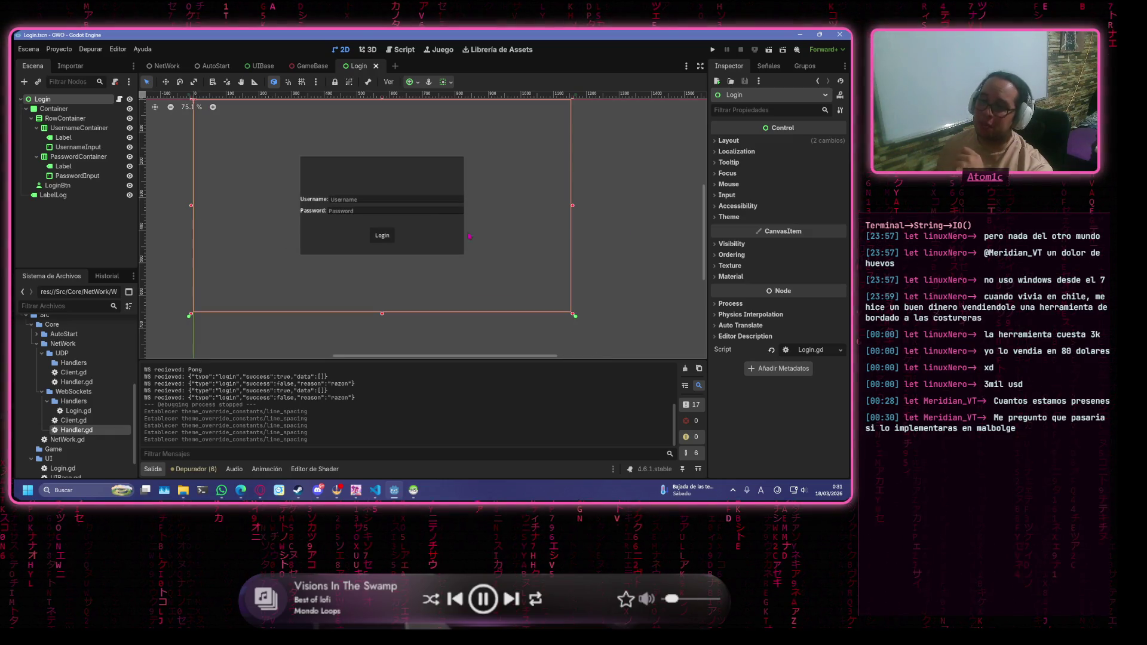
left_click(624, 227)
scroll(606, 335, "down", 2)
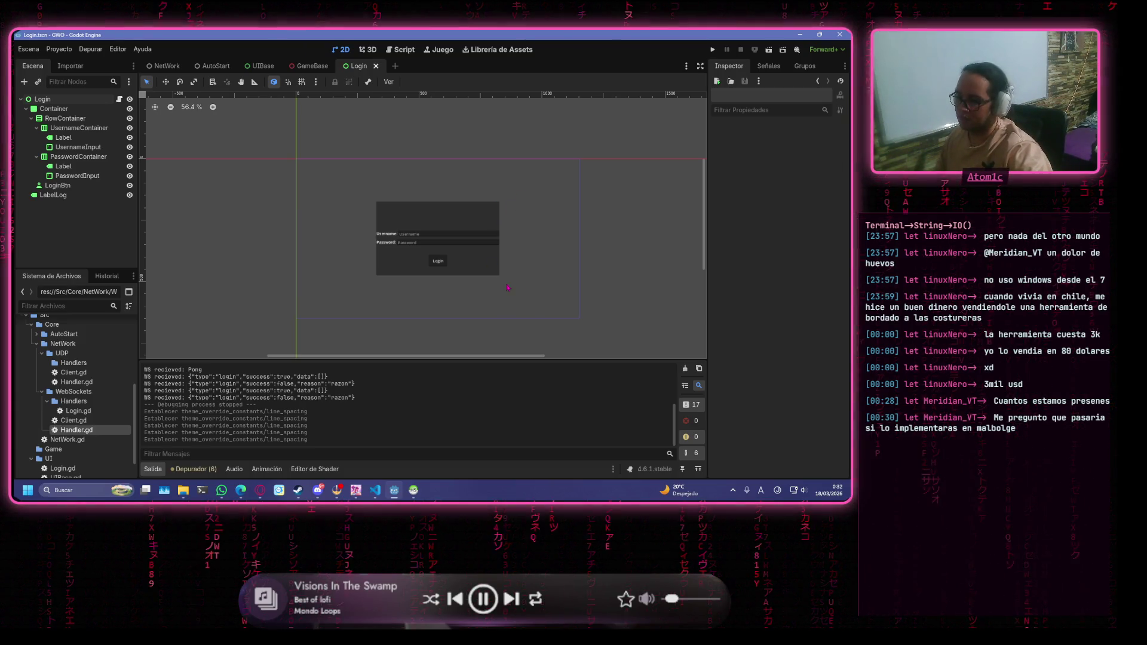
scroll(526, 254, "up", 3)
scroll(512, 259, "down", 4)
scroll(454, 274, "up", 4)
scroll(421, 286, "down", 5)
scroll(421, 286, "up", 5)
left_click(393, 284)
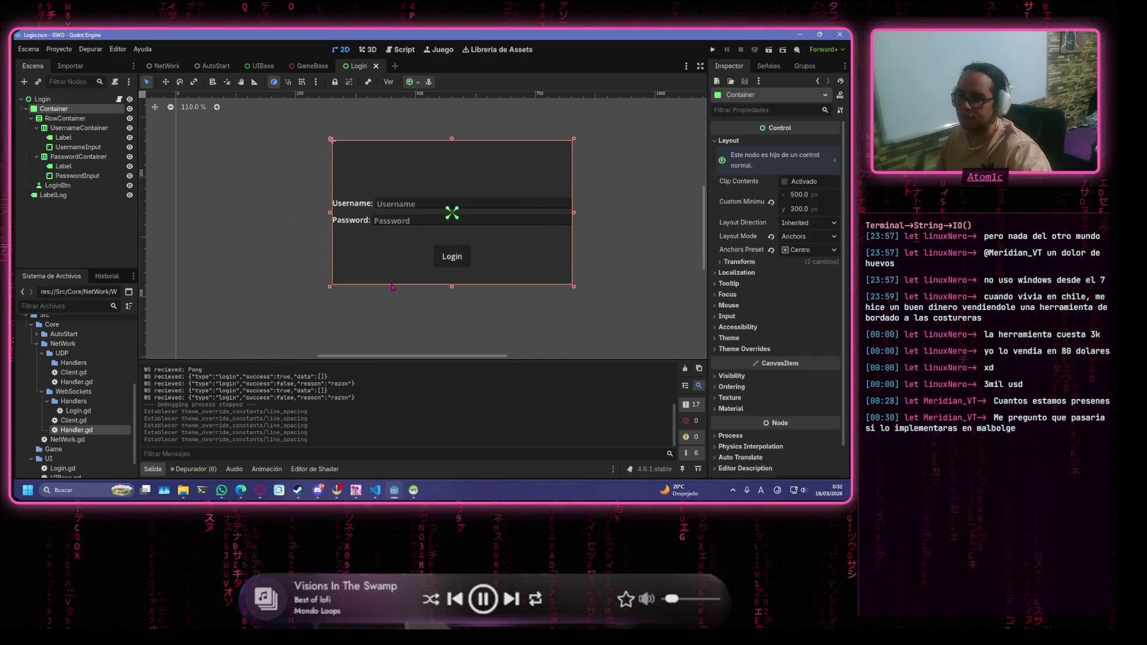
left_click(302, 290)
scroll(299, 299, "down", 3)
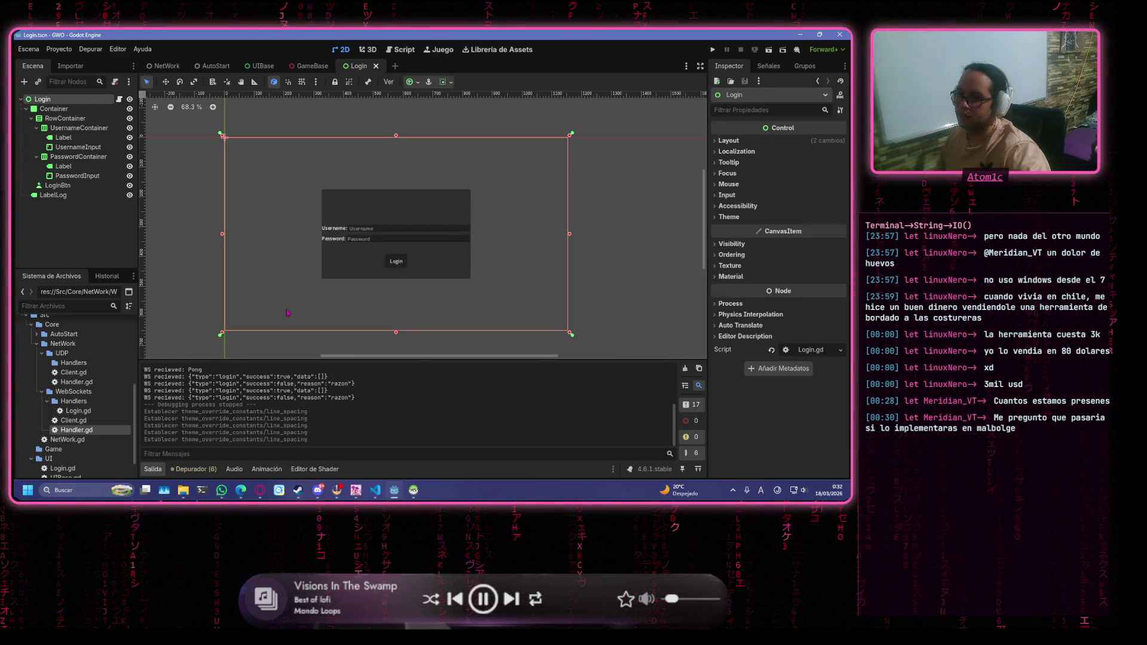
key("Escape")
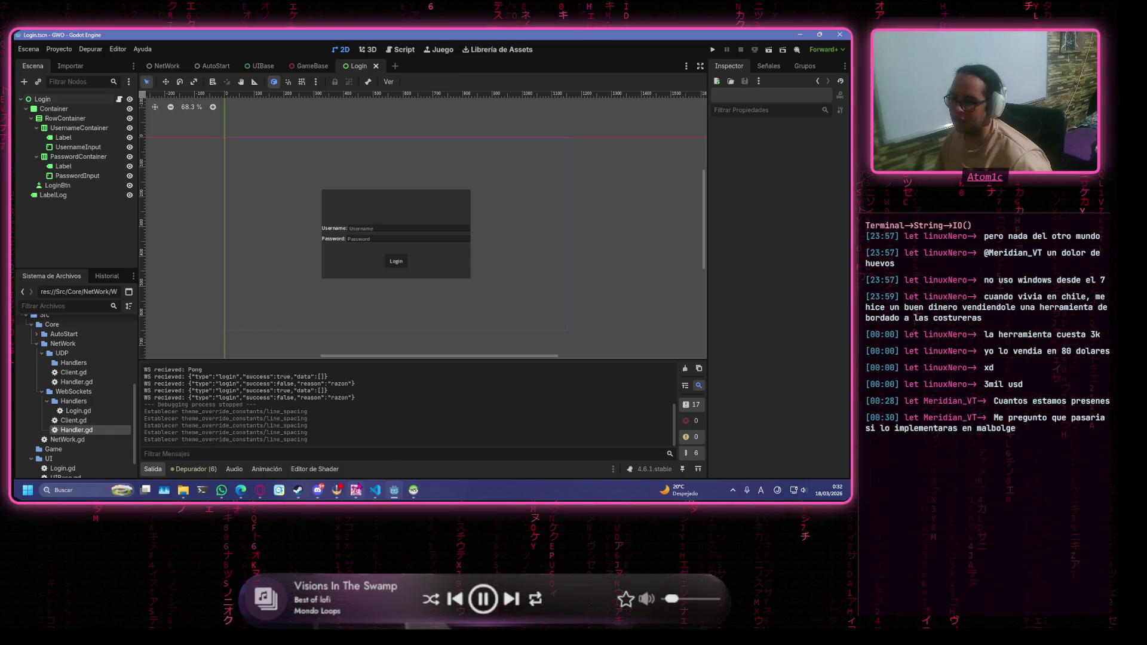
left_click(549, 297)
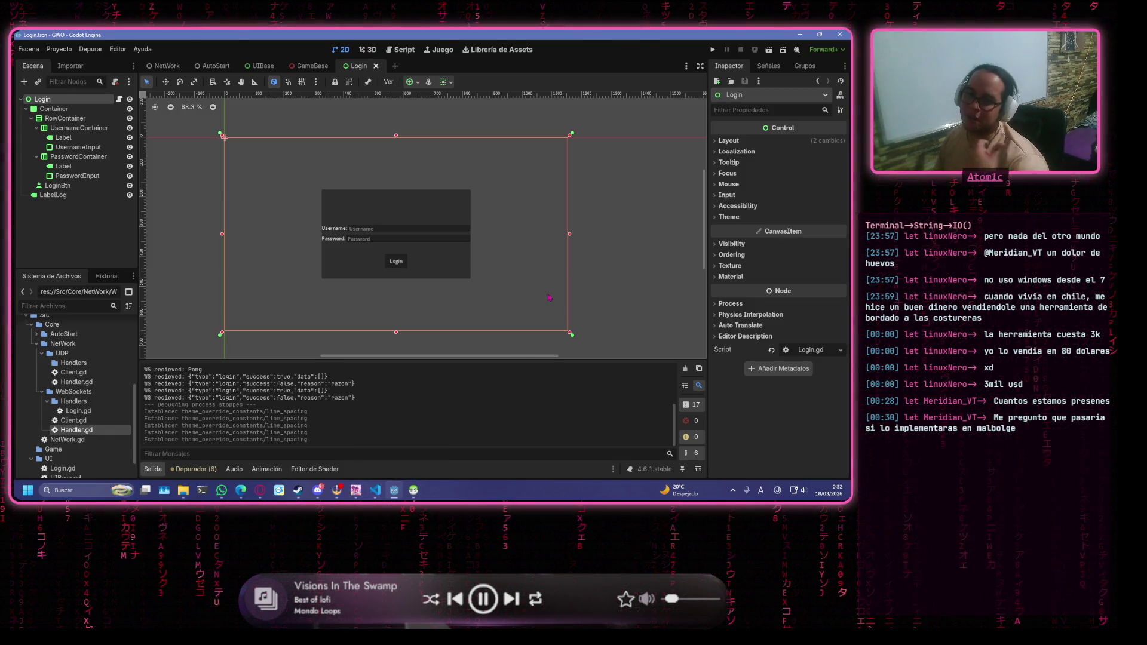
key("Escape")
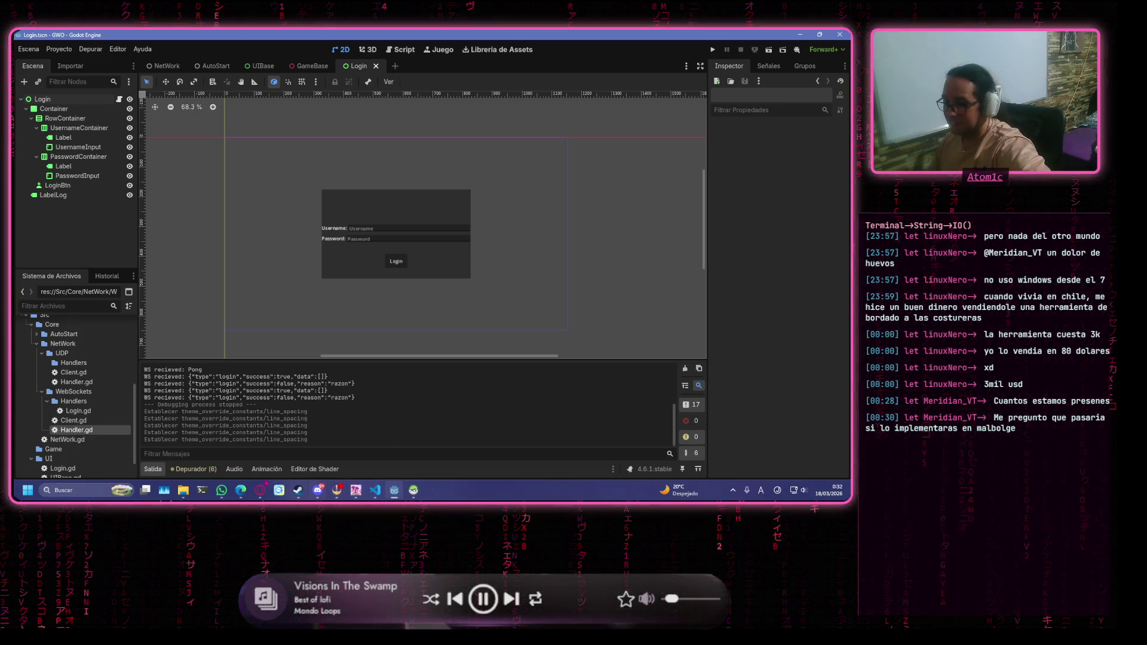
left_click(202, 490)
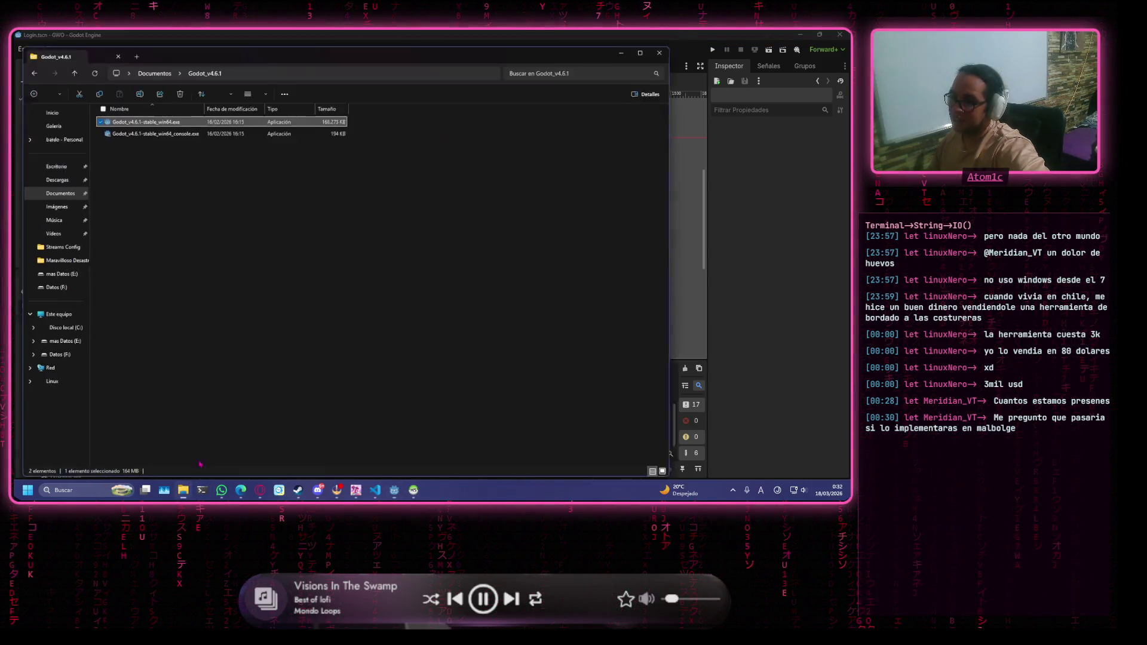
left_click(162, 59)
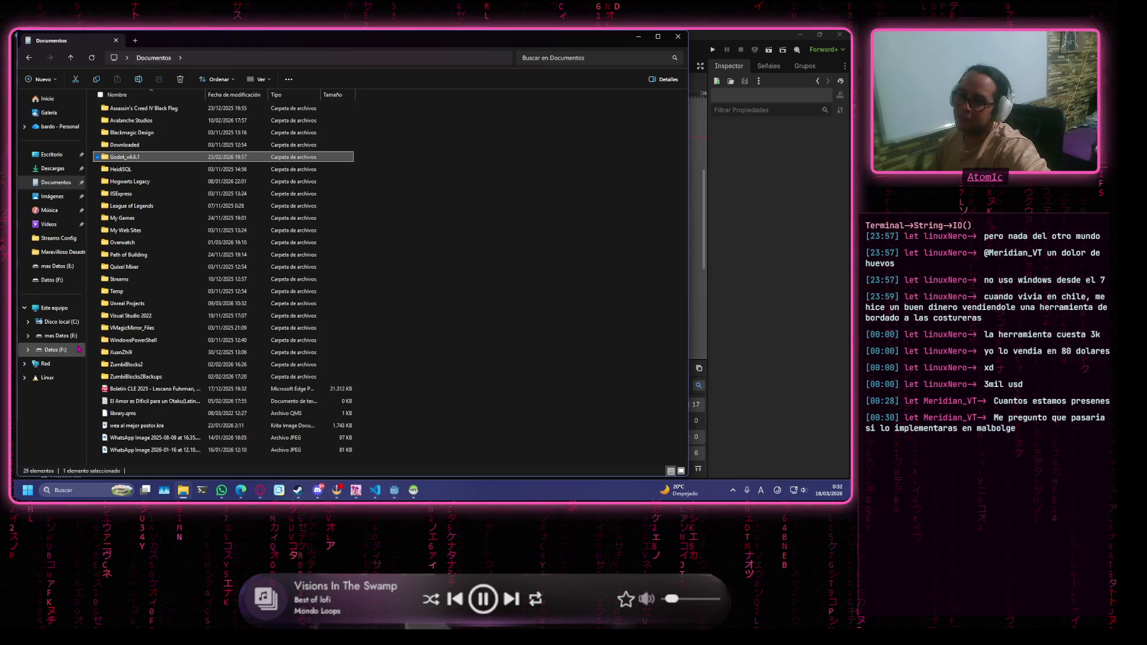
left_click(54, 350)
double_click(194, 194)
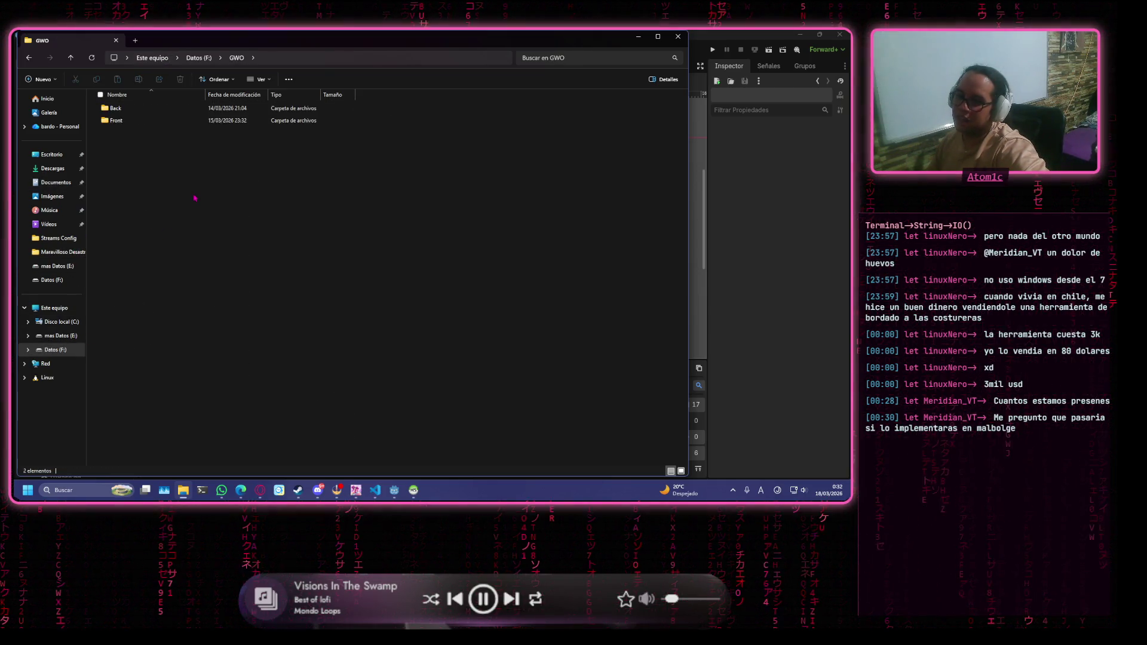
double_click(210, 123)
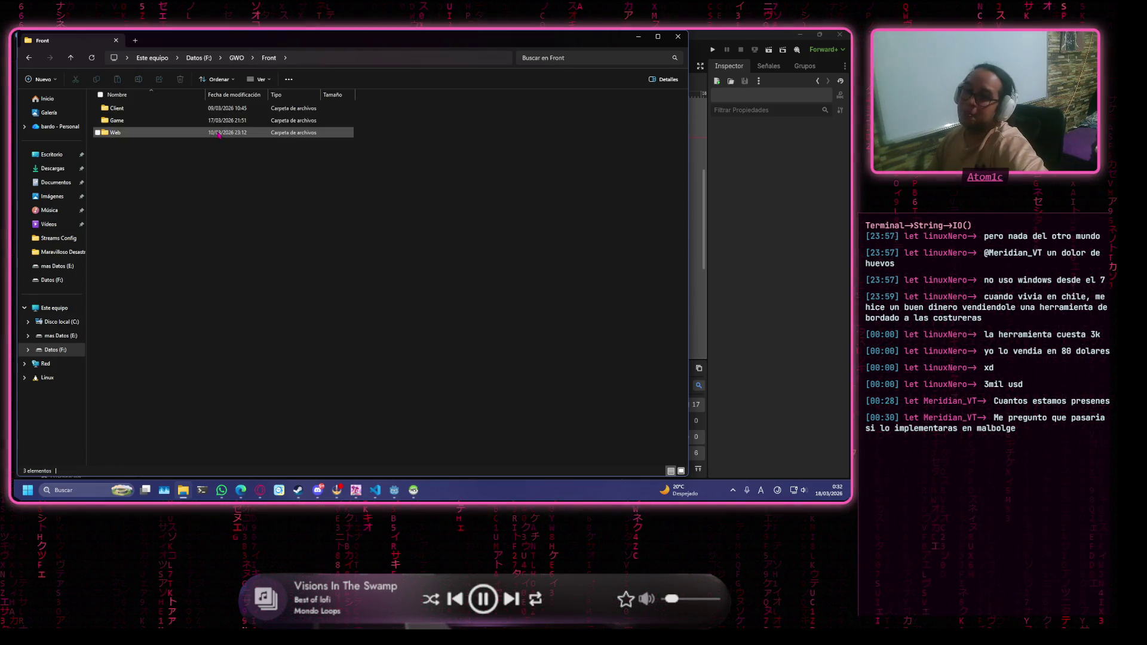
double_click(211, 130)
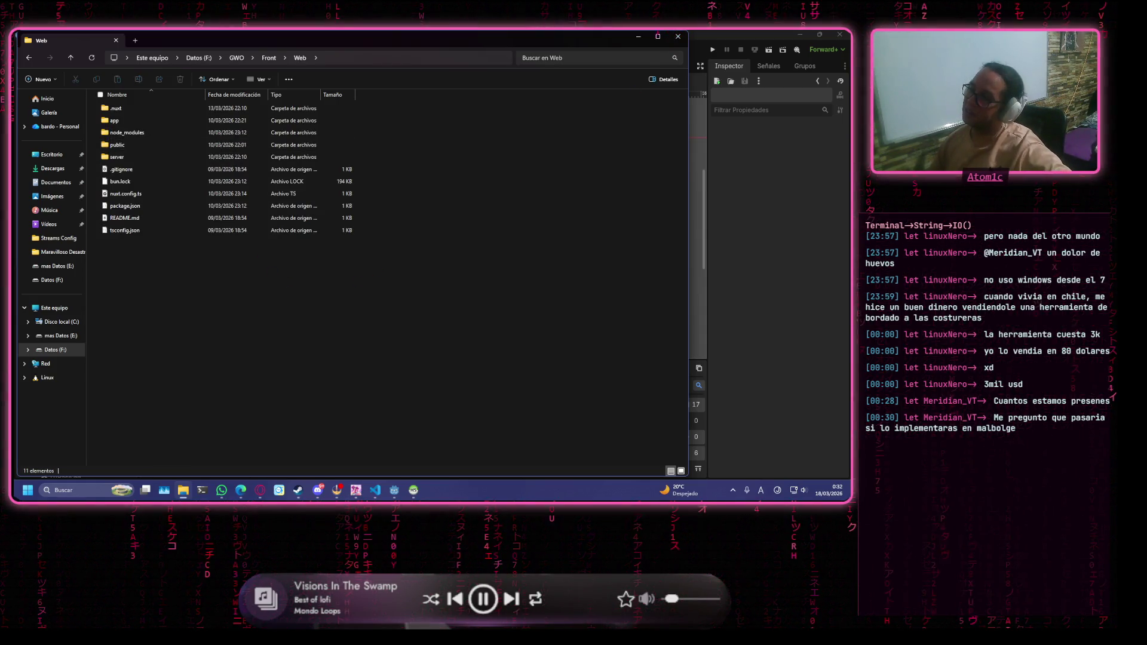
left_click(638, 37)
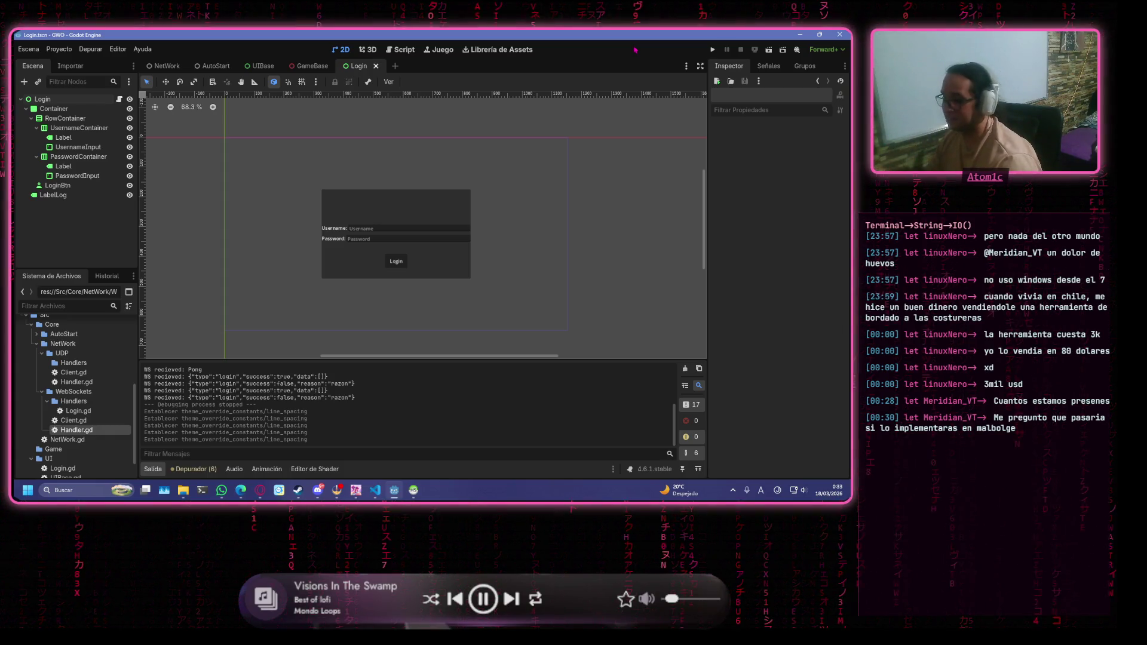
left_click(372, 217)
scroll(328, 246, "up", 4)
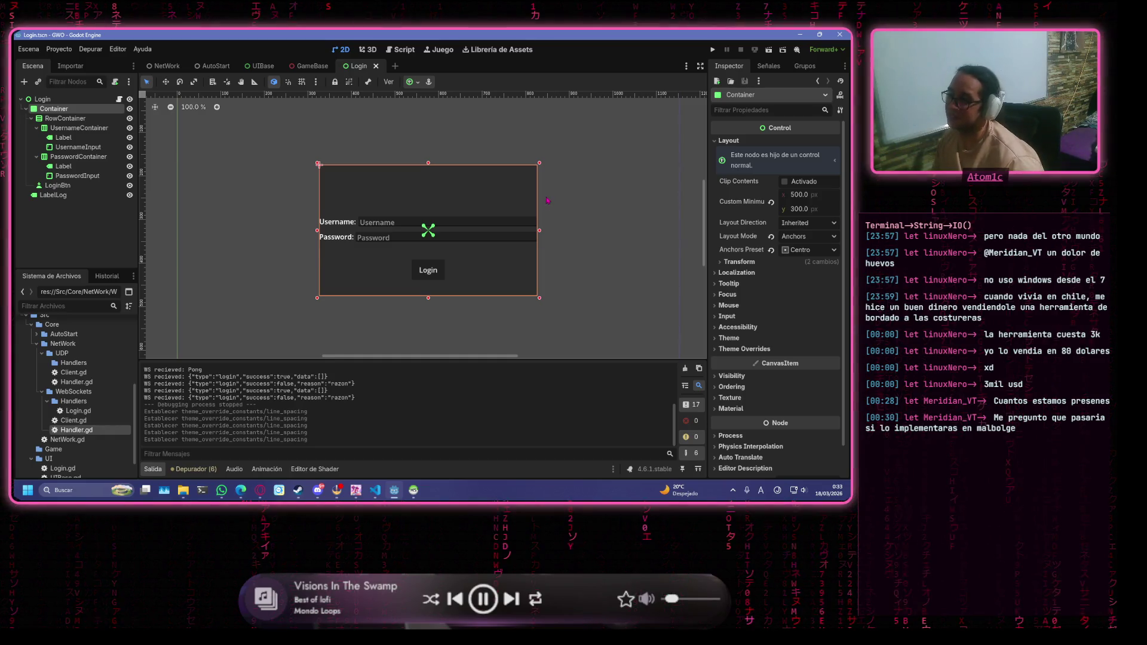
left_click(574, 184)
left_click(581, 192)
left_click(588, 200)
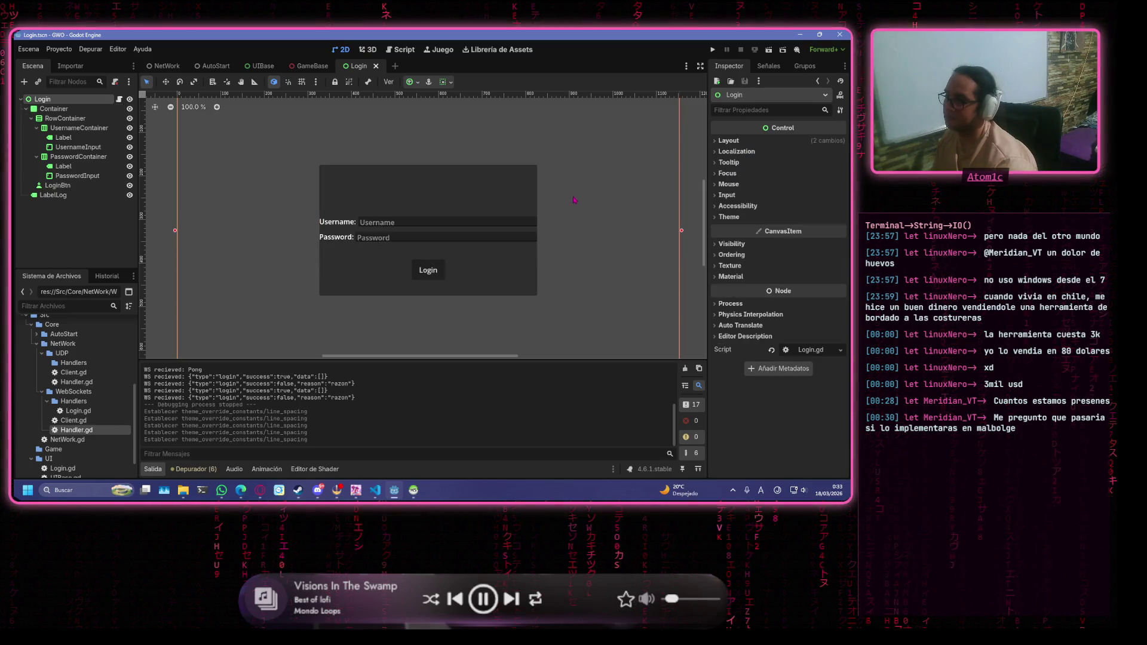
scroll(588, 200, "down", 2)
scroll(513, 227, "up", 2)
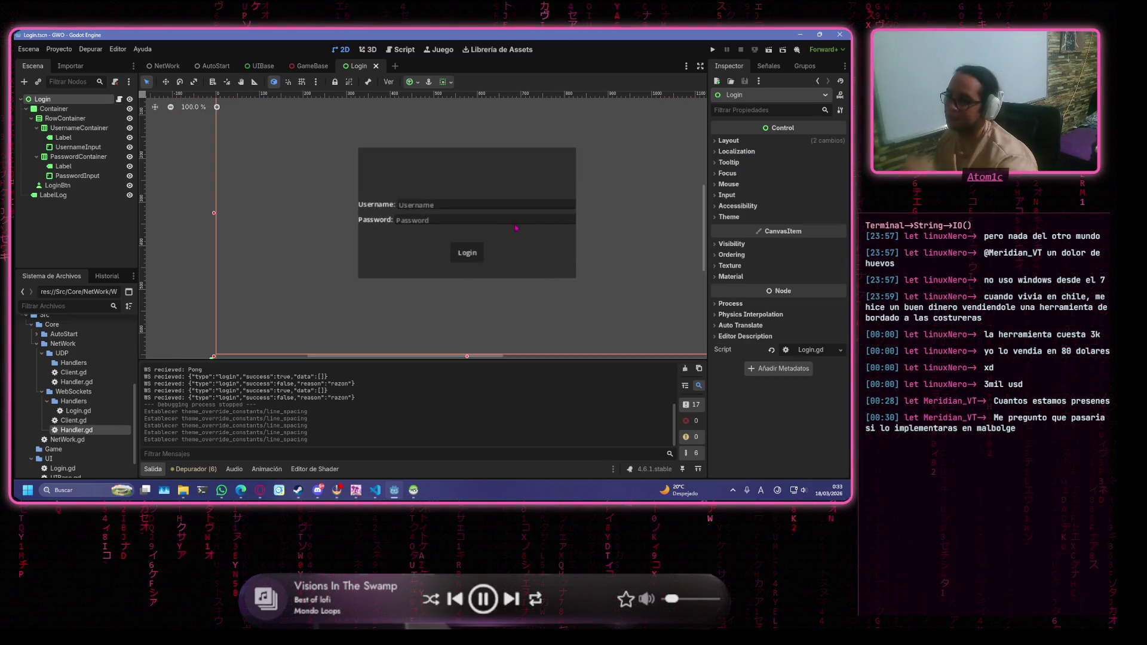
left_click(555, 224)
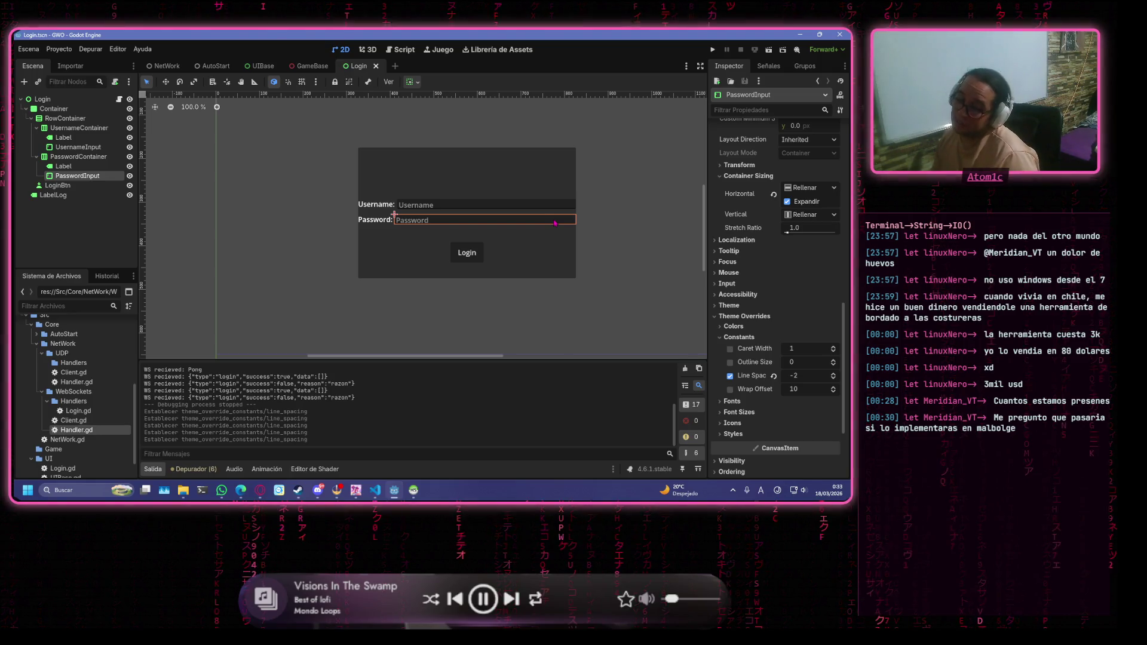
left_click(548, 192)
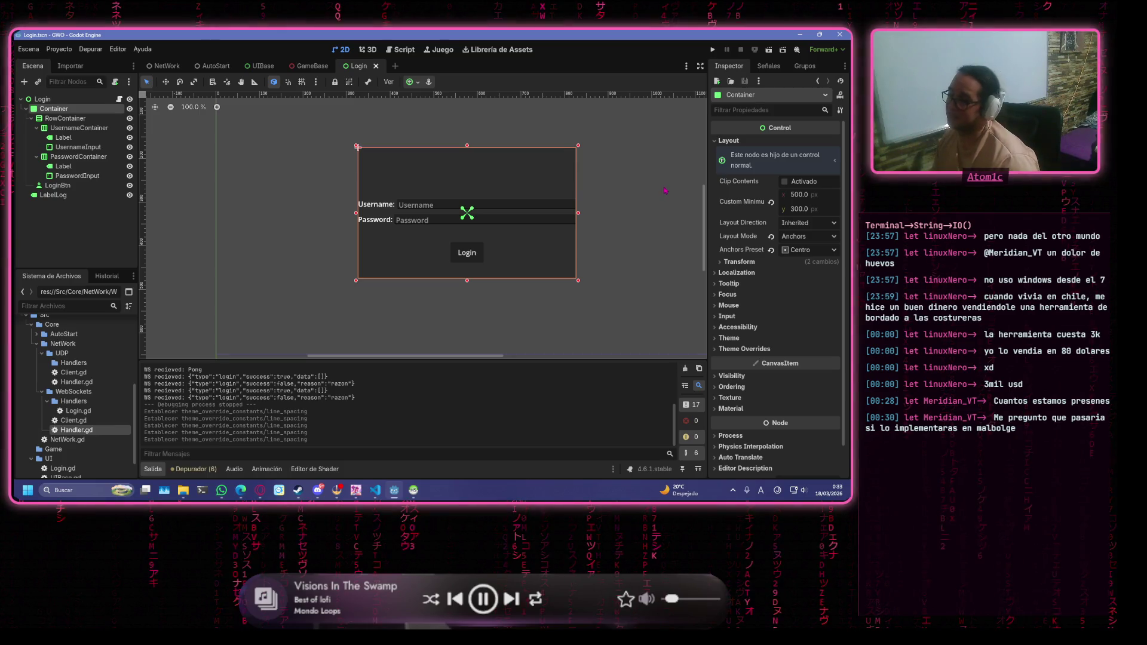
left_click(537, 207)
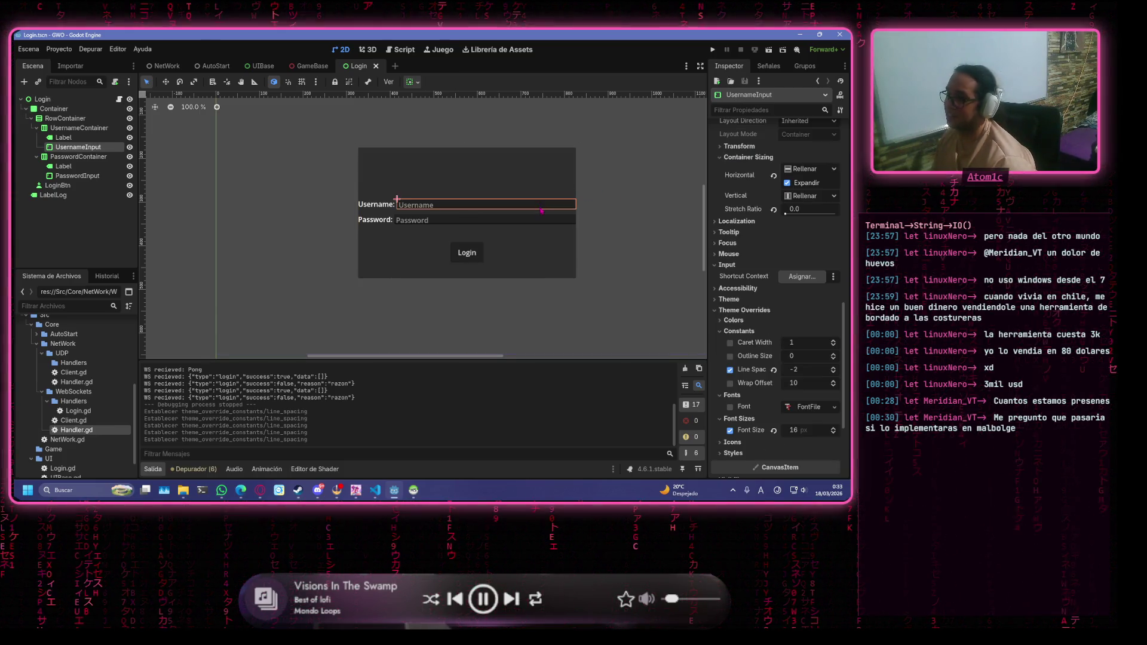
left_click(412, 219)
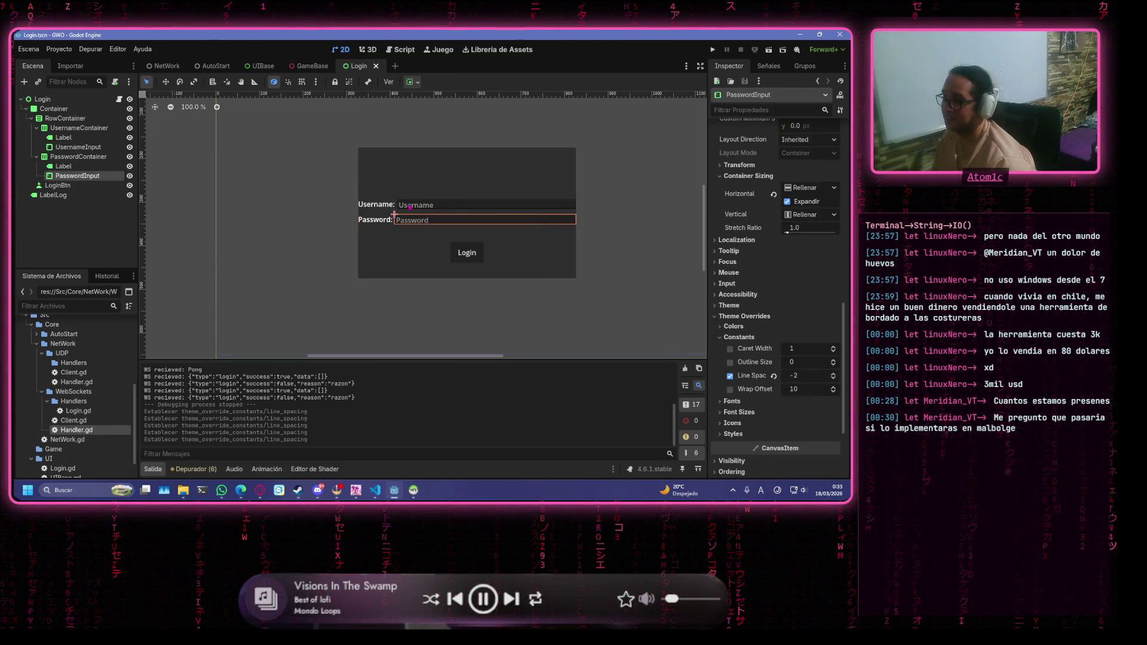
left_click(78, 128)
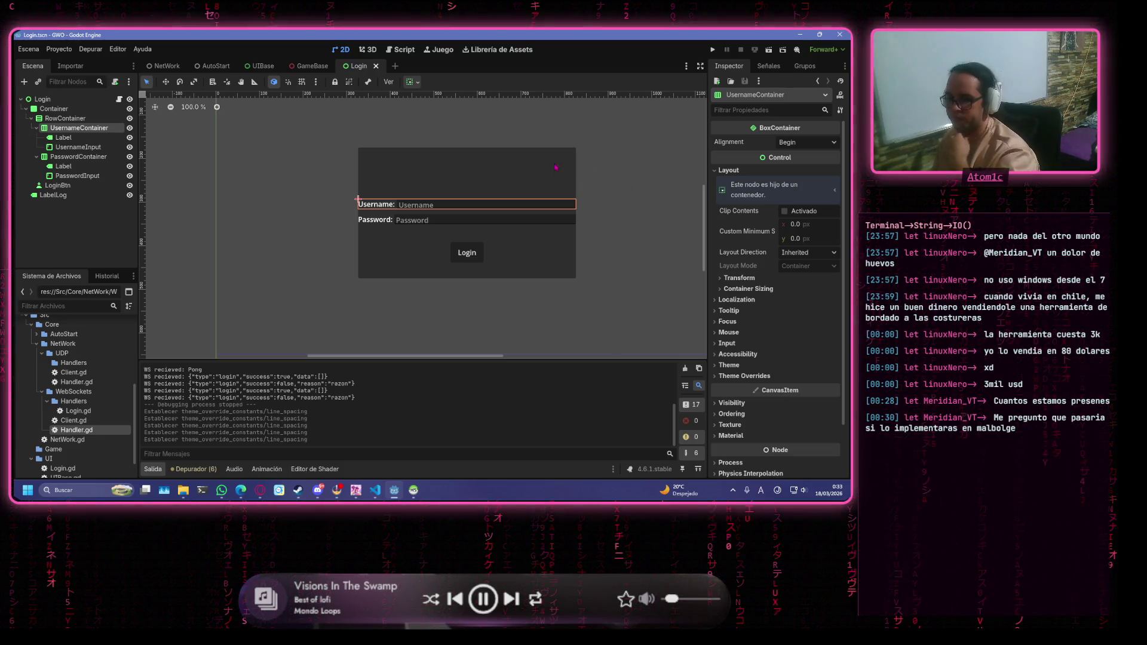
left_click(665, 177)
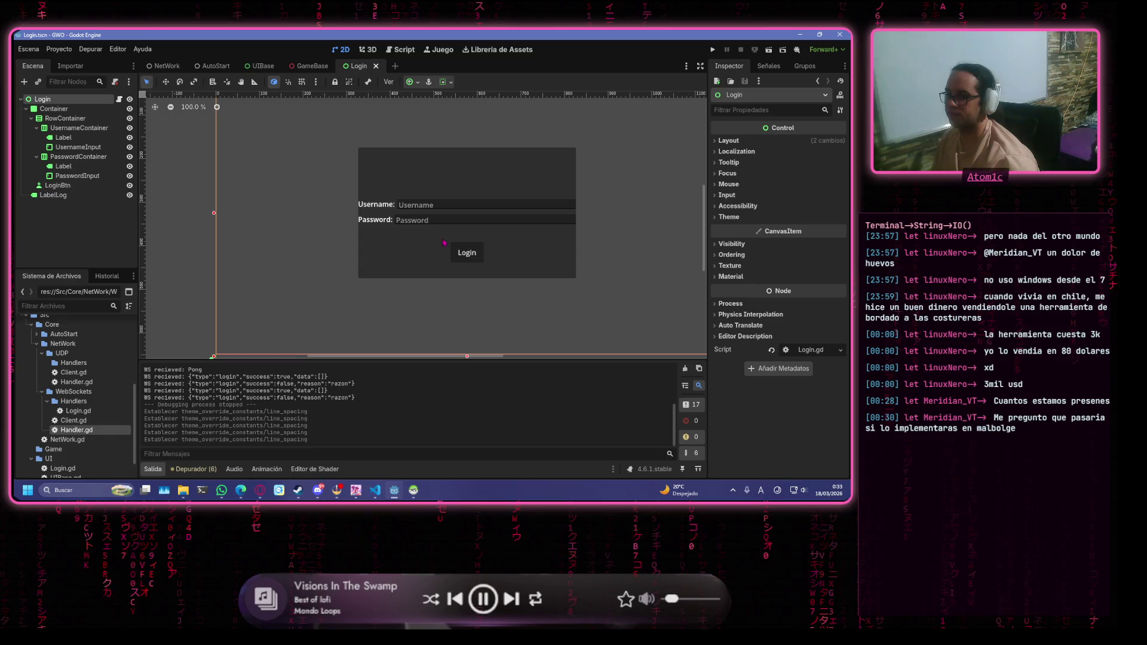
scroll(497, 210, "up", 3)
scroll(400, 310, "down", 6)
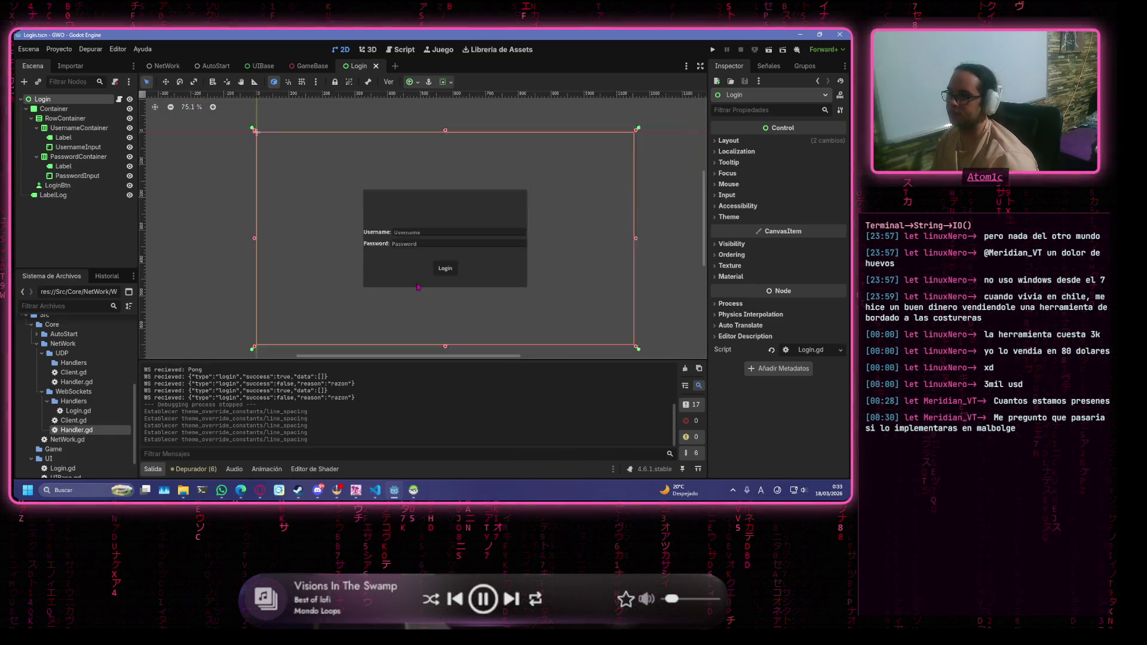
scroll(399, 309, "up", 1)
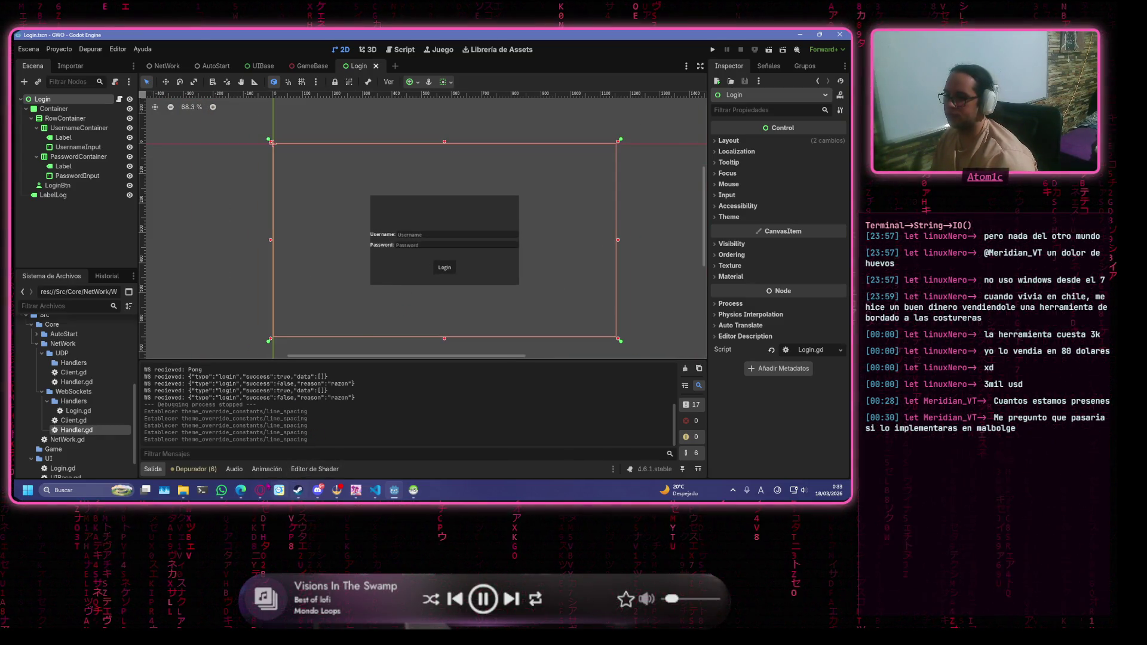
mouse_move(260, 490)
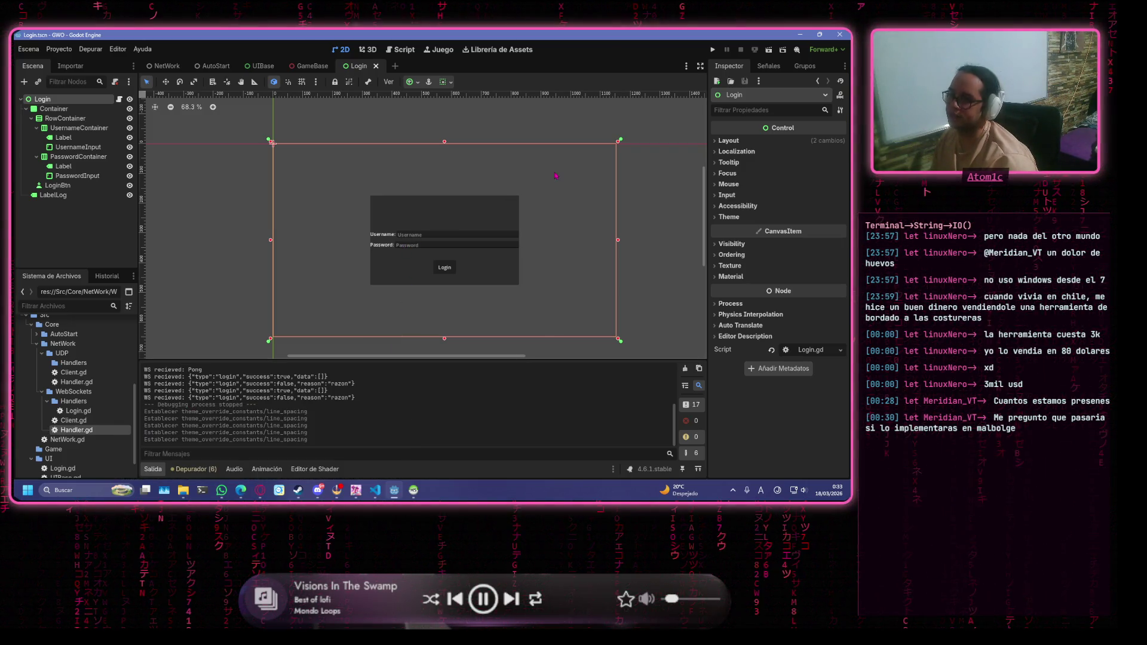
left_click(676, 212)
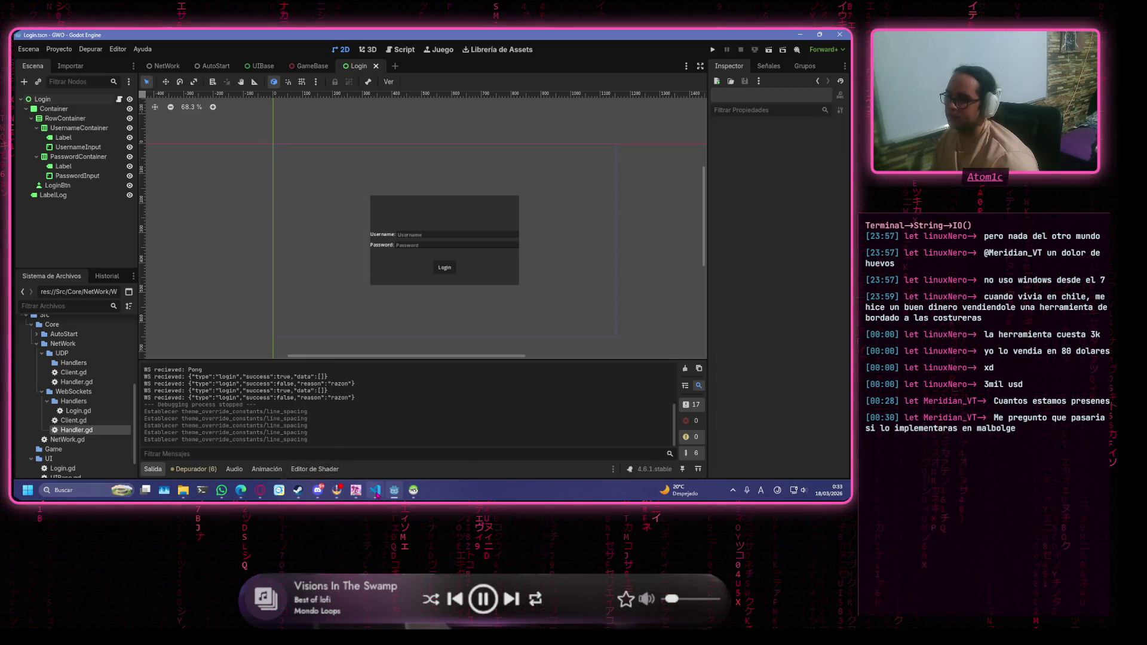